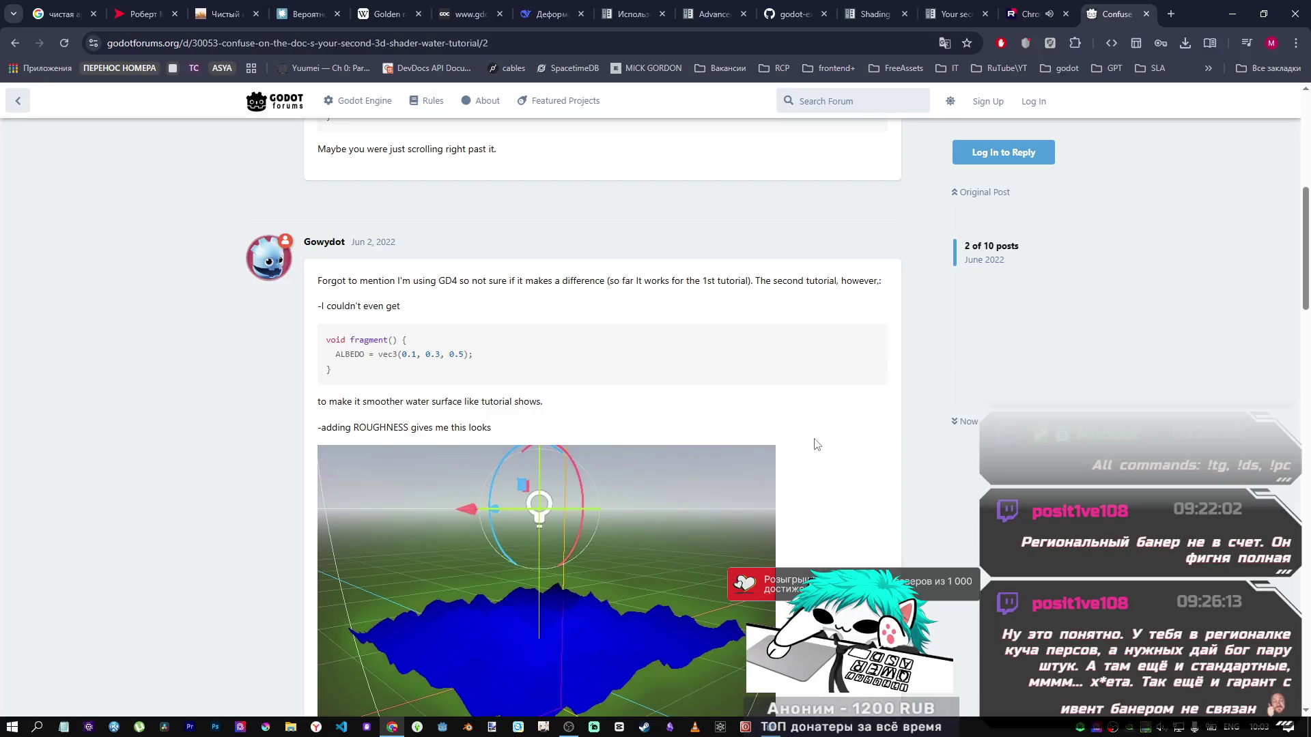
# Step: Read the forum reply that says adding ROUGHNESS turns the water blocky blue
pyautogui.scroll(-4, 808, 433)
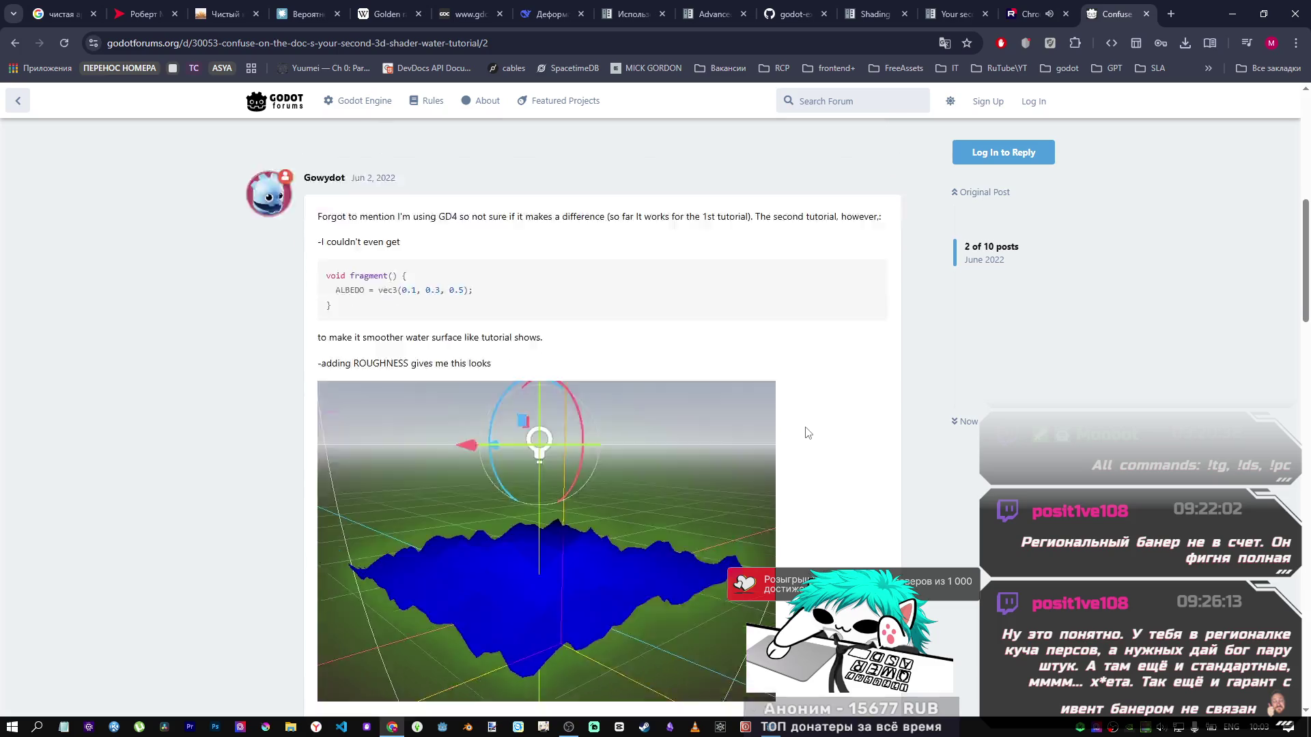
pyautogui.scroll(3, 412, 311)
pyautogui.rightClick(424, 430)
pyautogui.press('Escape')
pyautogui.tripleClick(614, 350)
pyautogui.click(405, 365)
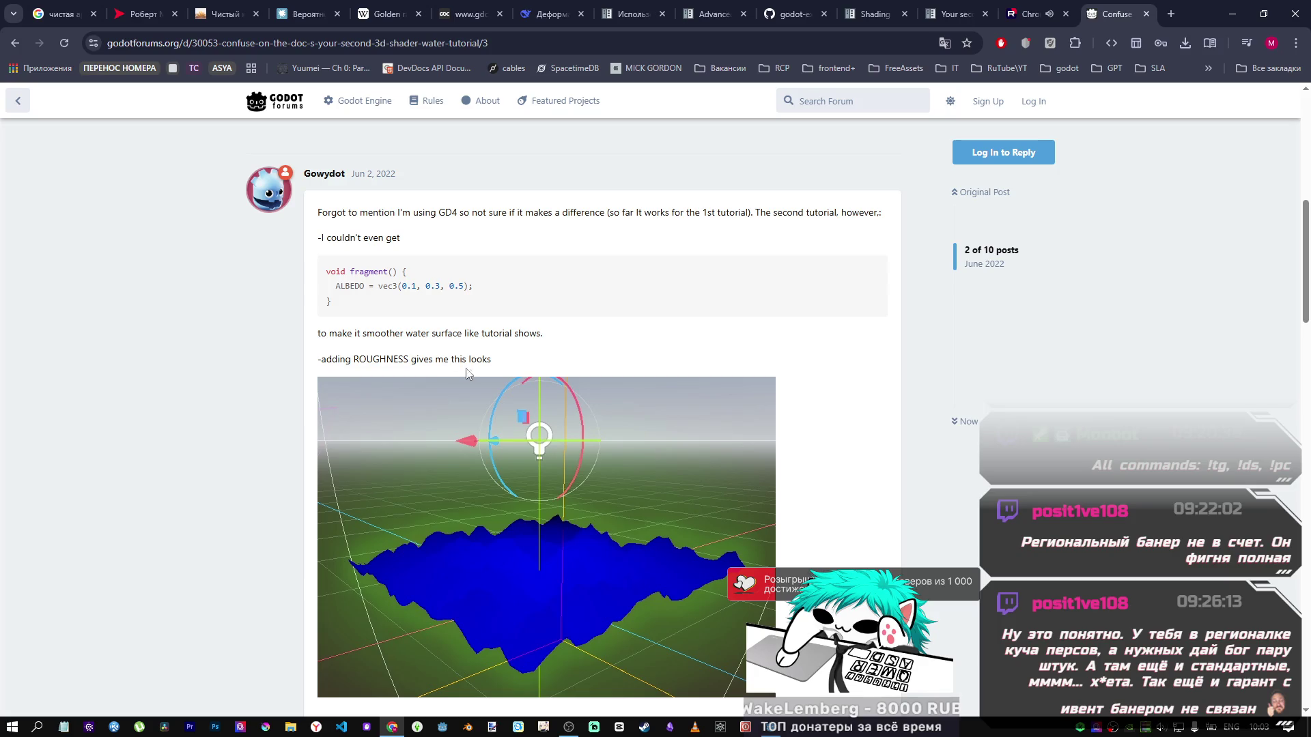
# Step: Return to the Godot editor with the caret on the shader's ROUGHNESS line
pyautogui.scroll(-3, 578, 554)
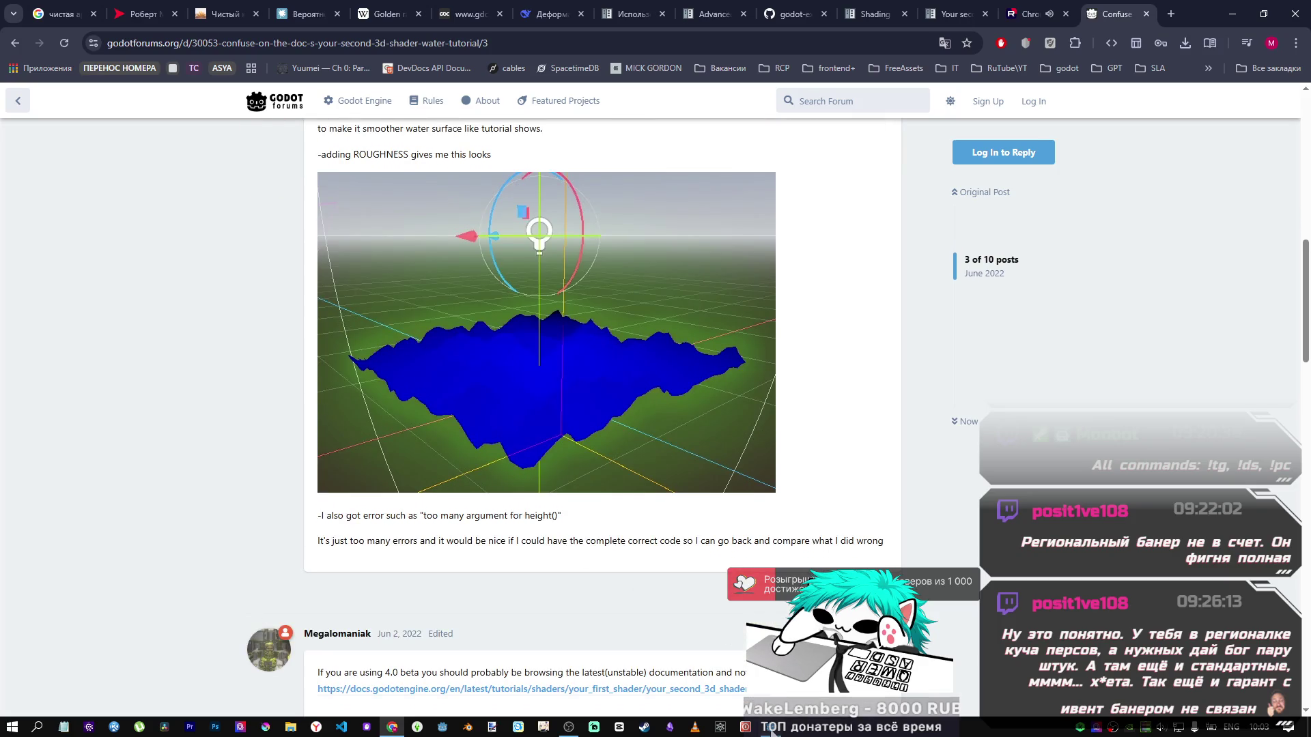
pyautogui.click(772, 731)
pyautogui.click(594, 597)
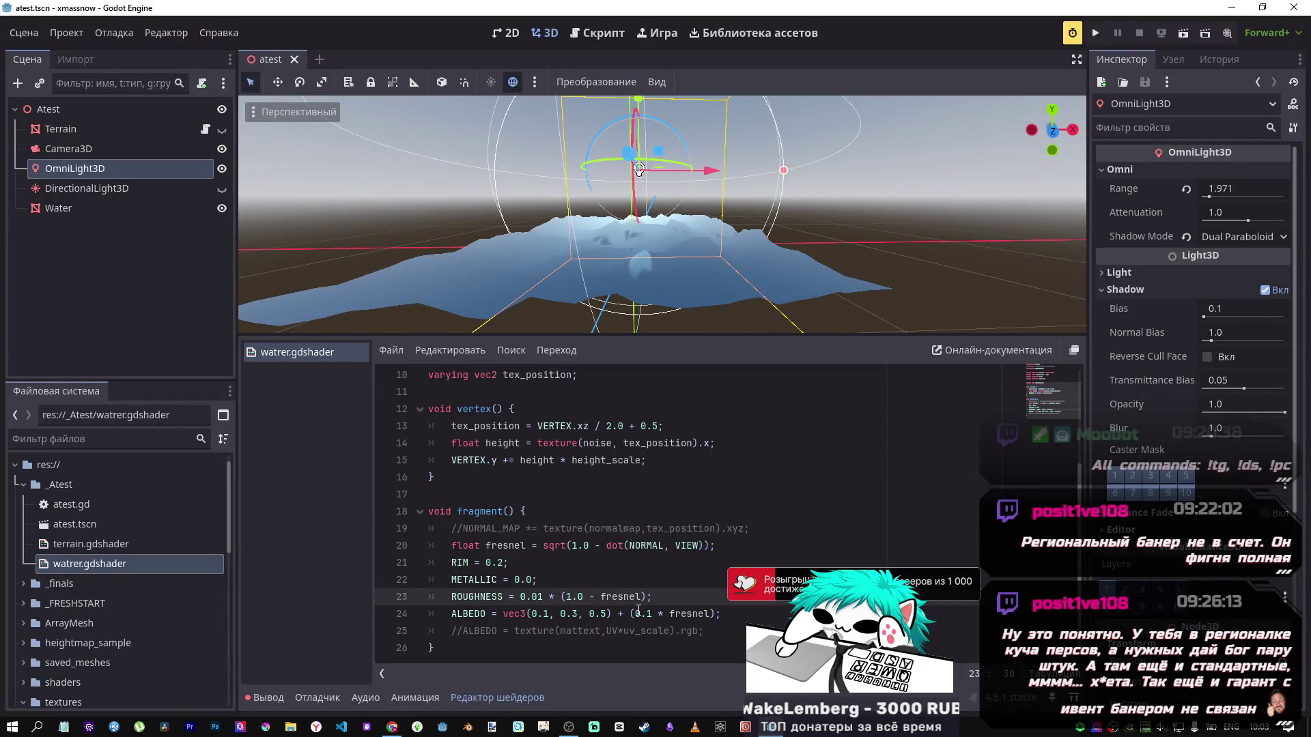
# Step: Comment and uncomment the ROUGHNESS line, saving to compare the water shading
pyautogui.hotkey('ctrl', 's')
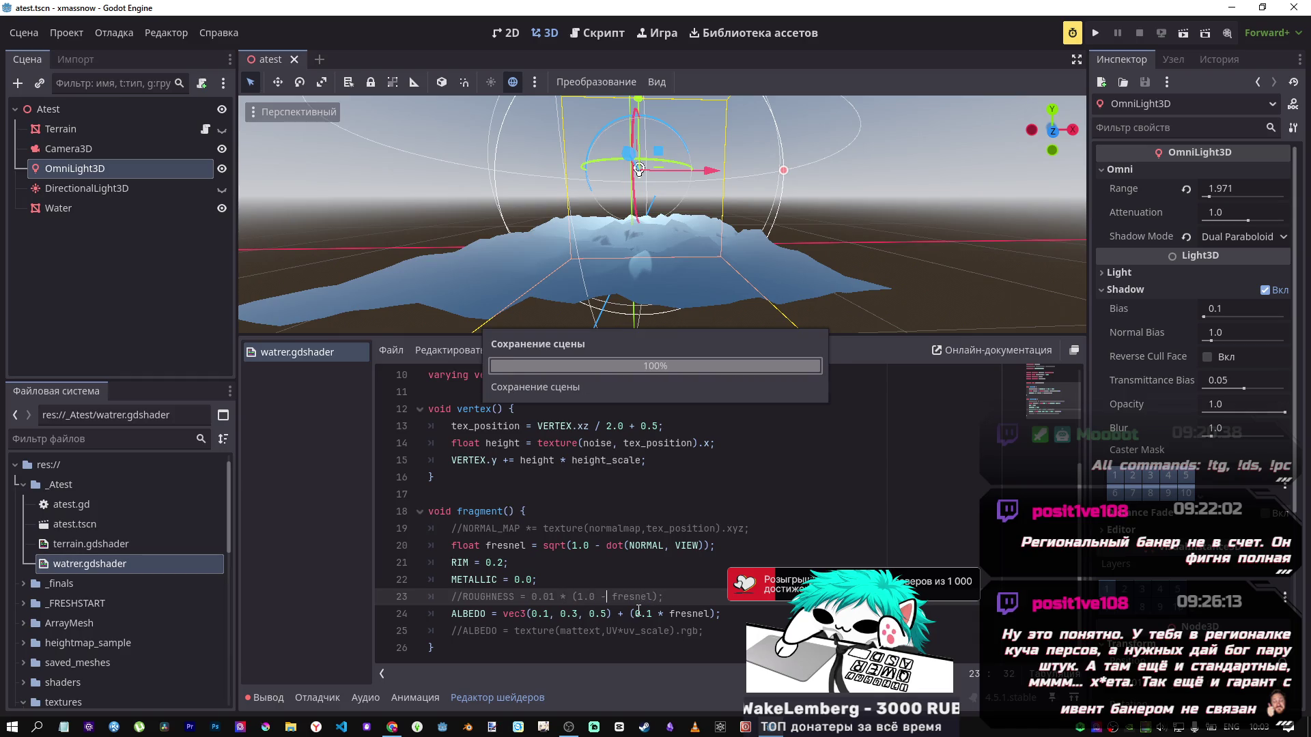
pyautogui.hotkey('ctrl', 'k')
pyautogui.hotkey('ctrl', 's')
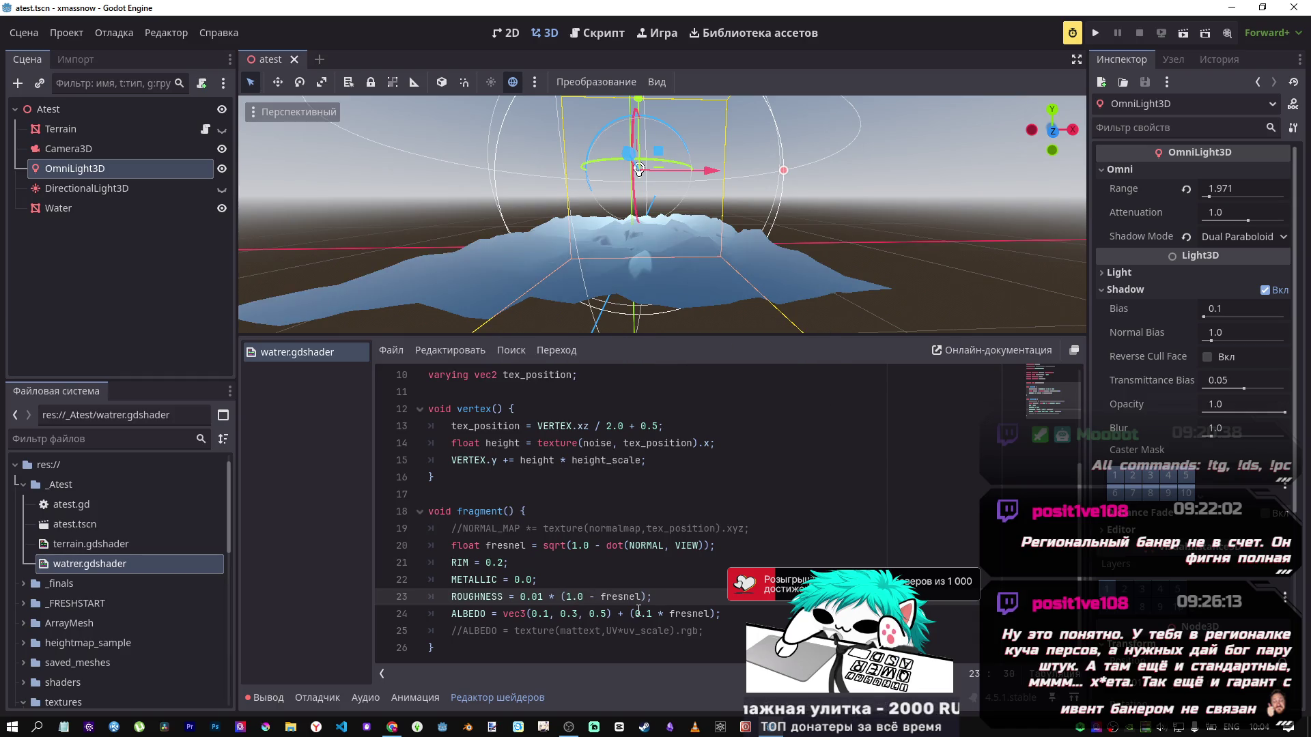
pyautogui.hotkey('ctrl', 'k')
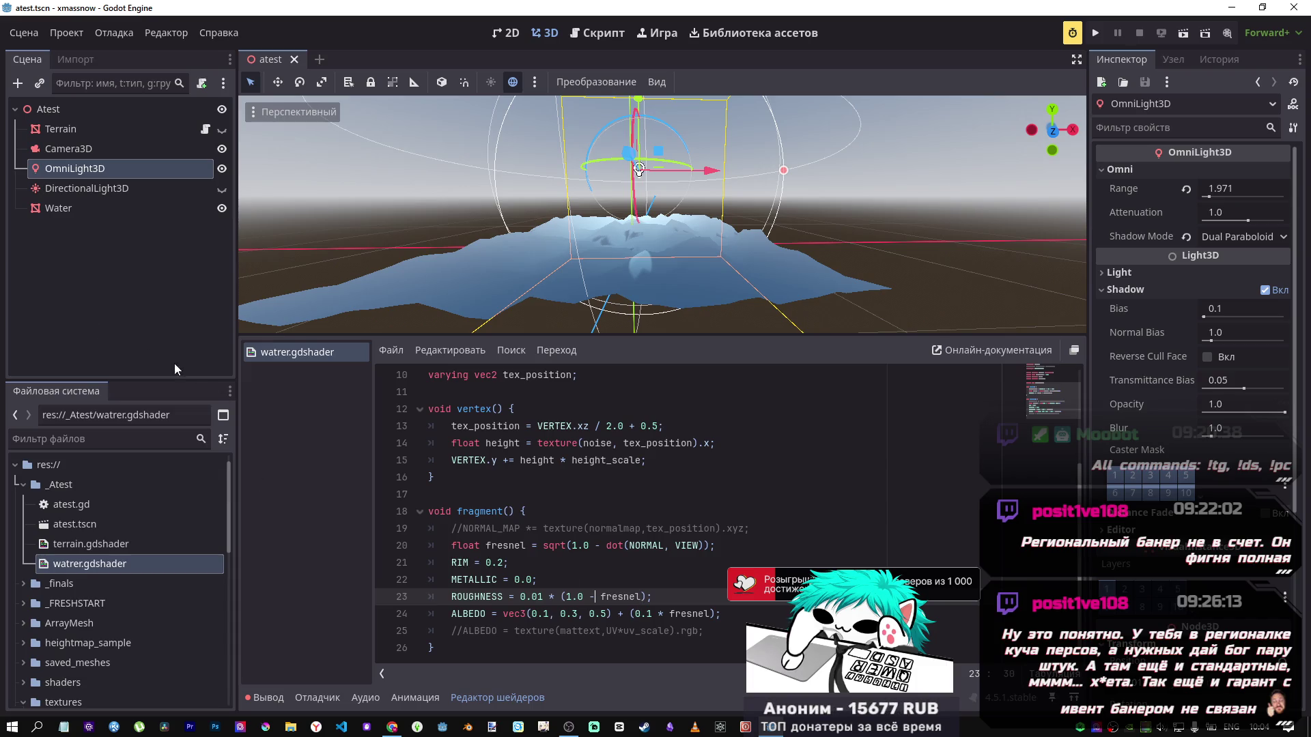
# Step: Hide the omni light and rotate the directional light about 8, then 44 degrees
pyautogui.click(222, 169)
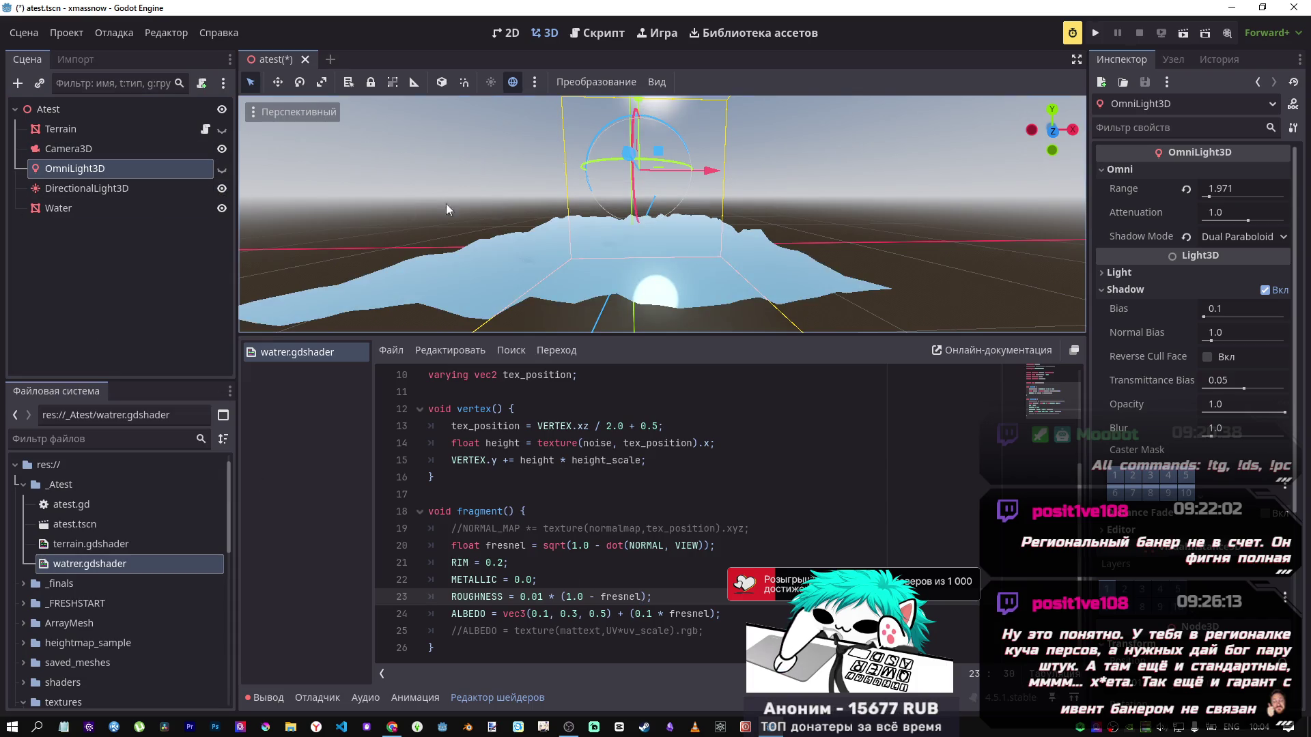
pyautogui.moveTo(447, 210); pyautogui.dragTo(447, 178)
pyautogui.click(88, 189)
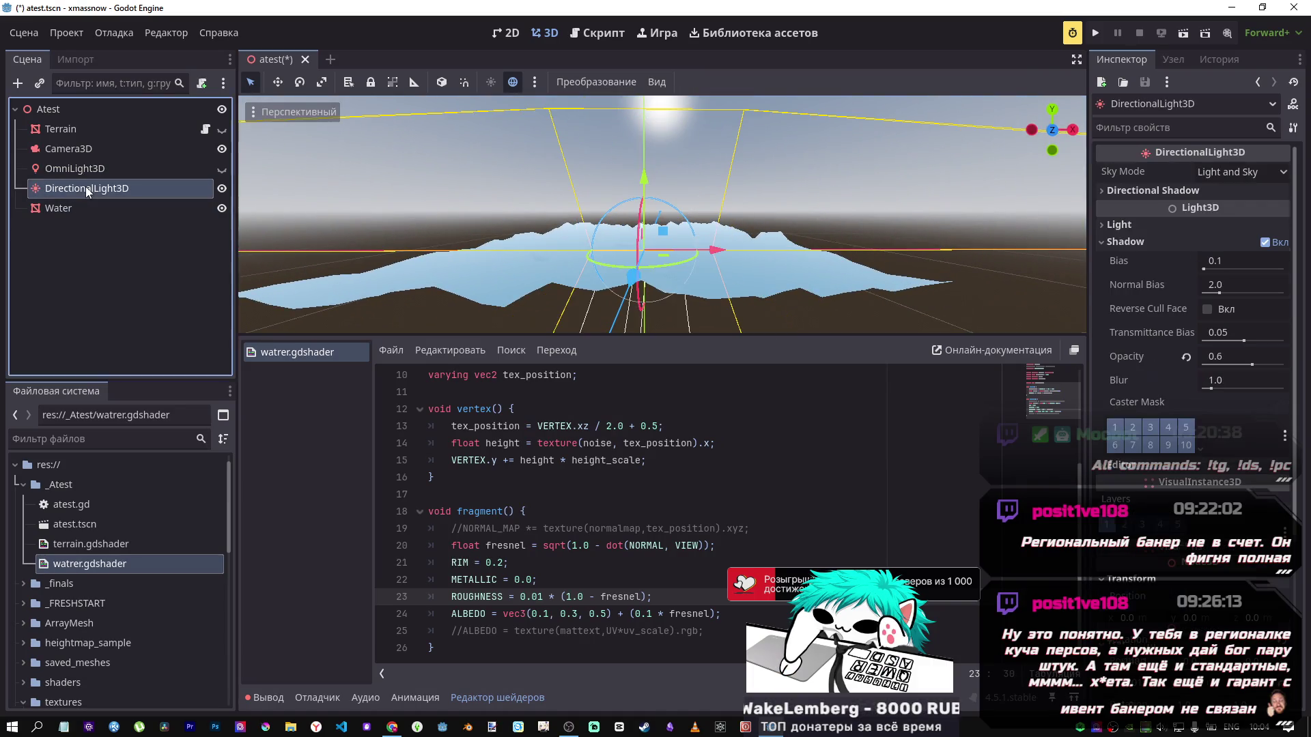
pyautogui.moveTo(641, 225)
pyautogui.mouseDown()
pyautogui.moveTo(645, 130)
pyautogui.moveTo(574, 134)
pyautogui.moveTo(706, 261)
pyautogui.mouseUp()
pyautogui.moveTo(633, 227)
pyautogui.mouseDown()
pyautogui.moveTo(659, 144)
pyautogui.moveTo(647, 198)
pyautogui.mouseUp()
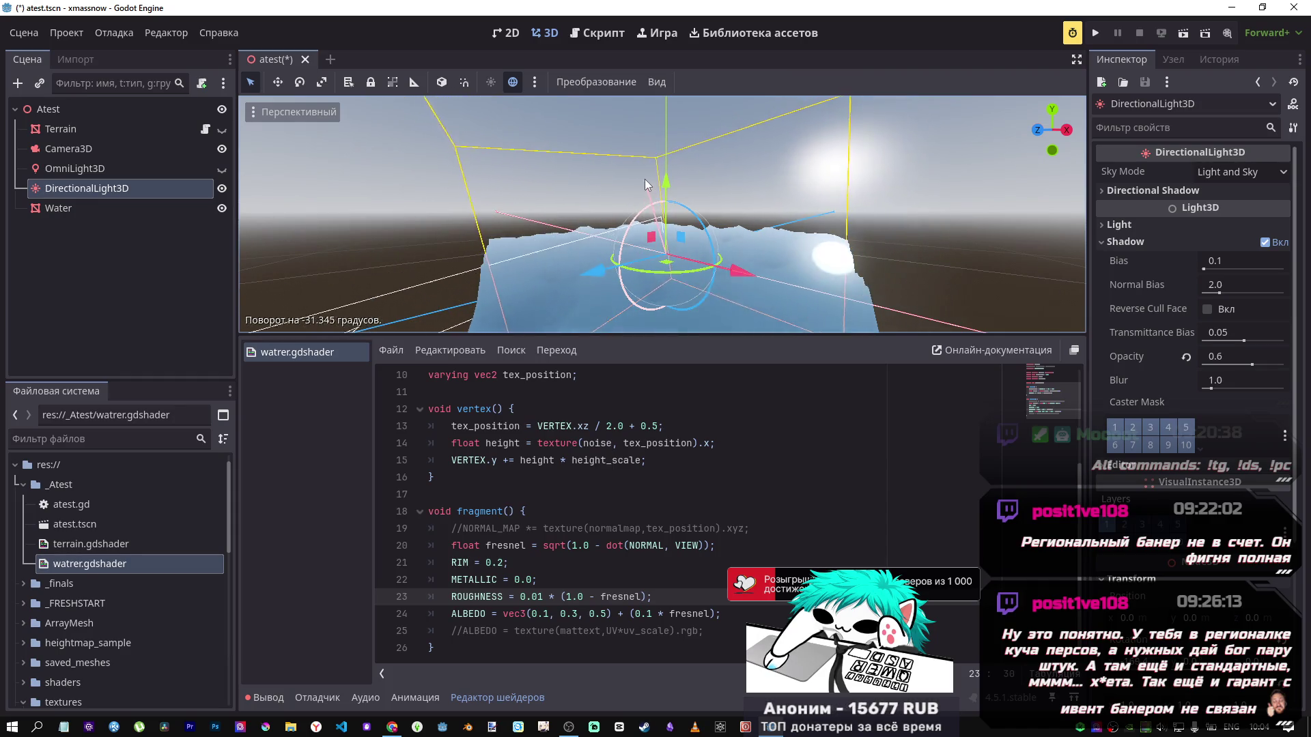
# Step: View the relit water from above, then switch back to the forum thread
pyautogui.click(1054, 130)
pyautogui.moveTo(1053, 129)
pyautogui.mouseDown()
pyautogui.moveTo(659, 364)
pyautogui.moveTo(560, 259)
pyautogui.moveTo(519, 307)
pyautogui.mouseUp()
pyautogui.moveTo(387, 731)
pyautogui.click(400, 670)
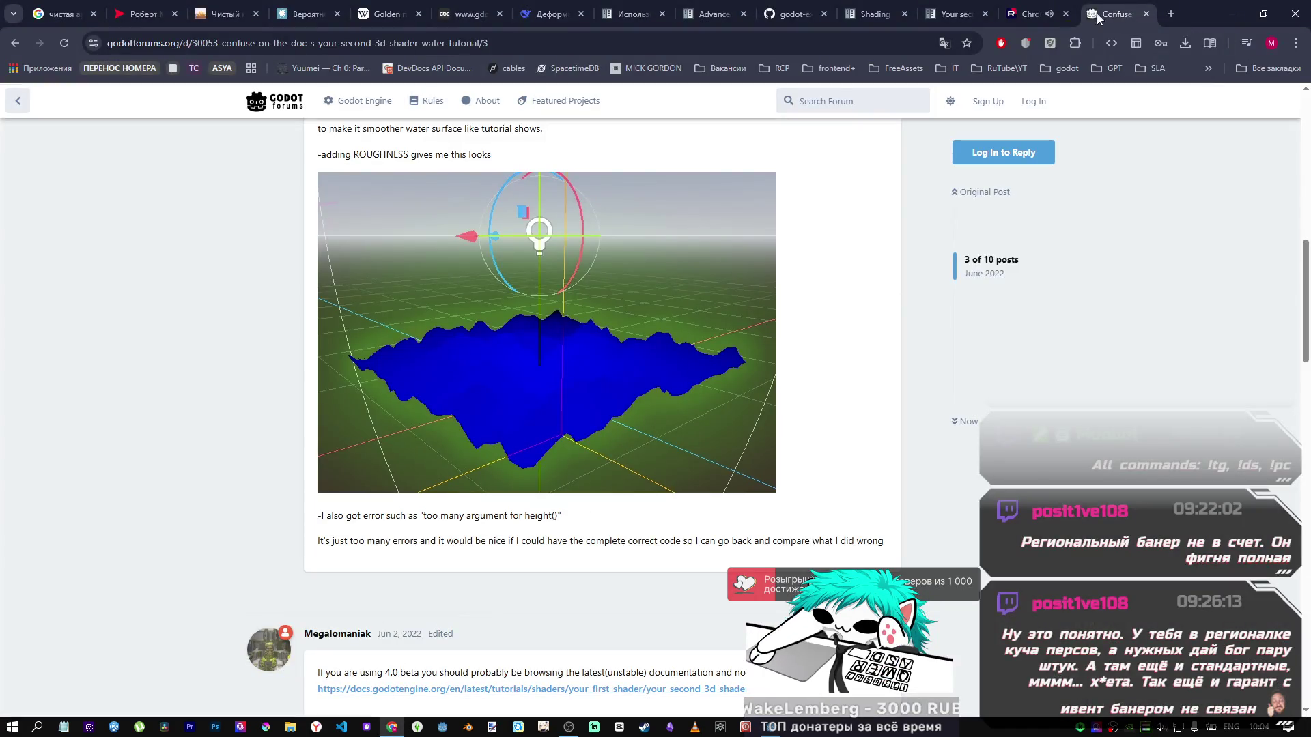
# Step: Compare the docs' fresnel fragment code and water image, then return to watrer.gdshader
pyautogui.click(953, 13)
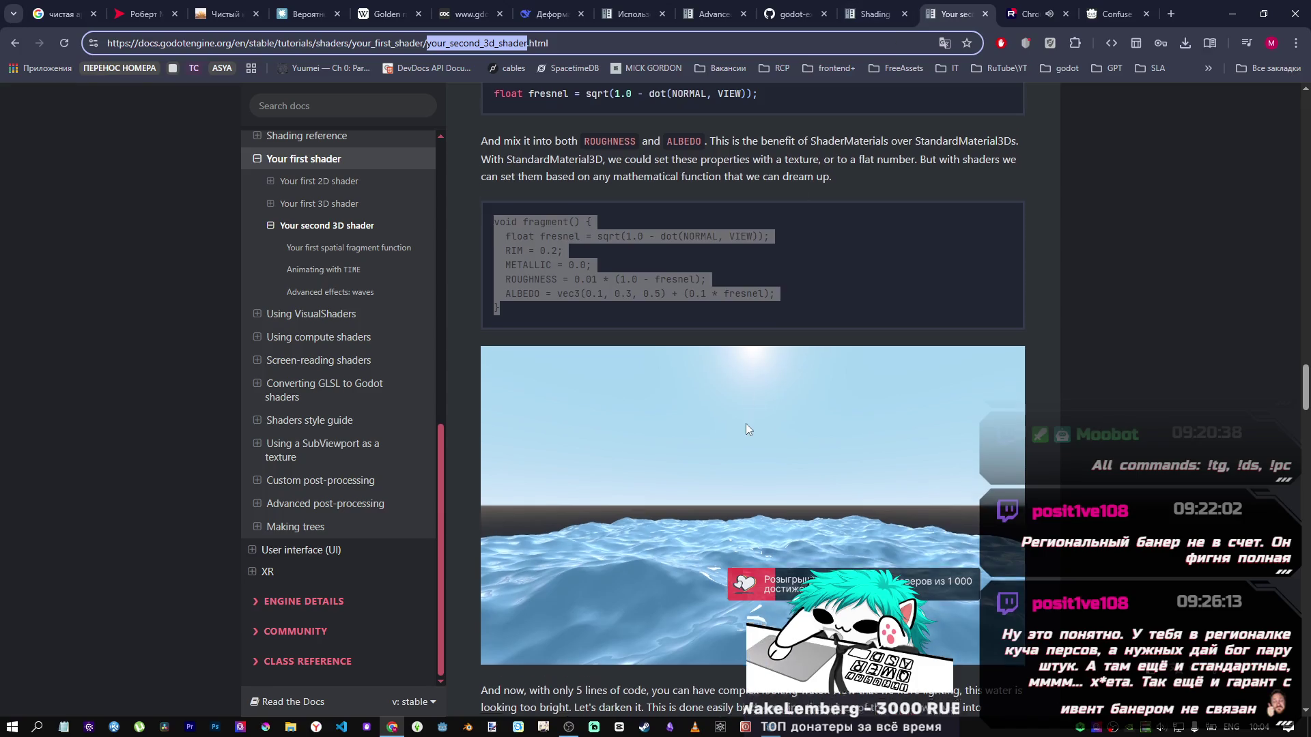
pyautogui.scroll(-12, 747, 429)
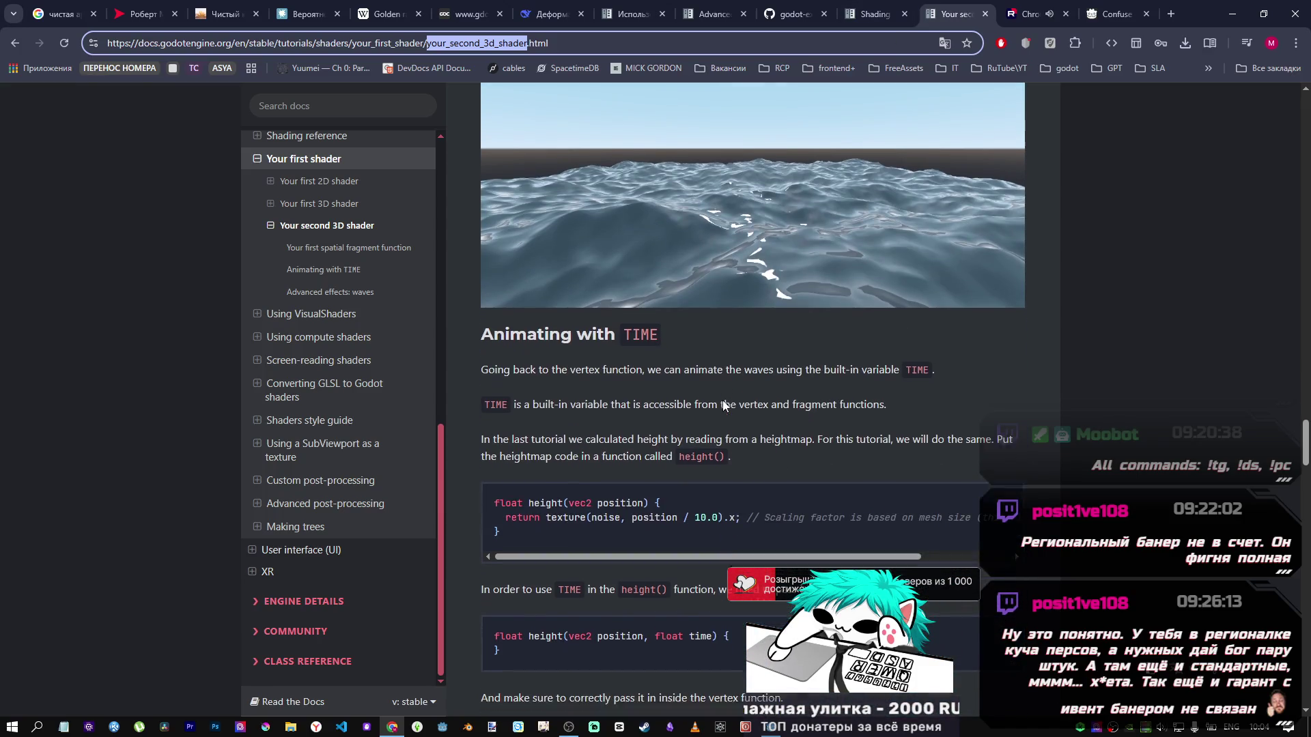
pyautogui.scroll(8, 725, 404)
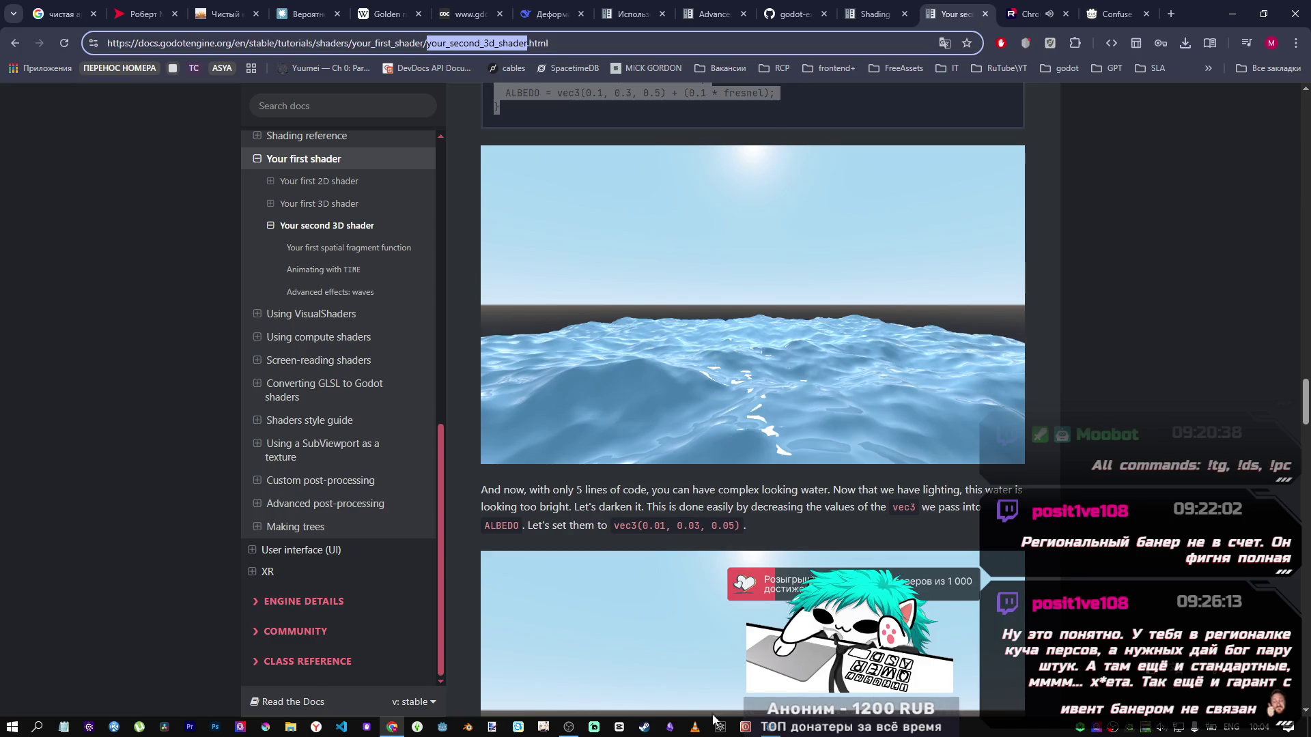
pyautogui.click(763, 731)
pyautogui.scroll(3, 546, 478)
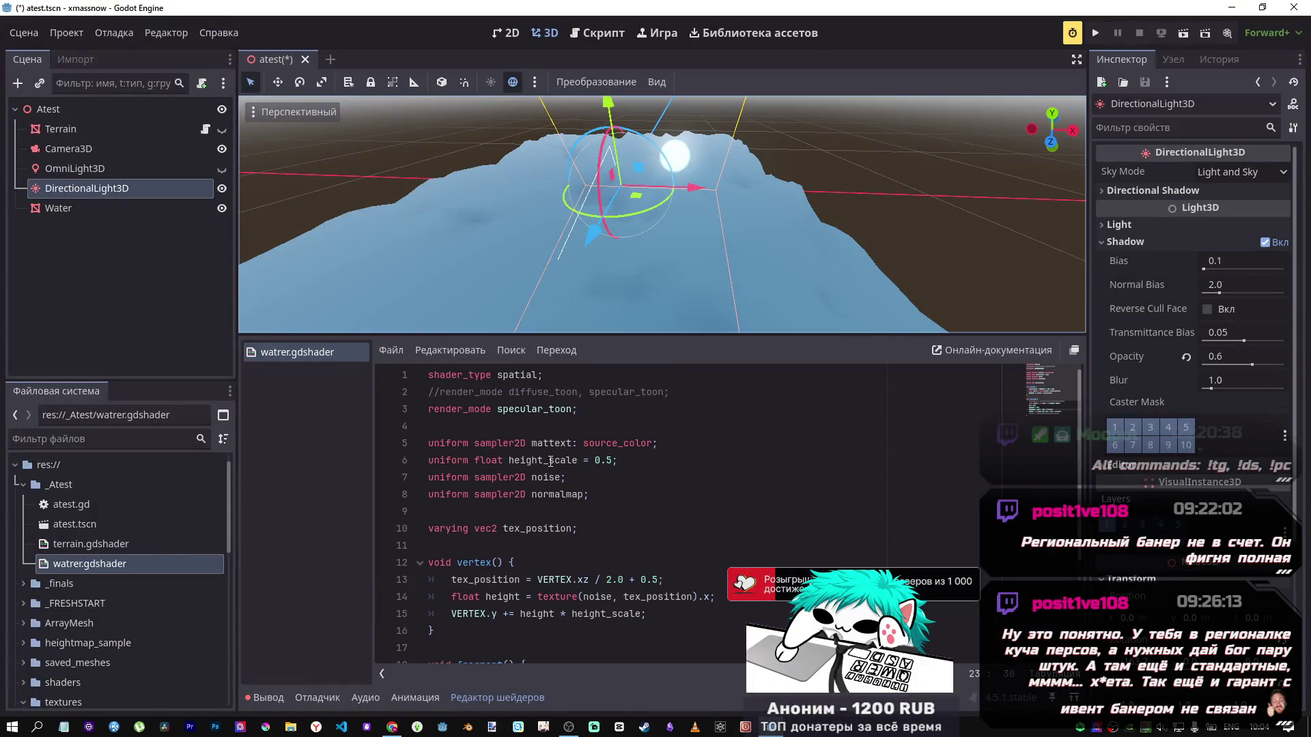
# Step: Comment out the specular_toon render mode, save, and inspect the water's sun reflection
pyautogui.click(547, 409)
pyautogui.hotkey('ctrl', 'k')
pyautogui.hotkey('ctrl', 's')
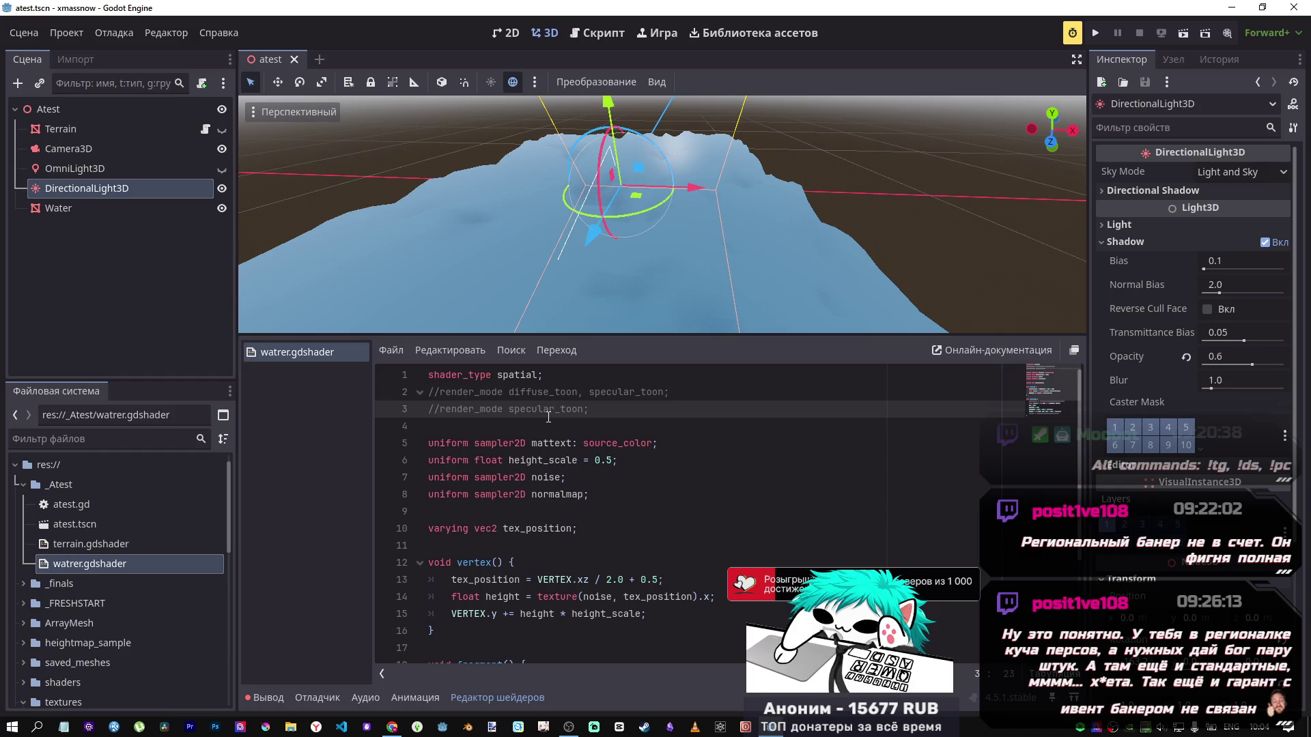
pyautogui.moveTo(616, 261)
pyautogui.mouseDown()
pyautogui.moveTo(617, 246)
pyautogui.moveTo(617, 287)
pyautogui.moveTo(617, 225)
pyautogui.moveTo(617, 287)
pyautogui.mouseUp()
pyautogui.moveTo(605, 175)
pyautogui.mouseDown()
pyautogui.moveTo(548, 208)
pyautogui.moveTo(556, 225)
pyautogui.mouseUp()
pyautogui.moveTo(716, 278); pyautogui.dragTo(715, 233)
pyautogui.scroll(-3, 582, 562)
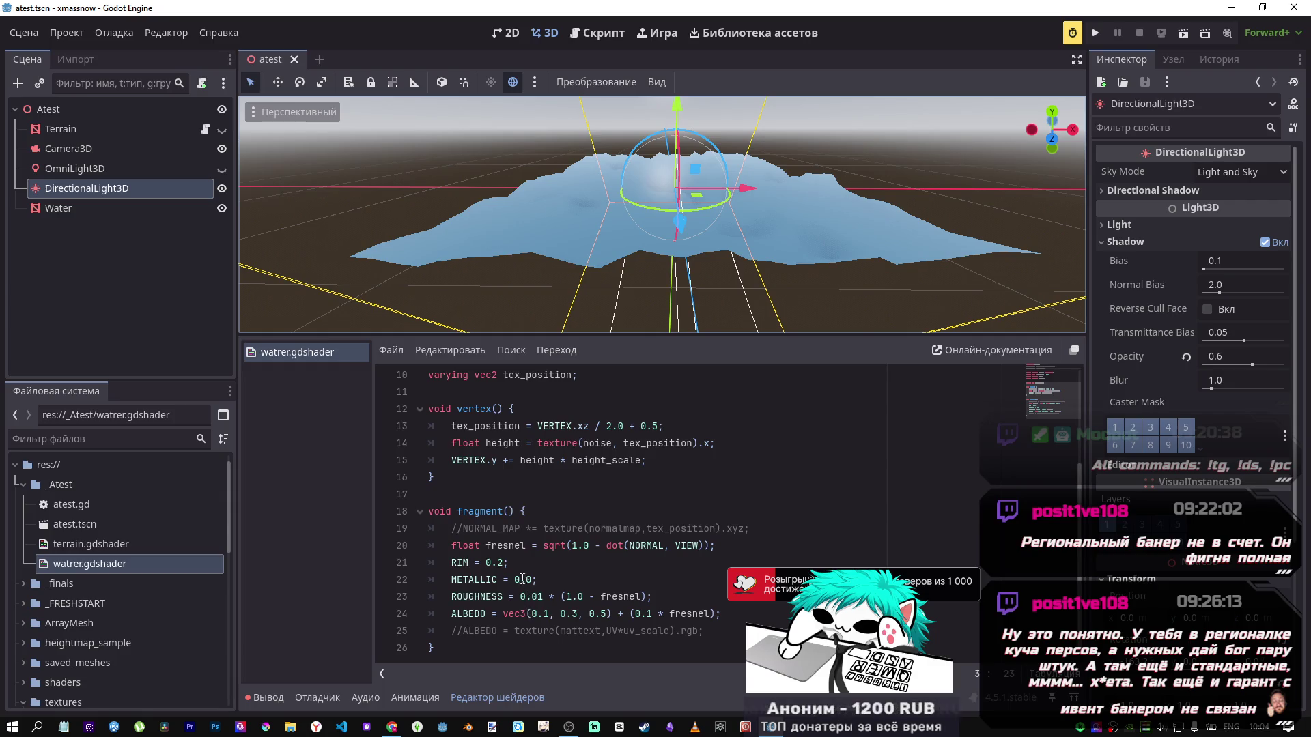
# Step: Lower RIM from 0.2 to 0.1 and save
pyautogui.click(504, 564)
pyautogui.press('BackSpace')
pyautogui.write('1')
pyautogui.hotkey('ctrl', 's')
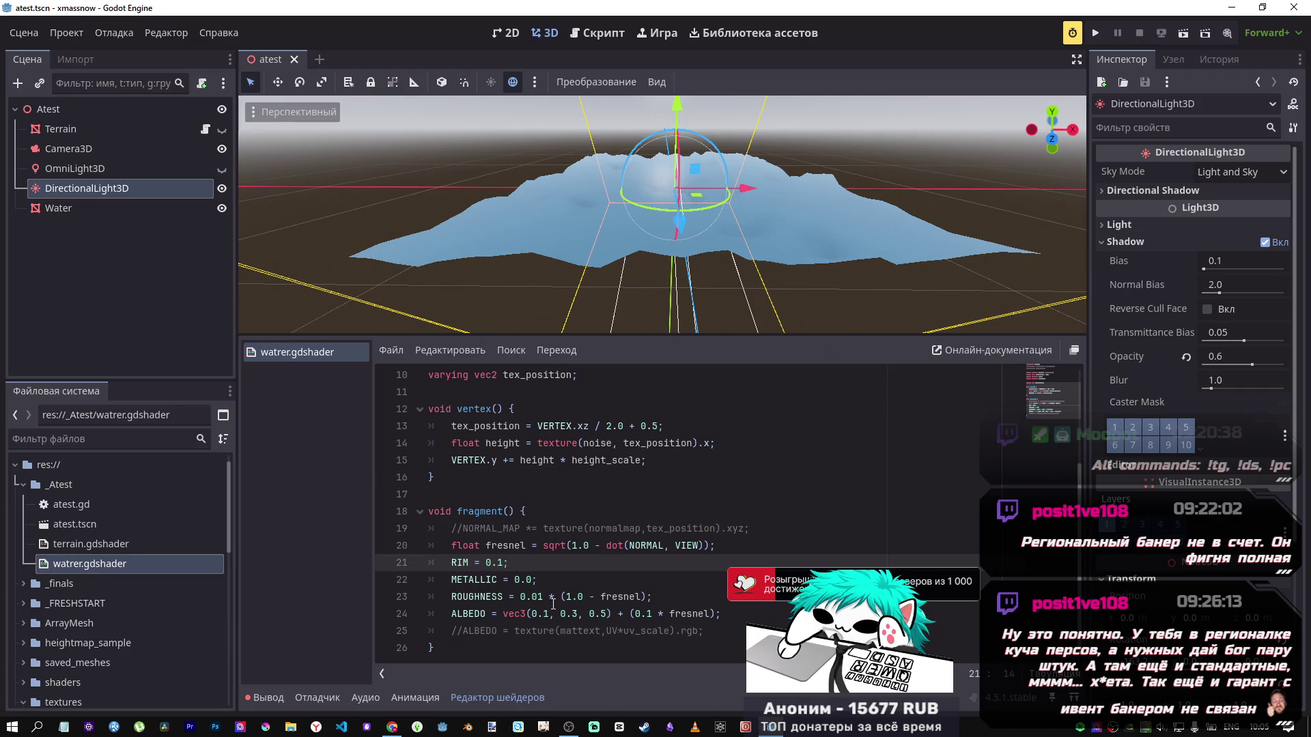
# Step: Change the ROUGHNESS factor to 0.01 * (1.0 - fresnel), save, and frame the water mesh
pyautogui.click(539, 596)
pyautogui.write('1')
pyautogui.hotkey('ctrl', 's')
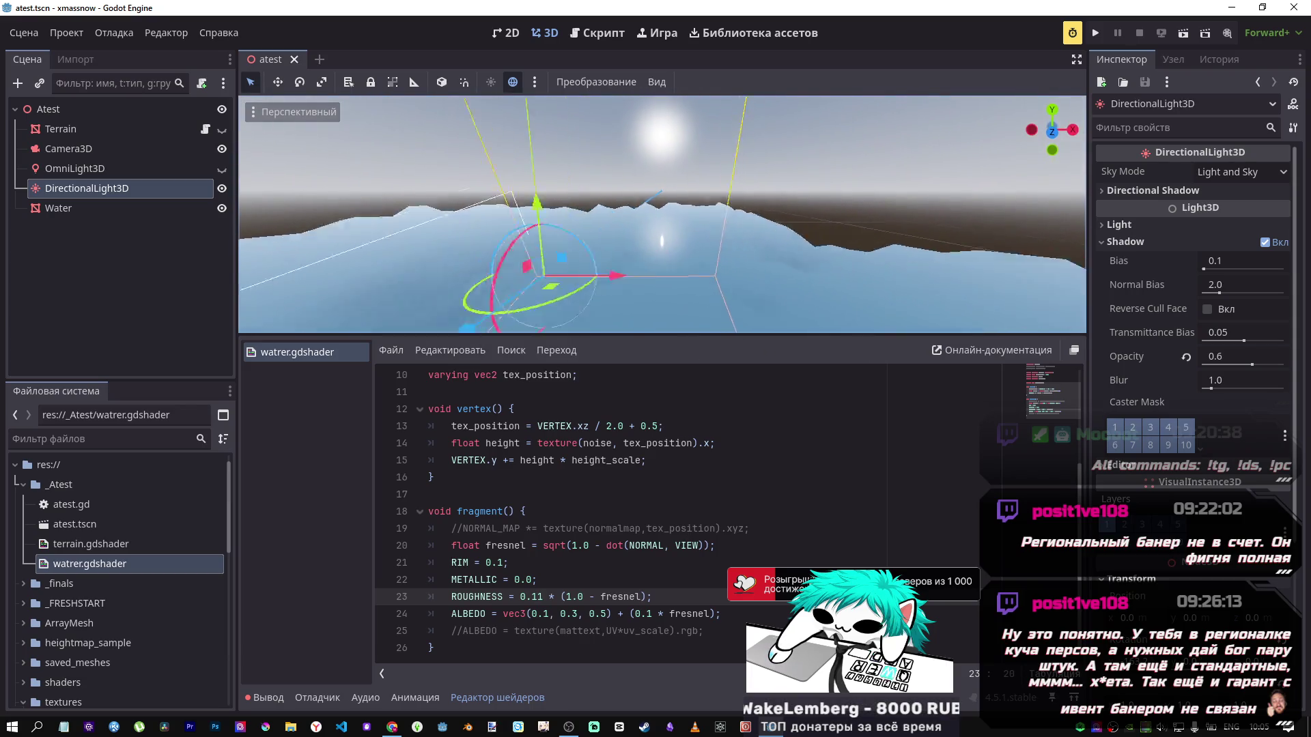
pyautogui.press('f')
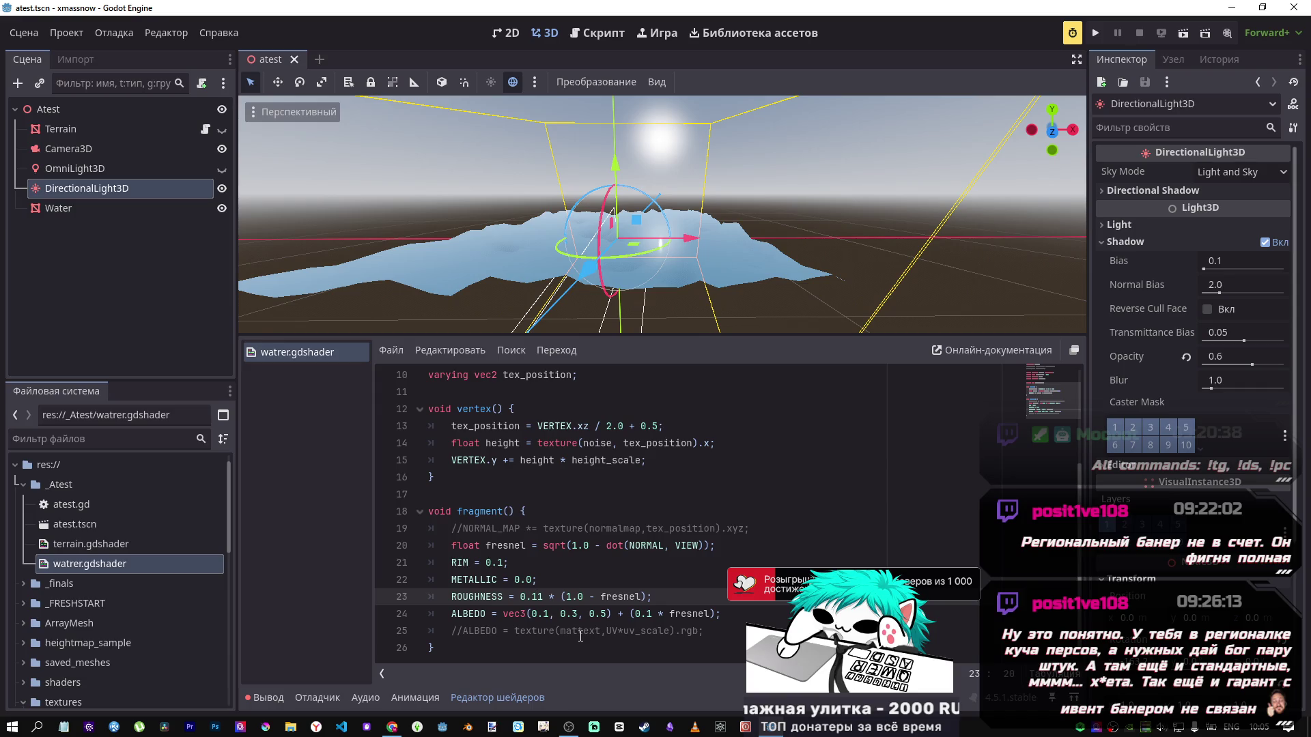
pyautogui.write('0')
pyautogui.click(624, 545)
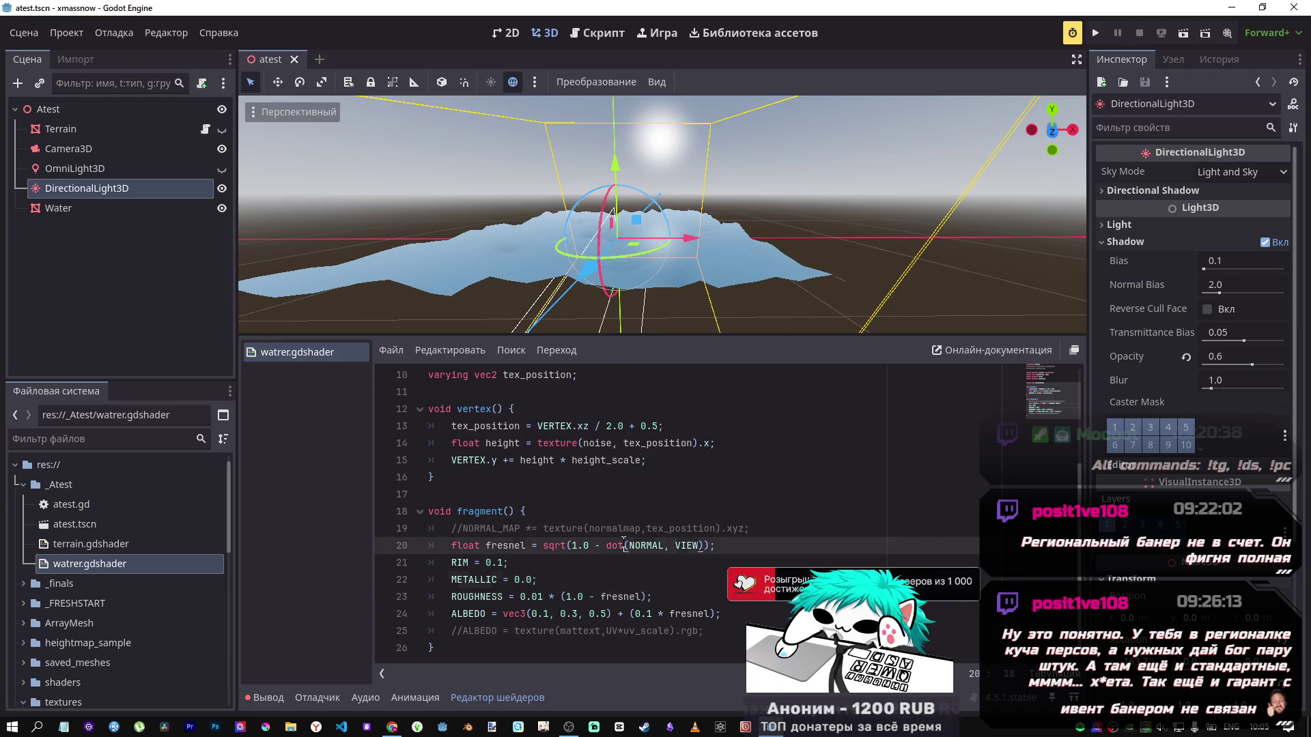
# Step: Uncomment the NORMAL_MAP line, toggle it to compare, and save
pyautogui.click(668, 530)
pyautogui.hotkey('ctrl', 'k')
pyautogui.hotkey('ctrl', 's')
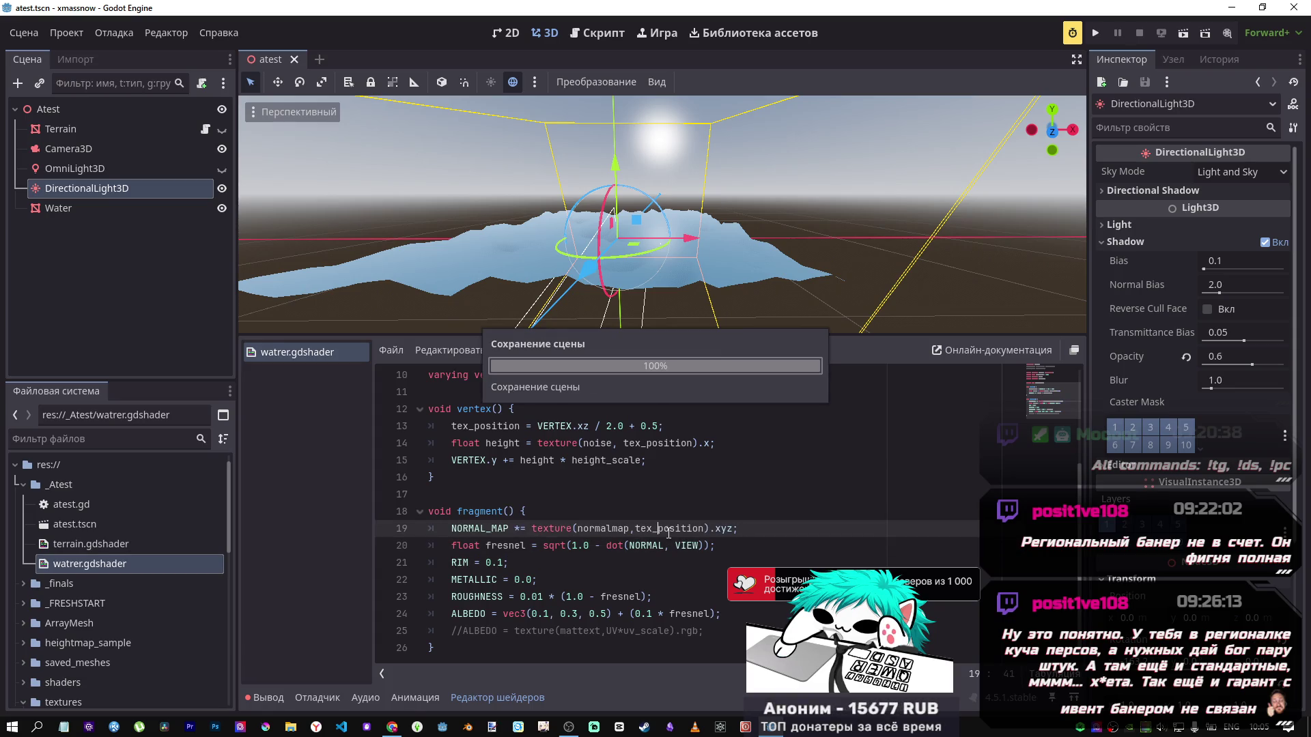
pyautogui.hotkey('ctrl', 'k')
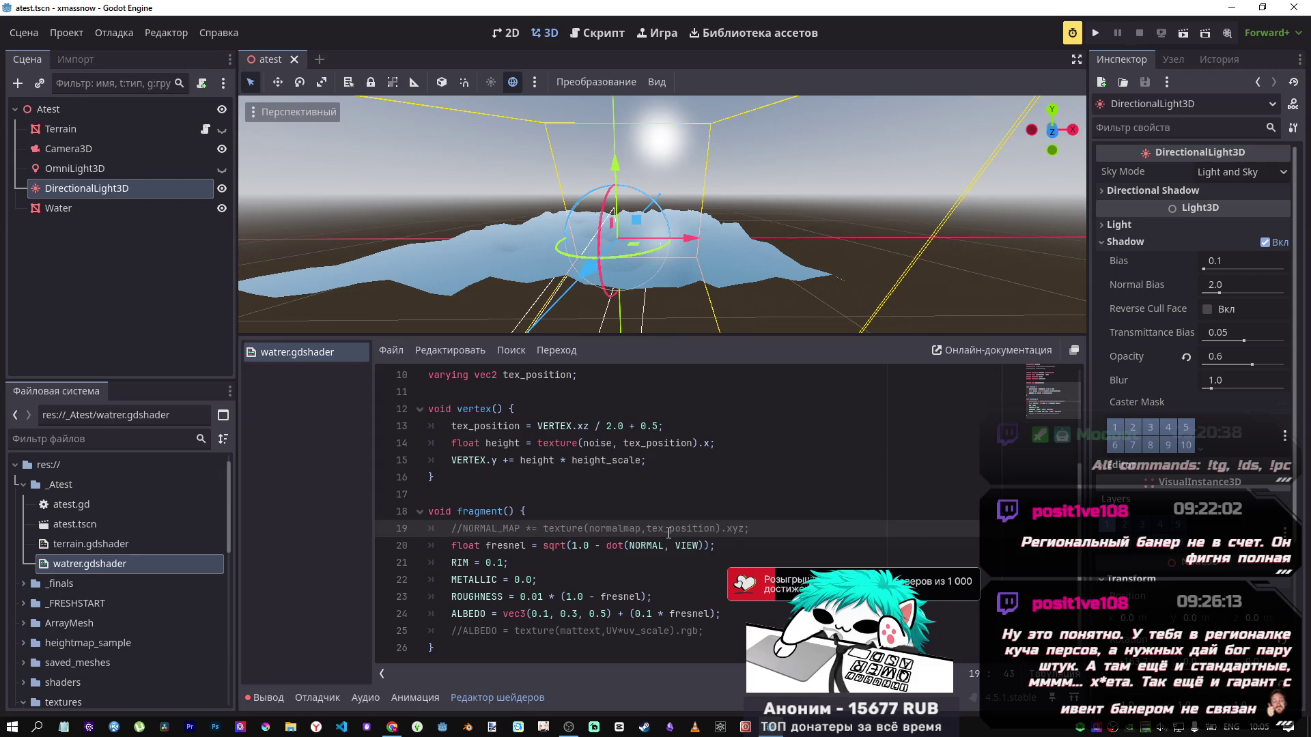
pyautogui.hotkey('ctrl', 'k')
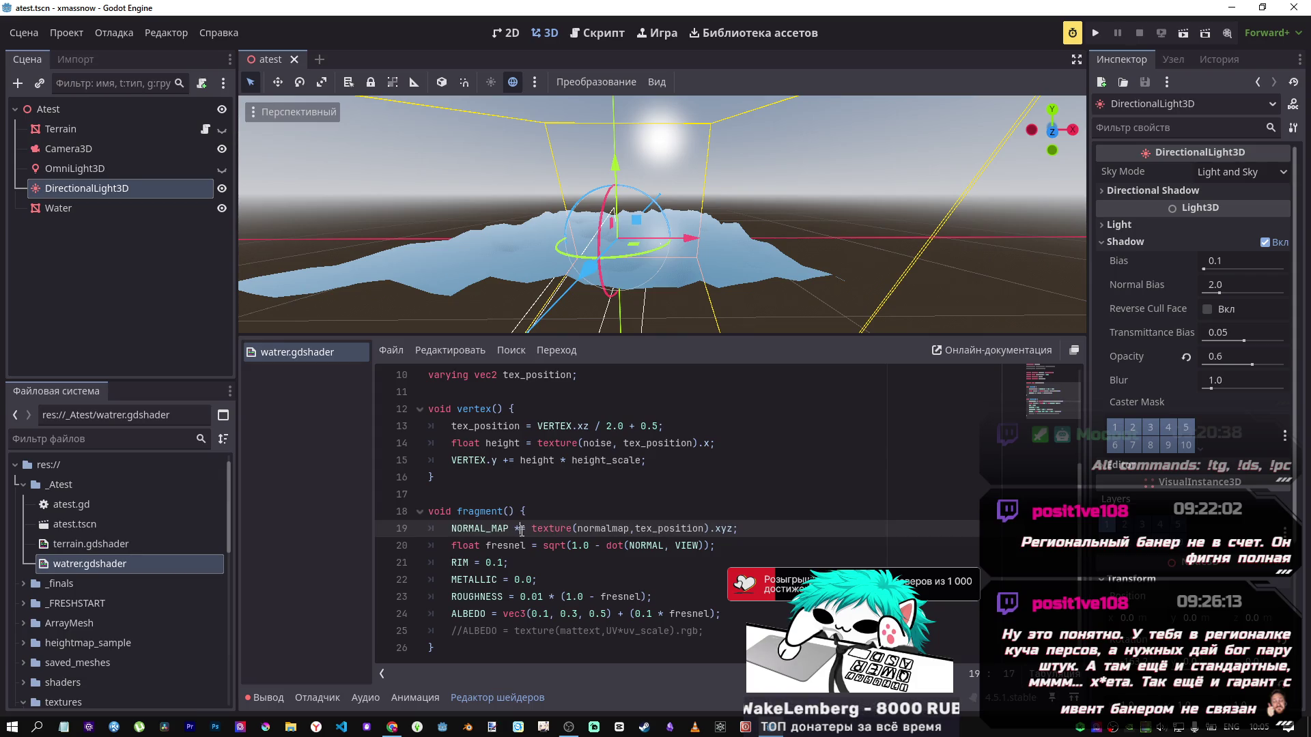
pyautogui.hotkey('ctrl', 's')
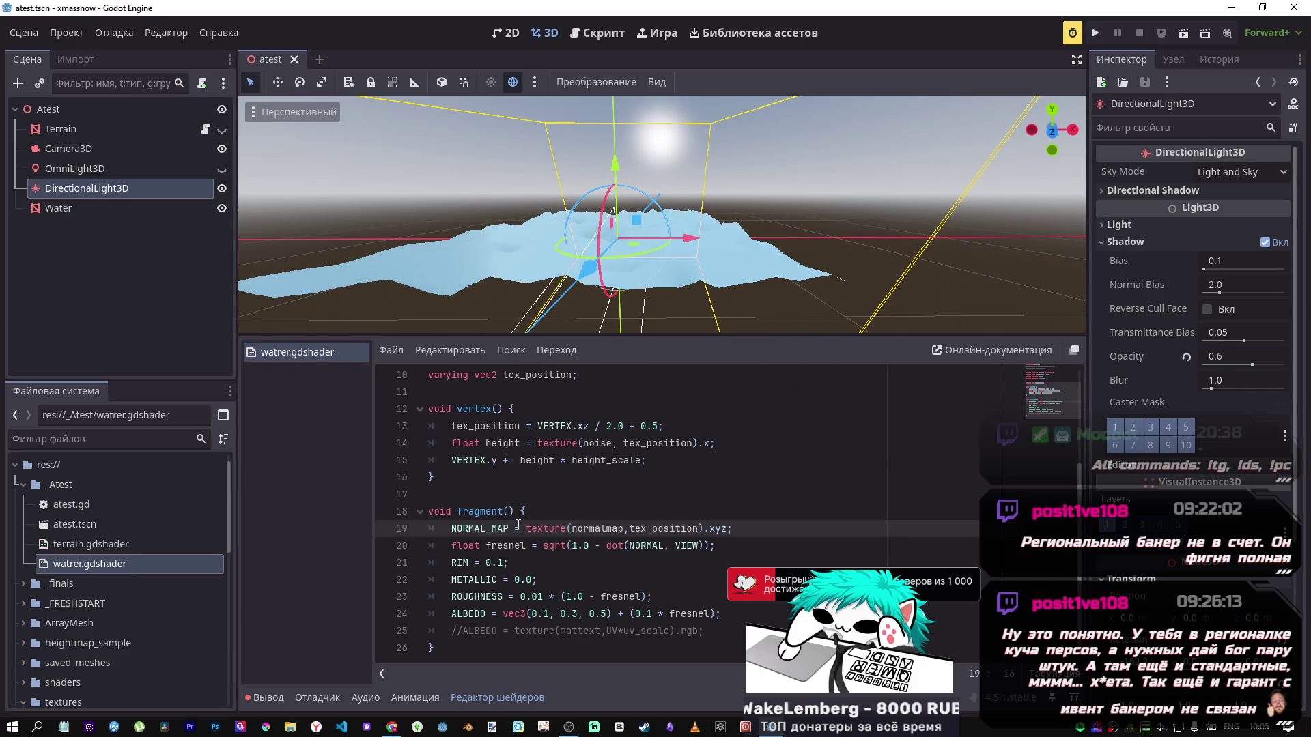
# Step: Hide the directional light and show the omni light to compare the terrain lighting
pyautogui.scroll(5, 663, 215)
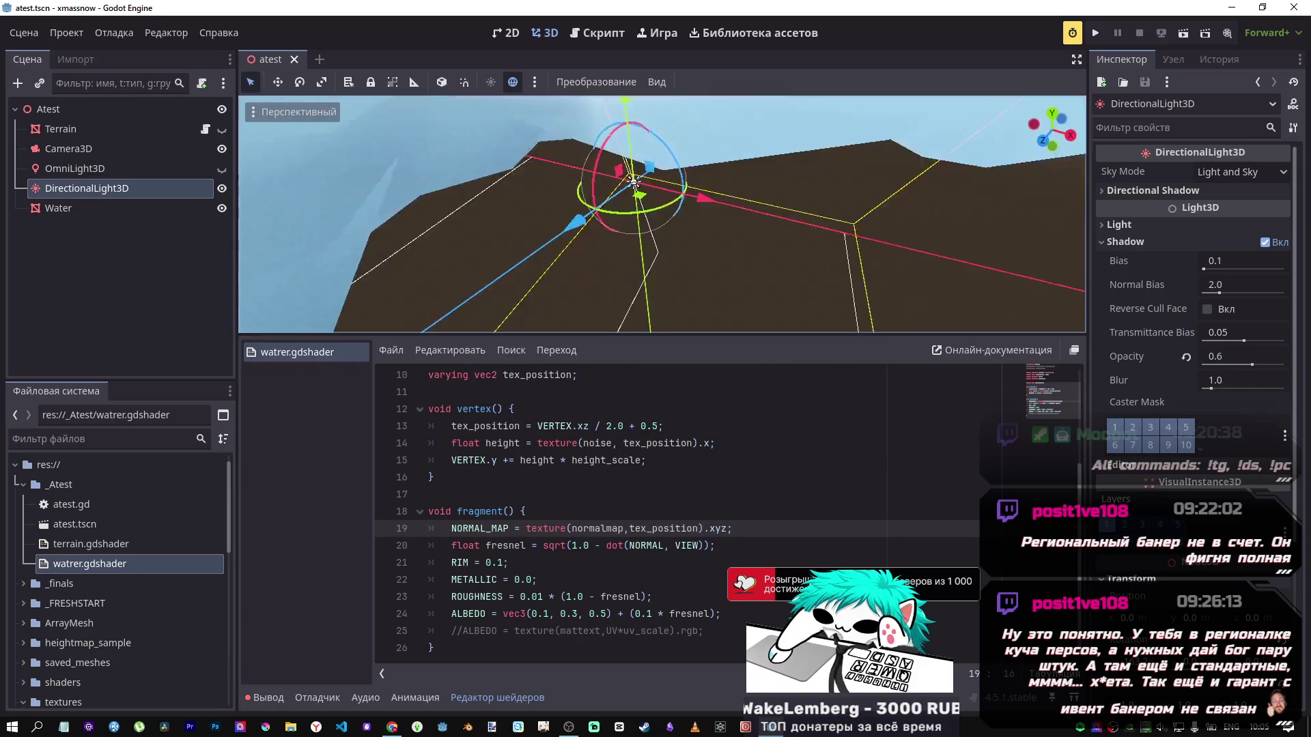
pyautogui.scroll(-5, 662, 215)
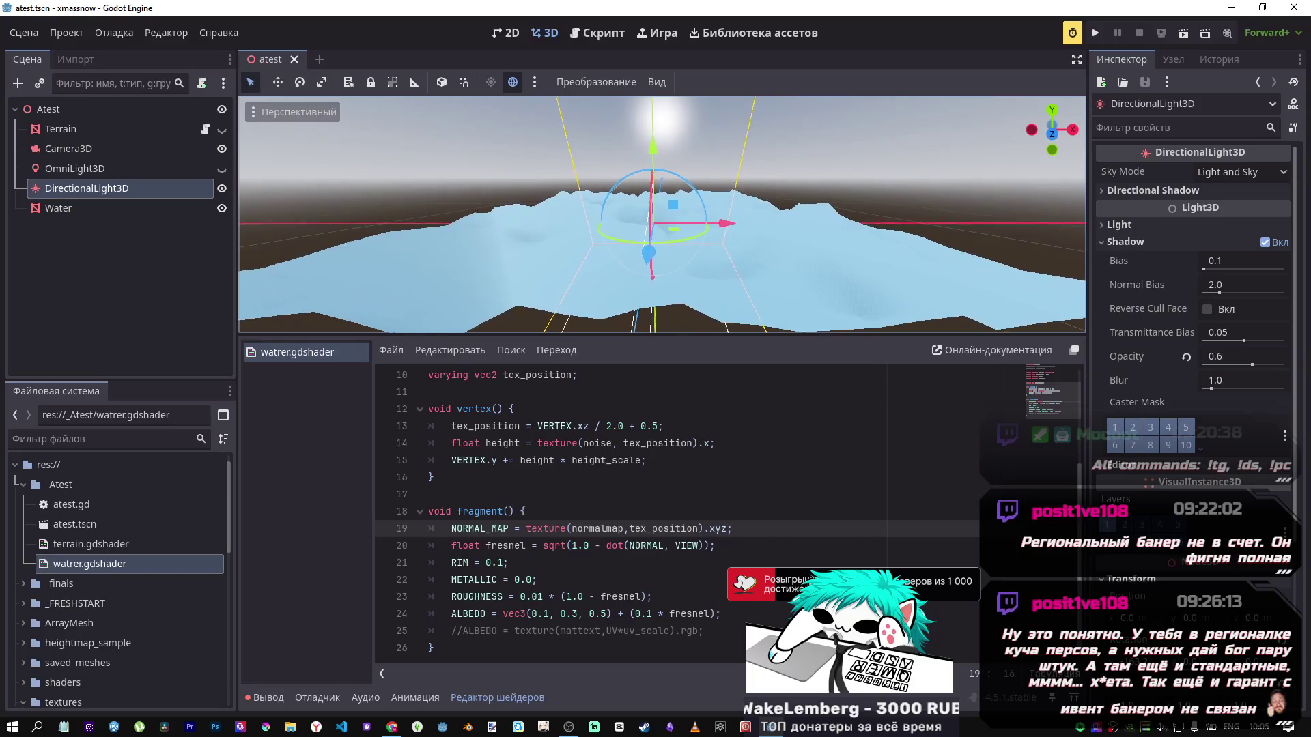
pyautogui.scroll(3, 662, 216)
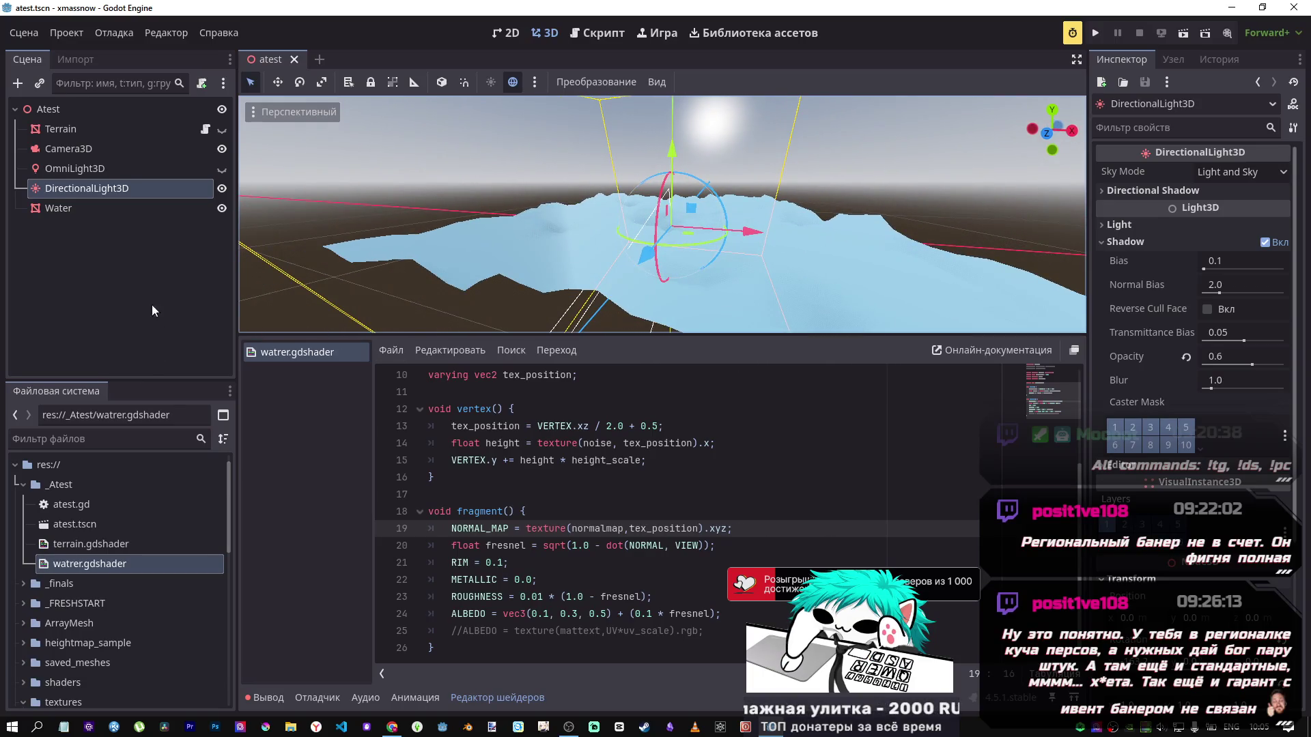
pyautogui.click(222, 188)
pyautogui.click(222, 168)
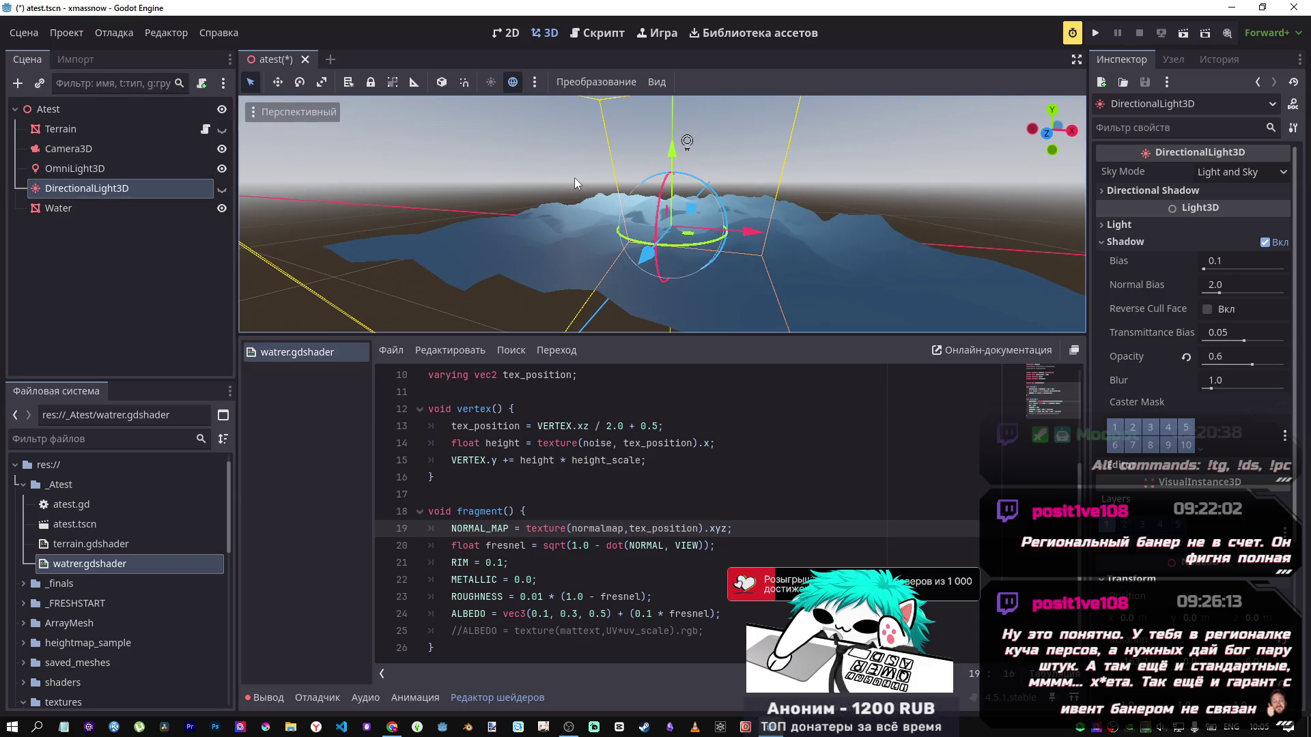
pyautogui.moveTo(572, 178); pyautogui.dragTo(527, 181)
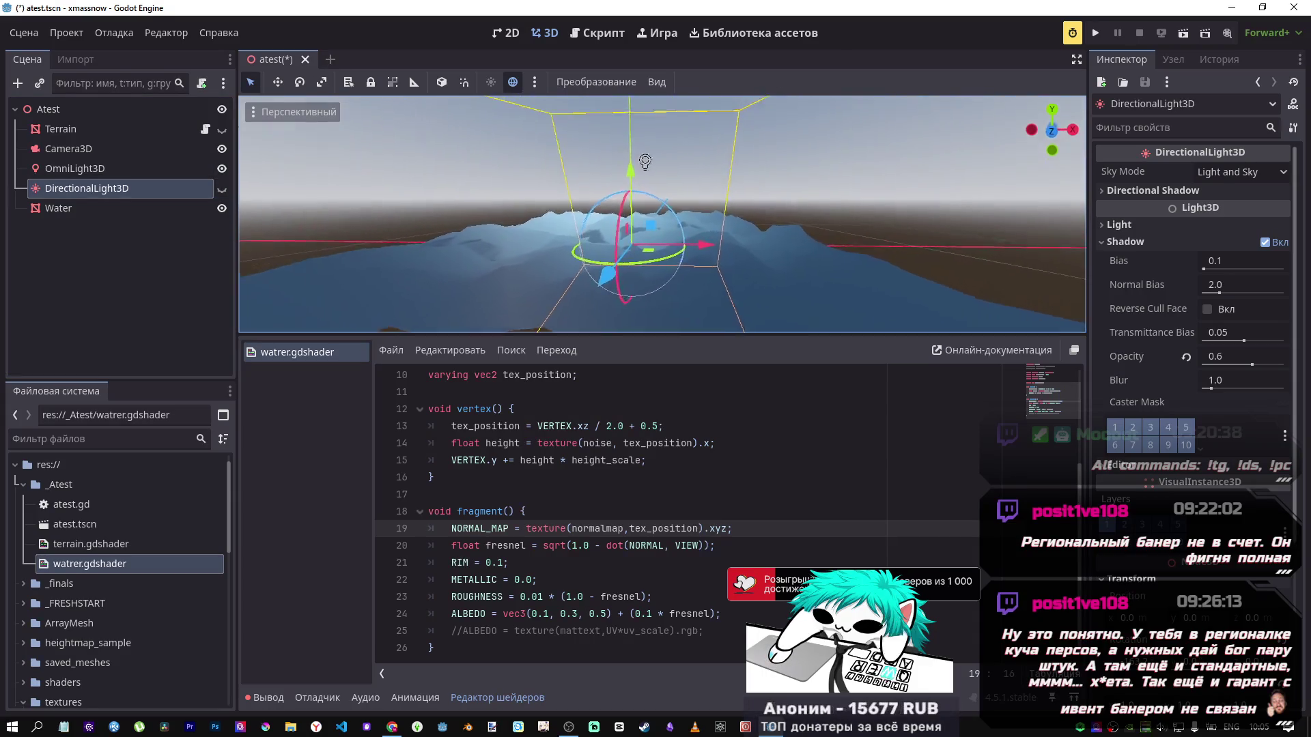
pyautogui.scroll(-5, 662, 216)
pyautogui.scroll(5, 662, 215)
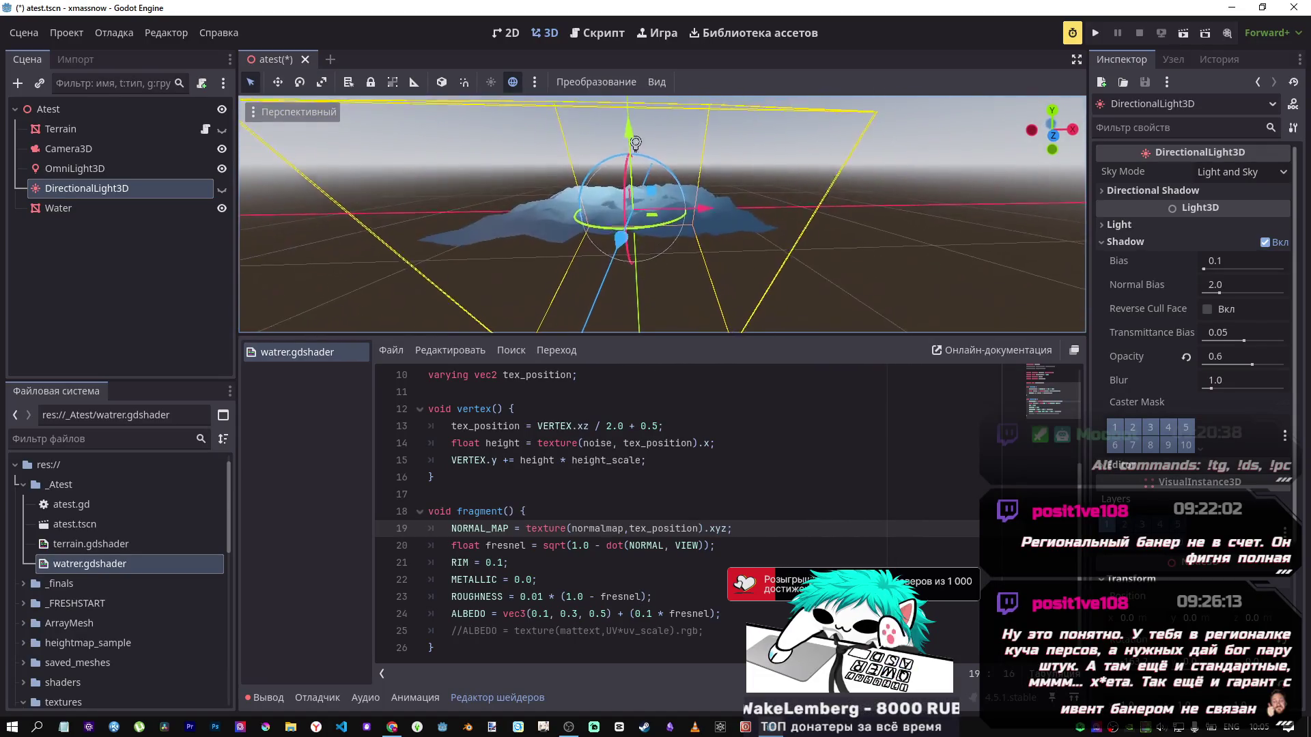
pyautogui.scroll(3, 662, 216)
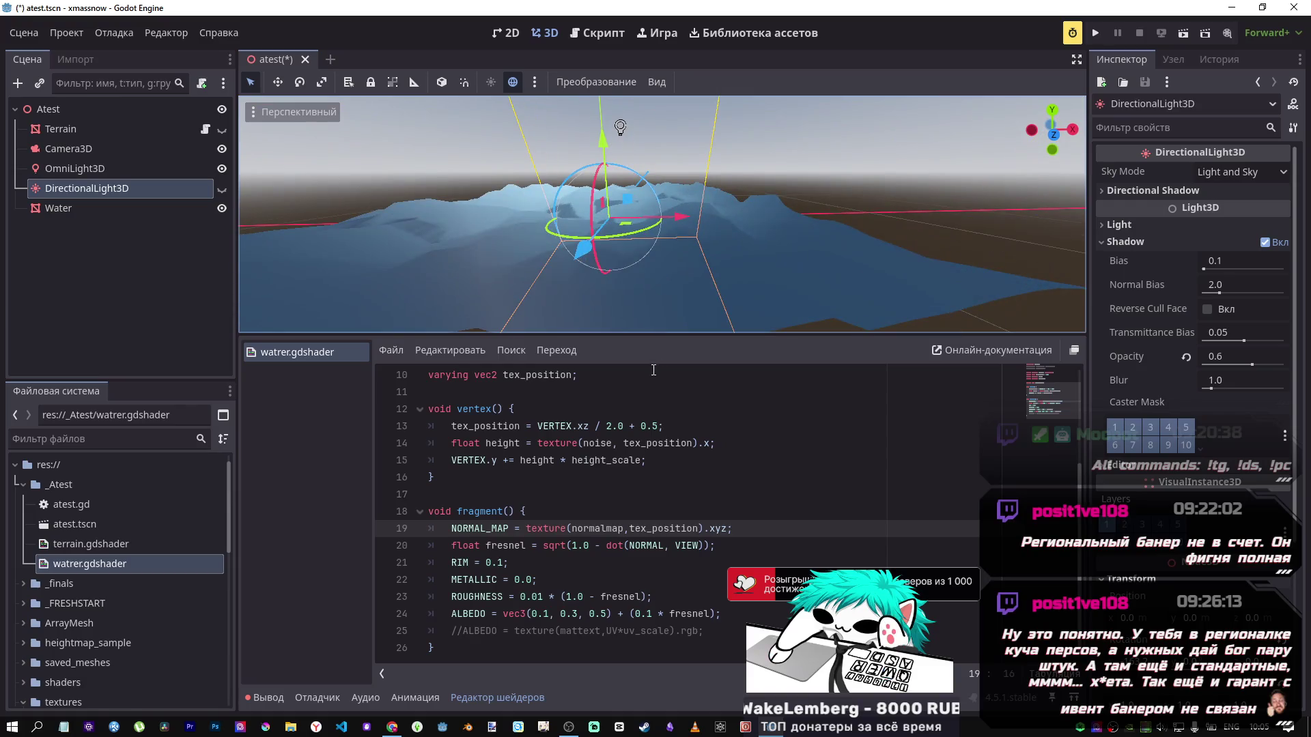
# Step: Light the water with the directional sun only and save NORMAL_MAP *= texture(...)
pyautogui.click(222, 169)
pyautogui.click(222, 188)
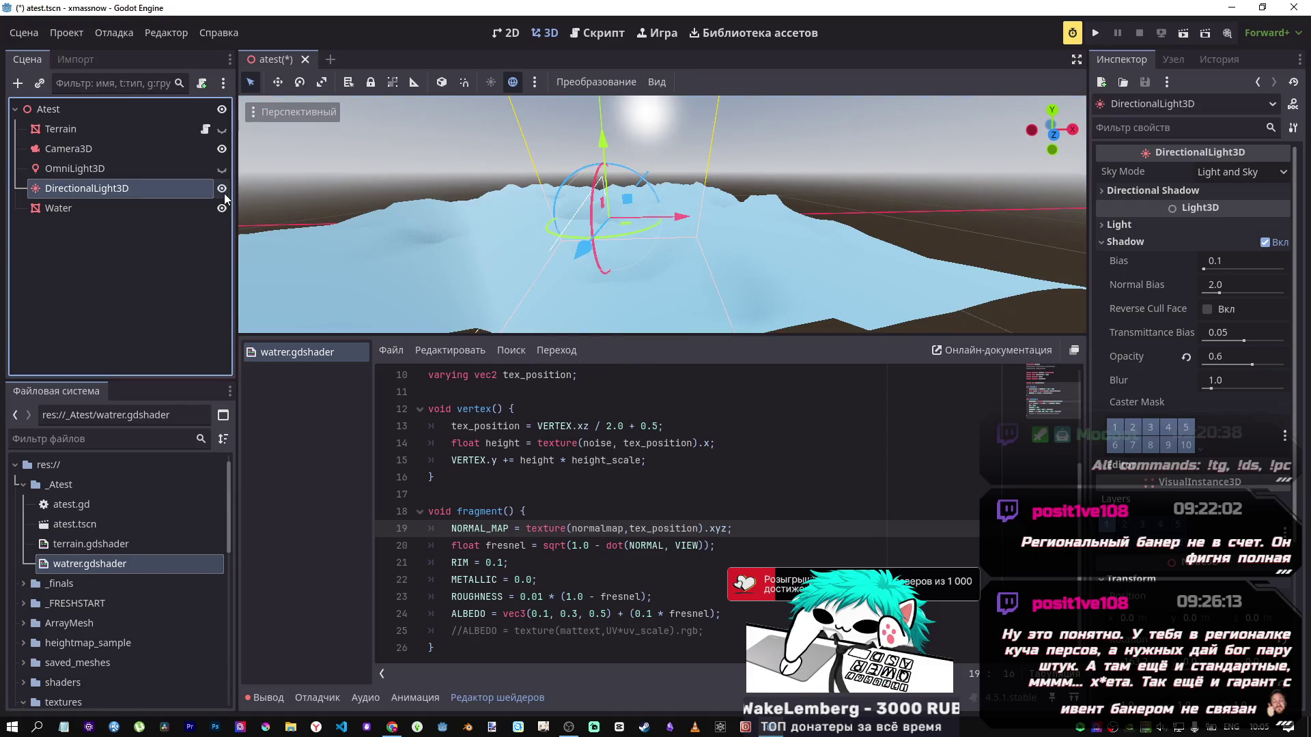
pyautogui.click(559, 579)
pyautogui.click(527, 537)
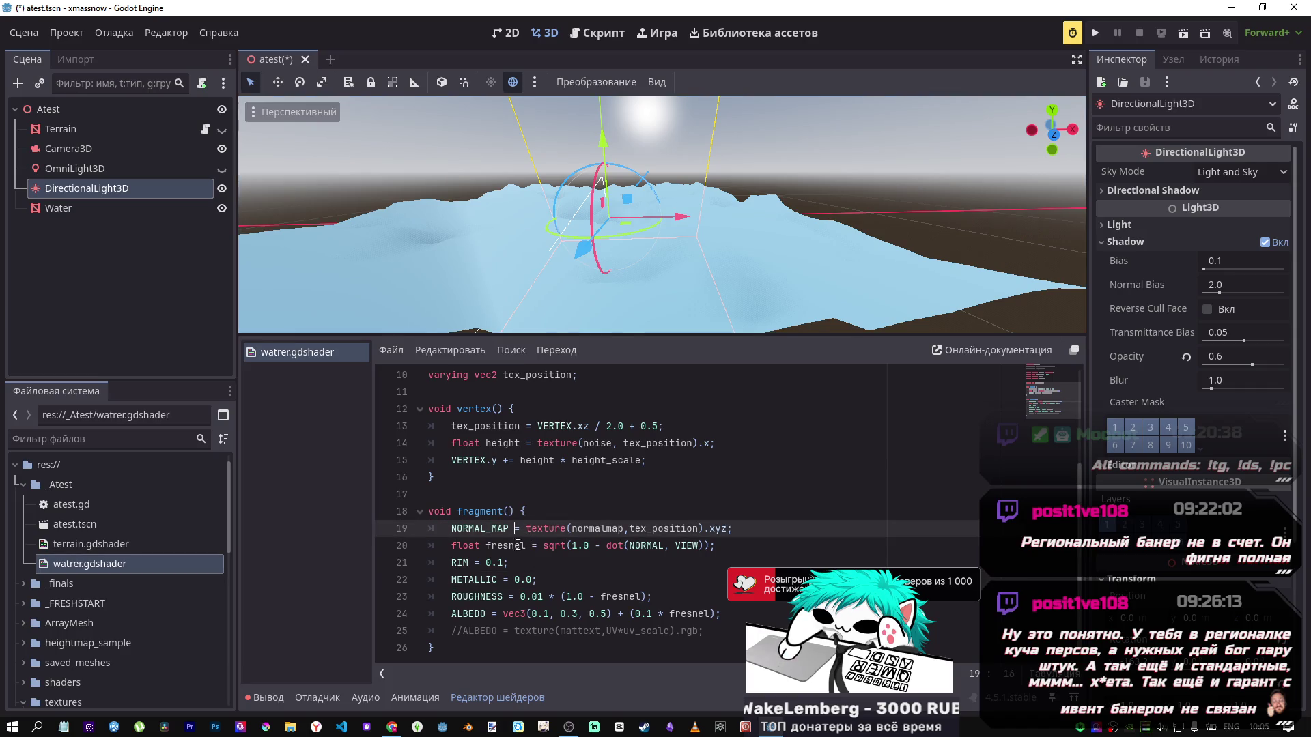
pyautogui.write('+')
pyautogui.hotkey('ctrl', 's')
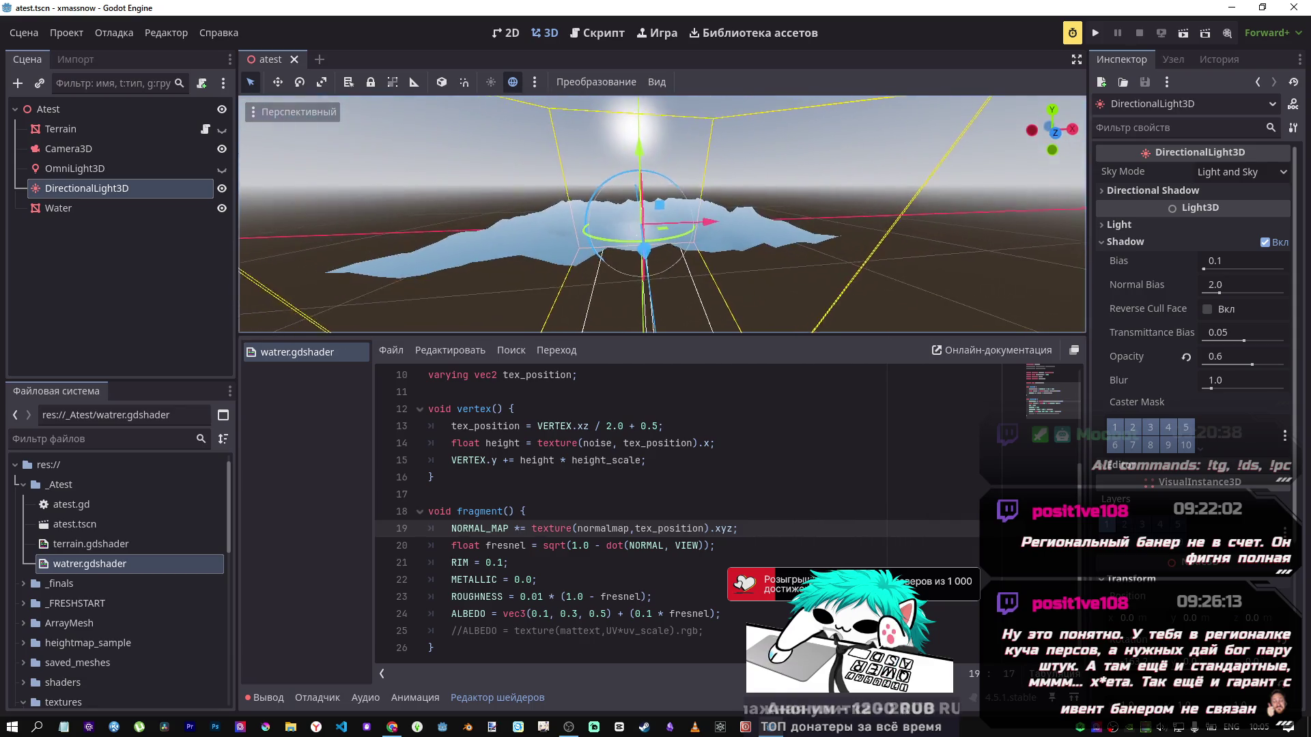
# Step: Set RIM to 0.2, save, and rotate the sun light about 7 degrees
pyautogui.click(502, 562)
pyautogui.press('BackSpace')
pyautogui.write('2')
pyautogui.hotkey('ctrl', 's')
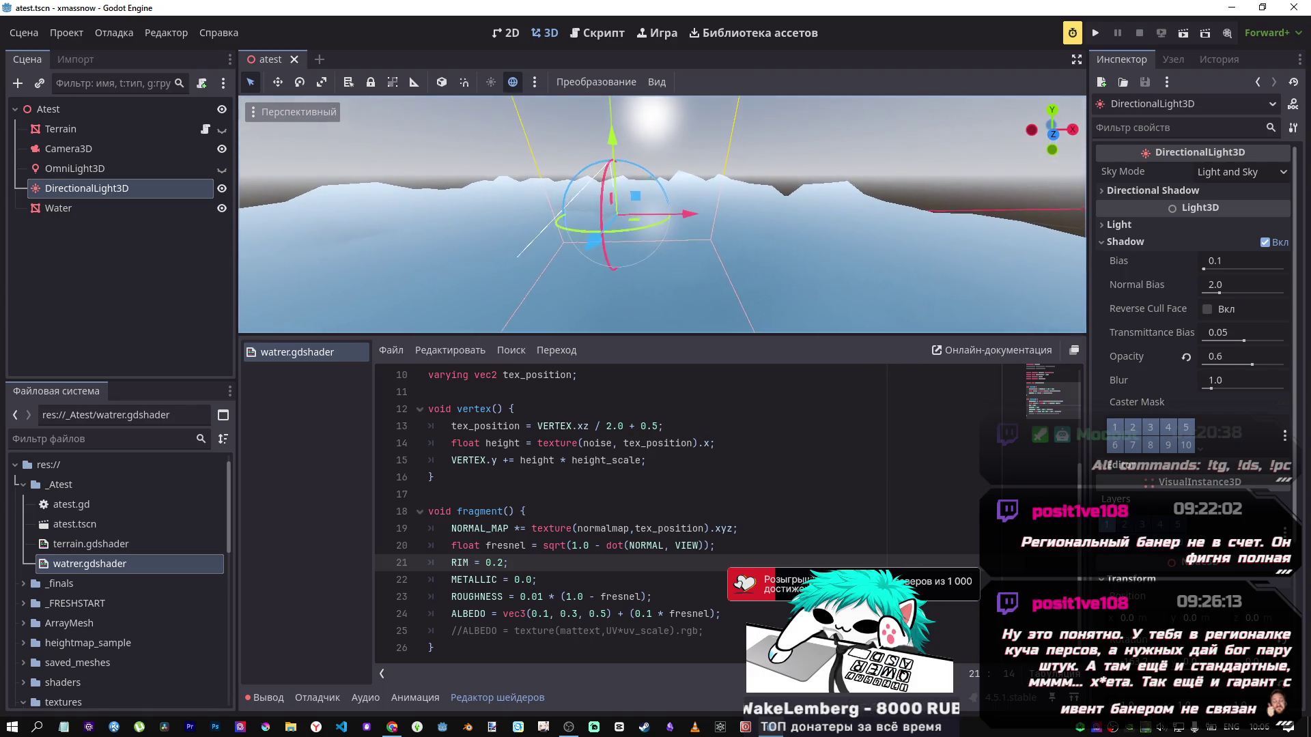
pyautogui.moveTo(610, 190); pyautogui.dragTo(605, 201)
# Step: Re-enable the specular_toon render mode and save, then bring up the shader tutorial page
pyautogui.scroll(3, 557, 406)
pyautogui.click(556, 408)
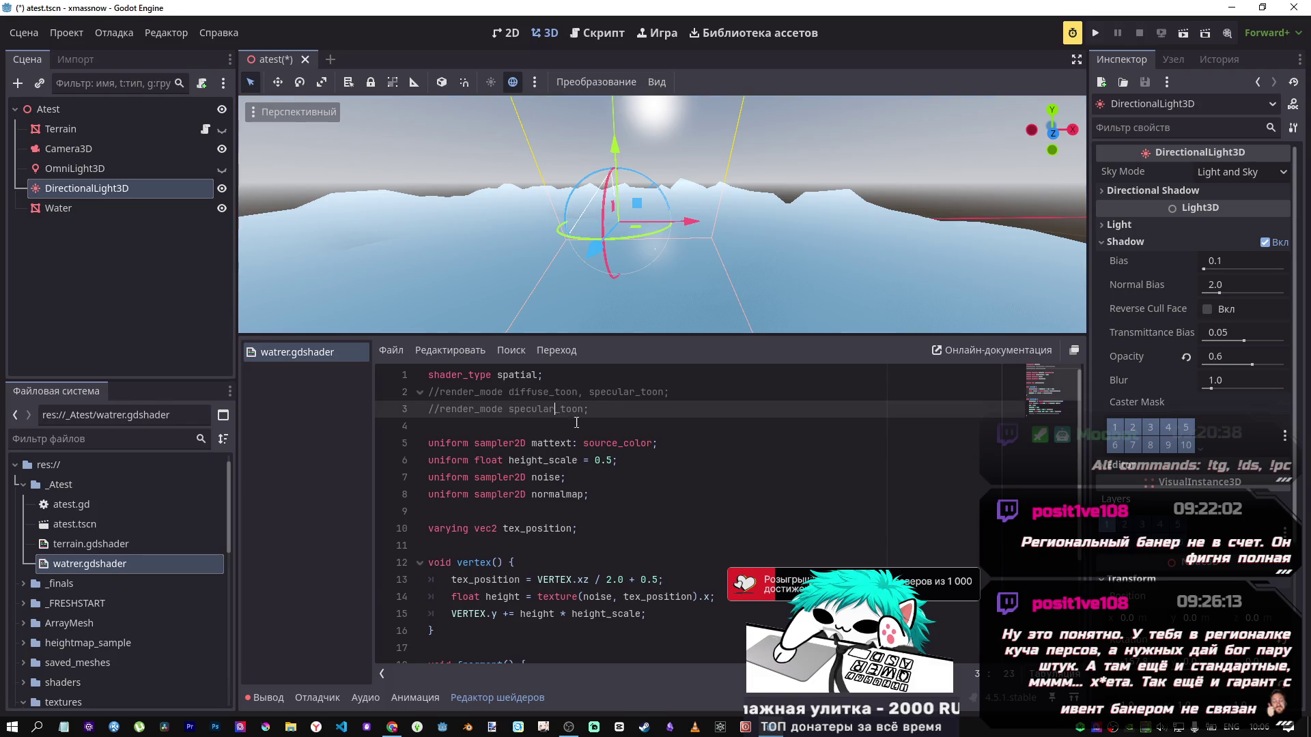
pyautogui.hotkey('ctrl', 's')
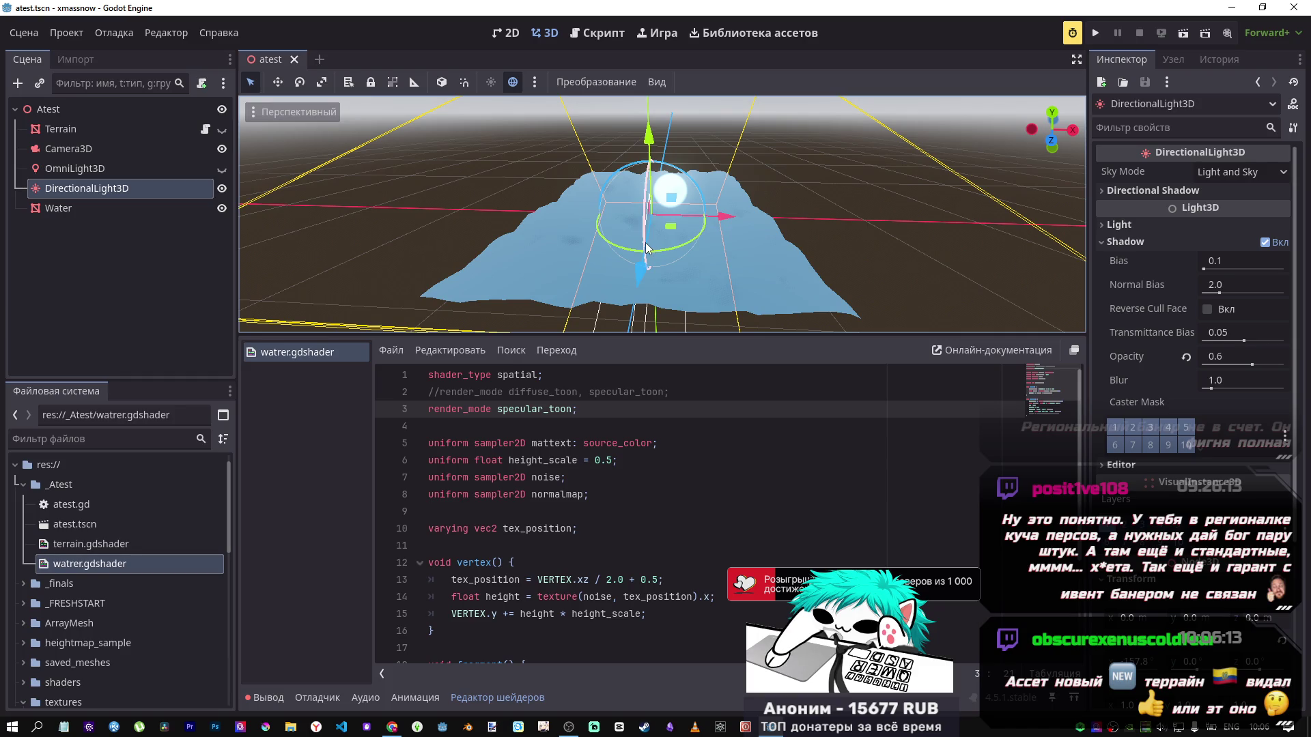
pyautogui.moveTo(729, 261)
pyautogui.mouseDown()
pyautogui.moveTo(663, 253)
pyautogui.moveTo(736, 262)
pyautogui.mouseUp()
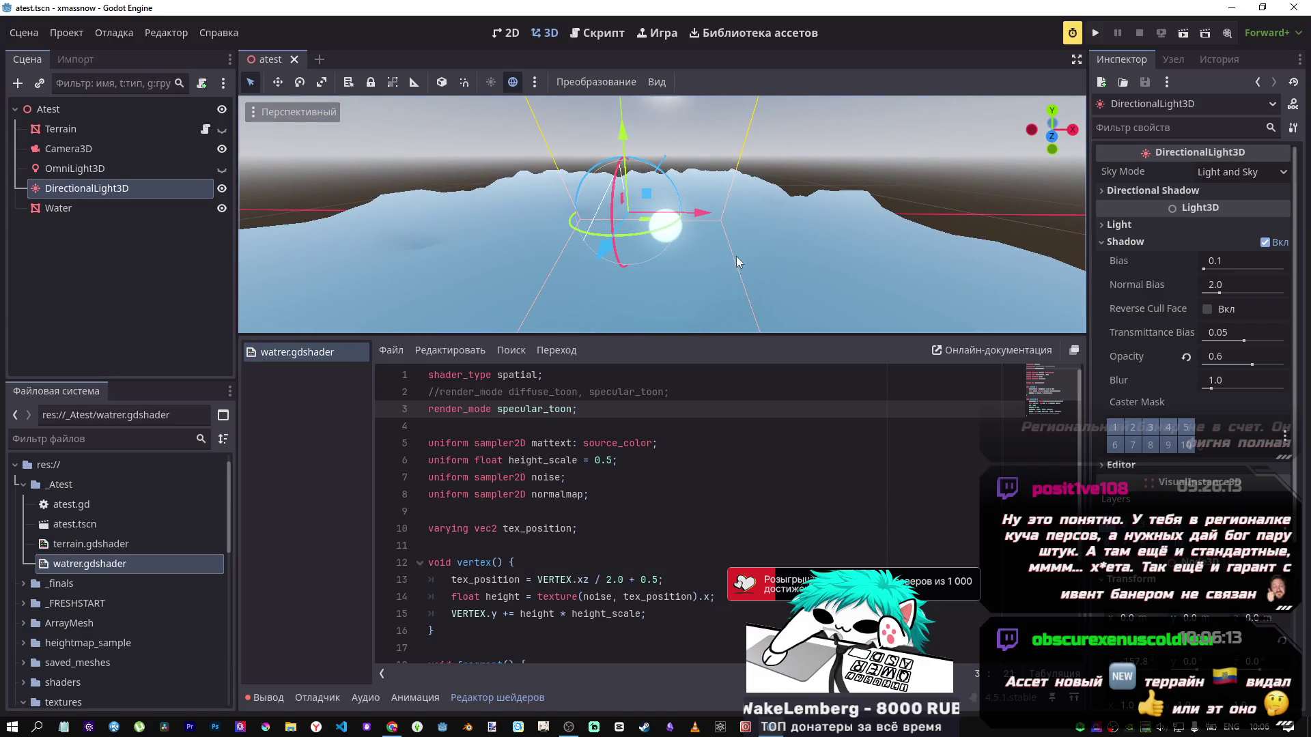
pyautogui.moveTo(391, 725)
pyautogui.click(391, 689)
# Step: Scroll the docs to the darkened-water image for ALBEDO vec3(0.01, 0.03, 0.05)
pyautogui.scroll(-10, 630, 422)
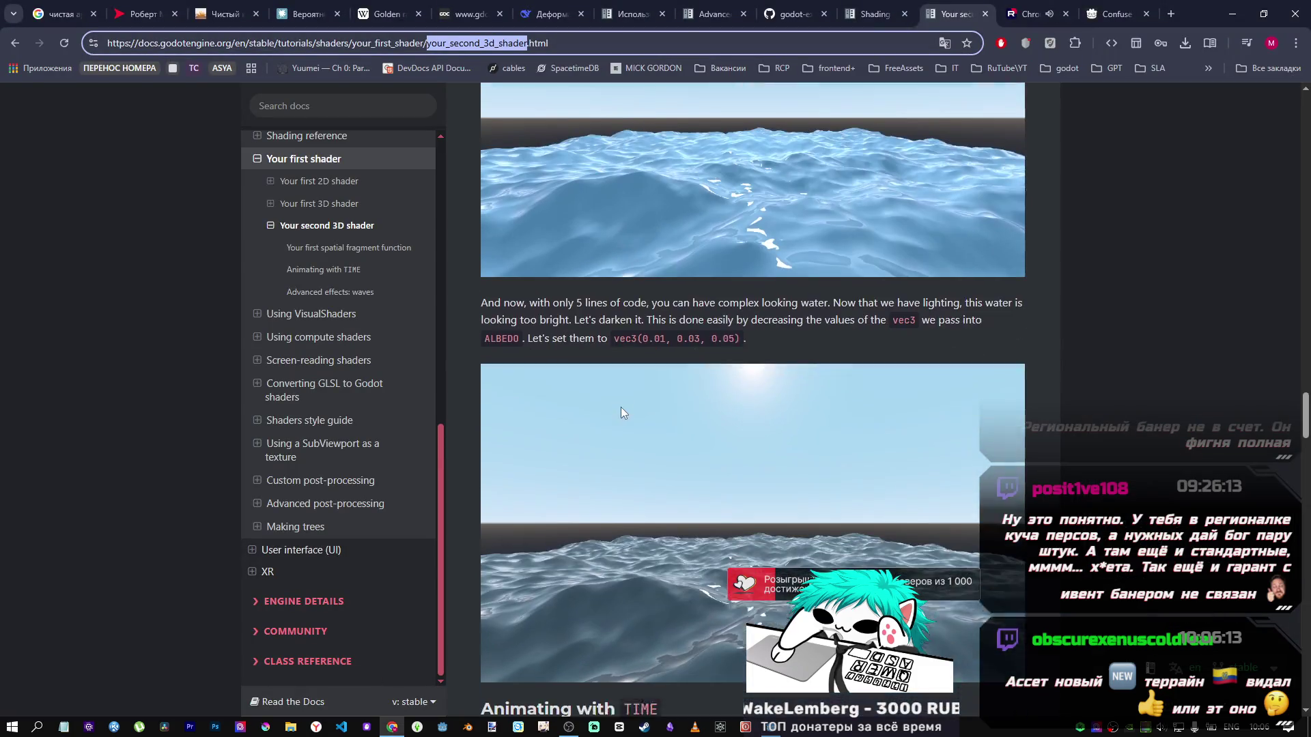
pyautogui.scroll(1, 588, 397)
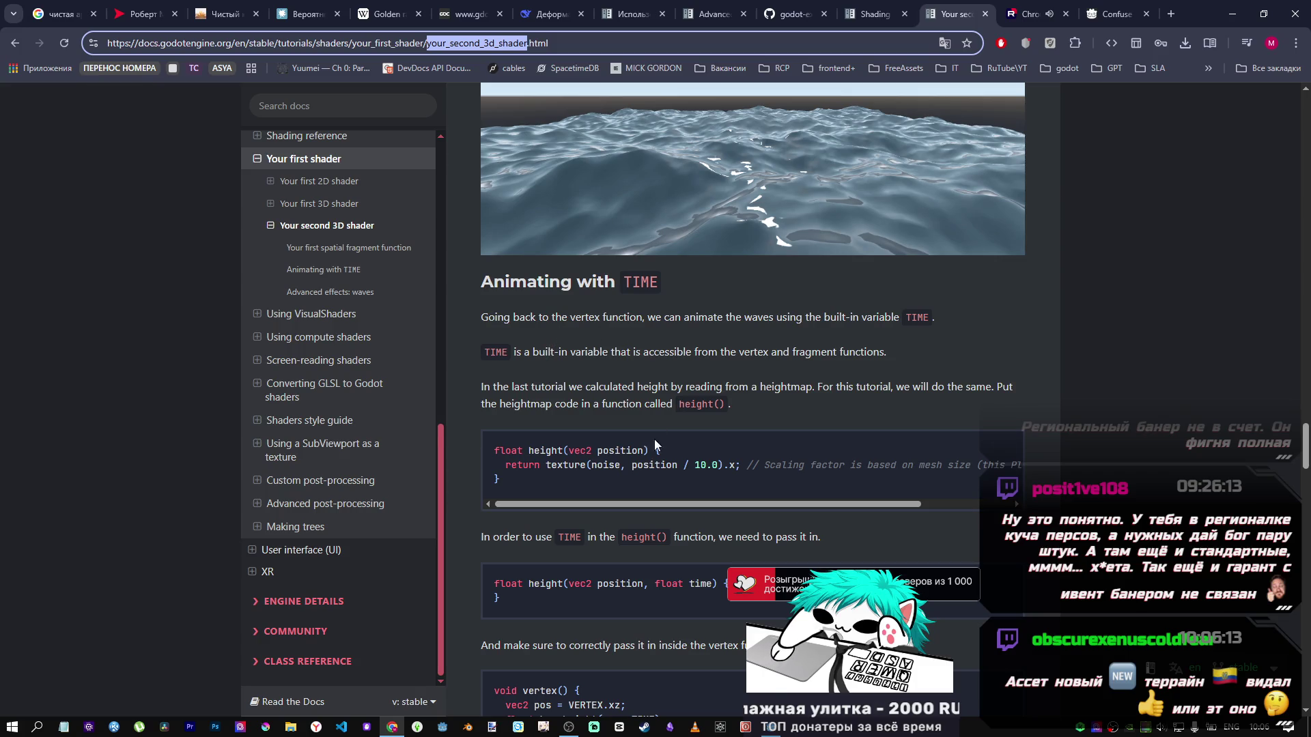
pyautogui.scroll(-4, 654, 444)
pyautogui.scroll(9, 654, 444)
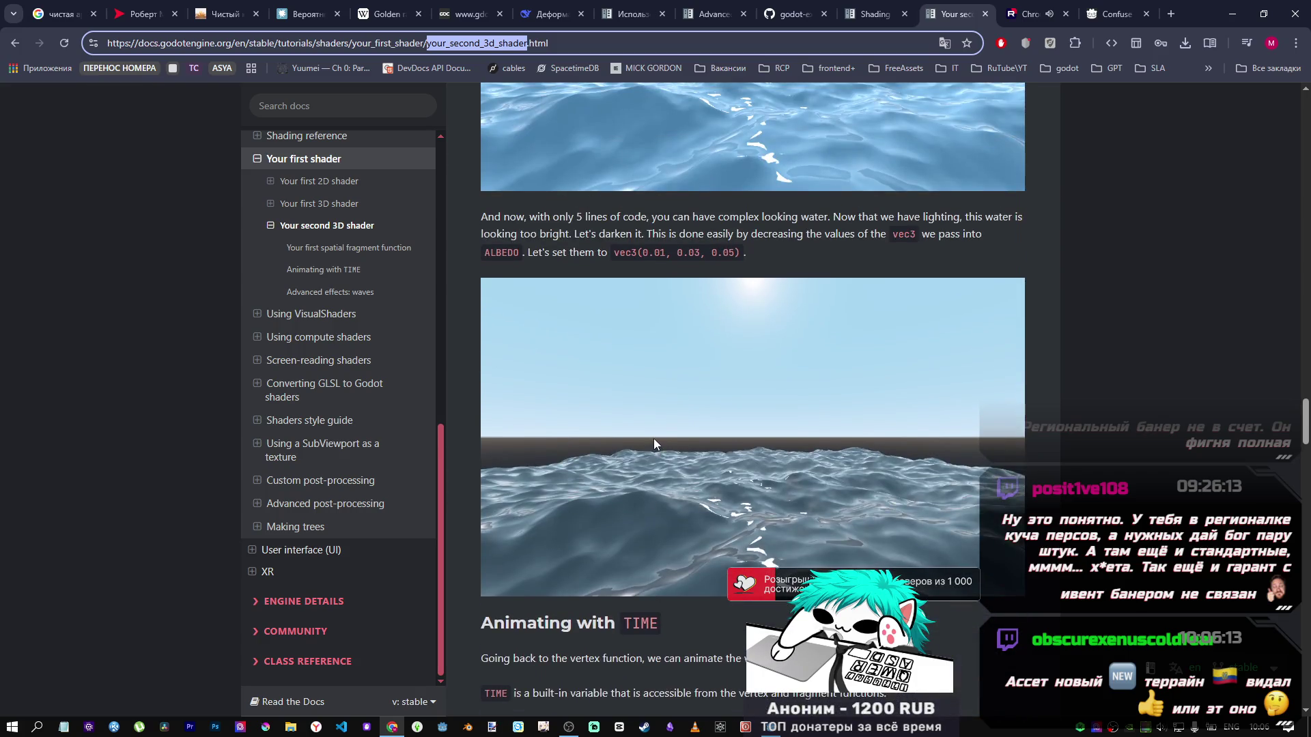
# Step: Read the forum post's shader code, marking its render_mode specular_toon line
pyautogui.click(1125, 15)
pyautogui.scroll(-10, 748, 469)
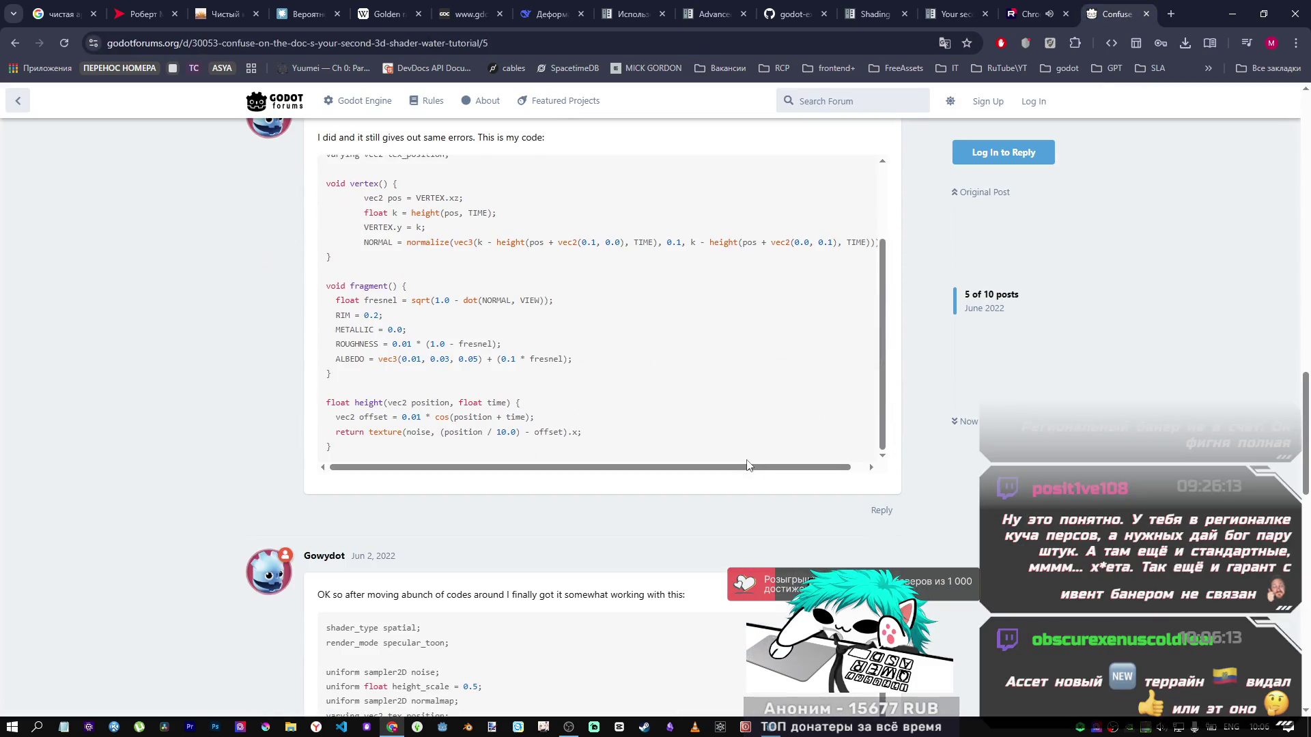
pyautogui.scroll(2, 747, 465)
pyautogui.scroll(-2, 746, 459)
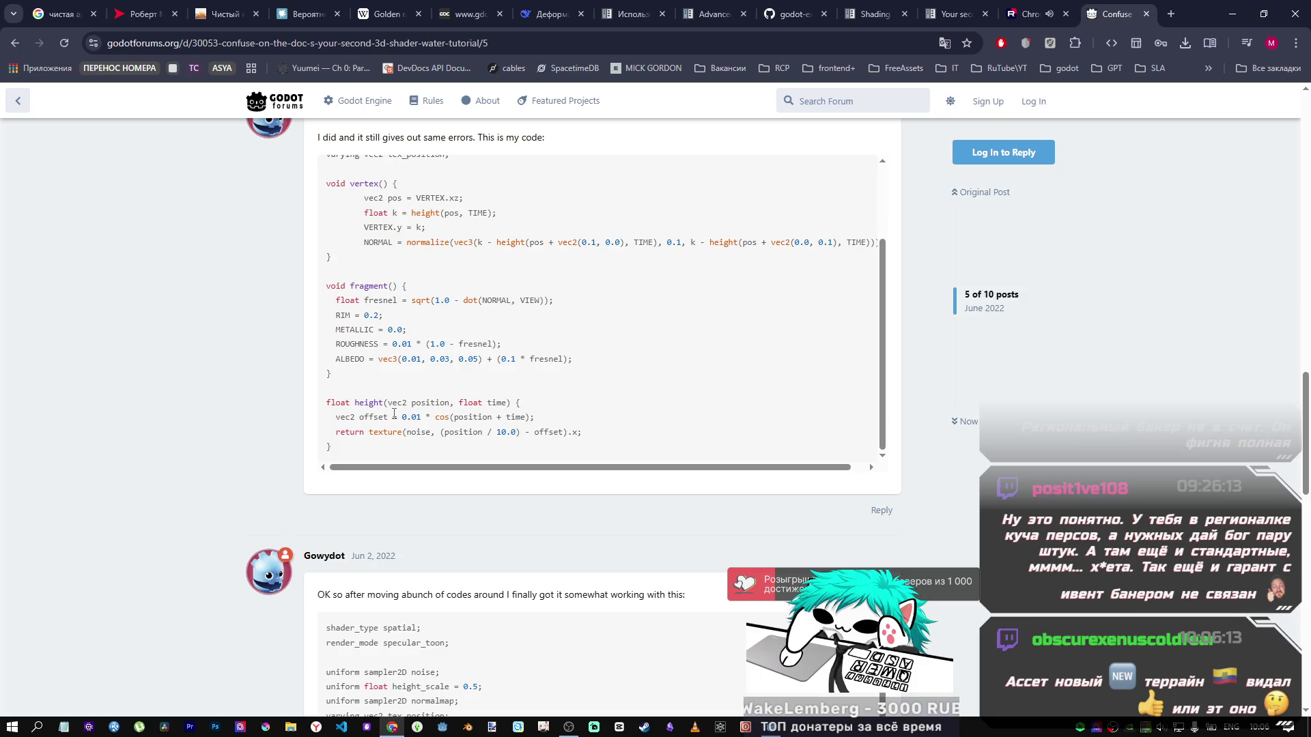
pyautogui.scroll(-3, 394, 414)
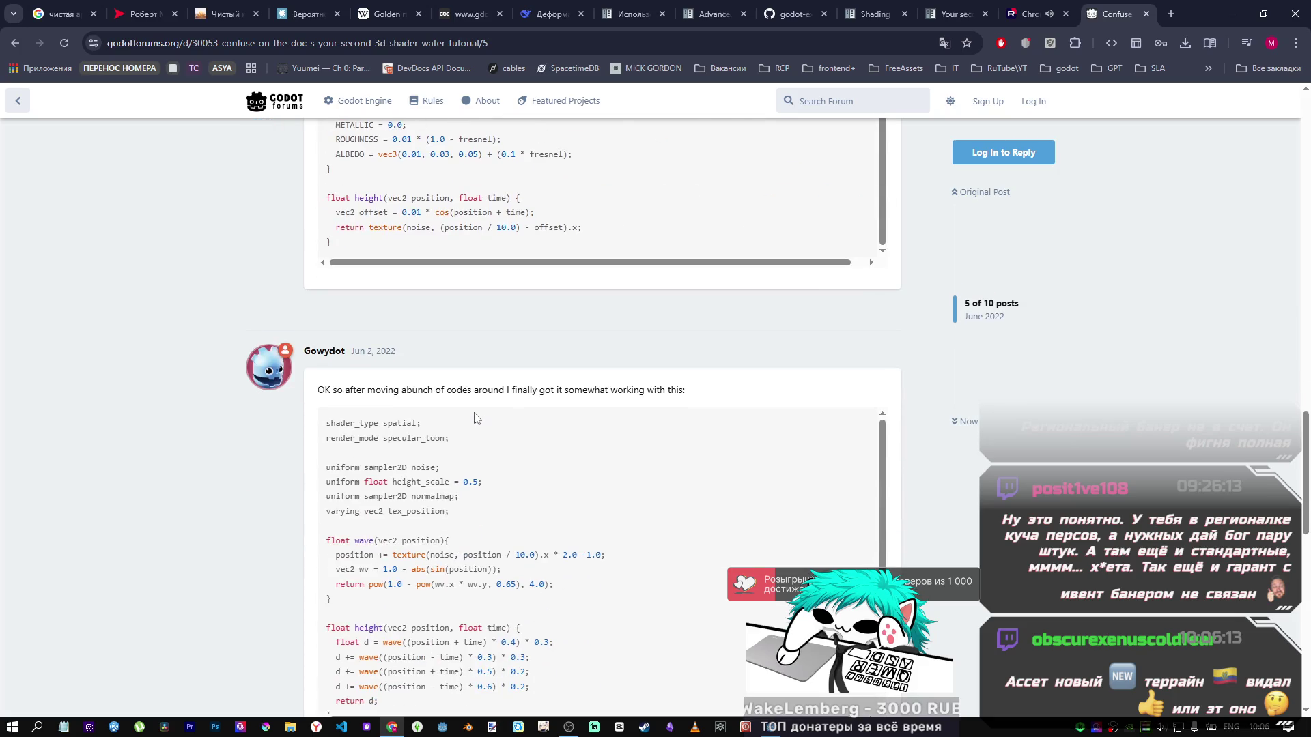
pyautogui.scroll(-3, 476, 418)
pyautogui.scroll(-2, 798, 464)
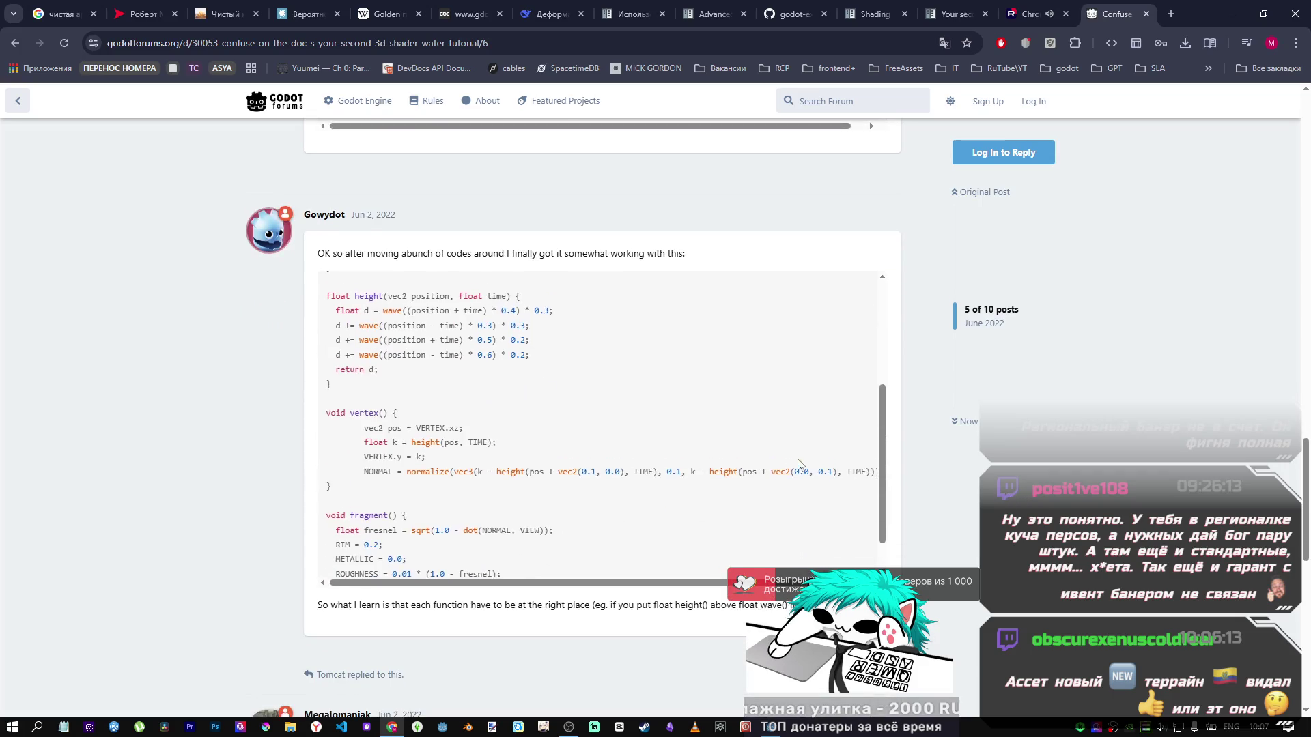
pyautogui.scroll(3, 785, 461)
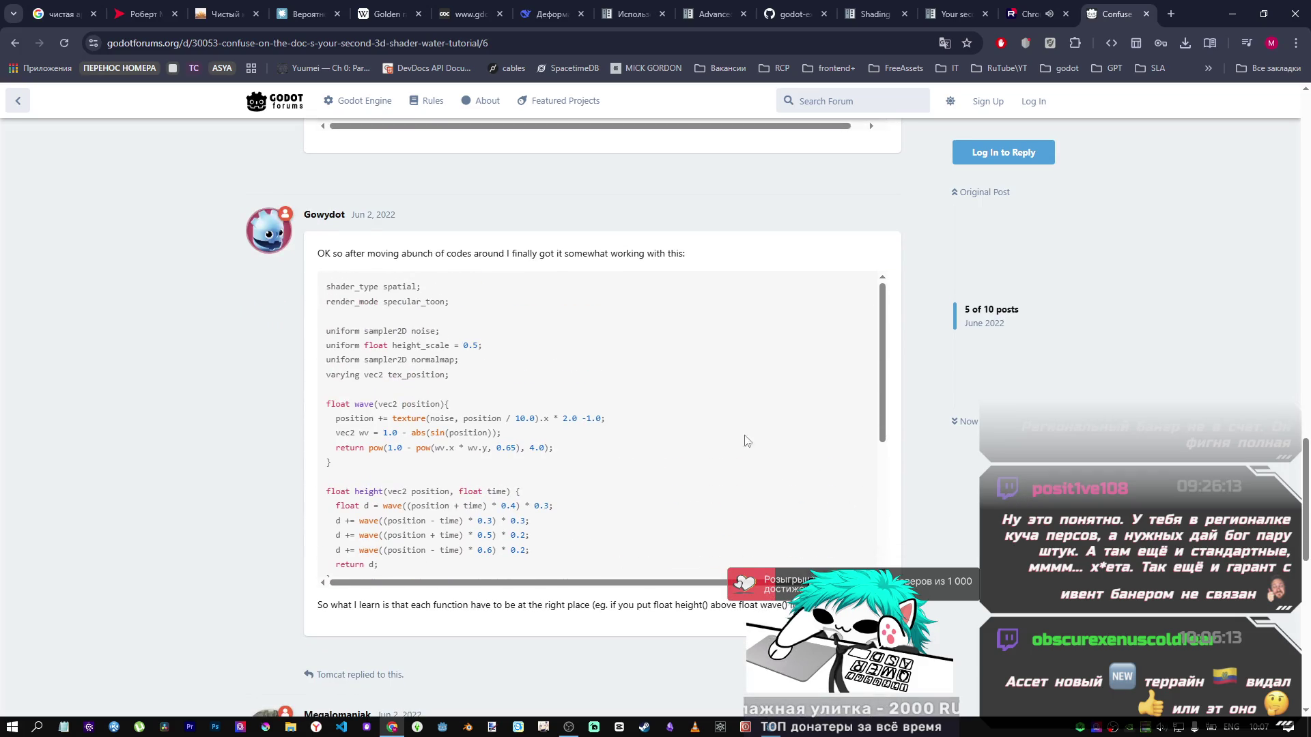
pyautogui.moveTo(413, 298); pyautogui.dragTo(307, 302)
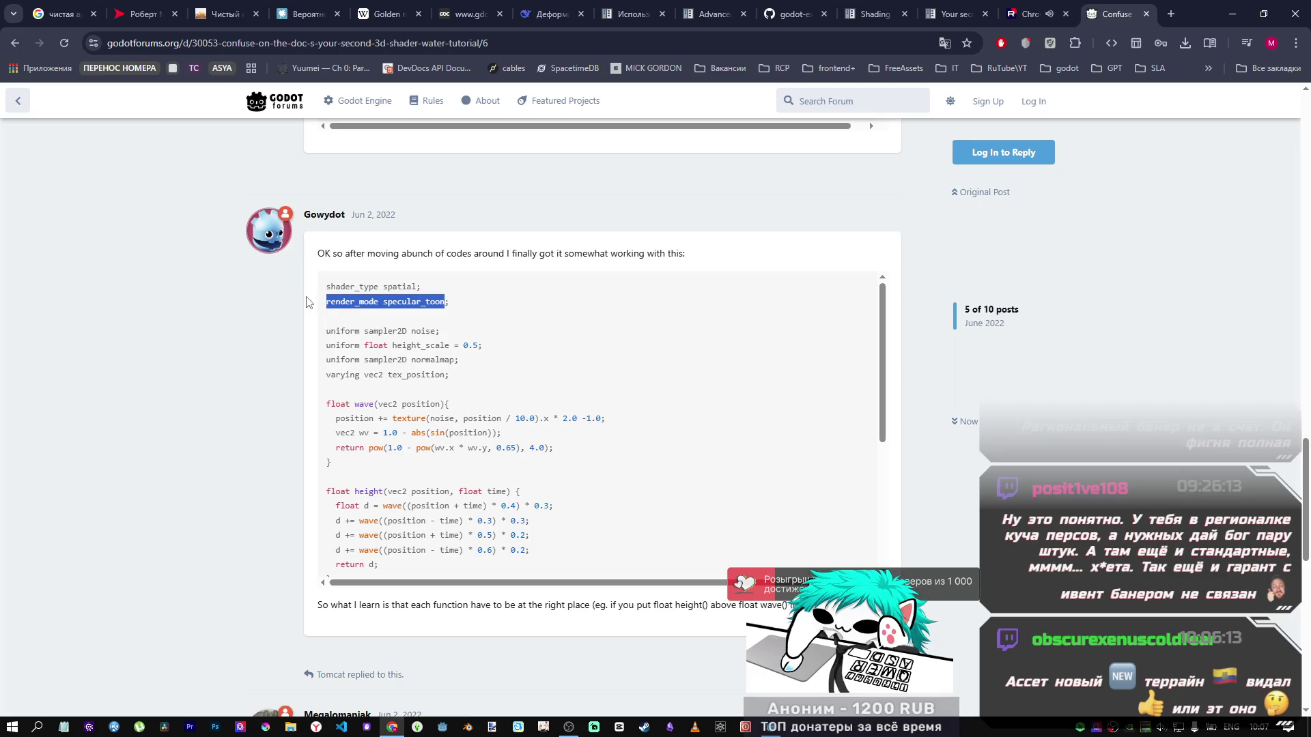
pyautogui.click(502, 328)
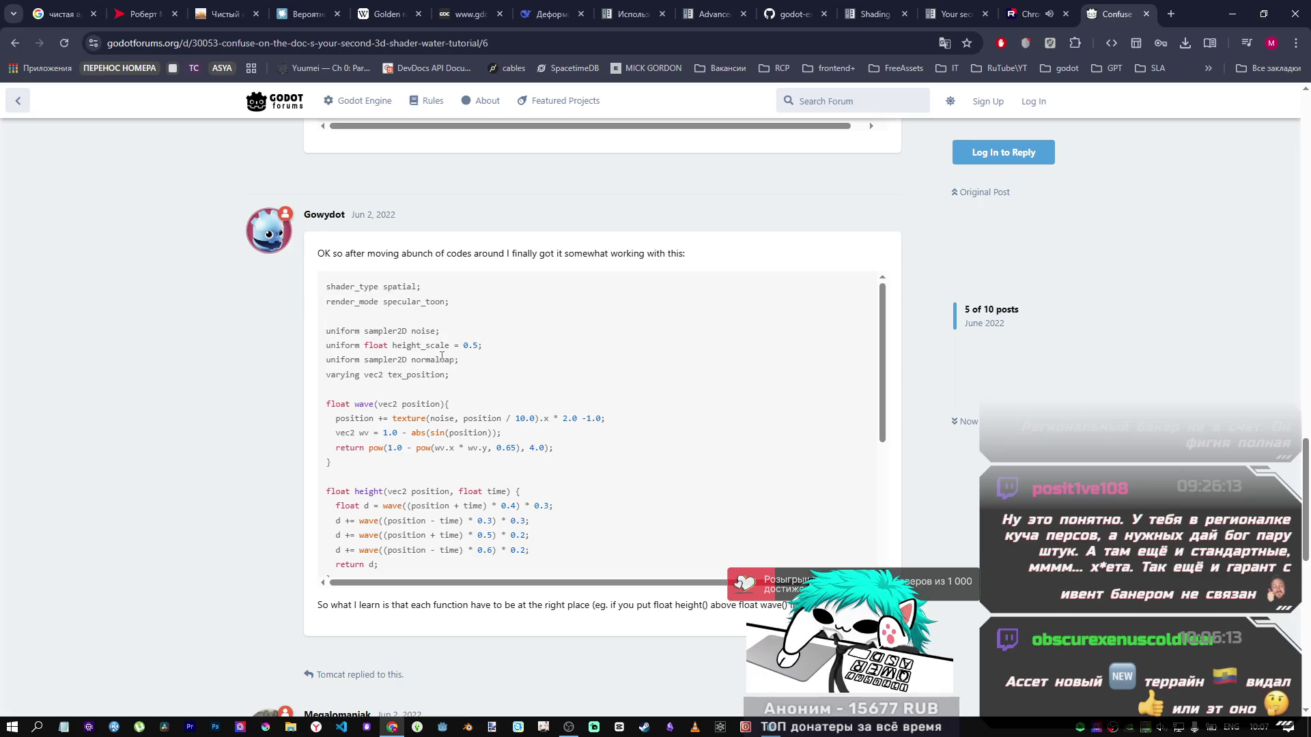
pyautogui.scroll(-2, 449, 377)
pyautogui.scroll(1, 449, 378)
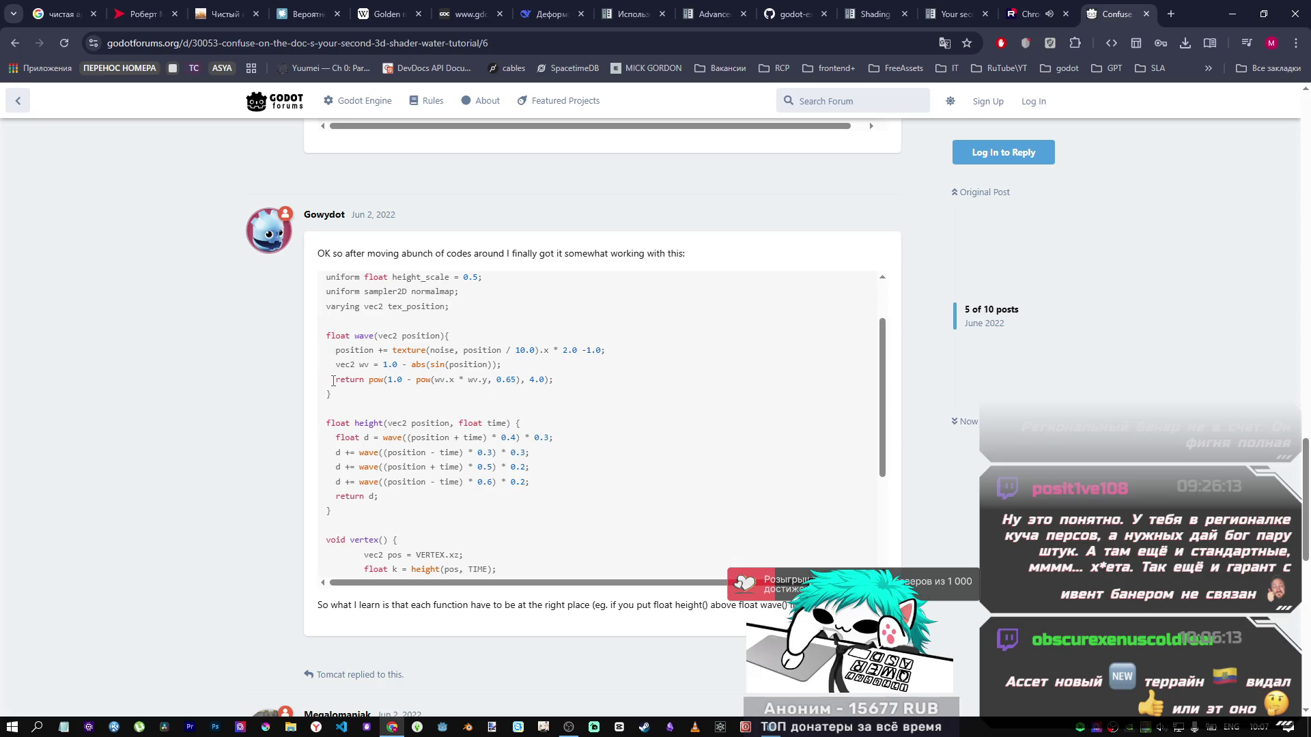
# Step: Study the wave() pow return line and the NORMAL calculation in the post
pyautogui.moveTo(334, 381); pyautogui.dragTo(553, 380)
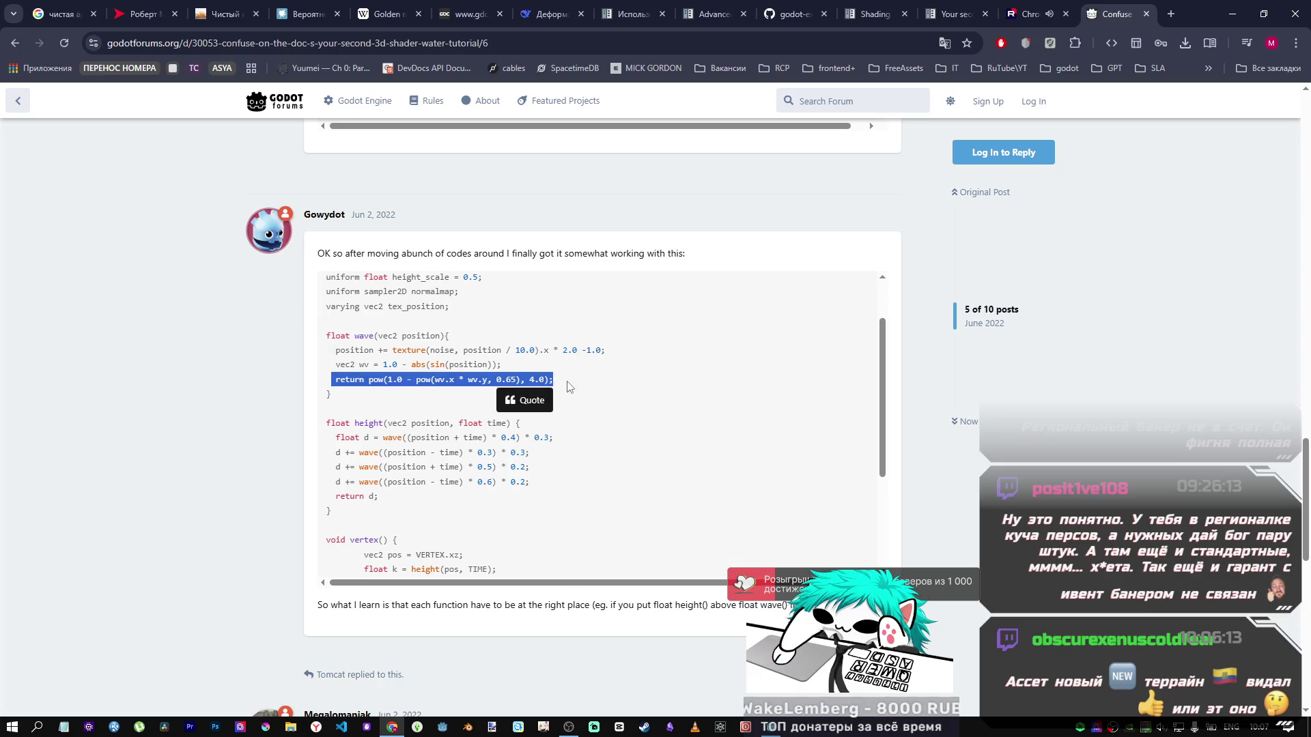
pyautogui.click(562, 385)
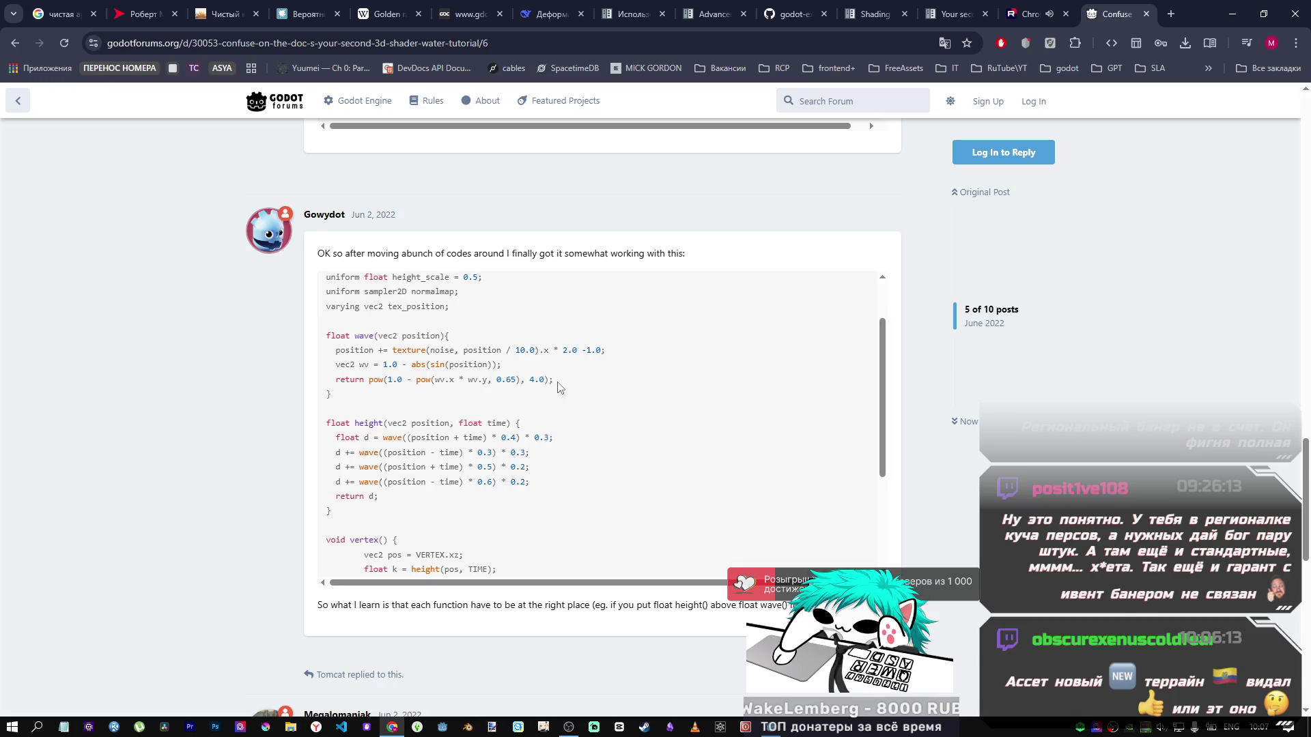
pyautogui.moveTo(367, 334); pyautogui.dragTo(555, 379)
pyautogui.click(407, 399)
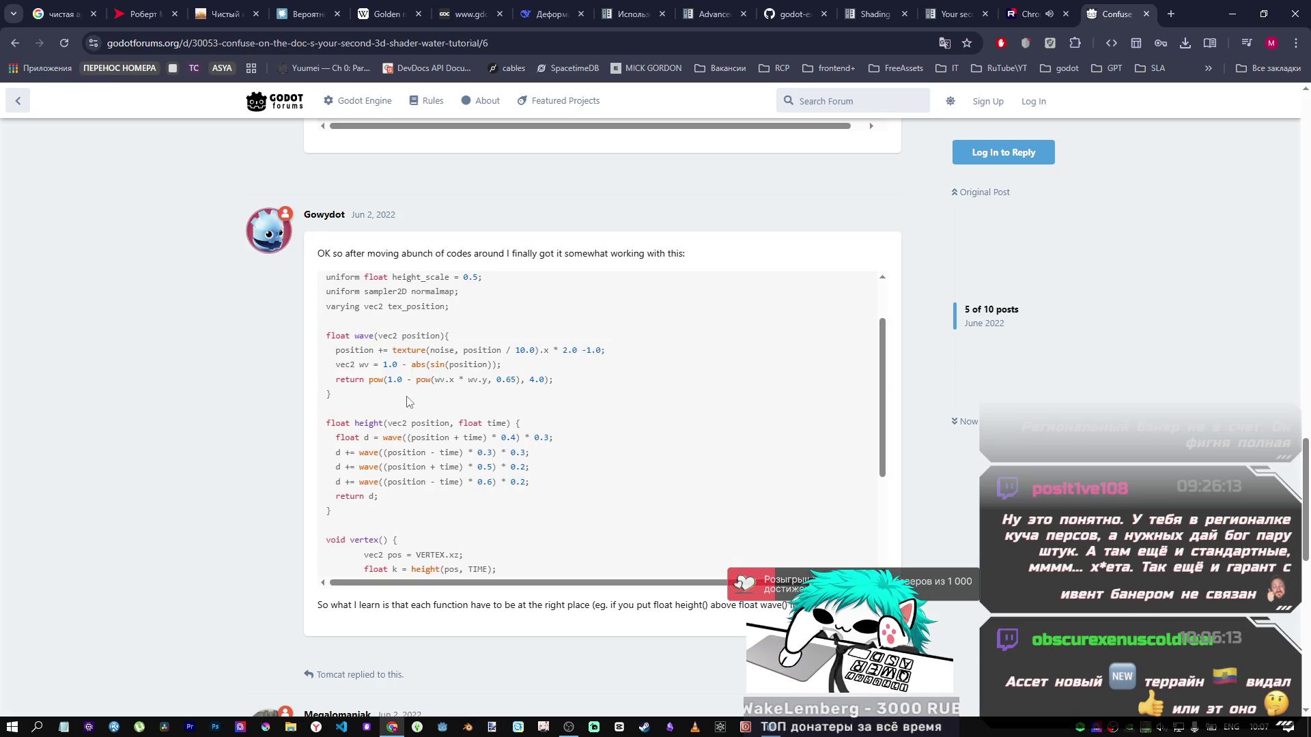
pyautogui.scroll(-1, 408, 399)
pyautogui.scroll(-2, 407, 399)
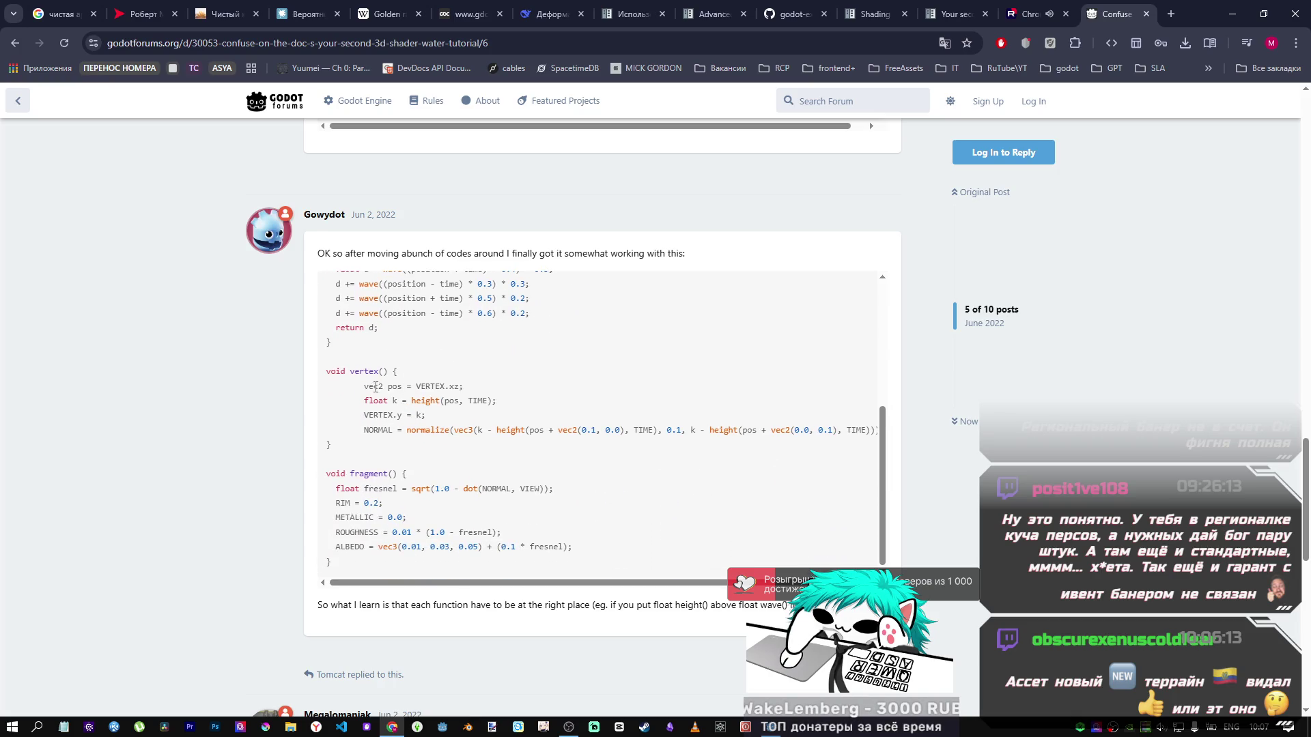
pyautogui.moveTo(363, 428)
pyautogui.mouseDown()
pyautogui.moveTo(874, 434)
pyautogui.moveTo(366, 433)
pyautogui.mouseUp()
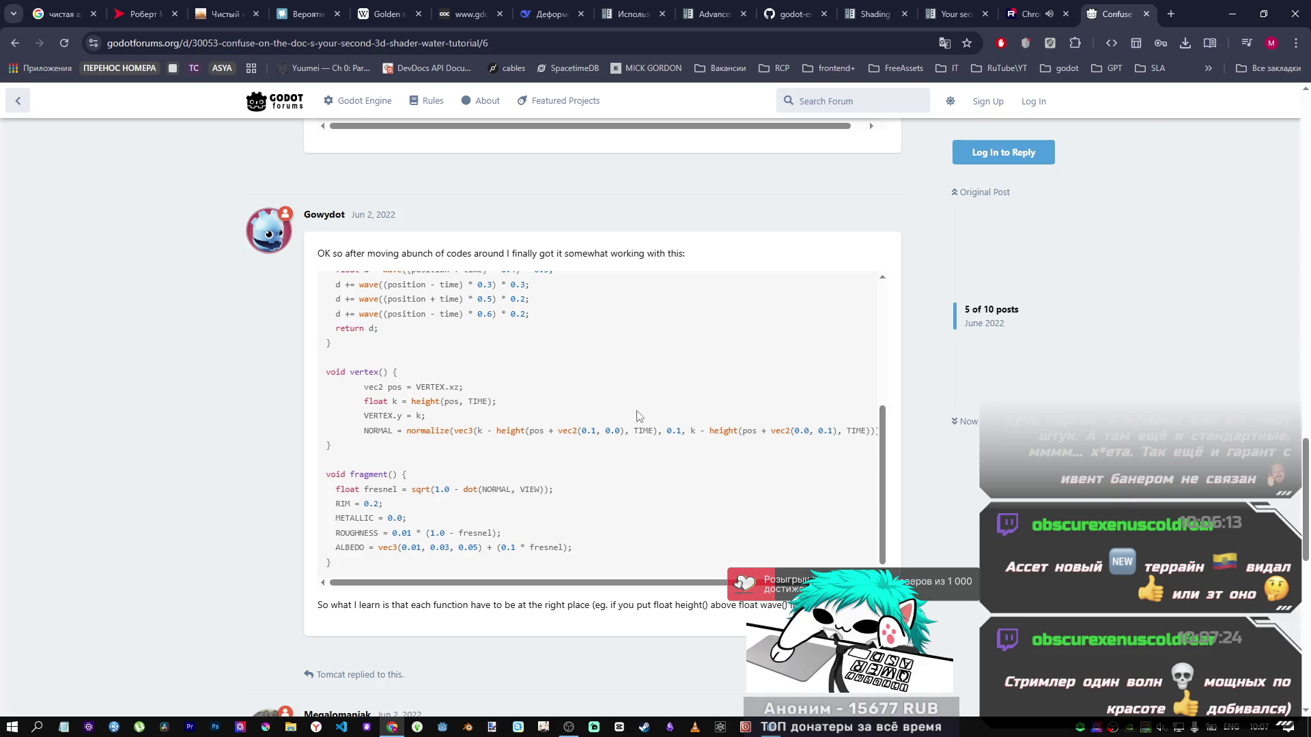
# Step: Study the post's fresnel-to-ALBEDO fragment lines, then return to Godot's NORMAL_MAP line
pyautogui.scroll(-6, 606, 403)
pyautogui.scroll(-4, 610, 538)
pyautogui.scroll(4, 584, 525)
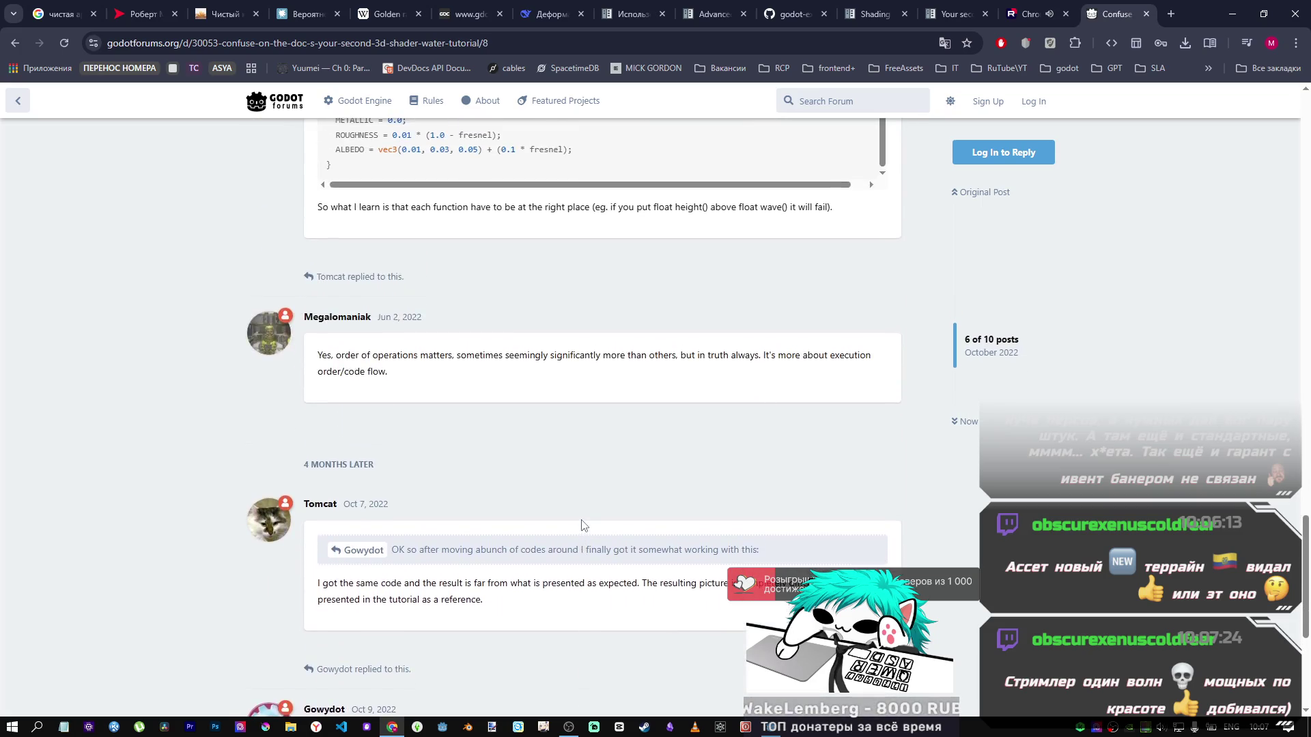
pyautogui.scroll(6, 582, 525)
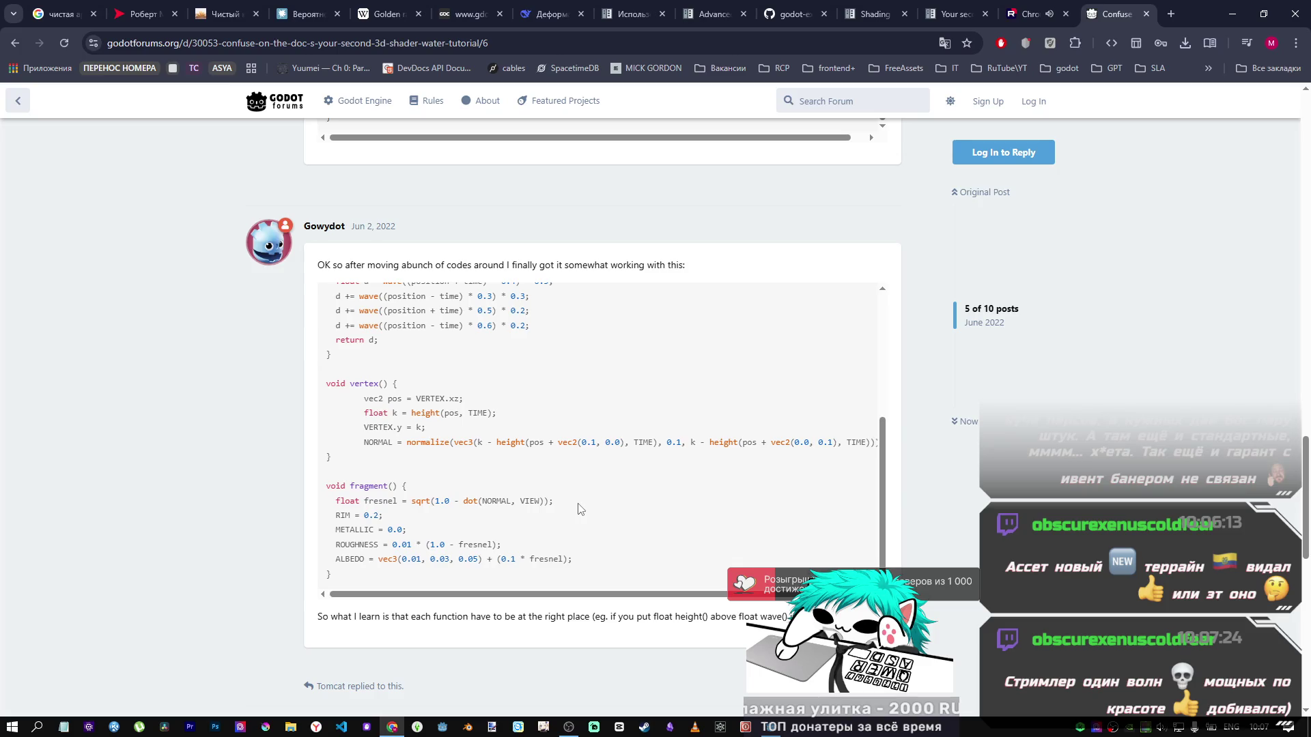
pyautogui.moveTo(572, 559)
pyautogui.mouseDown()
pyautogui.moveTo(331, 544)
pyautogui.moveTo(359, 487)
pyautogui.moveTo(336, 503)
pyautogui.mouseUp()
pyautogui.click(346, 531)
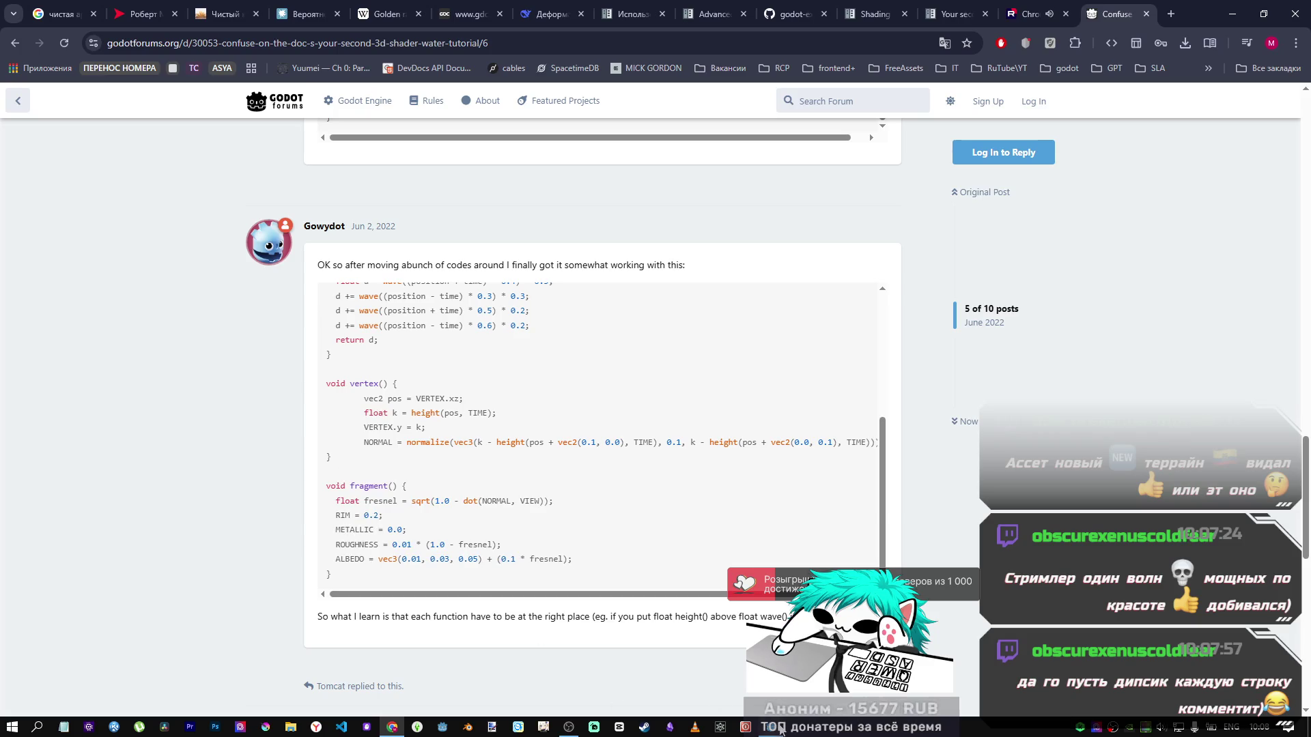
pyautogui.hotkey('alt', 'Tab')
pyautogui.scroll(-3, 538, 523)
pyautogui.click(544, 529)
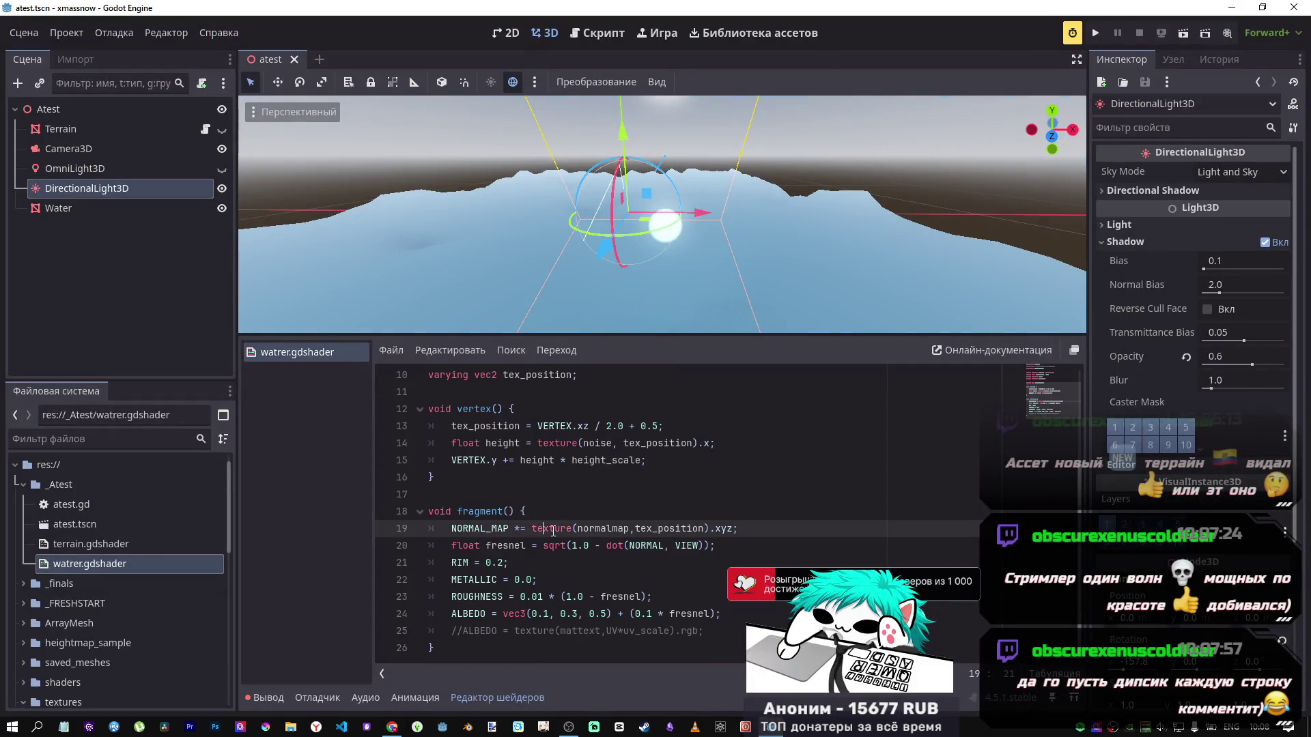
# Step: Comment out the NORMAL_MAP line with Ctrl+K and switch back to the forum post
pyautogui.hotkey('ctrl', 'k')
pyautogui.click(573, 426)
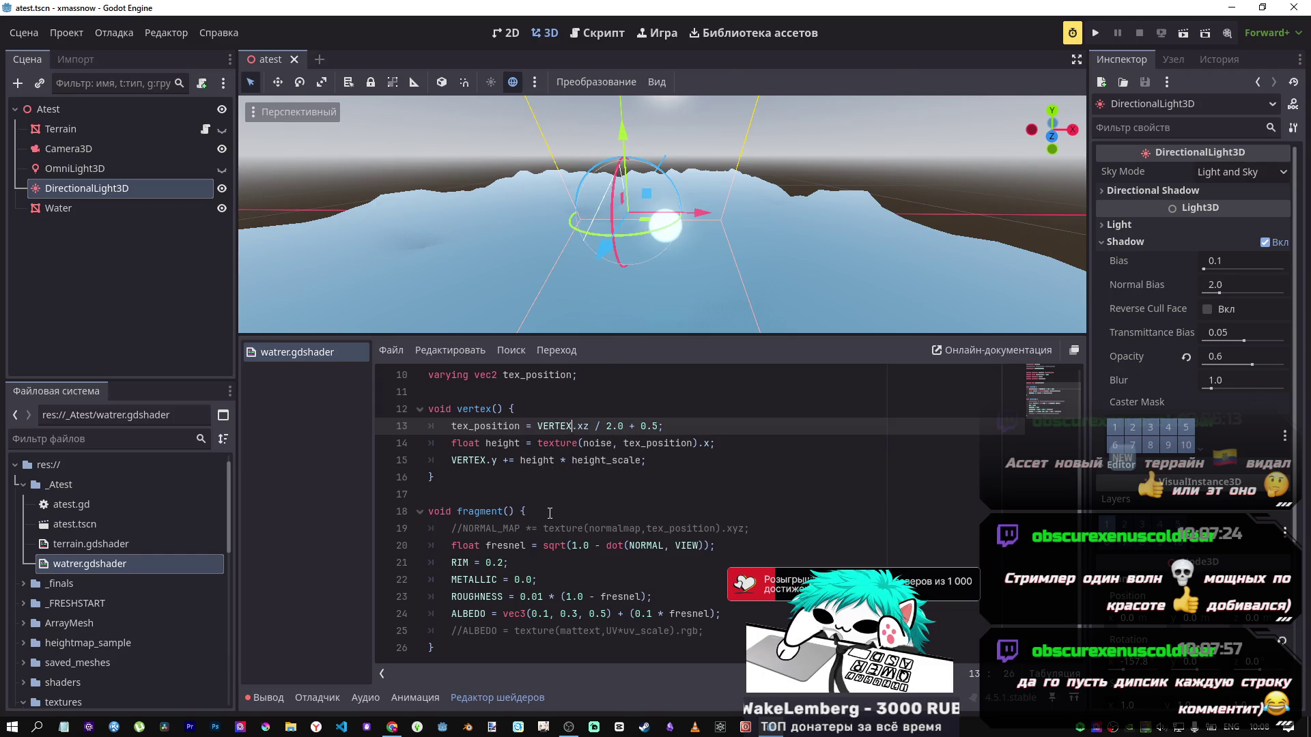
pyautogui.hotkey('alt', 'Tab')
pyautogui.scroll(1, 493, 508)
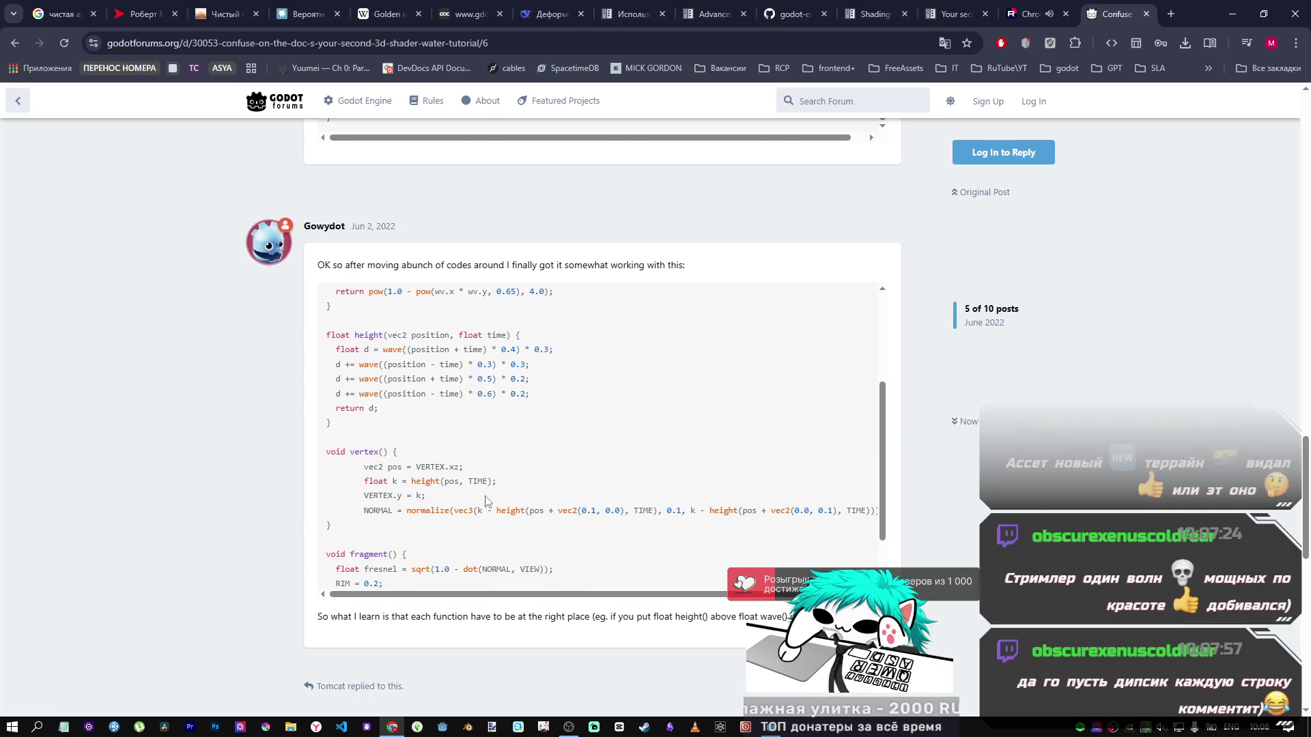
# Step: Examine the NORMAL calculation in the forum's posted shader code
pyautogui.hotkey('alt', 'Tab')
pyautogui.hotkey('alt', 'Tab')
pyautogui.moveTo(473, 511); pyautogui.dragTo(657, 507)
pyautogui.click(531, 508)
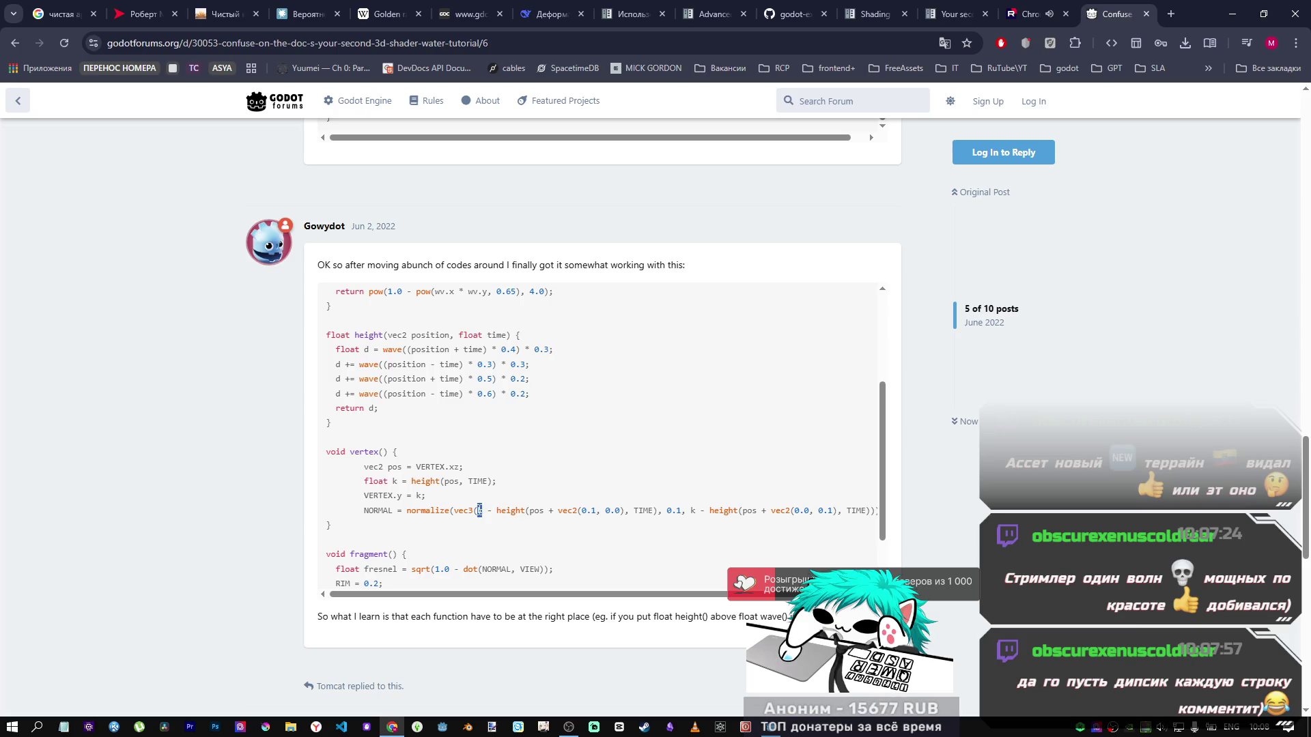
pyautogui.moveTo(479, 510)
pyautogui.mouseDown()
pyautogui.moveTo(873, 521)
pyautogui.moveTo(410, 512)
pyautogui.moveTo(334, 454)
pyautogui.moveTo(422, 489)
pyautogui.mouseUp()
pyautogui.click(421, 489)
# Step: Scroll up through the posted shader to its uniforms, then show the 'Your second 3D shader' docs
pyautogui.scroll(1, 422, 493)
pyautogui.scroll(2, 422, 493)
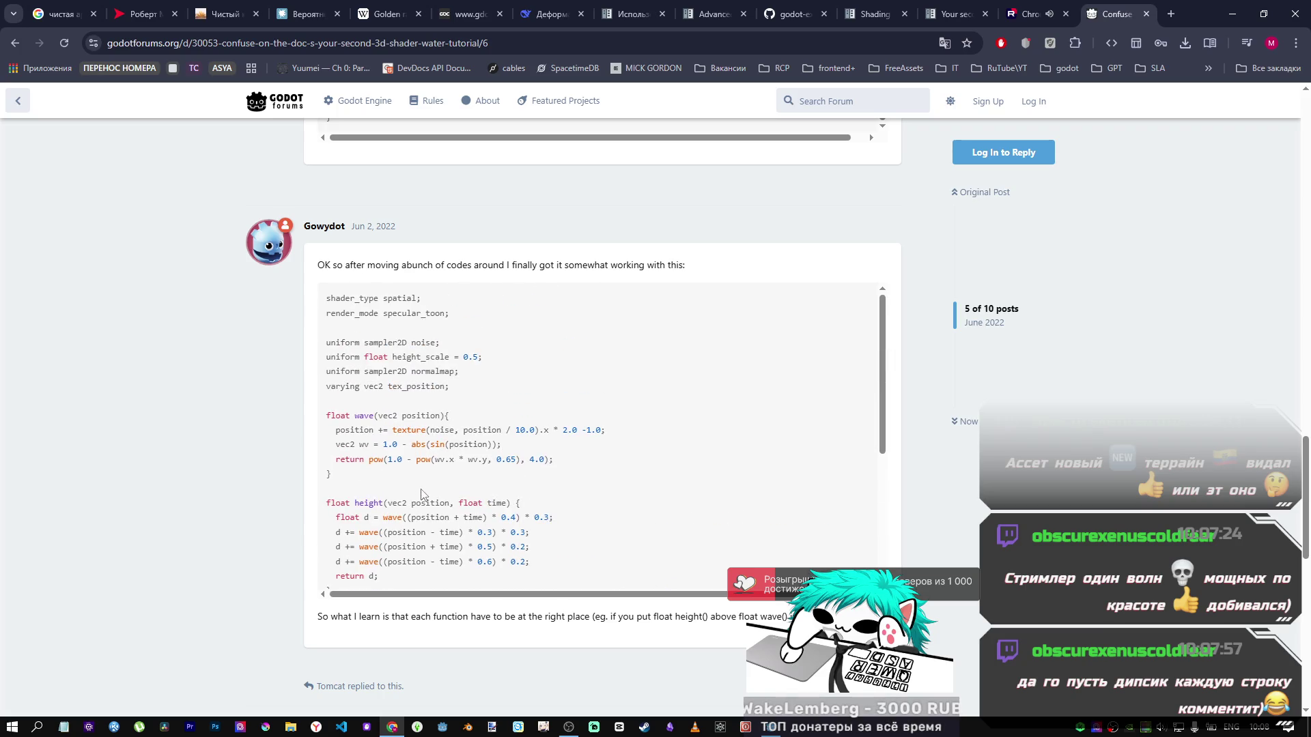
pyautogui.scroll(1, 421, 493)
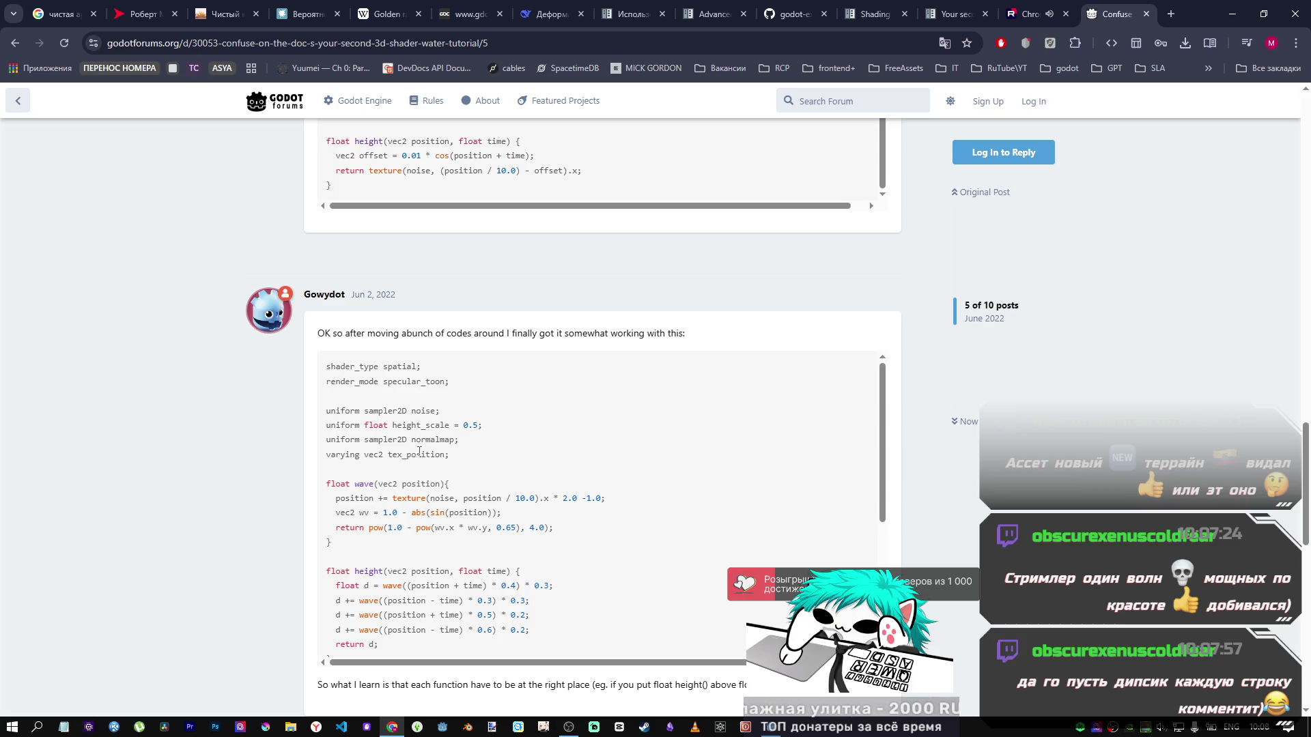
pyautogui.scroll(-3, 419, 452)
pyautogui.scroll(2, 421, 458)
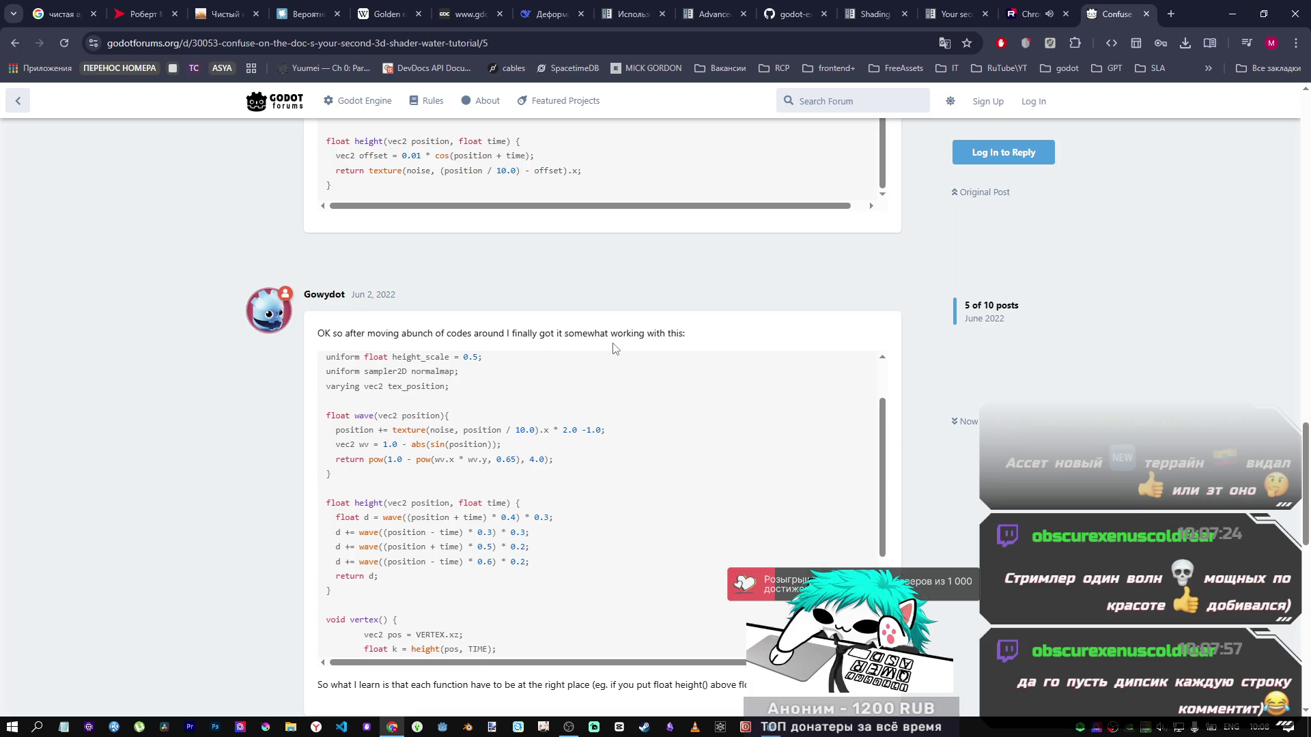
pyautogui.scroll(1, 696, 489)
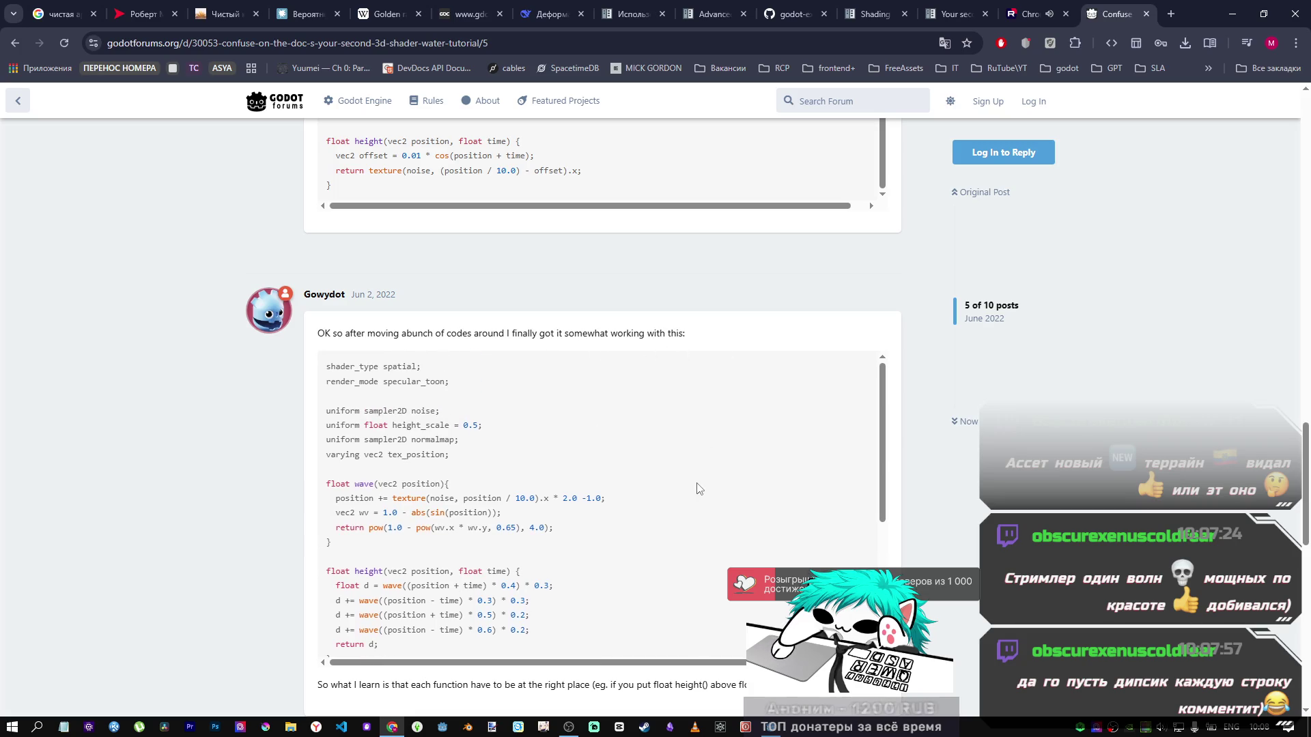
pyautogui.click(968, 9)
pyautogui.click(1058, 8)
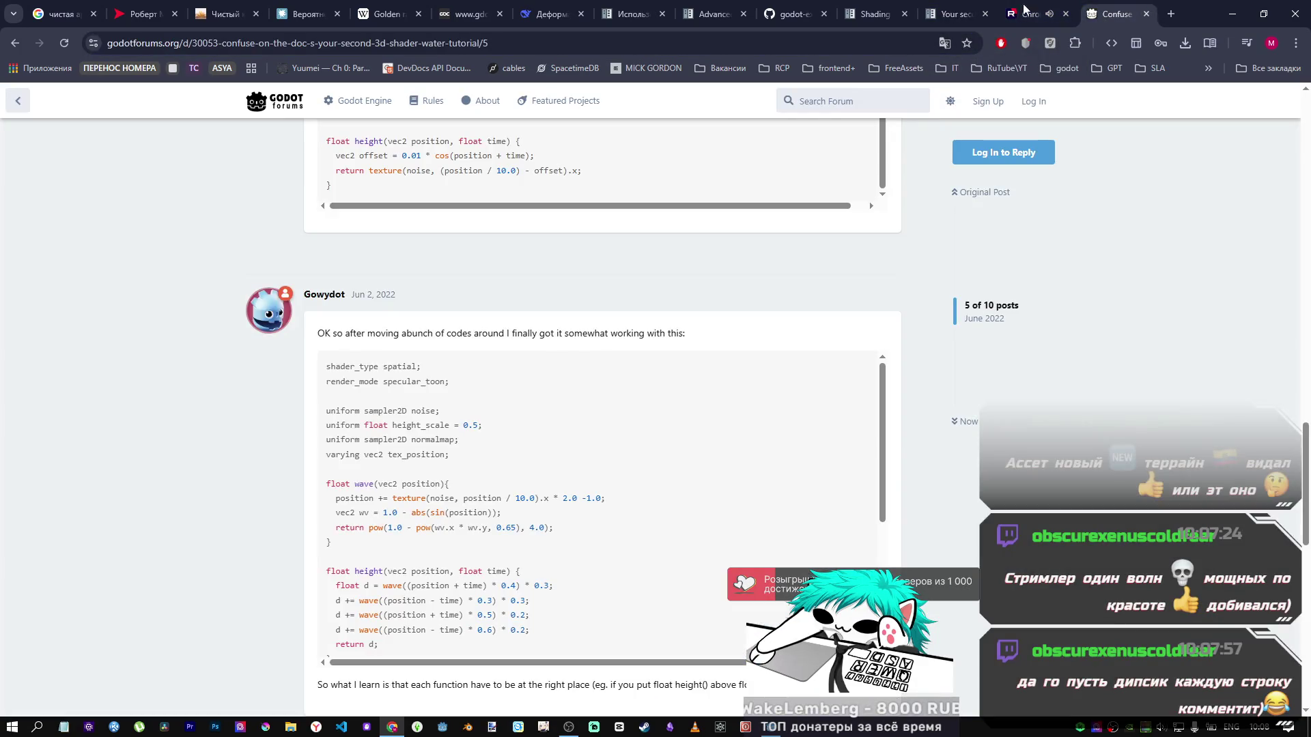
pyautogui.click(936, 8)
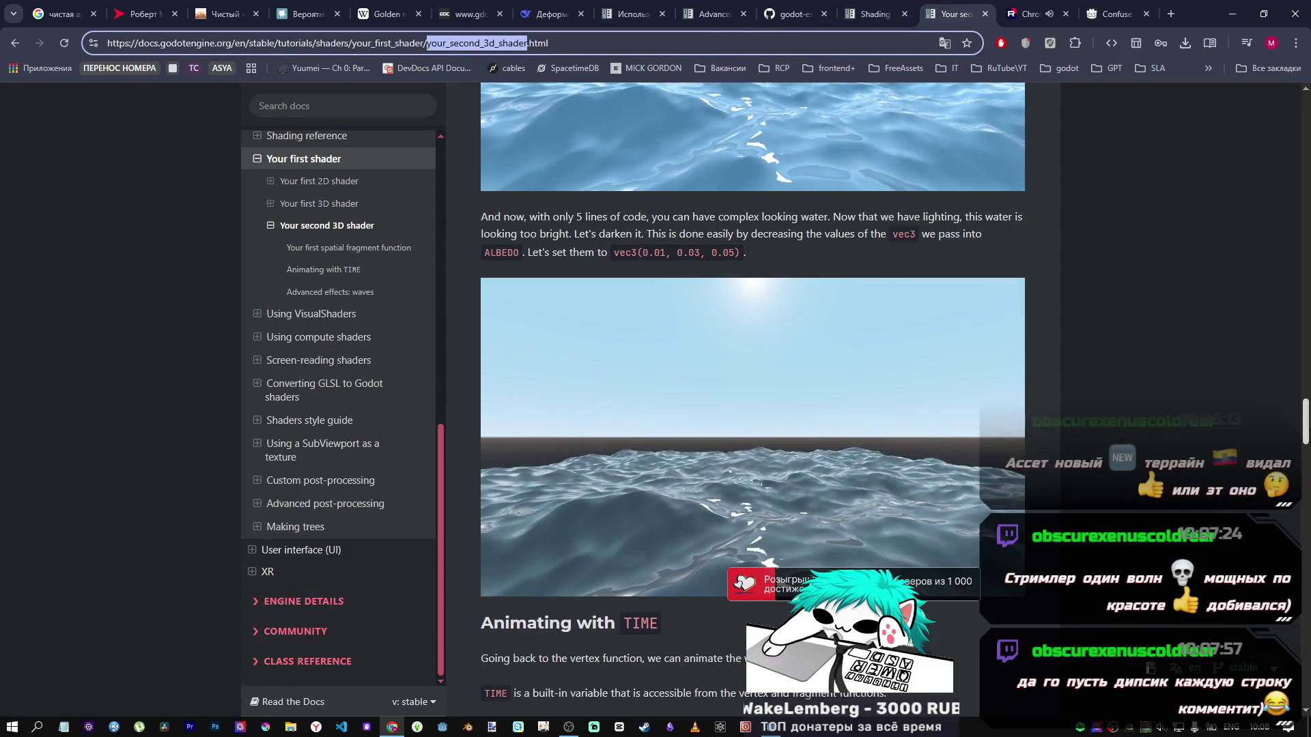
# Step: Switch the Your second 3D shader docs page to 'latest', review its fragment code, and return to Godot
pyautogui.click(1259, 668)
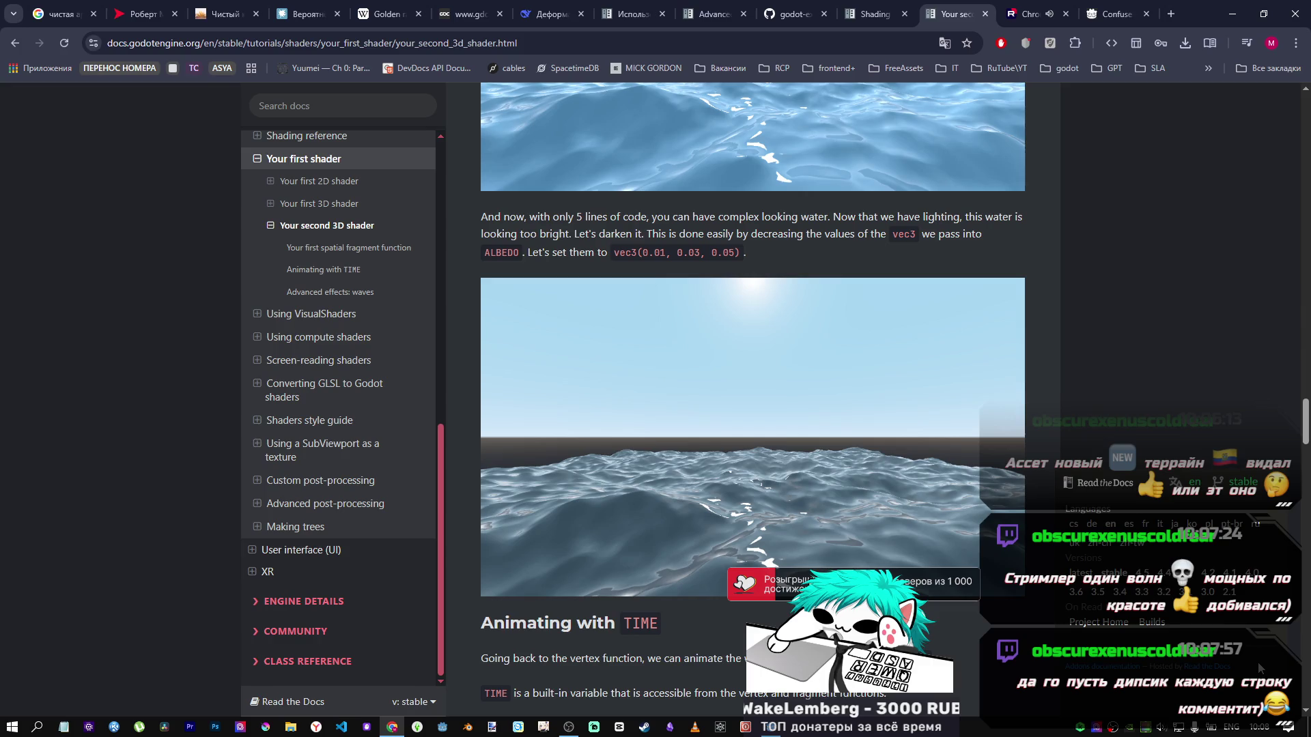
pyautogui.click(1082, 575)
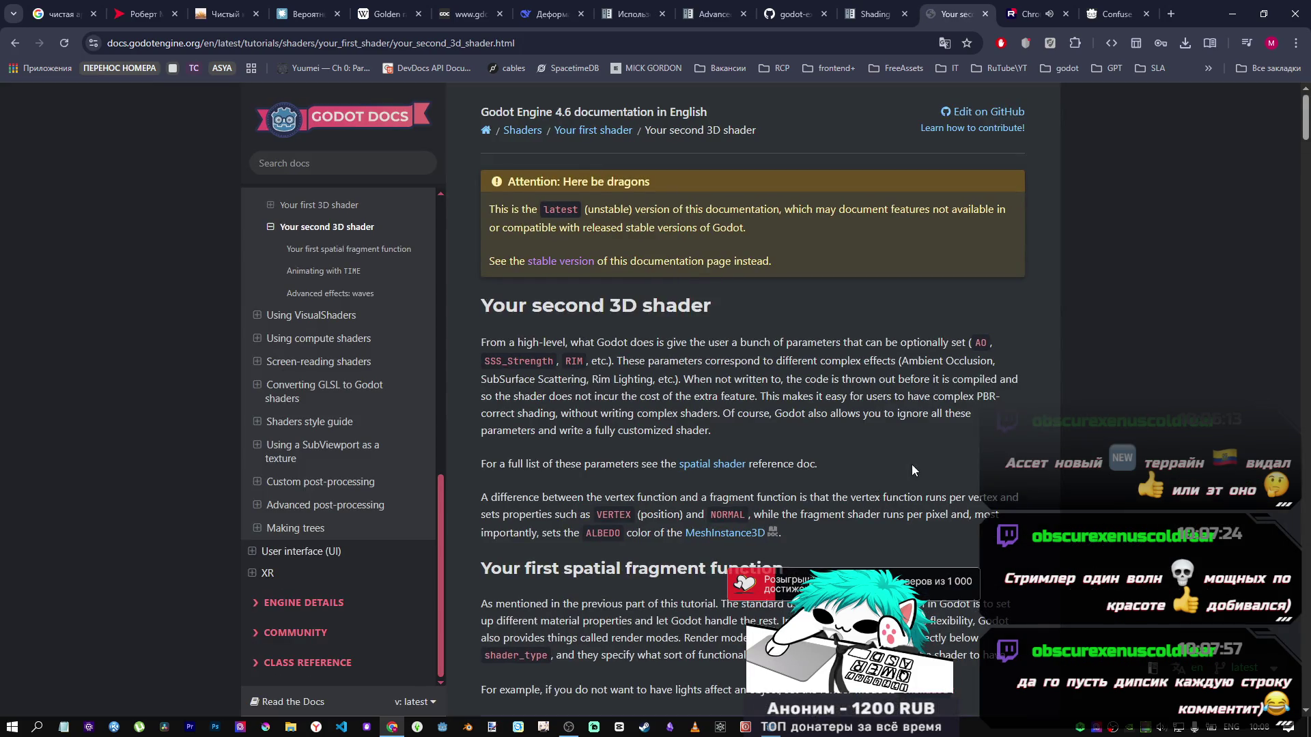
pyautogui.moveTo(1306, 145)
pyautogui.mouseDown()
pyautogui.moveTo(1306, 321)
pyautogui.moveTo(1306, 279)
pyautogui.mouseUp()
pyautogui.scroll(-1, 636, 440)
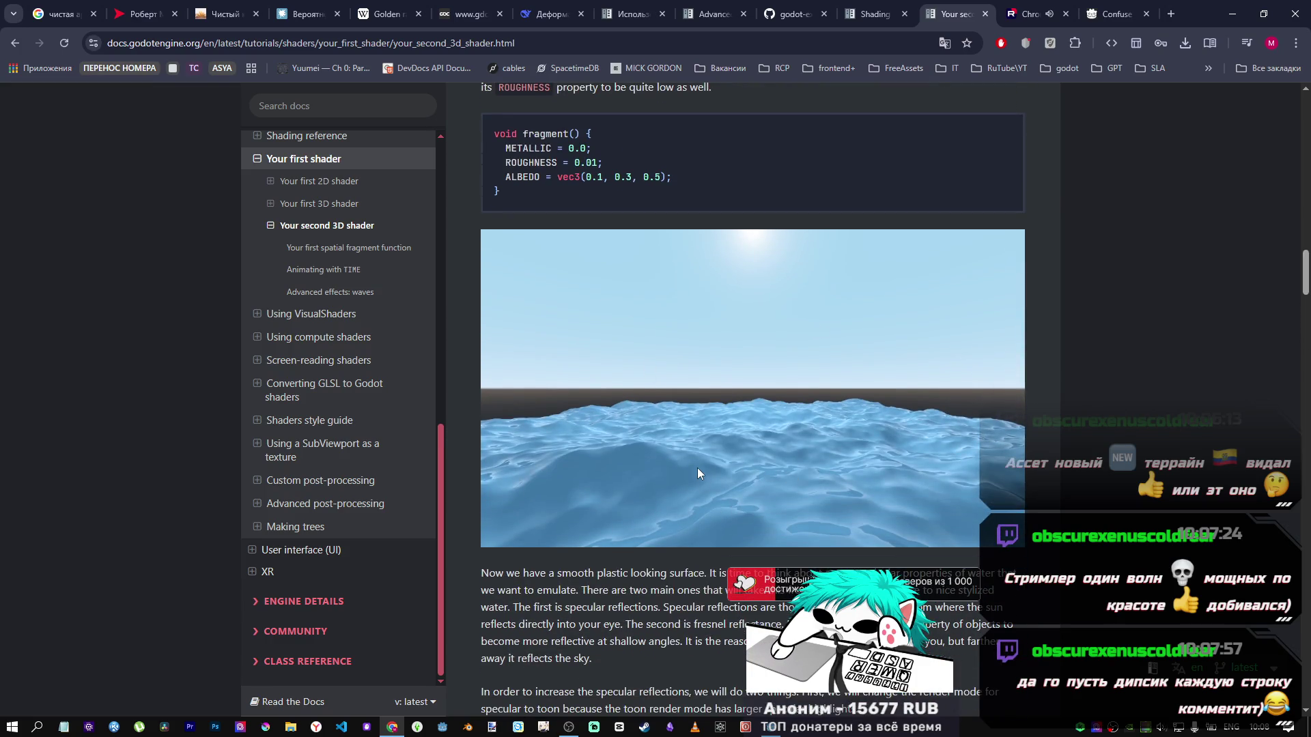
pyautogui.hotkey('alt', 'Tab')
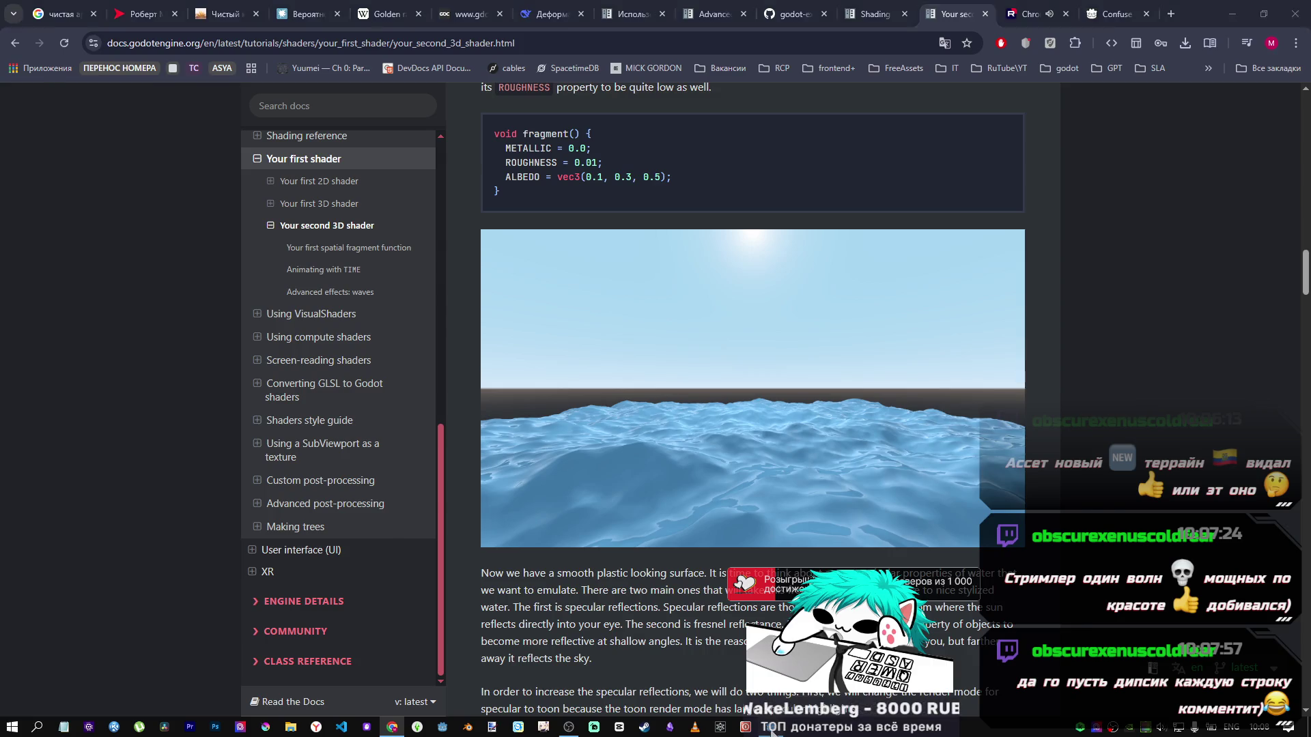
pyautogui.moveTo(614, 273)
pyautogui.mouseDown()
pyautogui.moveTo(655, 259)
pyautogui.moveTo(696, 218)
pyautogui.moveTo(649, 377)
pyautogui.mouseUp()
# Step: Check the terrain and water shader files, then inspect the Water node's material settings
pyautogui.click(112, 545)
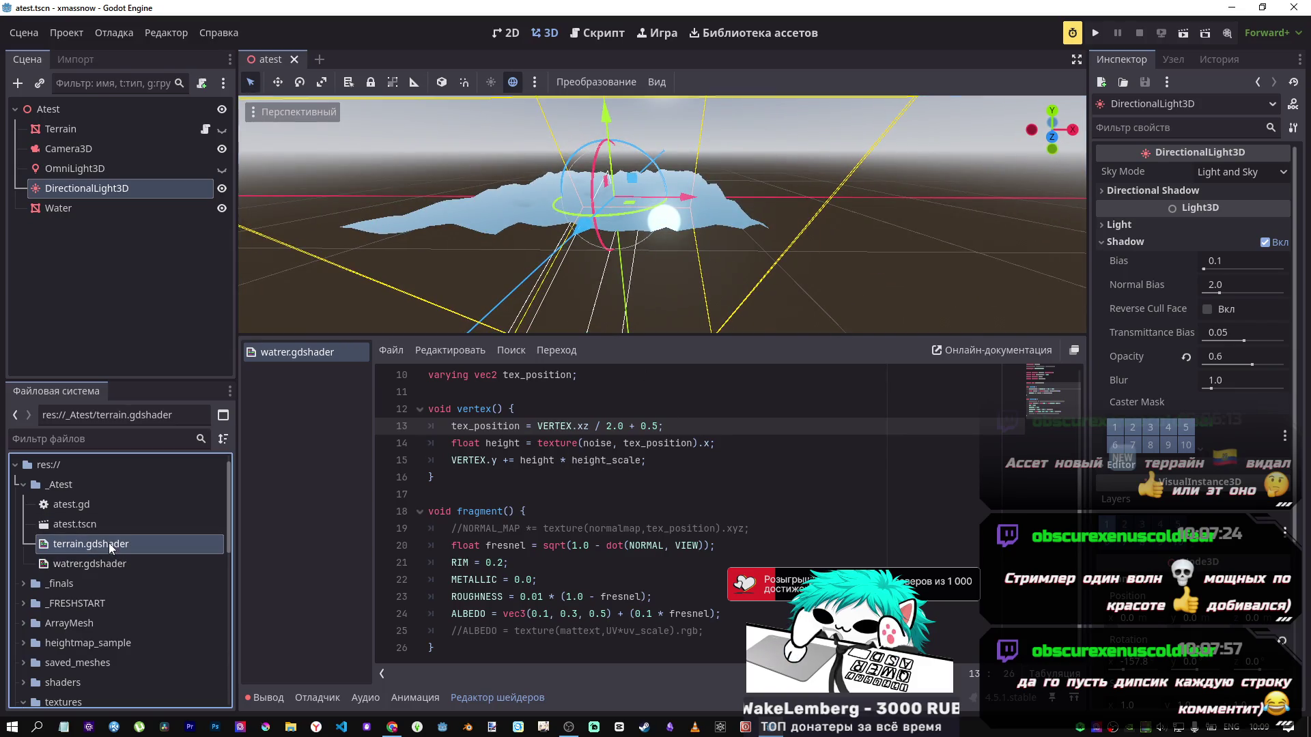
pyautogui.click(113, 564)
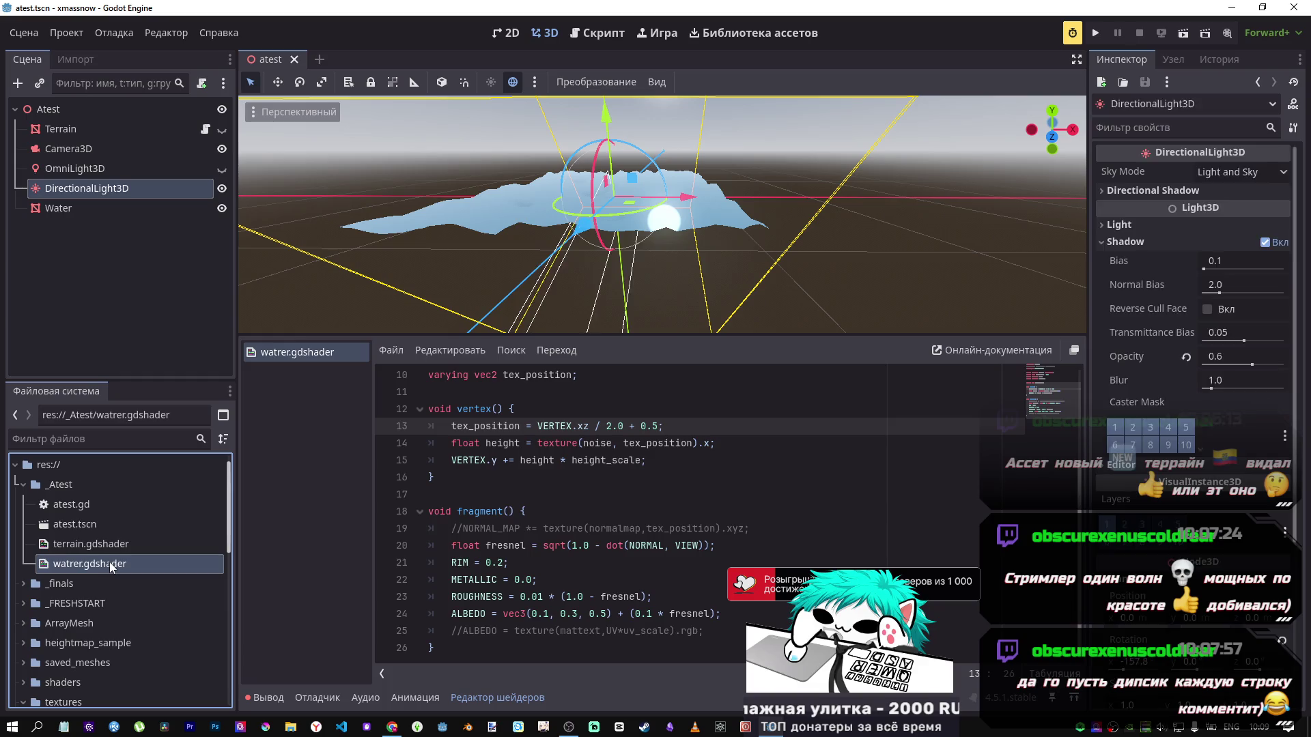
pyautogui.click(109, 189)
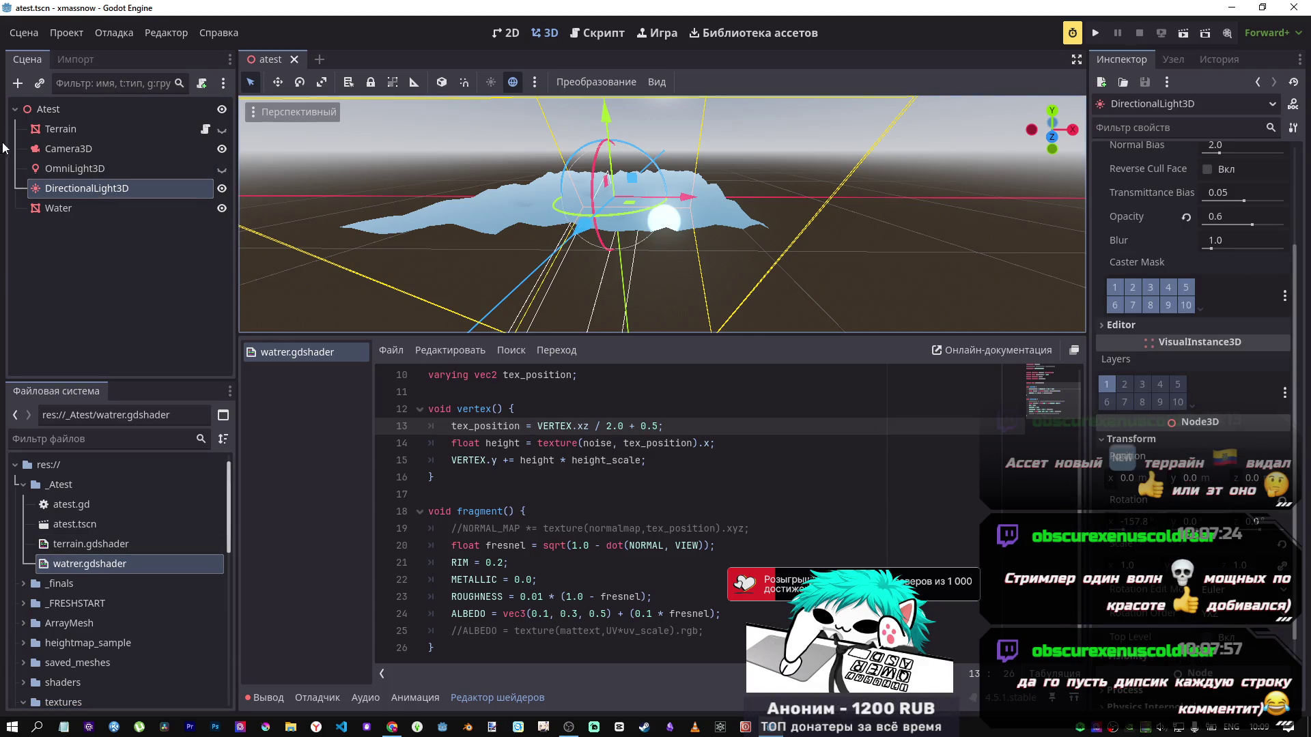
pyautogui.click(61, 130)
pyautogui.click(58, 209)
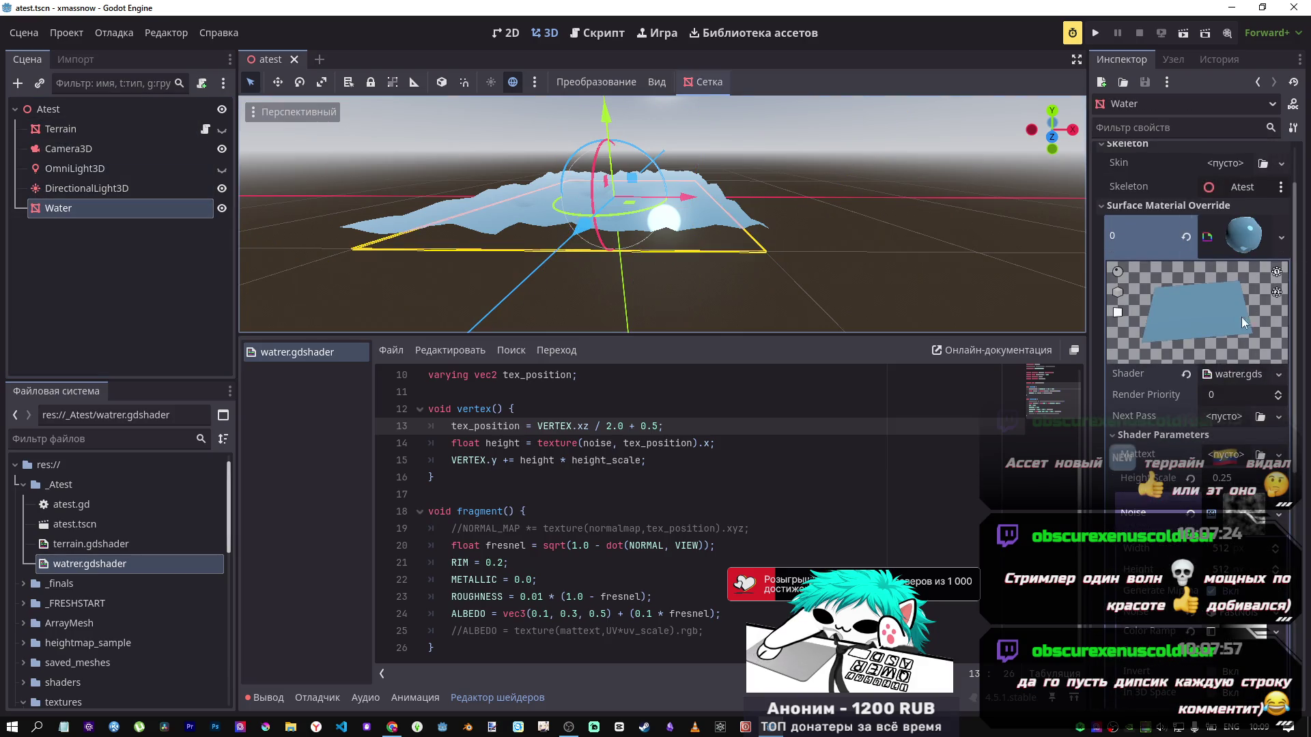
pyautogui.click(1219, 362)
pyautogui.scroll(3, 1222, 341)
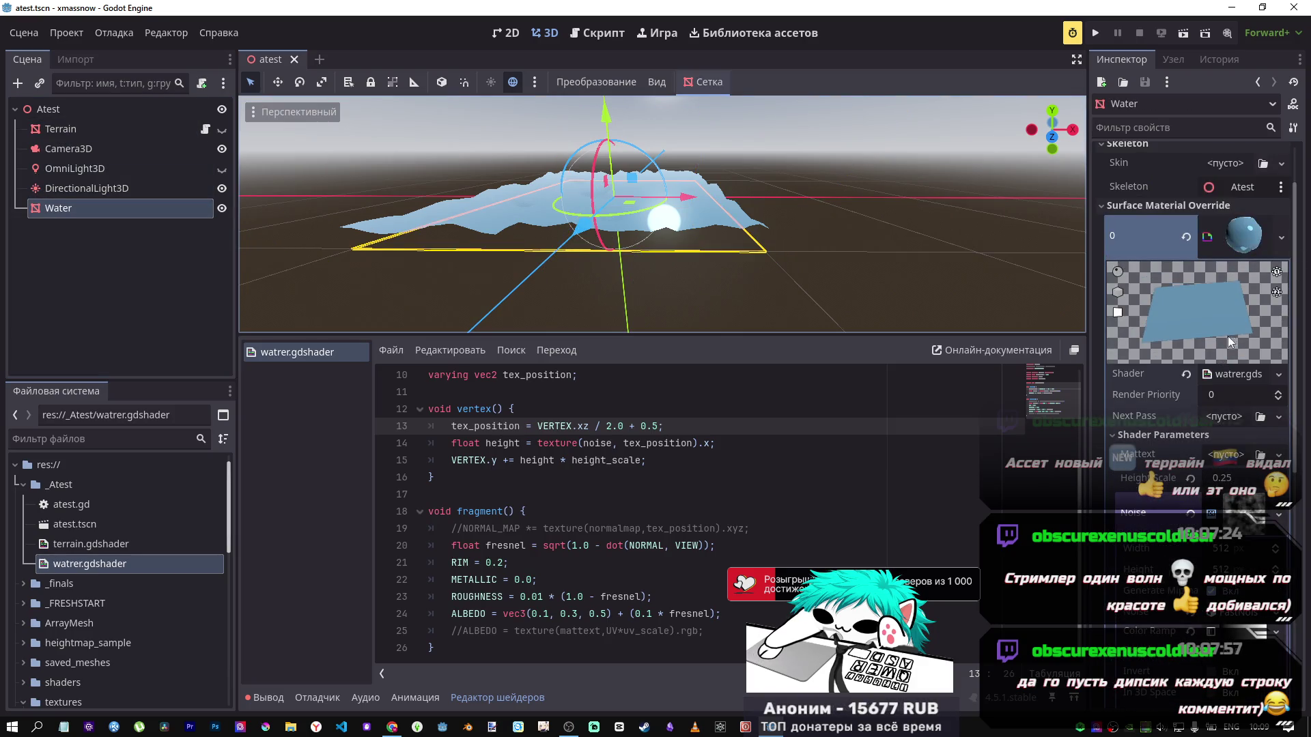
pyautogui.scroll(2, 1249, 237)
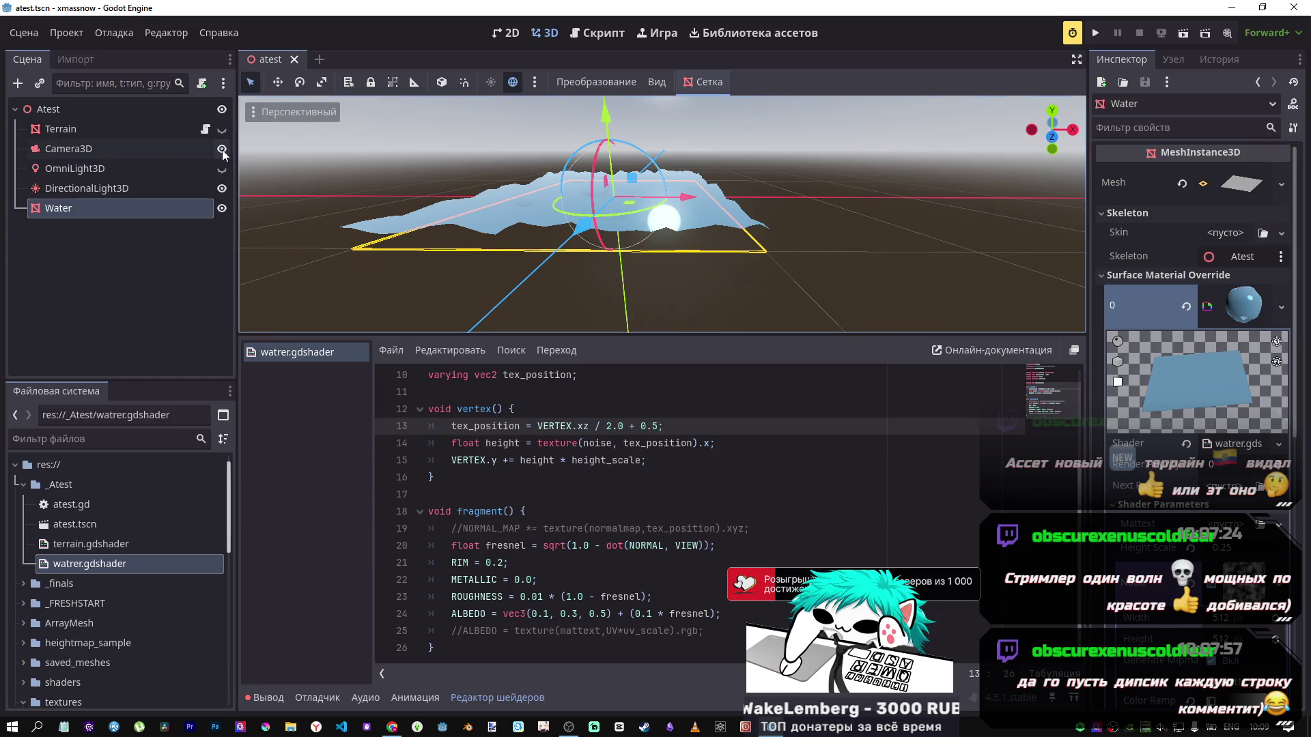
# Step: Frame the Water mesh with the directional light hidden and the sky preview off, then restore the light
pyautogui.click(222, 189)
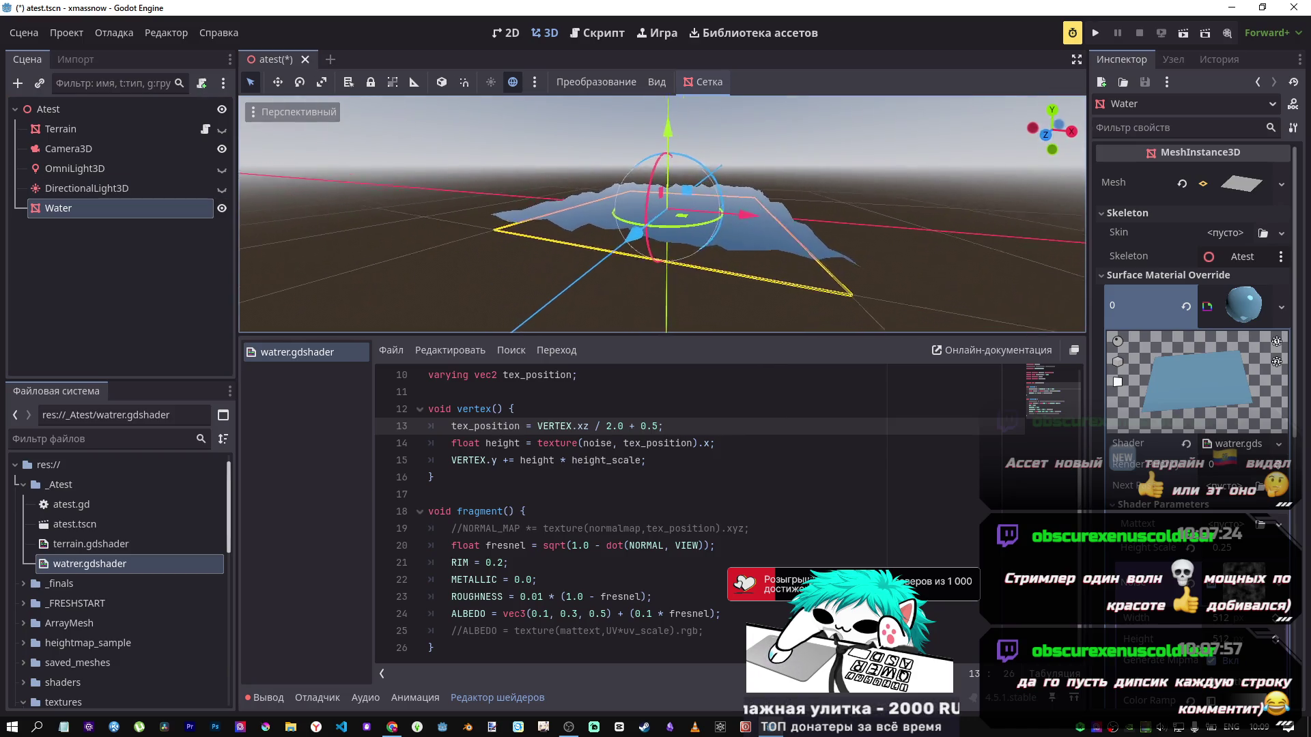
pyautogui.press('f')
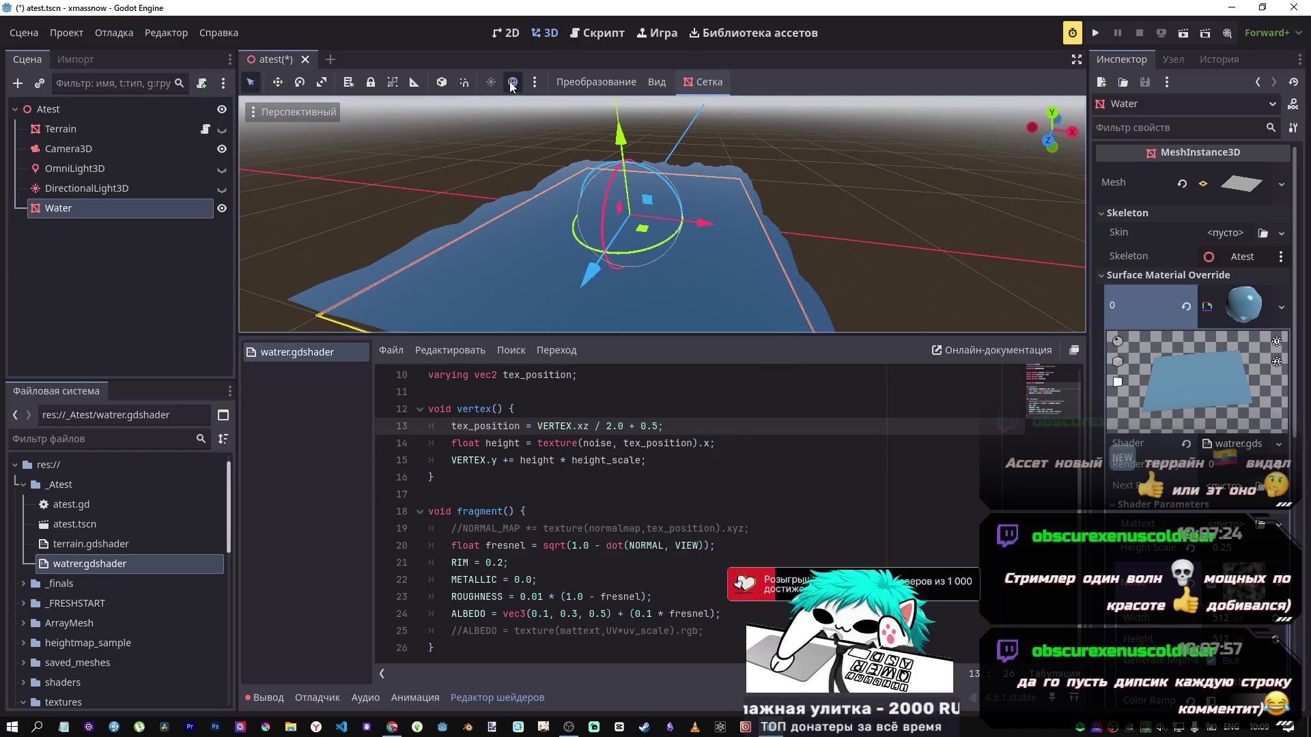
pyautogui.click(513, 82)
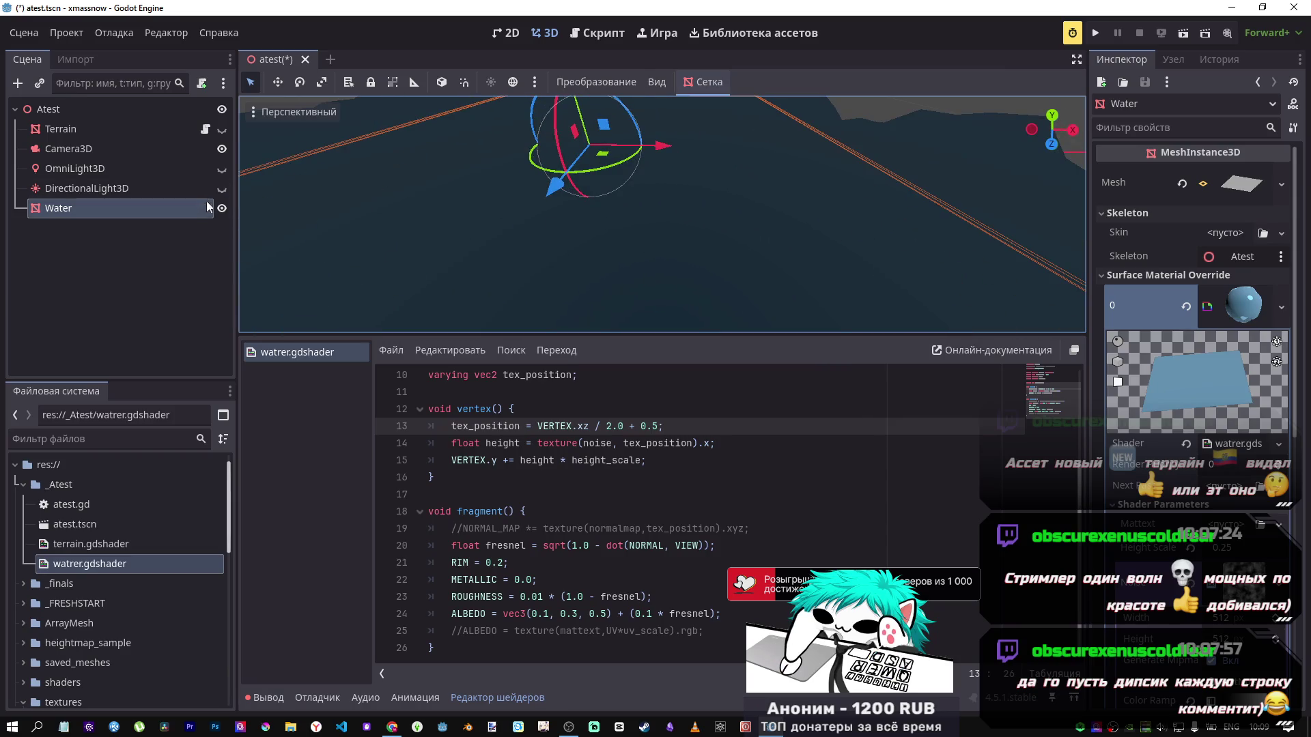
pyautogui.click(222, 190)
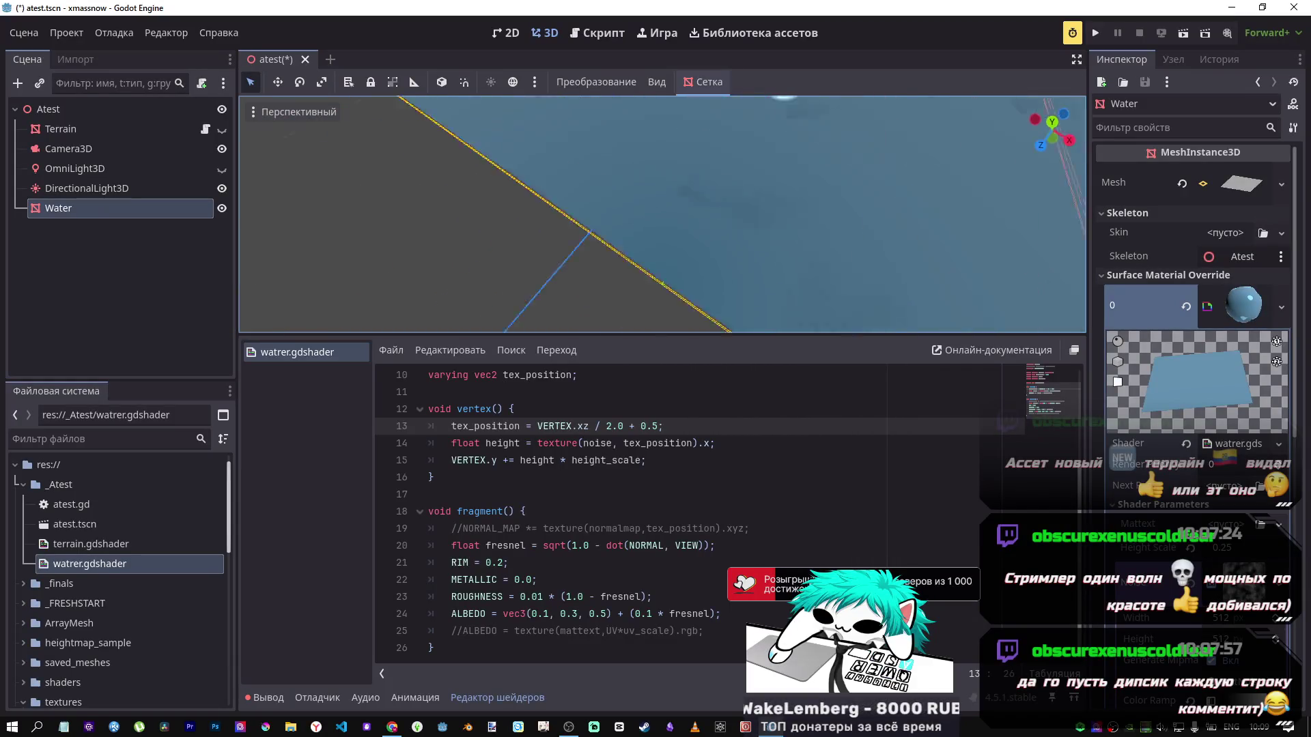
pyautogui.scroll(3, 580, 459)
pyautogui.click(561, 408)
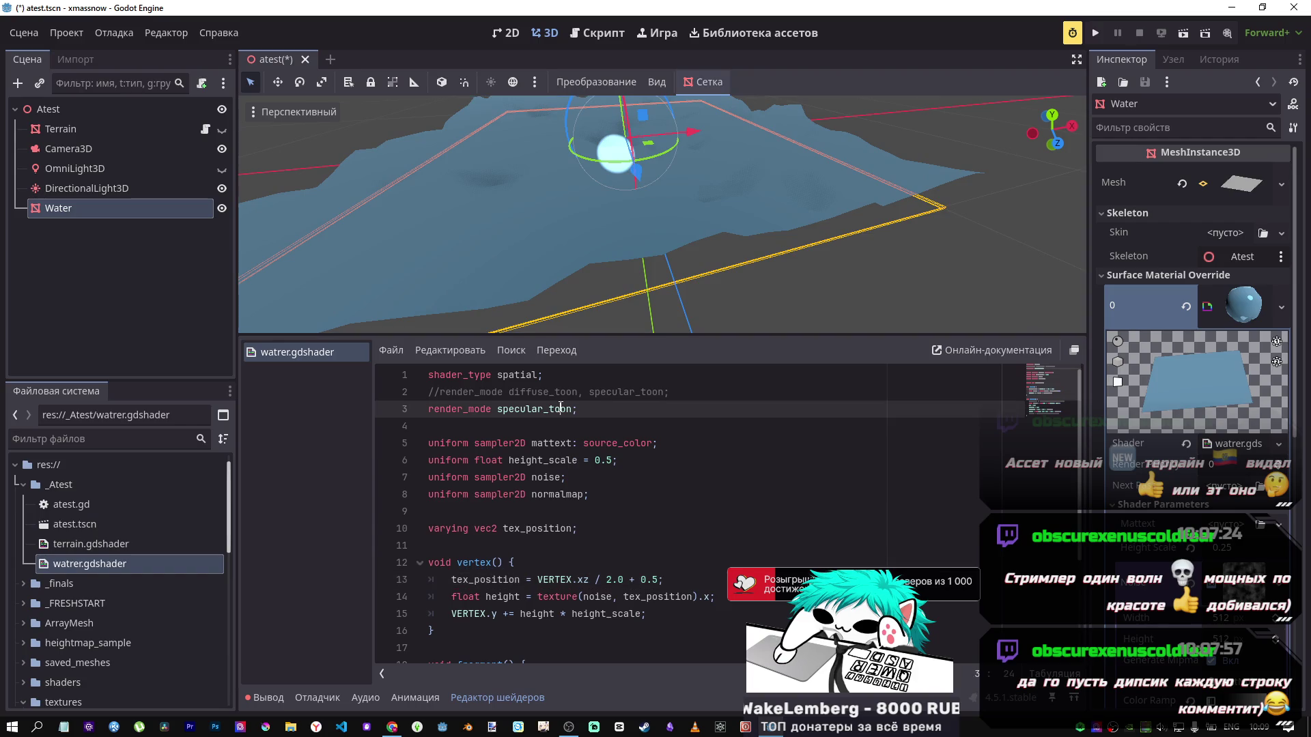
# Step: Swap to the combined diffuse_toon, specular_toon render mode line and save
pyautogui.hotkey('ctrl', 'k')
pyautogui.press('Up')
pyautogui.hotkey('ctrl', 'k')
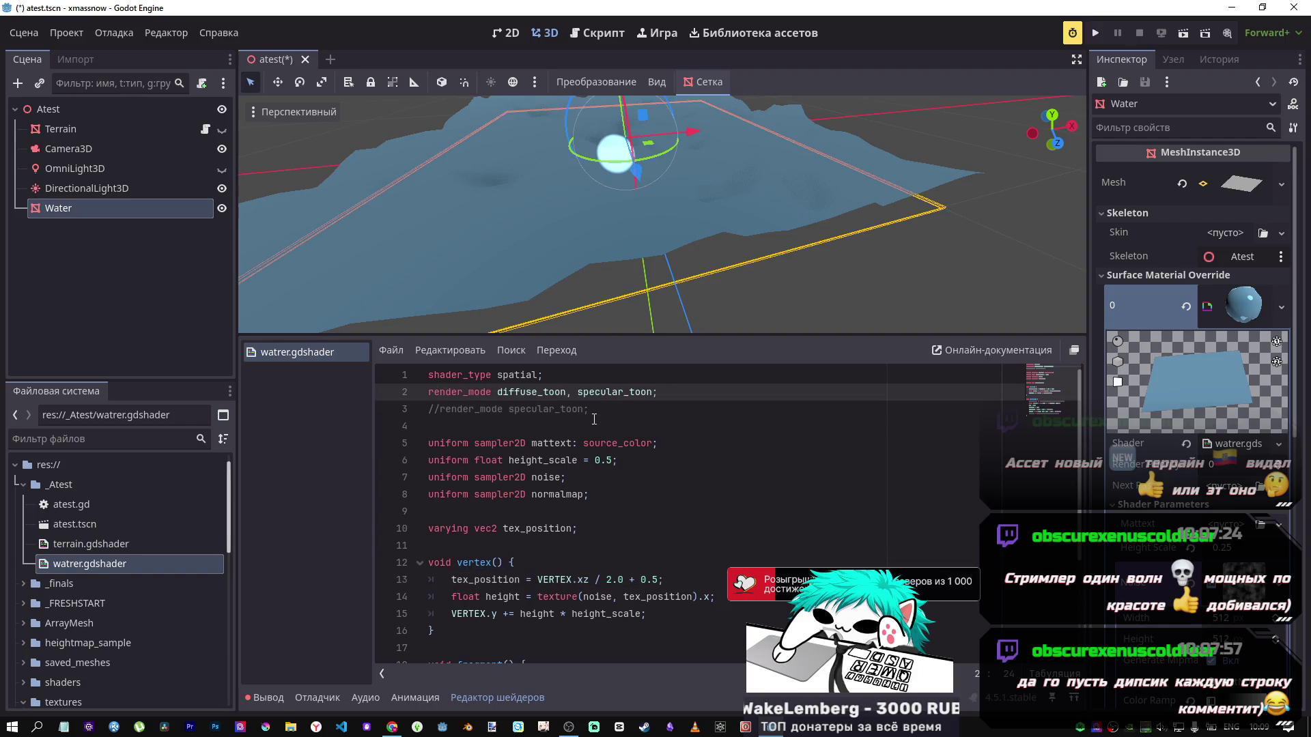
pyautogui.hotkey('ctrl', 's')
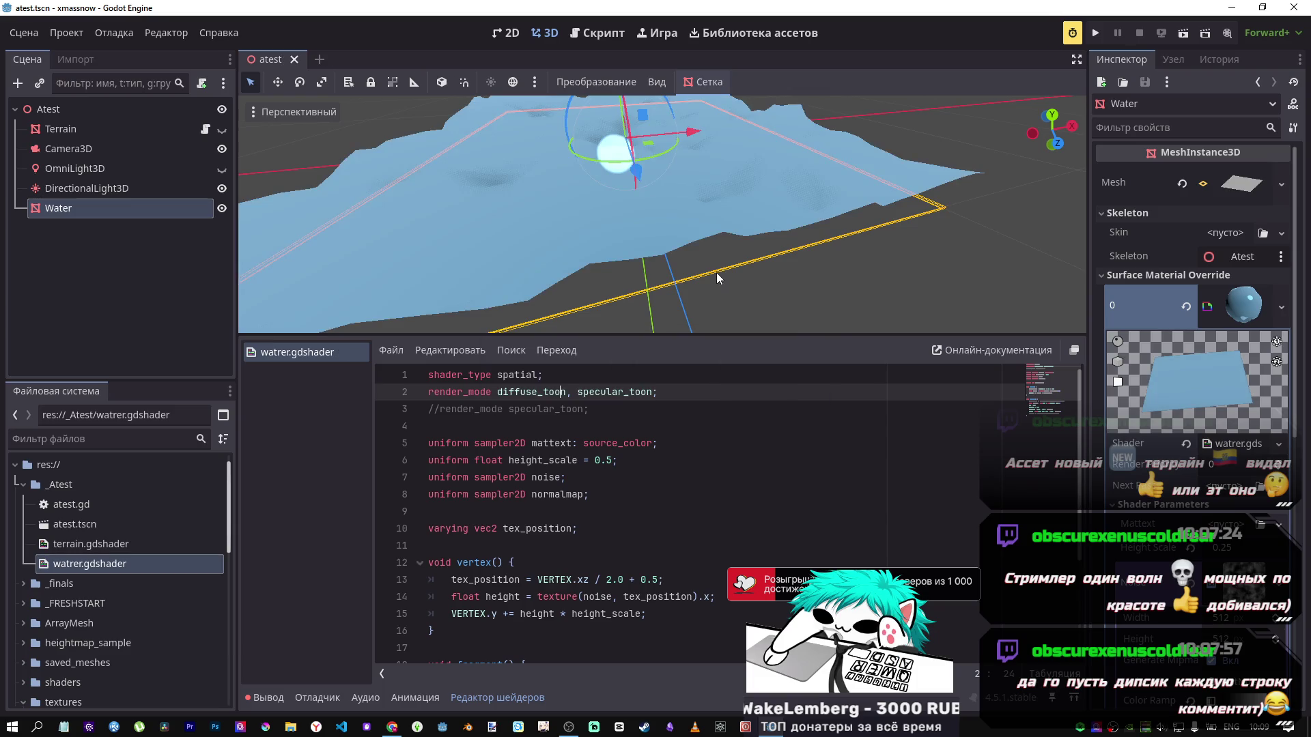
pyautogui.moveTo(718, 280); pyautogui.dragTo(581, 273)
# Step: Restore the specular_toon-only render mode on line 3 and inspect the water
pyautogui.click(595, 394)
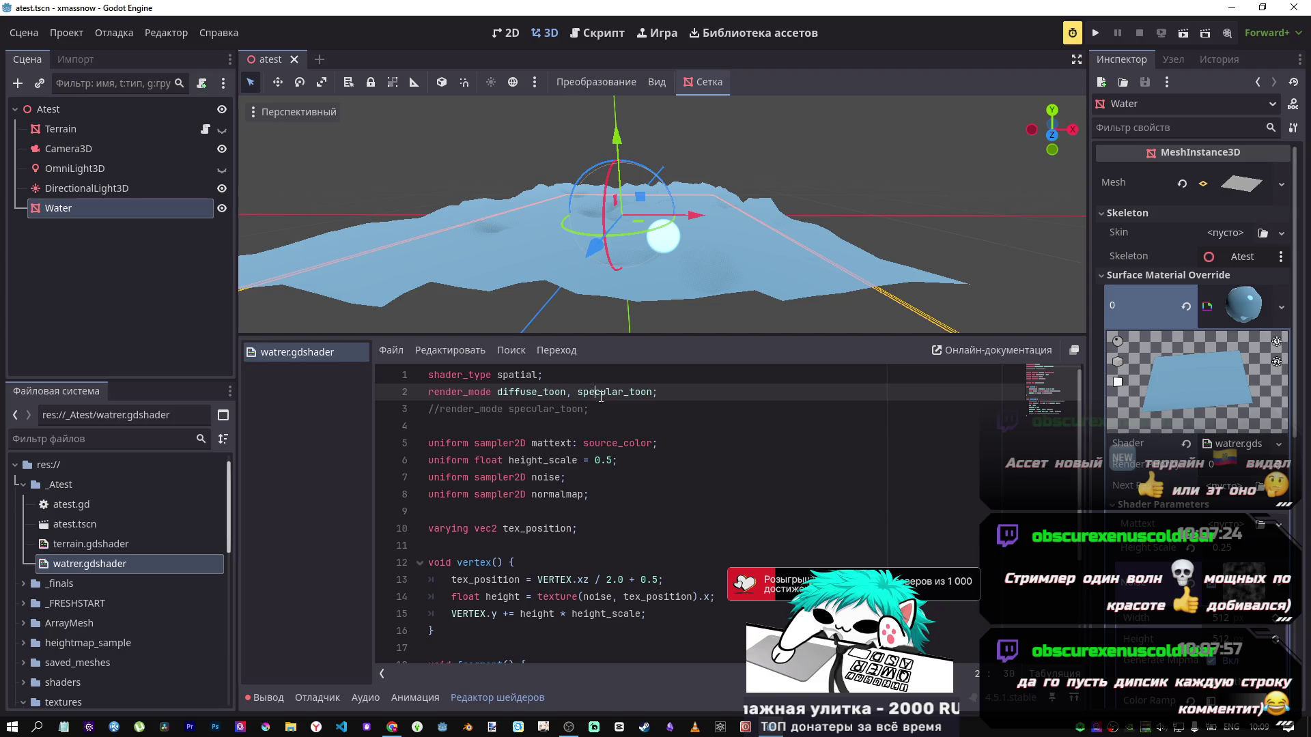
pyautogui.hotkey('ctrl', 'k')
pyautogui.press('Down')
pyautogui.hotkey('ctrl', 'k')
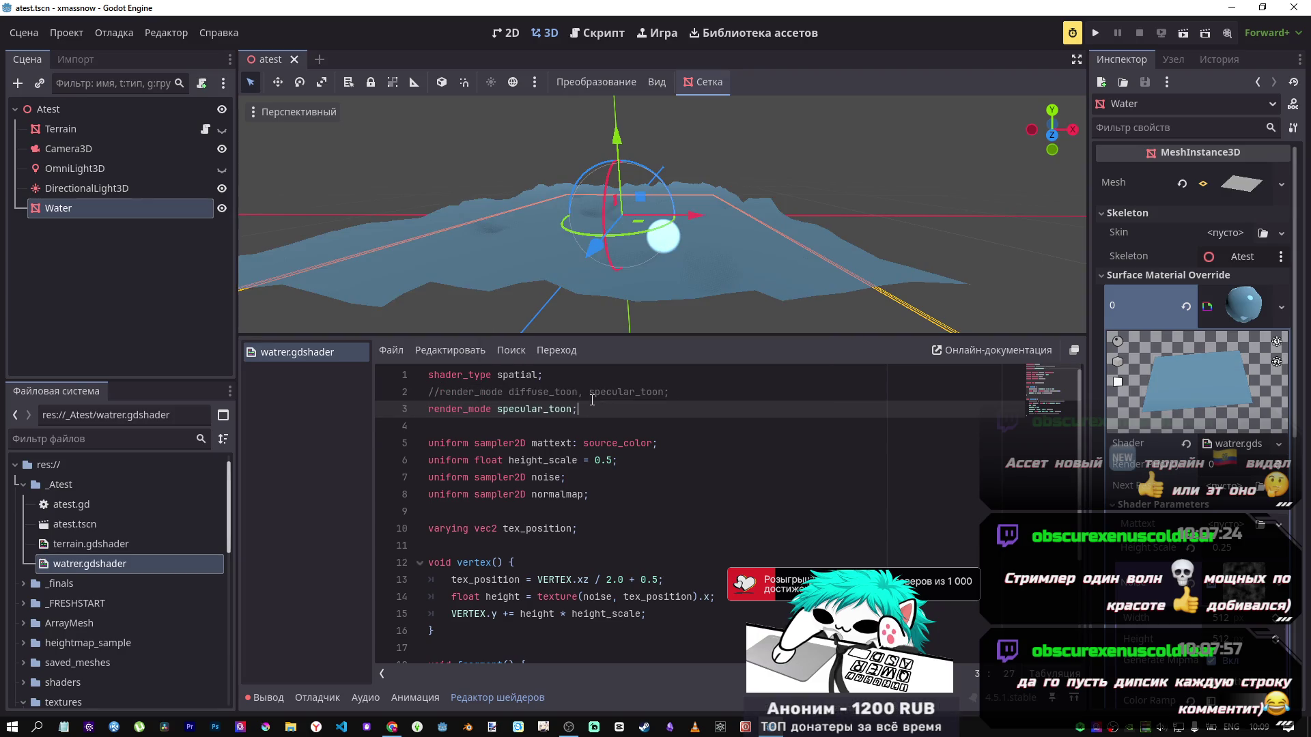
pyautogui.scroll(-3, 605, 434)
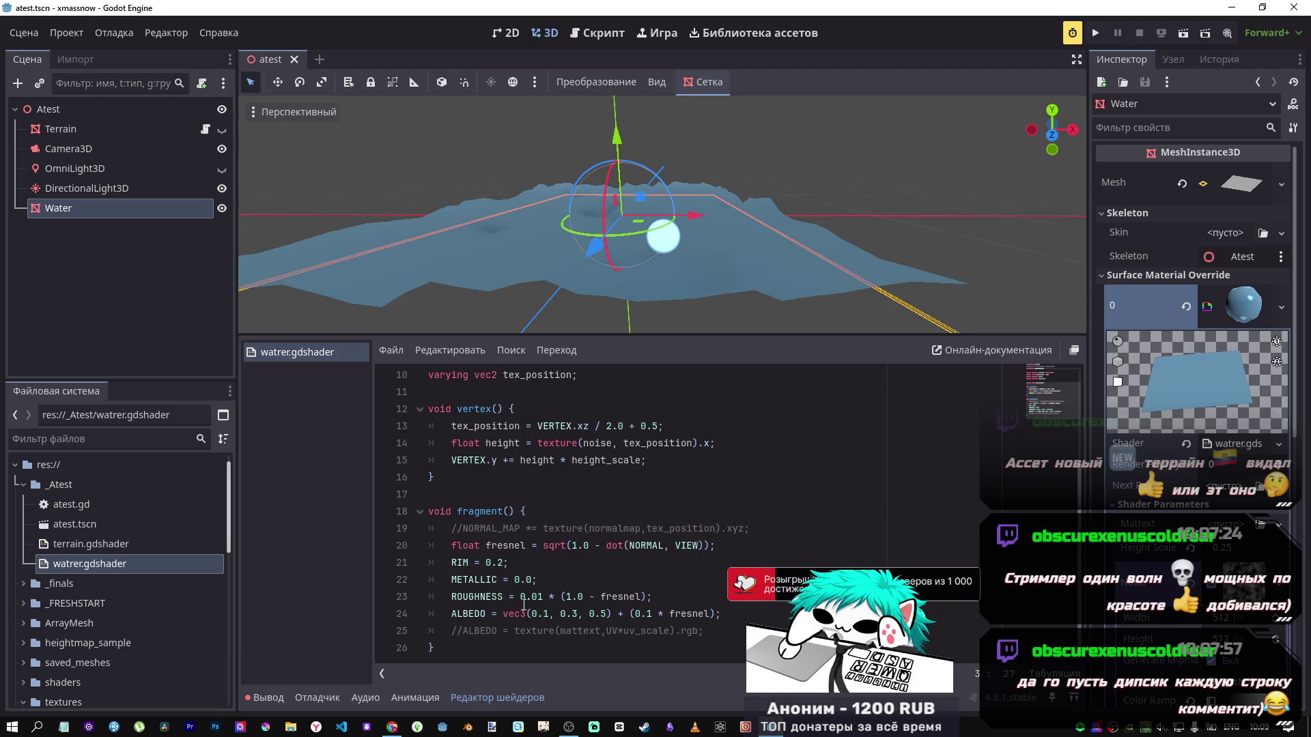
pyautogui.scroll(2, 555, 591)
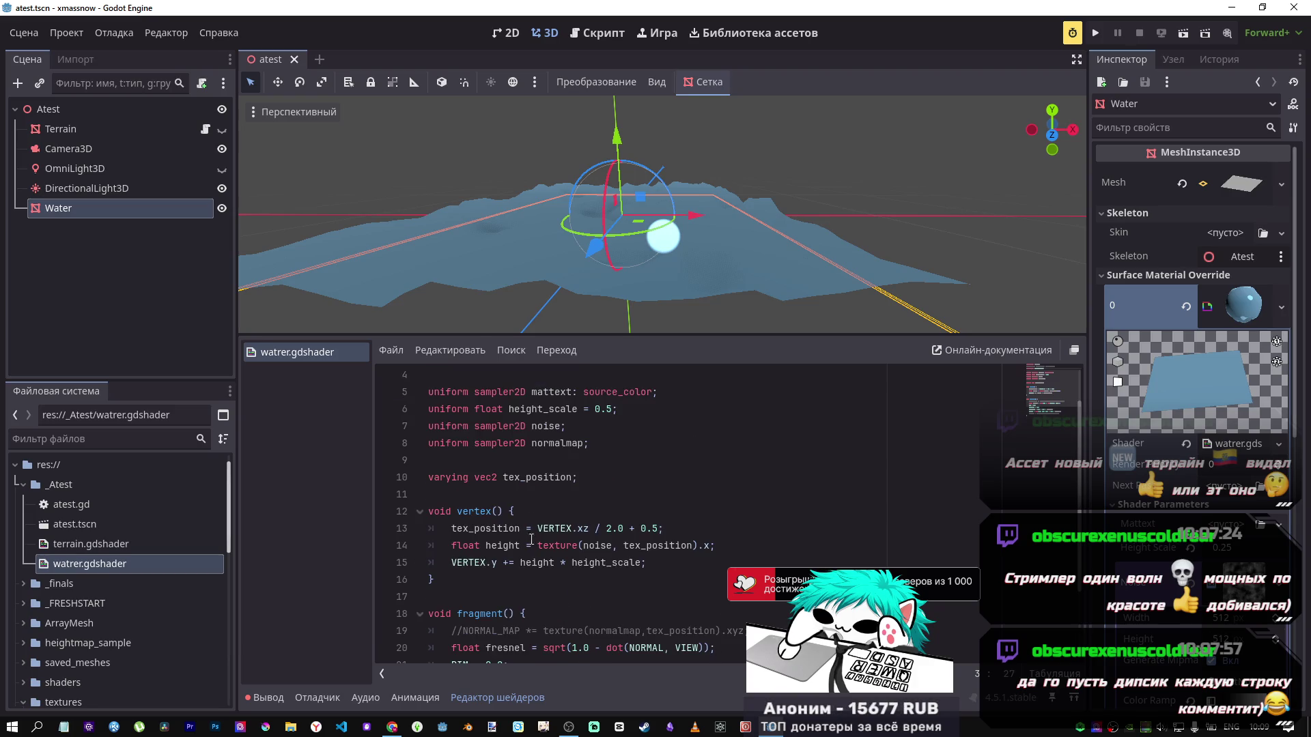
pyautogui.scroll(3, 663, 214)
pyautogui.moveTo(662, 215)
pyautogui.mouseDown()
pyautogui.moveTo(546, 198)
pyautogui.moveTo(532, 171)
pyautogui.moveTo(669, 209)
pyautogui.moveTo(614, 225)
pyautogui.mouseUp()
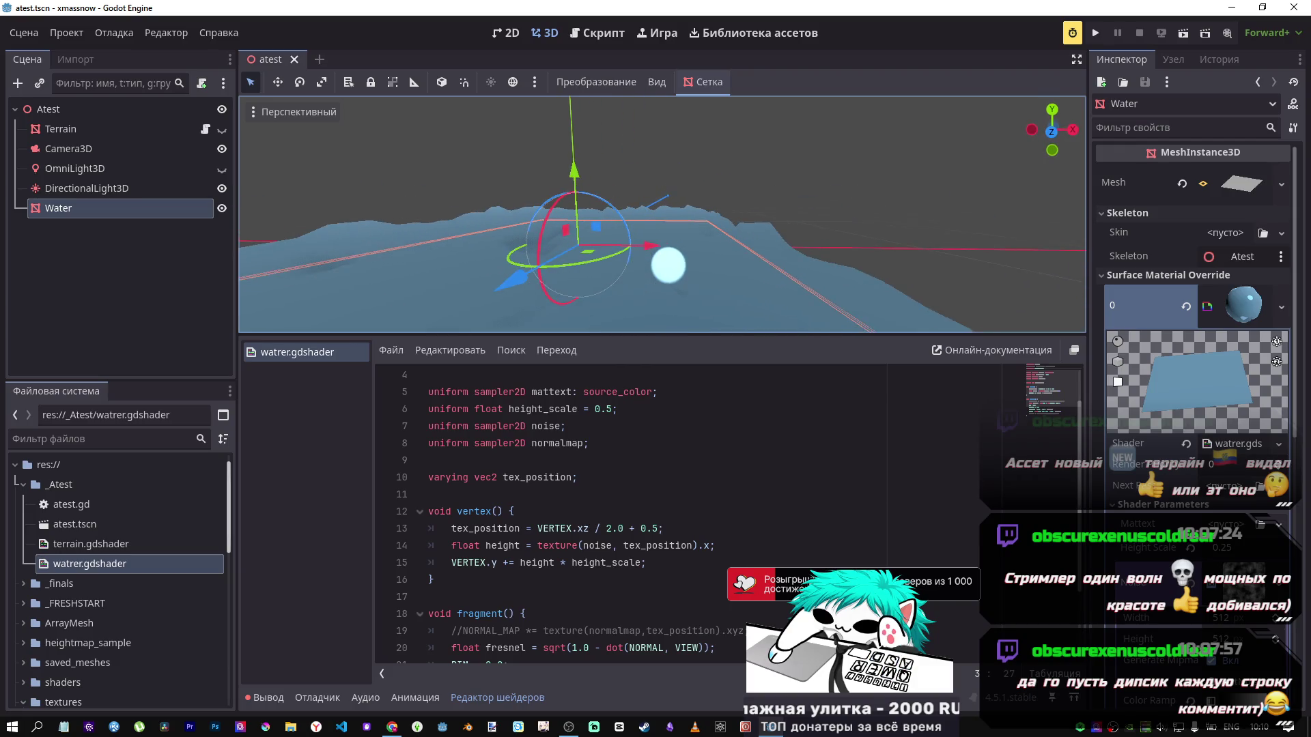
# Step: Compare the water lit by DirectionalLight3D versus OmniLight3D by toggling their visibility
pyautogui.click(222, 189)
pyautogui.click(222, 188)
pyautogui.click(222, 188)
pyautogui.click(222, 169)
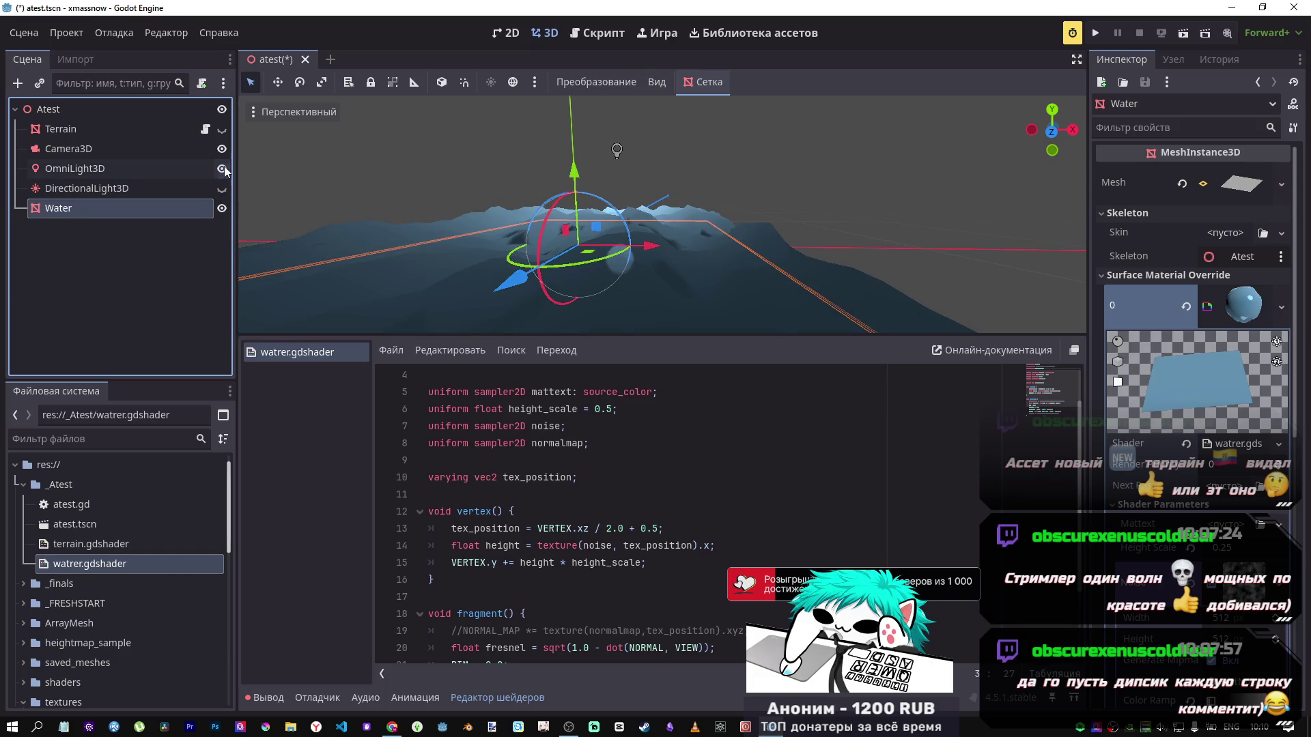
pyautogui.click(222, 169)
pyautogui.click(222, 188)
pyautogui.moveTo(313, 203); pyautogui.dragTo(369, 205)
pyautogui.moveTo(629, 250)
pyautogui.mouseDown()
pyautogui.moveTo(656, 253)
pyautogui.moveTo(629, 250)
pyautogui.mouseUp()
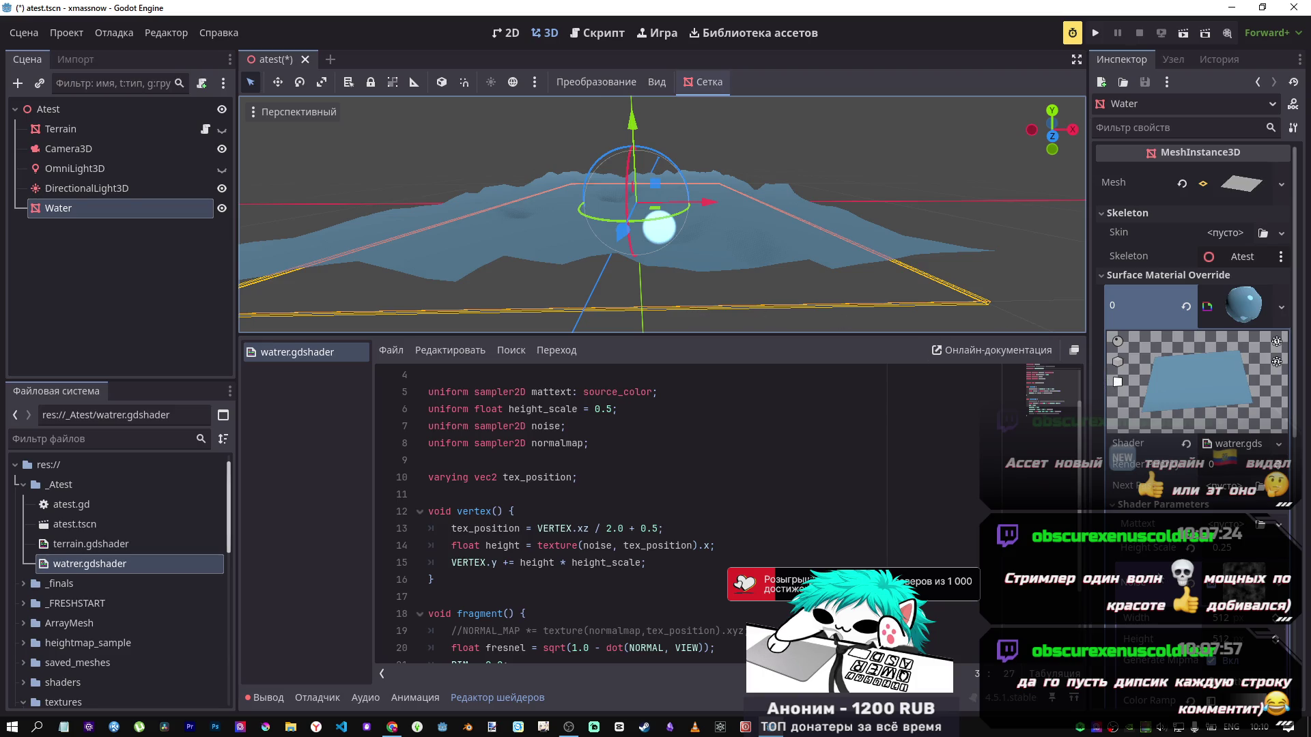
pyautogui.moveTo(662, 216)
pyautogui.mouseDown()
pyautogui.moveTo(594, 219)
pyautogui.moveTo(669, 211)
pyautogui.moveTo(642, 221)
pyautogui.moveTo(717, 266)
pyautogui.mouseUp()
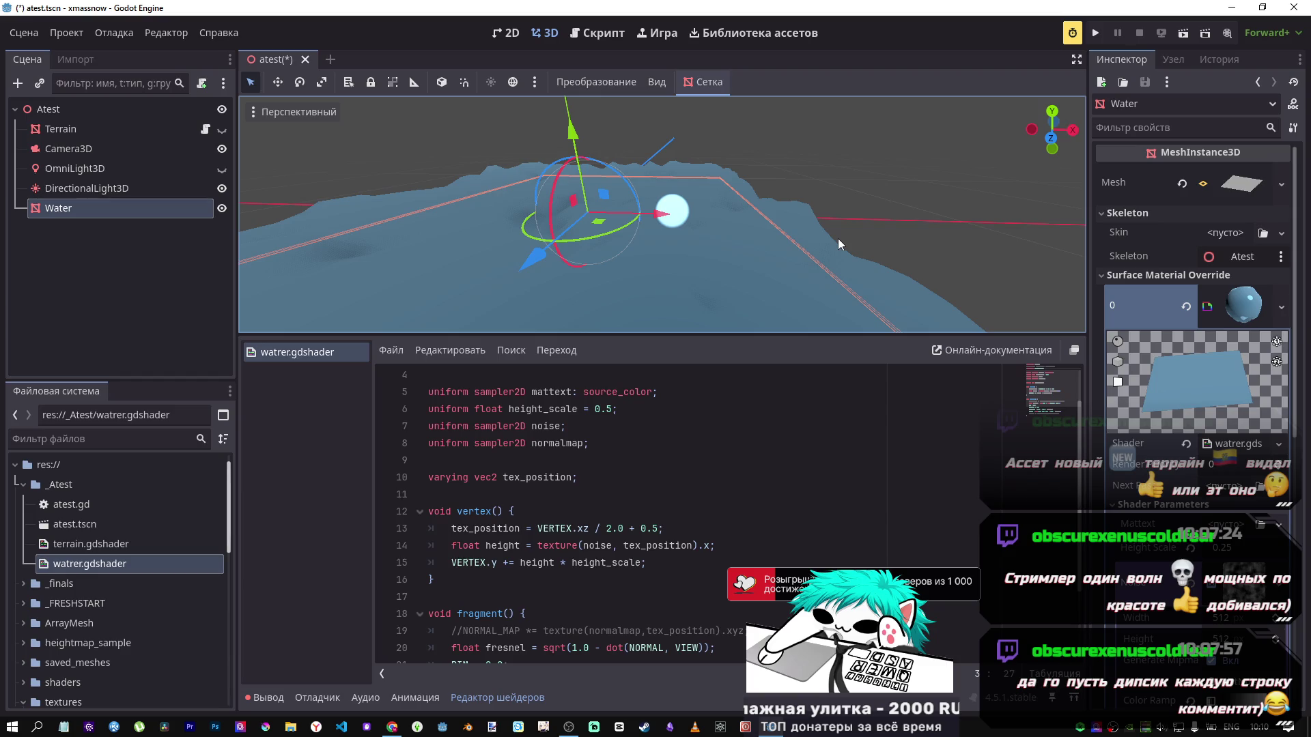
pyautogui.click(1173, 317)
# Step: In the Water material's shader parameters, enable As Normal Map on the Noise texture
pyautogui.click(1169, 317)
pyautogui.click(1225, 311)
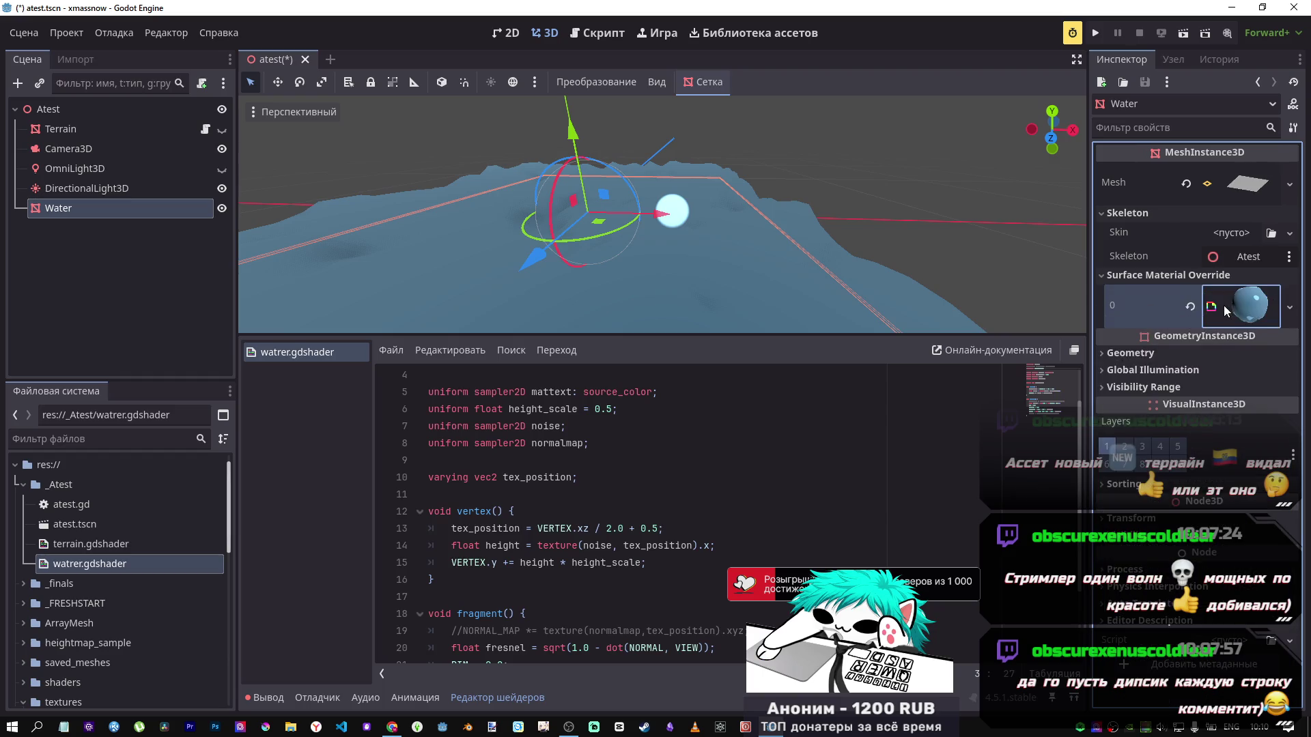
pyautogui.click(1253, 319)
pyautogui.scroll(-5, 1255, 560)
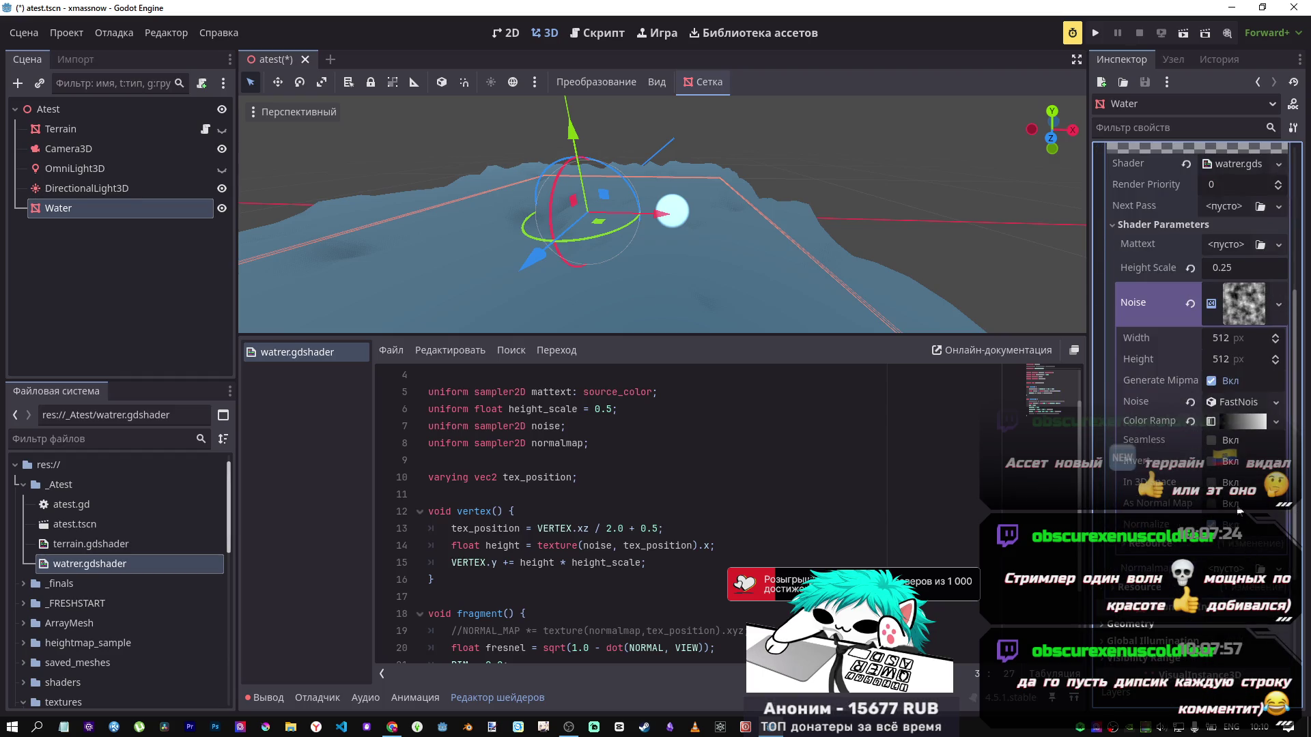
pyautogui.click(1211, 482)
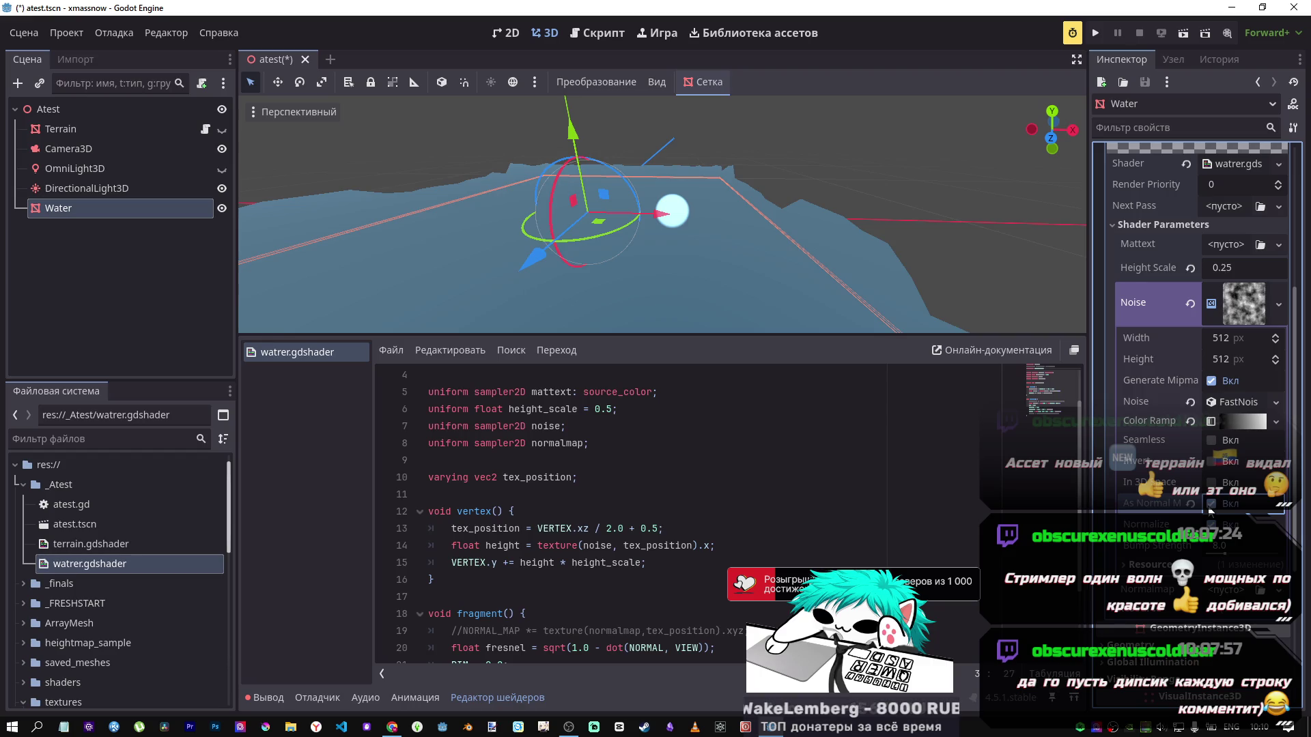
pyautogui.click(1212, 482)
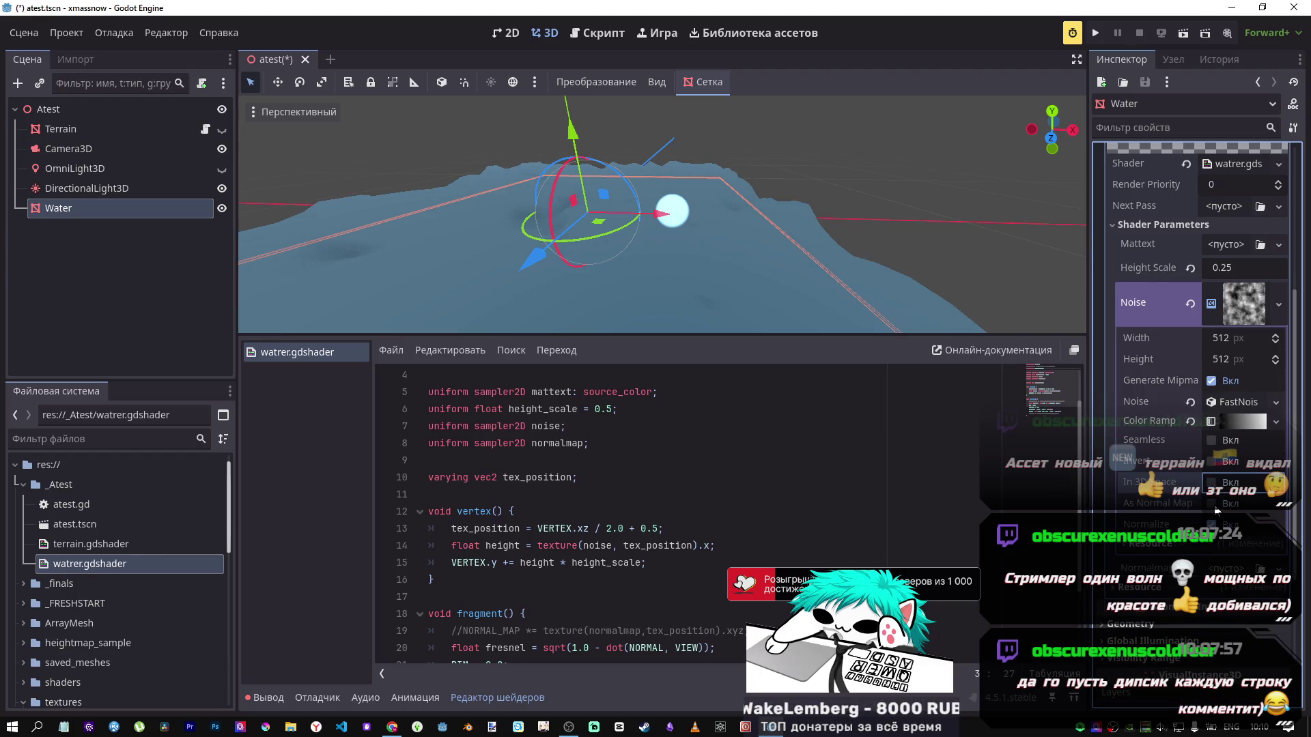
pyautogui.click(1212, 503)
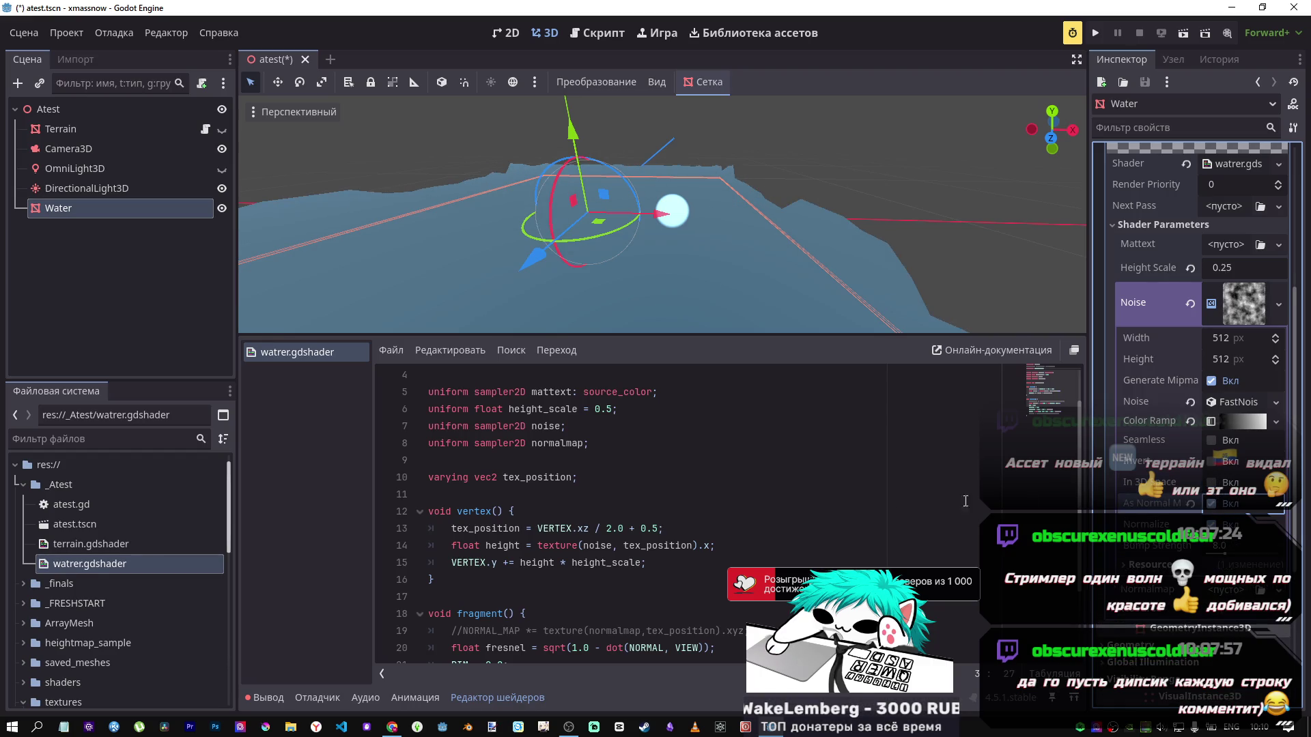
# Step: Uncomment the NORMAL_MAP line 19, tidy its spacing, and save to preview it
pyautogui.click(635, 631)
pyautogui.hotkey('ctrl', 'k')
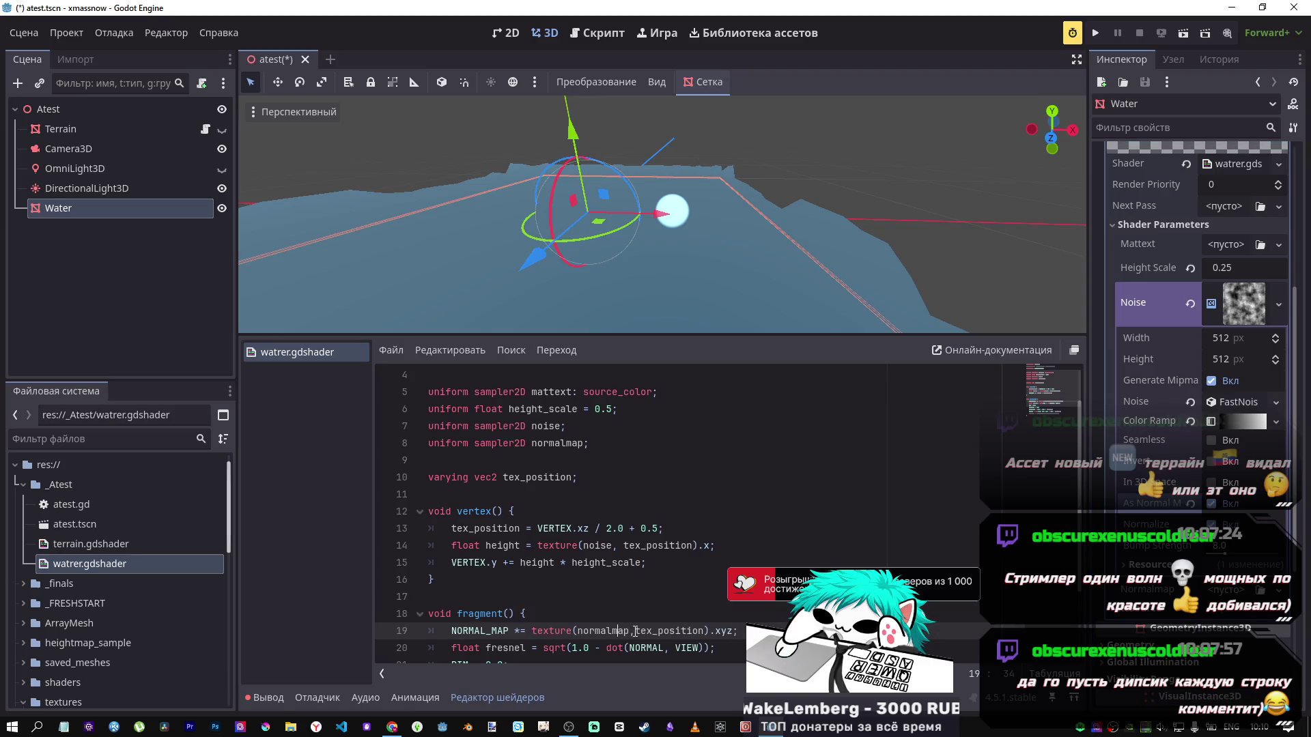
pyautogui.hotkey('ctrl', 's')
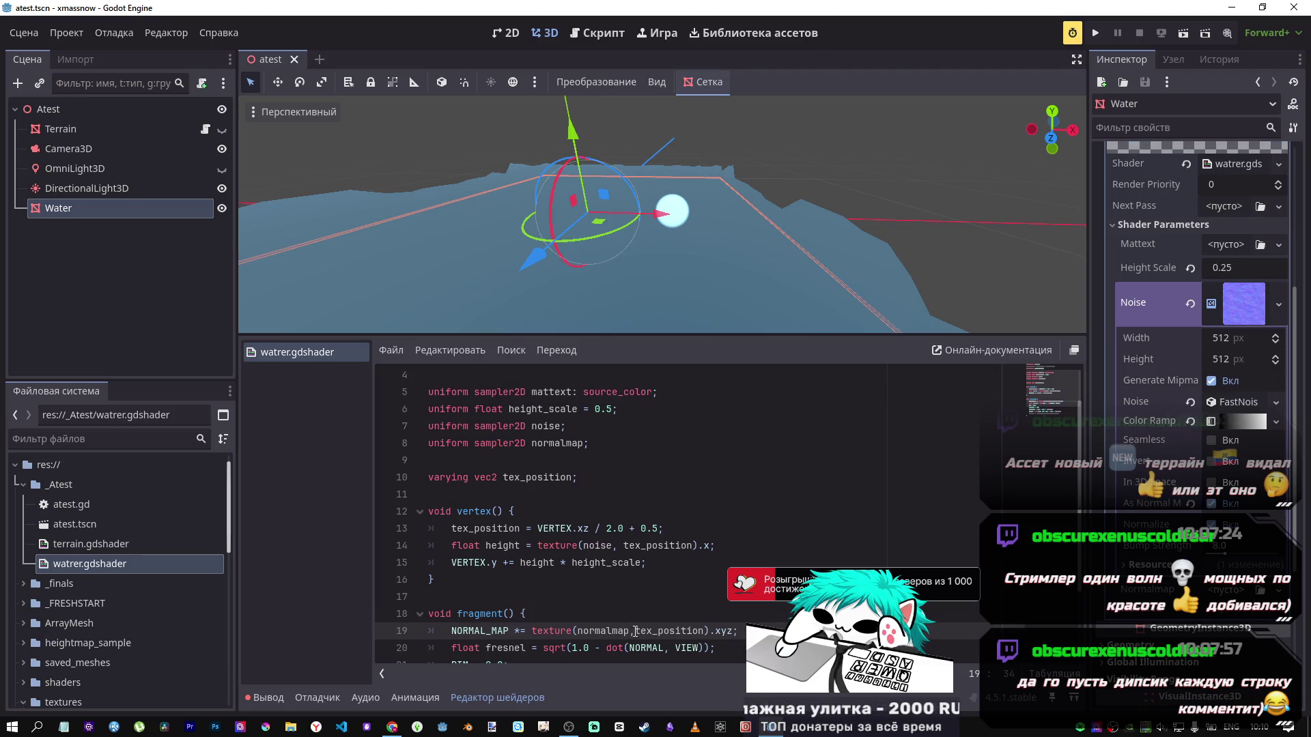
pyautogui.click(522, 631)
pyautogui.press('Delete')
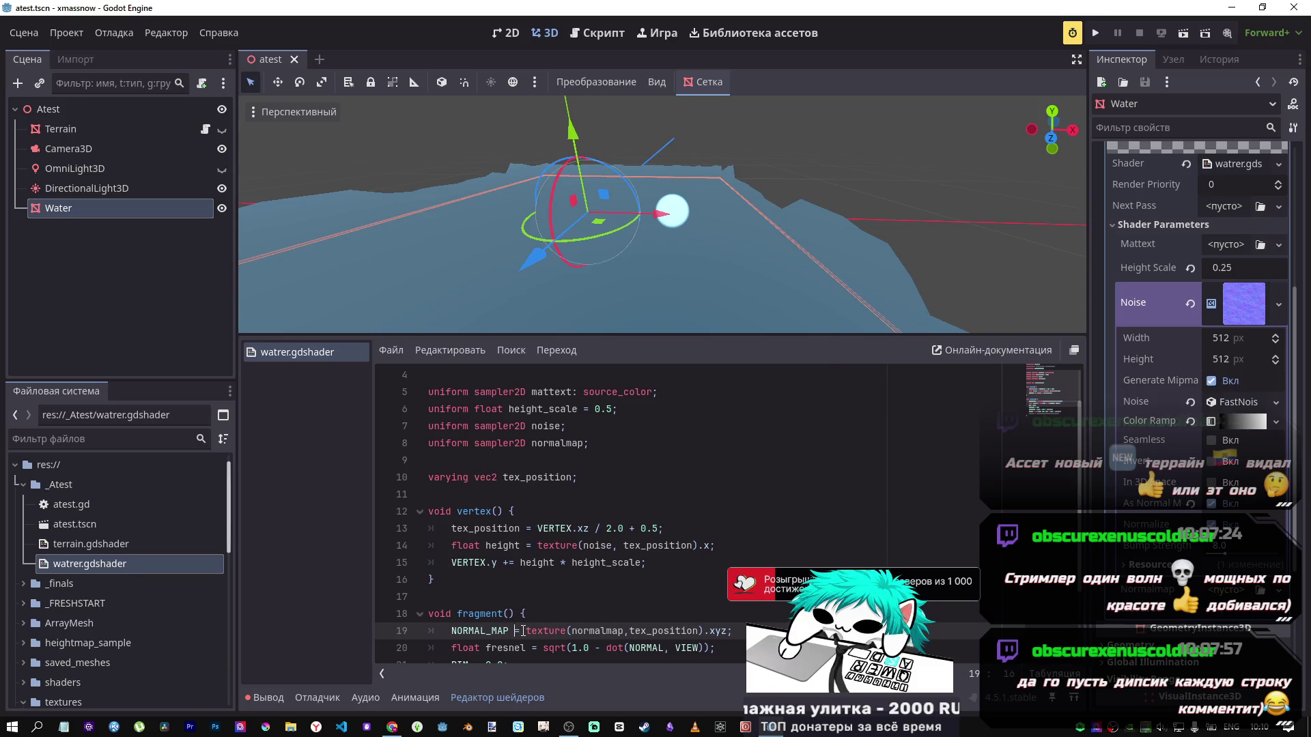
pyautogui.hotkey('ctrl', 's')
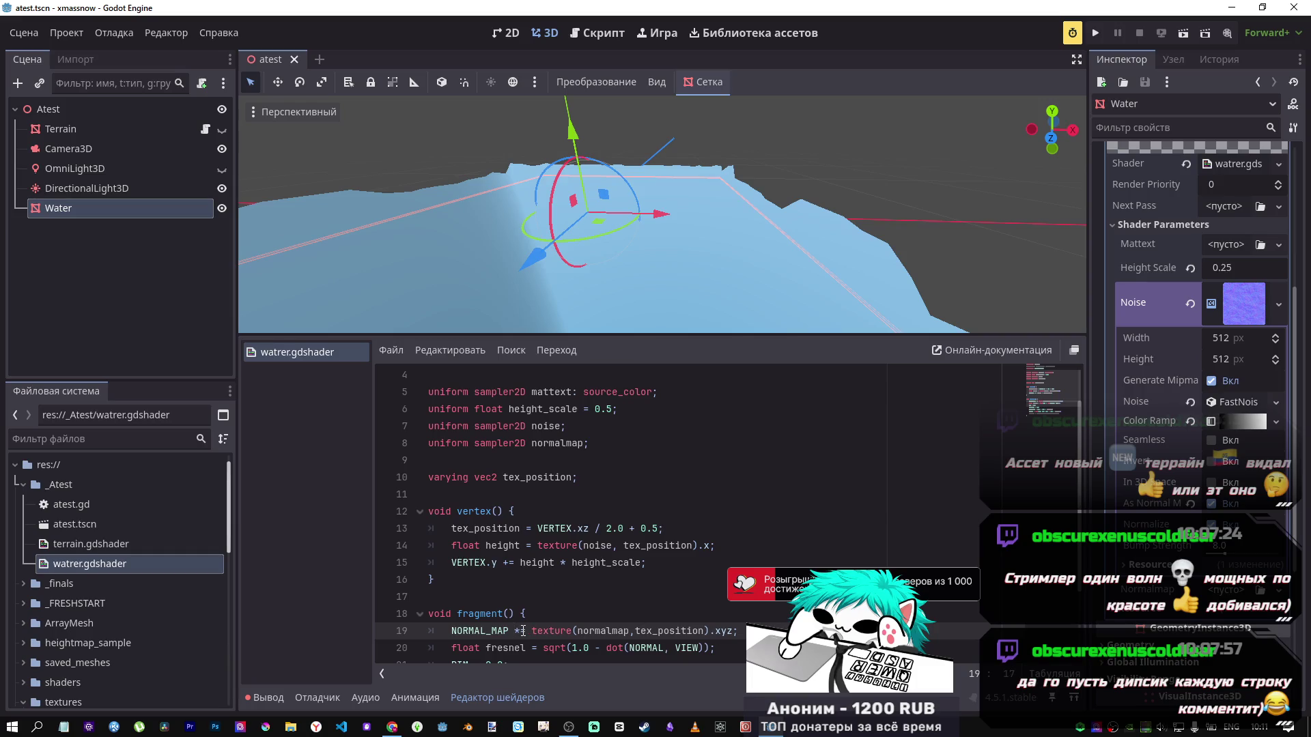
# Step: Compare the water with and without NORMAL_MAP, leaving line 19 commented out
pyautogui.hotkey('ctrl', 'k')
pyautogui.hotkey('ctrl', 's')
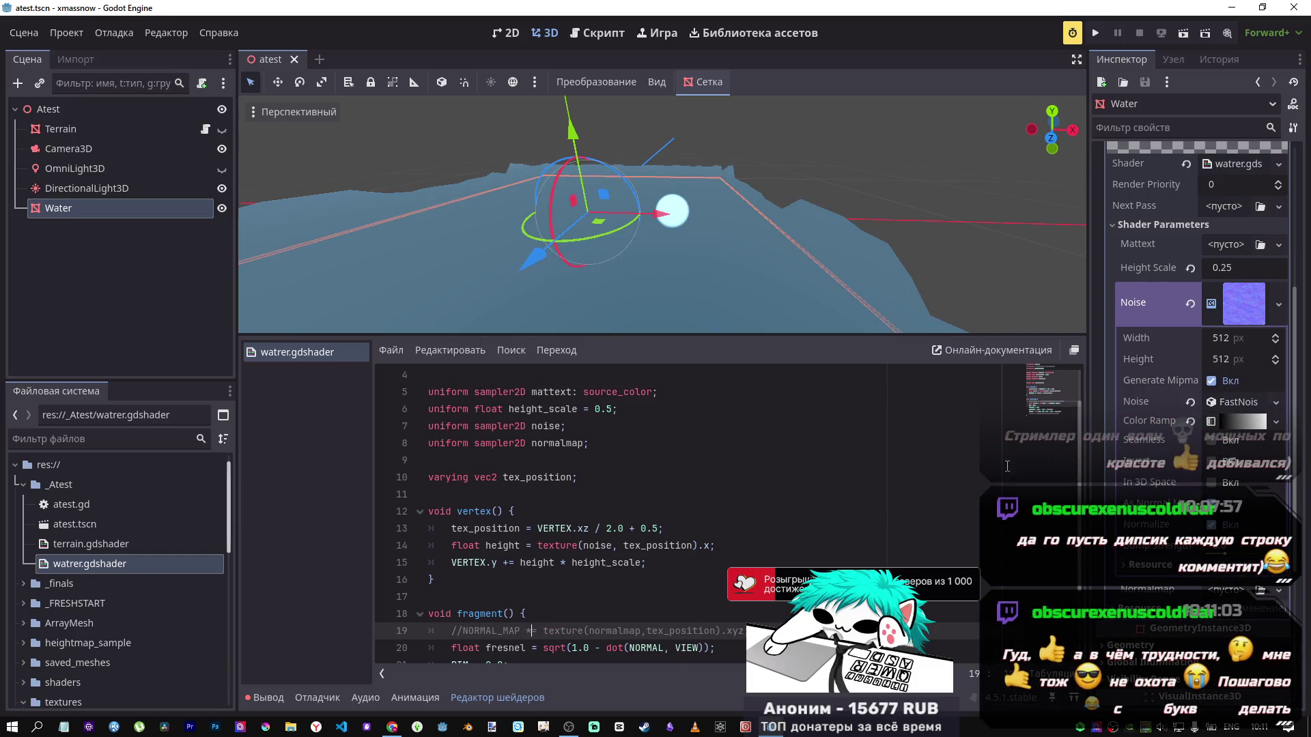
pyautogui.hotkey('ctrl', 'k')
pyautogui.hotkey('ctrl', 's')
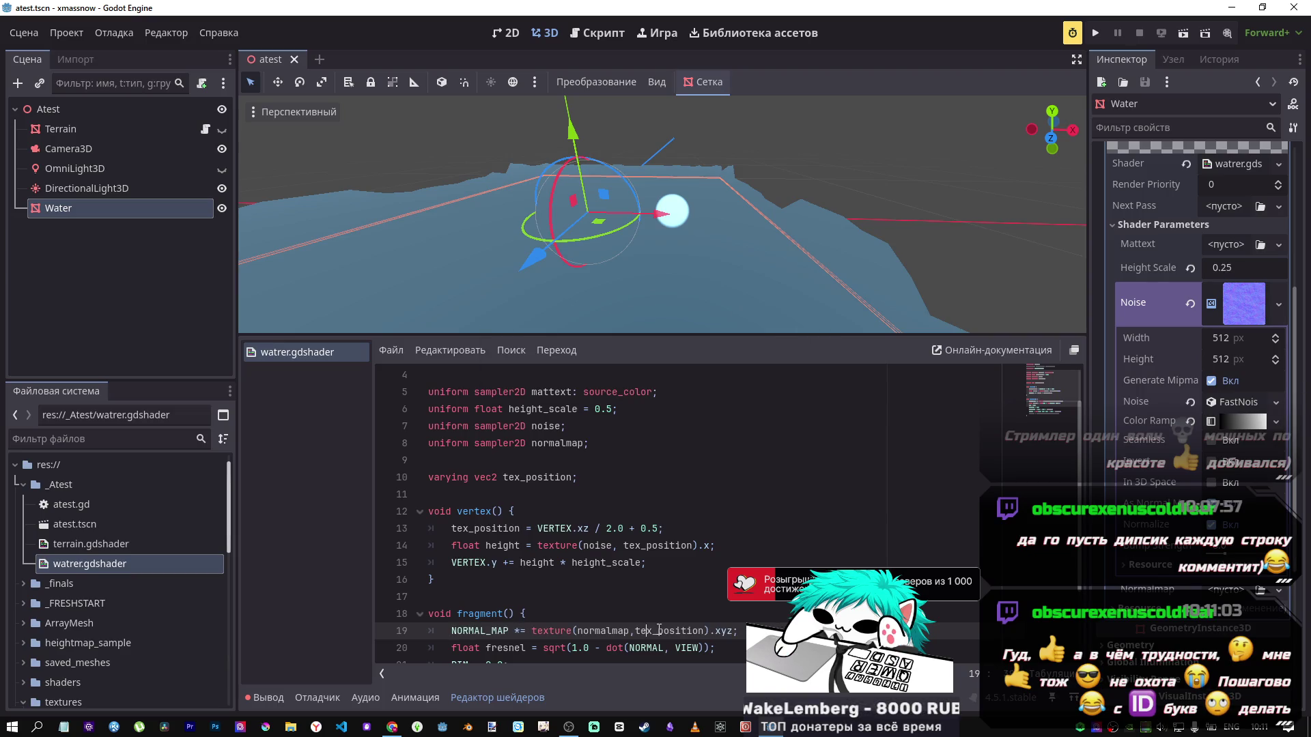
pyautogui.hotkey('ctrl', 'k')
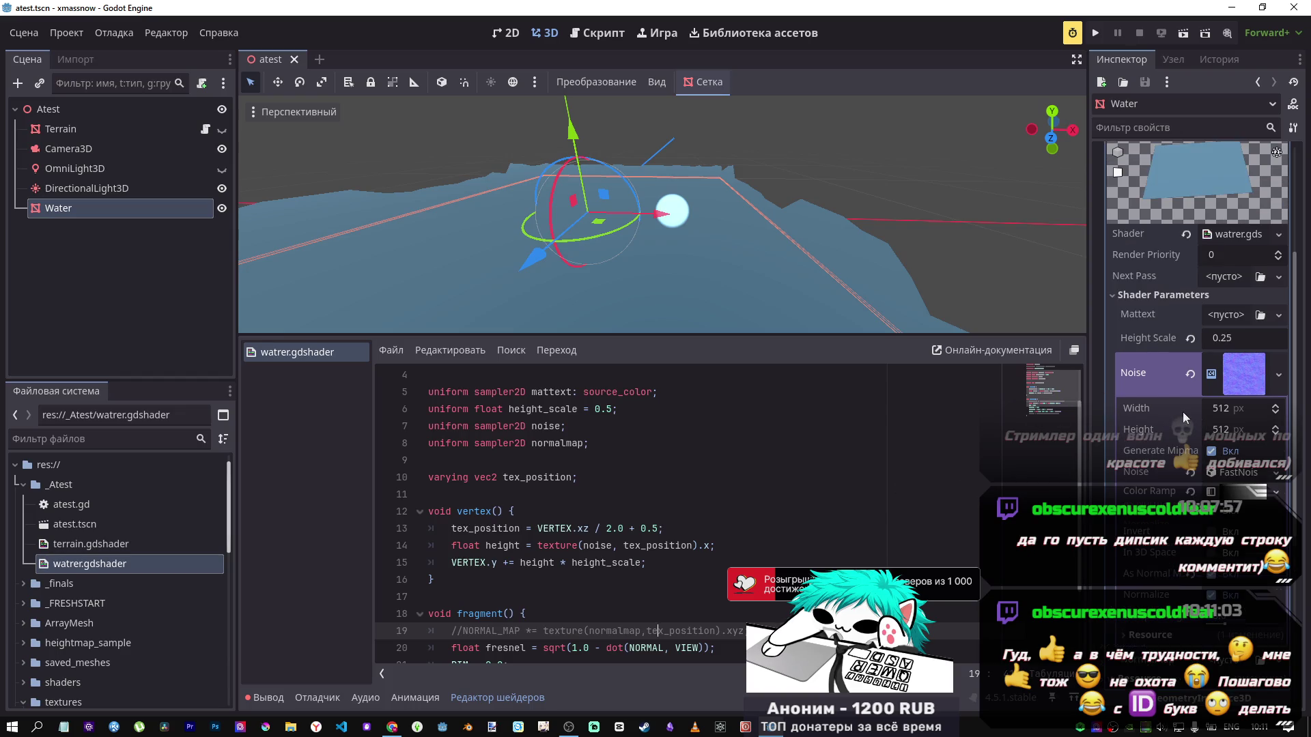
# Step: Turn off As Normal Map on the Noise texture, leaving In 3D Space off
pyautogui.scroll(-2, 1171, 426)
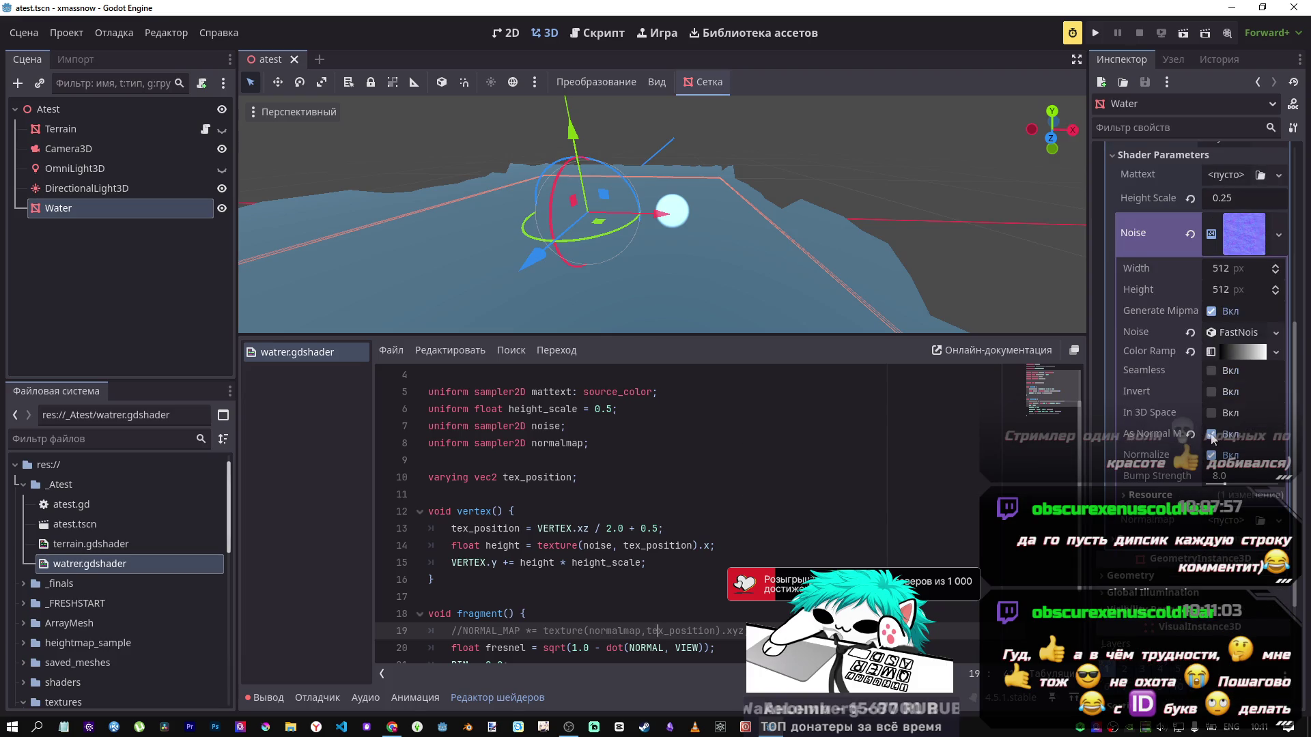
pyautogui.click(1212, 436)
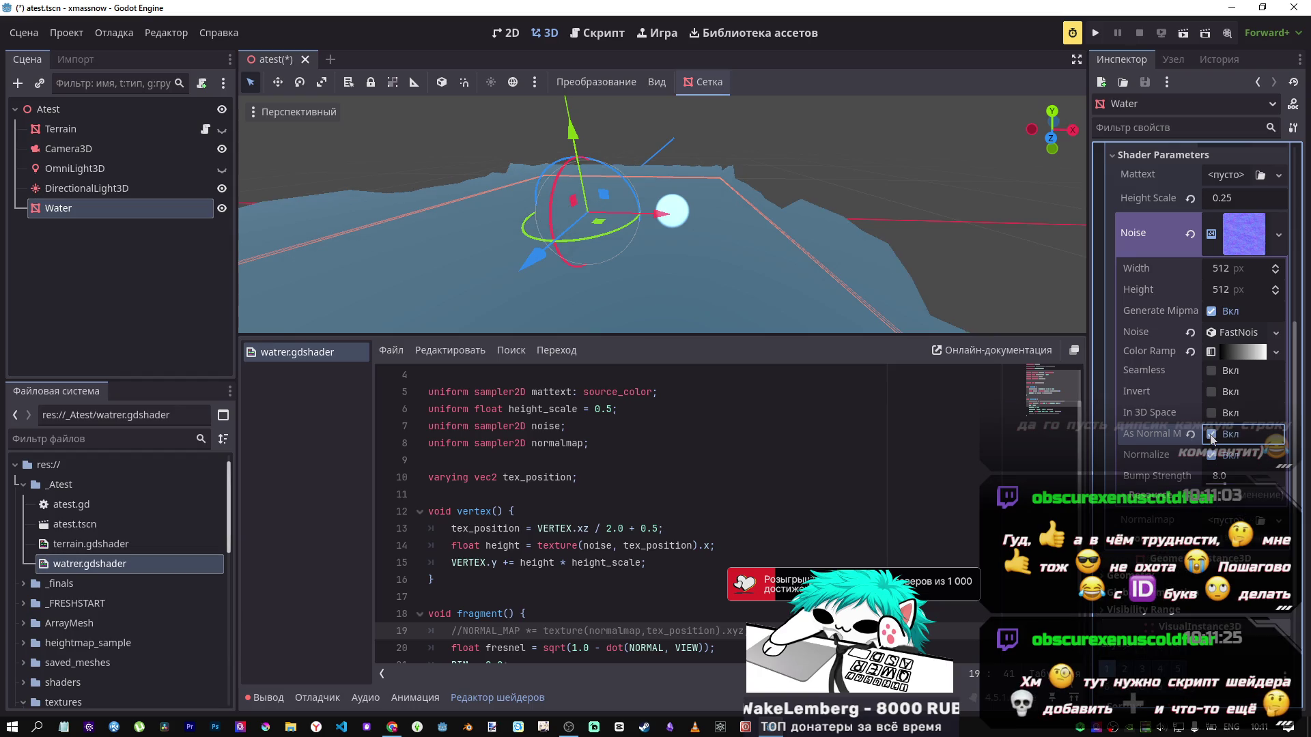
pyautogui.moveTo(662, 218)
pyautogui.mouseDown()
pyautogui.moveTo(669, 159)
pyautogui.moveTo(678, 225)
pyautogui.mouseUp()
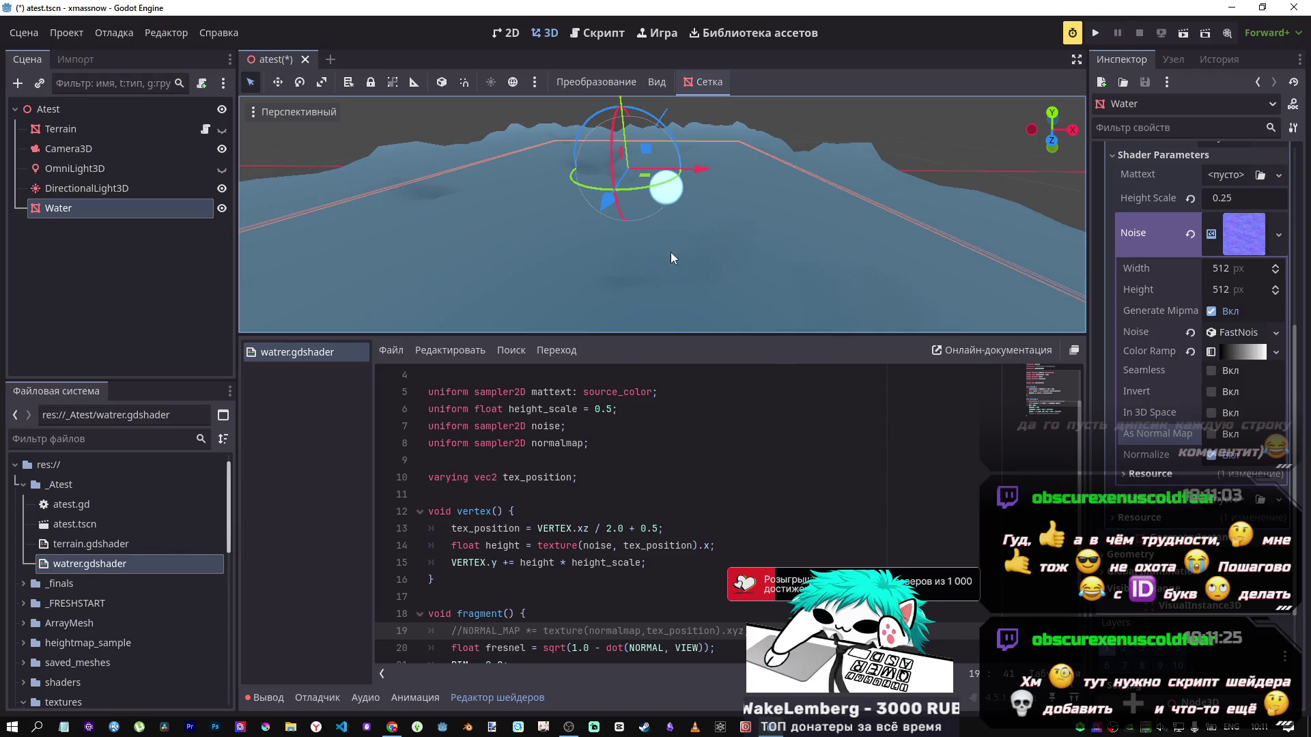
pyautogui.click(1213, 413)
pyautogui.click(1214, 414)
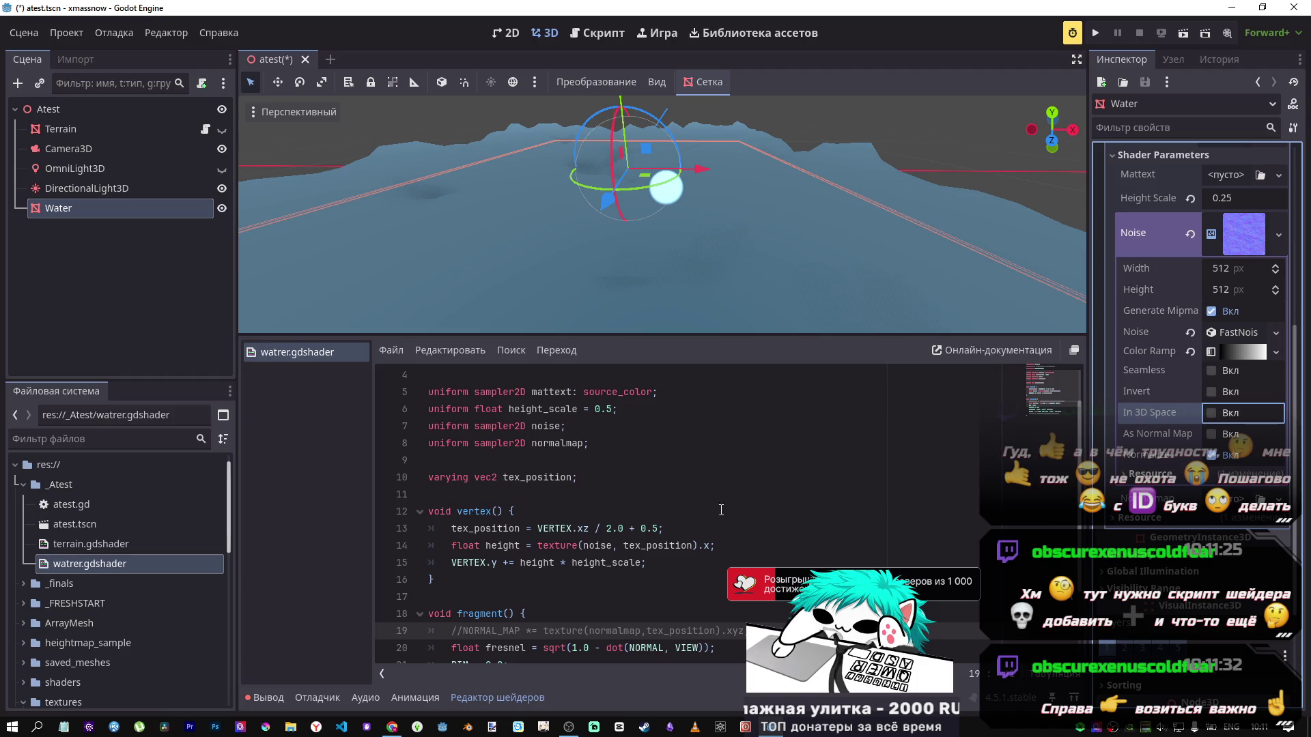
# Step: Briefly re-enable and save the NORMAL_MAP line, then comment it out again
pyautogui.click(622, 632)
pyautogui.hotkey('ctrl', 'k')
pyautogui.hotkey('ctrl', 's')
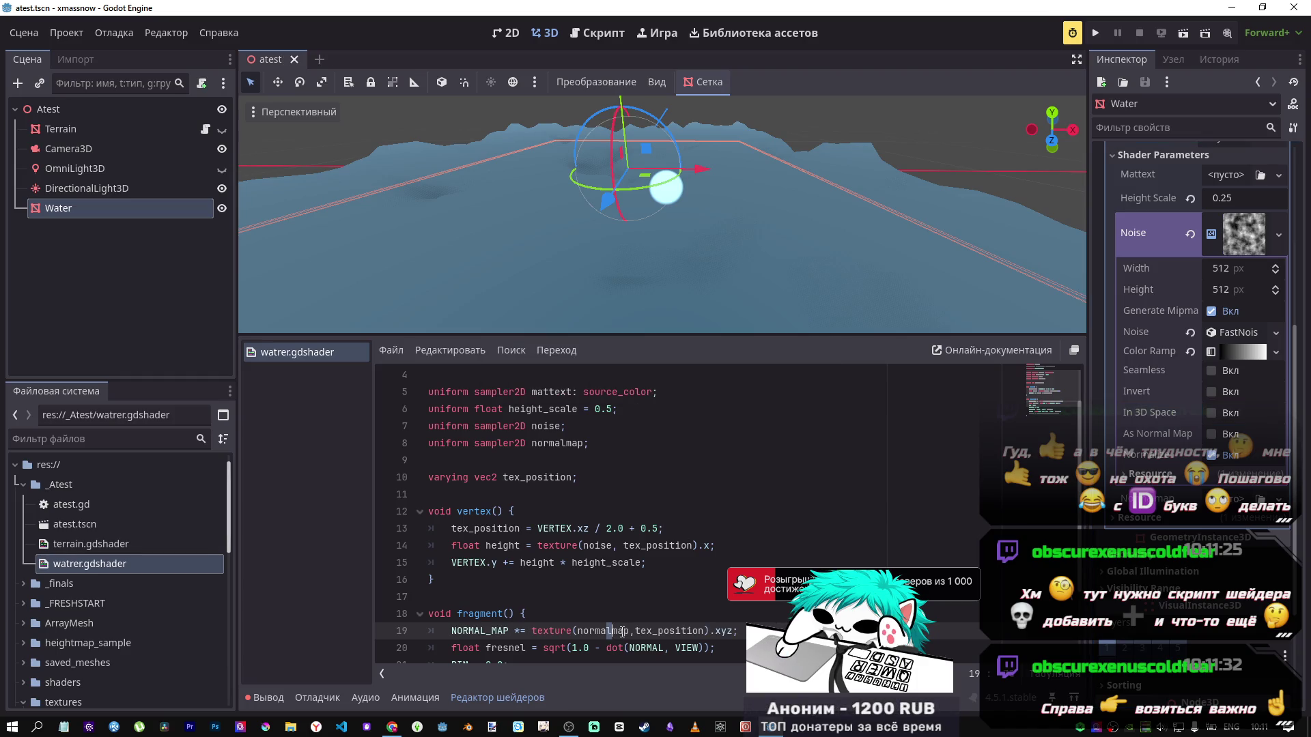
pyautogui.hotkey('ctrl', 'k')
pyautogui.moveTo(553, 213)
pyautogui.mouseDown()
pyautogui.moveTo(525, 178)
pyautogui.moveTo(560, 205)
pyautogui.mouseUp()
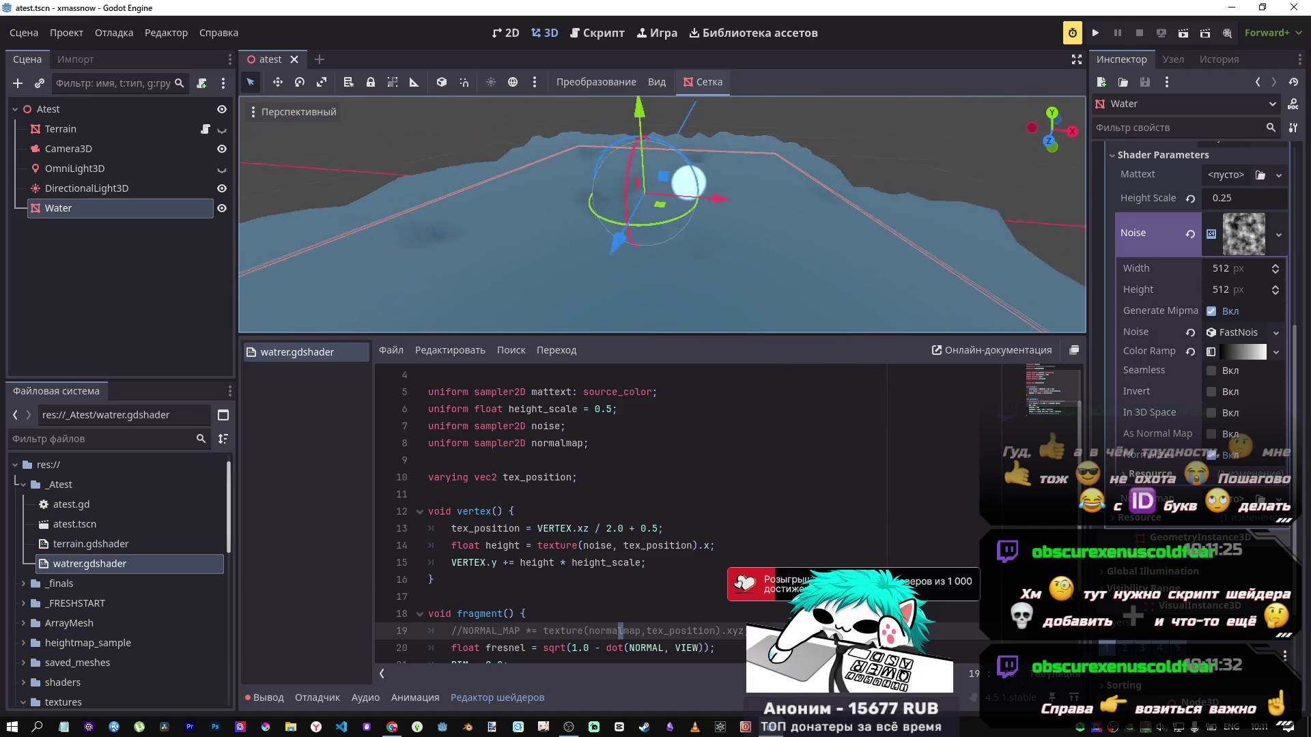
# Step: Glance at the docs tutorial in the browser and view the water up close
pyautogui.hotkey('alt', 'Tab')
pyautogui.hotkey('alt', 'Tab')
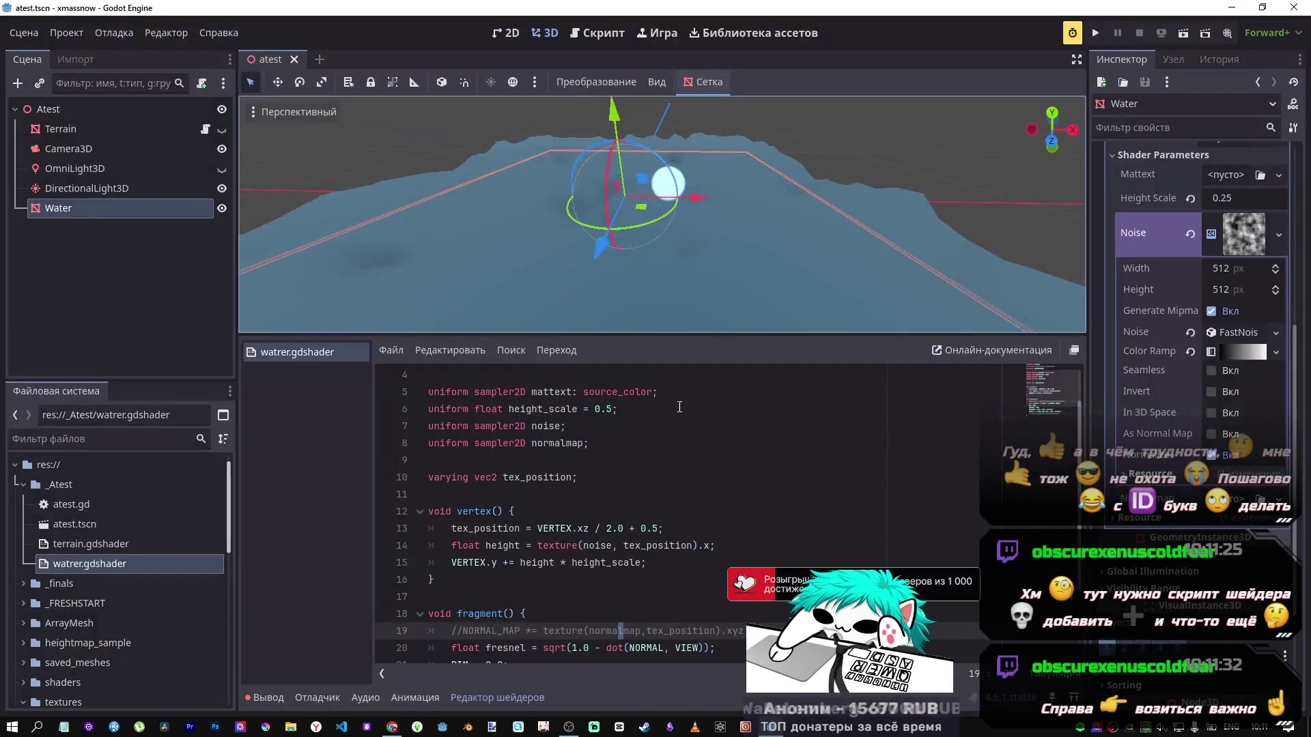
pyautogui.moveTo(662, 214)
pyautogui.mouseDown()
pyautogui.moveTo(635, 192)
pyautogui.moveTo(670, 211)
pyautogui.moveTo(703, 288)
pyautogui.mouseUp()
pyautogui.hotkey('alt', 'Tab')
pyautogui.scroll(2, 616, 340)
# Step: Highlight the docs page's water fragment() code block, then return to the Godot editor
pyautogui.moveTo(679, 332)
pyautogui.mouseDown()
pyautogui.moveTo(522, 301)
pyautogui.moveTo(480, 276)
pyautogui.mouseUp()
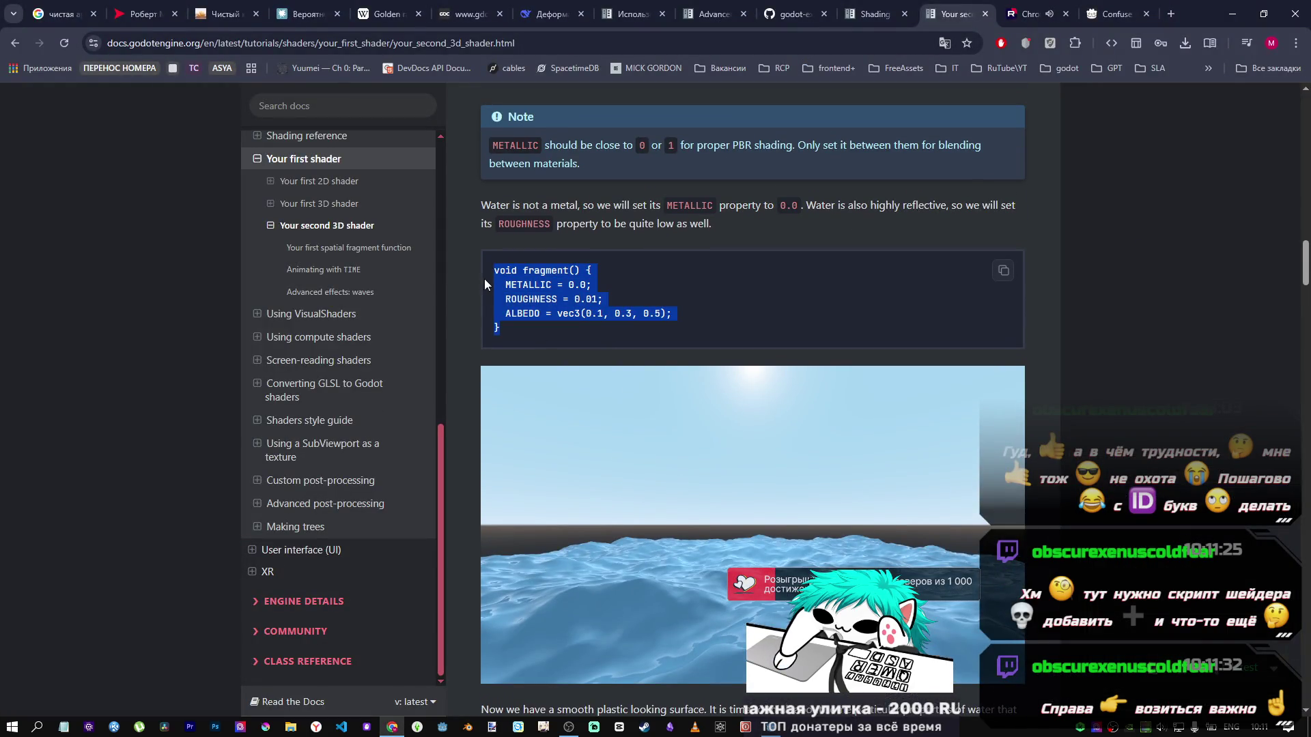
pyautogui.scroll(-3, 747, 493)
pyautogui.hotkey('alt', 'Tab')
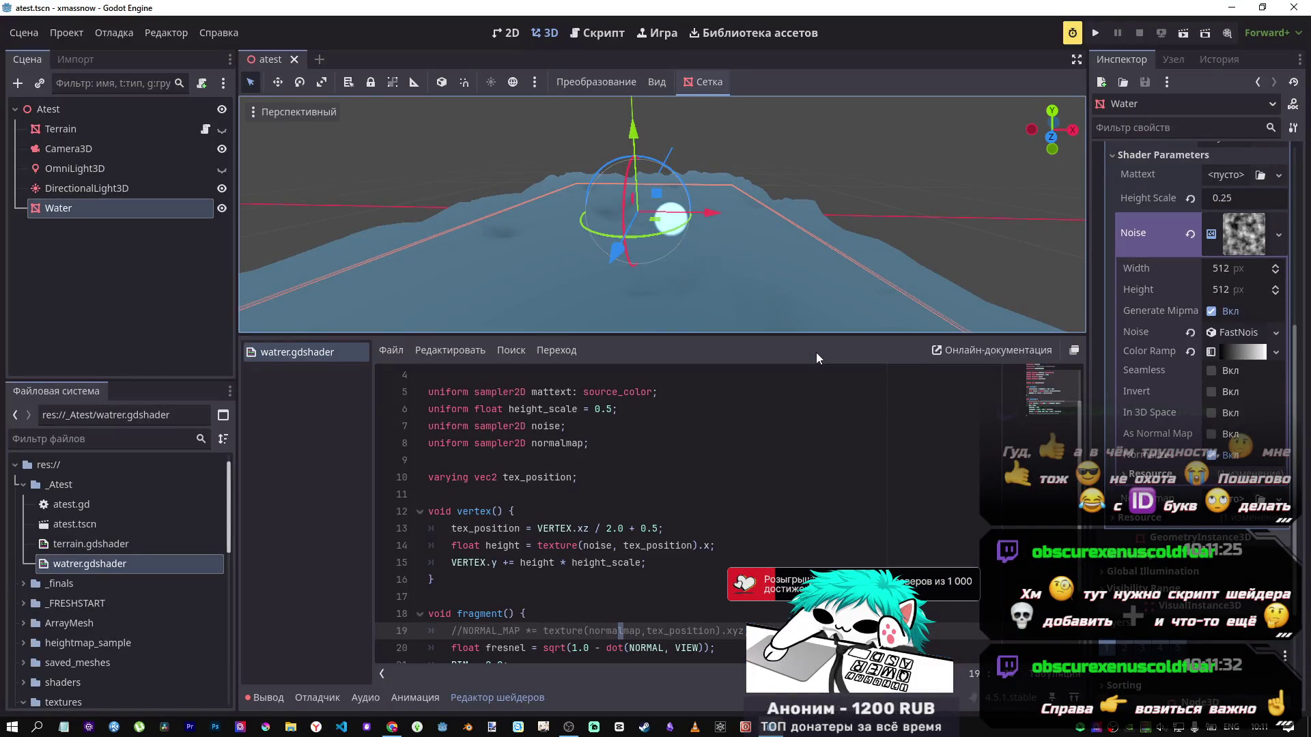
# Step: Make the Noise texture seamless, hide DirectionalLight3D, and toggle the sky environment preview
pyautogui.click(1211, 371)
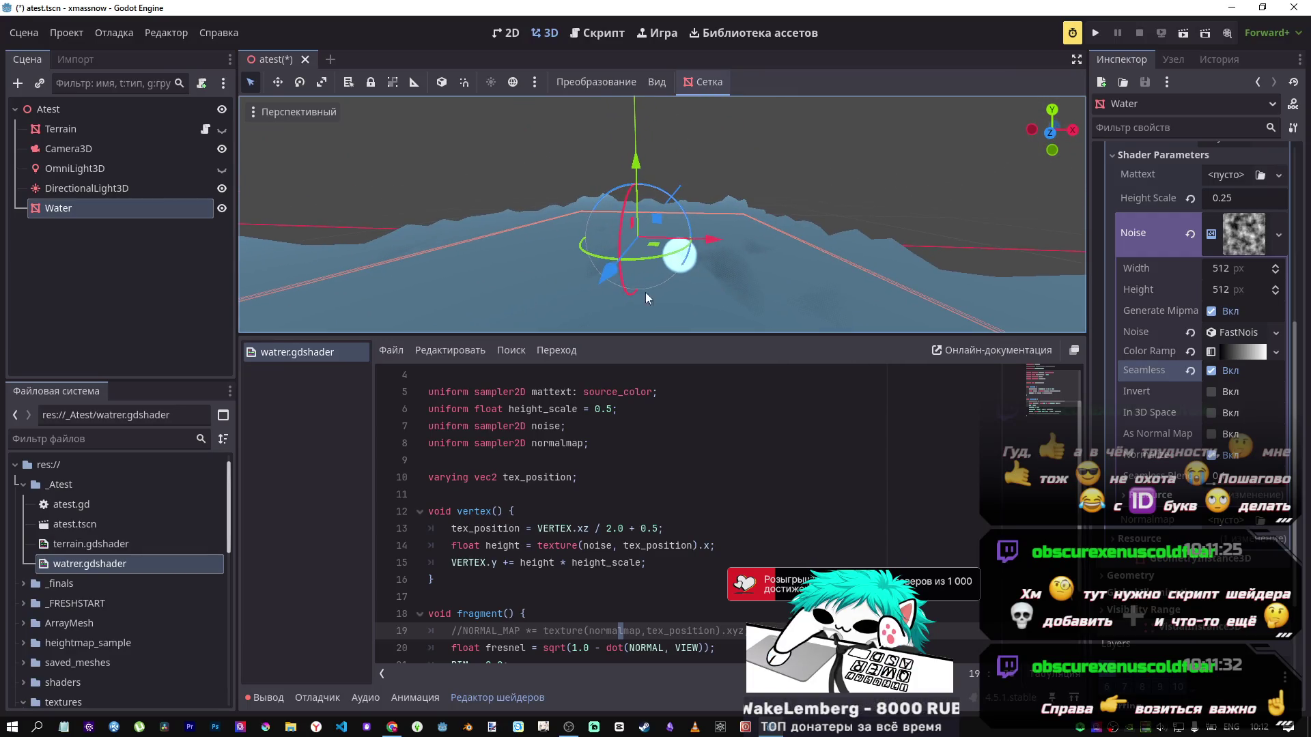
pyautogui.click(222, 189)
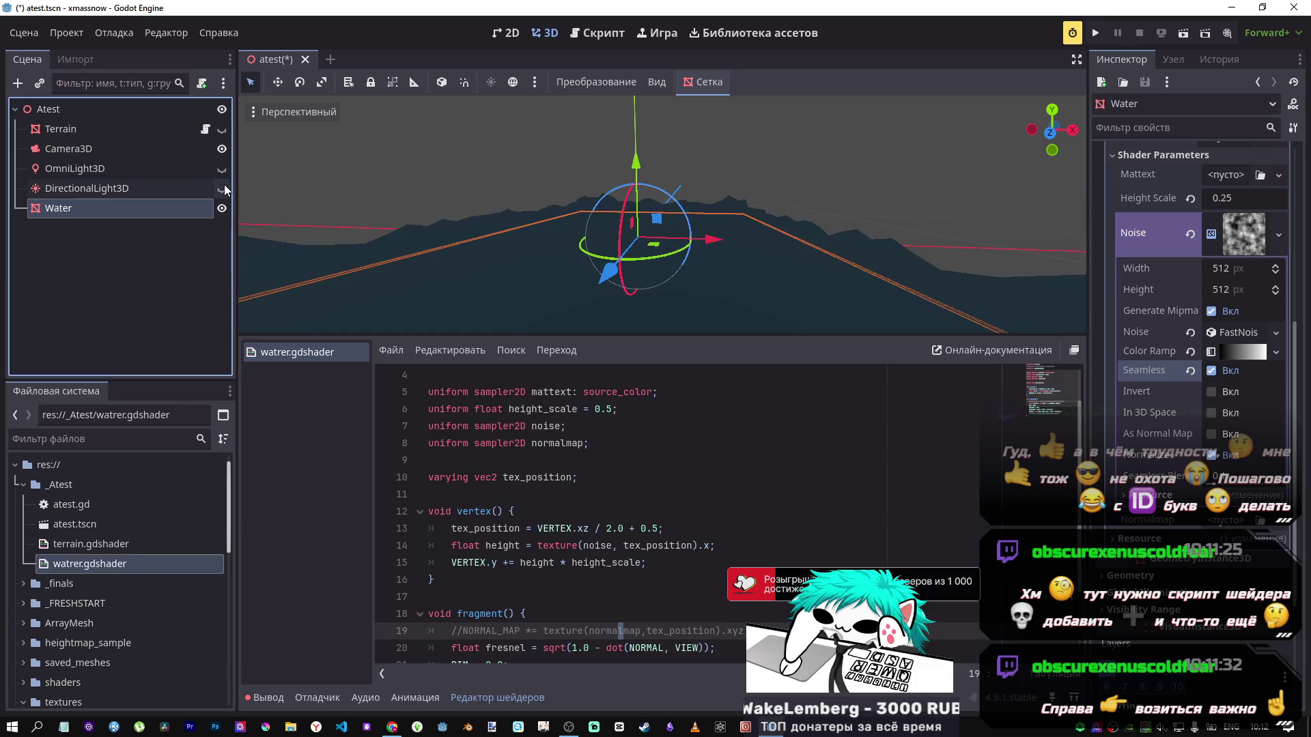
pyautogui.click(512, 82)
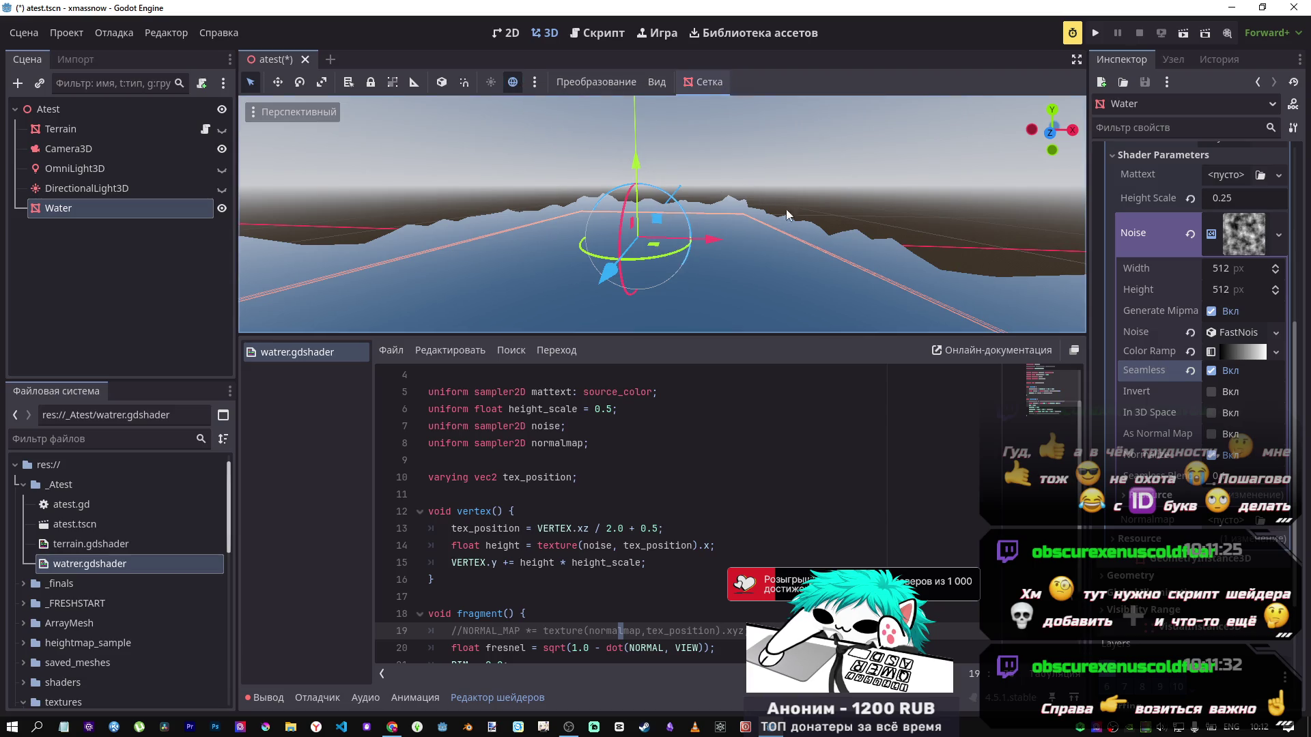
pyautogui.click(513, 82)
# Step: Switch to front view and enable the sky preview with the directional light hidden
pyautogui.click(133, 193)
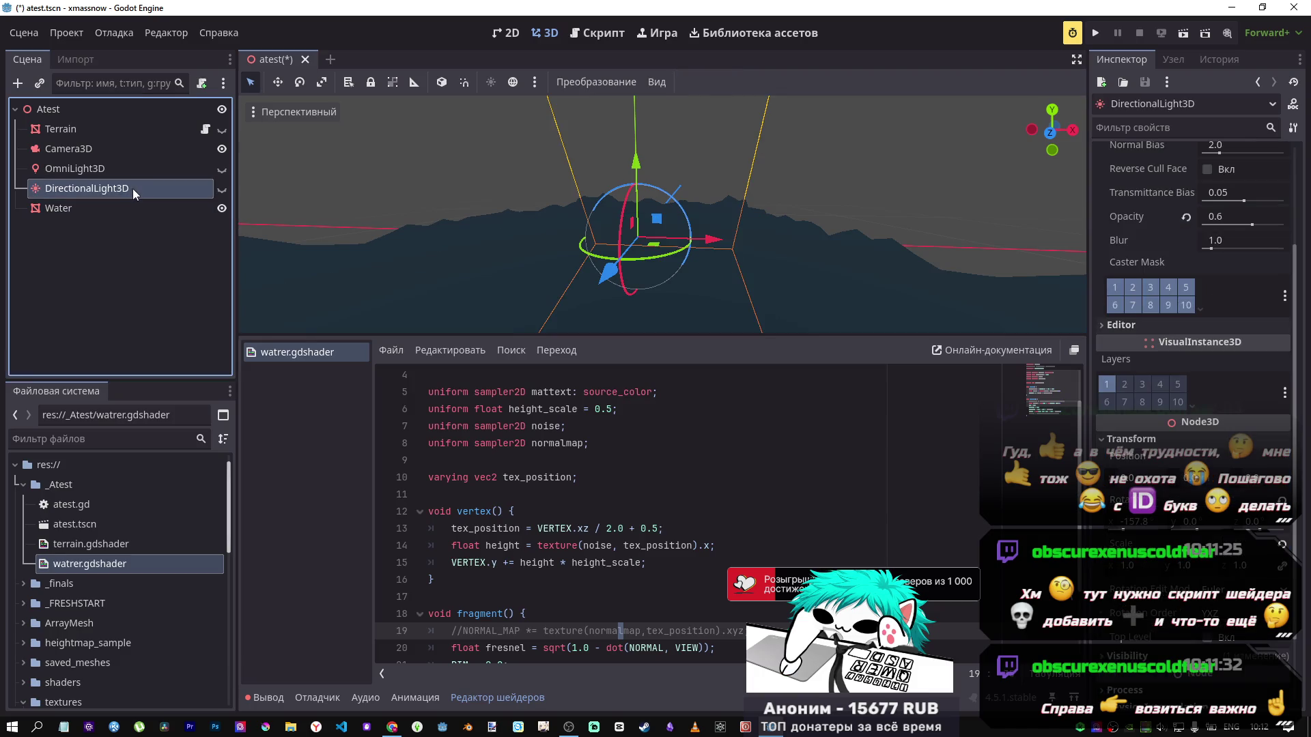
pyautogui.click(221, 191)
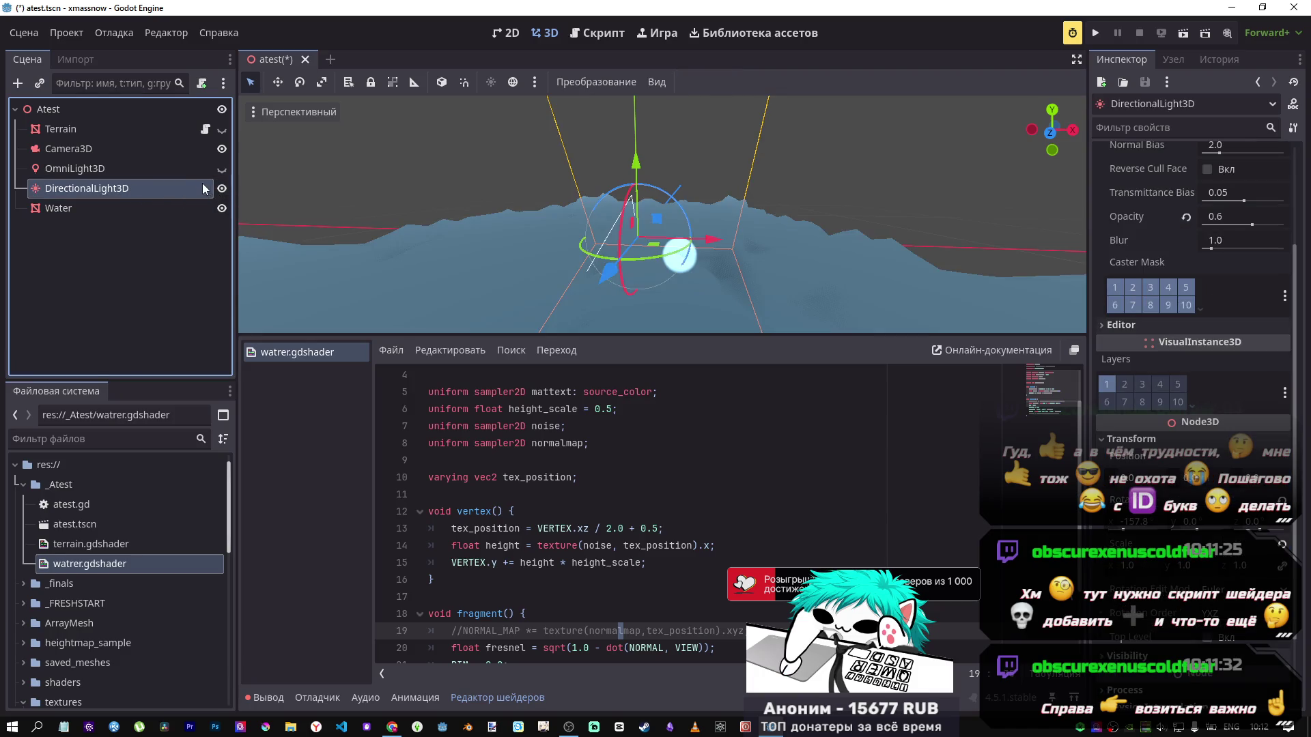
pyautogui.scroll(-2, 760, 196)
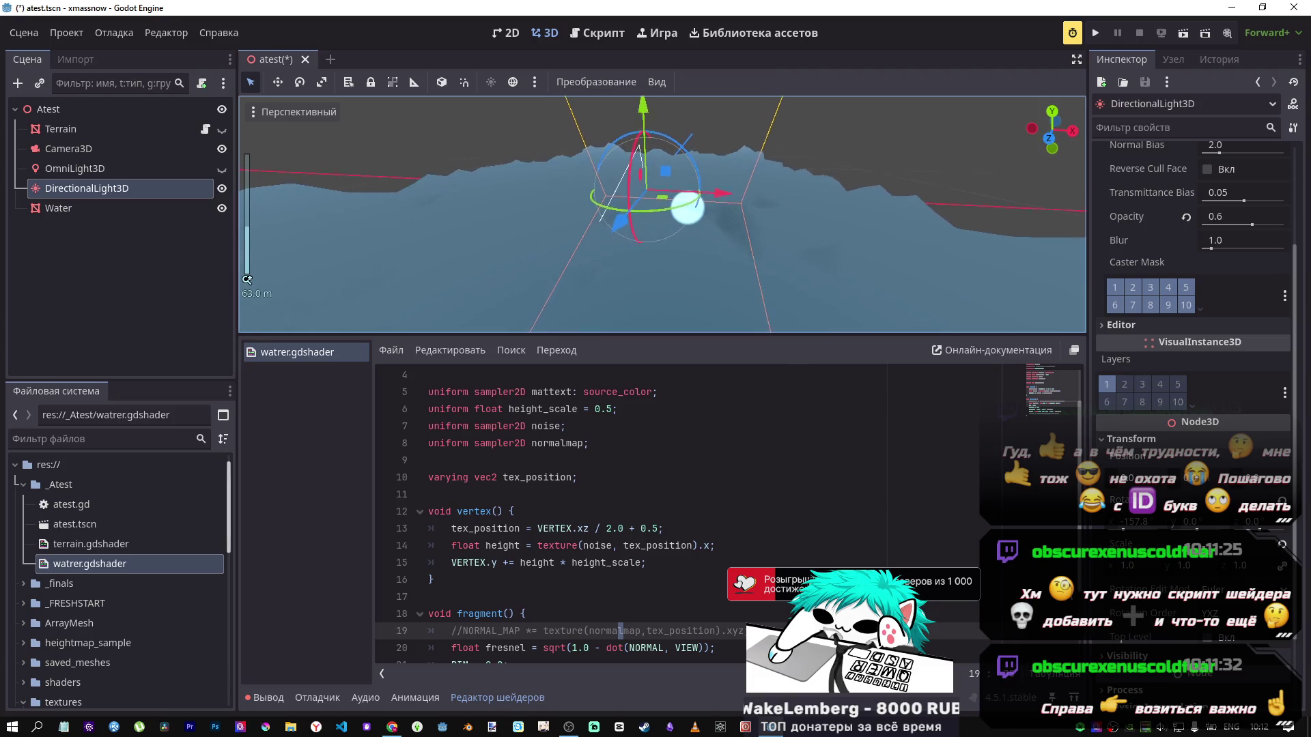
pyautogui.press('KP_1')
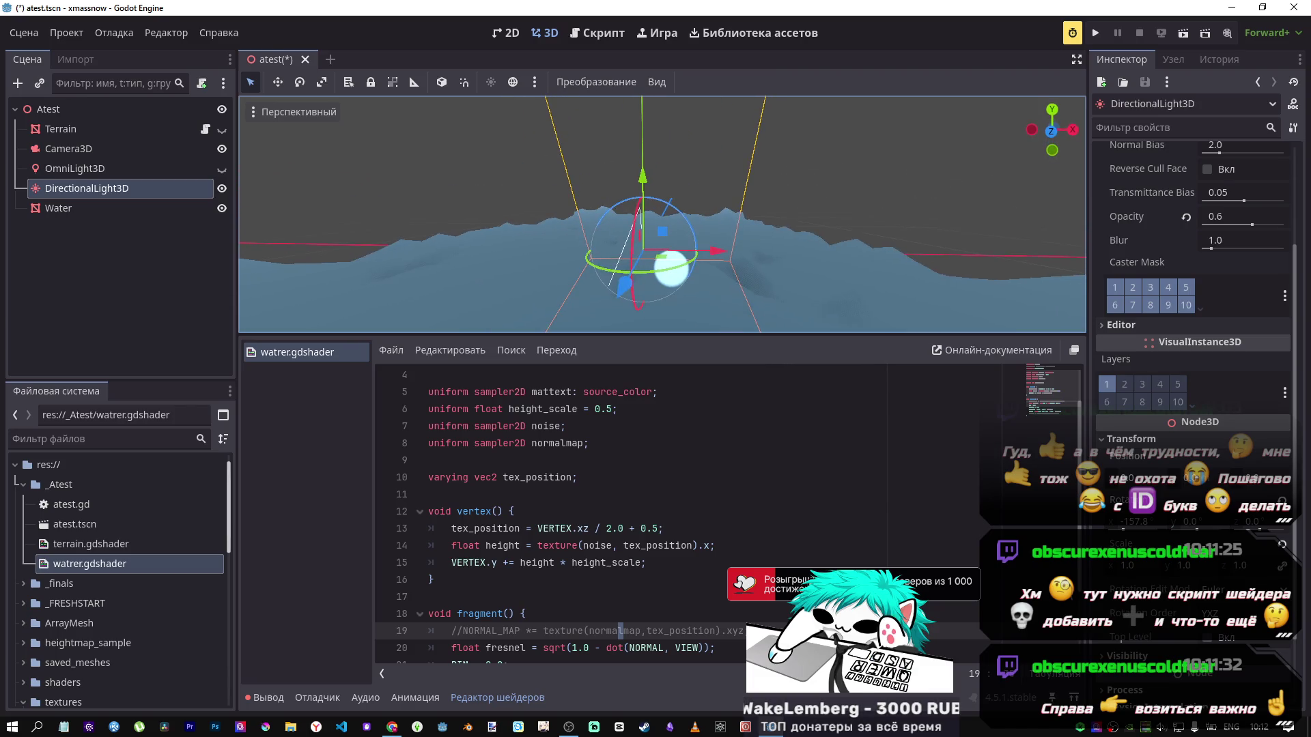
pyautogui.click(220, 189)
pyautogui.click(510, 80)
# Step: Fly around the water in freelook with the directional light shown again
pyautogui.hotkey('shift', 'f')
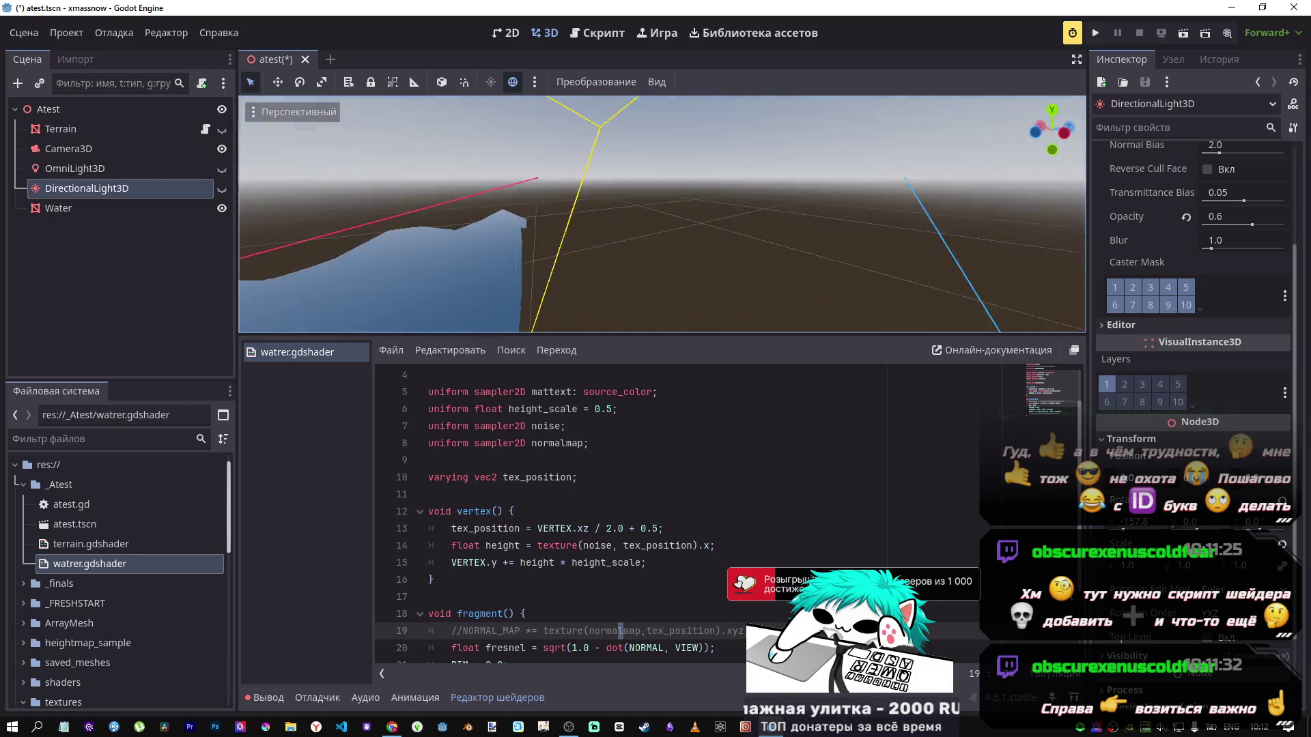
pyautogui.hotkey('shift', 'f')
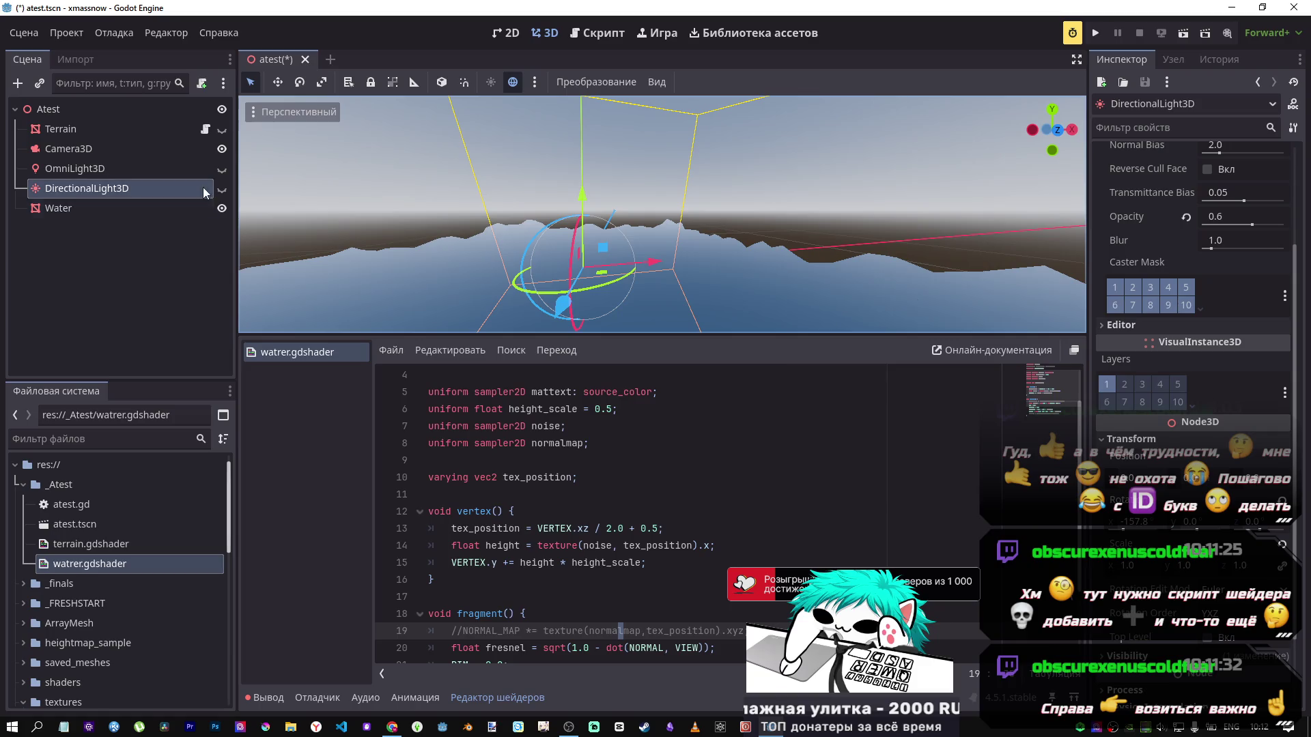
pyautogui.click(221, 189)
pyautogui.hotkey('shift', 'f')
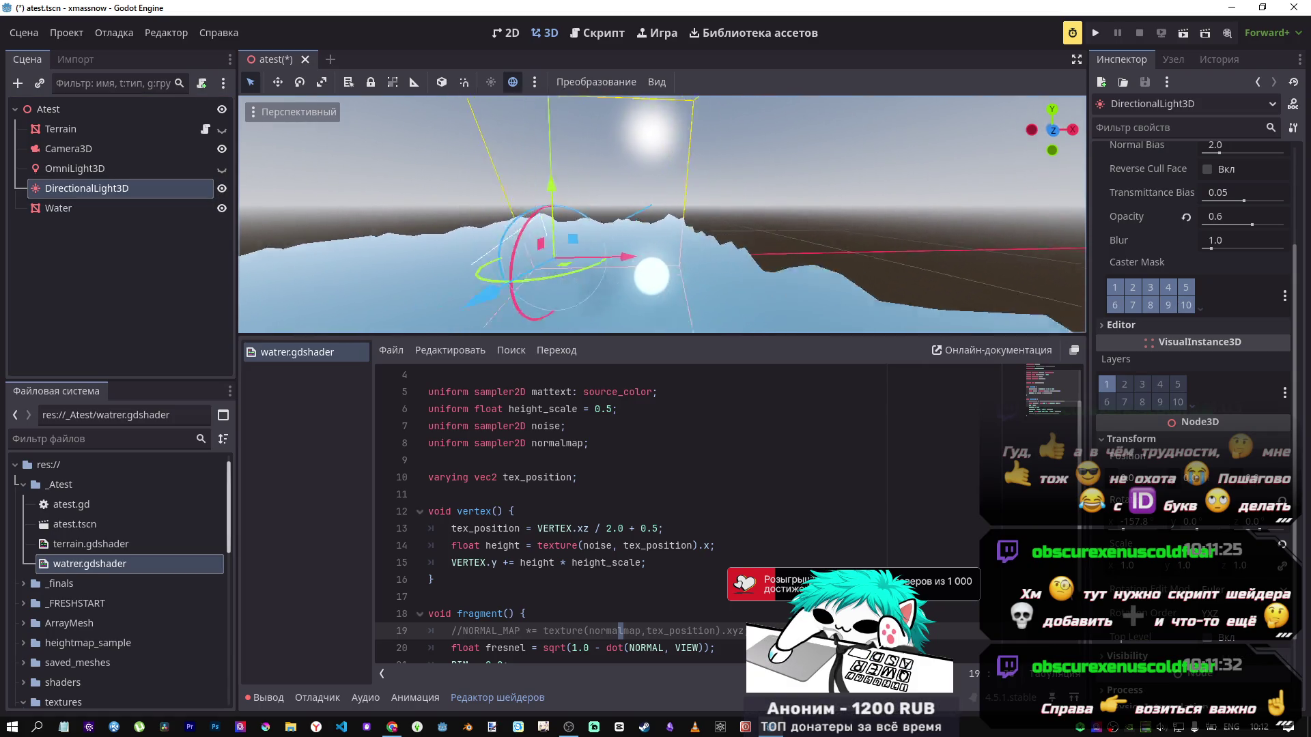
pyautogui.press('s')
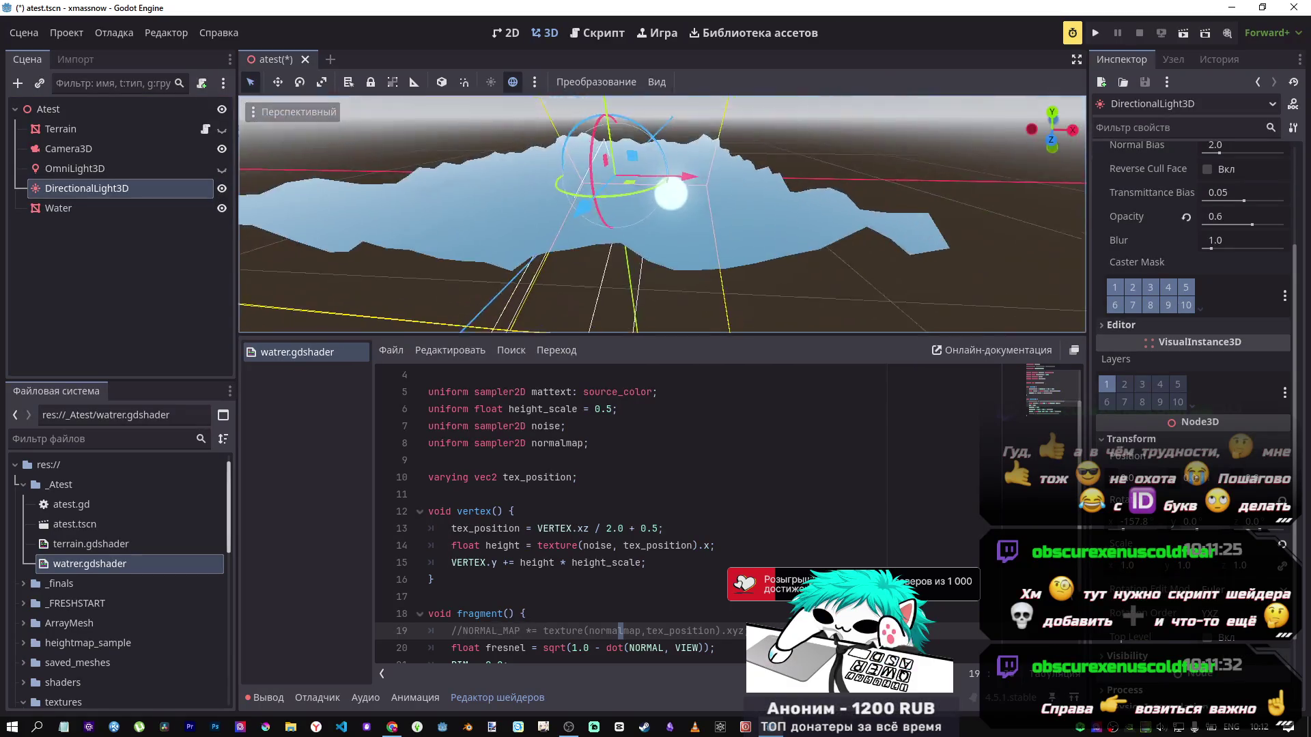
pyautogui.press('q')
pyautogui.press('q')
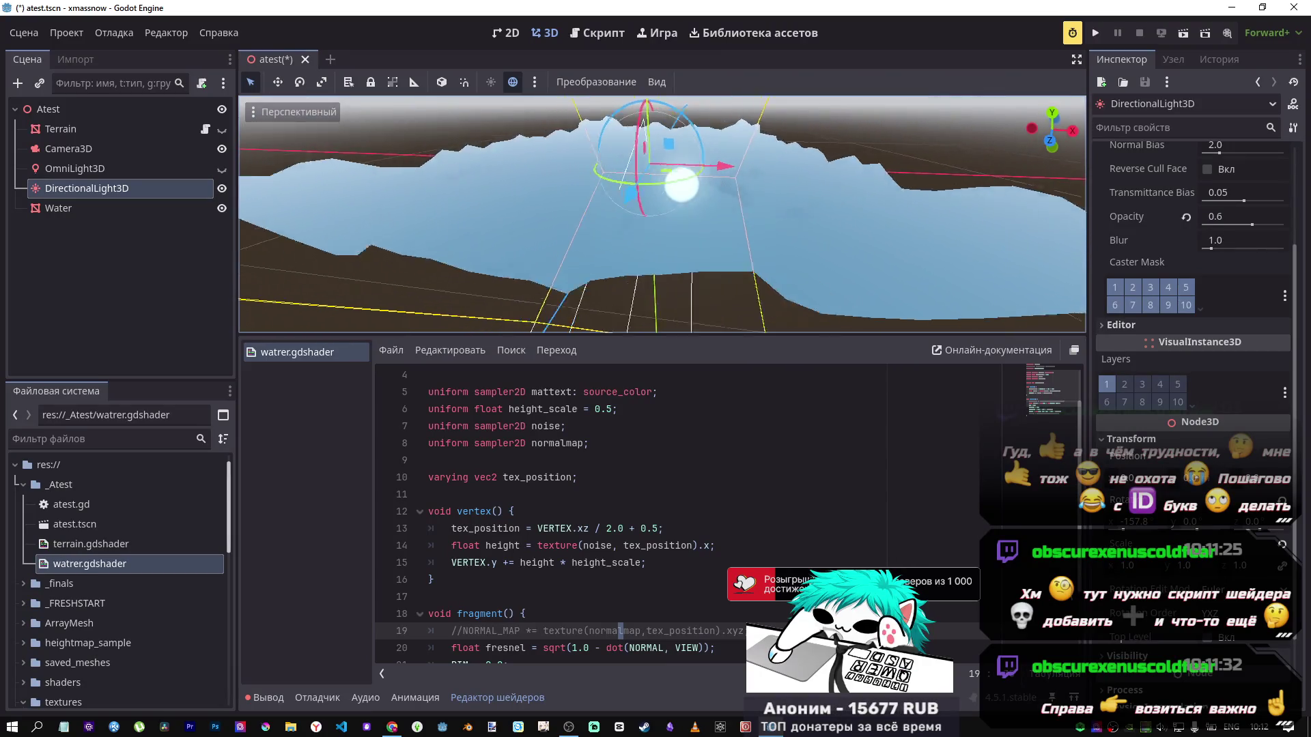
# Step: Re-enter the + operator between the ALBEDO terms in fragment()
pyautogui.scroll(-2, 582, 451)
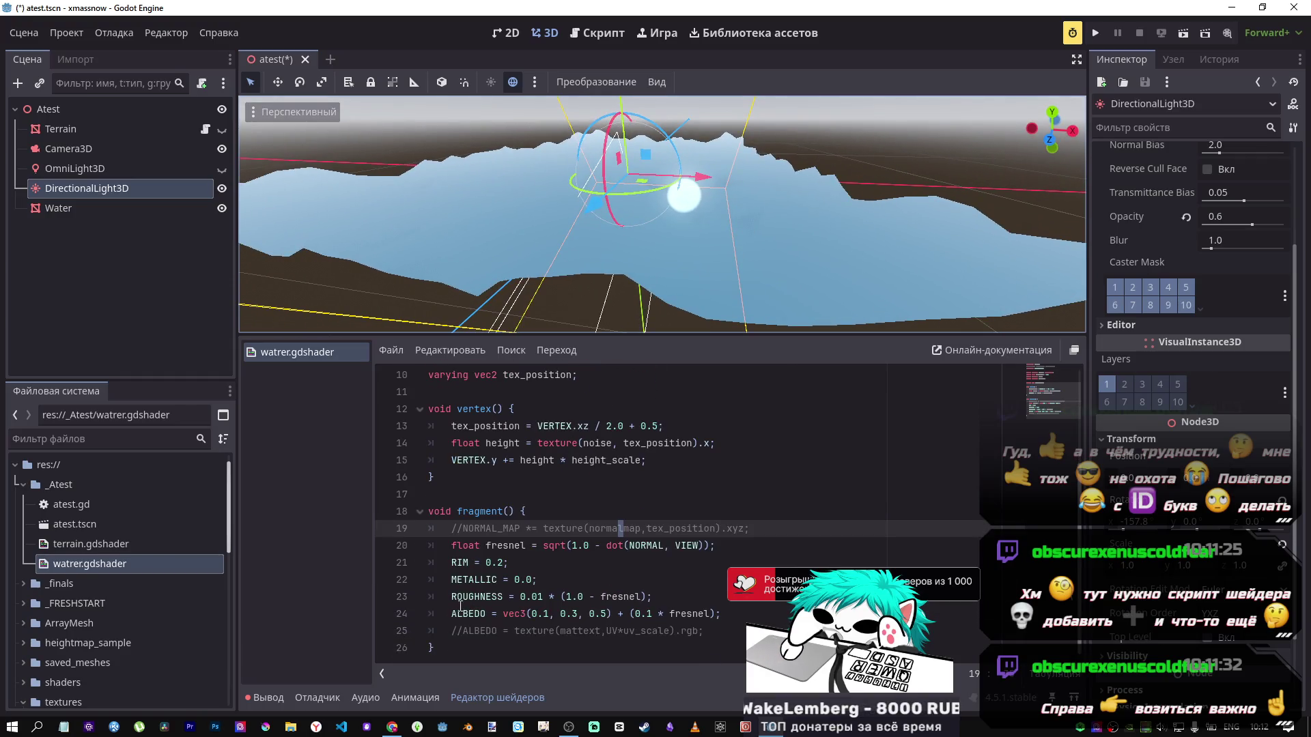
pyautogui.click(624, 614)
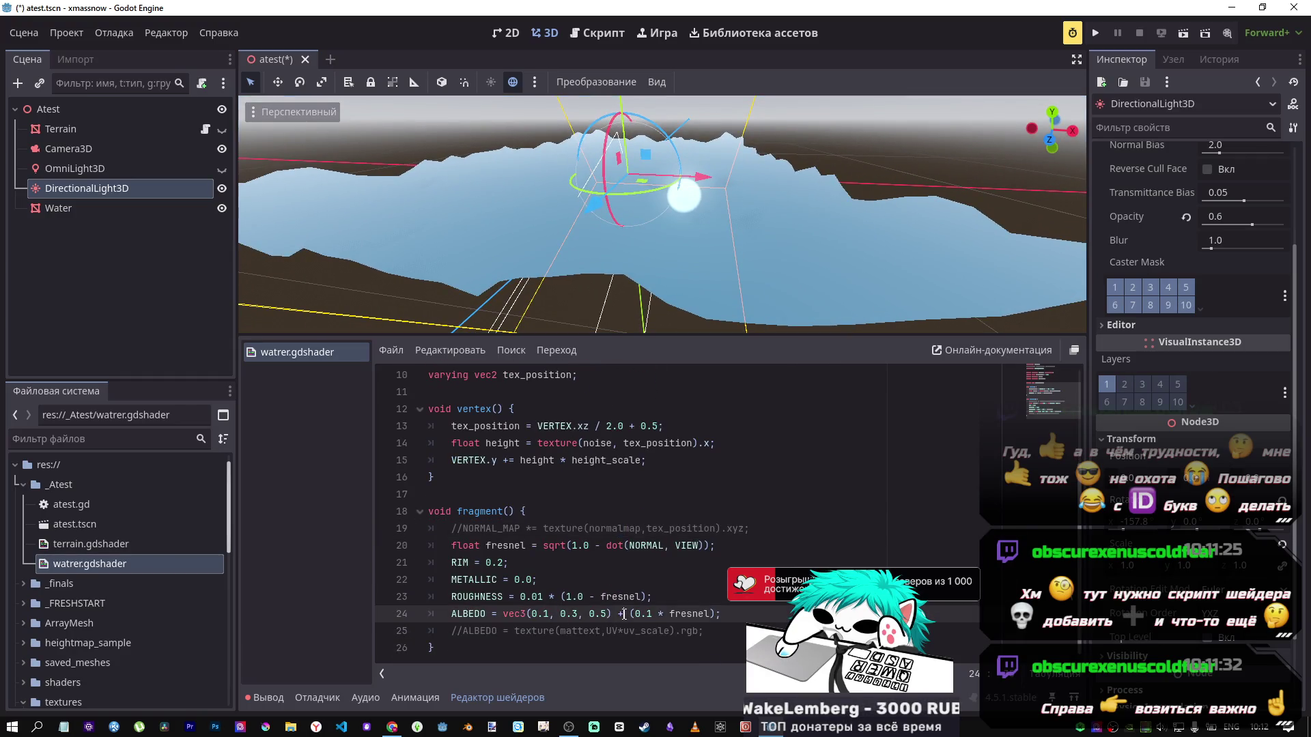
pyautogui.write('-')
pyautogui.hotkey('ctrl', 's')
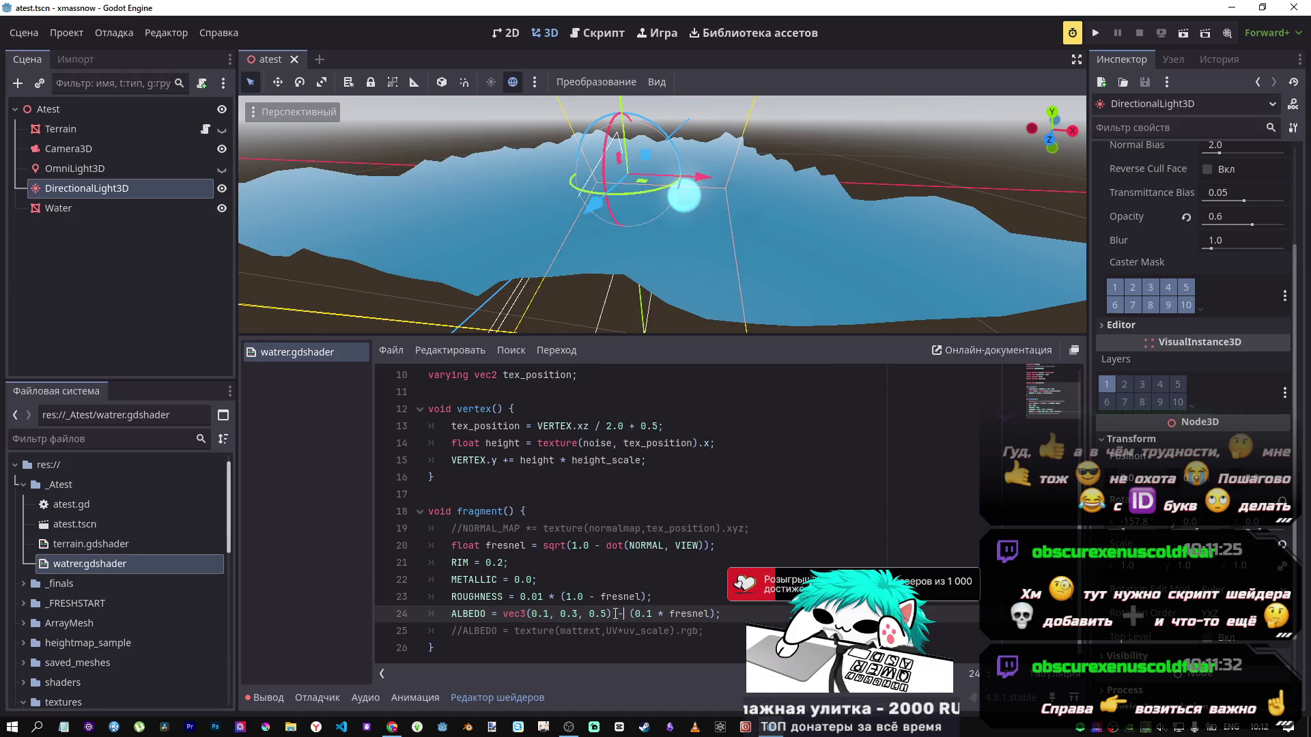
pyautogui.moveTo(662, 219)
pyautogui.mouseDown()
pyautogui.moveTo(744, 205)
pyautogui.moveTo(717, 225)
pyautogui.moveTo(702, 369)
pyautogui.mouseUp()
pyautogui.doubleClick(620, 614)
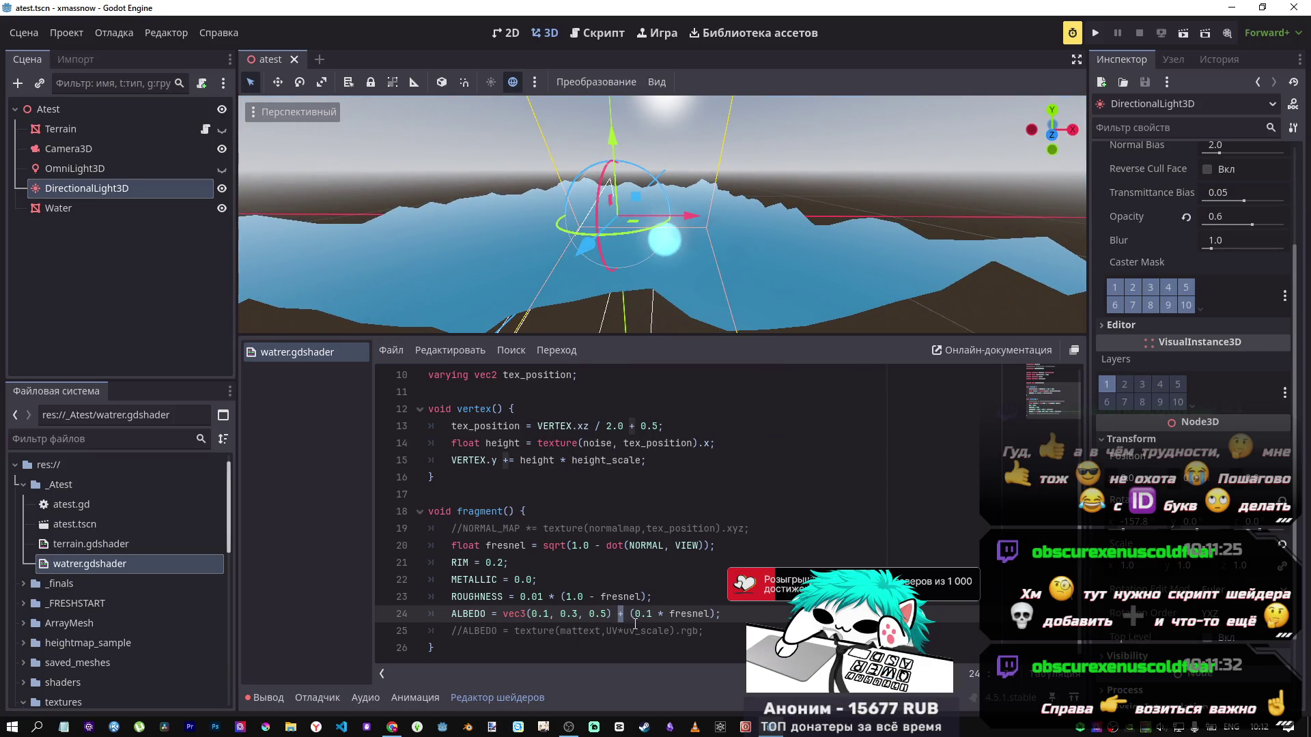
pyautogui.write('+')
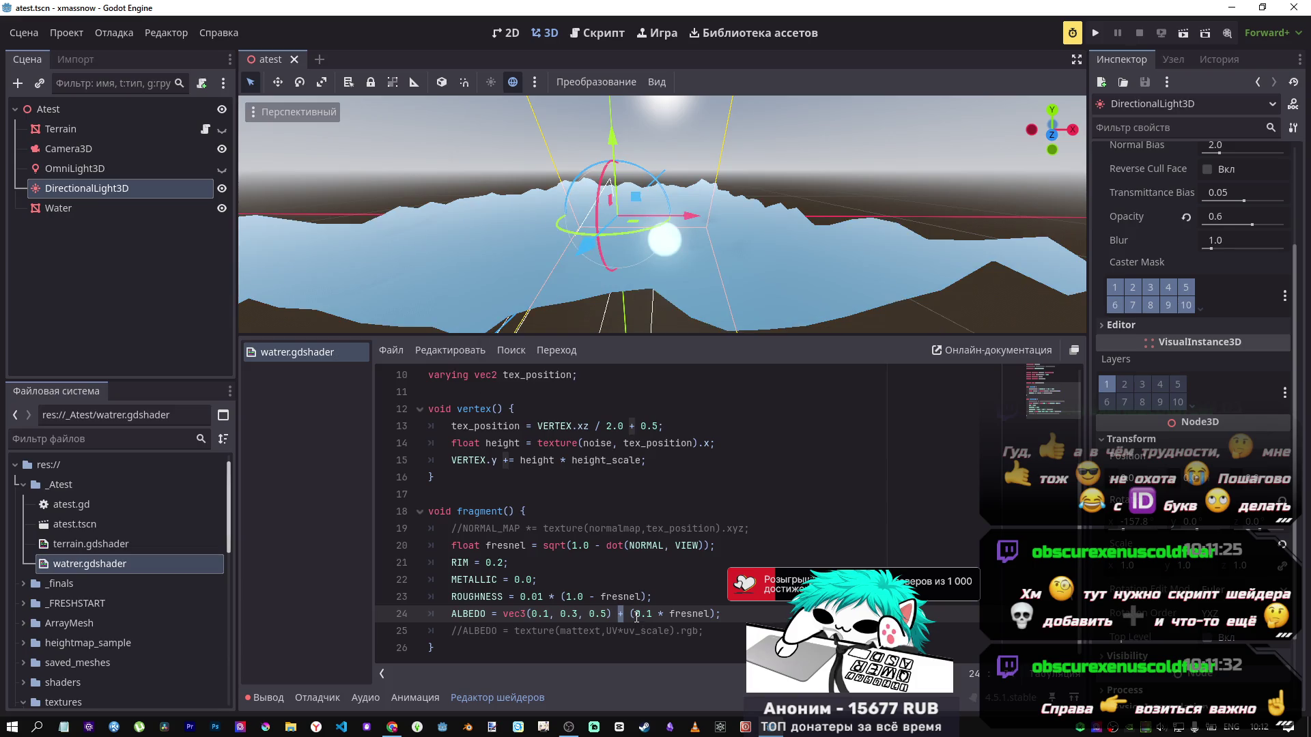
# Step: Briefly uncomment the NORMAL_MAP line, then comment it out again
pyautogui.press('Up')
pyautogui.press('Up')
pyautogui.press('Up')
pyautogui.hotkey('ctrl', 'k')
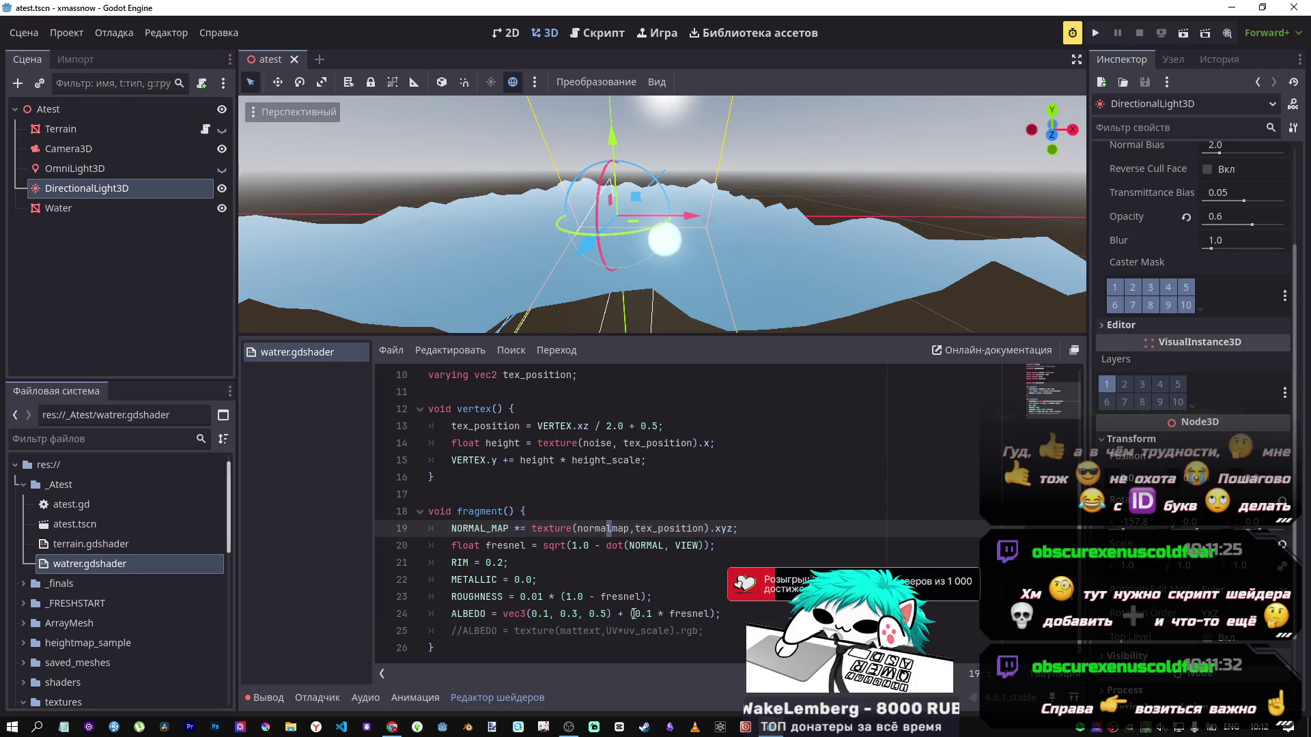
pyautogui.hotkey('ctrl', 'k')
pyautogui.scroll(2, 623, 559)
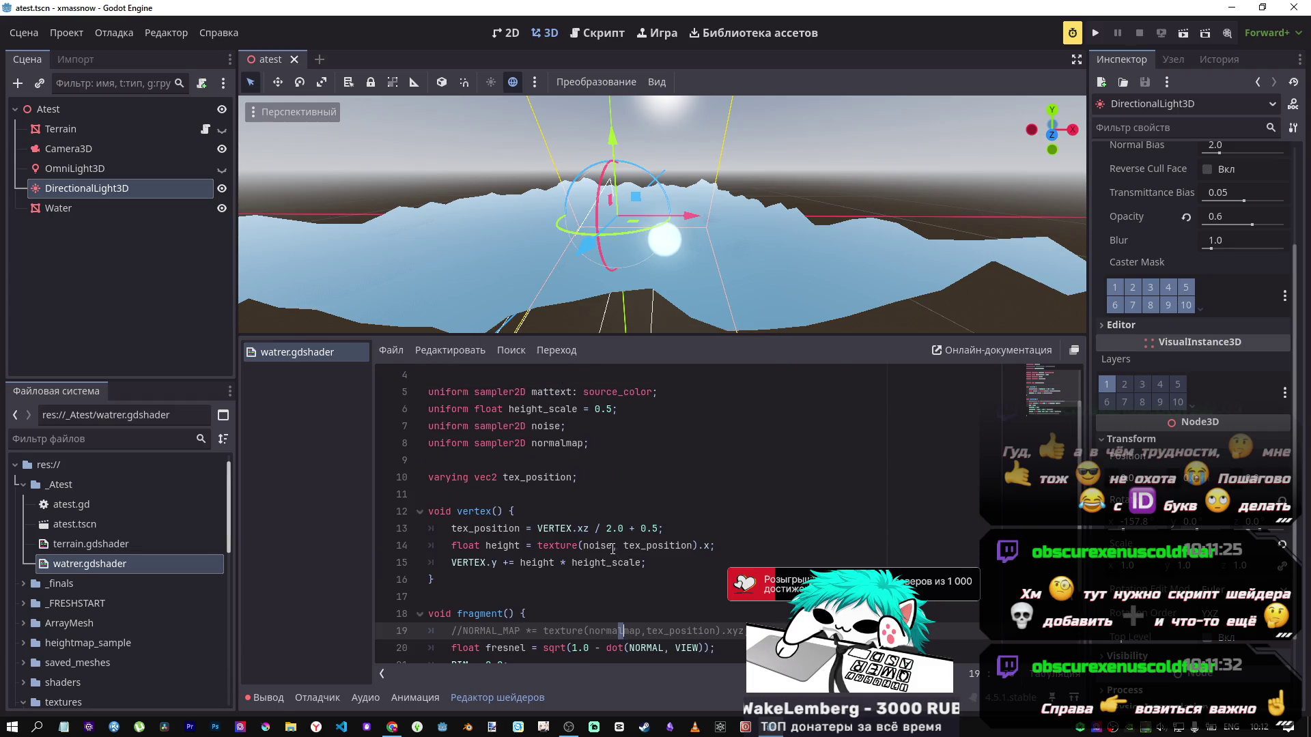
pyautogui.scroll(-2, 604, 543)
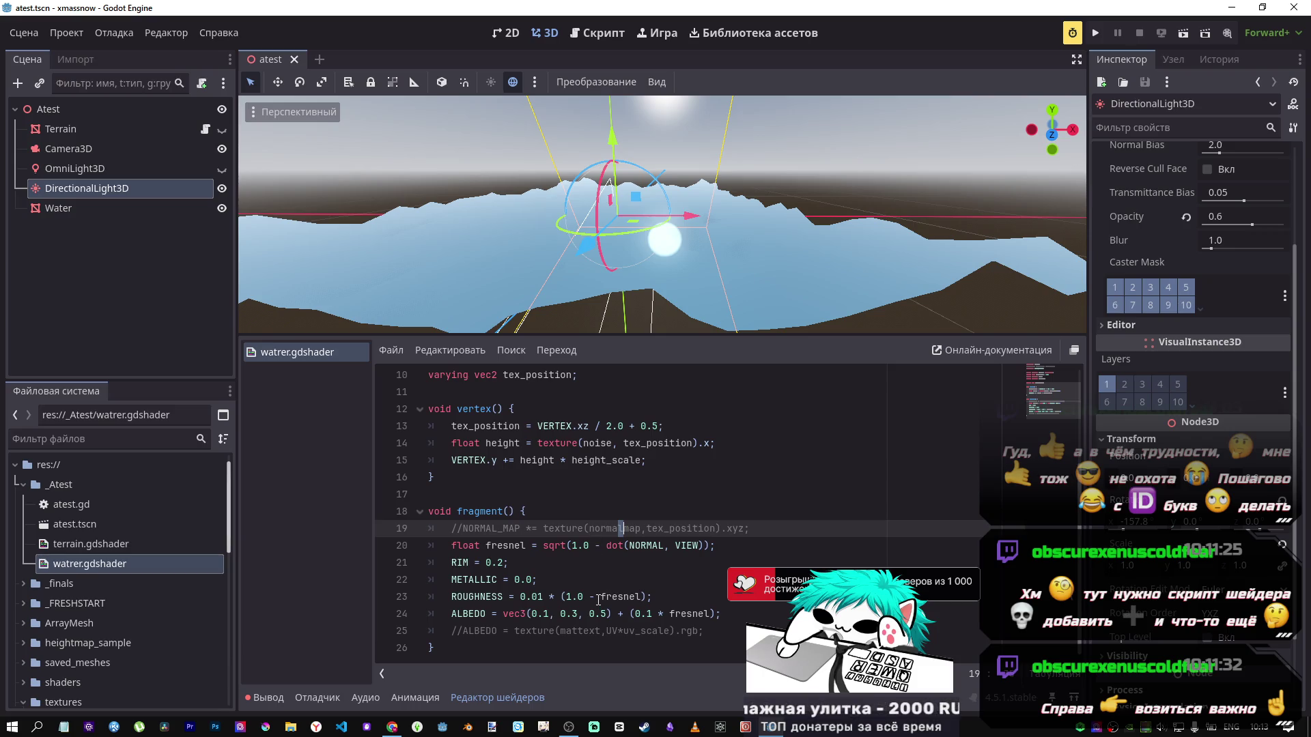
# Step: Preview a rougher ROUGHNESS value, then revert it to 0.01 and save
pyautogui.click(536, 597)
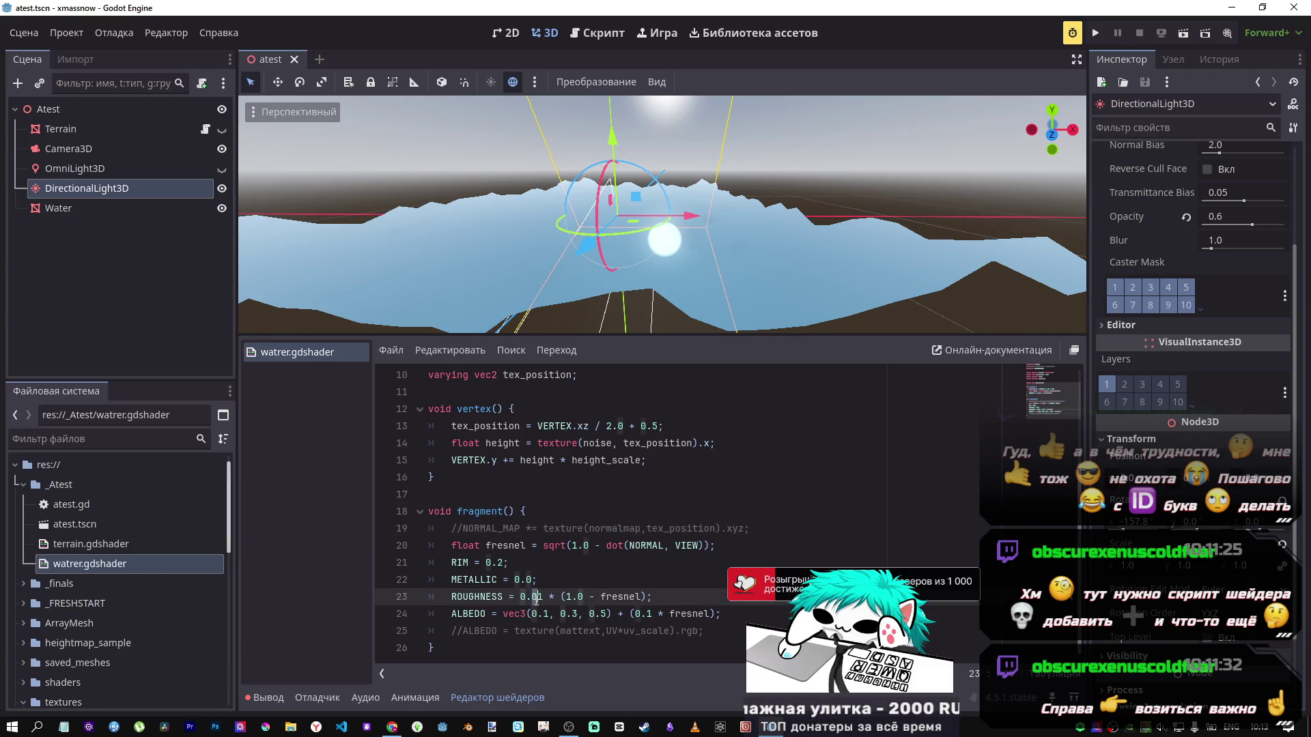
pyautogui.press('BackSpace')
pyautogui.write('5')
pyautogui.hotkey('ctrl', 's')
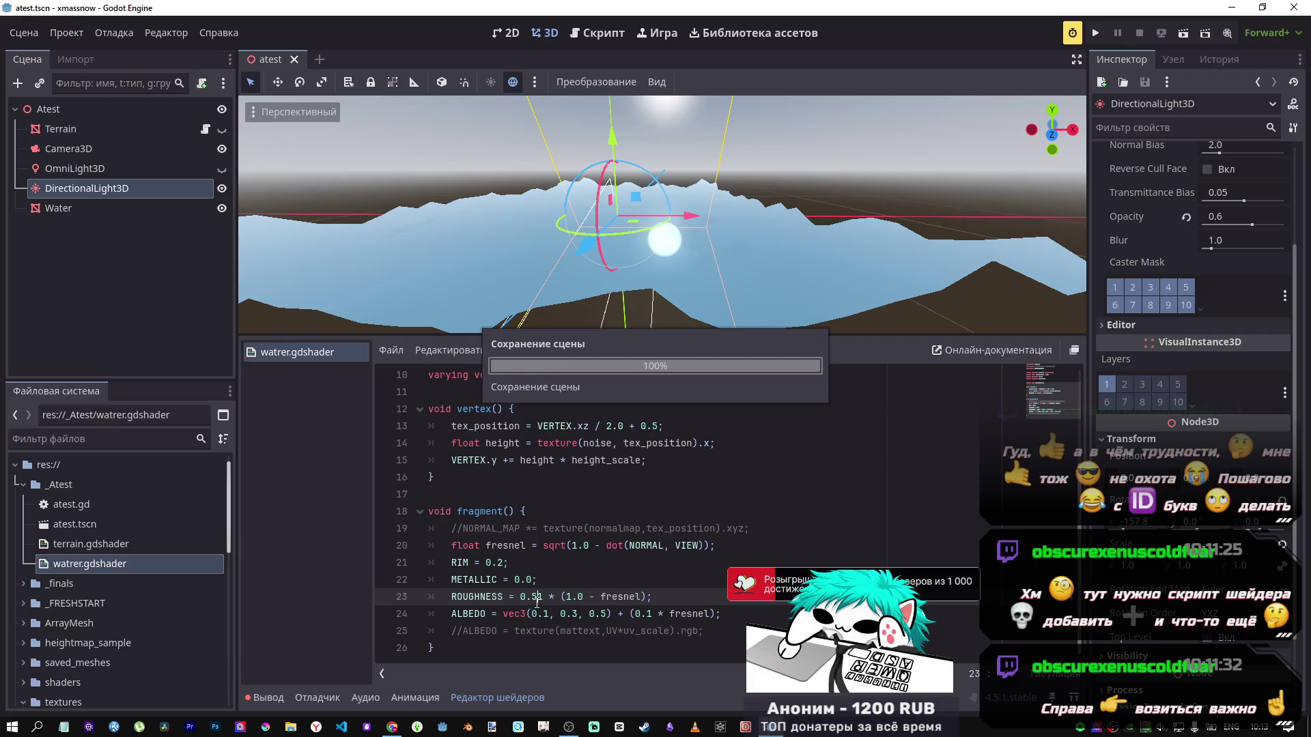
pyautogui.hotkey('ctrl', 'z')
pyautogui.hotkey('ctrl', 's')
# Step: Reset the METALLIC value to 0.0
pyautogui.click(529, 580)
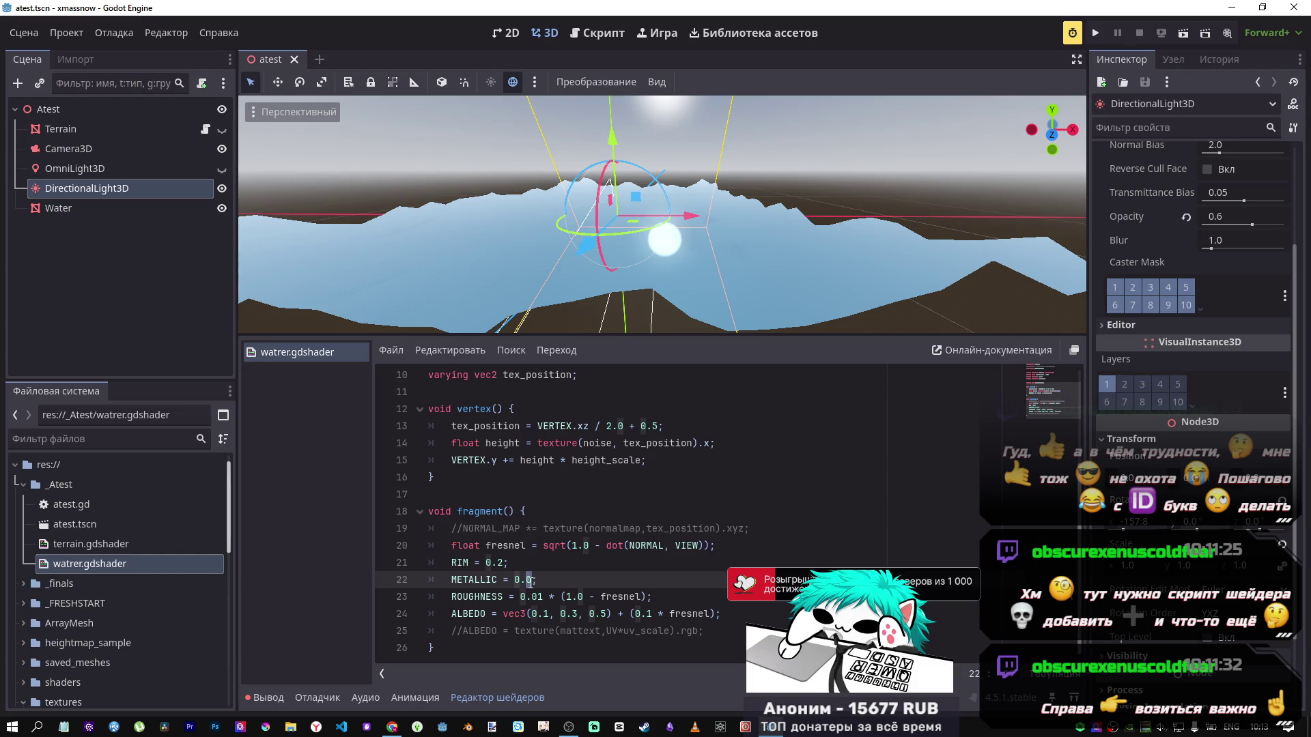
pyautogui.hotkey('ctrl', 's')
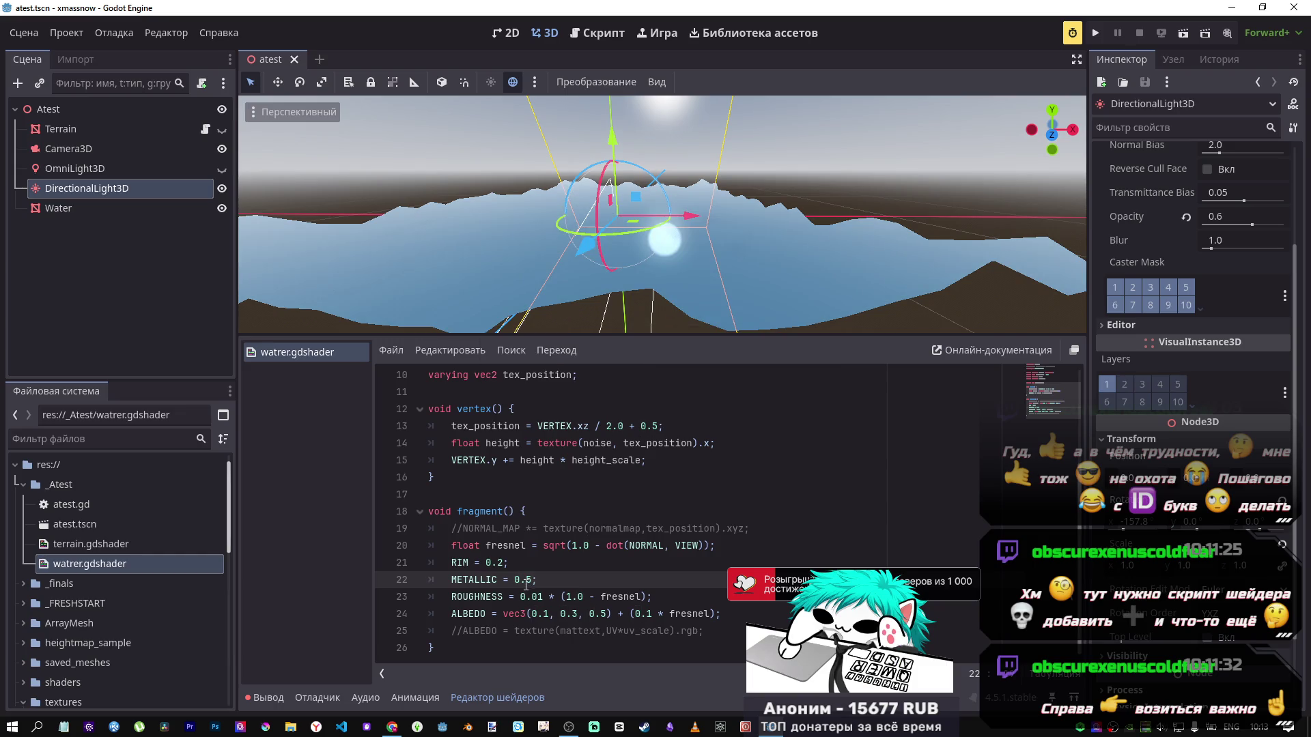
pyautogui.press('BackSpace')
pyautogui.write('0')
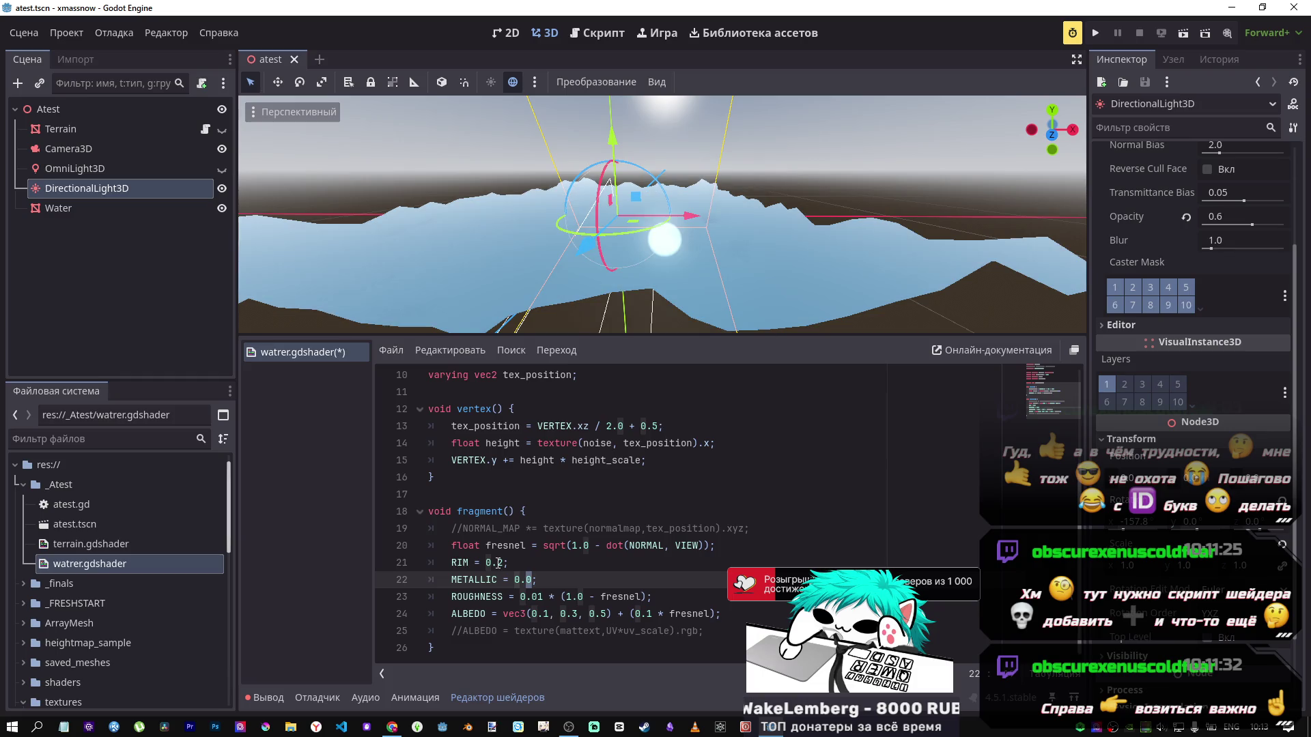
# Step: Try RIM at 10.2, then restore it to 0.2 and save
pyautogui.click(500, 563)
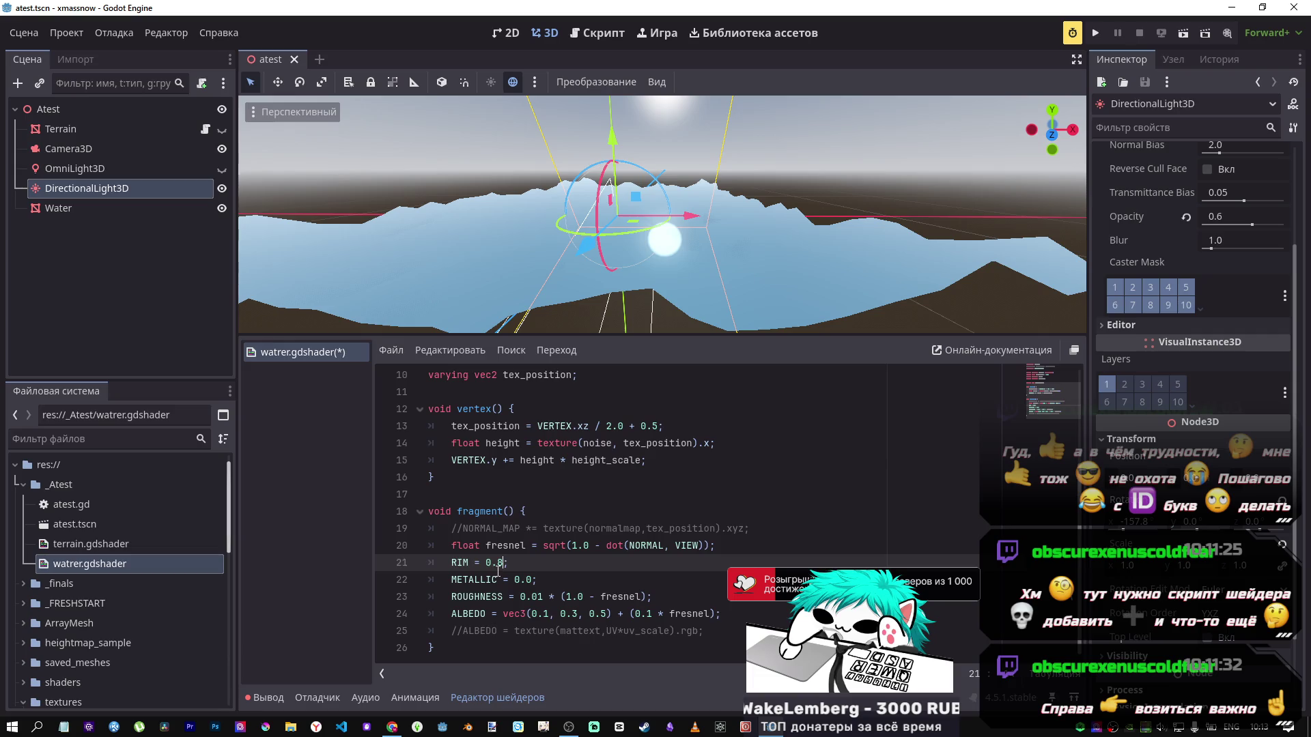
pyautogui.hotkey('ctrl', 's')
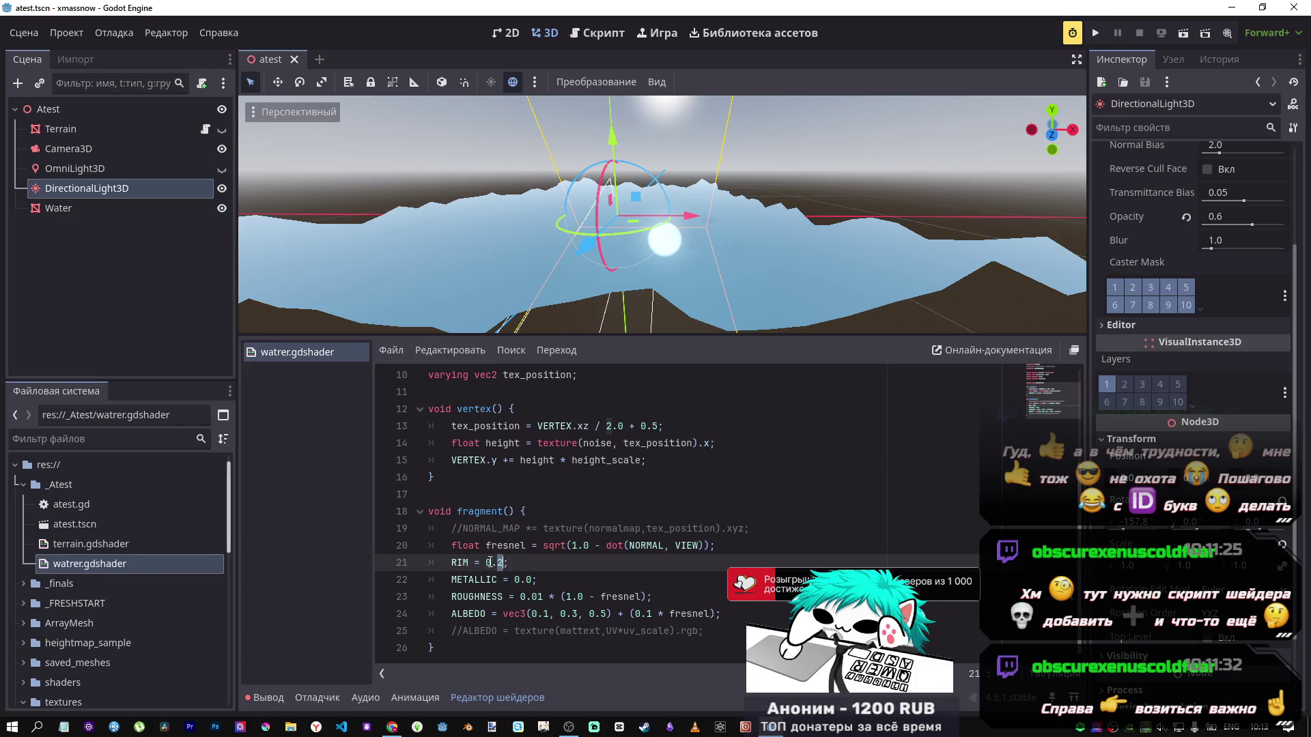
pyautogui.write('1')
pyautogui.hotkey('ctrl', 's')
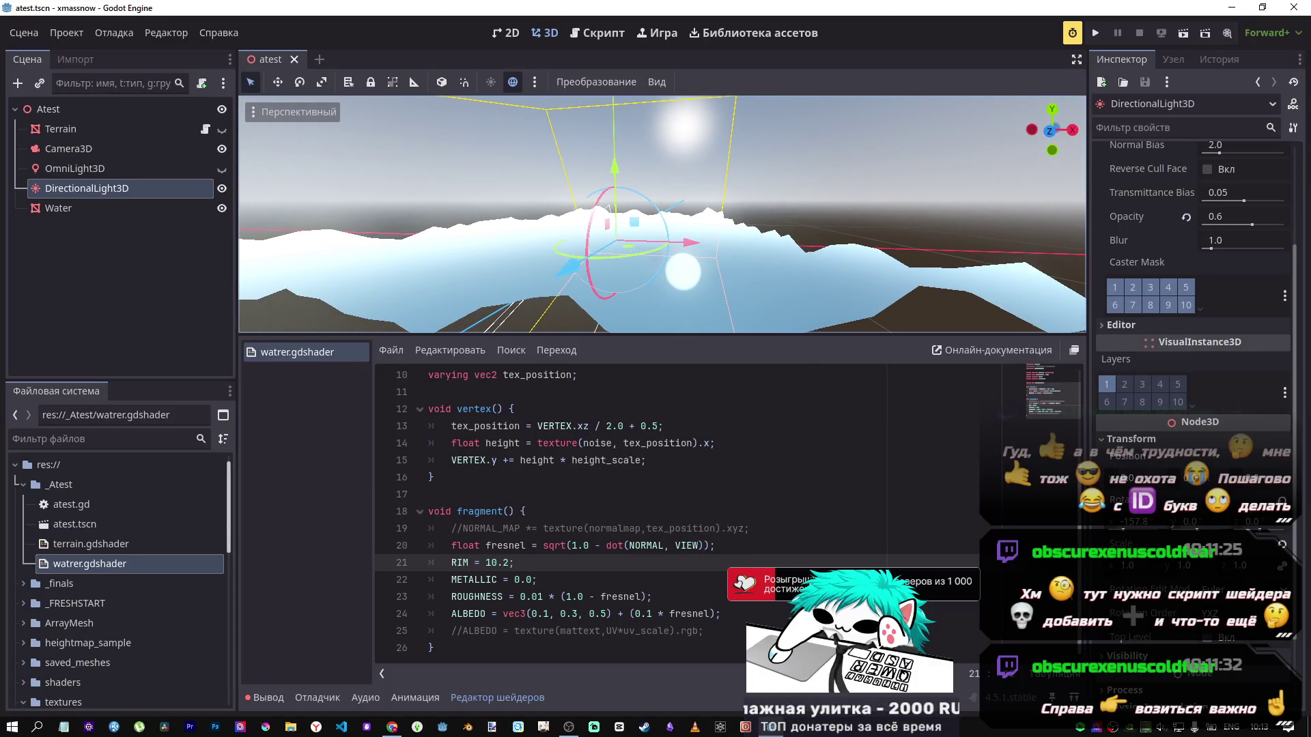
pyautogui.click(491, 563)
pyautogui.press('BackSpace')
pyautogui.hotkey('ctrl', 's')
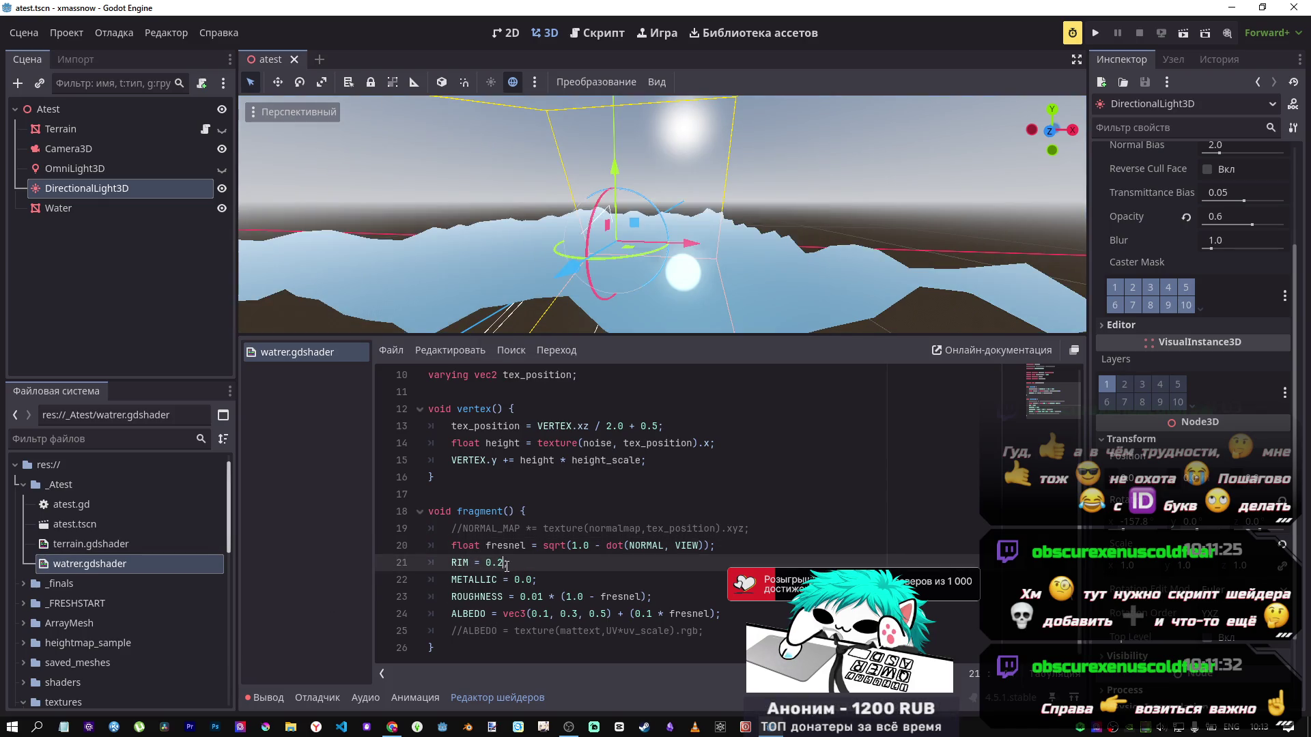
pyautogui.hotkey('ctrl', 's')
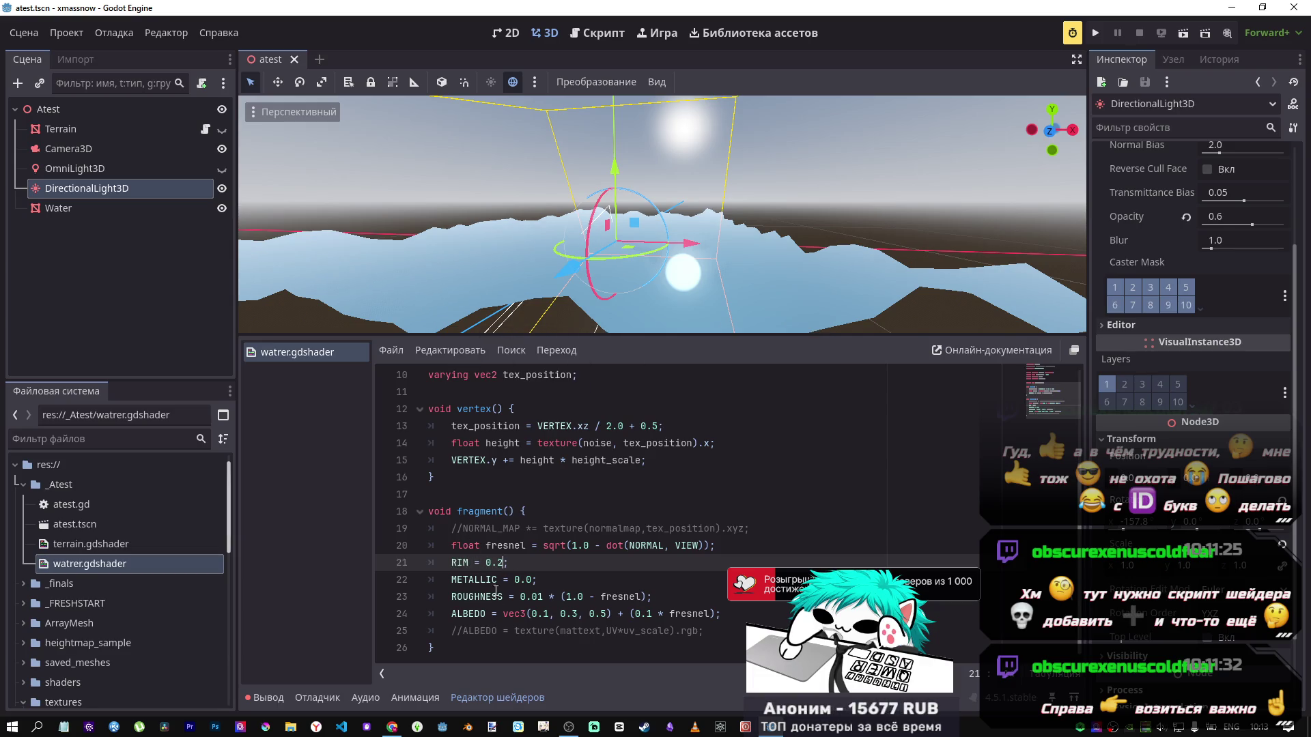
pyautogui.write(';')
# Step: Uncomment the ROUGHNESS = 0.01 * (1.0 - fresnel) line and save to recompile
pyautogui.click(550, 613)
pyautogui.click(550, 601)
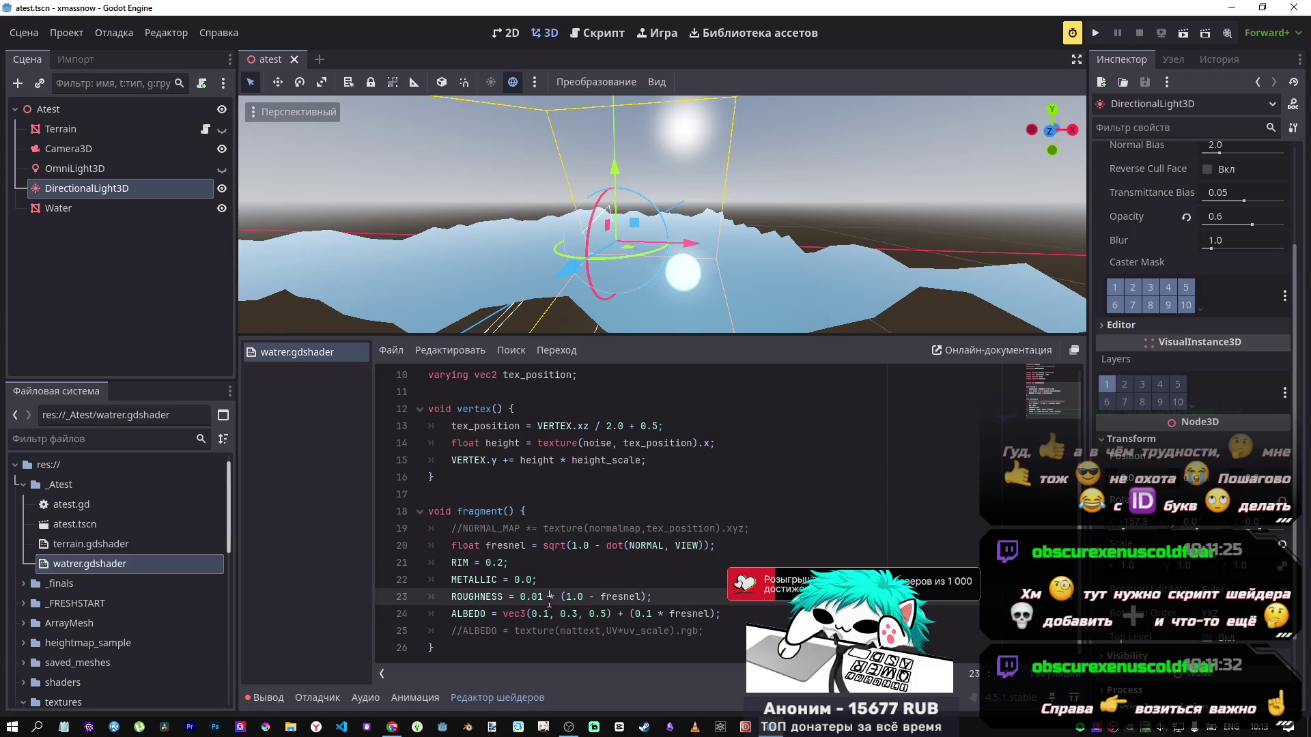
pyautogui.hotkey('ctrl', 'k')
pyautogui.hotkey('ctrl', 's')
pyautogui.hotkey('ctrl', 'k')
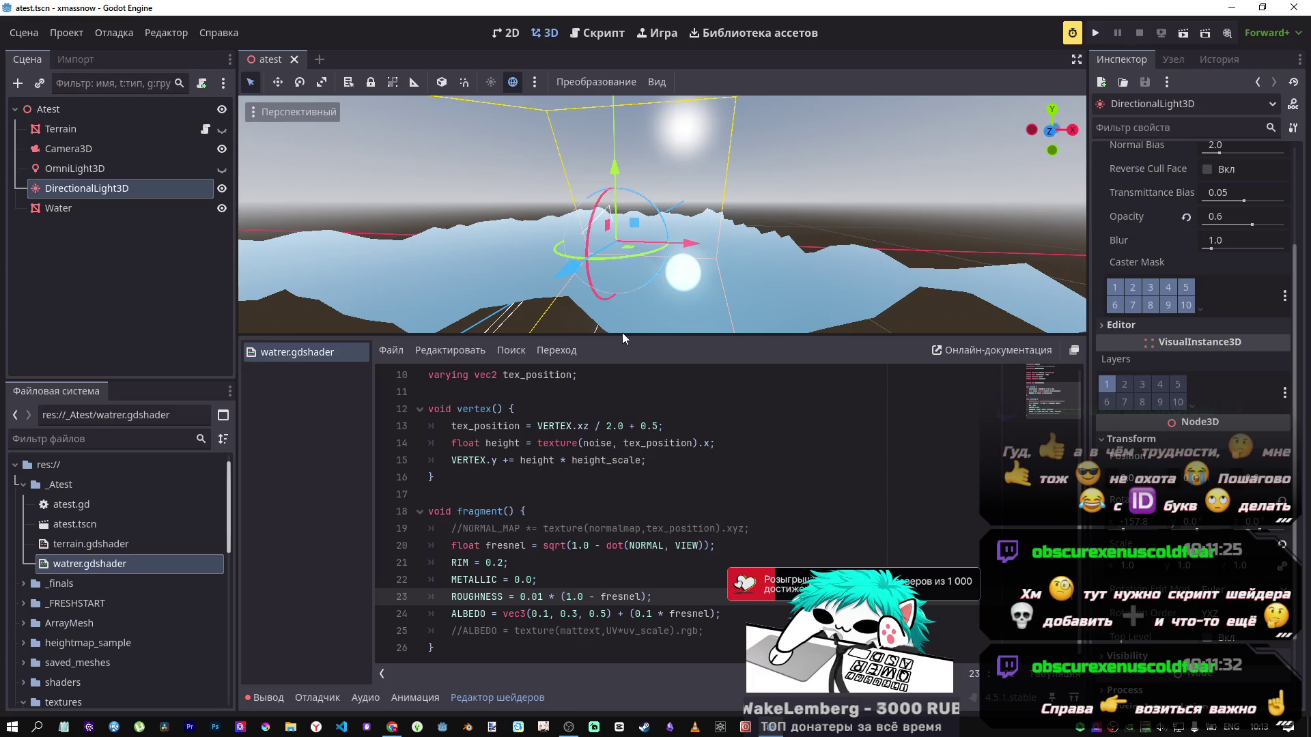
pyautogui.rightClick(623, 513)
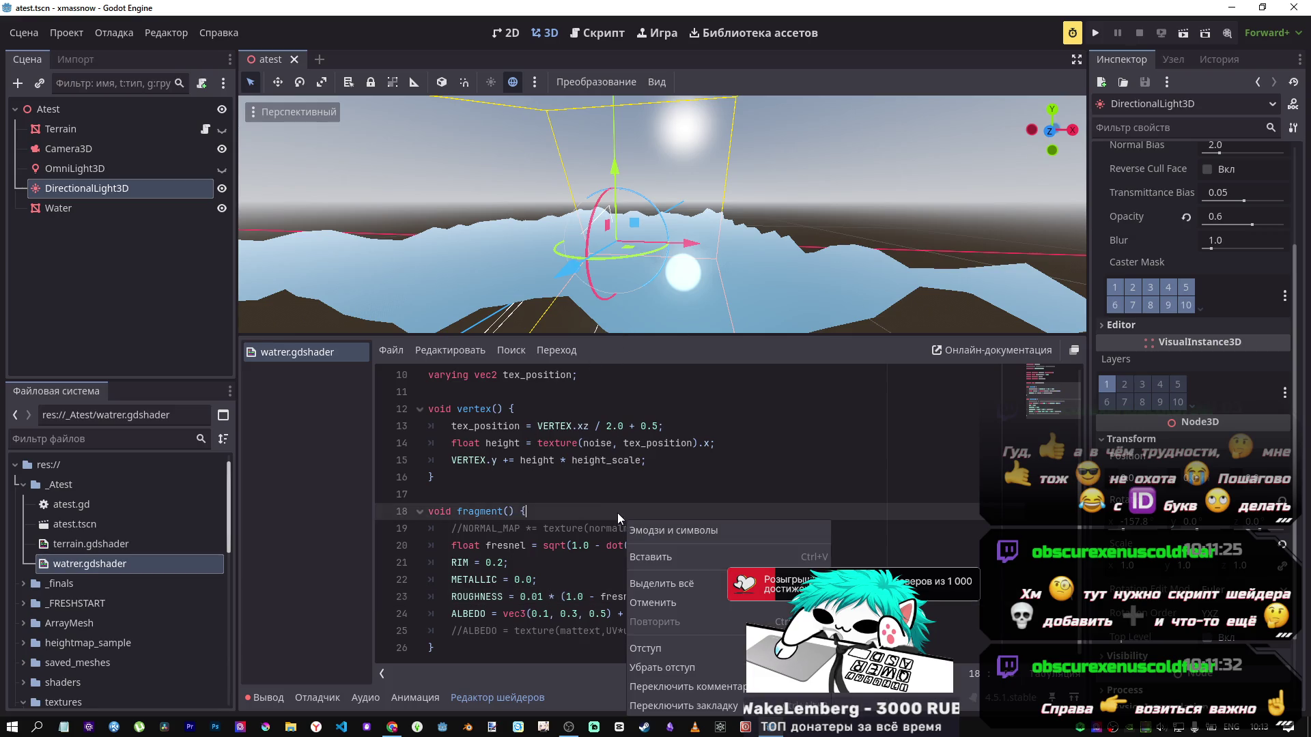
# Step: Preview METALLIC at 0.1, undo back to 0.0, and return to the shader tutorial docs
pyautogui.click(517, 597)
pyautogui.doubleClick(527, 579)
pyautogui.write('1')
pyautogui.hotkey('ctrl', 's')
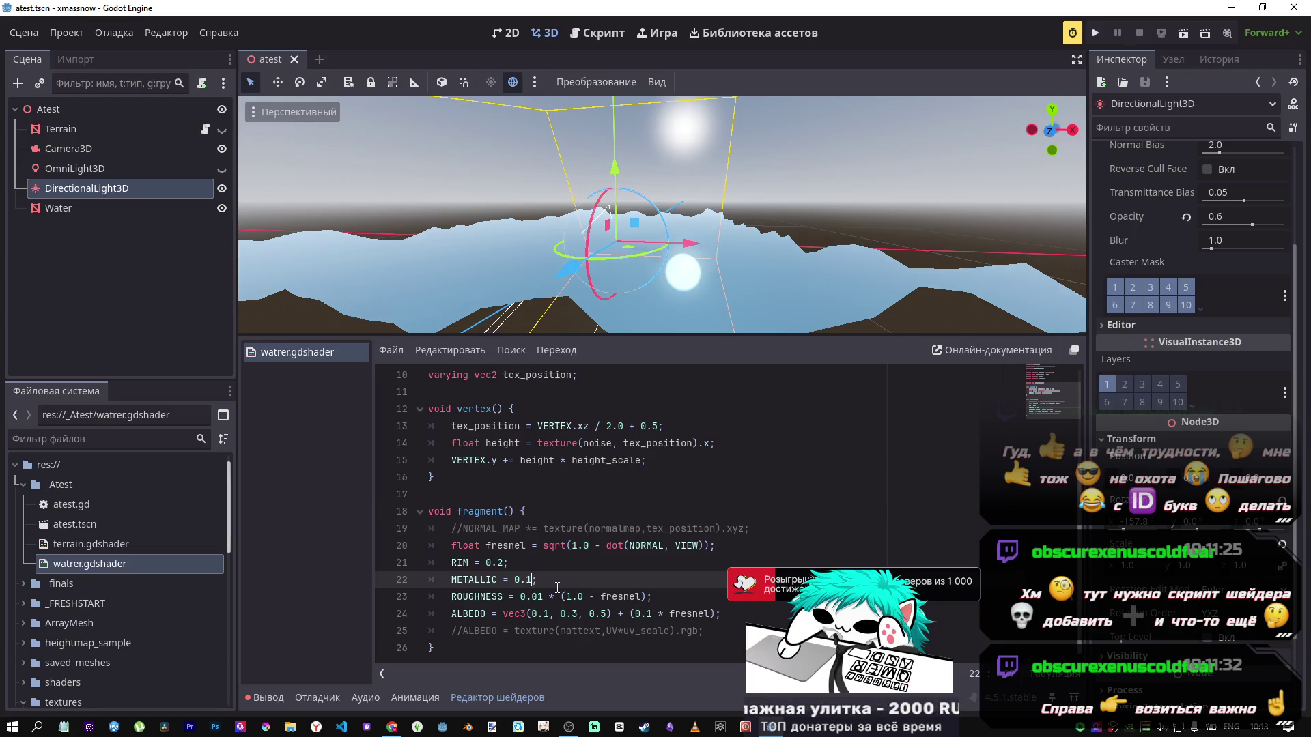
pyautogui.hotkey('ctrl', 'z')
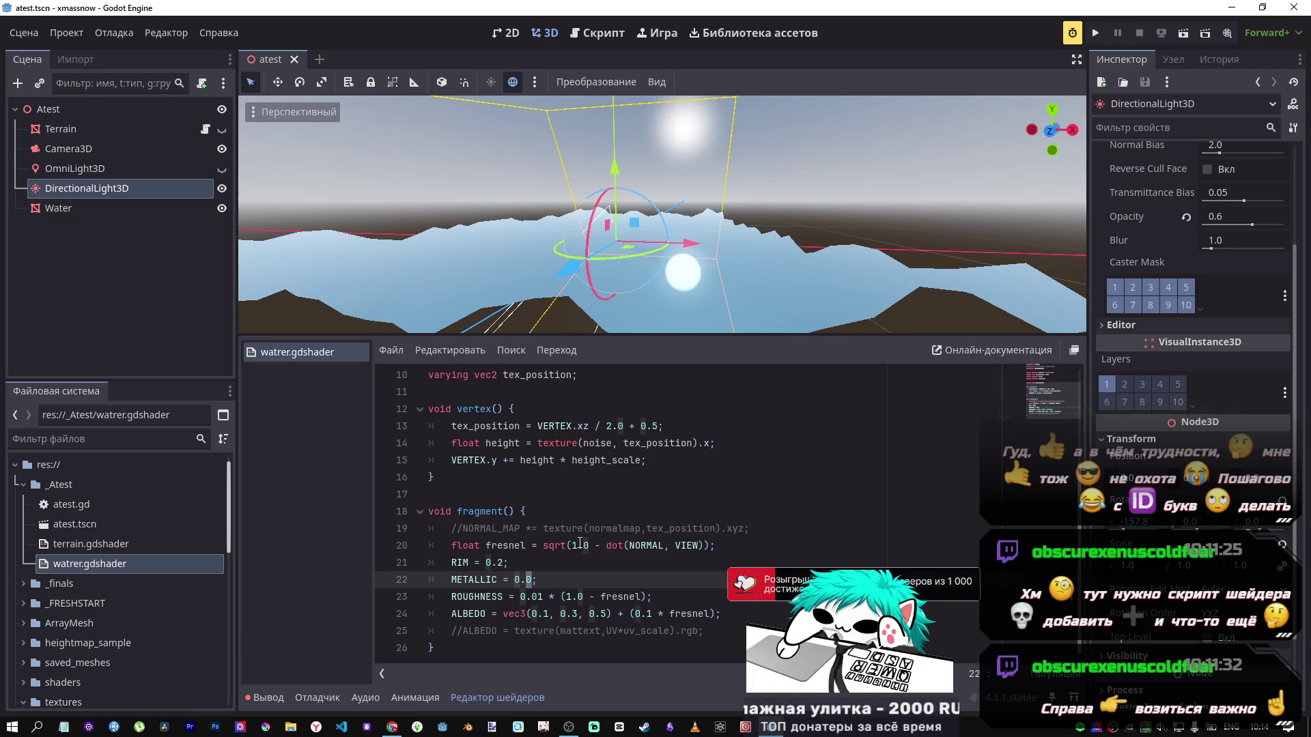
pyautogui.hotkey('alt', 'Tab')
pyautogui.scroll(-5, 657, 456)
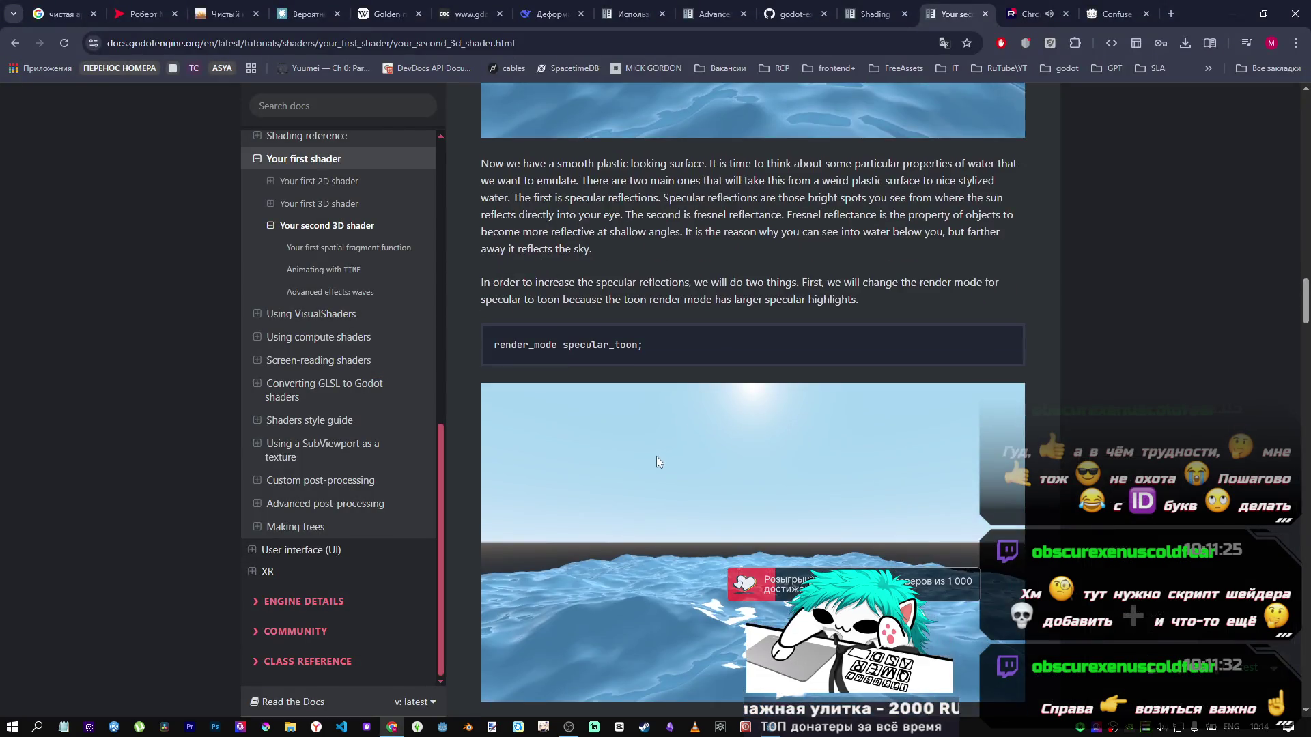
# Step: Scroll the 'Your second 3D shader' page to the tutorial's fresnel fragment() code block
pyautogui.scroll(-10, 641, 461)
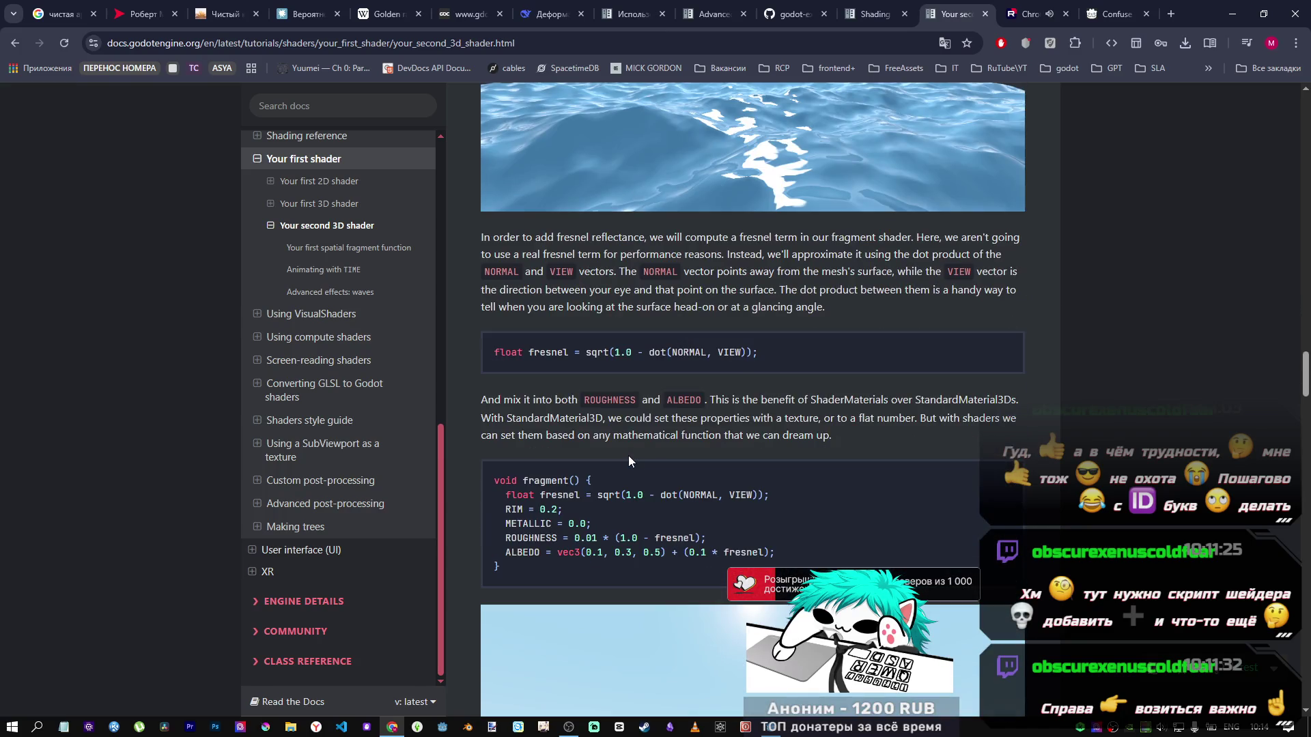
pyautogui.scroll(-10, 696, 461)
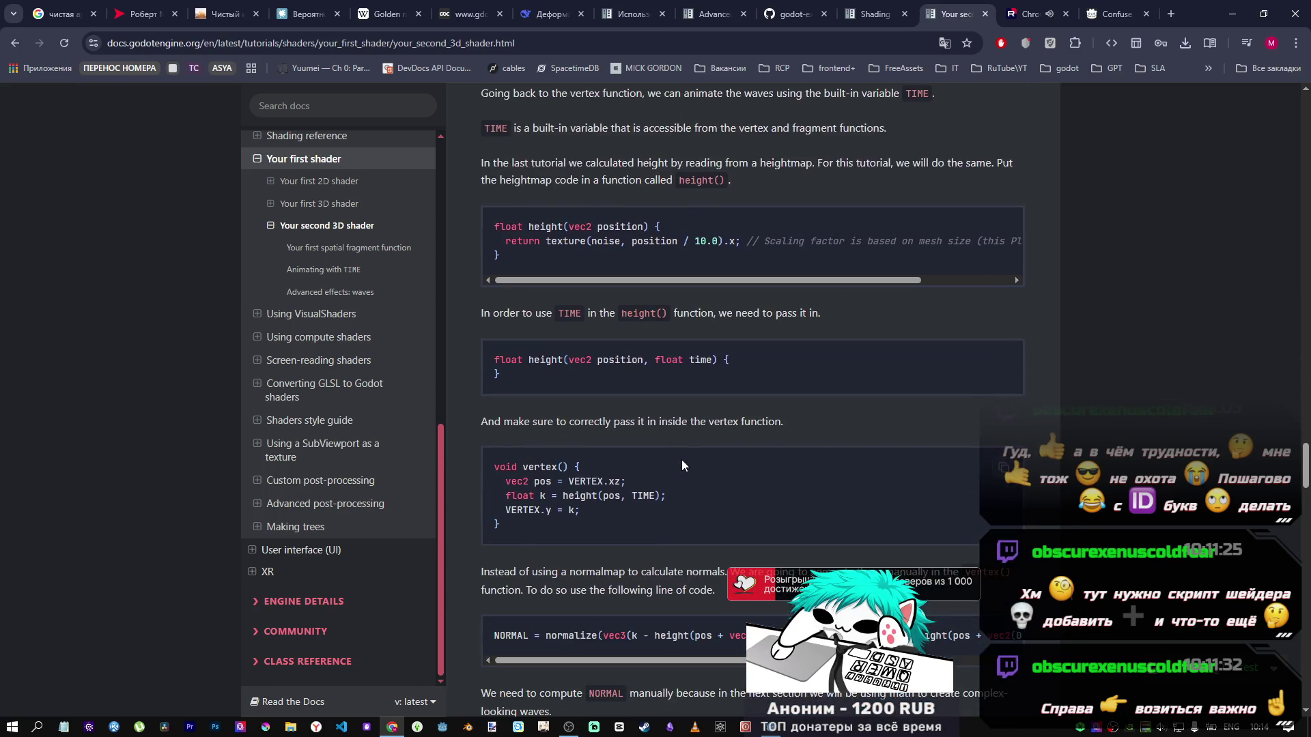
pyautogui.scroll(-4, 679, 462)
pyautogui.scroll(15, 678, 471)
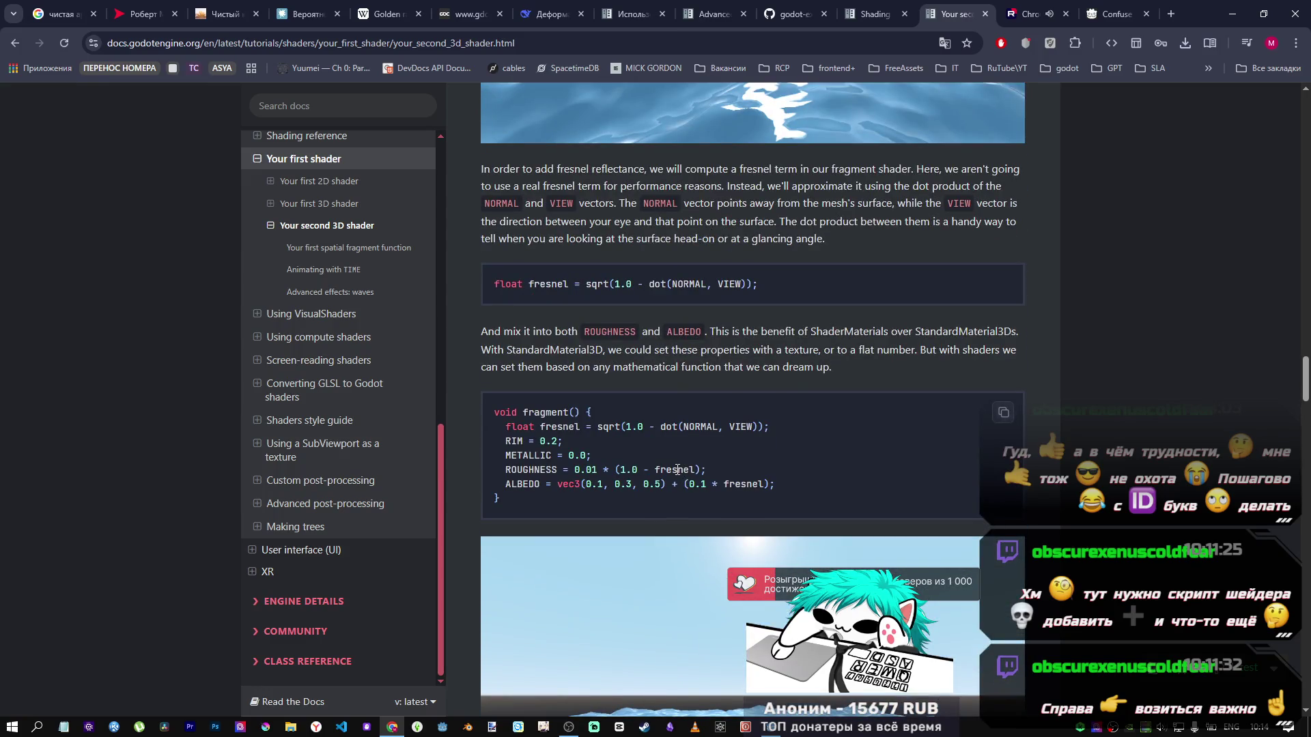
pyautogui.scroll(-1, 675, 469)
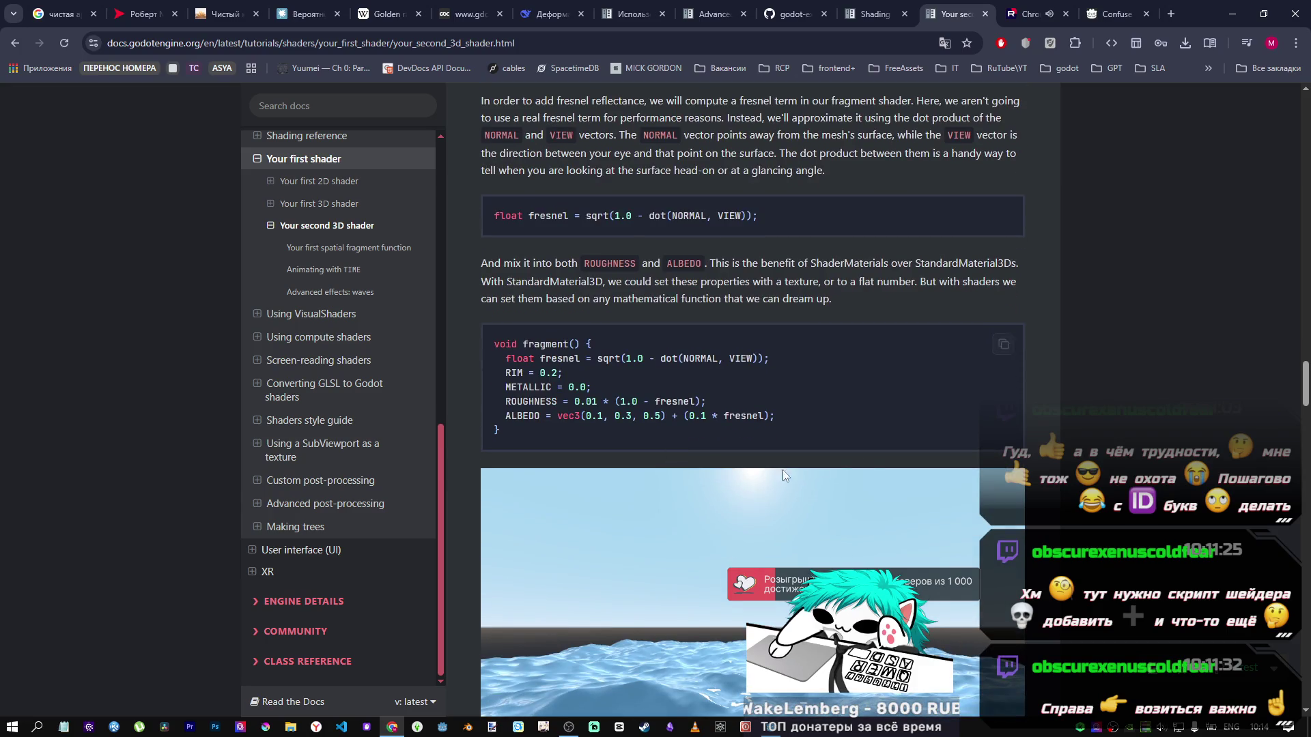
# Step: Compare the tutorial's fragment code from METALLIC down against the water shader, then return to the editor
pyautogui.hotkey('alt', 'Tab')
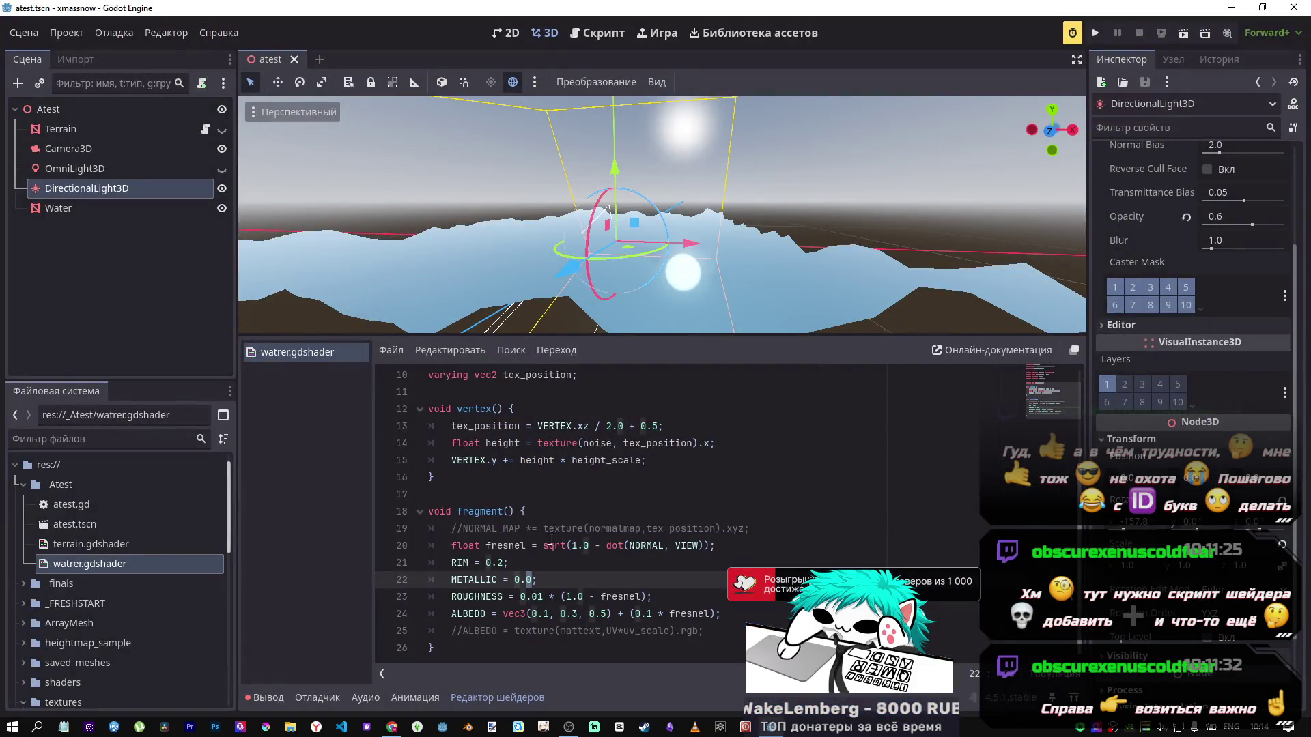
pyautogui.hotkey('alt', 'Tab')
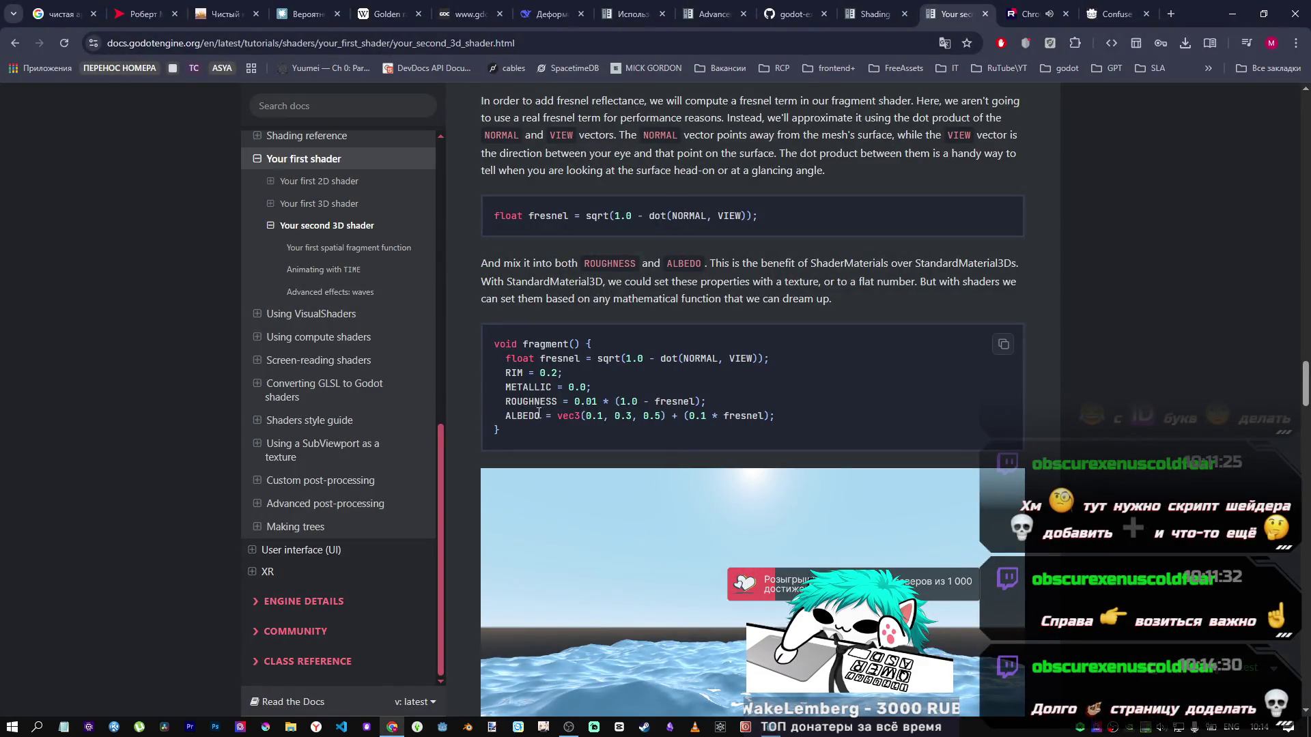
pyautogui.moveTo(502, 430); pyautogui.dragTo(497, 394)
pyautogui.click(496, 393)
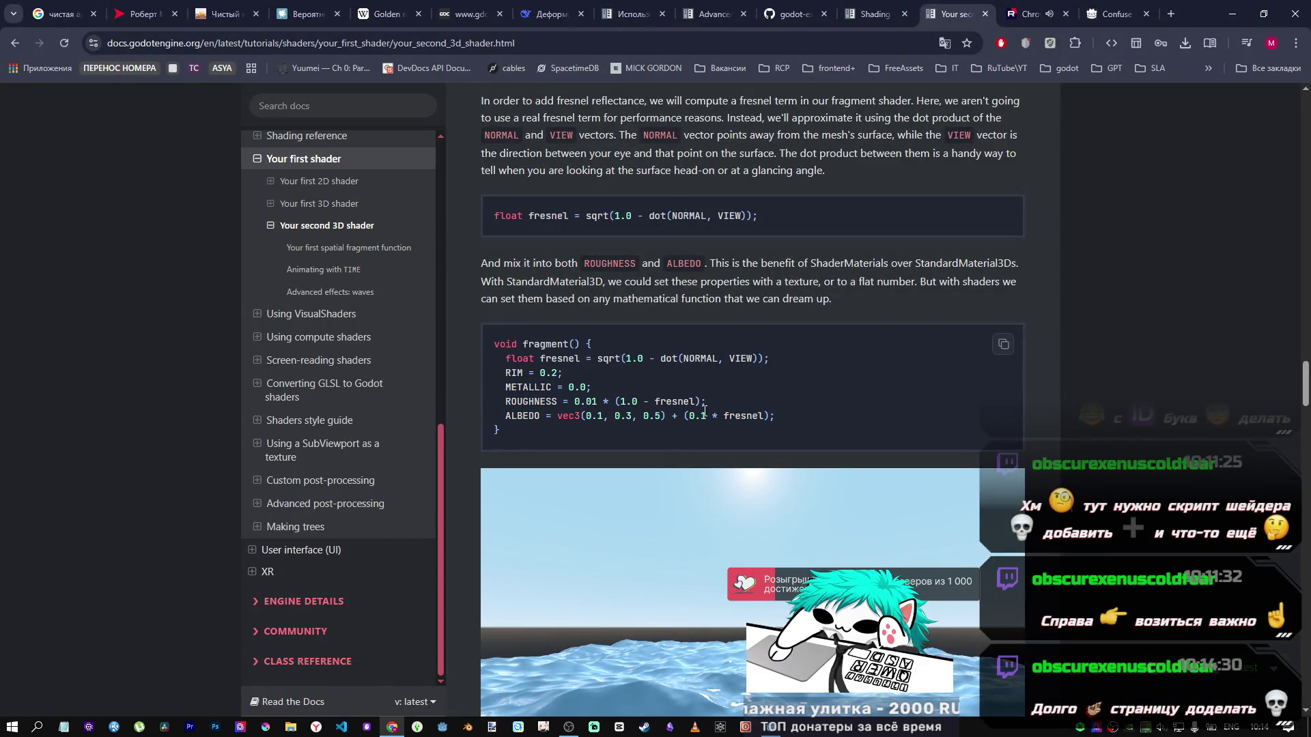
pyautogui.hotkey('alt', 'Tab')
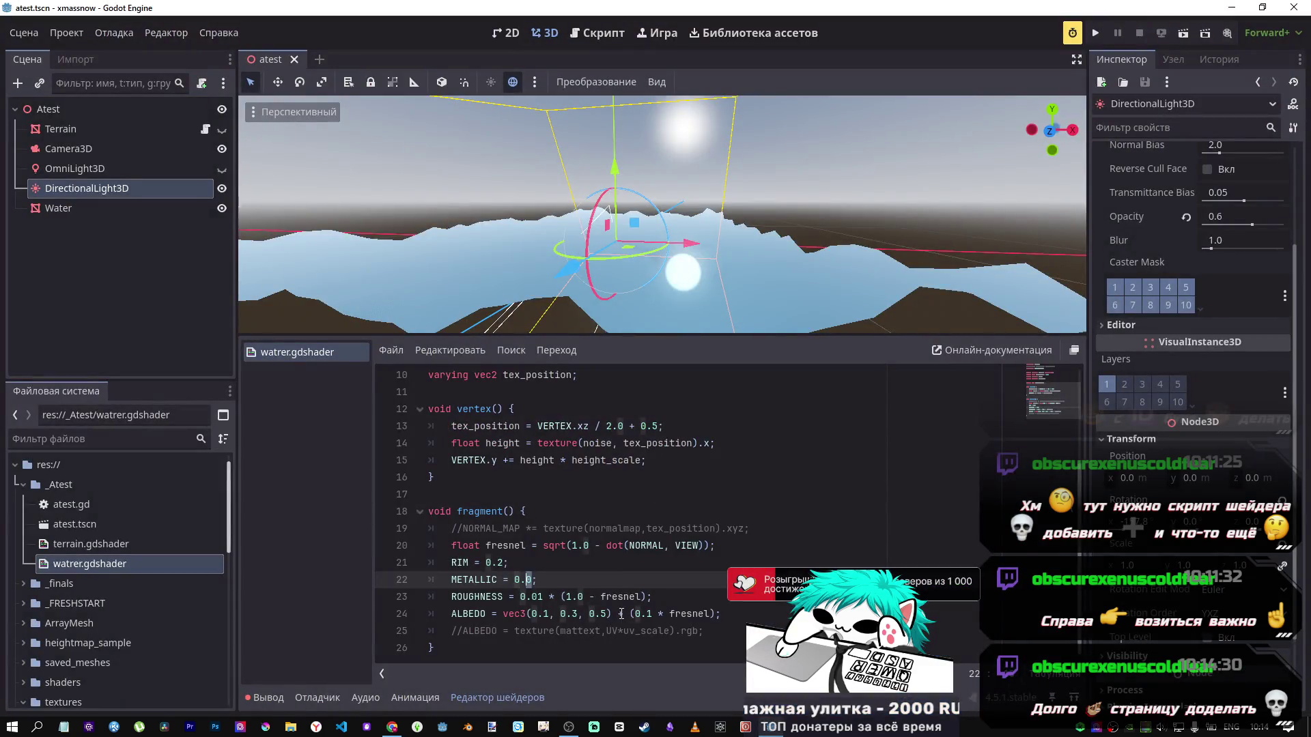
# Step: Change the ROUGHNESS line to use 1.0 + fresnel and save the shader
pyautogui.click(621, 614)
pyautogui.hotkey('alt', 'Tab')
pyautogui.hotkey('alt', 'Tab')
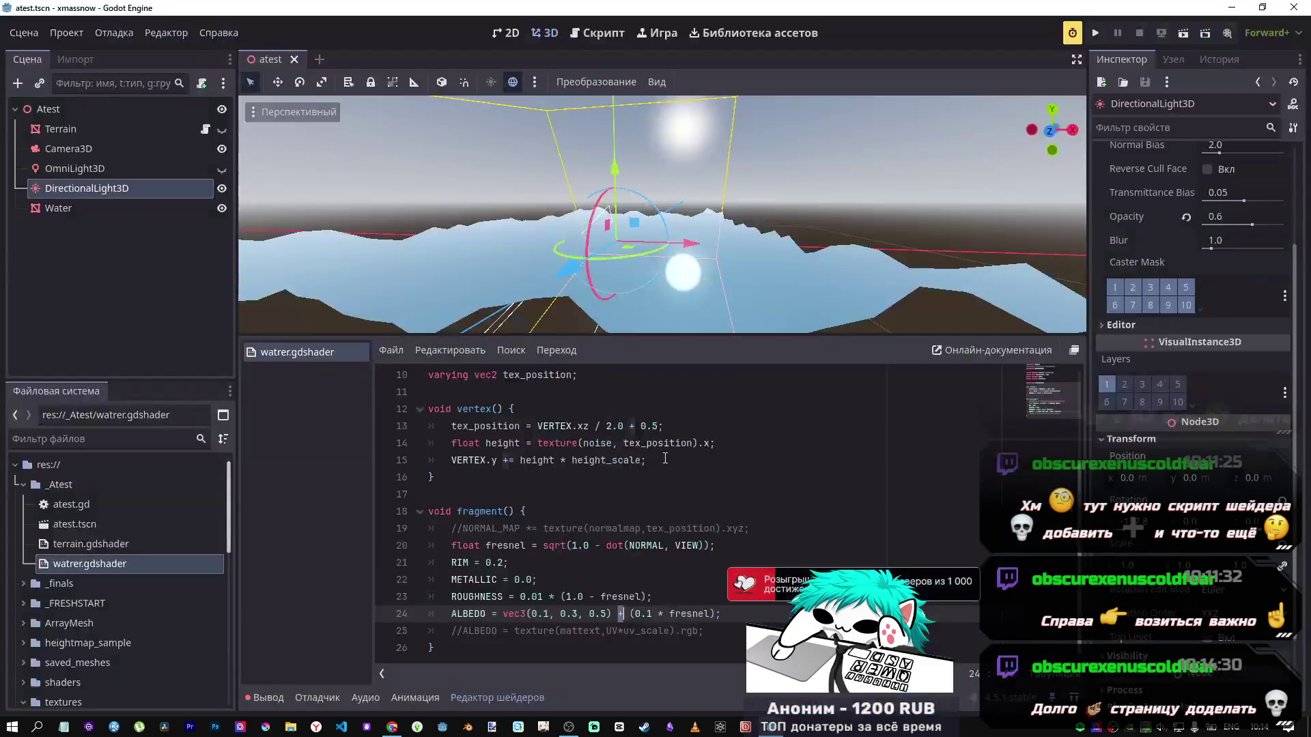
pyautogui.press('Up')
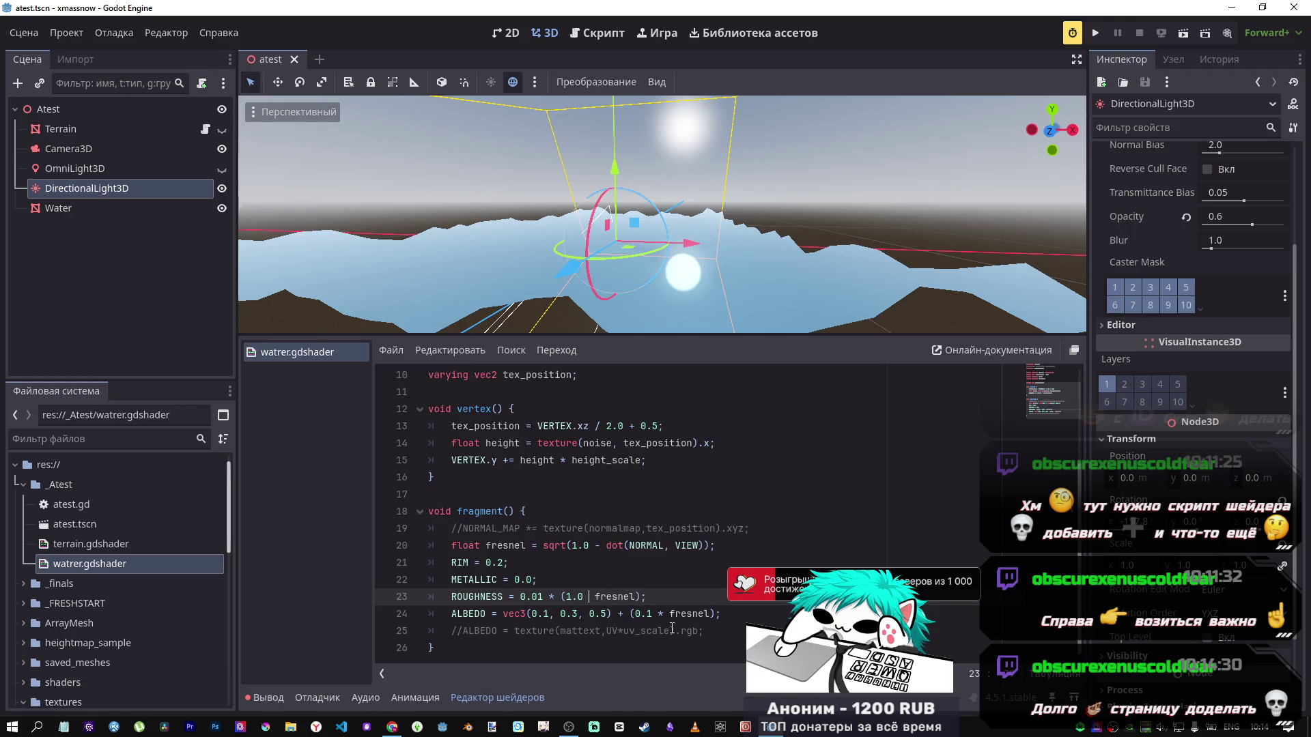
pyautogui.write('+')
pyautogui.hotkey('ctrl', 's')
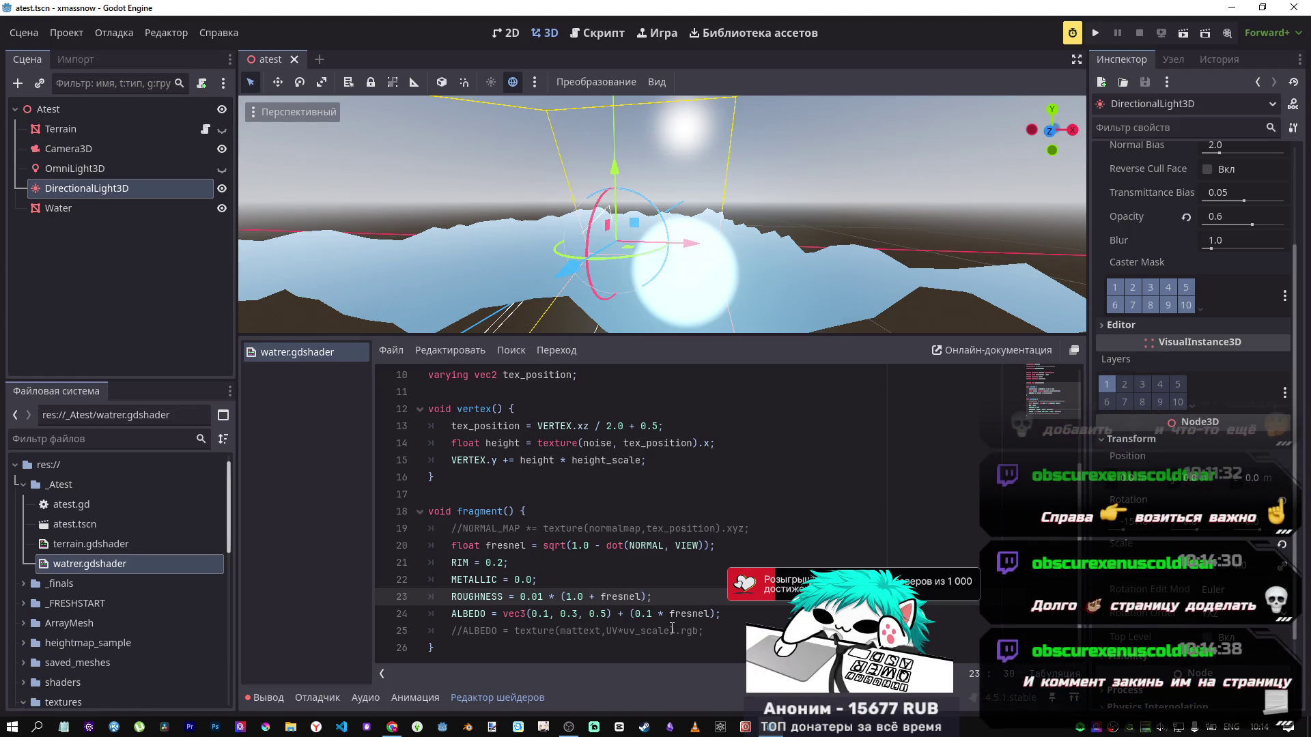
# Step: Restore the minus in ROUGHNESS and test a plus in the fresnel formula before reverting to minus
pyautogui.write('-')
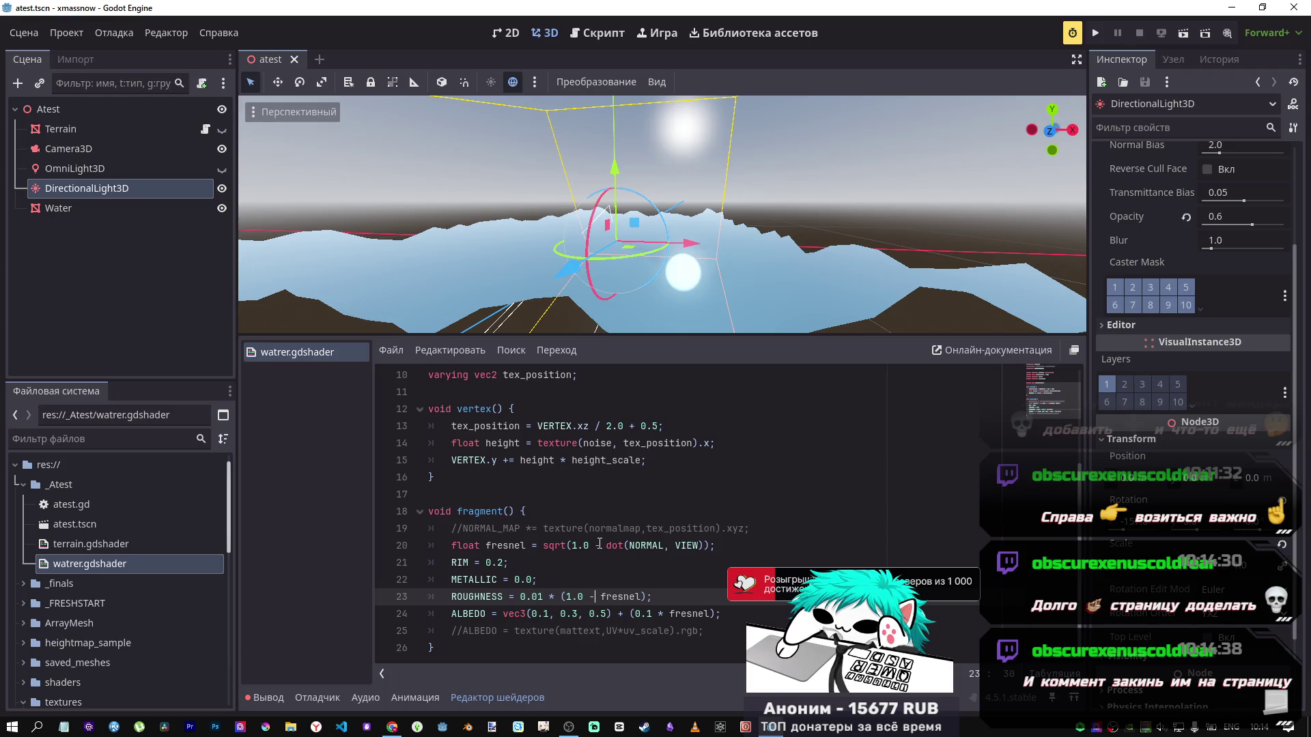
pyautogui.press('Up')
pyautogui.press('Up')
pyautogui.press('Up')
pyautogui.press('BackSpace')
pyautogui.write('+')
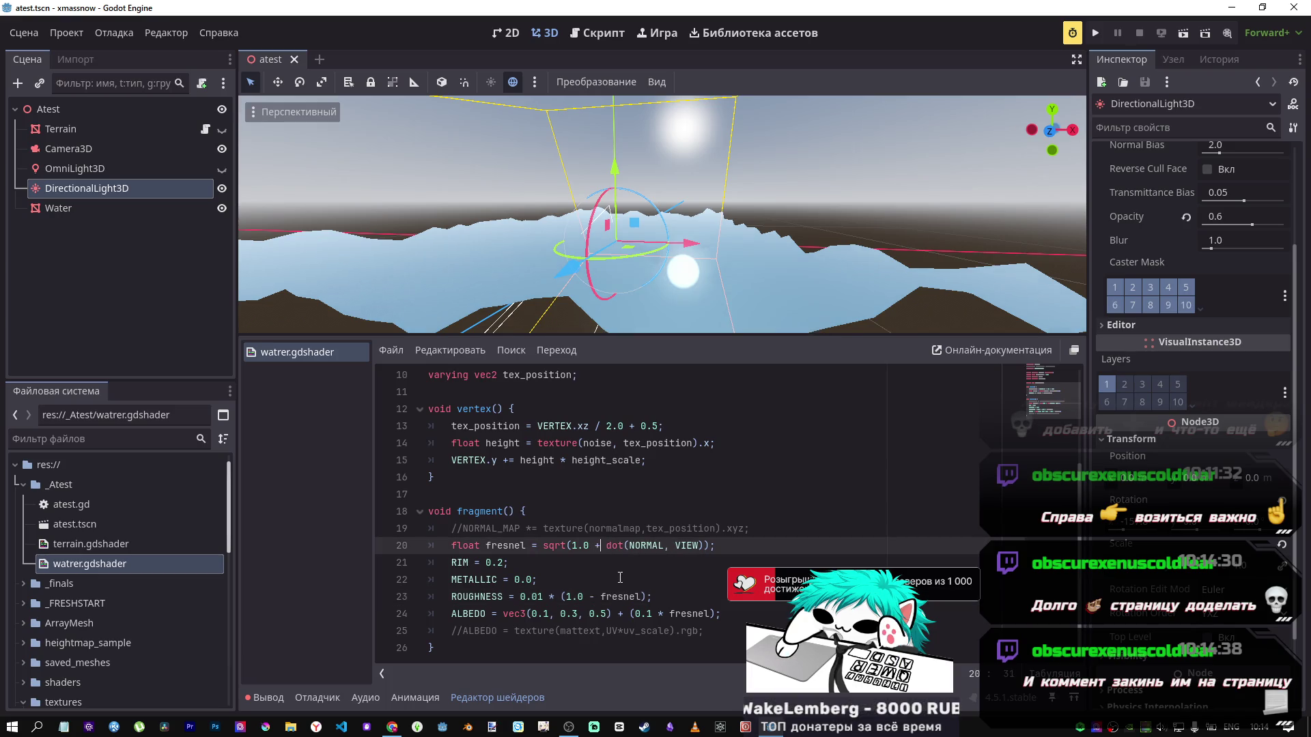
pyautogui.press('BackSpace')
pyautogui.write('-')
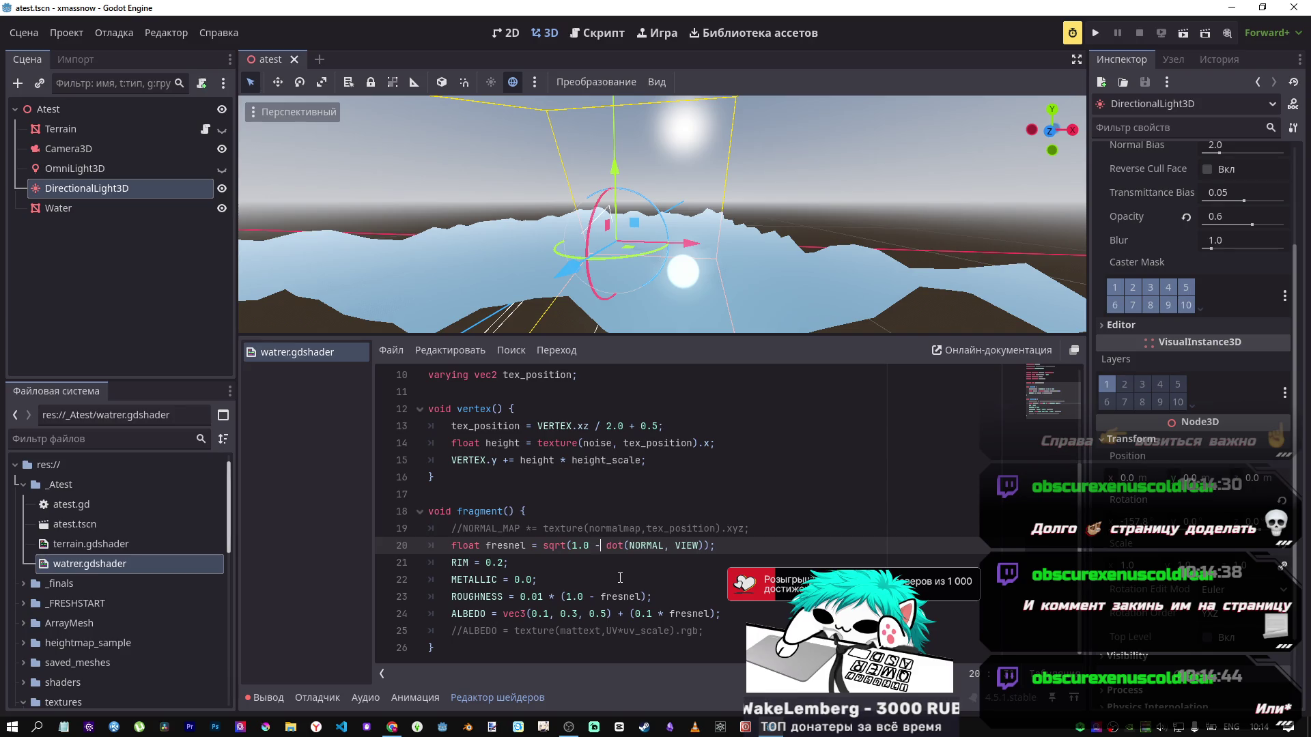
pyautogui.hotkey('ctrl', 's')
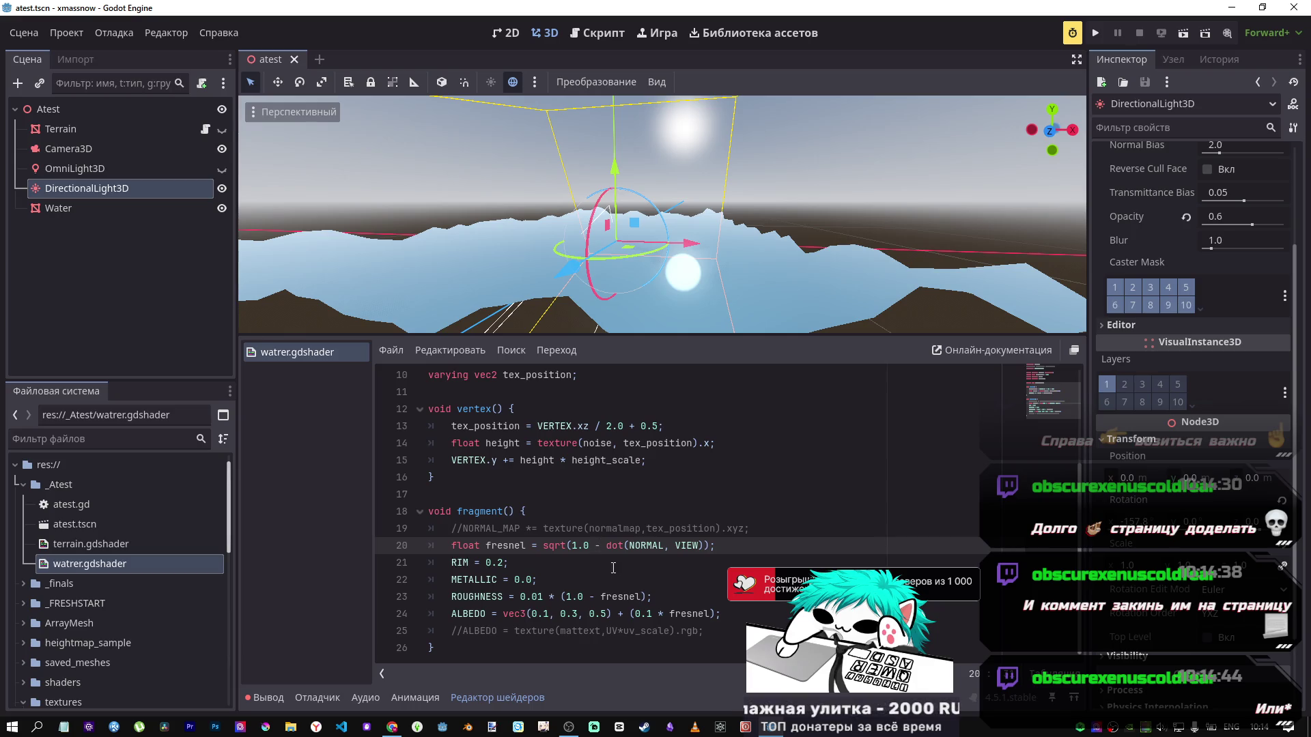
# Step: Try 10.0, 0.1 and then 10.0 as the fresnel square-root constant, saving each
pyautogui.write('0')
pyautogui.hotkey('ctrl', 's')
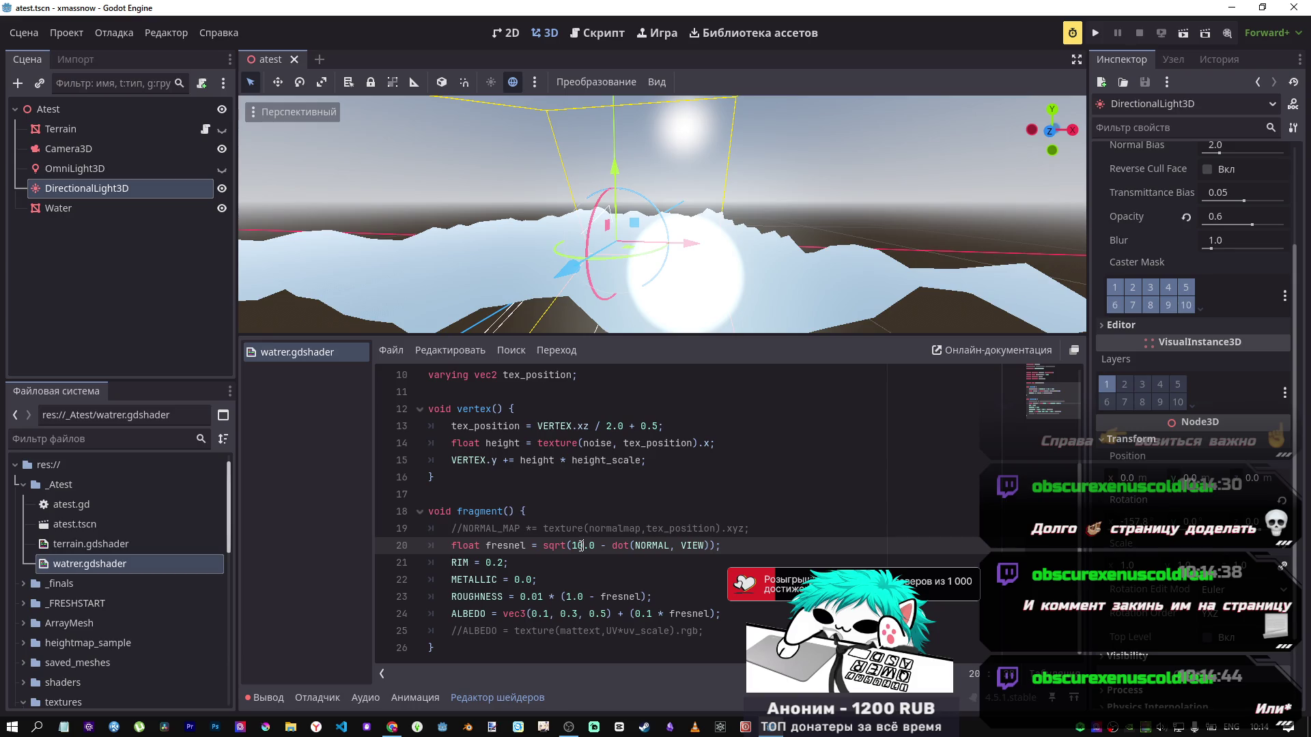
pyautogui.press('BackSpace')
pyautogui.press('BackSpace')
pyautogui.press('BackSpace')
pyautogui.press('BackSpace')
pyautogui.write('0.1')
pyautogui.hotkey('ctrl', 's')
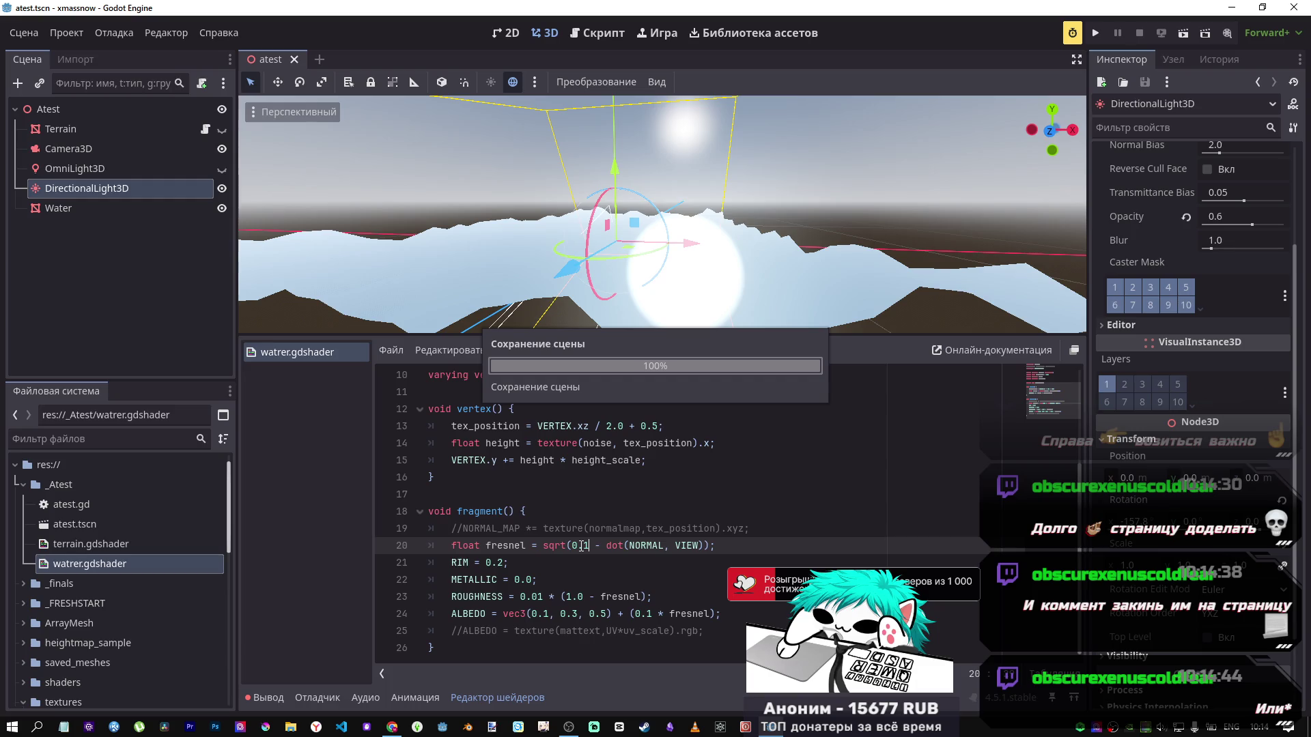
pyautogui.hotkey('ctrl', 'z')
pyautogui.hotkey('ctrl', 'z')
pyautogui.write('10')
pyautogui.hotkey('ctrl', 's')
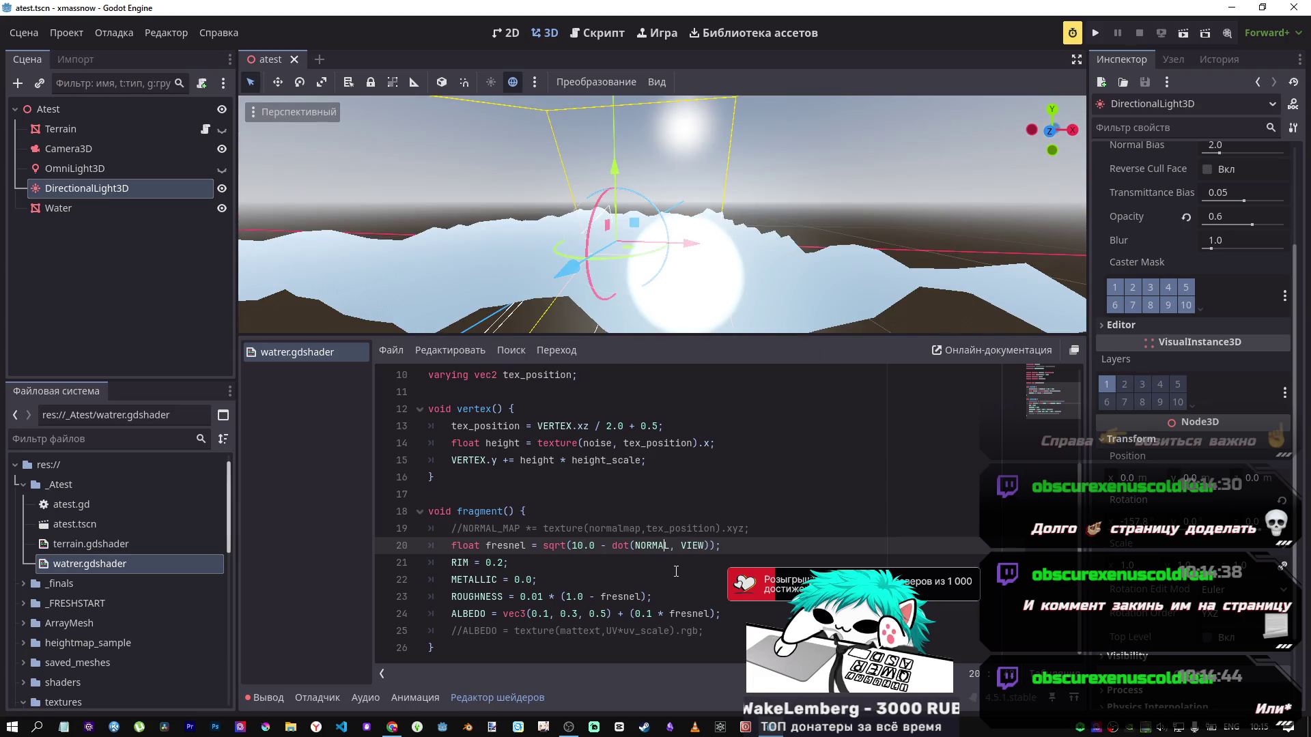
# Step: Test NORMAL_MAP in place of NORMAL in the fresnel line, then revert to NORMAL and save
pyautogui.hotkey('ctrl', 'space')
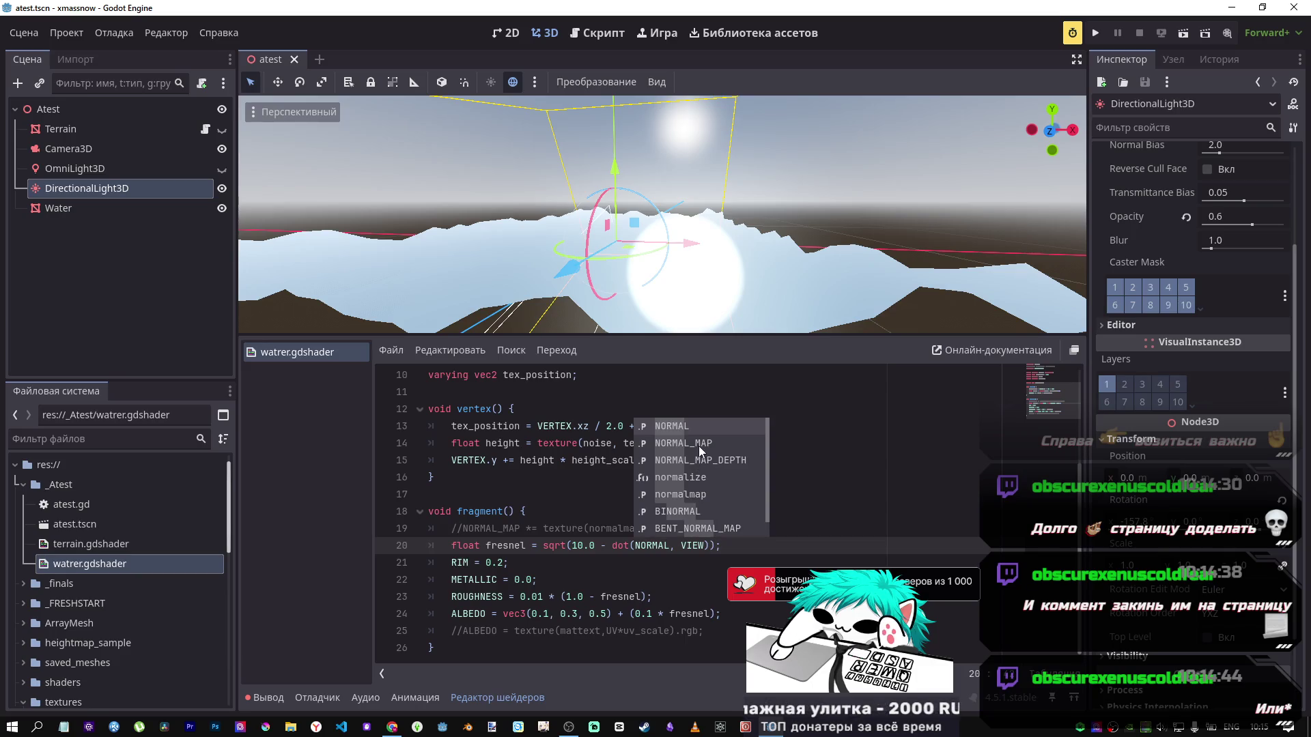
pyautogui.click(701, 445)
pyautogui.hotkey('ctrl', 's')
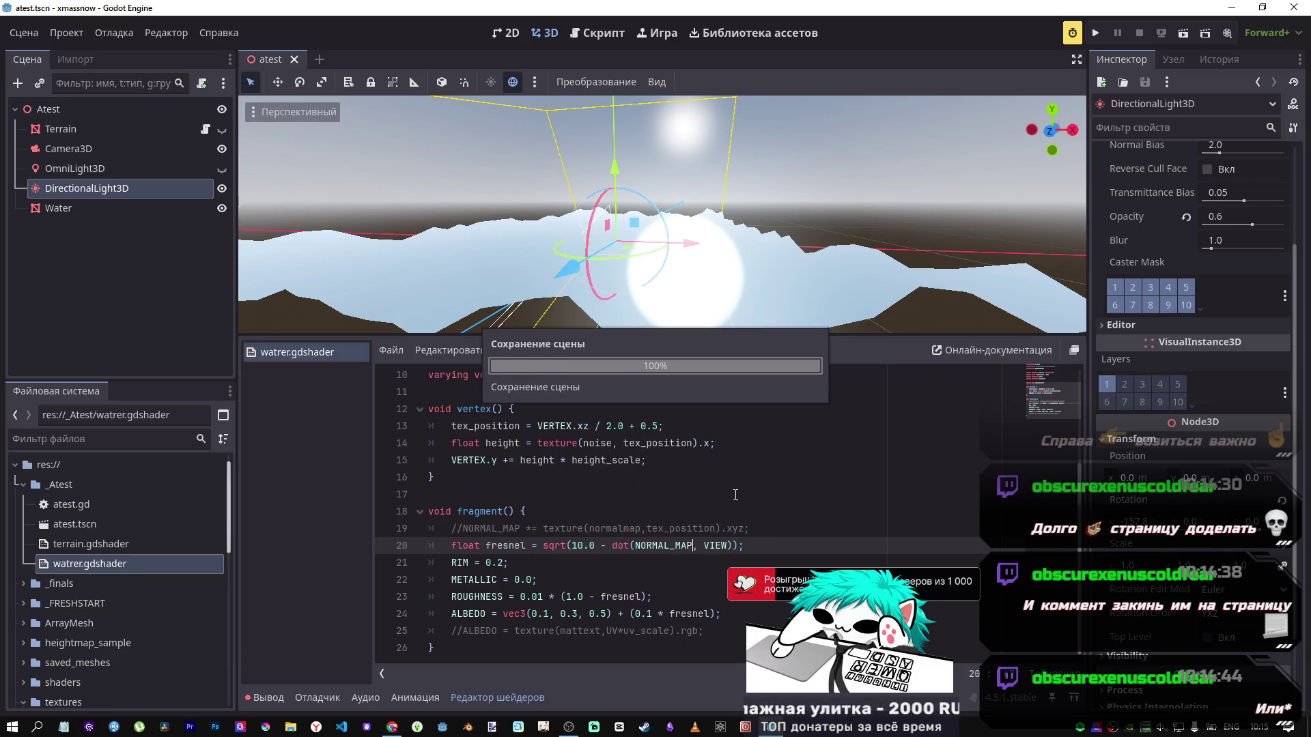
pyautogui.hotkey('ctrl', 'z')
pyautogui.hotkey('ctrl', 's')
# Step: Preview a minus fresnel term in ALBEDO for darker water, then restore the plus
pyautogui.press('Down')
pyautogui.press('Down')
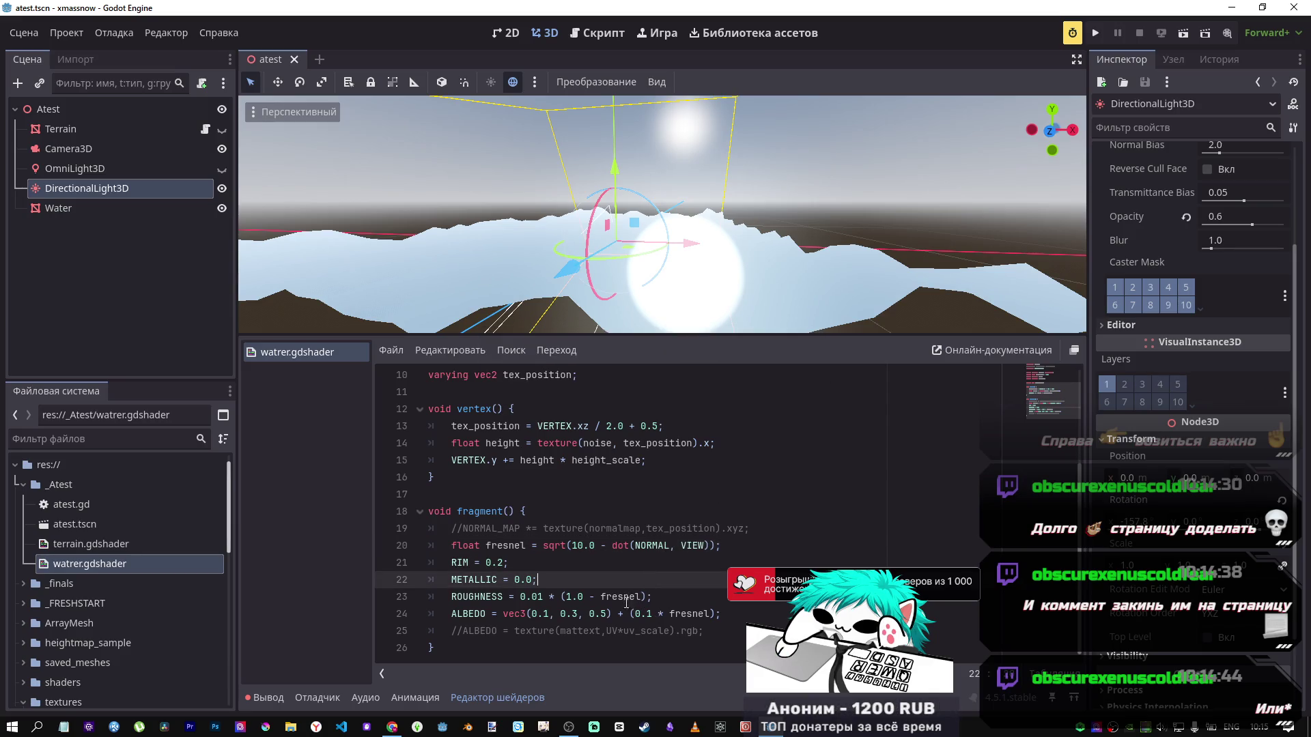
pyautogui.click(622, 614)
pyautogui.press('BackSpace')
pyautogui.write('-')
pyautogui.hotkey('ctrl', 's')
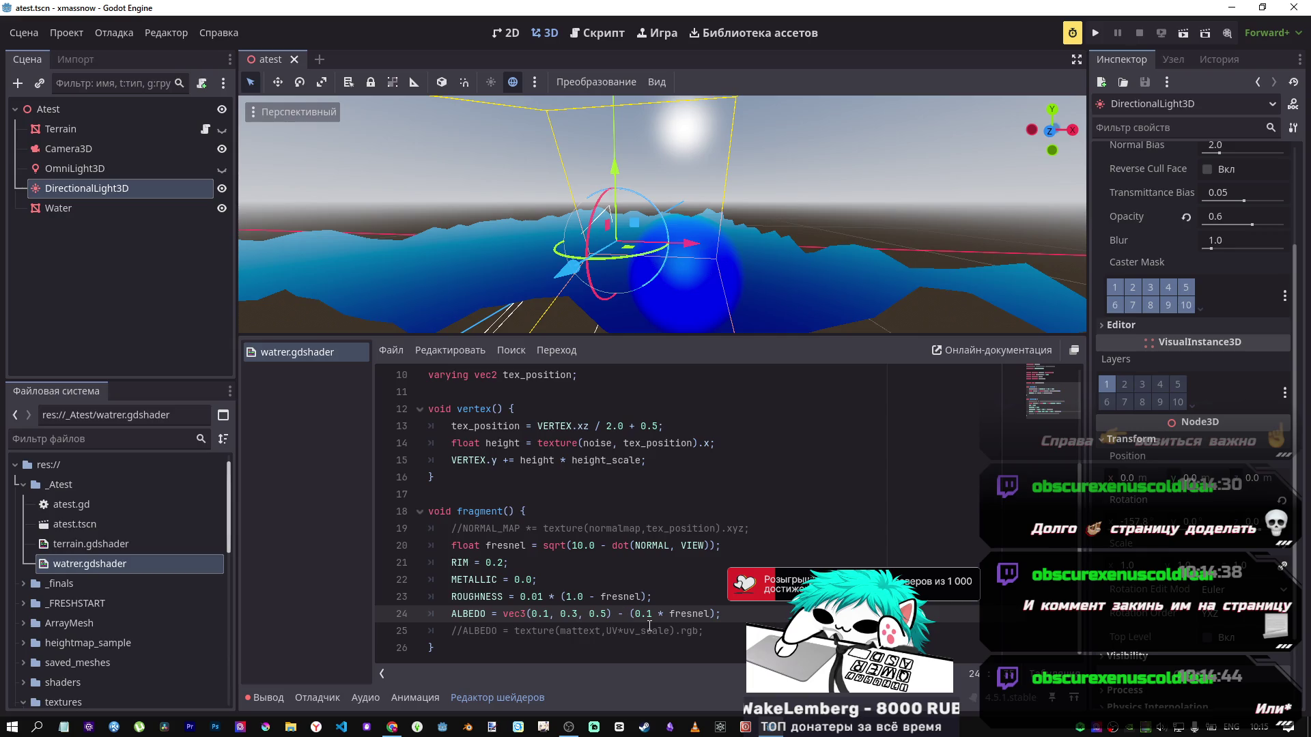
pyautogui.press('BackSpace')
pyautogui.write('+')
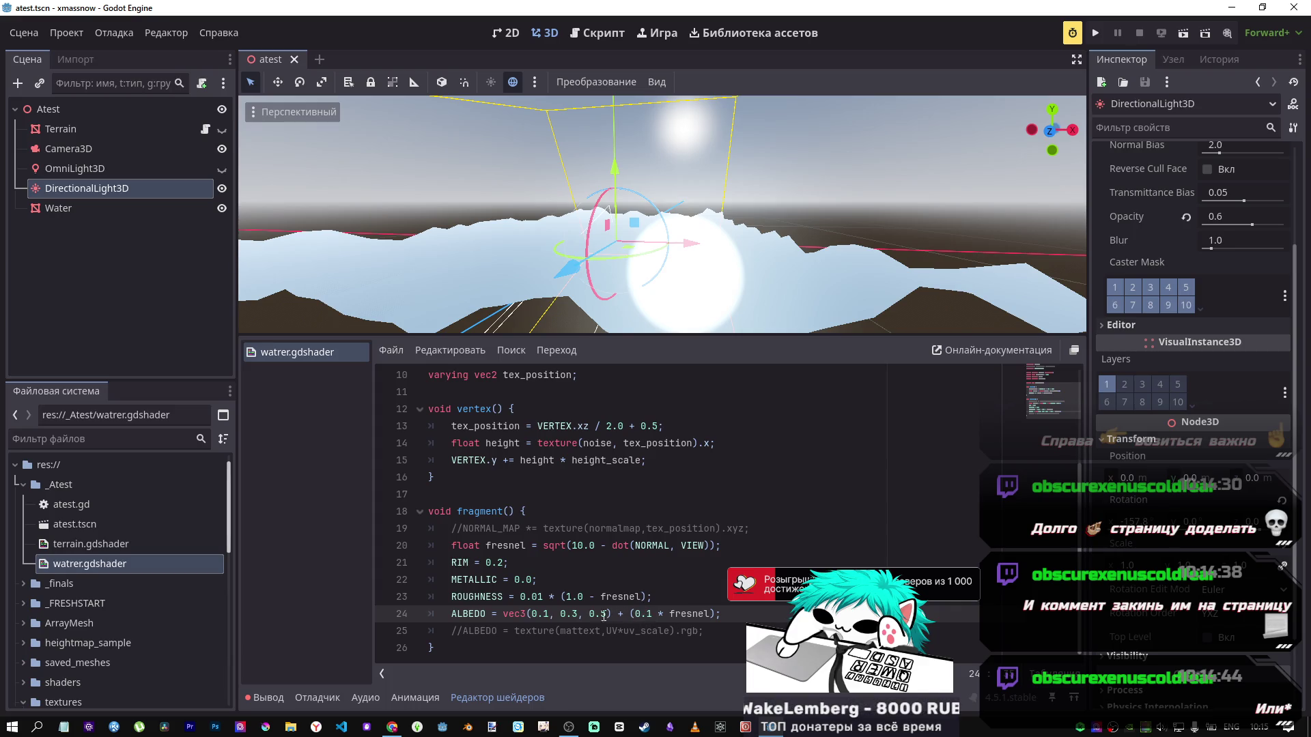
pyautogui.click(550, 564)
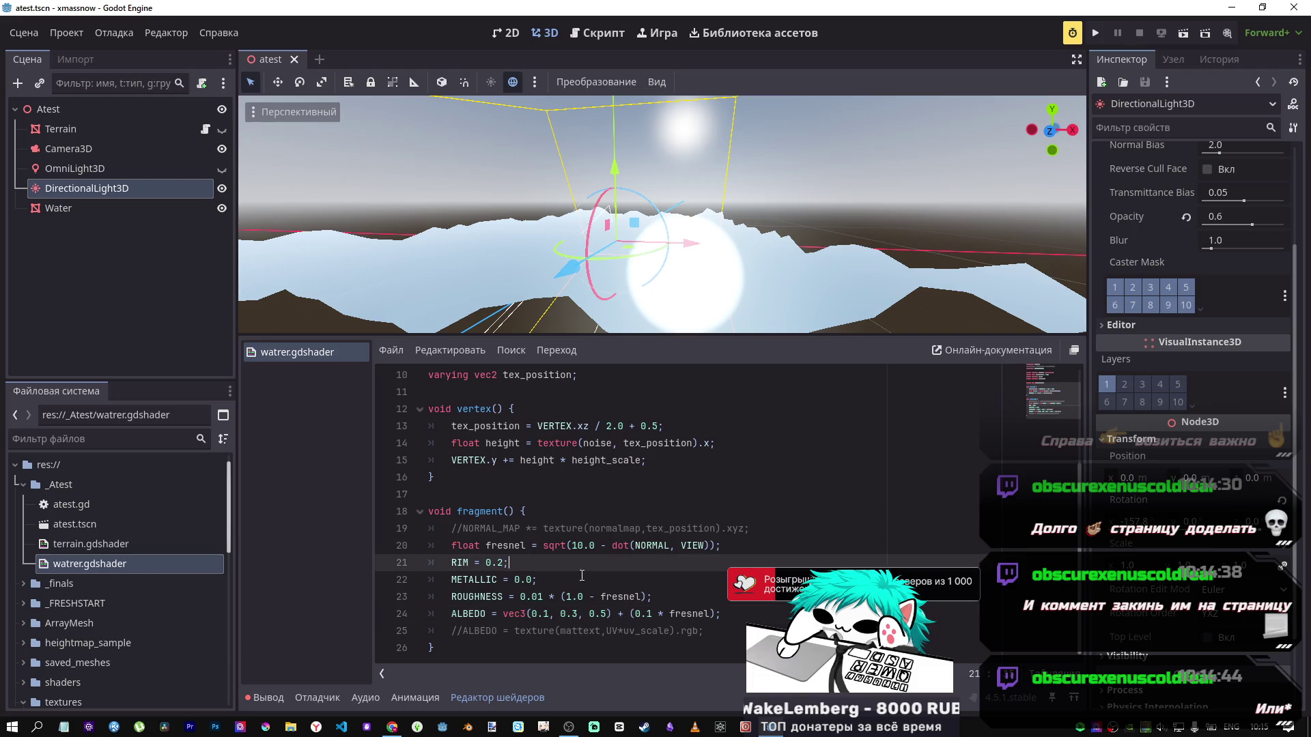
pyautogui.click(393, 728)
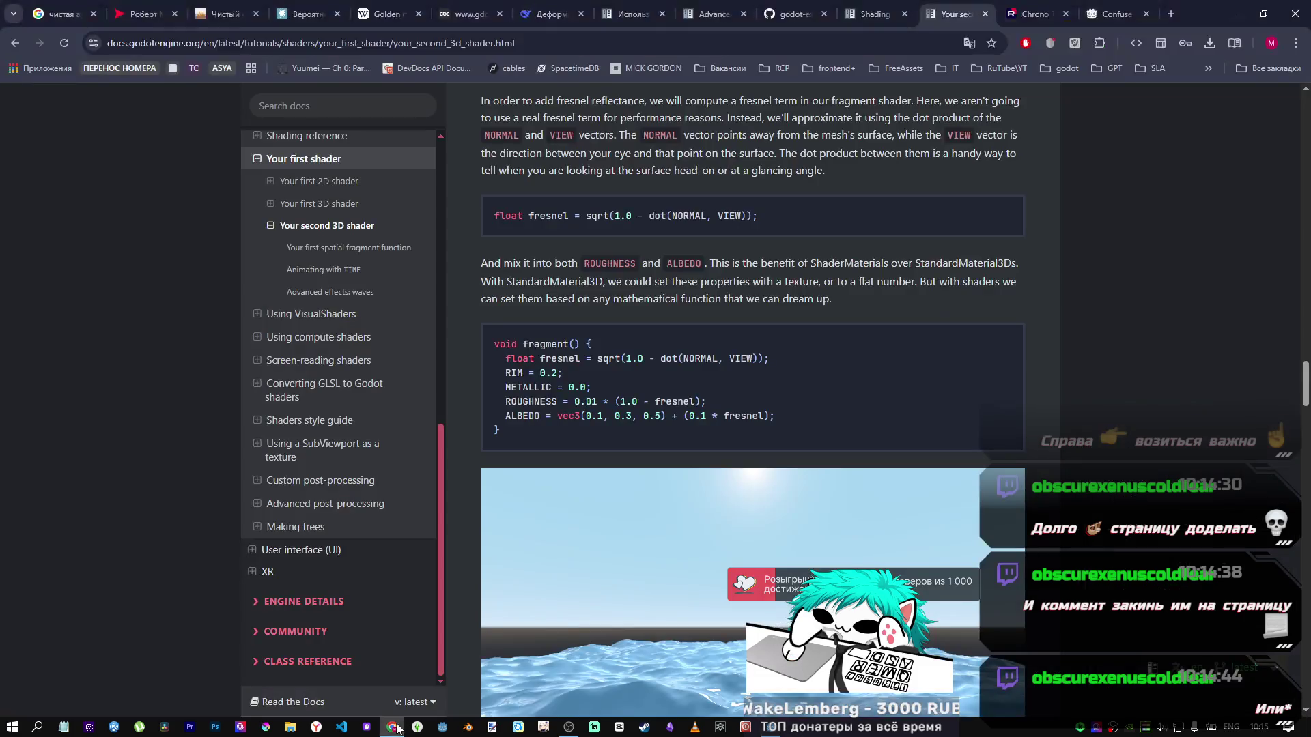
# Step: Read down the tutorial into its comments, then switch to the Chrono Trigger soundtrack tab on Rutube
pyautogui.scroll(-10, 642, 481)
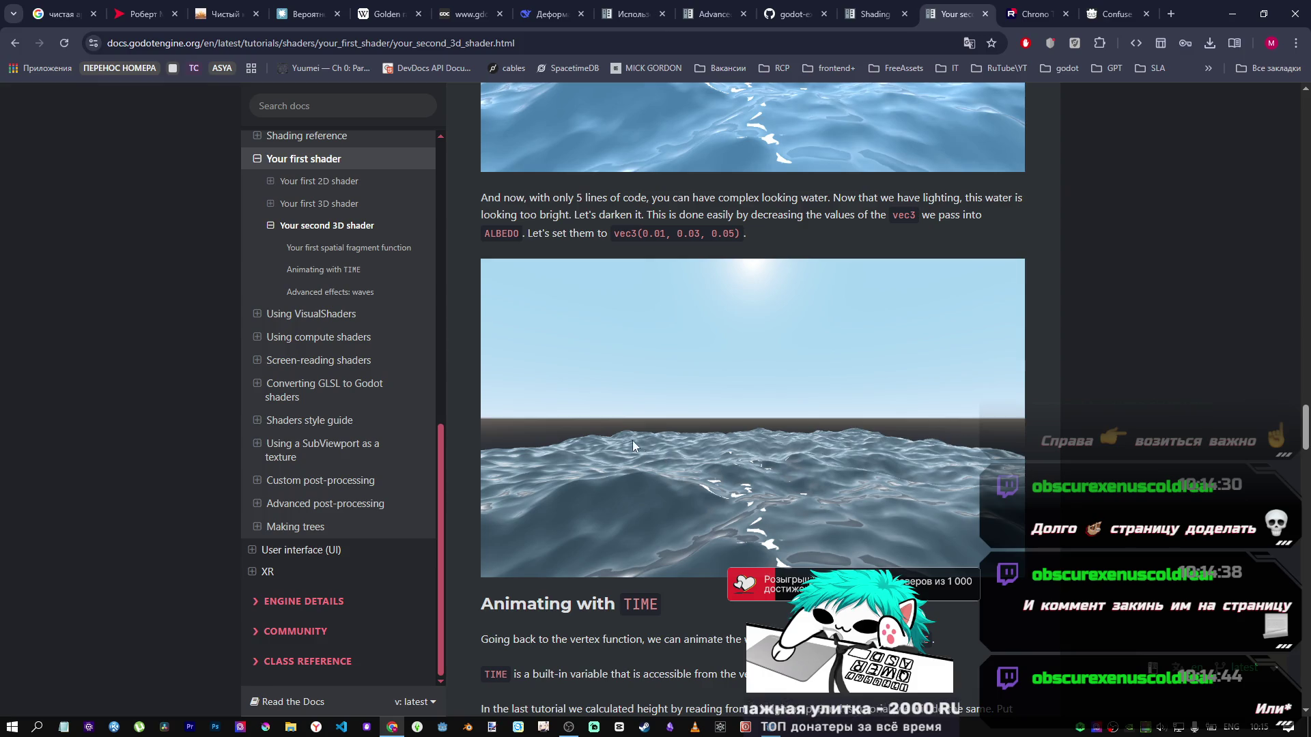
pyautogui.scroll(-4, 621, 436)
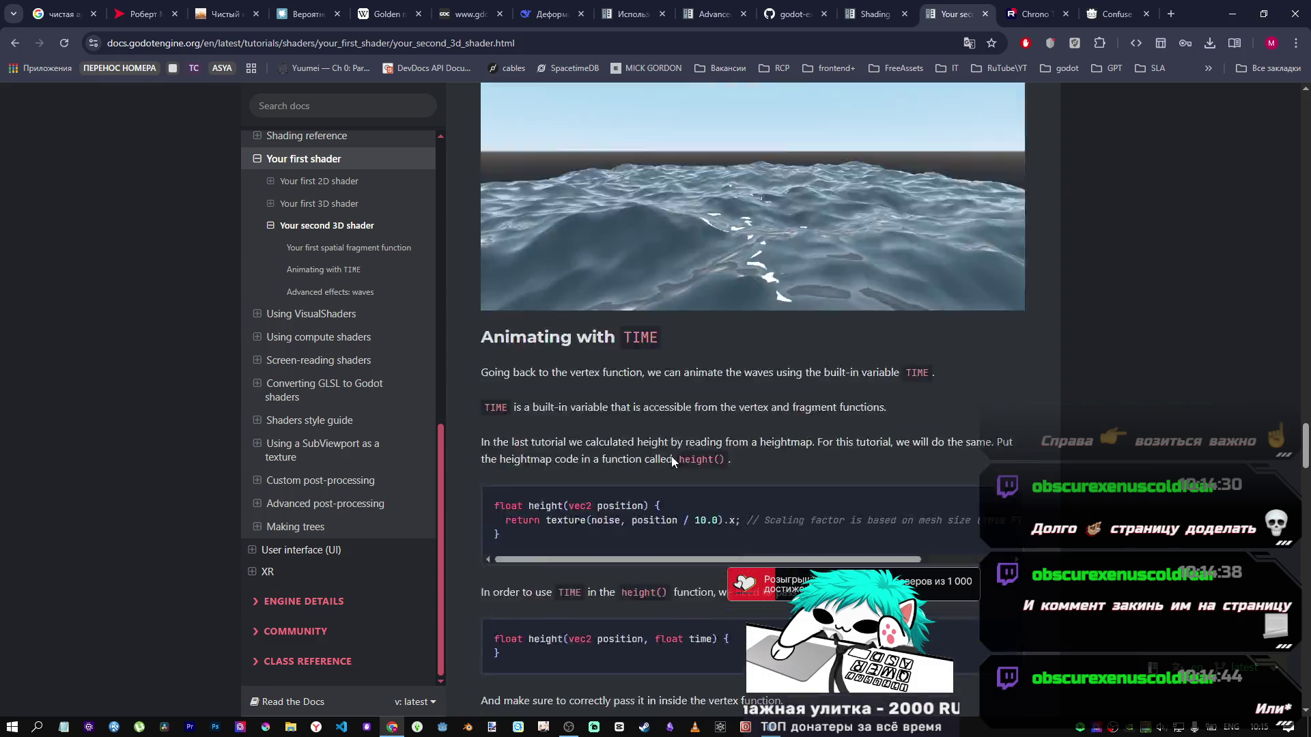
pyautogui.scroll(-20, 1015, 452)
pyautogui.scroll(7, 1304, 703)
pyautogui.scroll(-12, 857, 544)
pyautogui.scroll(-7, 676, 482)
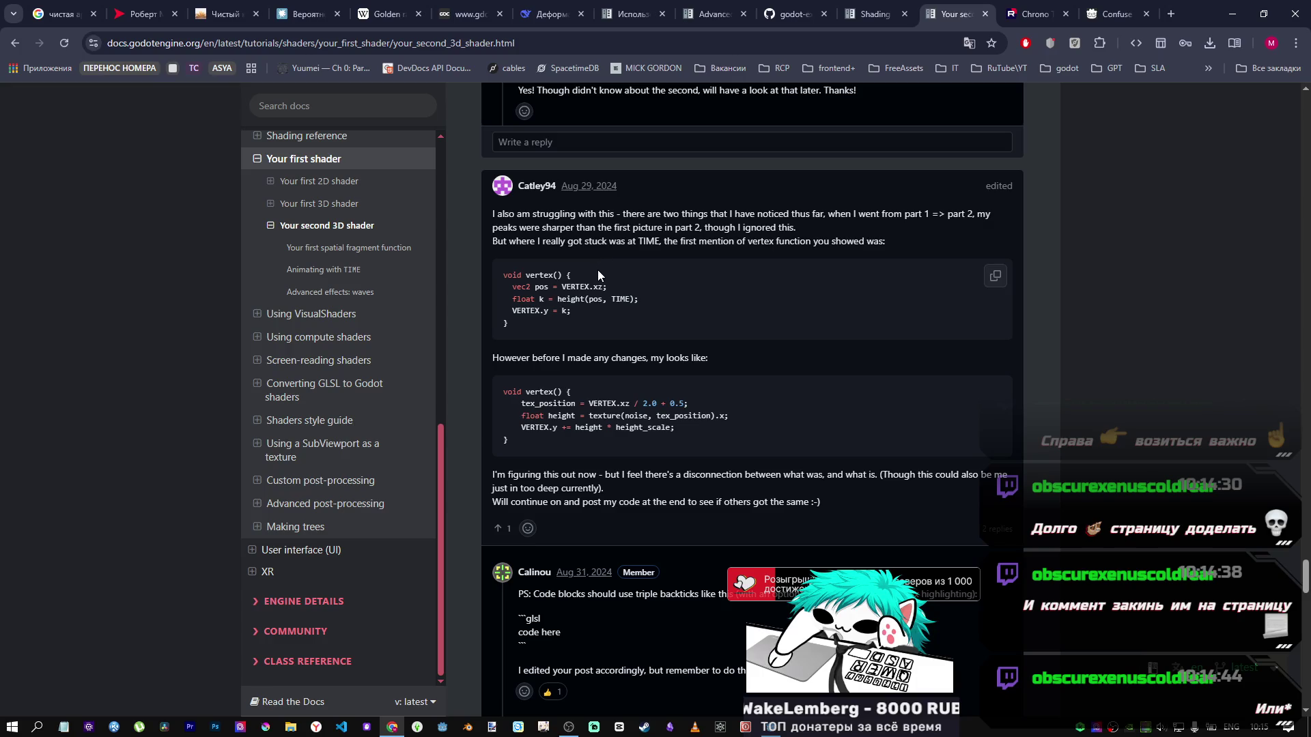
pyautogui.click(1017, 15)
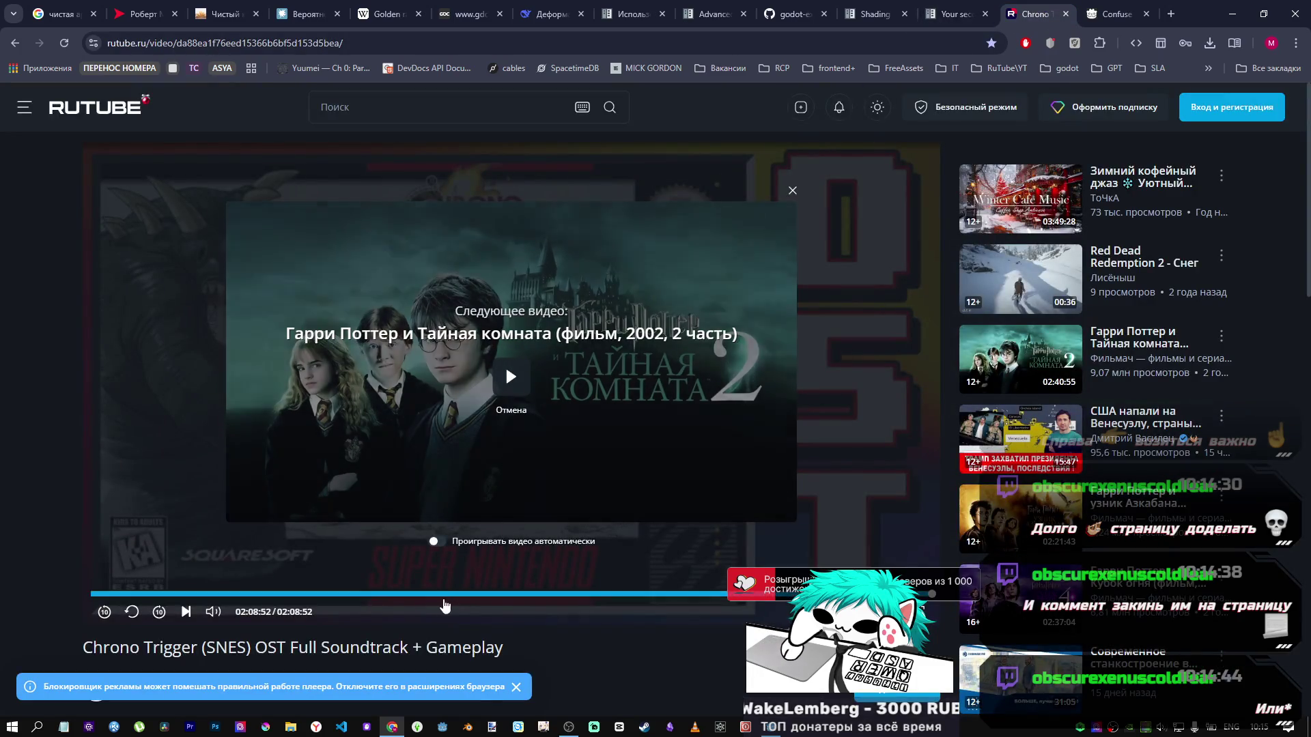
# Step: Cancel autoplay and start the winter coffee jazz video, dismissing its ad
pyautogui.click(519, 413)
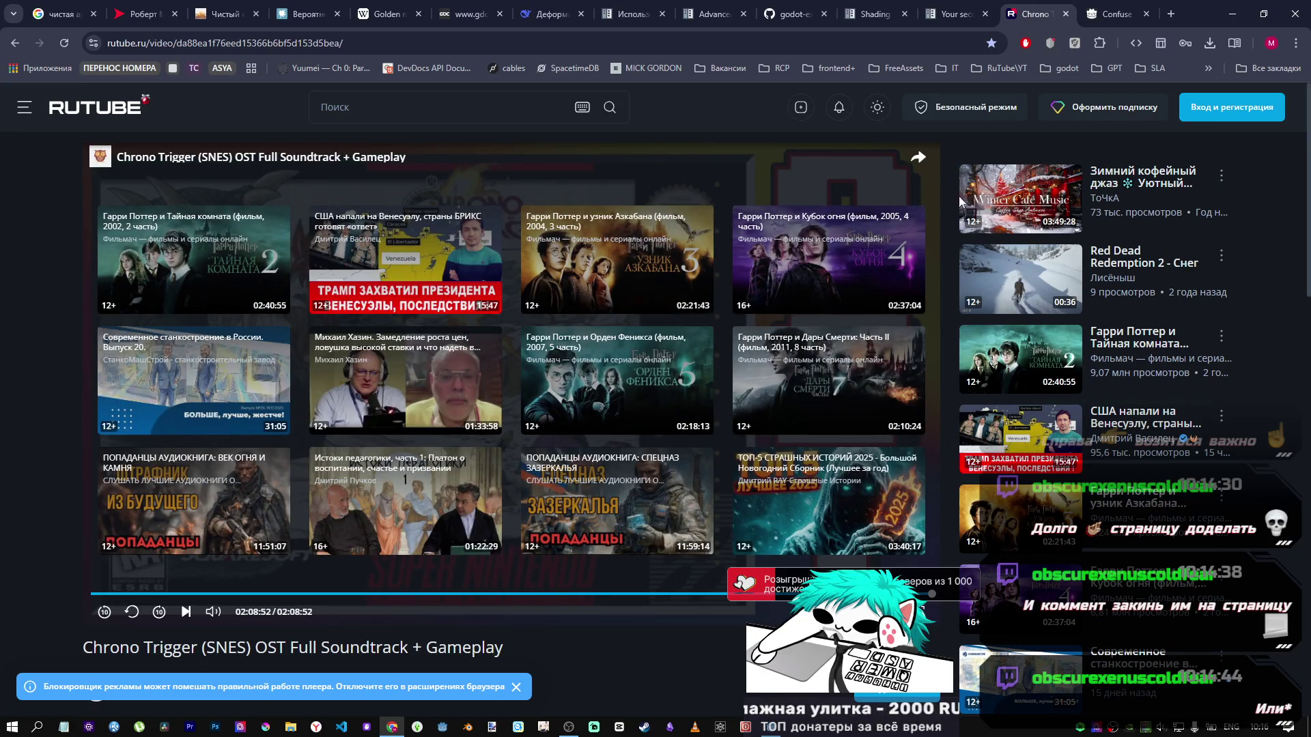
pyautogui.click(1019, 203)
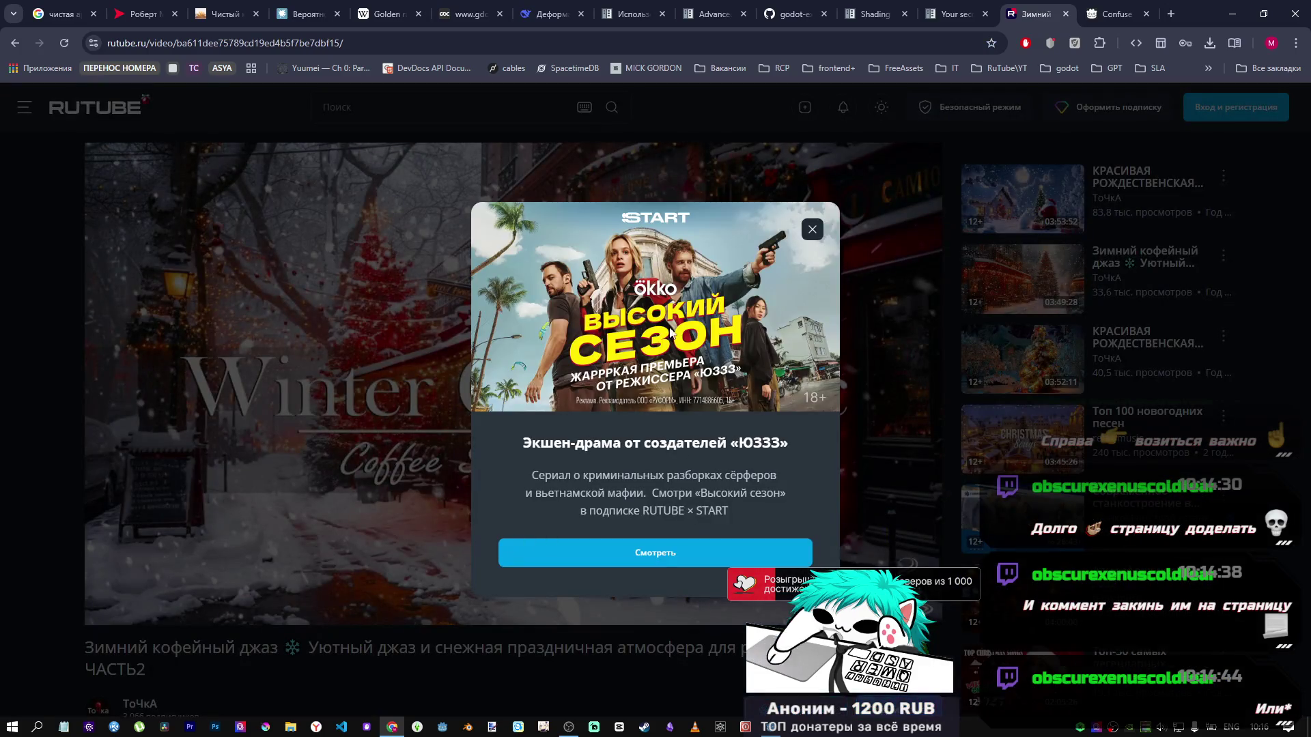
pyautogui.press('Escape')
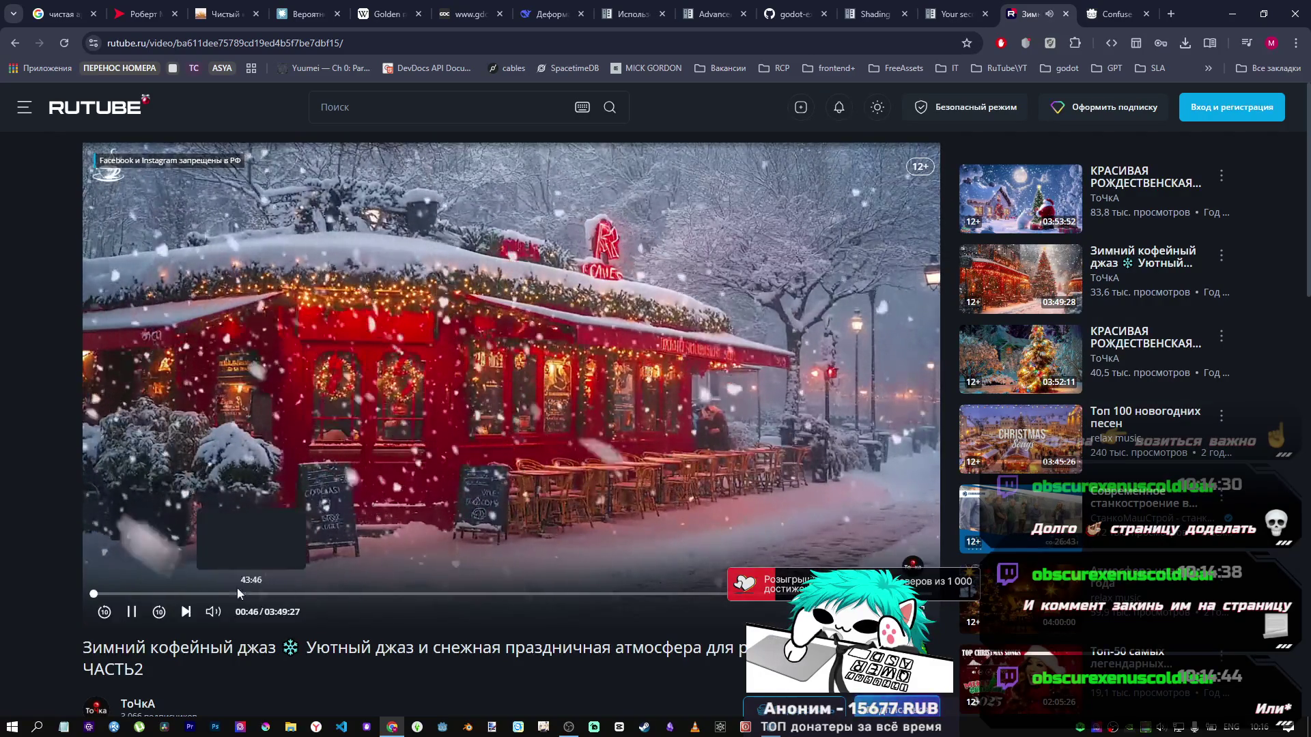
# Step: Lower the video volume slightly, then return to the 'Your second 3D shader' docs tab
pyautogui.click(571, 727)
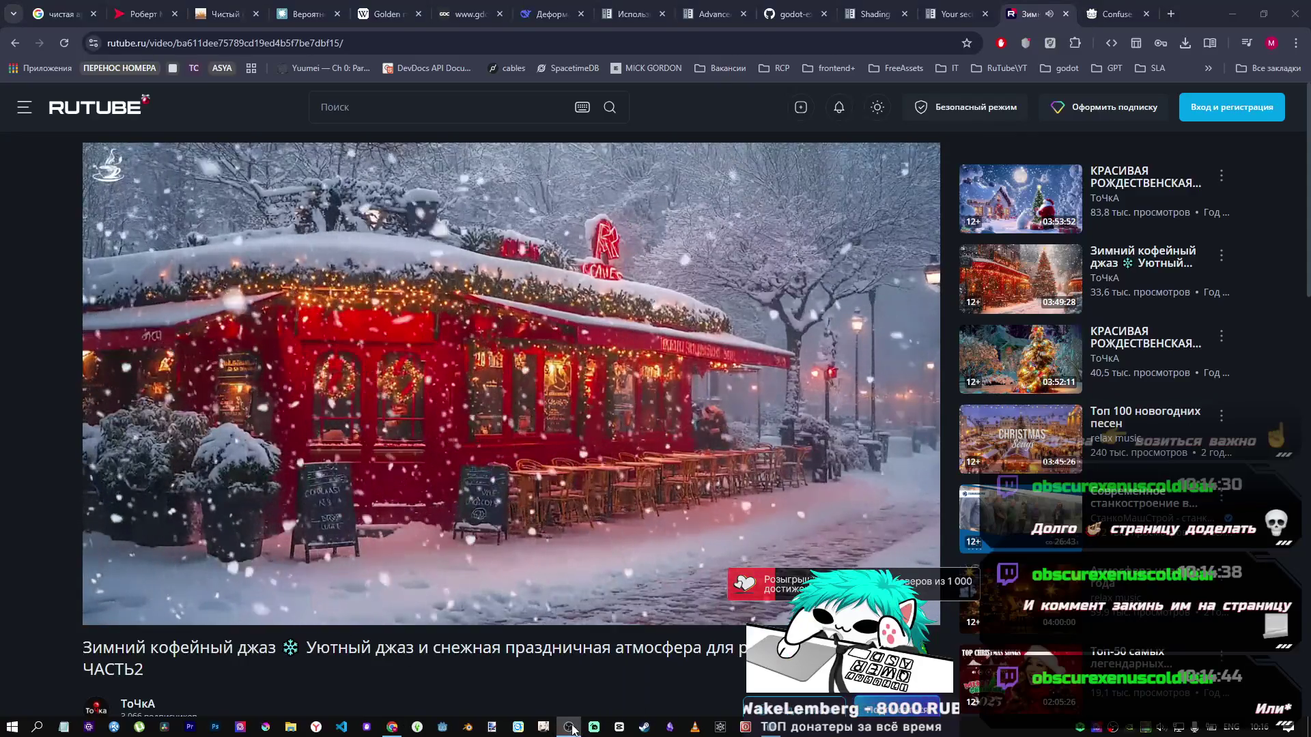
pyautogui.moveTo(392, 726)
pyautogui.click(394, 697)
pyautogui.moveTo(276, 619); pyautogui.dragTo(272, 618)
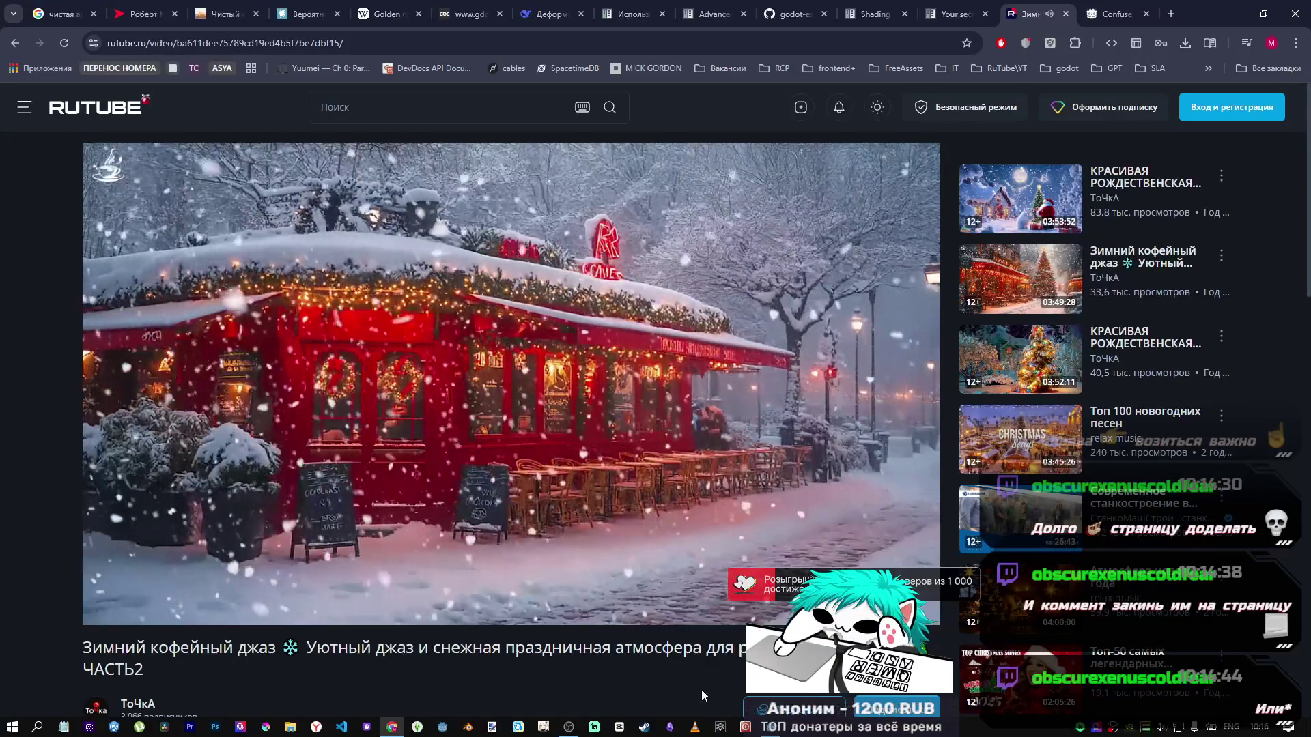
pyautogui.click(392, 725)
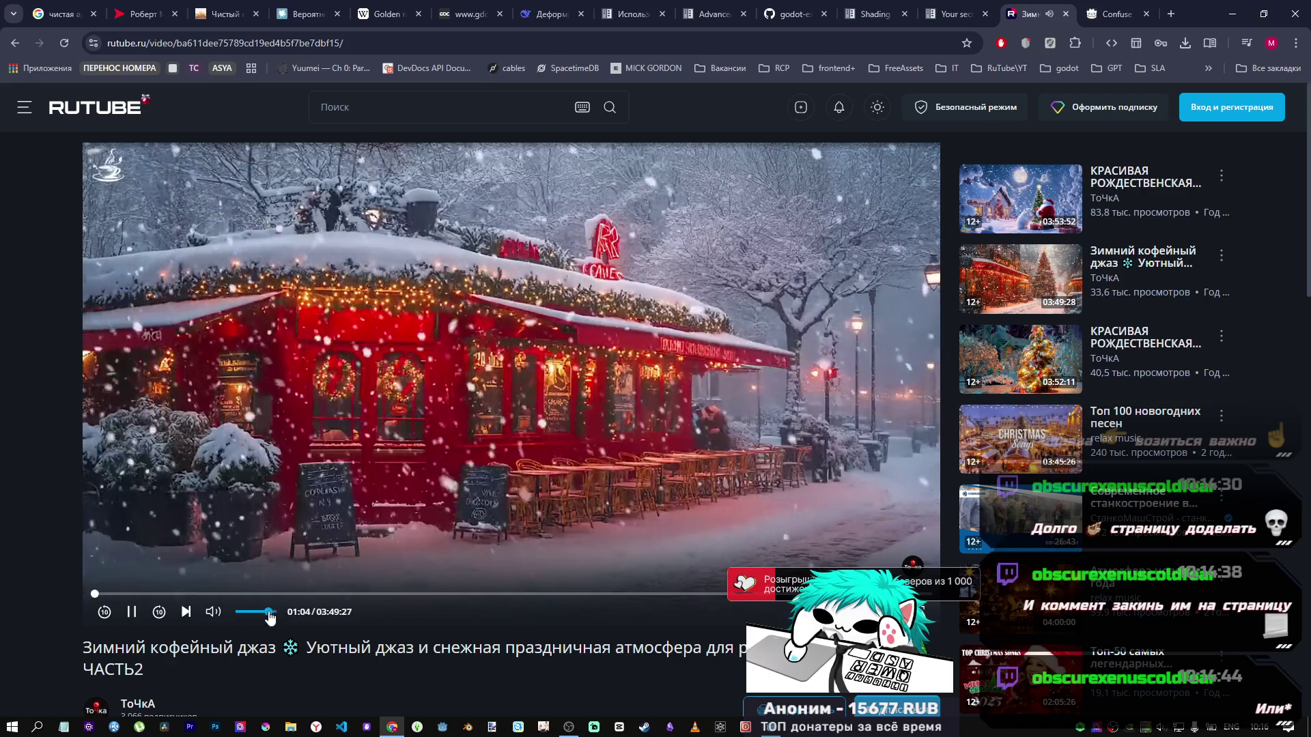
pyautogui.click(930, 10)
pyautogui.scroll(1, 814, 321)
pyautogui.scroll(-2, 814, 316)
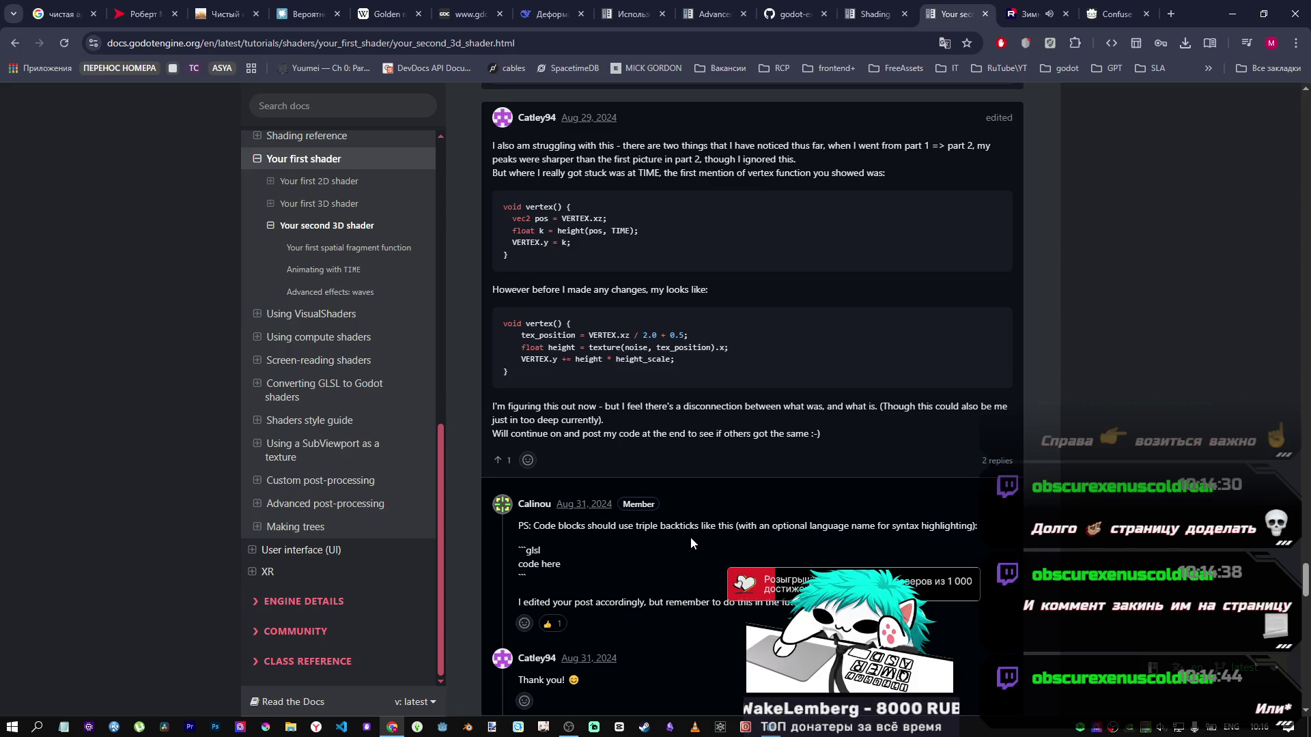
pyautogui.scroll(-1, 636, 559)
pyautogui.scroll(-1, 637, 560)
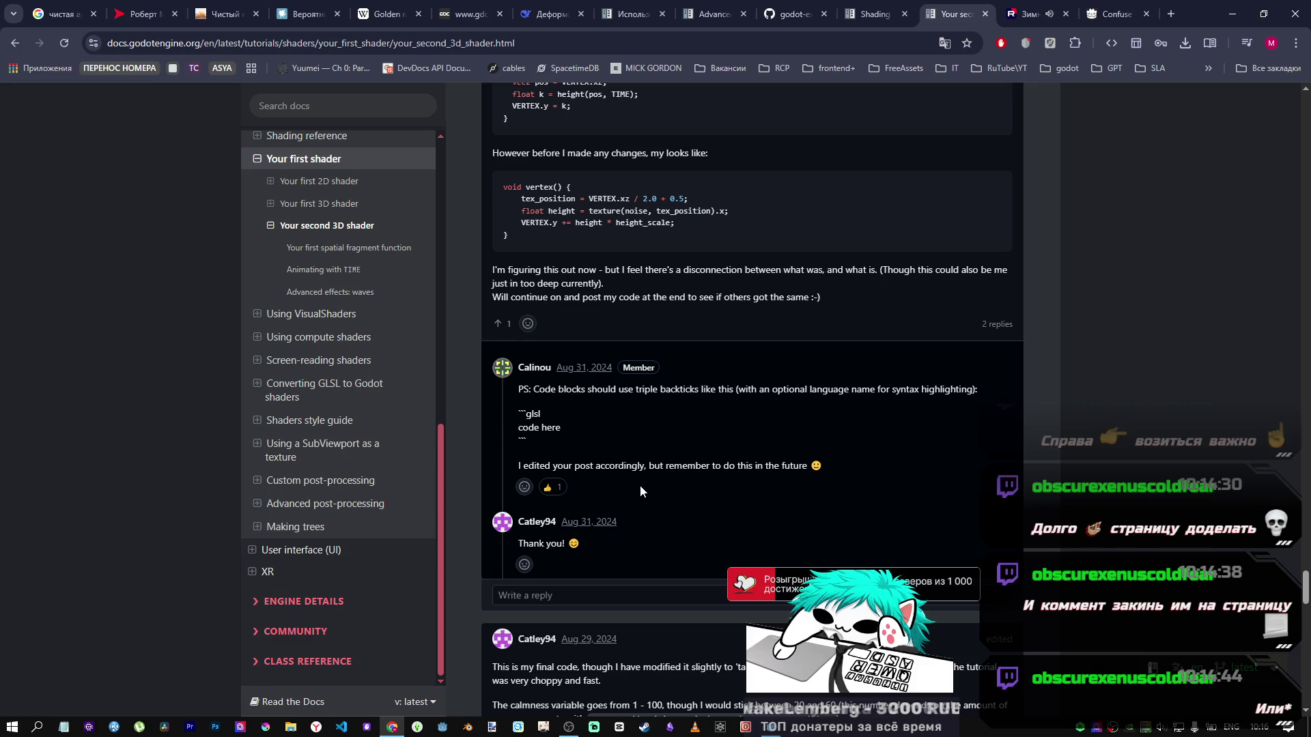
pyautogui.scroll(2, 632, 474)
pyautogui.scroll(-5, 632, 473)
pyautogui.scroll(-5, 632, 473)
pyautogui.scroll(10, 534, 367)
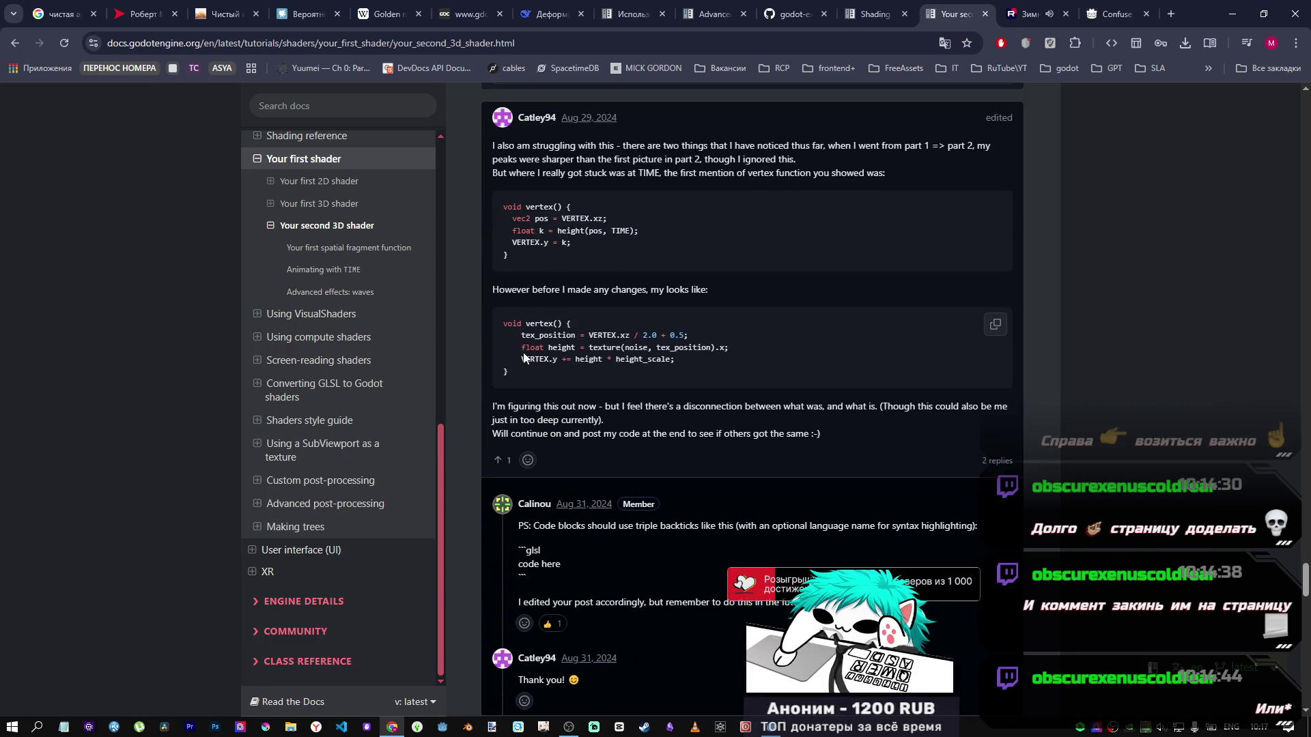
pyautogui.scroll(-2, 538, 337)
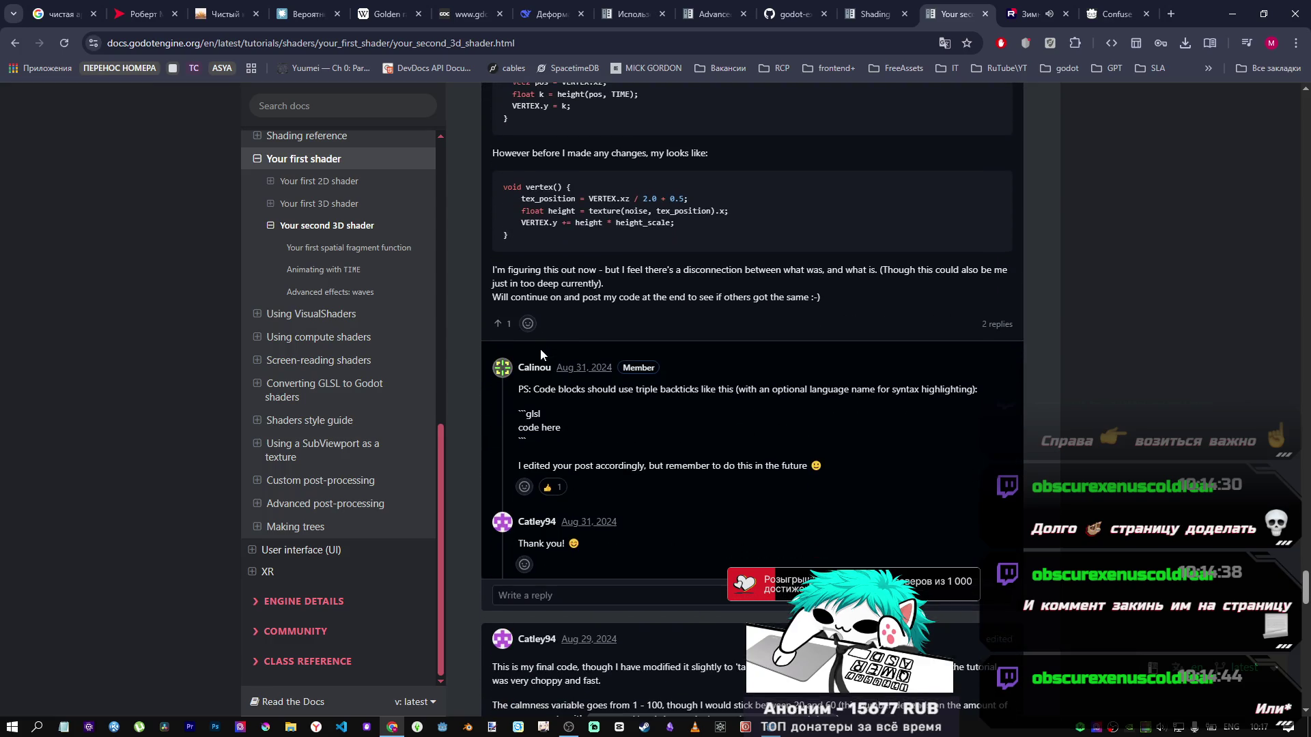
pyautogui.scroll(4, 540, 350)
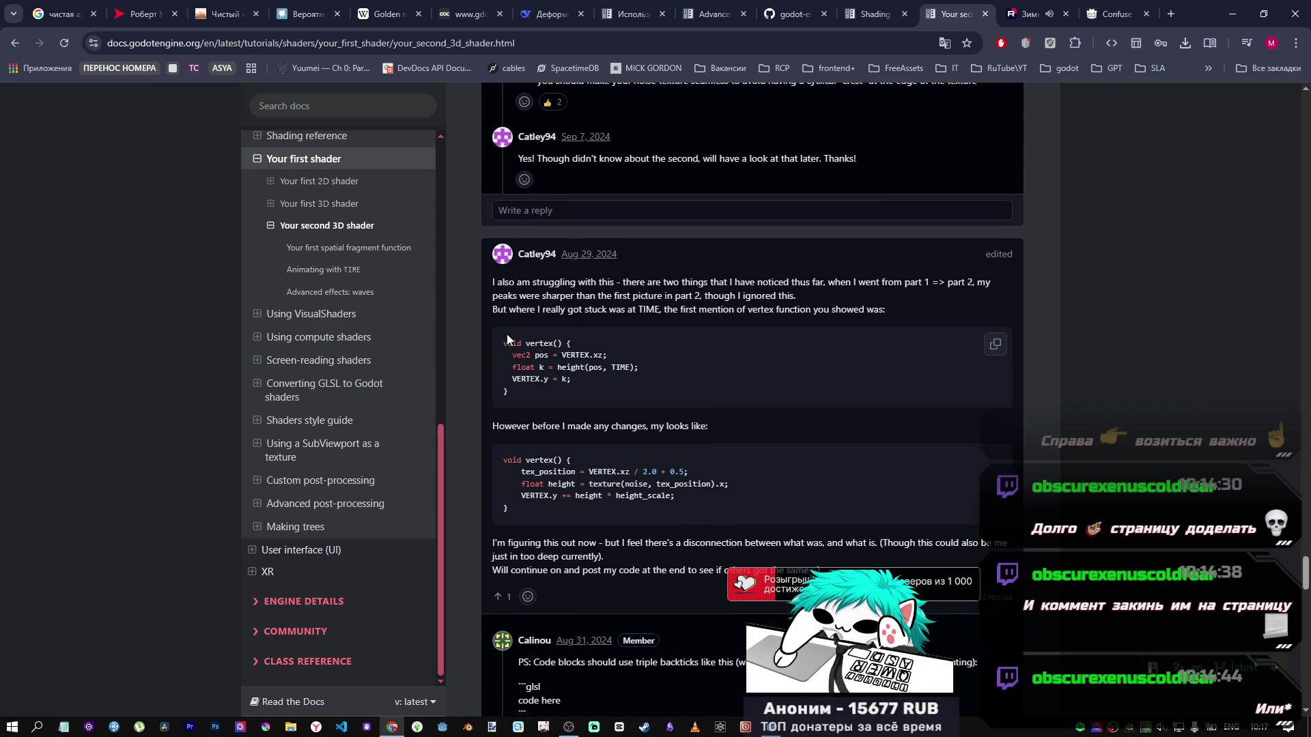
pyautogui.scroll(-9, 617, 378)
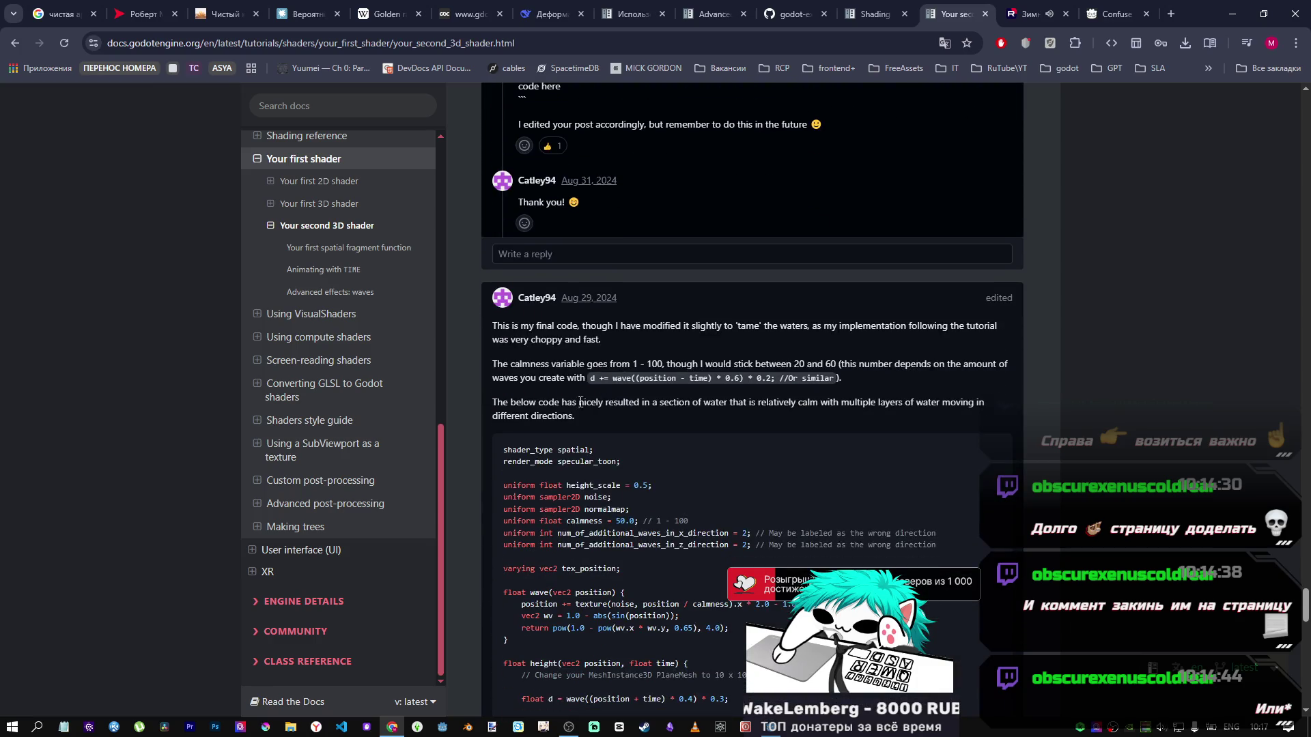
pyautogui.scroll(-2, 617, 378)
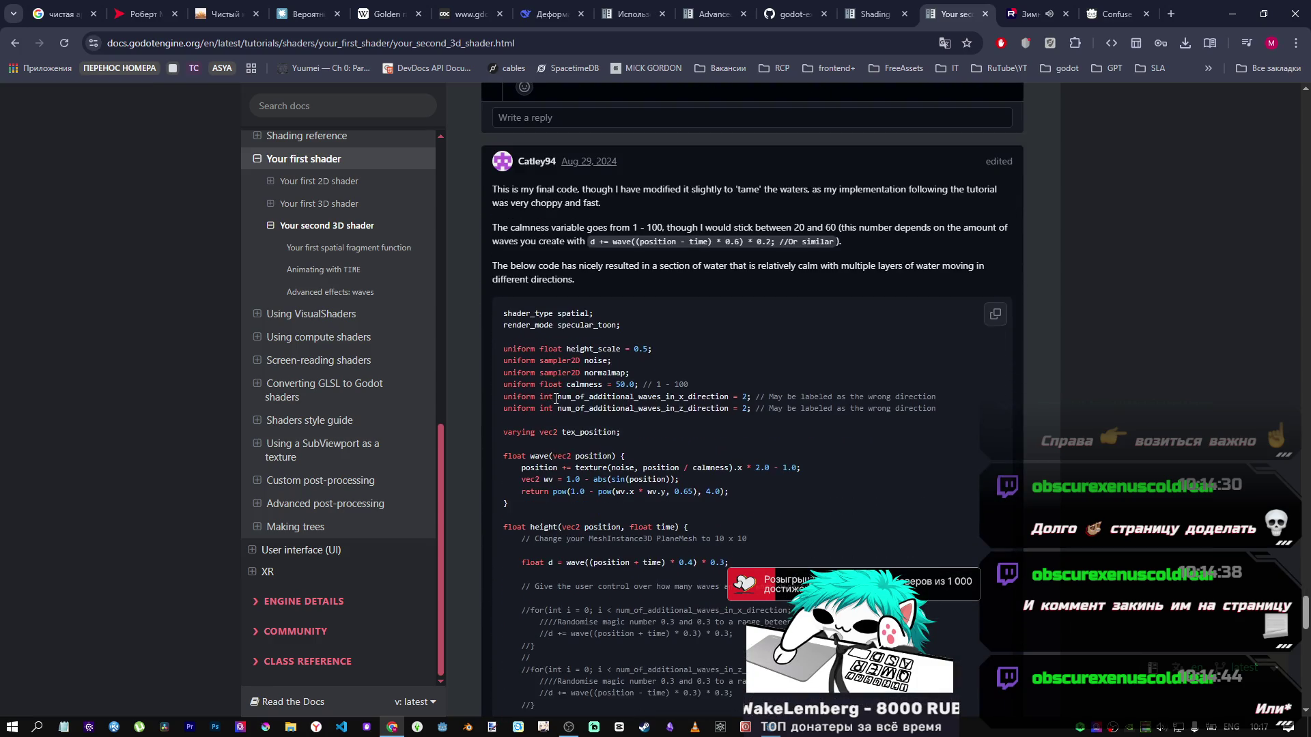
pyautogui.scroll(-1, 603, 473)
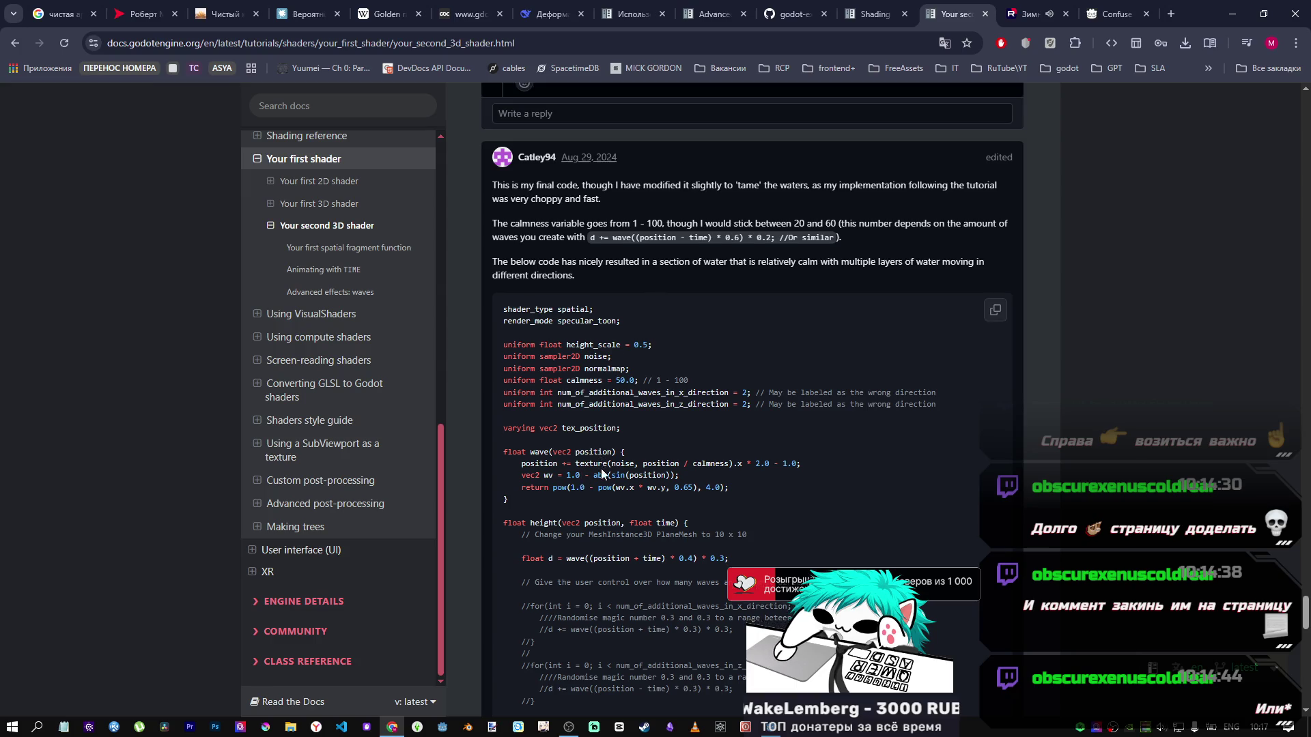
pyautogui.scroll(-7, 601, 471)
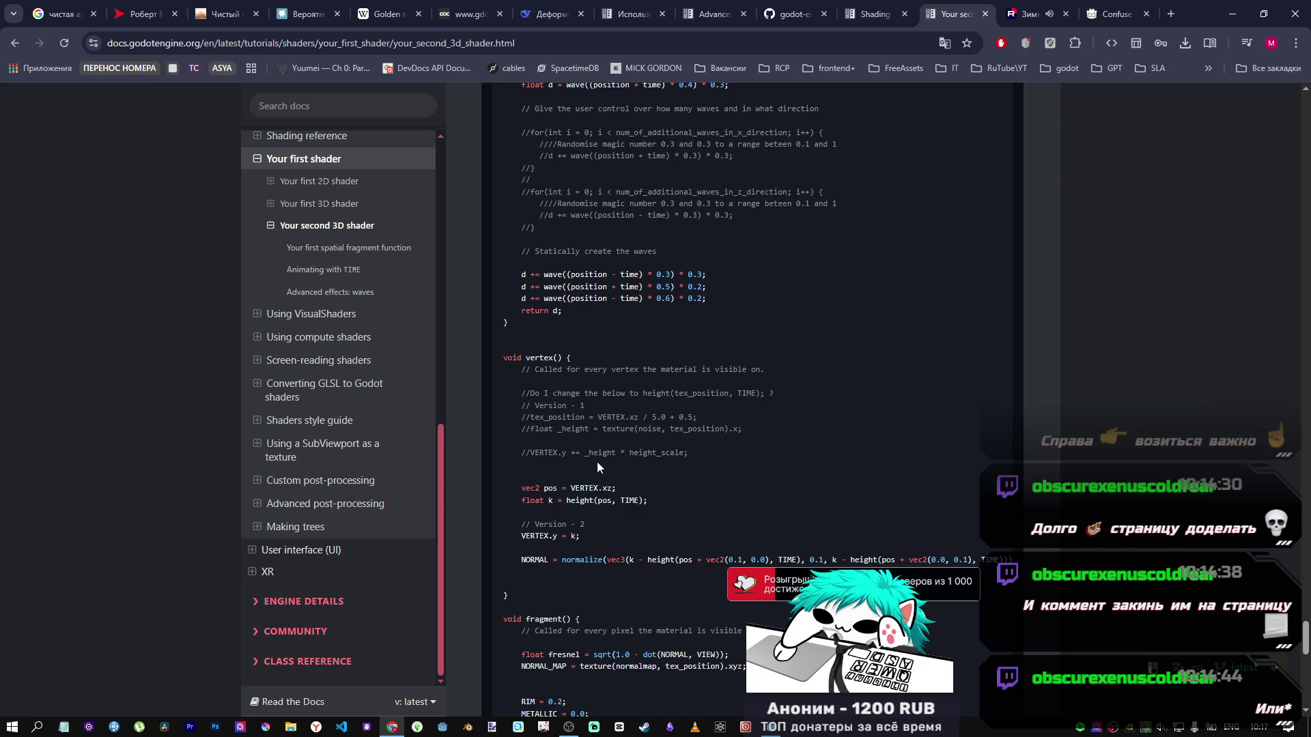
pyautogui.scroll(-3, 598, 466)
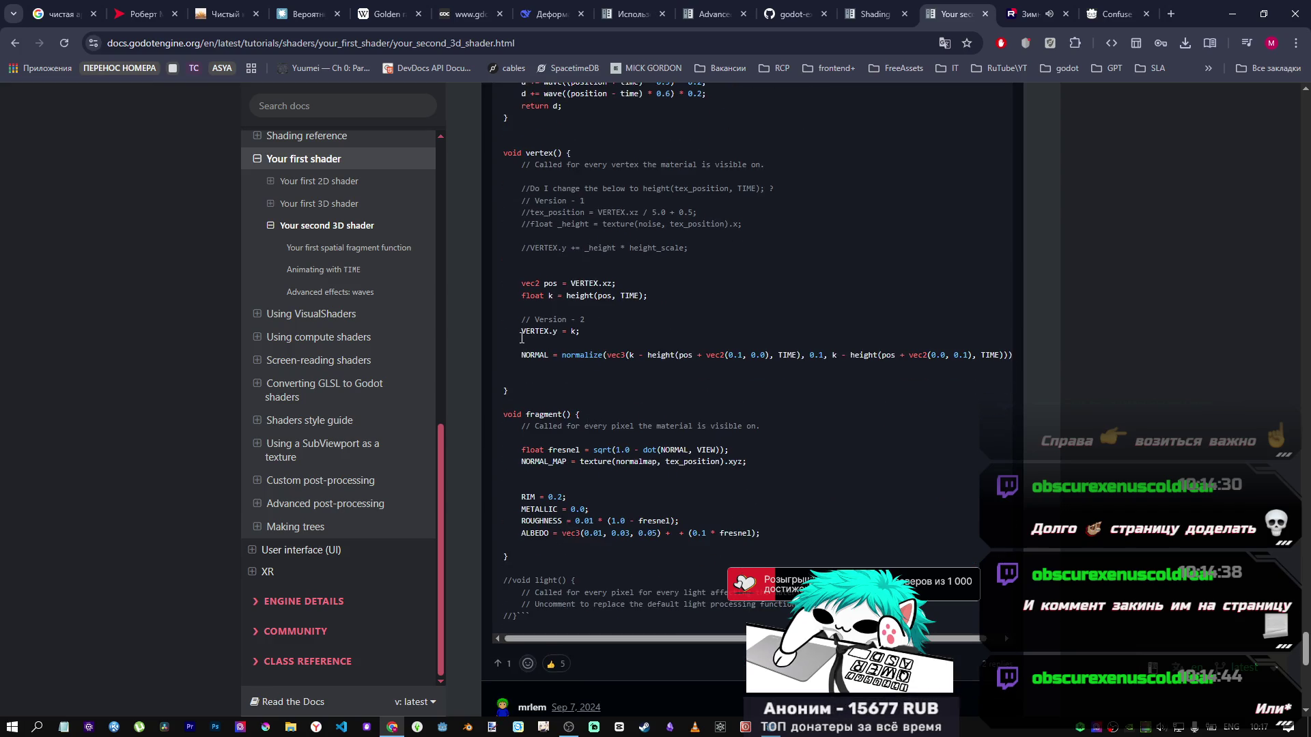
pyautogui.scroll(-4, 530, 334)
pyautogui.scroll(-4, 530, 334)
pyautogui.scroll(5, 584, 341)
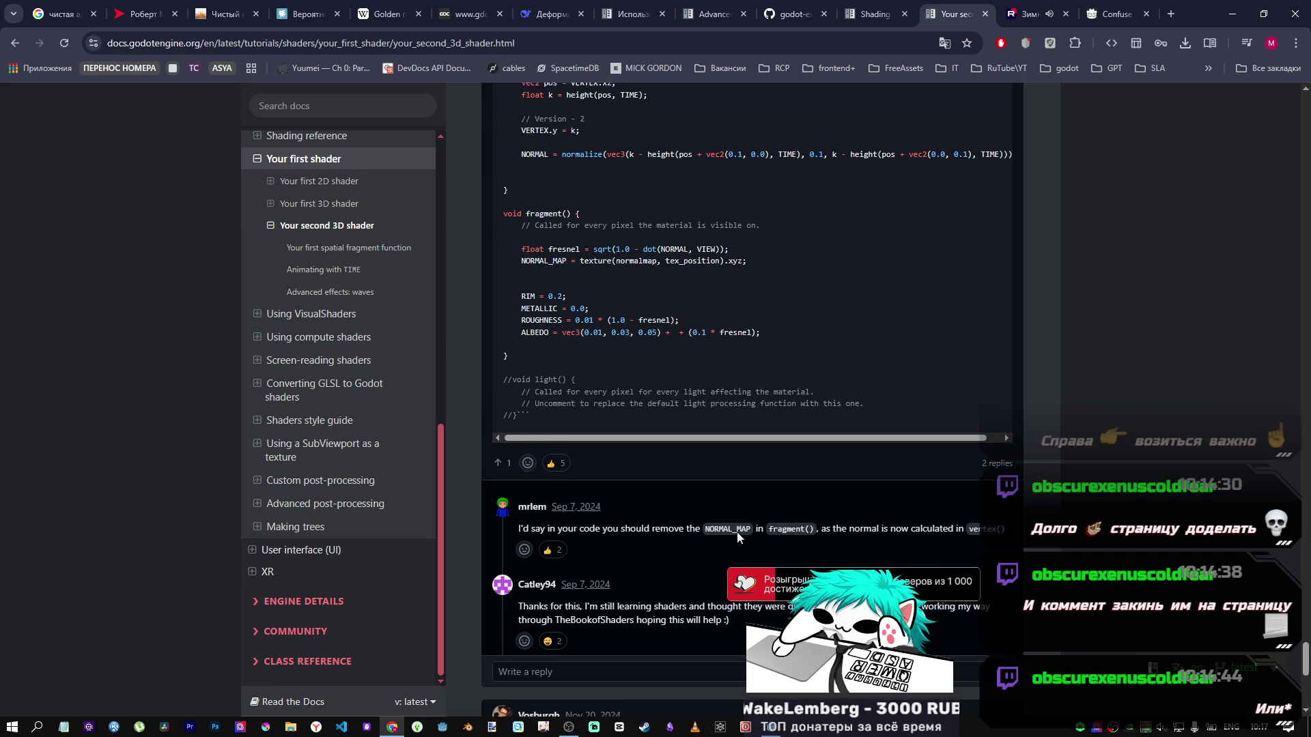
pyautogui.scroll(1, 737, 533)
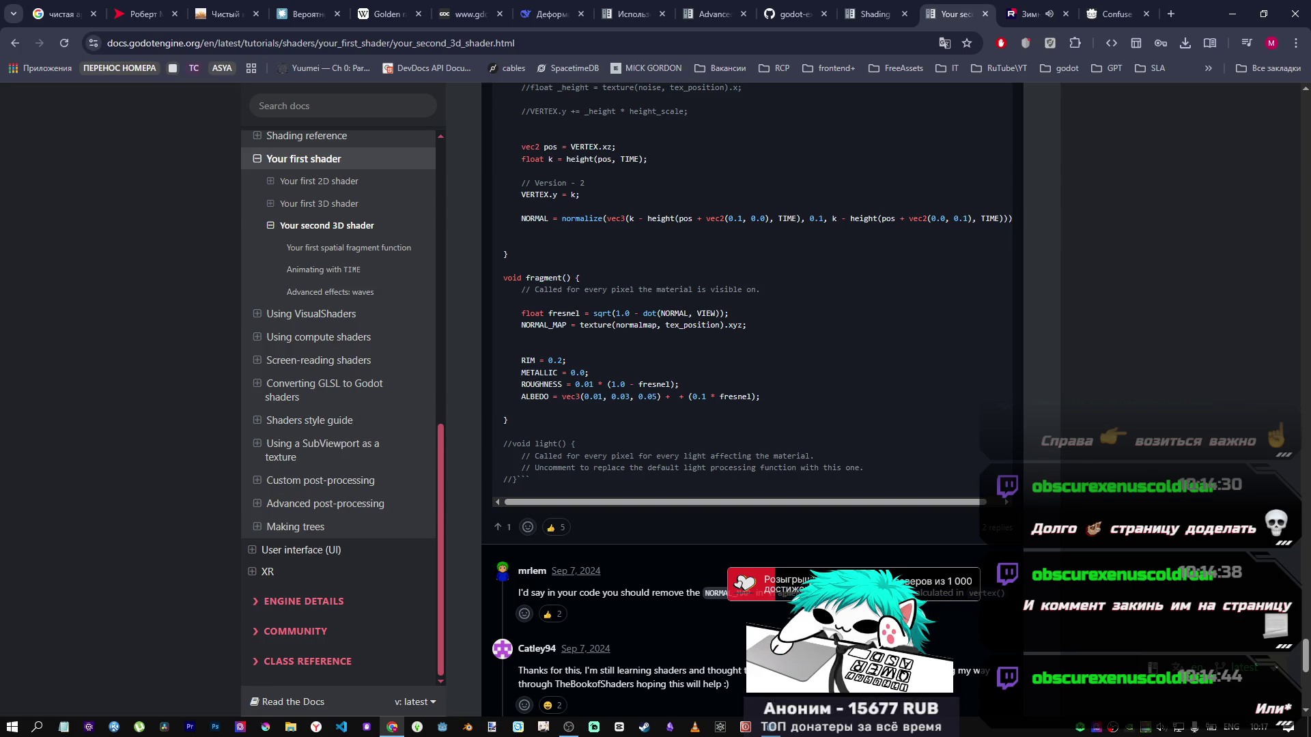
pyautogui.click(780, 729)
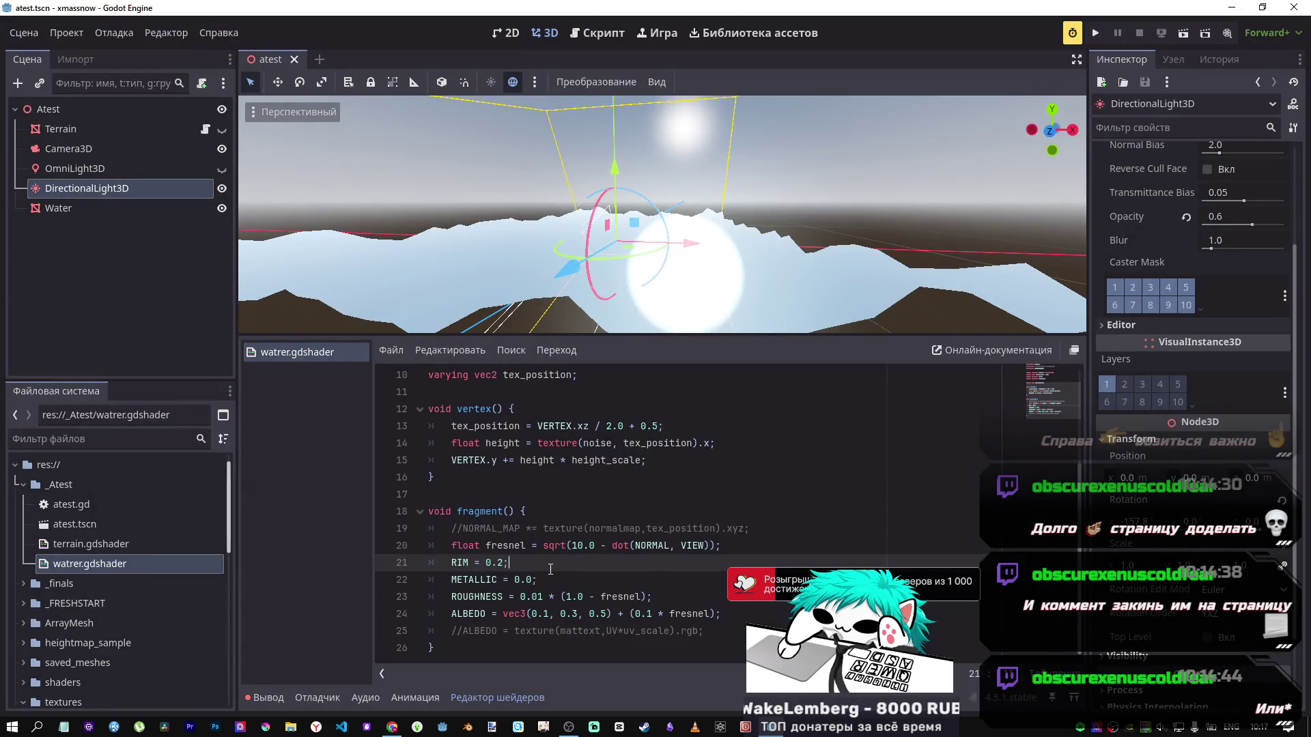
# Step: Paste the NORMAL_MAP statement into vertex() as new line 16, changing *= to =
pyautogui.moveTo(749, 529); pyautogui.dragTo(474, 529)
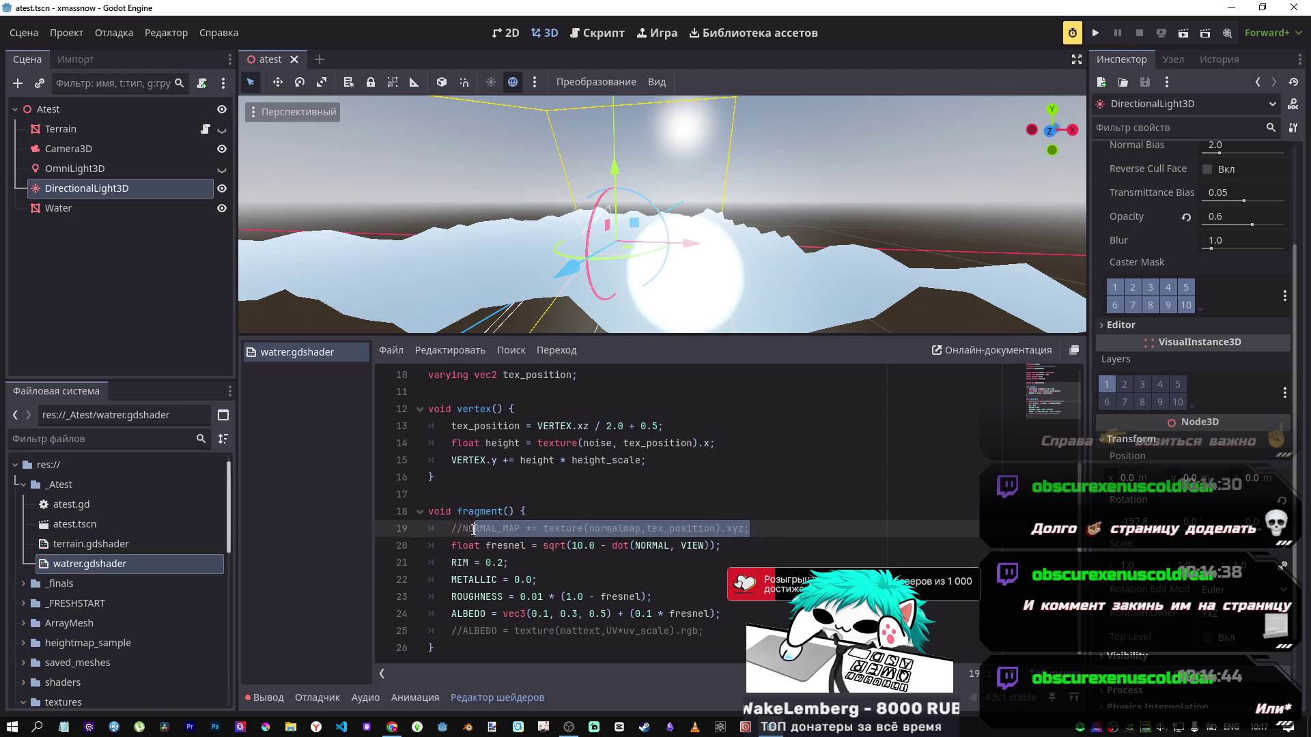
pyautogui.click(685, 477)
pyautogui.click(686, 464)
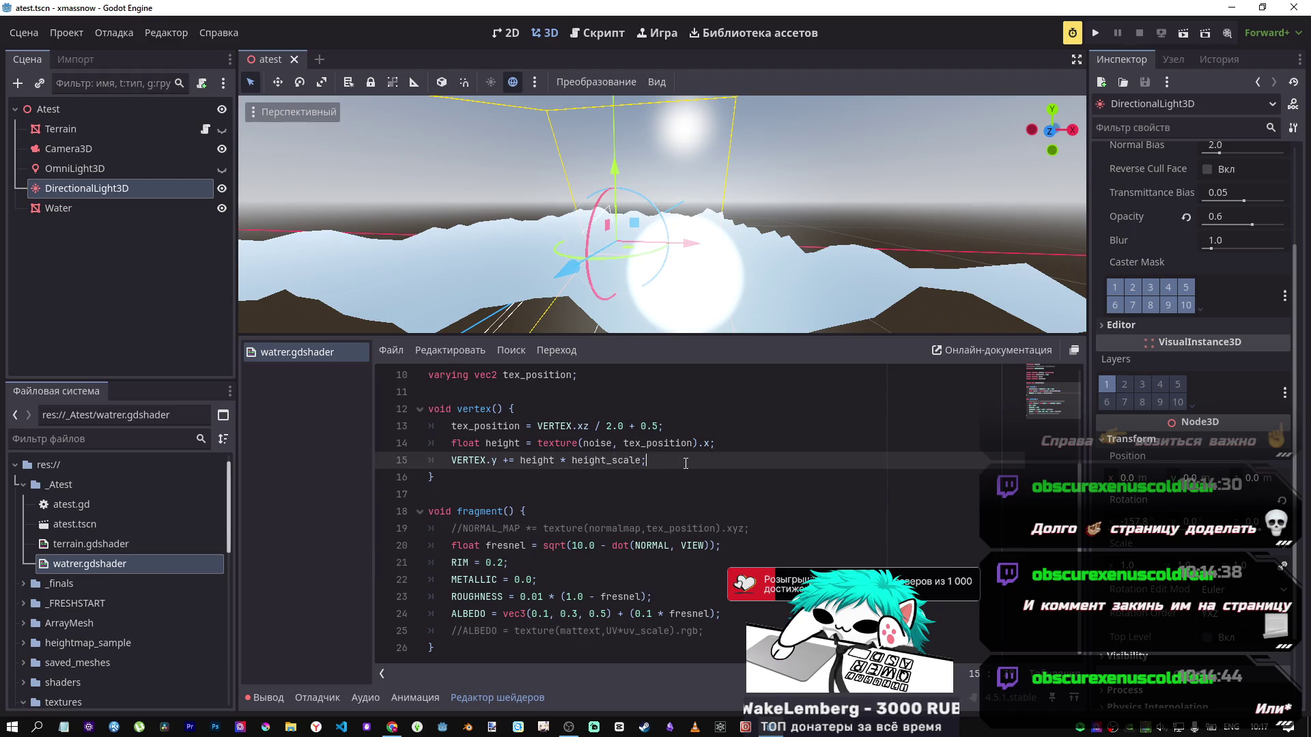
pyautogui.press('Return')
pyautogui.write('NORMAL_MAP *= texture(normalmap,tex_position).xyz;')
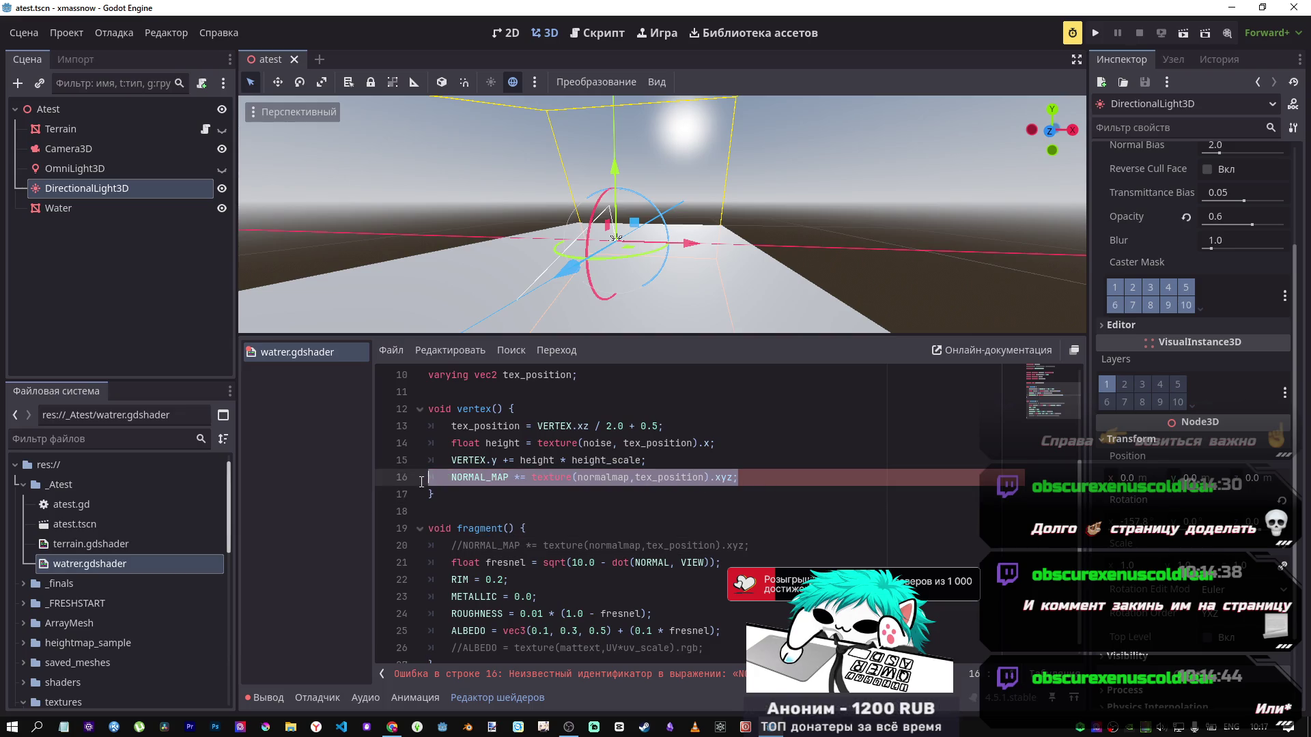
pyautogui.click(530, 478)
pyautogui.press('Left')
pyautogui.press('Left')
pyautogui.press('BackSpace')
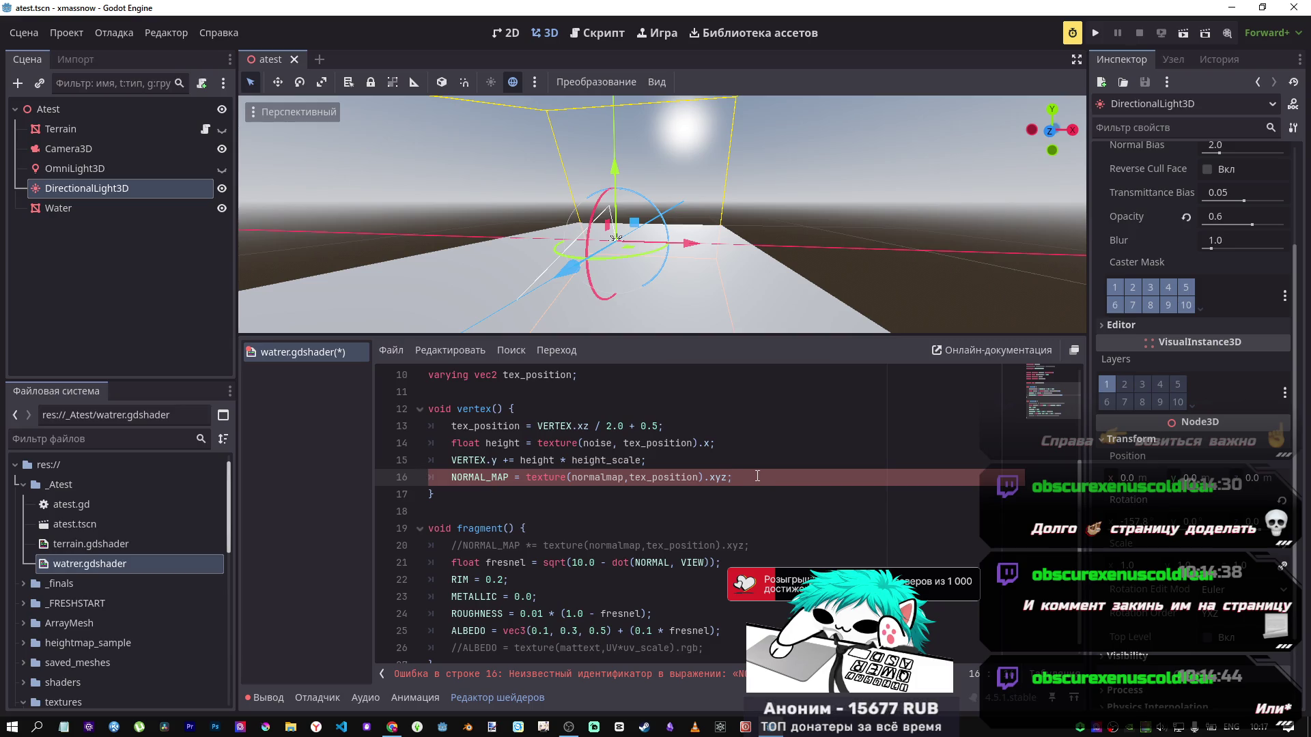
# Step: Delete the NORMAL_MAP line from vertex(), save so the waves update, and return to the tutorial
pyautogui.moveTo(755, 476); pyautogui.dragTo(392, 478)
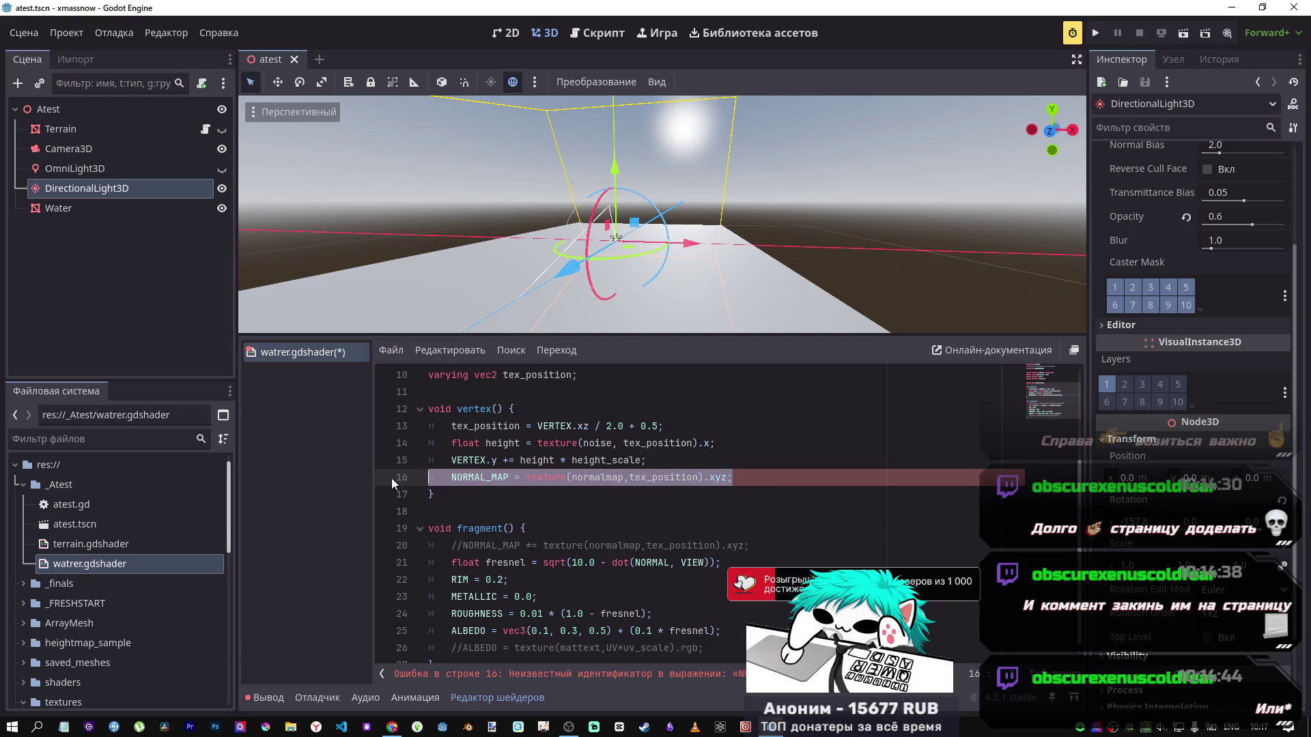
pyautogui.press('BackSpace')
pyautogui.press('BackSpace')
pyautogui.hotkey('ctrl', 's')
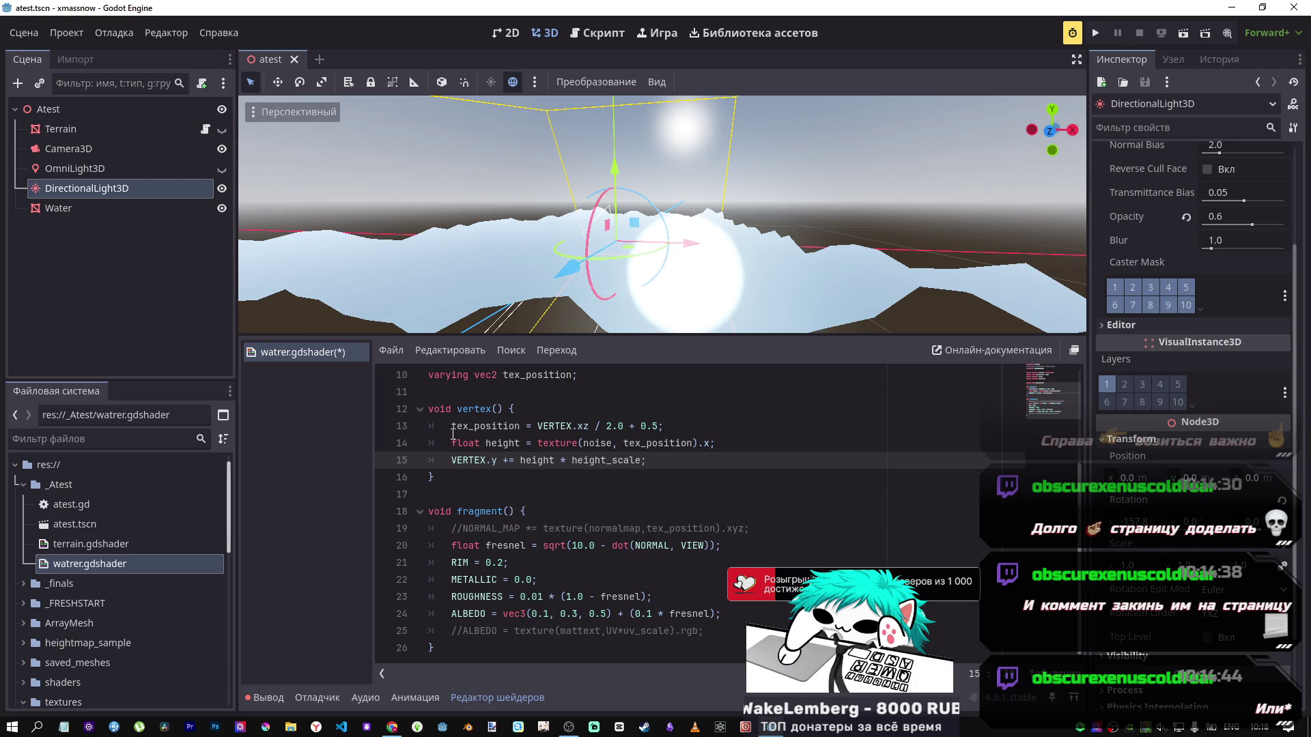
pyautogui.hotkey('alt', 'Tab')
pyautogui.scroll(-2, 761, 351)
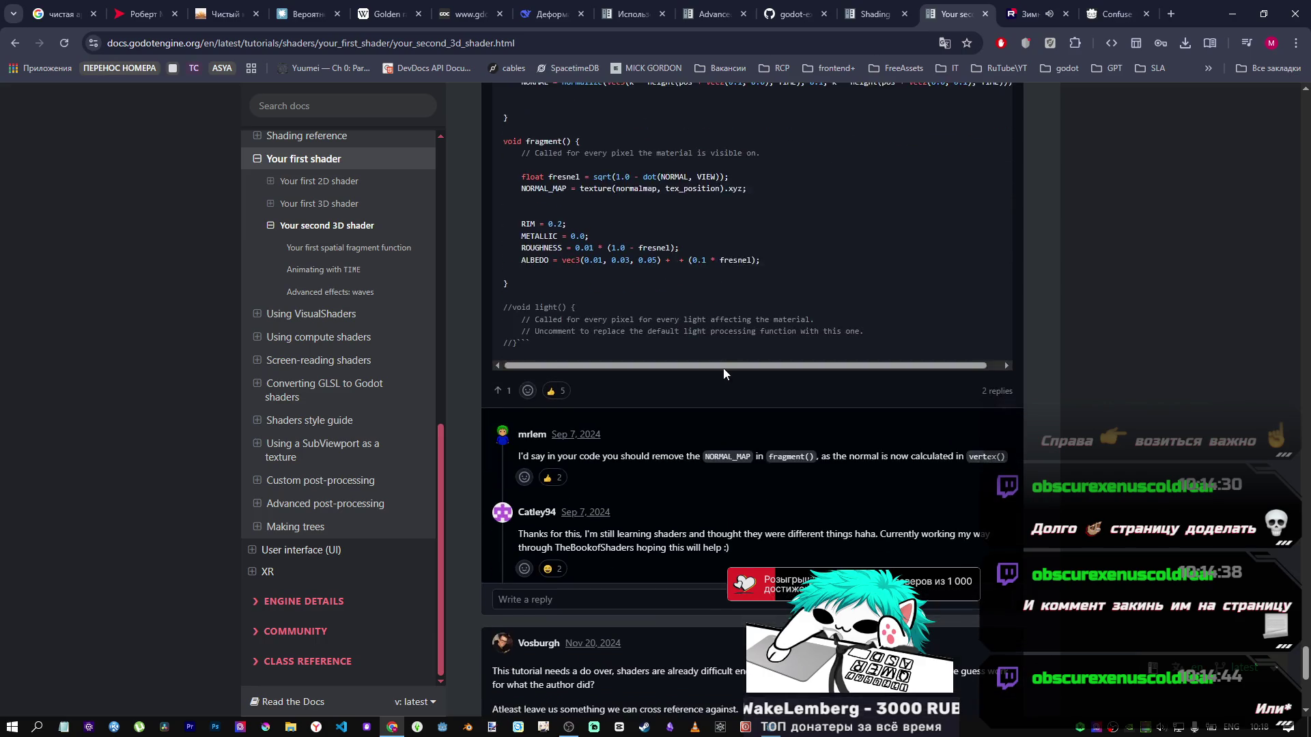
# Step: Check the tutorial's fragment() code against the shader's commented NORMAL_MAP line and save the shader
pyautogui.scroll(3, 718, 361)
pyautogui.scroll(4, 695, 331)
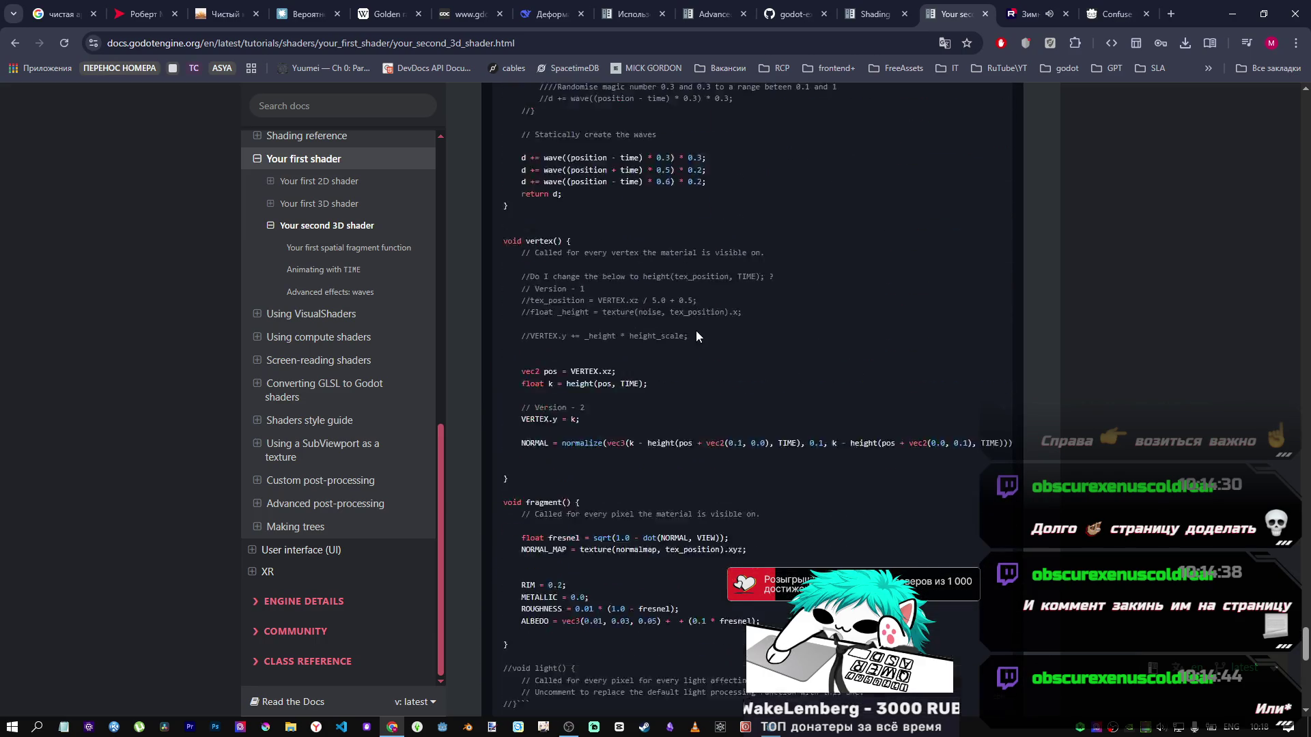
pyautogui.hotkey('alt', 'Tab')
pyautogui.hotkey('alt', 'Tab')
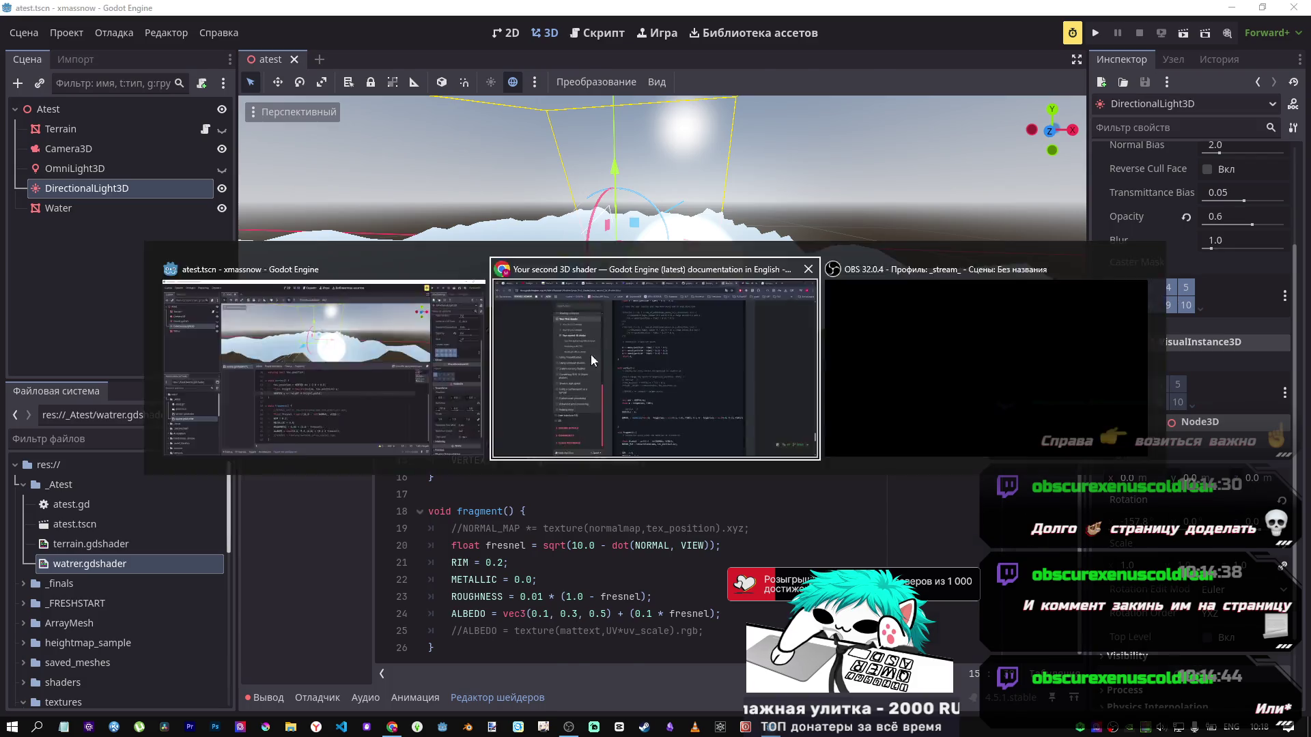
pyautogui.scroll(-4, 596, 383)
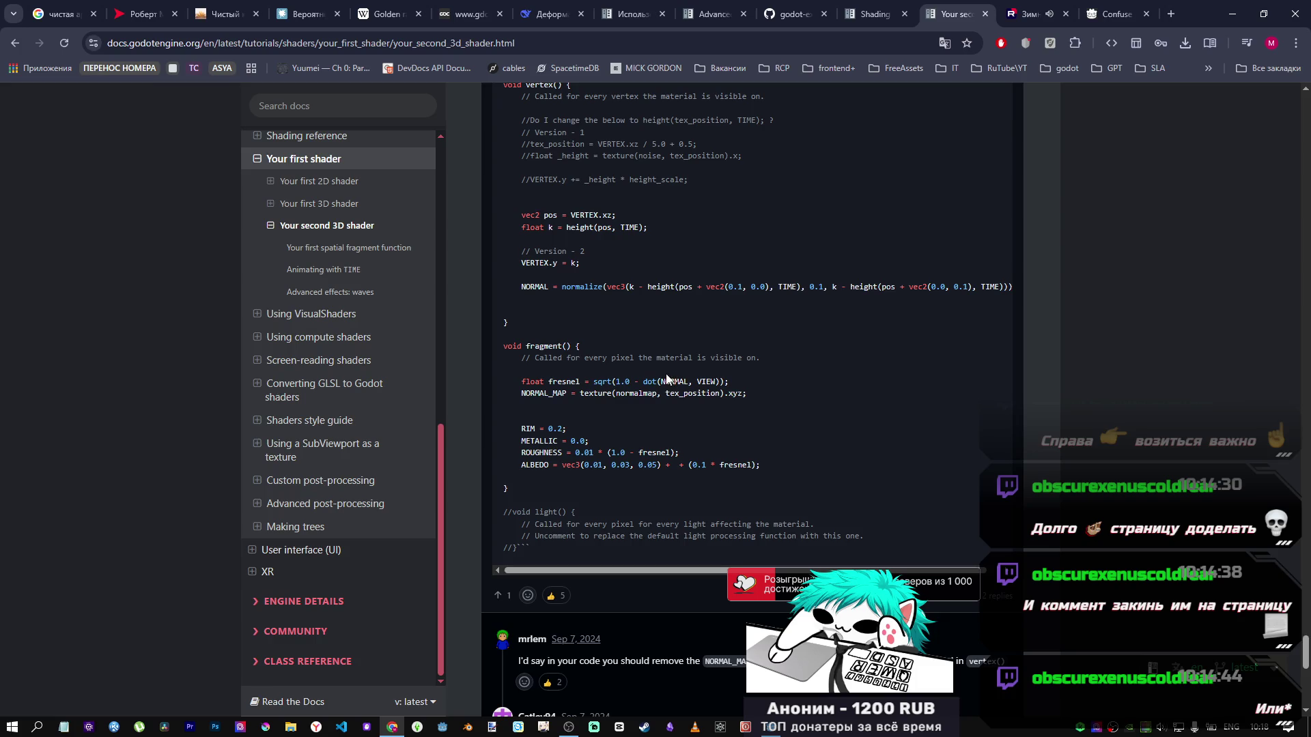
pyautogui.scroll(-3, 674, 381)
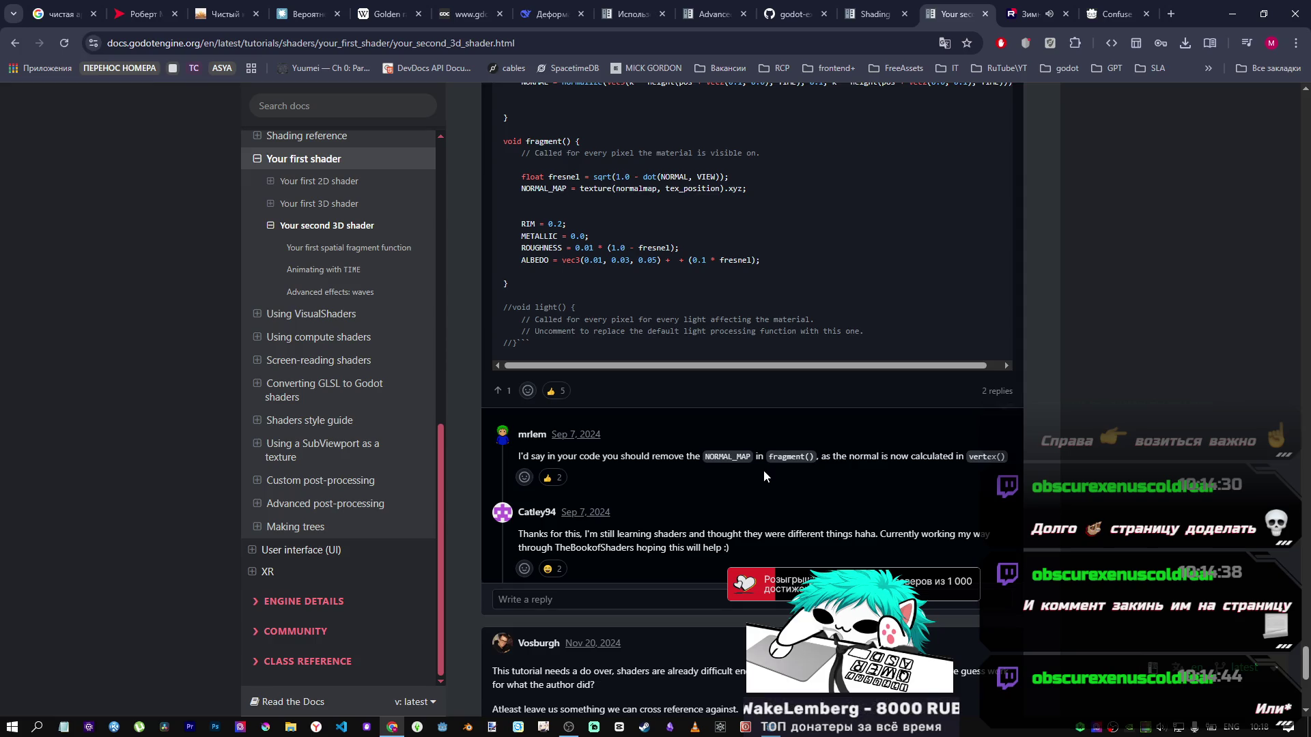
pyautogui.scroll(6, 758, 467)
pyautogui.hotkey('alt', 'Tab')
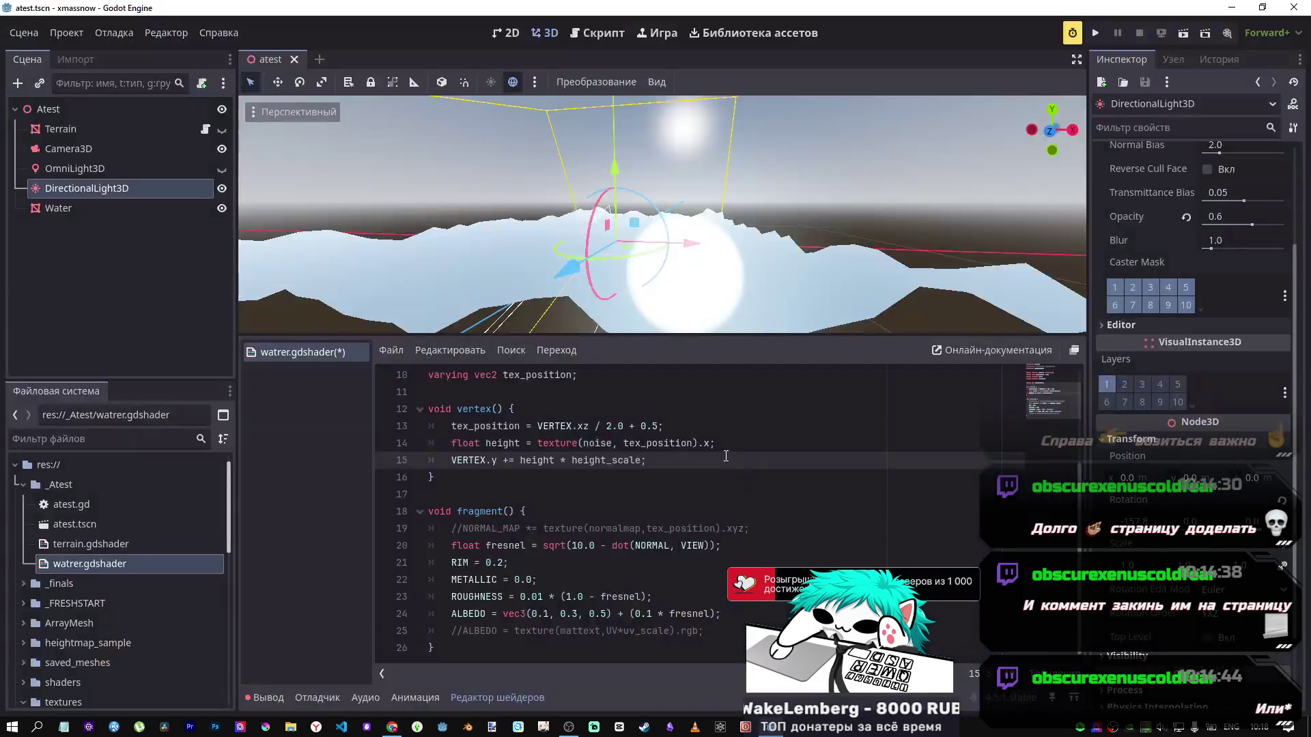
pyautogui.click(597, 528)
pyautogui.hotkey('ctrl', 's')
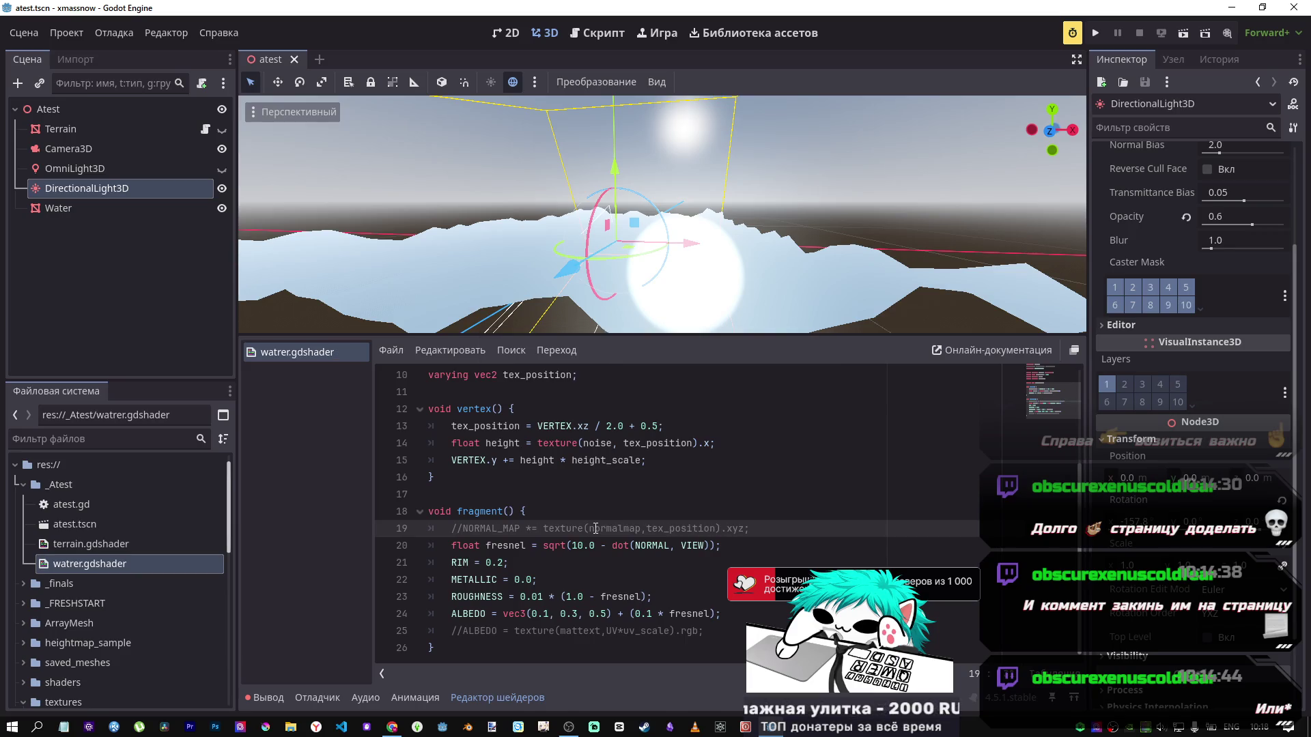
# Step: Scroll to the tutorial comments and open godot-docs issue #8077 in a new tab
pyautogui.hotkey('alt', 'Tab')
pyautogui.scroll(-3, 661, 458)
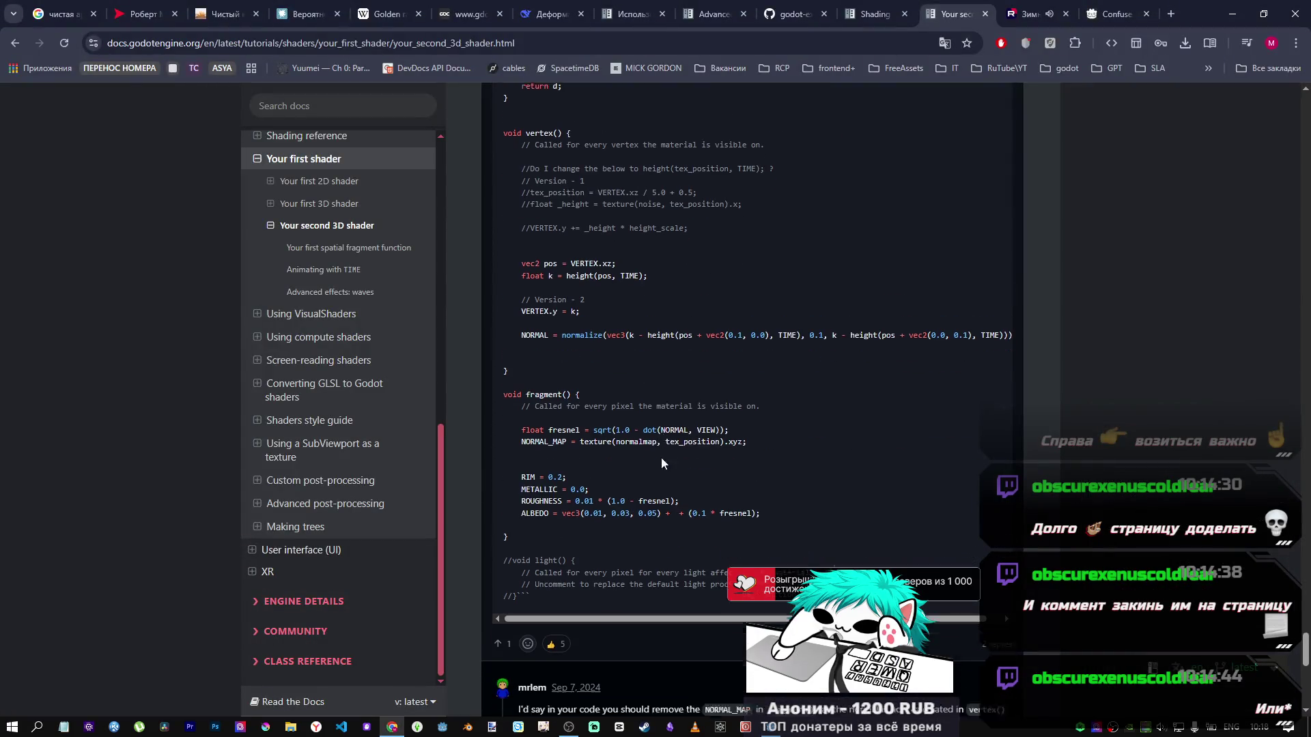
pyautogui.scroll(-10, 657, 457)
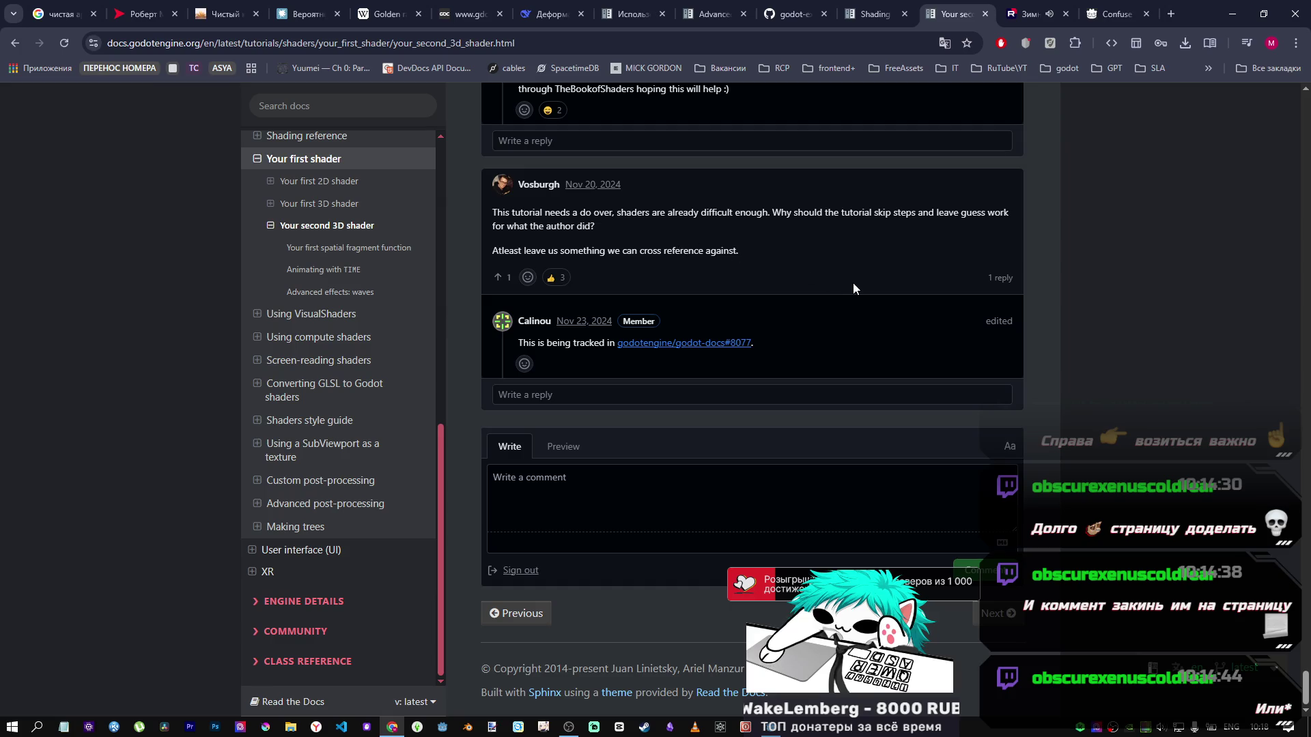
pyautogui.middleClick(719, 344)
pyautogui.click(968, 14)
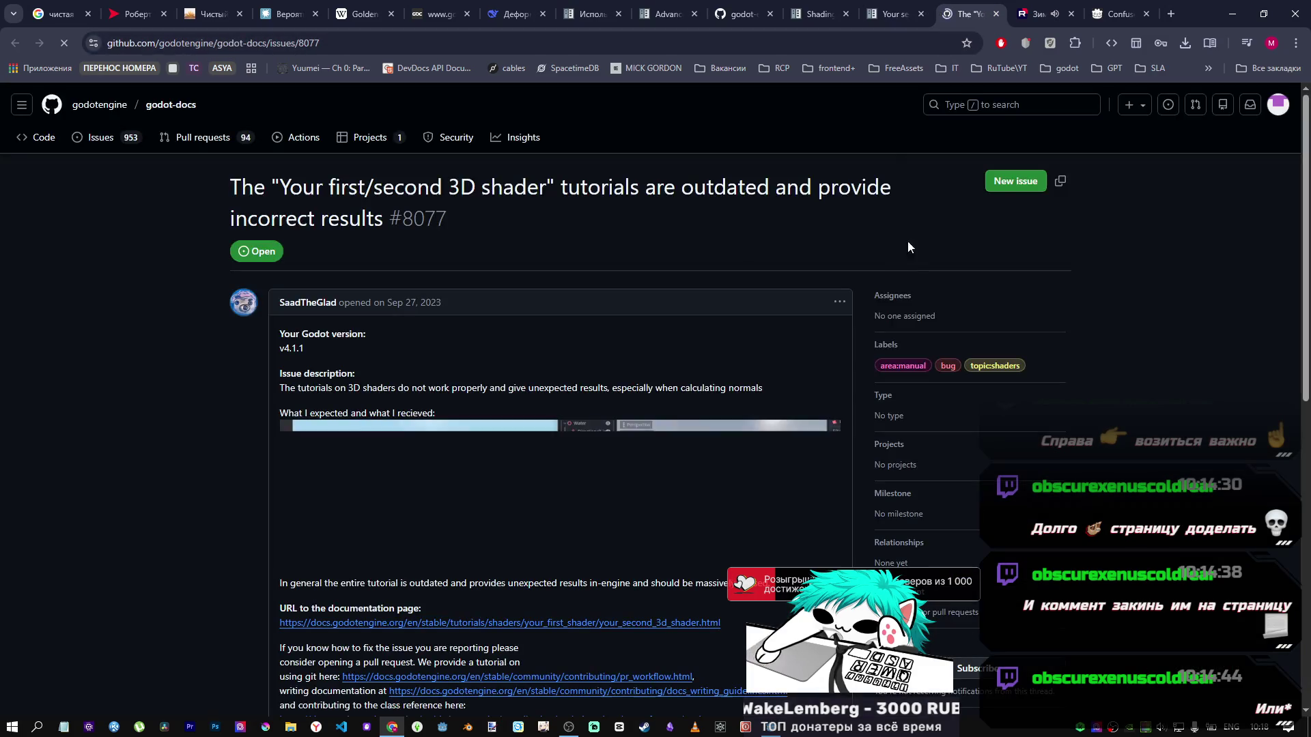
# Step: Read GitHub issue #8077 on outdated 3D shader tutorials, then return to the docs and close it
pyautogui.scroll(-4, 519, 432)
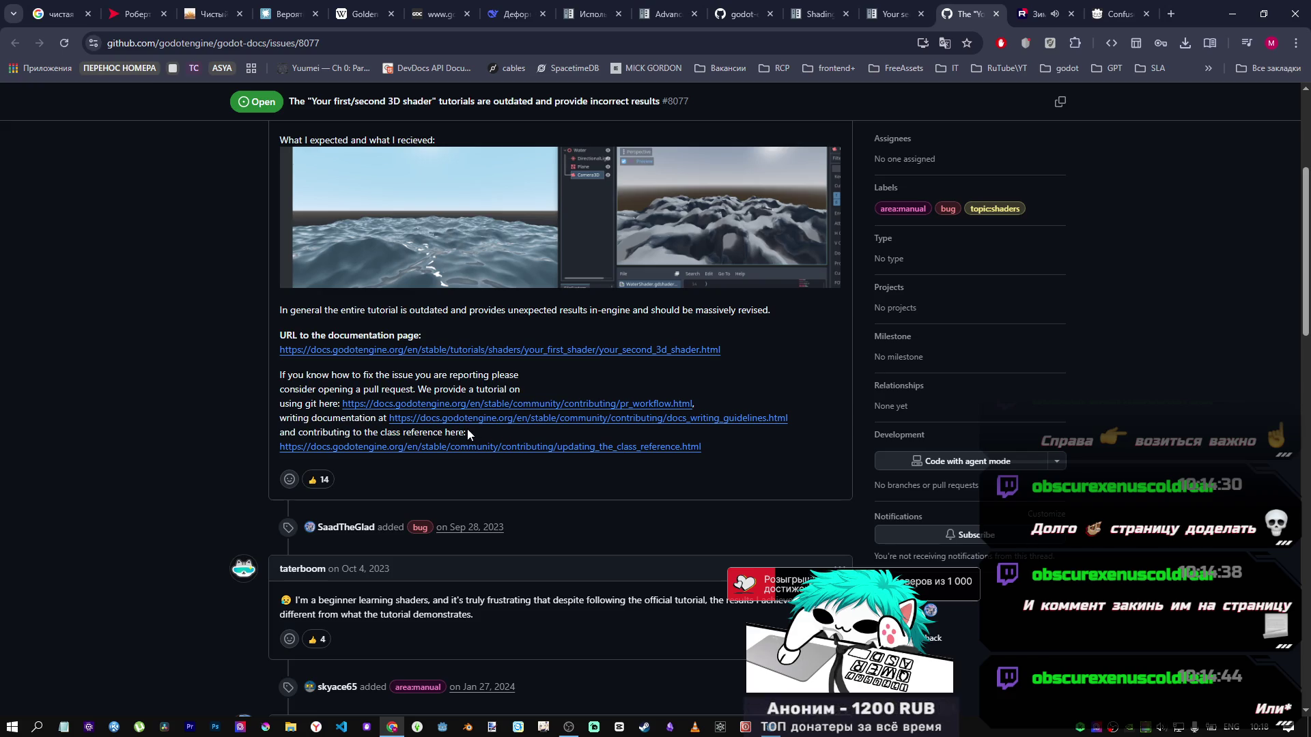
pyautogui.scroll(-9, 465, 428)
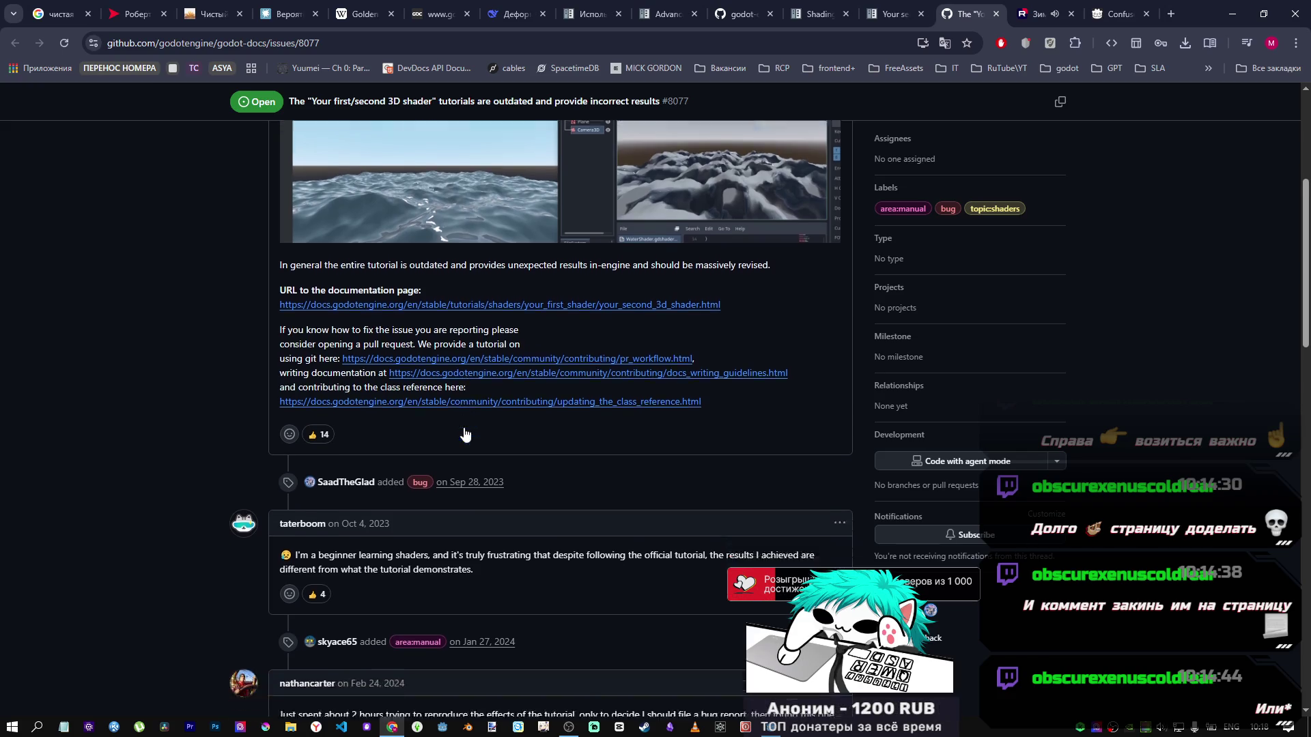
pyautogui.scroll(2, 462, 433)
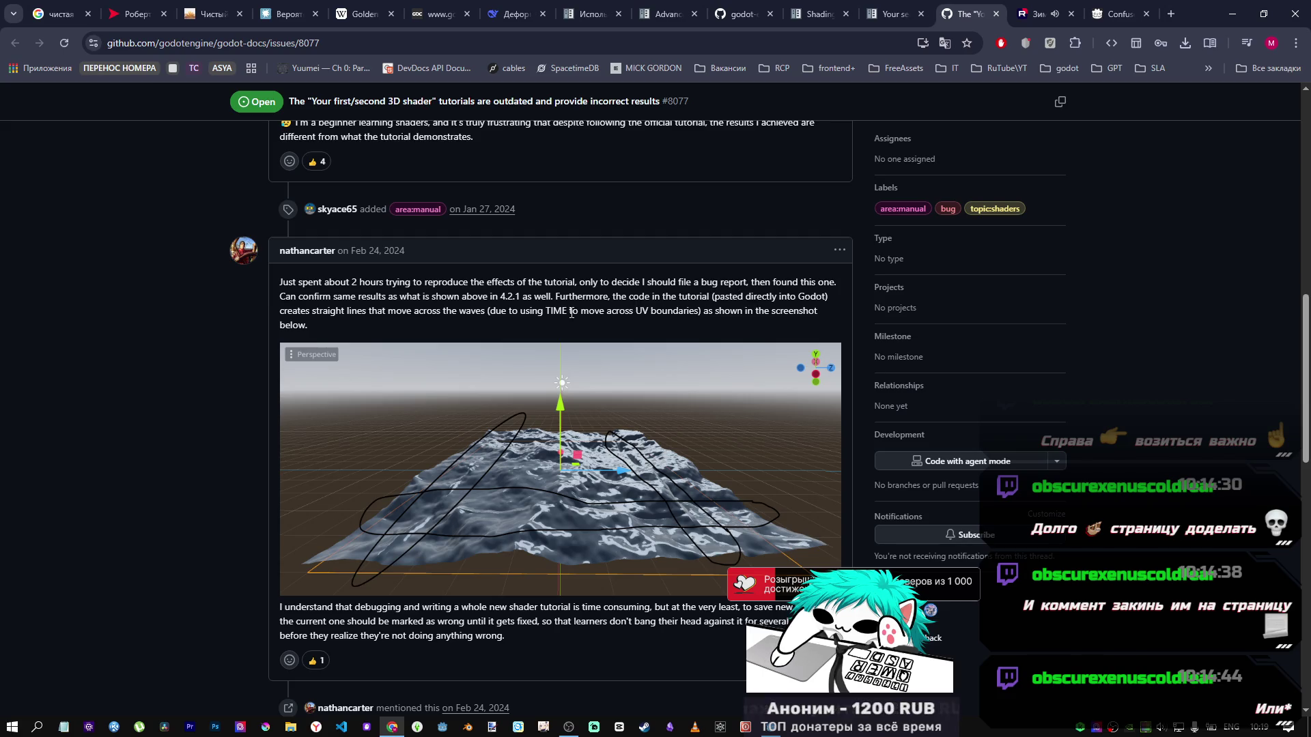
pyautogui.scroll(-4, 617, 443)
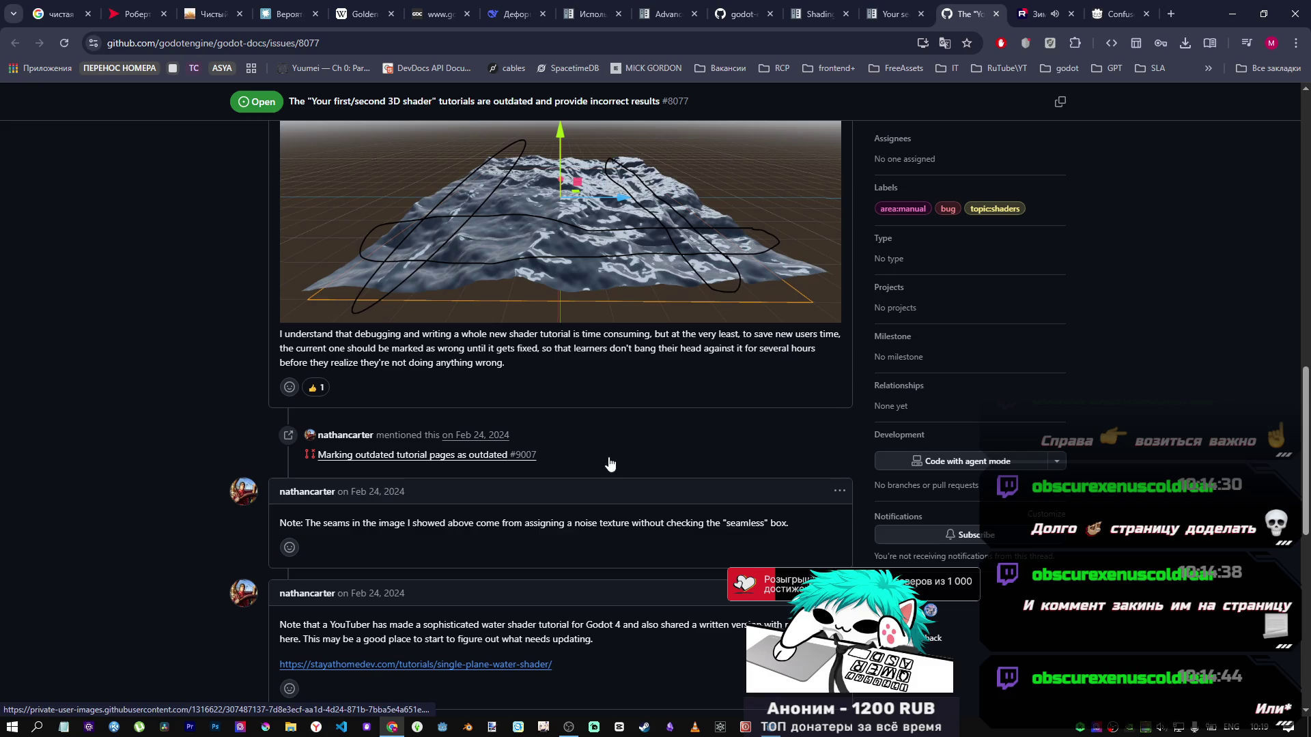
pyautogui.scroll(4, 607, 453)
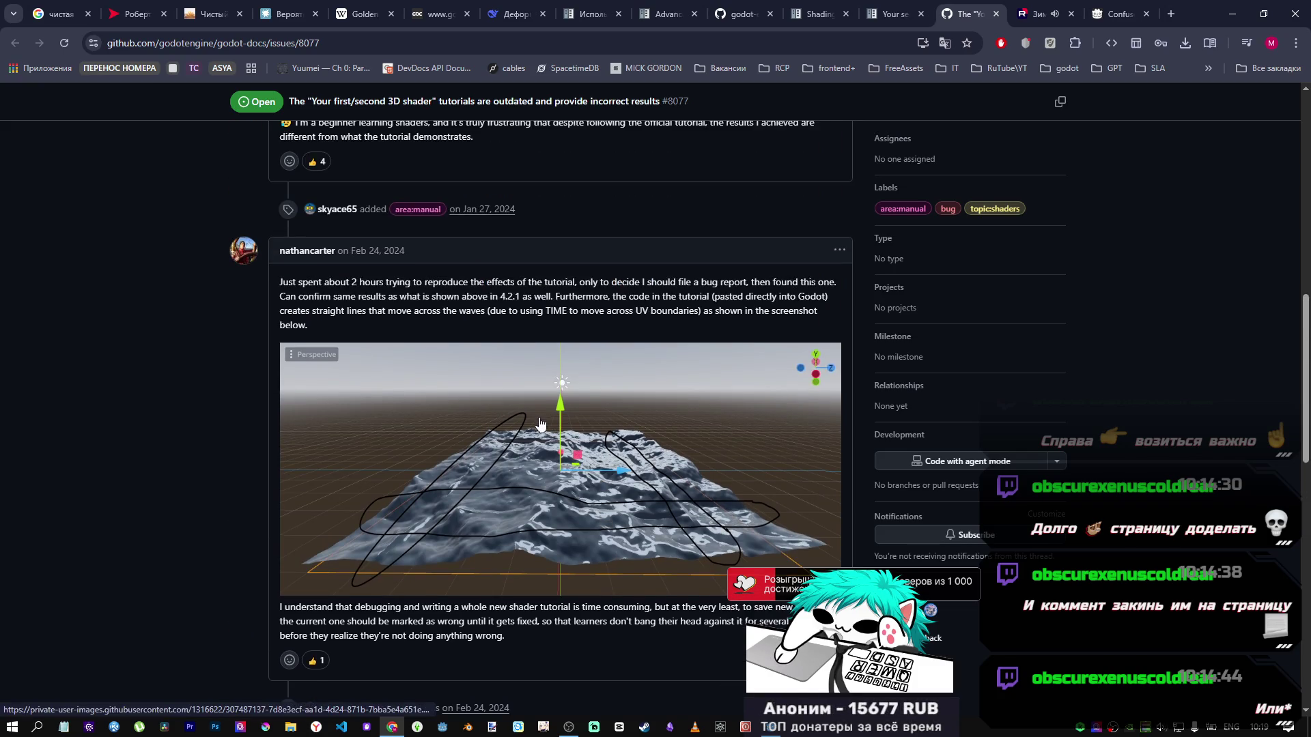
pyautogui.click(895, 14)
pyautogui.middleClick(973, 12)
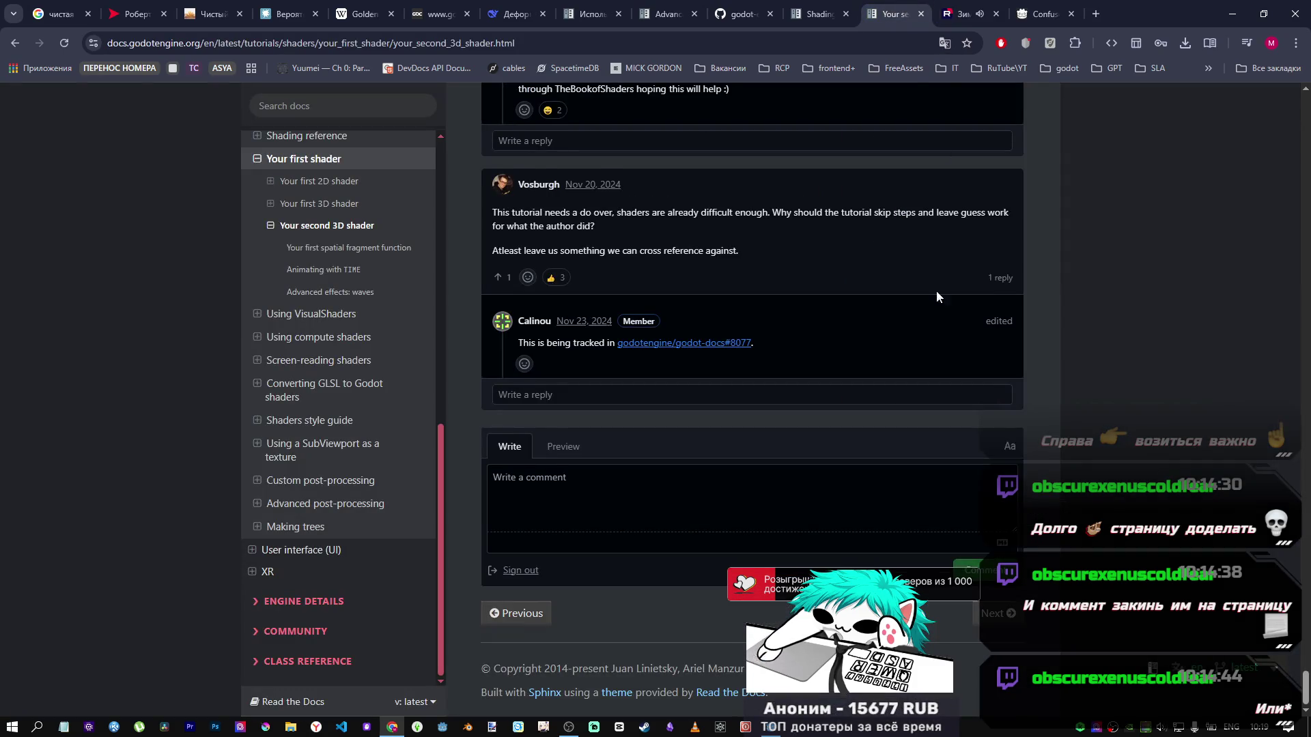
# Step: Scroll through the wave sections to the comment quoting vertex() code with height(pos, TIME)
pyautogui.scroll(15, 937, 382)
pyautogui.scroll(20, 888, 374)
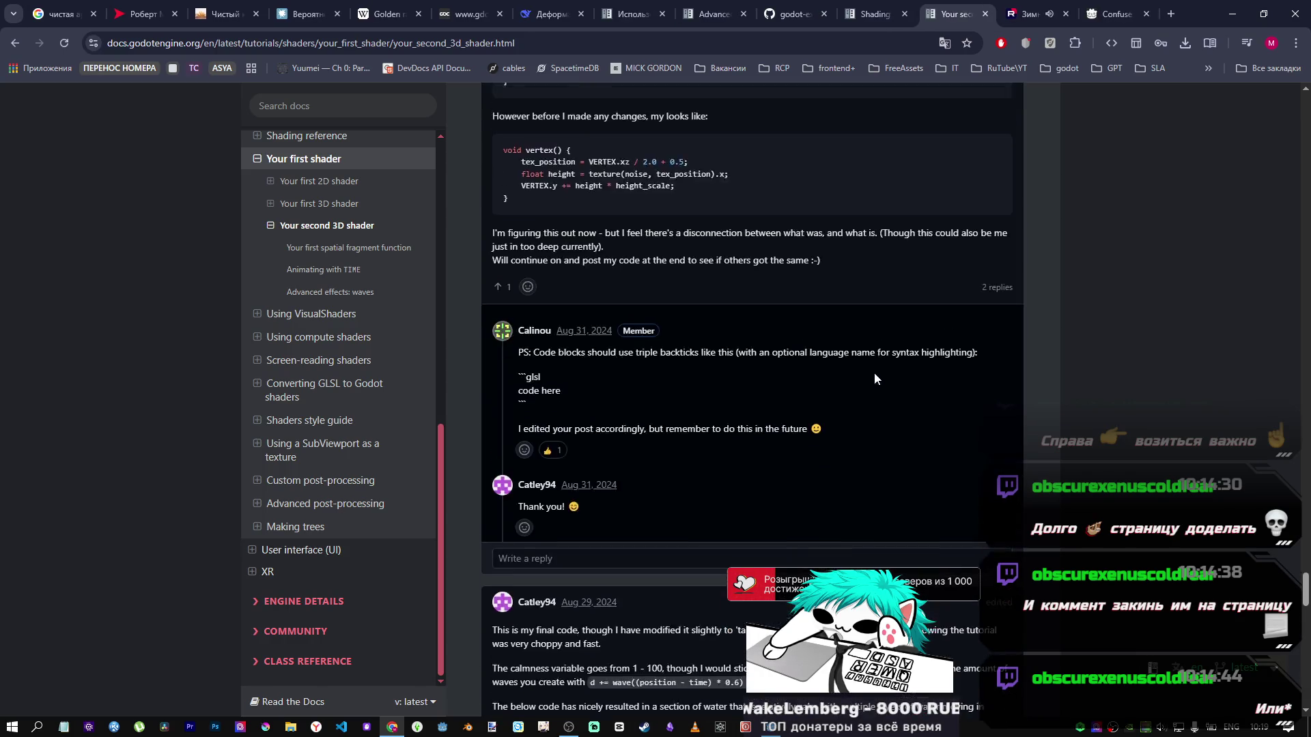
pyautogui.scroll(15, 869, 369)
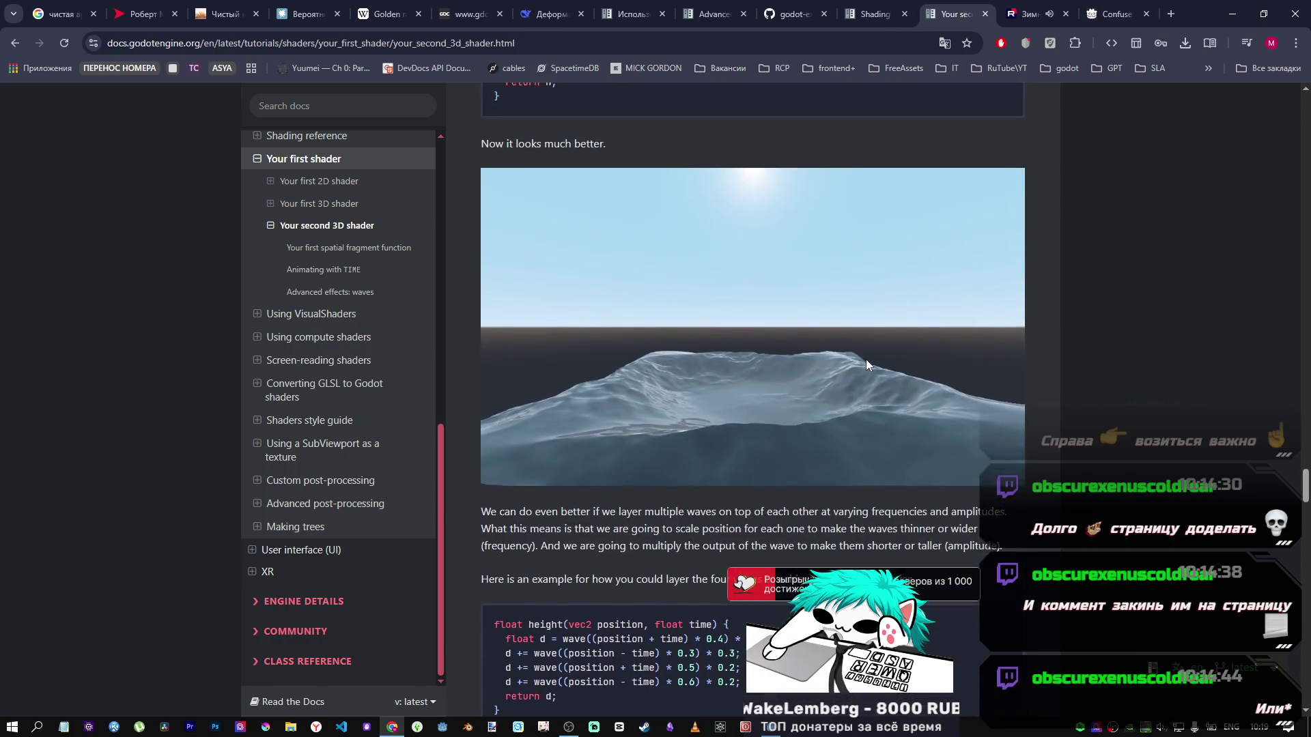
pyautogui.scroll(-5, 862, 353)
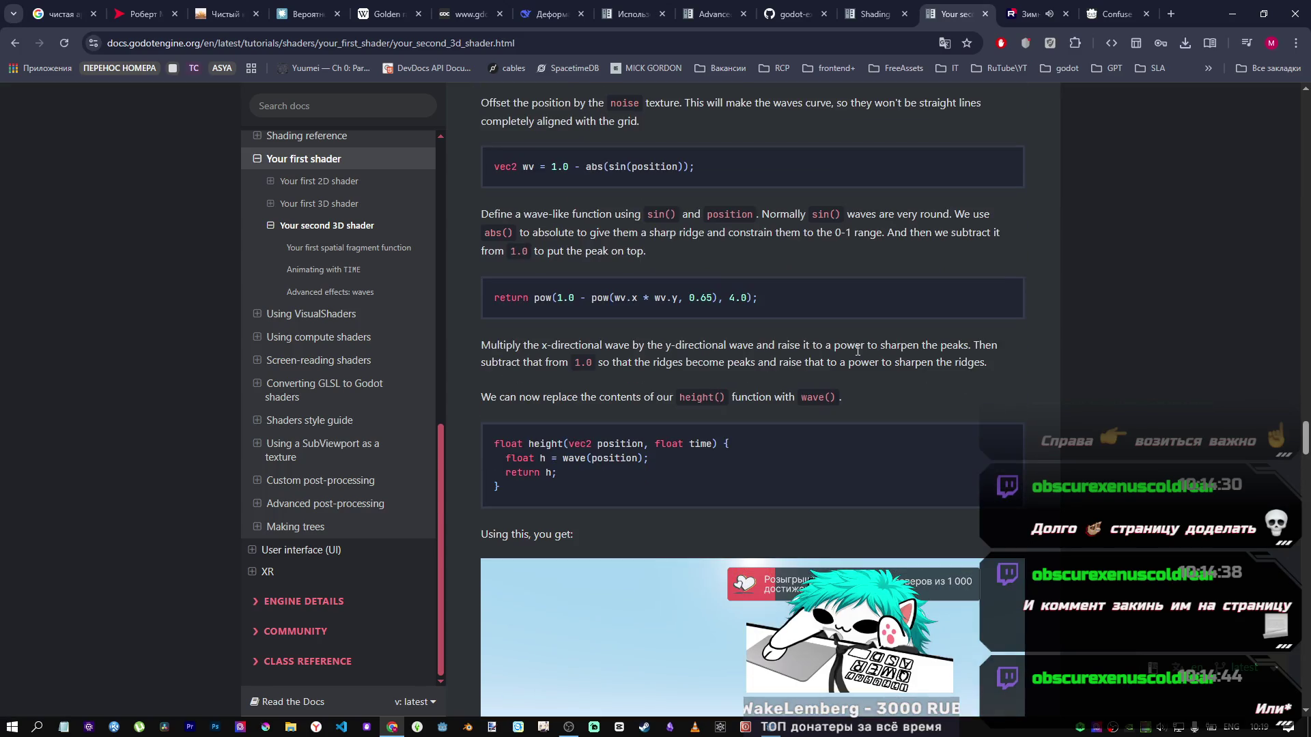
pyautogui.scroll(9, 684, 335)
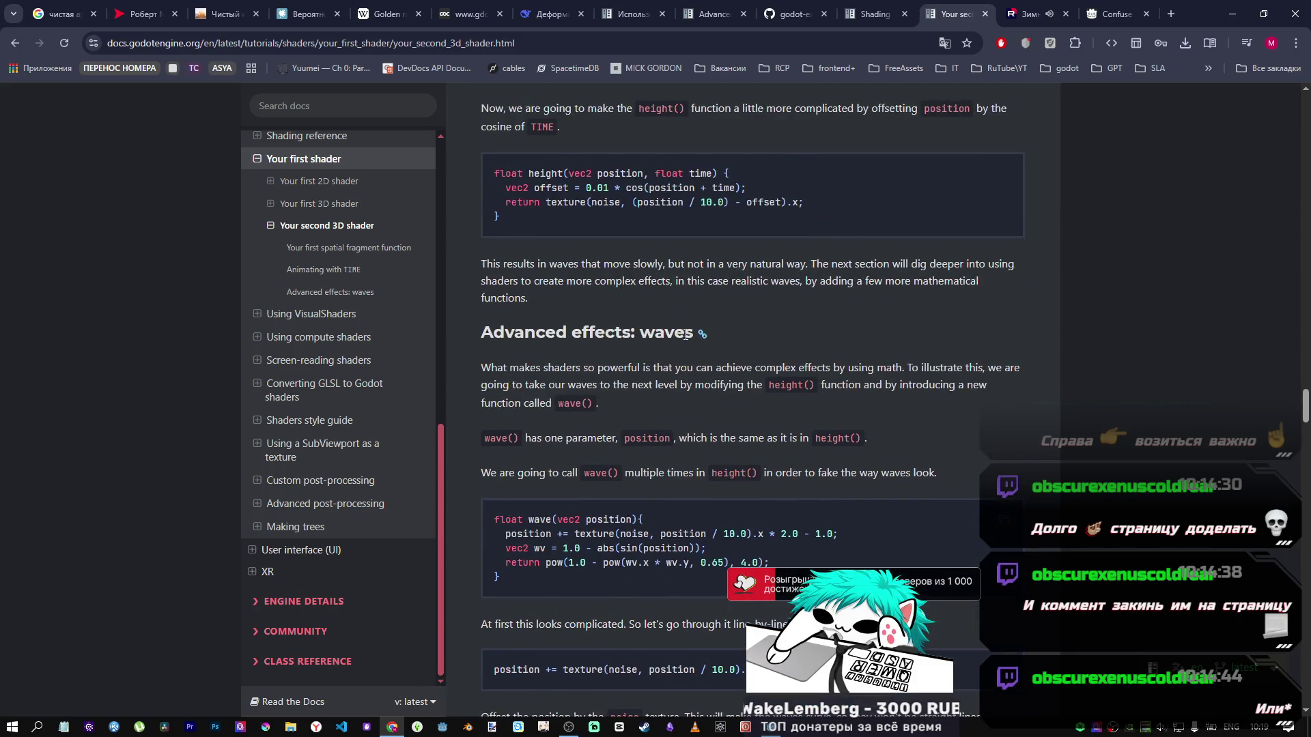
pyautogui.scroll(13, 683, 333)
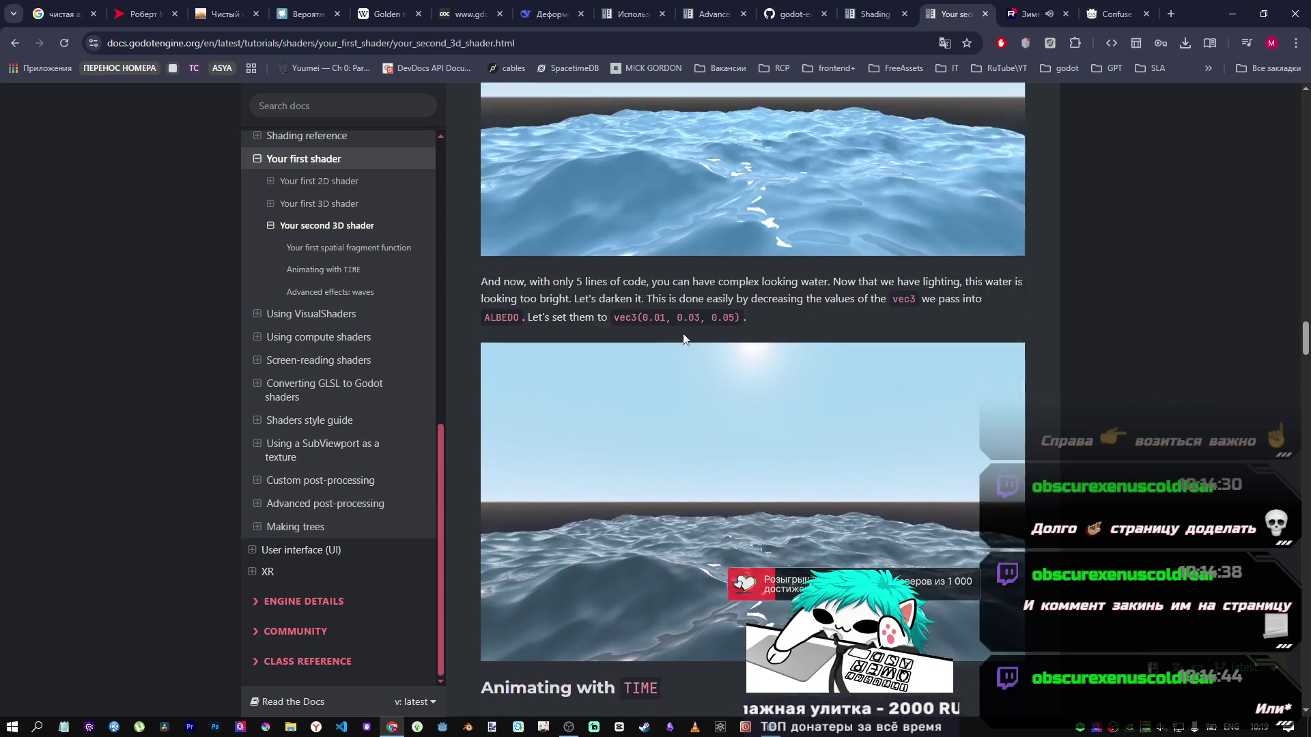
pyautogui.scroll(16, 683, 333)
pyautogui.scroll(-5, 683, 333)
pyautogui.scroll(-7, 684, 334)
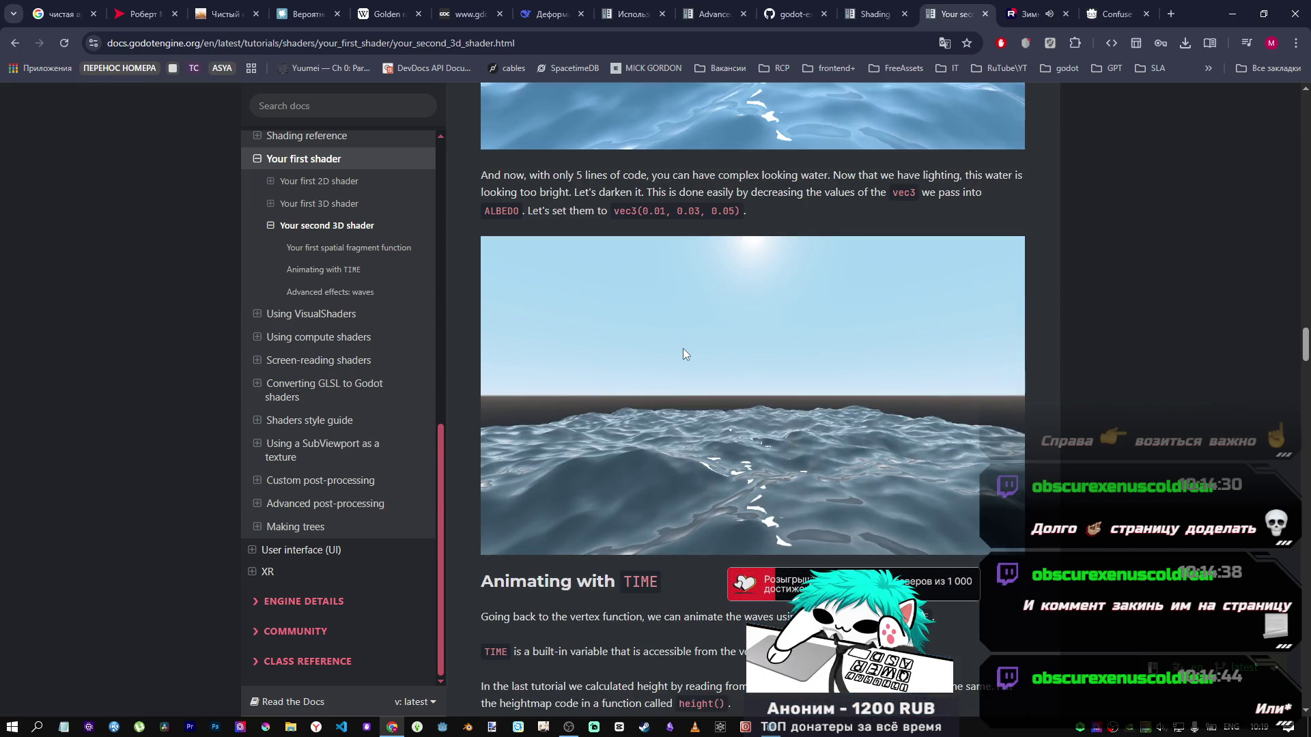
pyautogui.scroll(4, 684, 352)
pyautogui.scroll(-6, 684, 351)
pyautogui.moveTo(1304, 352); pyautogui.dragTo(1295, 588)
pyautogui.scroll(-6, 542, 436)
pyautogui.scroll(18, 541, 436)
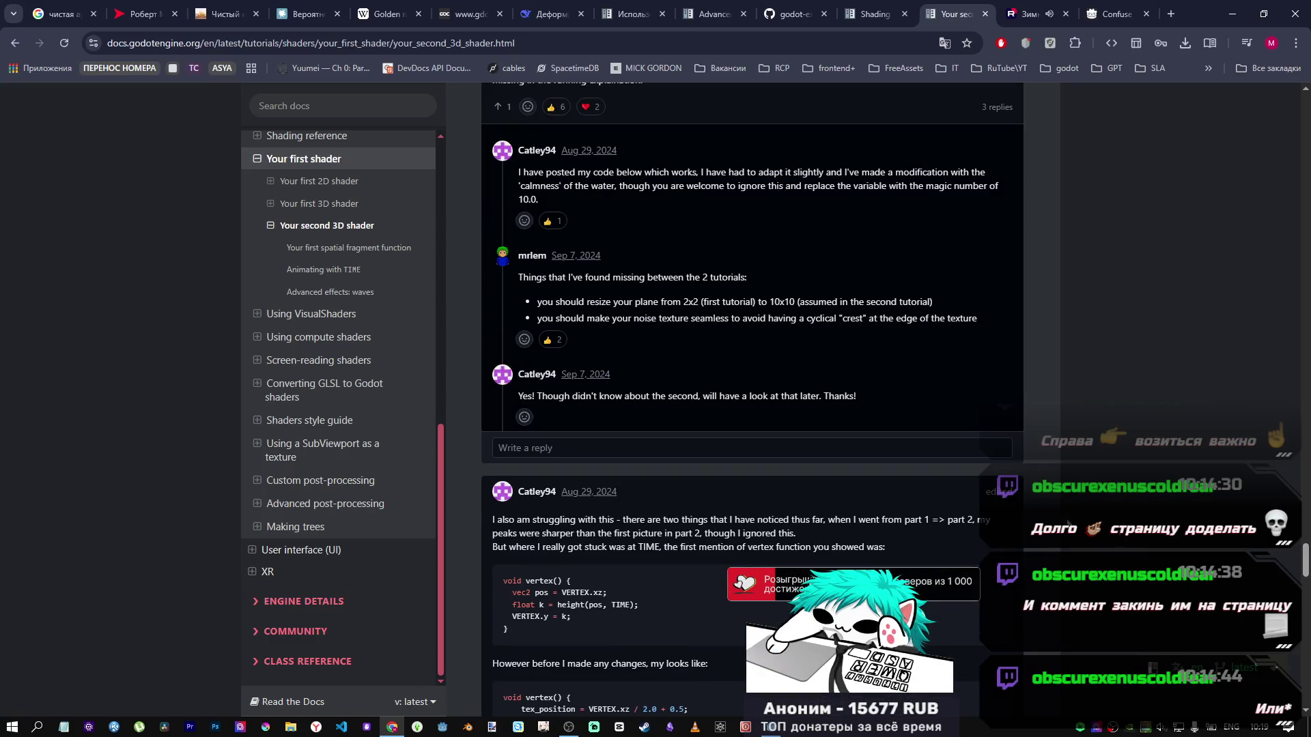
pyautogui.scroll(-5, 542, 435)
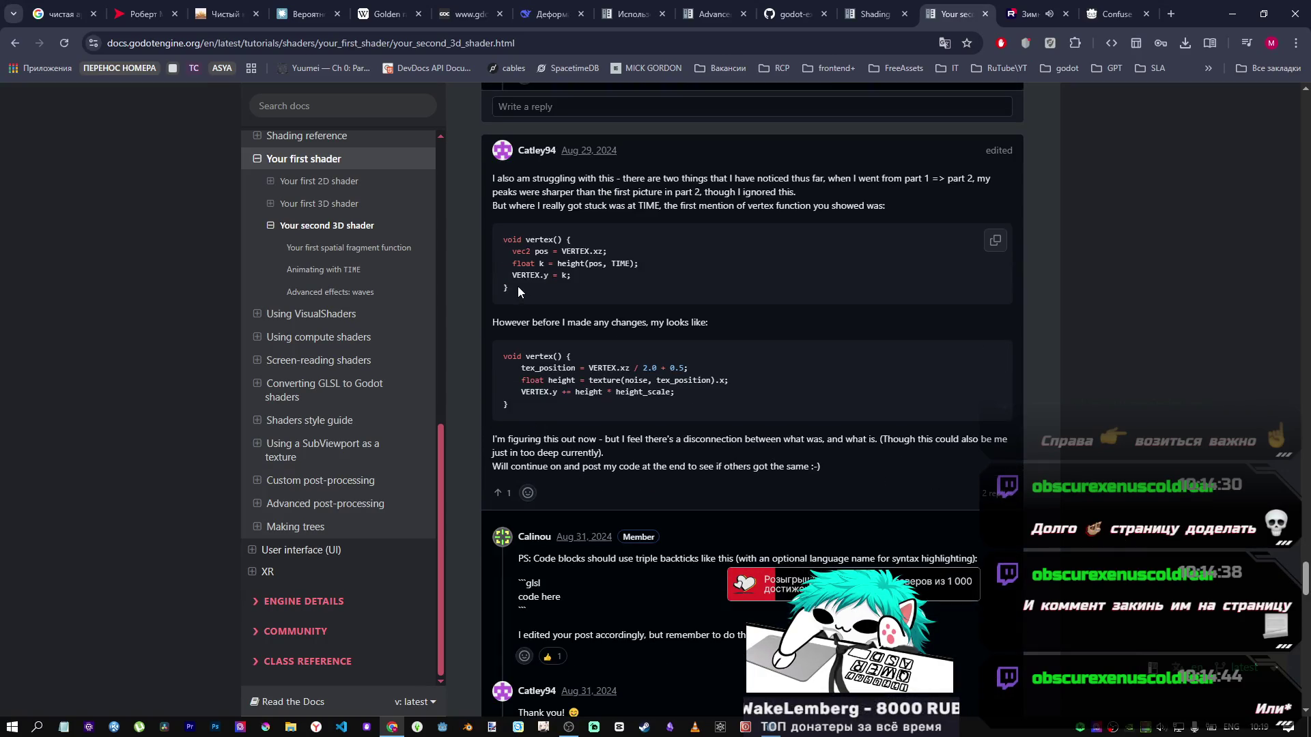
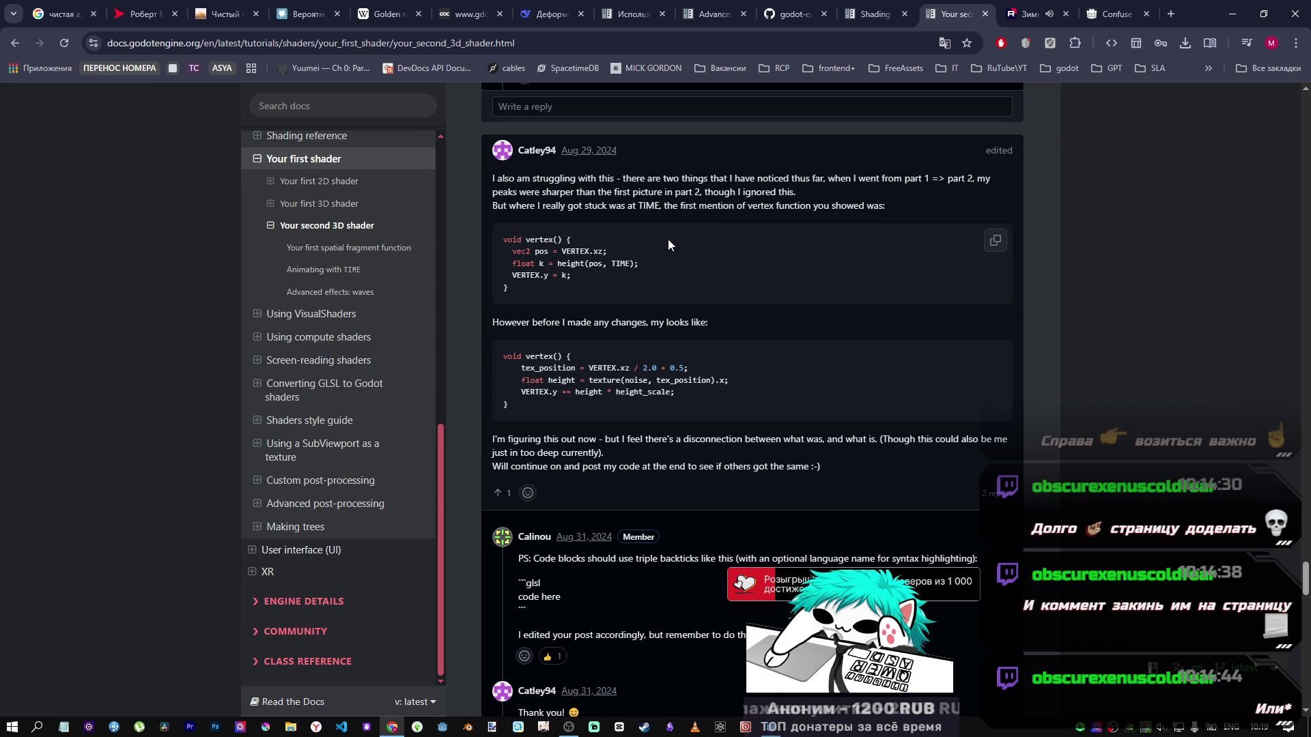
# Step: Copy the commenter's three vertex() body lines from the second code block and return to Godot
pyautogui.moveTo(687, 401)
pyautogui.mouseDown()
pyautogui.moveTo(505, 381)
pyautogui.moveTo(521, 382)
pyautogui.moveTo(521, 368)
pyautogui.mouseUp()
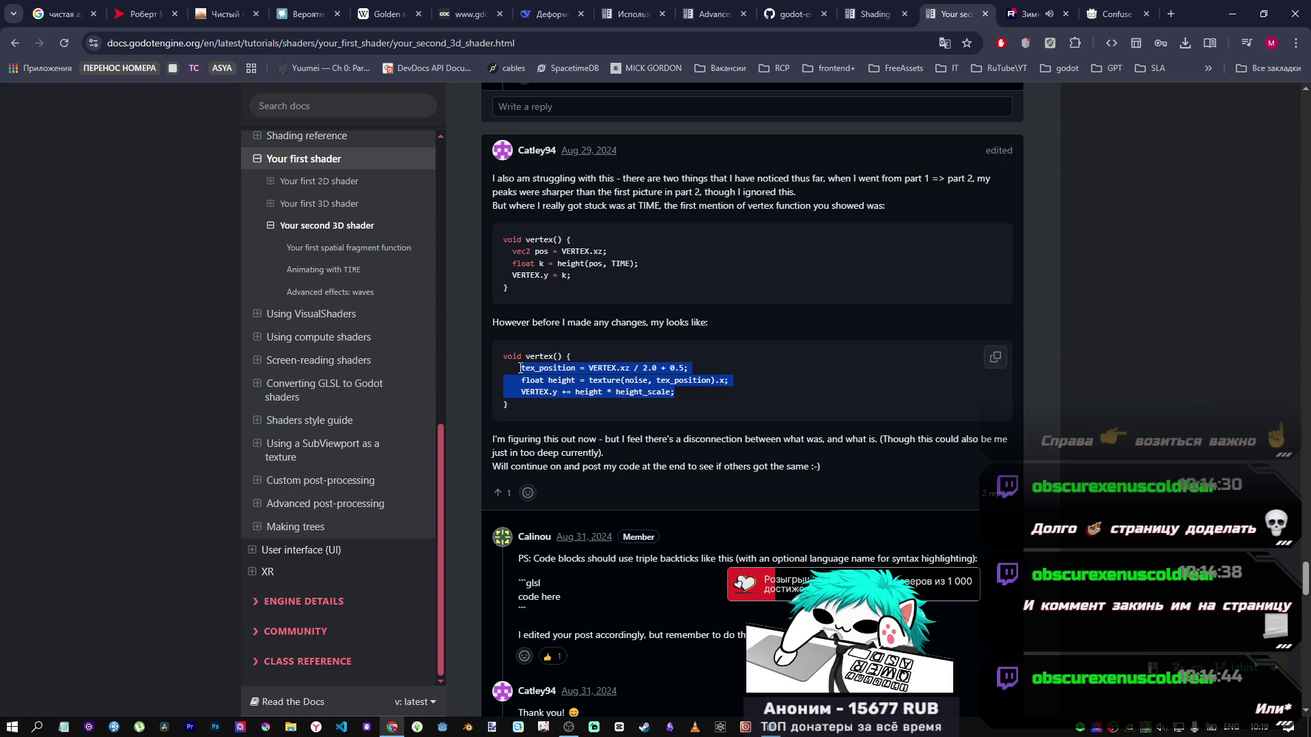
pyautogui.click(994, 357)
pyautogui.click(774, 725)
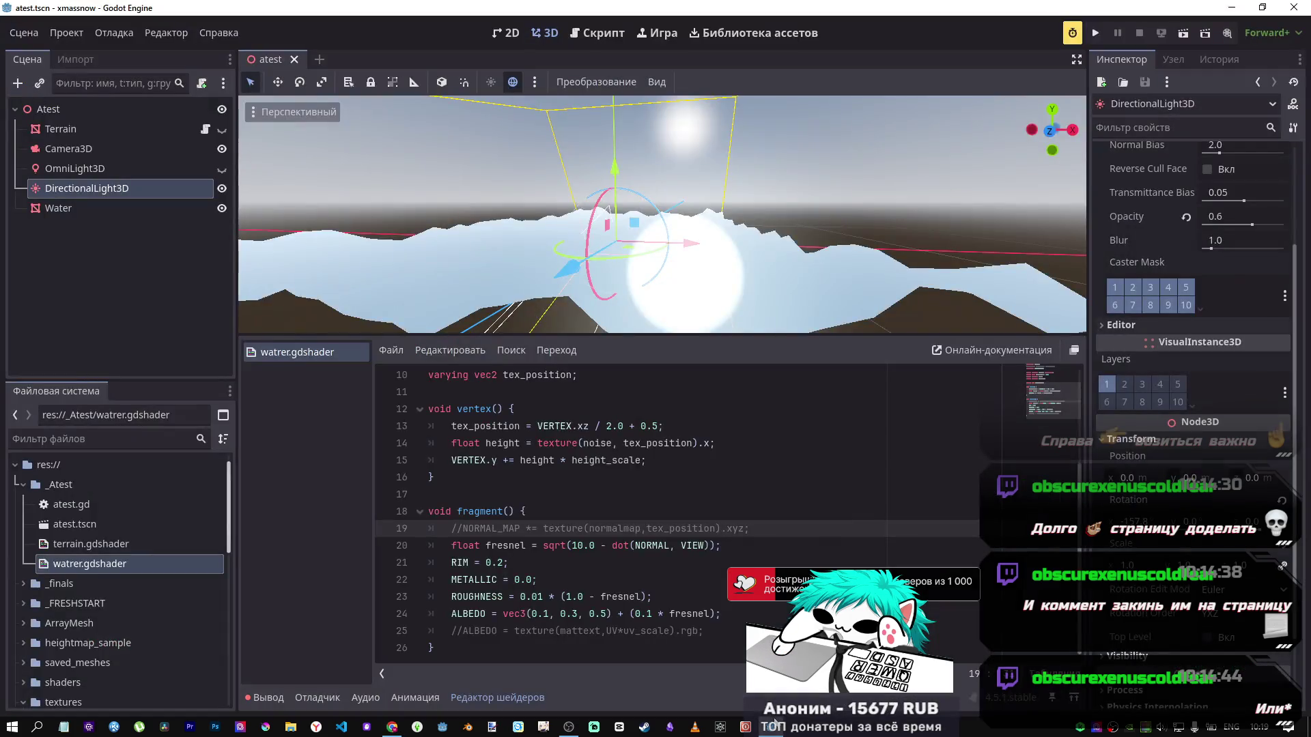
# Step: Comment out the existing vertex() function on lines 12–16 with Ctrl+K
pyautogui.click(488, 594)
pyautogui.moveTo(488, 578)
pyautogui.mouseDown()
pyautogui.moveTo(437, 556)
pyautogui.moveTo(424, 513)
pyautogui.mouseUp()
pyautogui.hotkey('ctrl', 'k')
# Step: Paste the copied vertex() code below the commented function, then go back to the docs
pyautogui.click(424, 522)
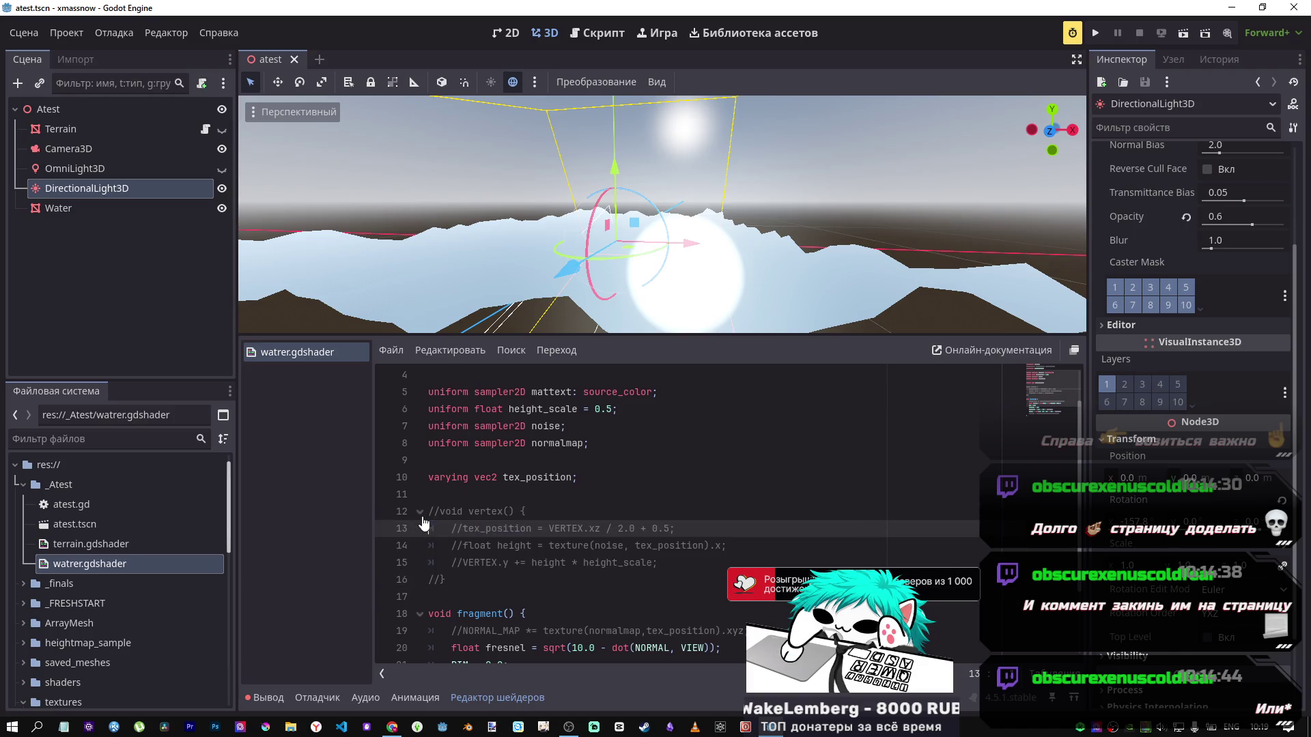
pyautogui.click(475, 578)
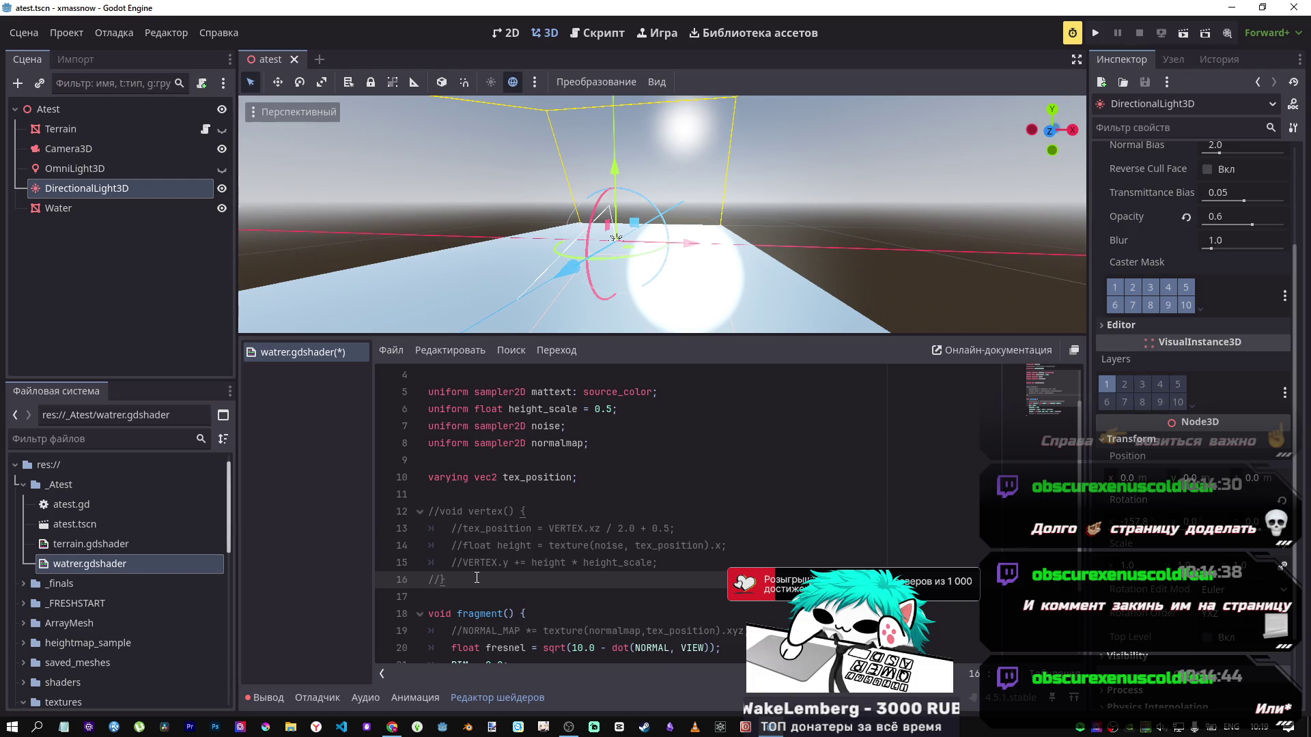
pyautogui.press('Return')
pyautogui.press('Return')
pyautogui.hotkey('ctrl', 'v')
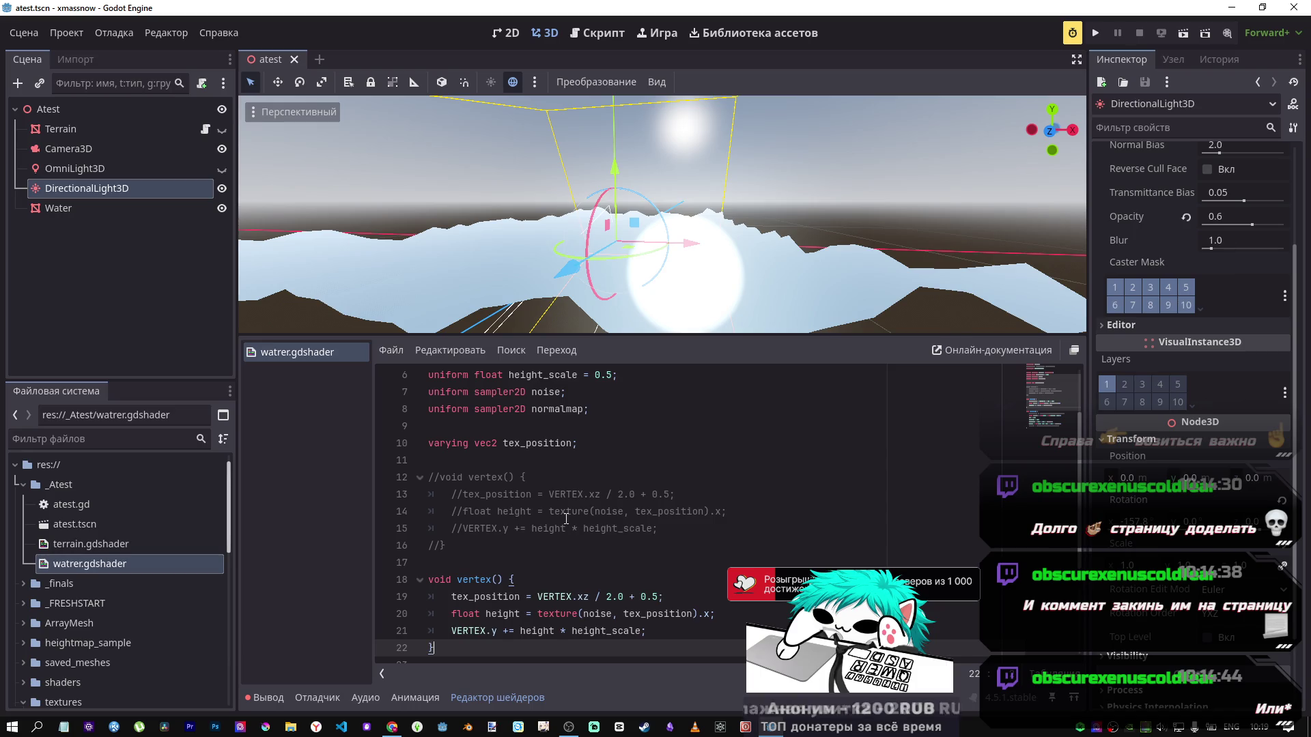
pyautogui.scroll(-1, 566, 519)
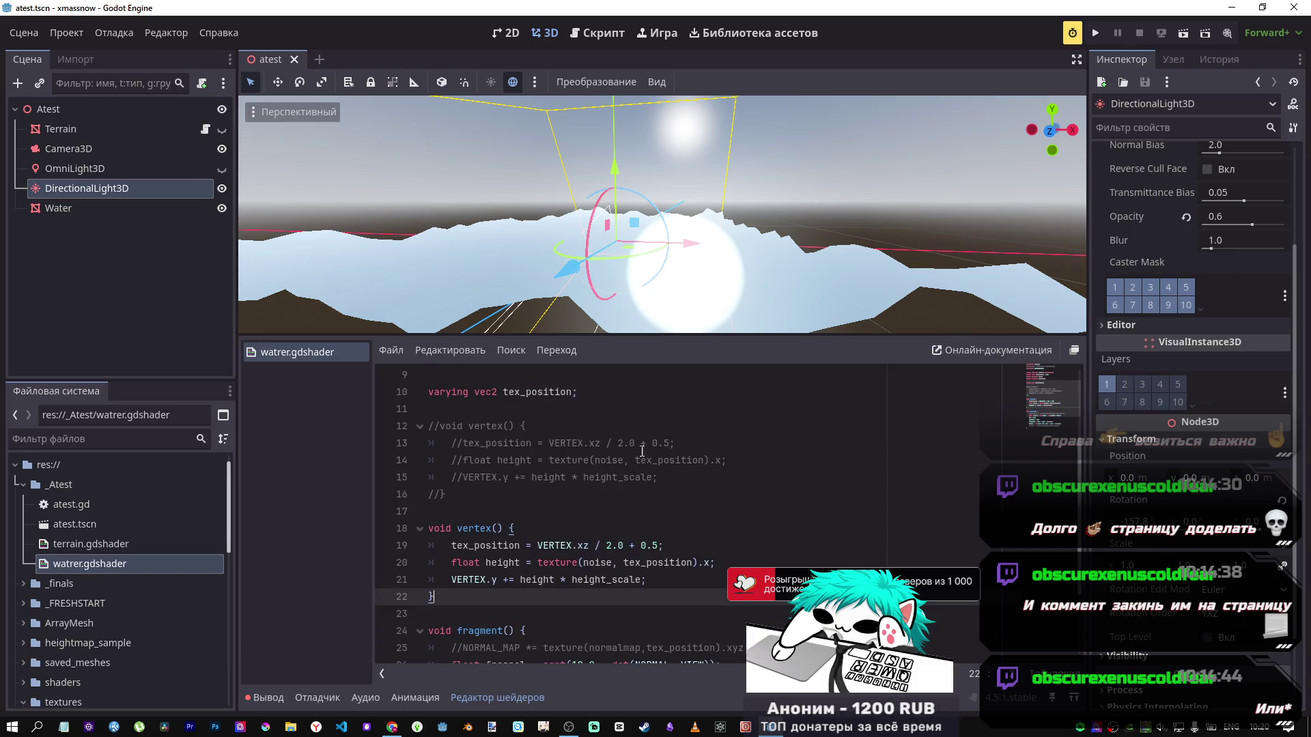
pyautogui.hotkey('alt', 'Tab')
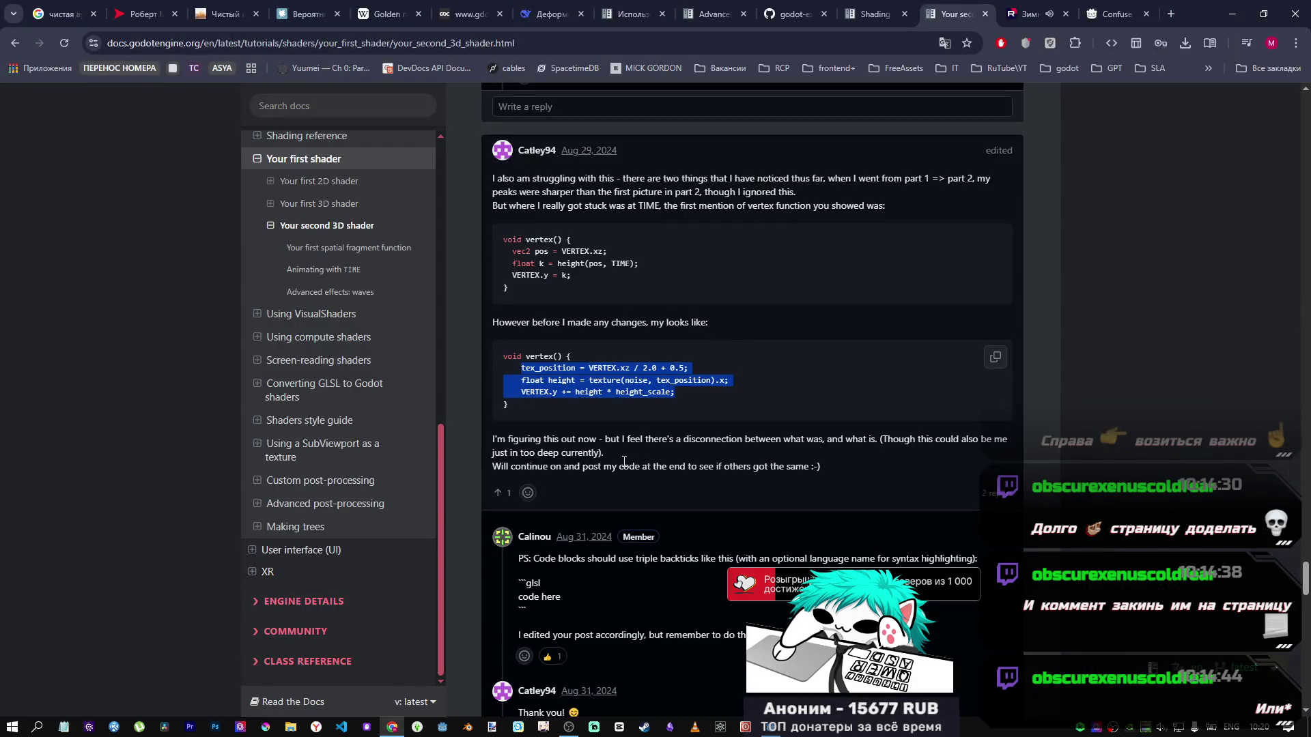
# Step: Read the comment thread's vertex() explanation and the height() call question
pyautogui.scroll(2, 587, 387)
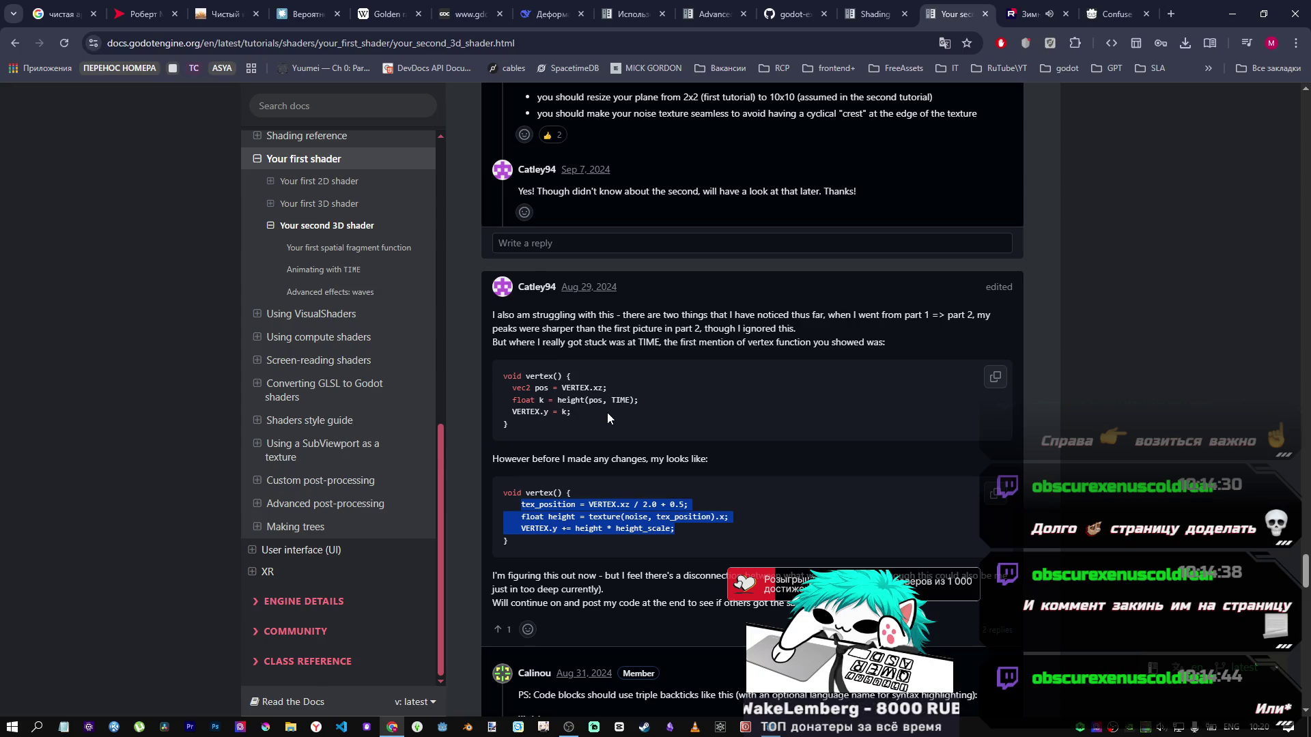
pyautogui.scroll(-7, 606, 412)
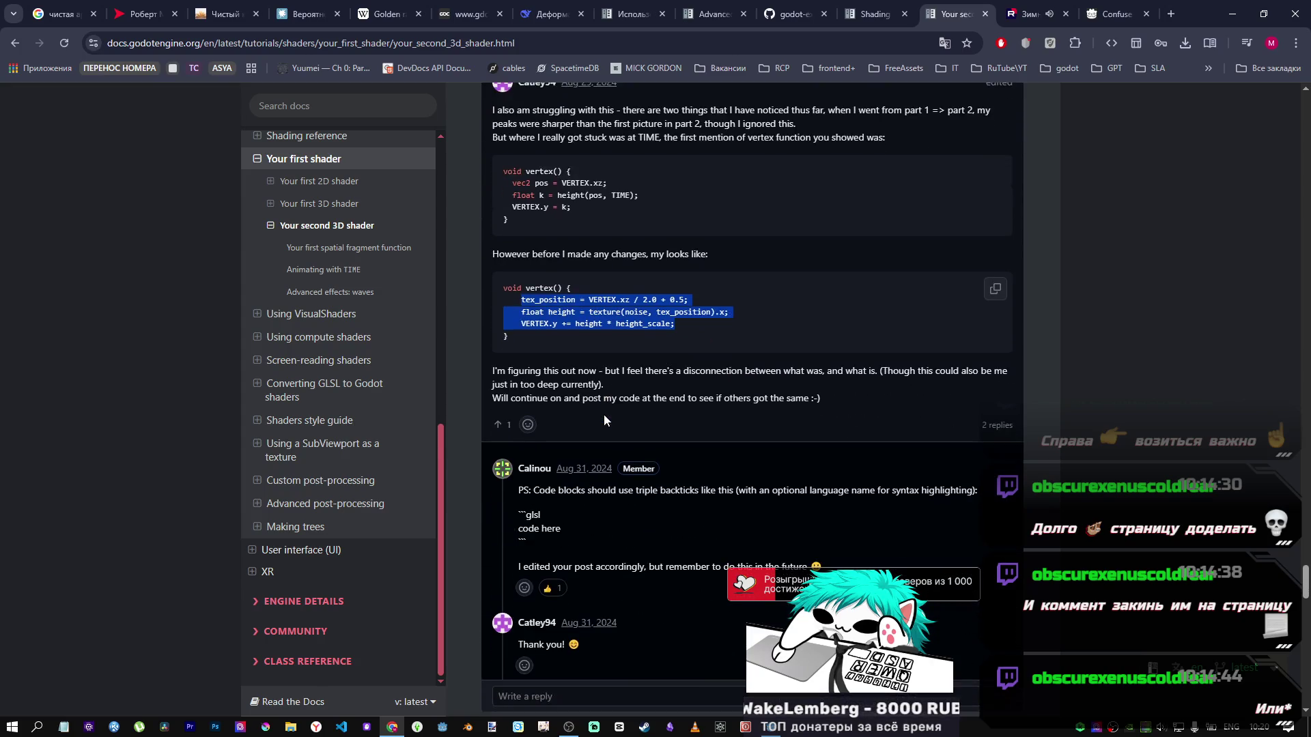
pyautogui.scroll(-7, 601, 413)
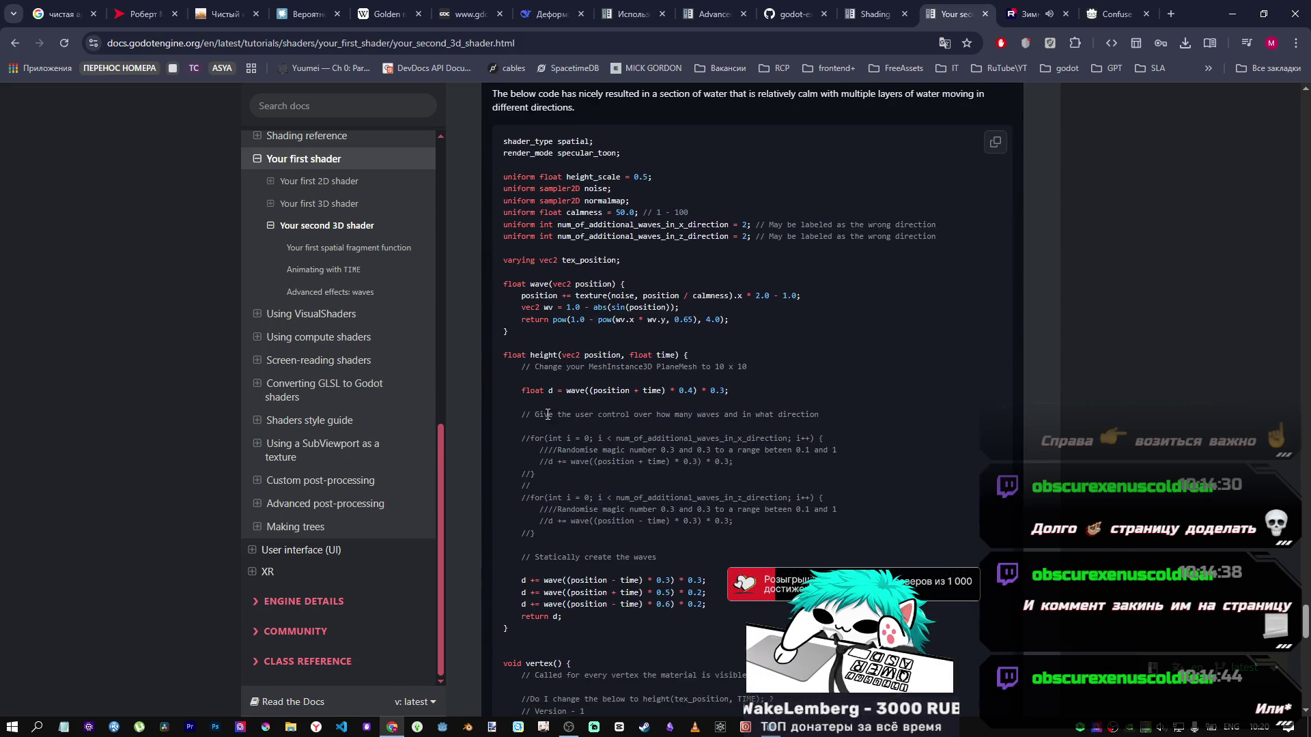
pyautogui.scroll(-4, 579, 289)
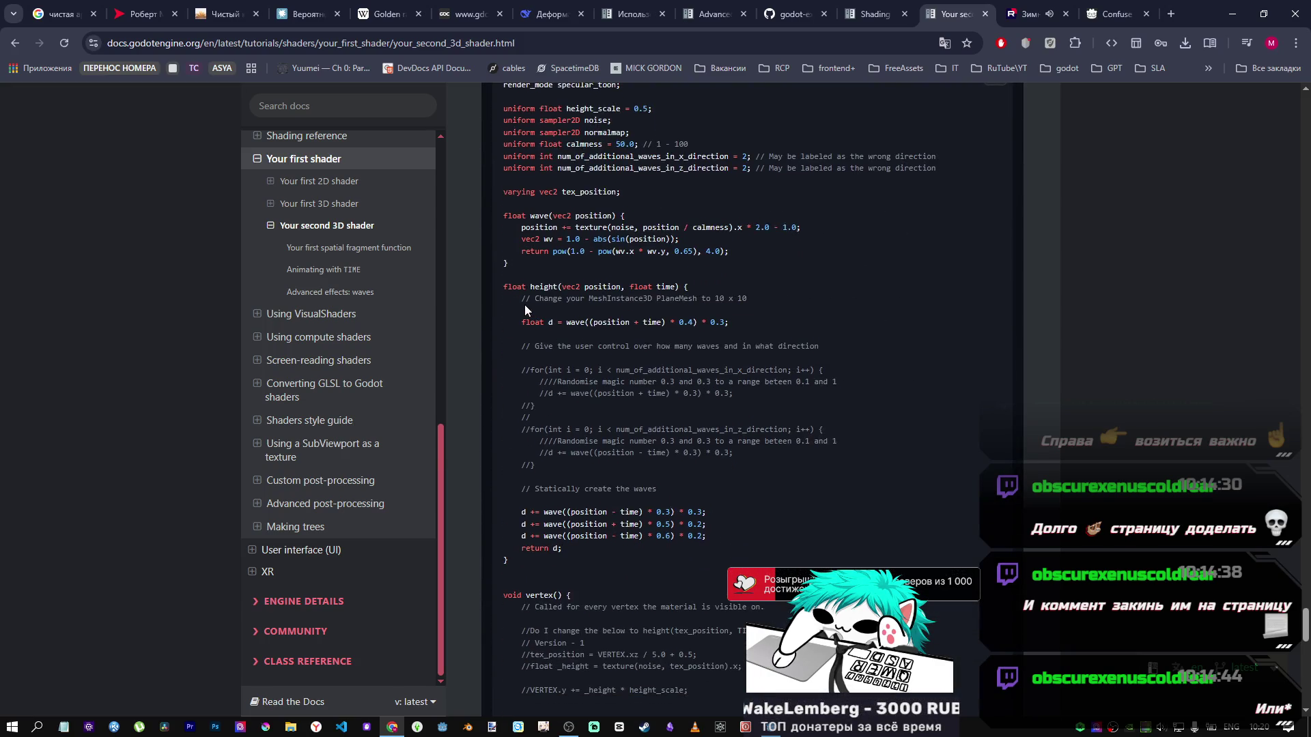
pyautogui.tripleClick(542, 407)
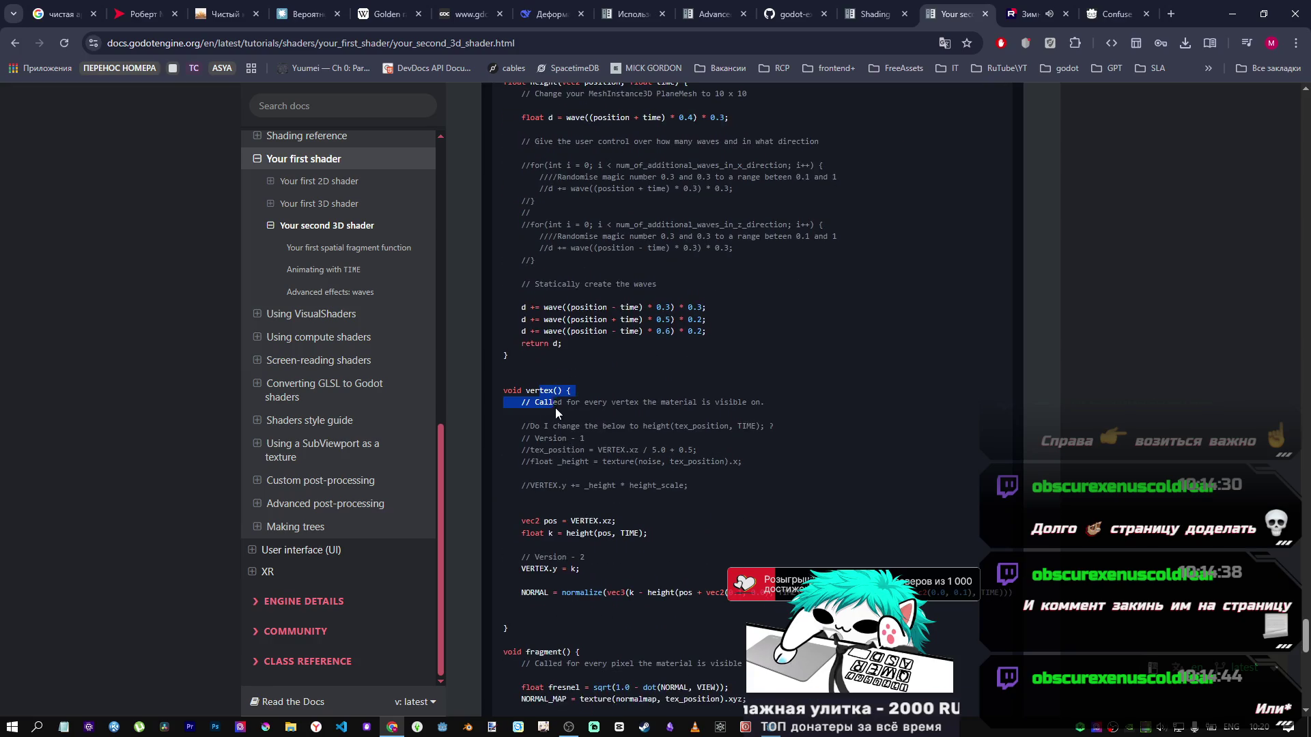
pyautogui.click(582, 418)
pyautogui.moveTo(598, 404); pyautogui.dragTo(692, 412)
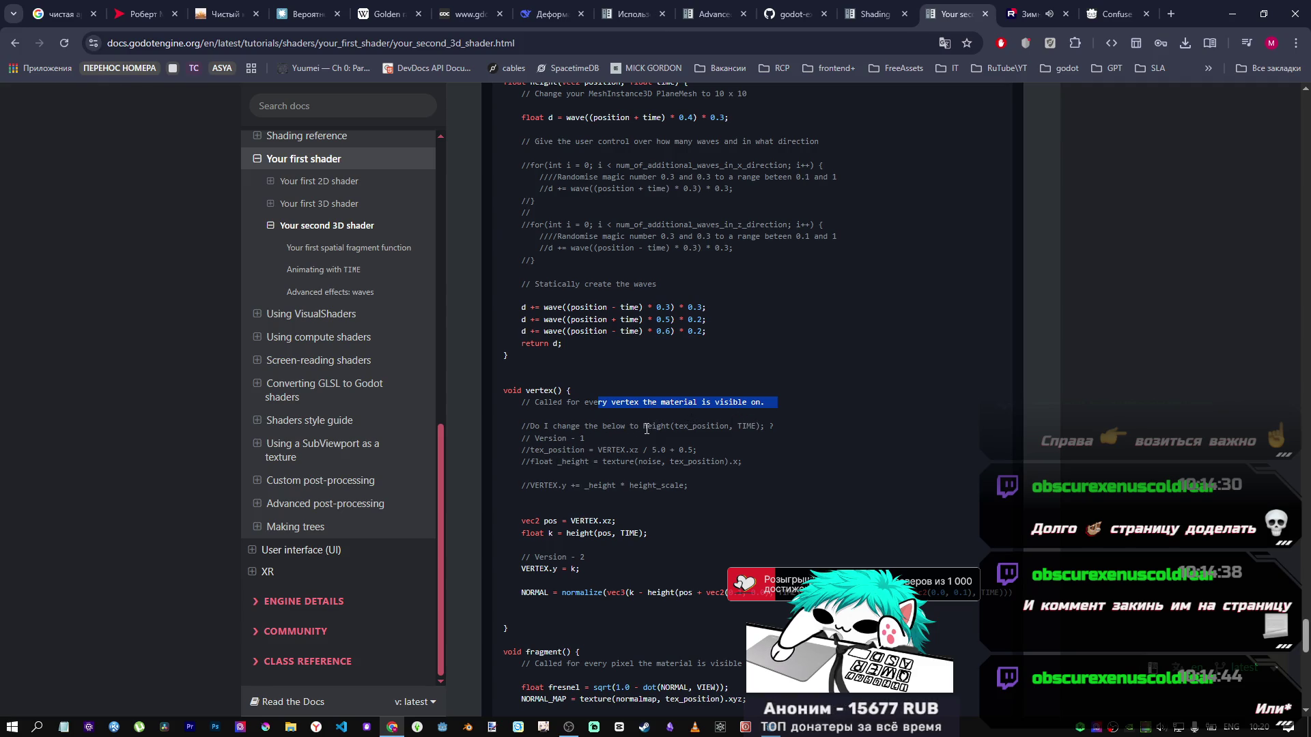
pyautogui.moveTo(660, 427); pyautogui.dragTo(683, 432)
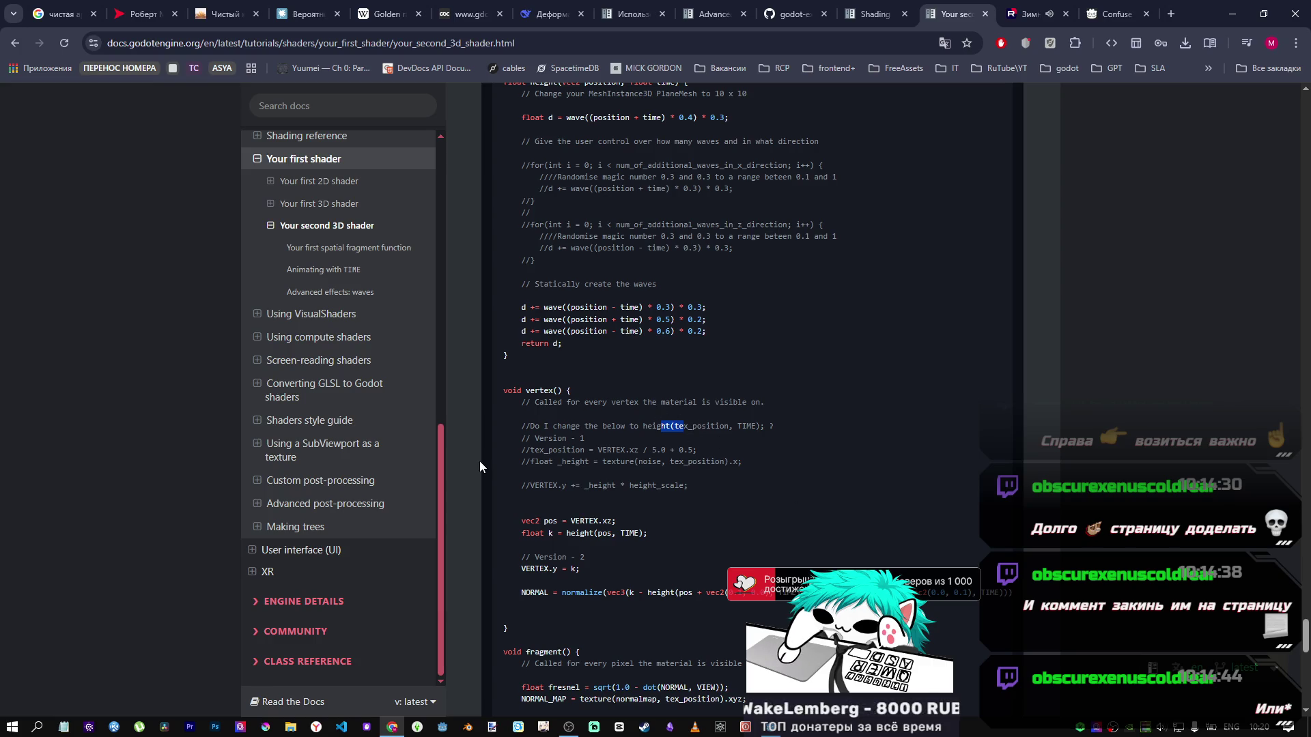
# Step: Select and copy the commenter's entire final fragment() function, from fresnel through ALBEDO
pyautogui.scroll(-2, 543, 509)
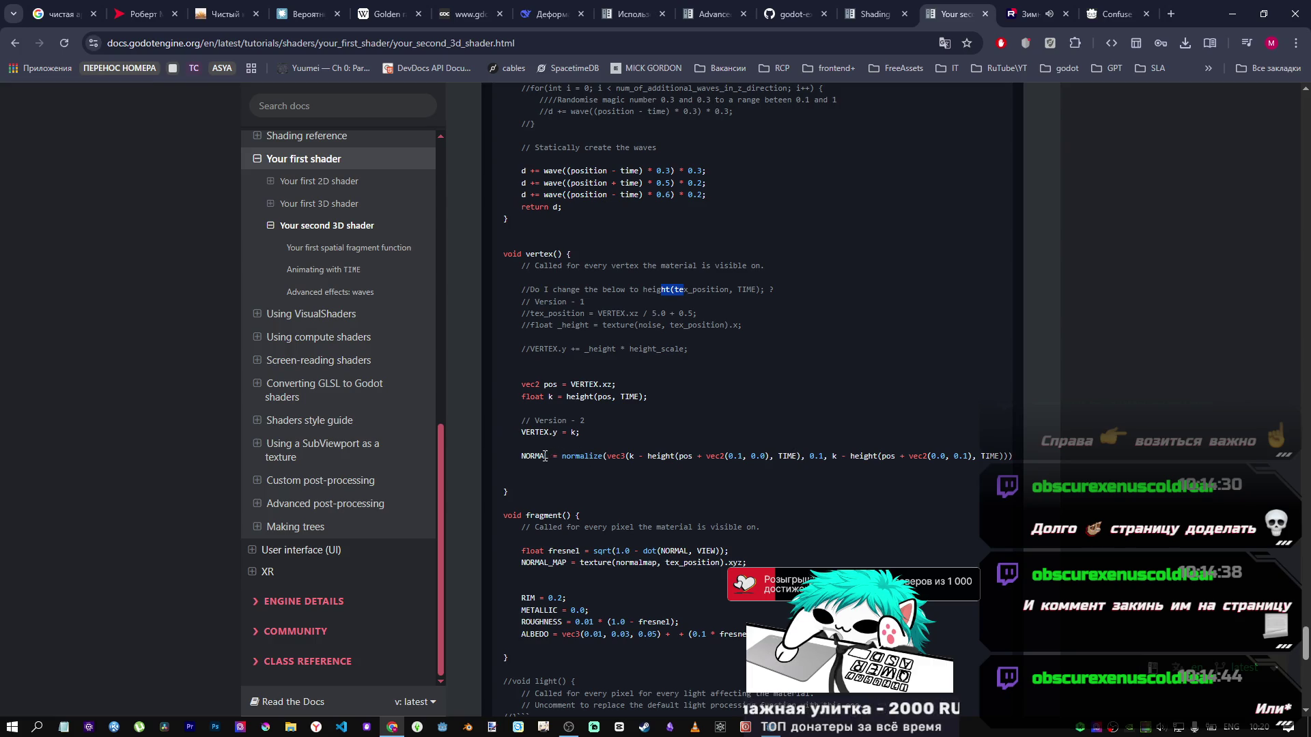
pyautogui.scroll(-1, 545, 456)
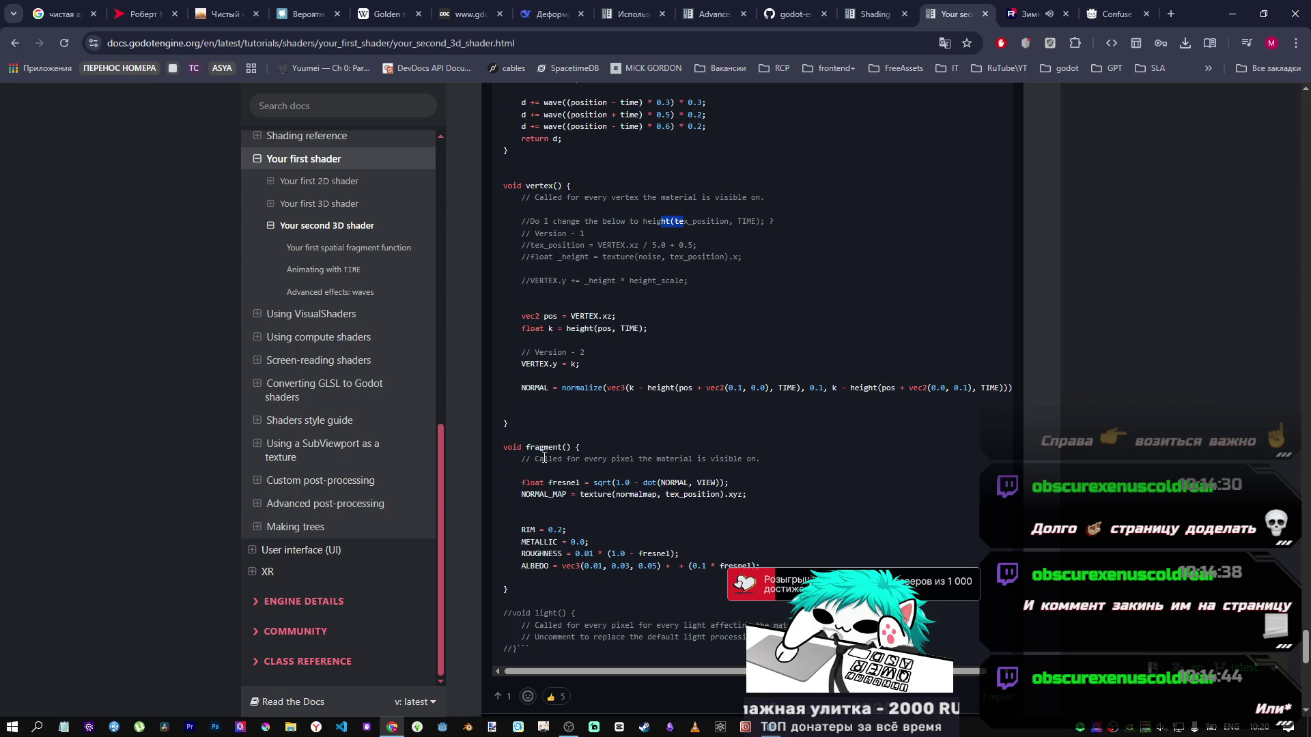
pyautogui.moveTo(752, 493); pyautogui.dragTo(520, 485)
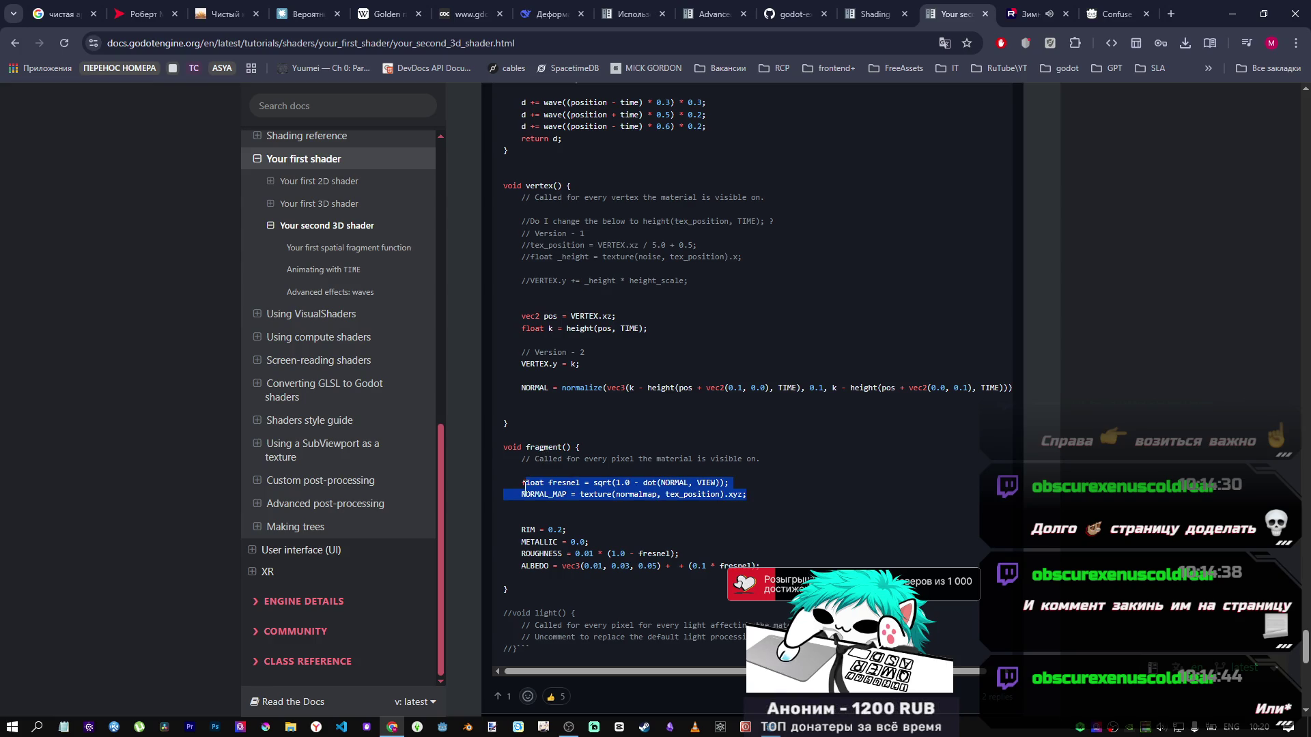
pyautogui.click(680, 534)
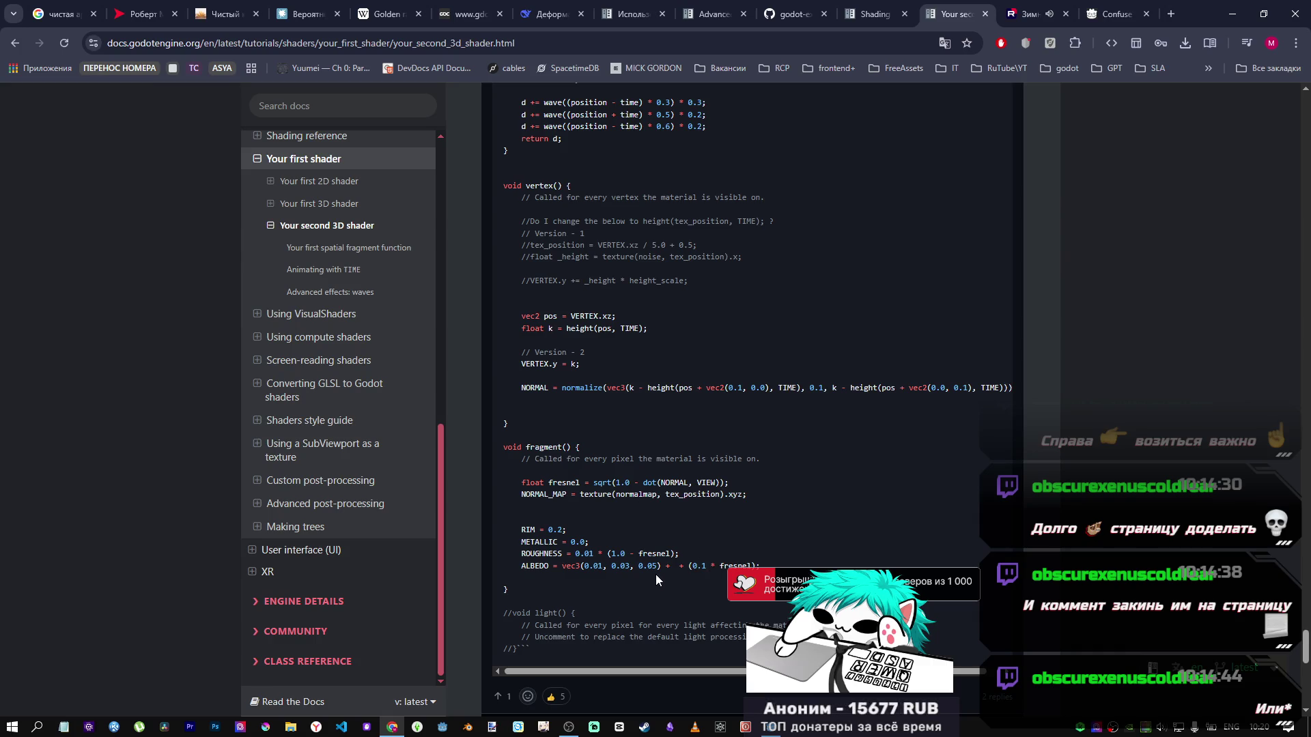
pyautogui.moveTo(758, 567)
pyautogui.mouseDown()
pyautogui.moveTo(523, 564)
pyautogui.moveTo(546, 509)
pyautogui.mouseUp()
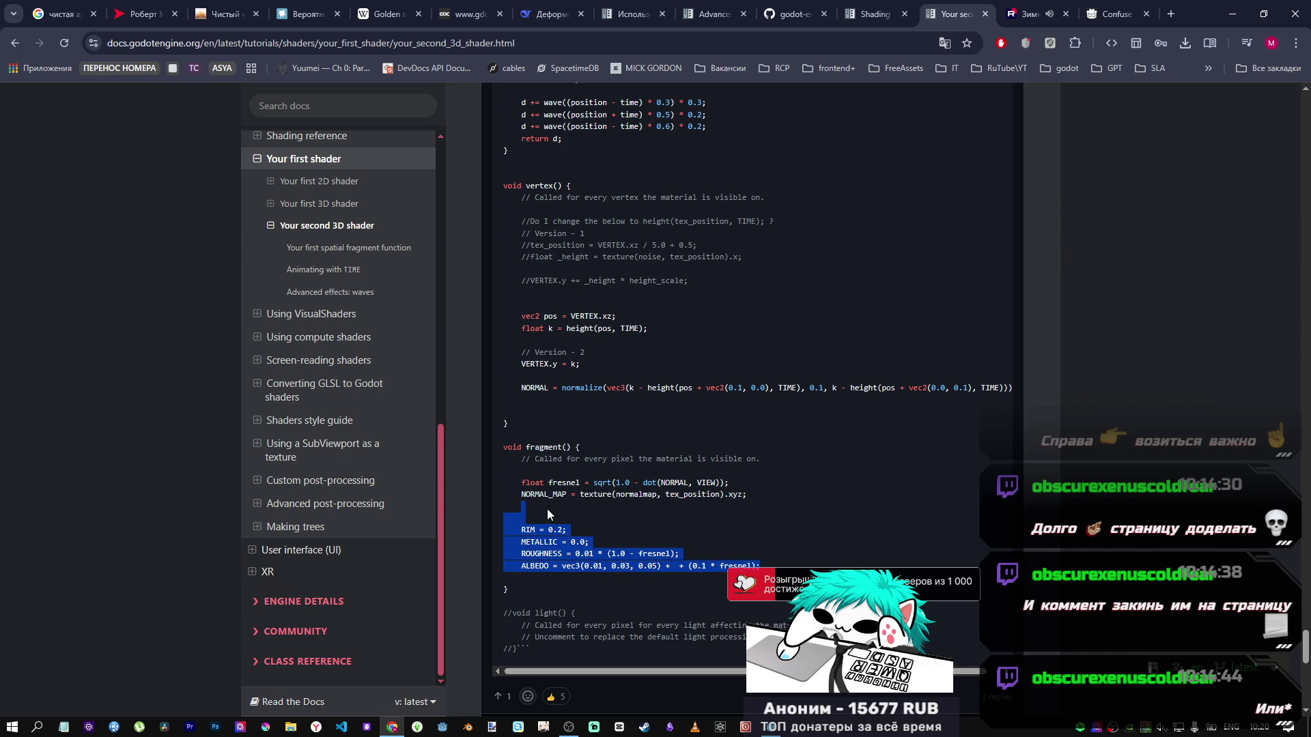
pyautogui.click(581, 463)
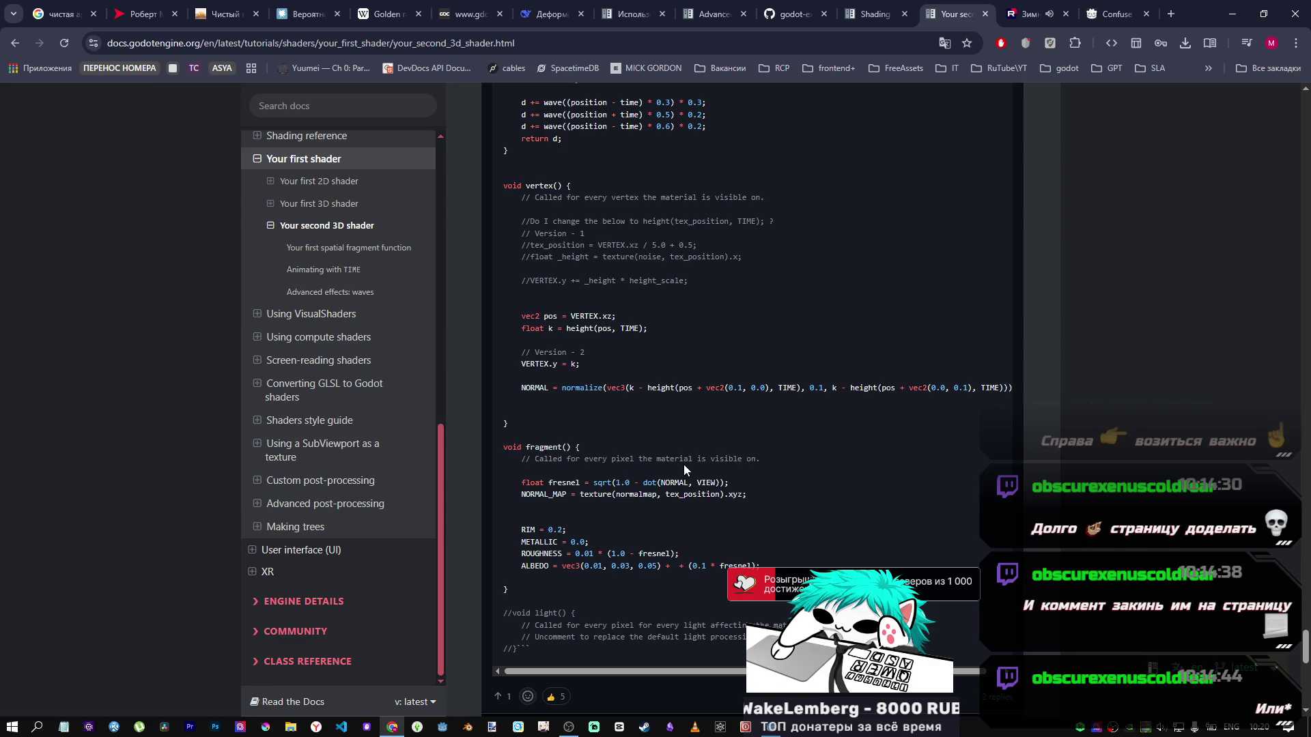
pyautogui.scroll(-1, 697, 465)
pyautogui.moveTo(510, 529); pyautogui.dragTo(486, 371)
pyautogui.hotkey('ctrl', 'c')
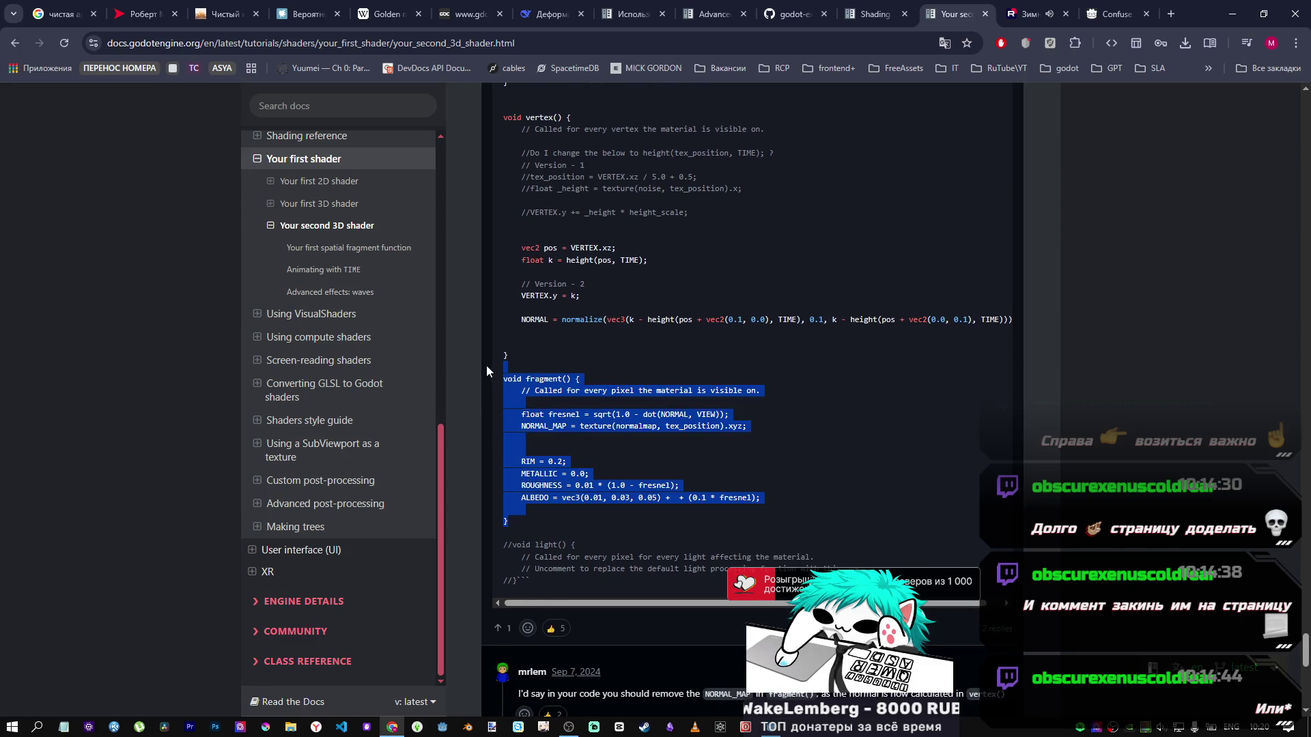
pyautogui.click(770, 727)
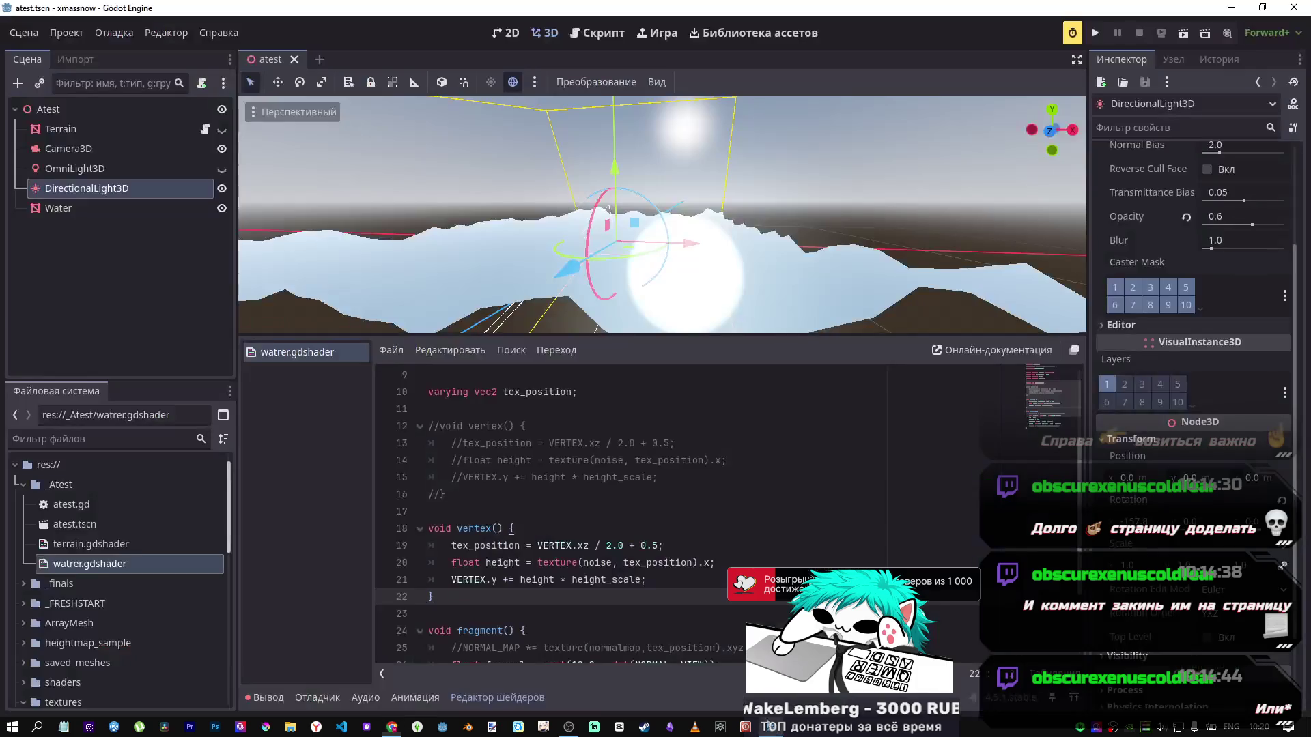
# Step: Delete the duplicate vertex() and uncomment the original vertex() function
pyautogui.keyDown('shift'); pyautogui.click(415, 498); pyautogui.keyUp('shift')
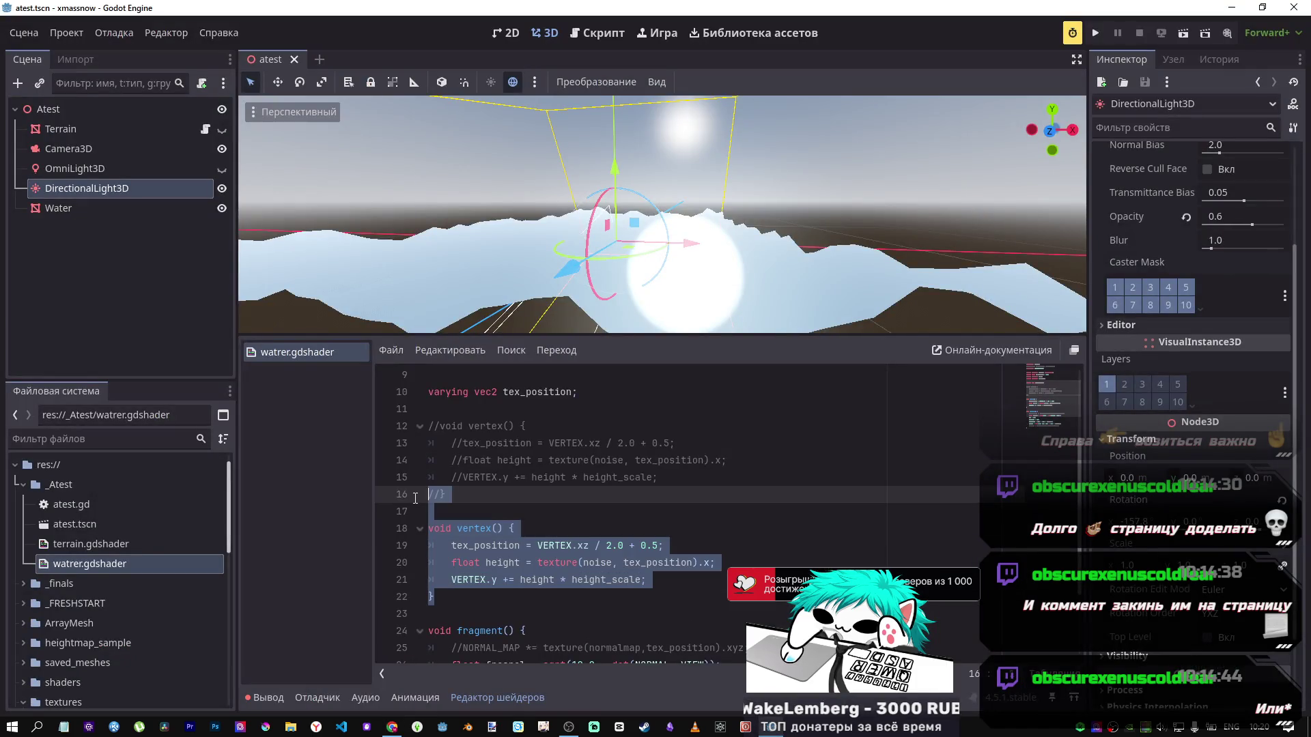
pyautogui.moveTo(415, 503); pyautogui.dragTo(413, 433)
pyautogui.press('Delete')
pyautogui.hotkey('ctrl', 's')
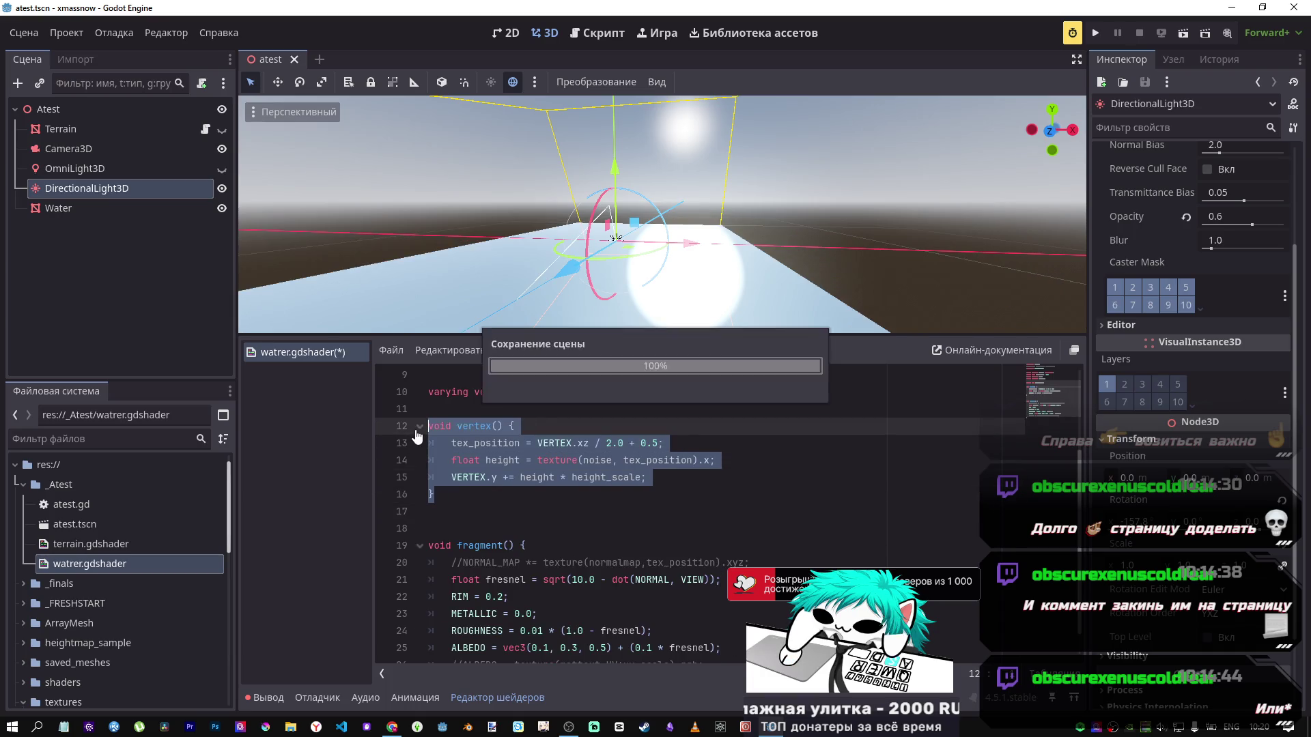
pyautogui.hotkey('ctrl', 'k')
# Step: Paste the forum's fragment() function below the existing fragment()
pyautogui.scroll(-1, 485, 647)
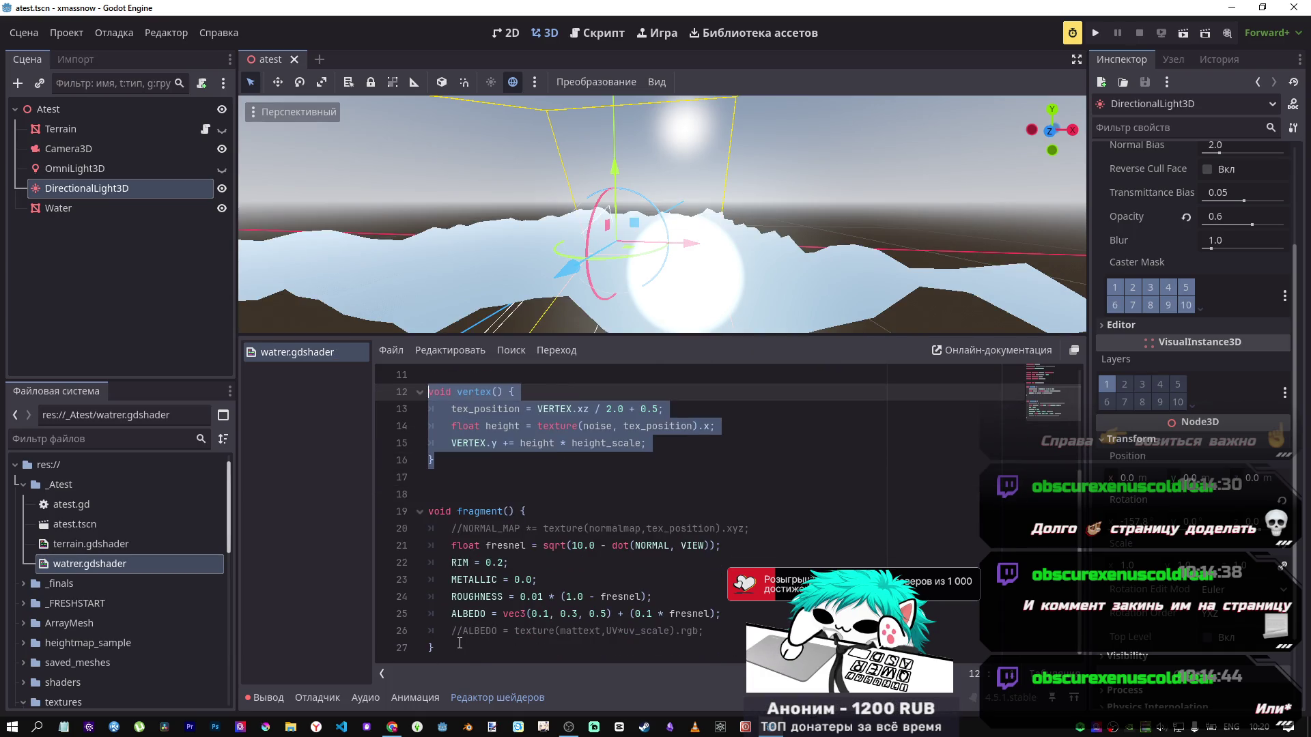
pyautogui.click(466, 649)
pyautogui.scroll(-1, 486, 652)
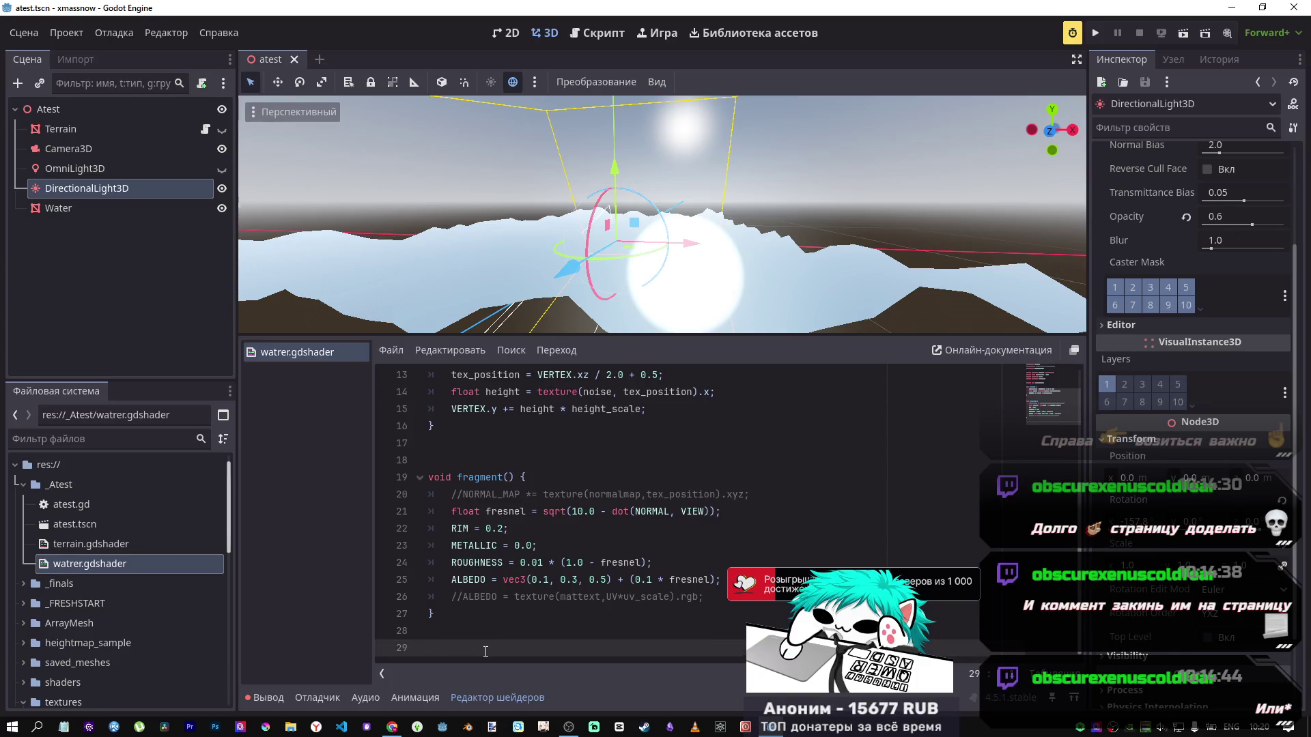
pyautogui.hotkey('ctrl', 'v')
# Step: Comment out the old fragment() function and save the shader
pyautogui.scroll(1, 496, 456)
pyautogui.scroll(3, 478, 519)
pyautogui.moveTo(435, 614)
pyautogui.mouseDown()
pyautogui.moveTo(437, 464)
pyautogui.moveTo(438, 478)
pyautogui.mouseUp()
pyautogui.hotkey('ctrl', 'k')
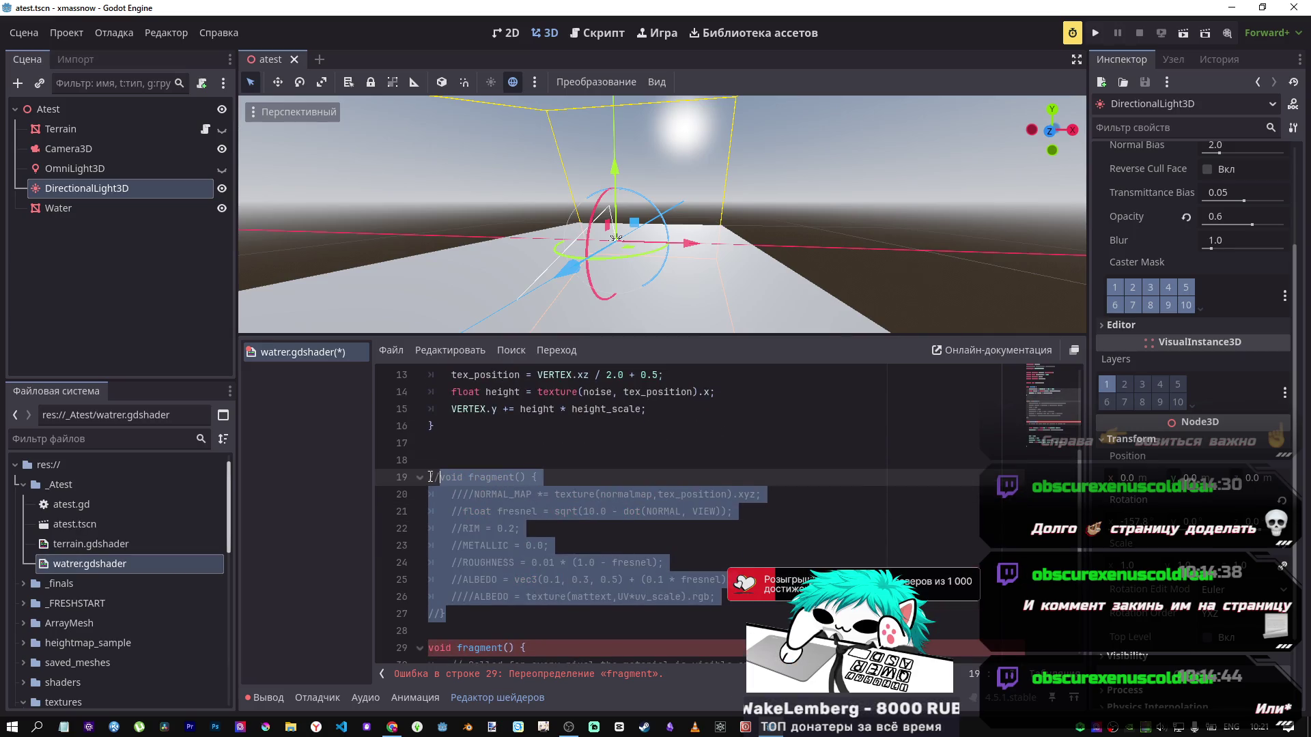
pyautogui.hotkey('ctrl', 's')
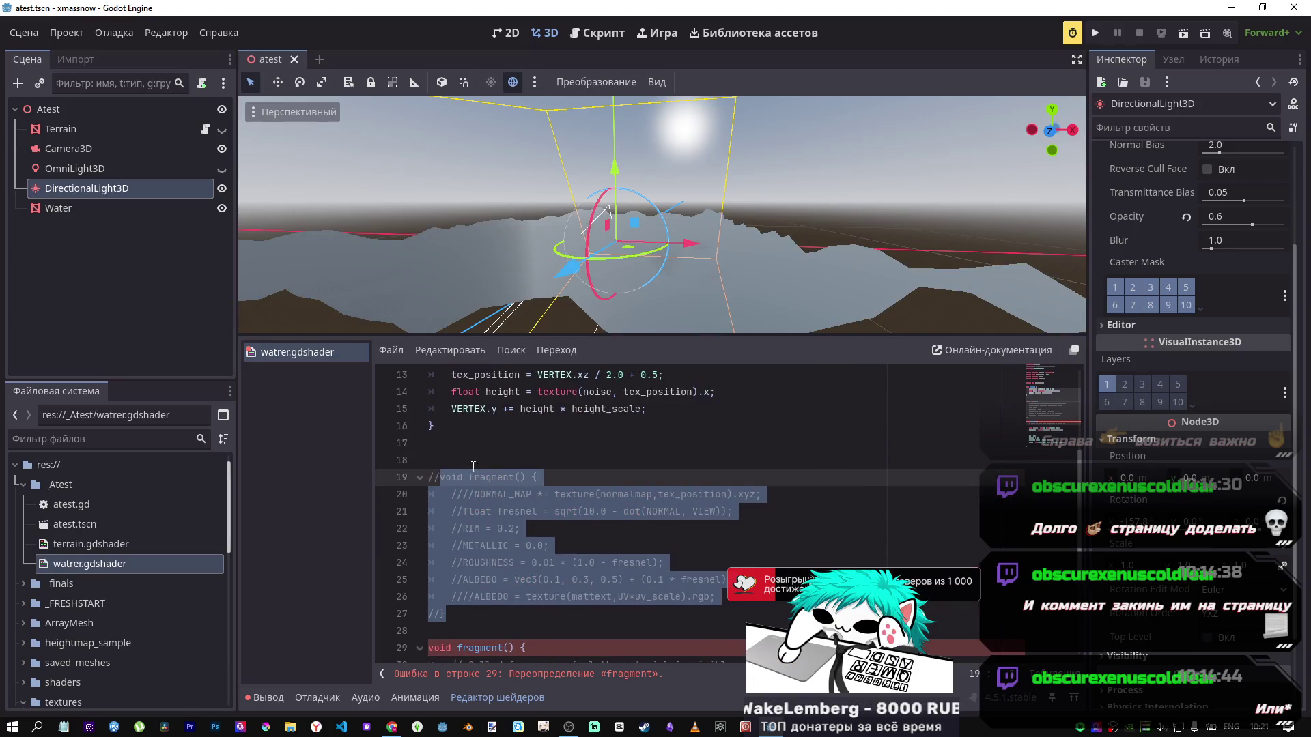
pyautogui.scroll(-4, 614, 534)
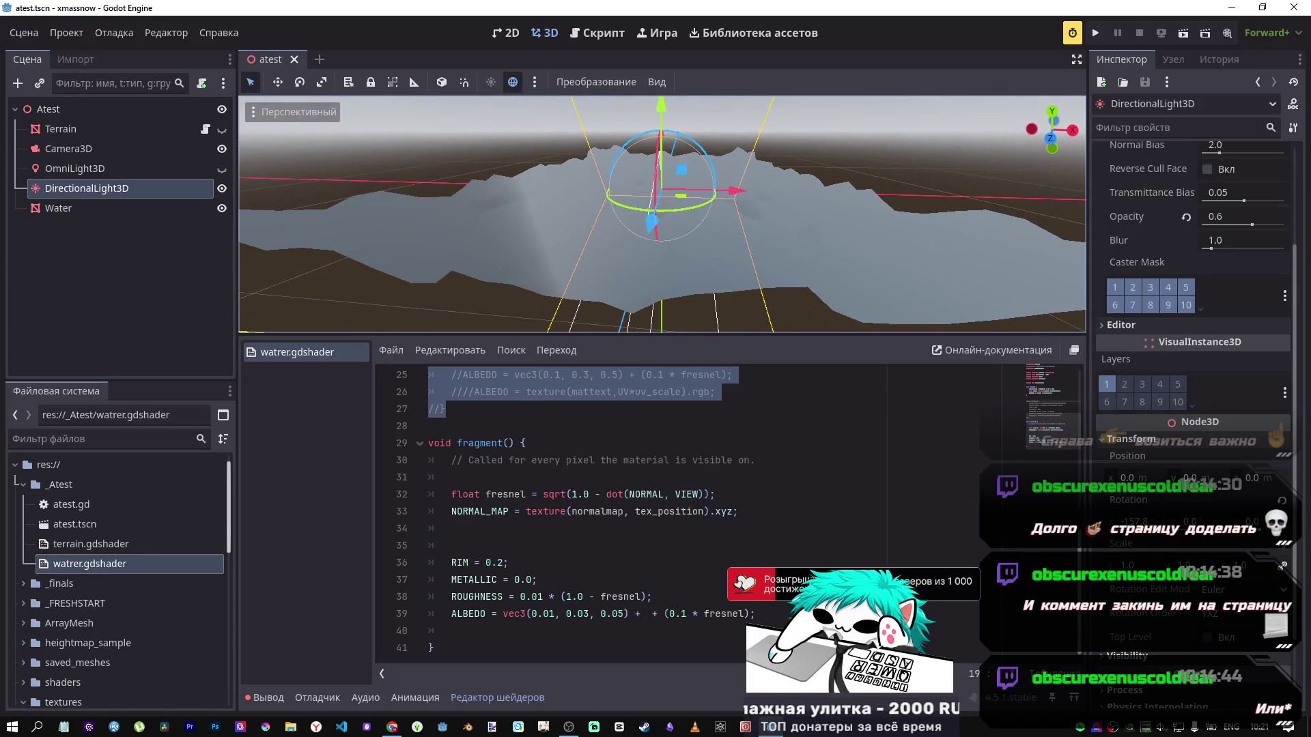
pyautogui.click(519, 512)
# Step: Test *=, +=, -= and /= on line 33's NORMAL_MAP, saving each to preview the water
pyautogui.doubleClick(519, 512)
pyautogui.press('Left')
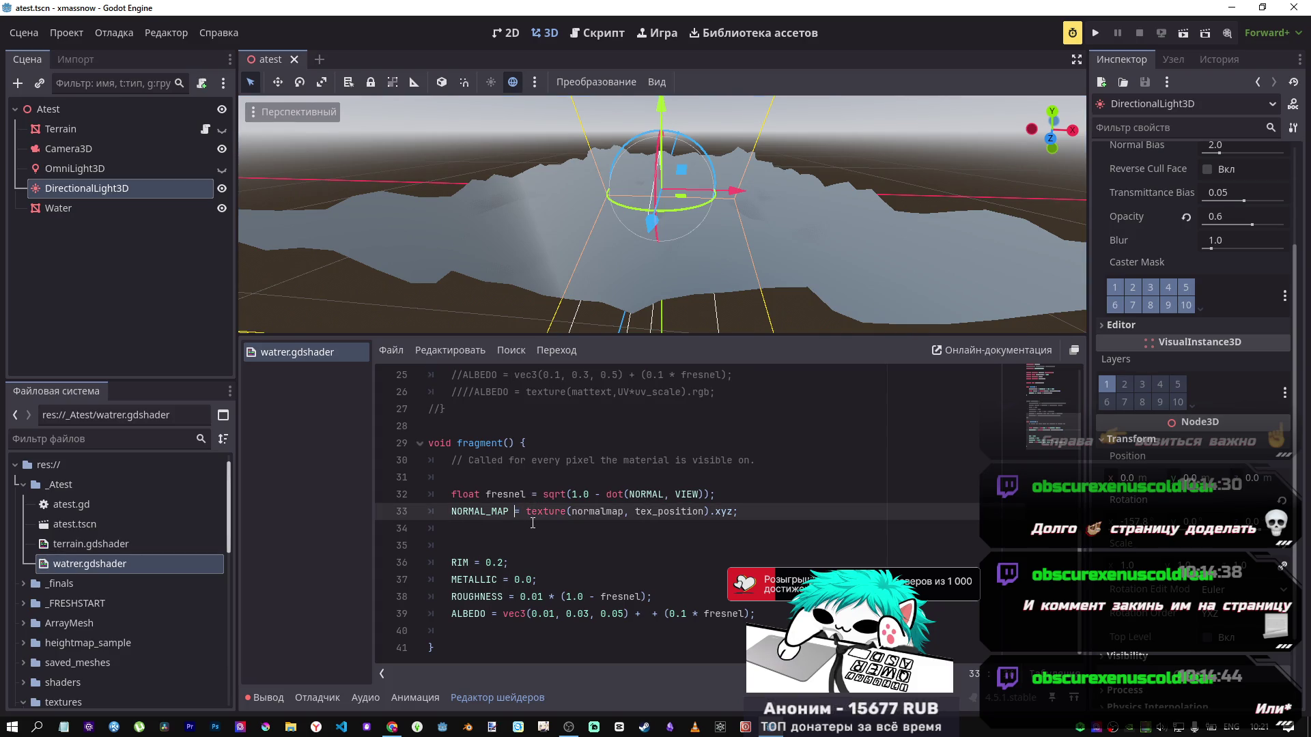
pyautogui.write('*')
pyautogui.hotkey('ctrl', 's')
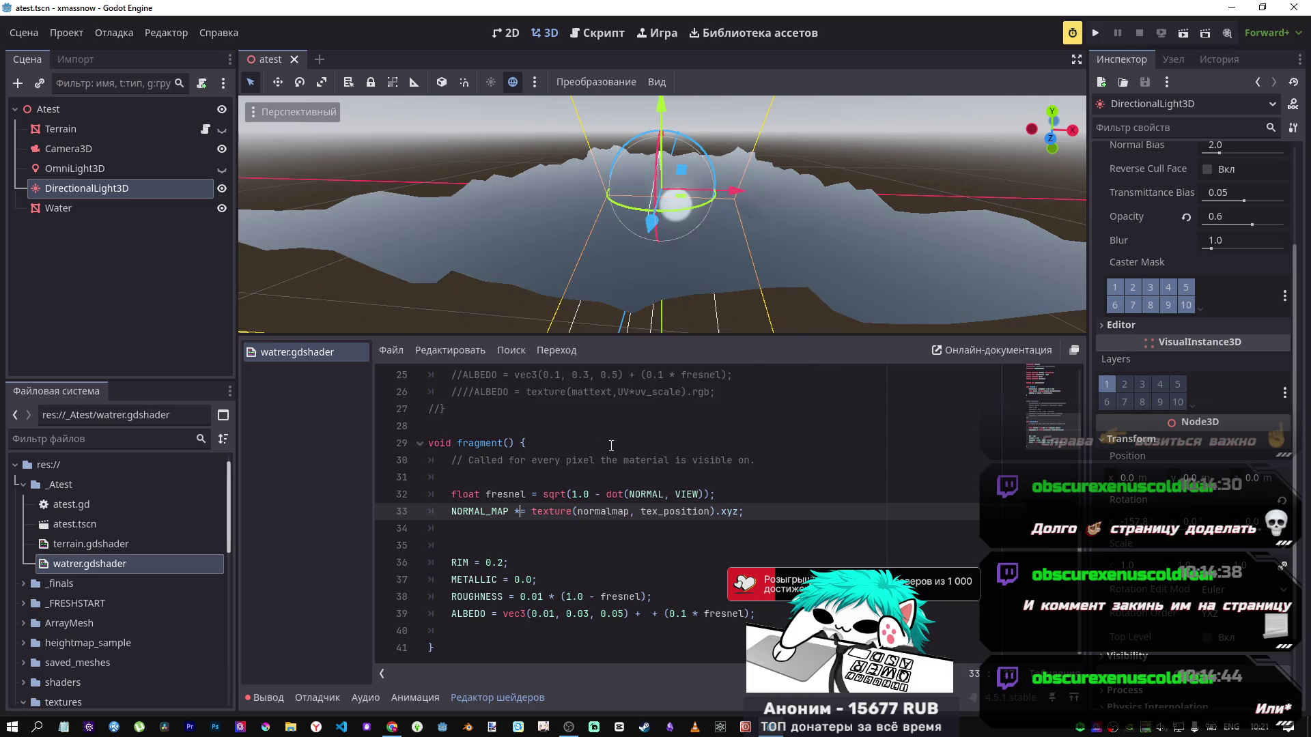
pyautogui.moveTo(633, 328)
pyautogui.mouseDown()
pyautogui.moveTo(689, 281)
pyautogui.moveTo(545, 530)
pyautogui.mouseUp()
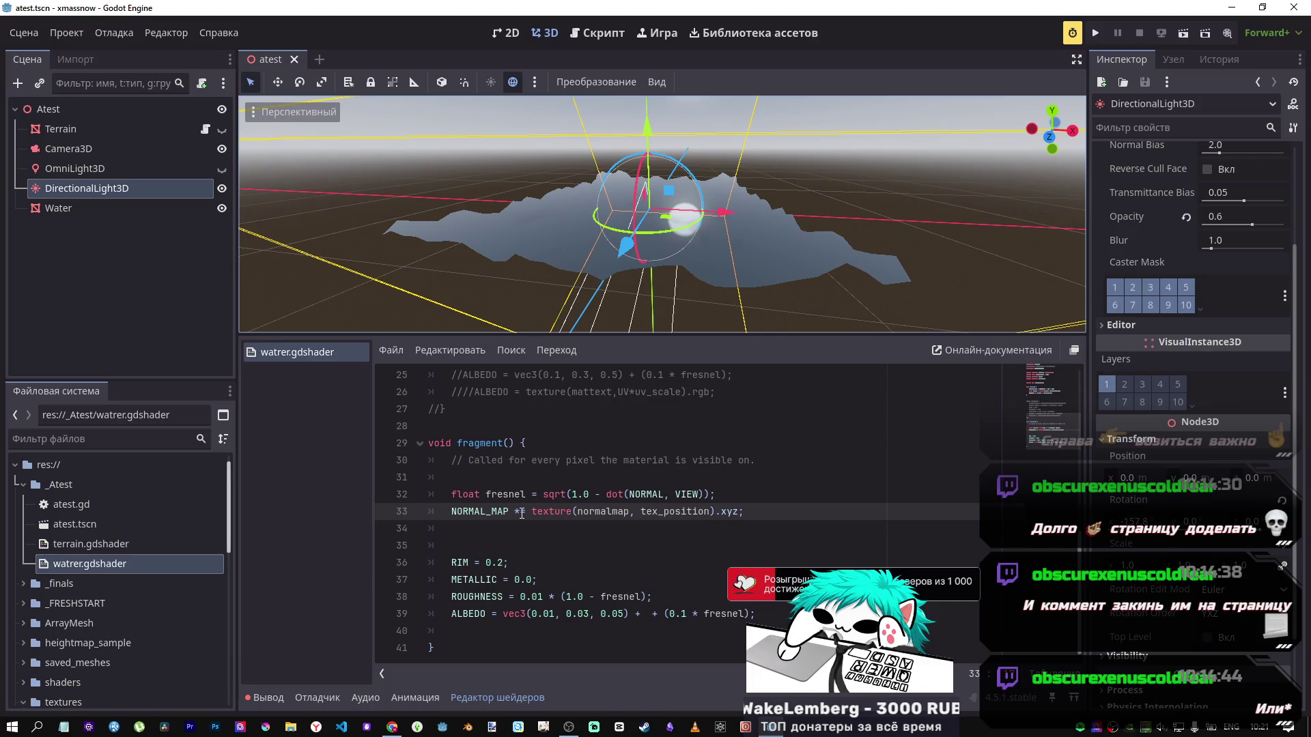
pyautogui.press('BackSpace')
pyautogui.write('+')
pyautogui.hotkey('ctrl', 's')
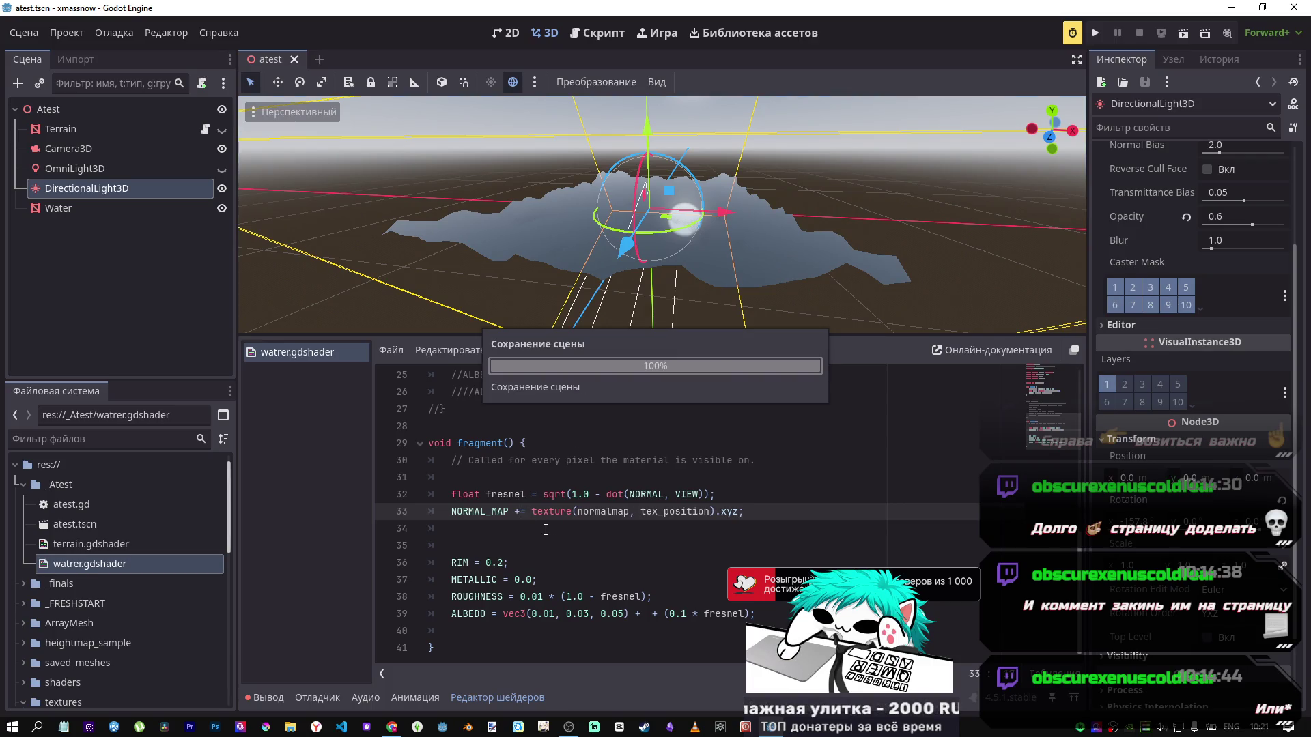
pyautogui.press('BackSpace')
pyautogui.write('-')
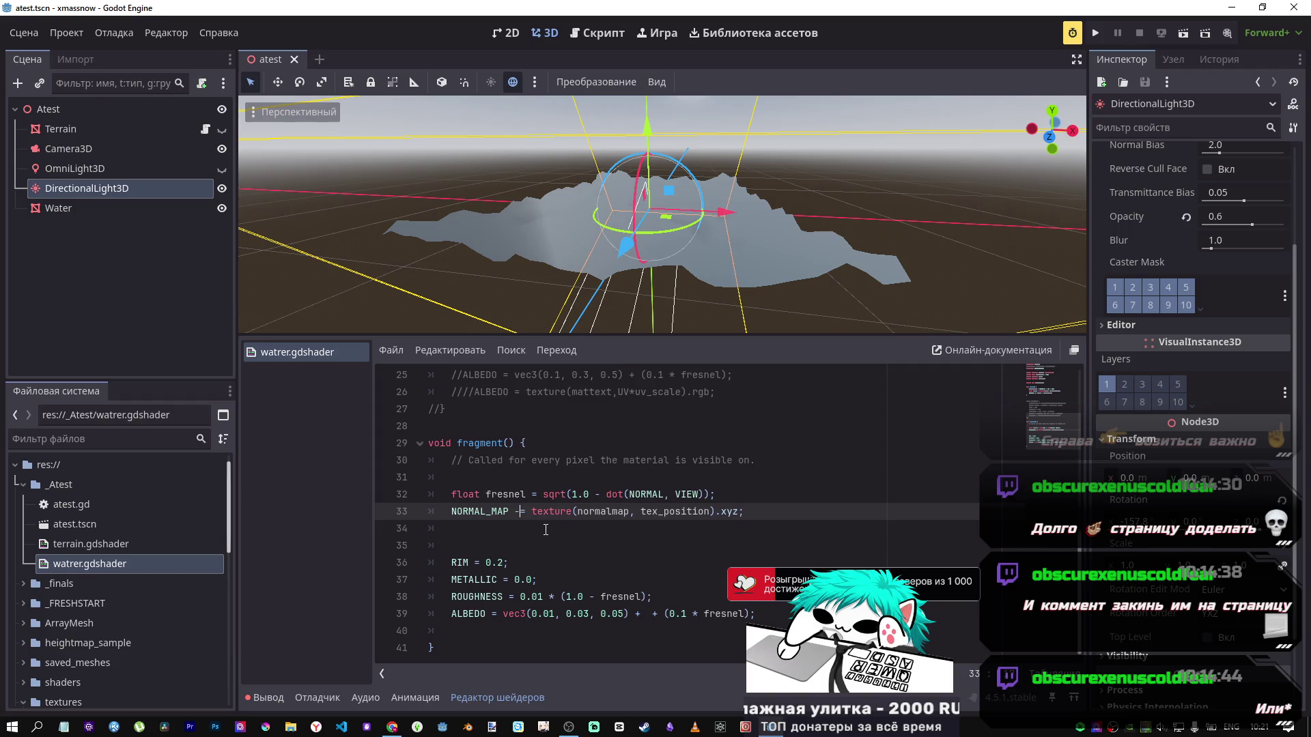
pyautogui.hotkey('ctrl', 's')
pyautogui.press('BackSpace')
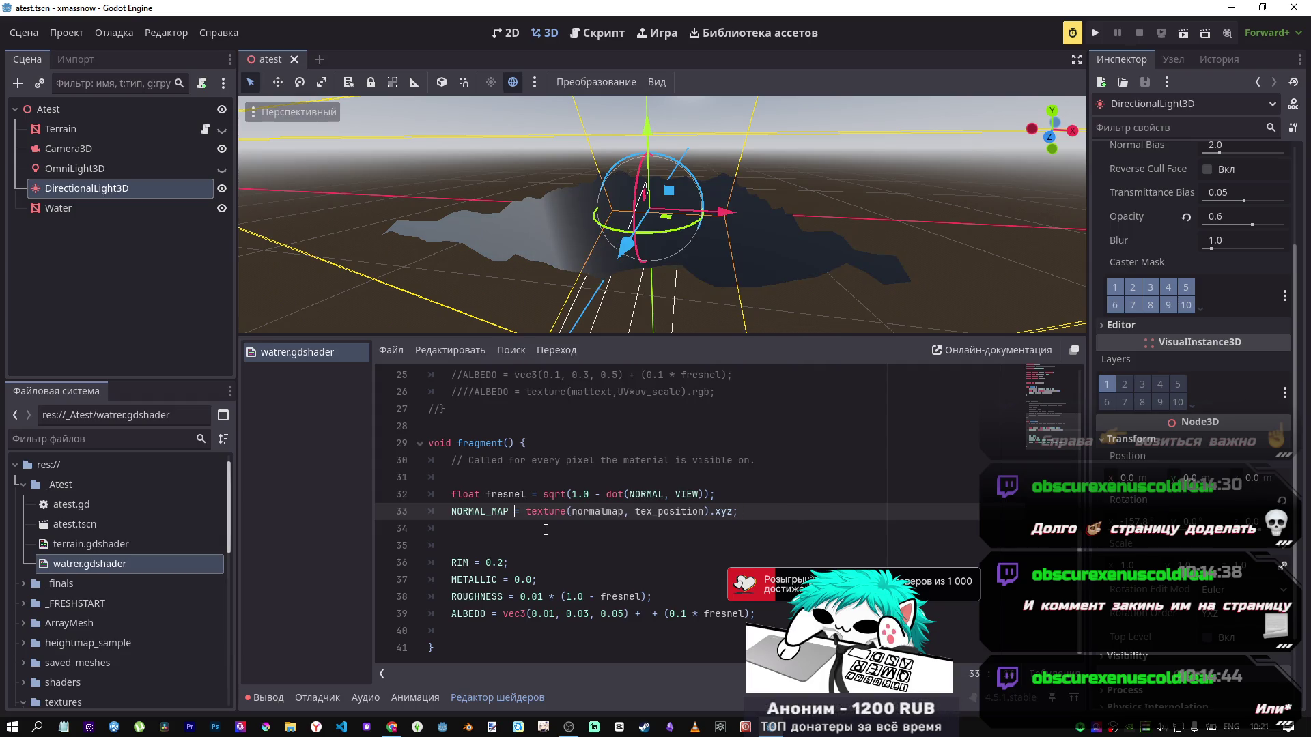
pyautogui.write('/')
pyautogui.hotkey('ctrl', 's')
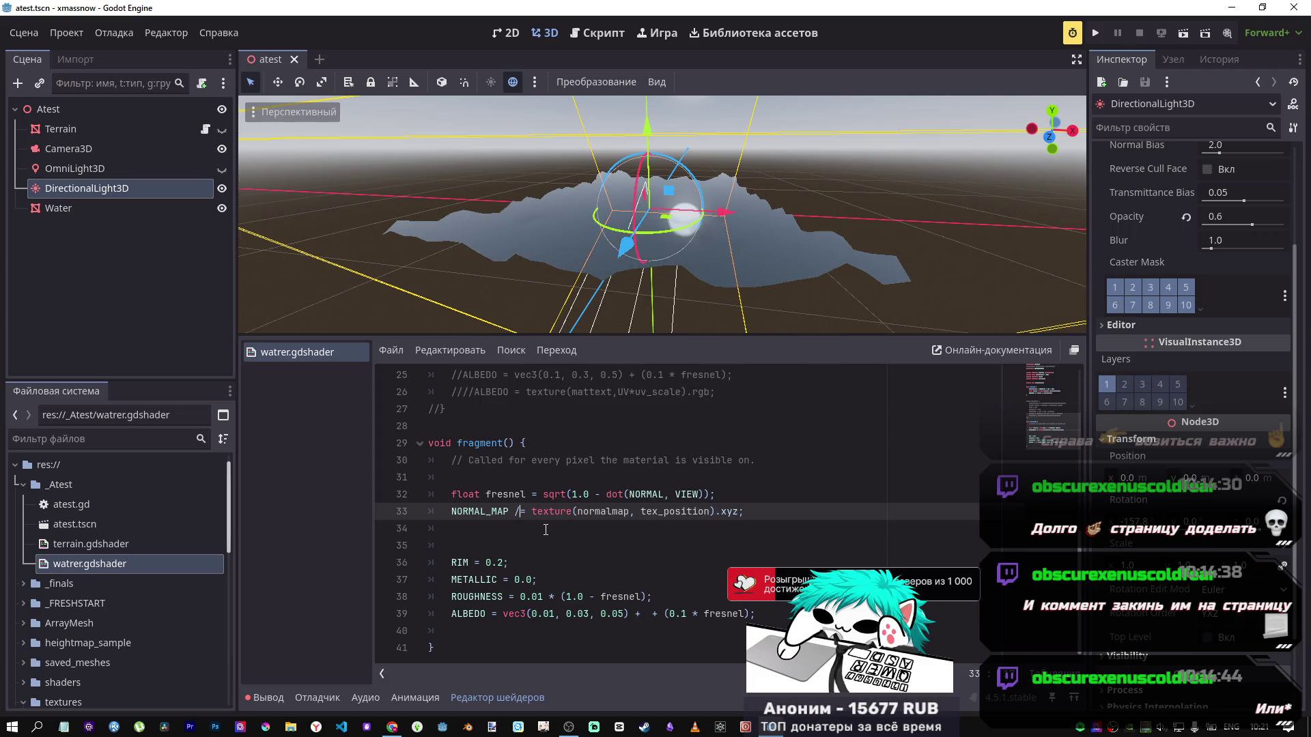
# Step: Revert NORMAL_MAP to a plain = assignment and select the Water node
pyautogui.scroll(5, 662, 215)
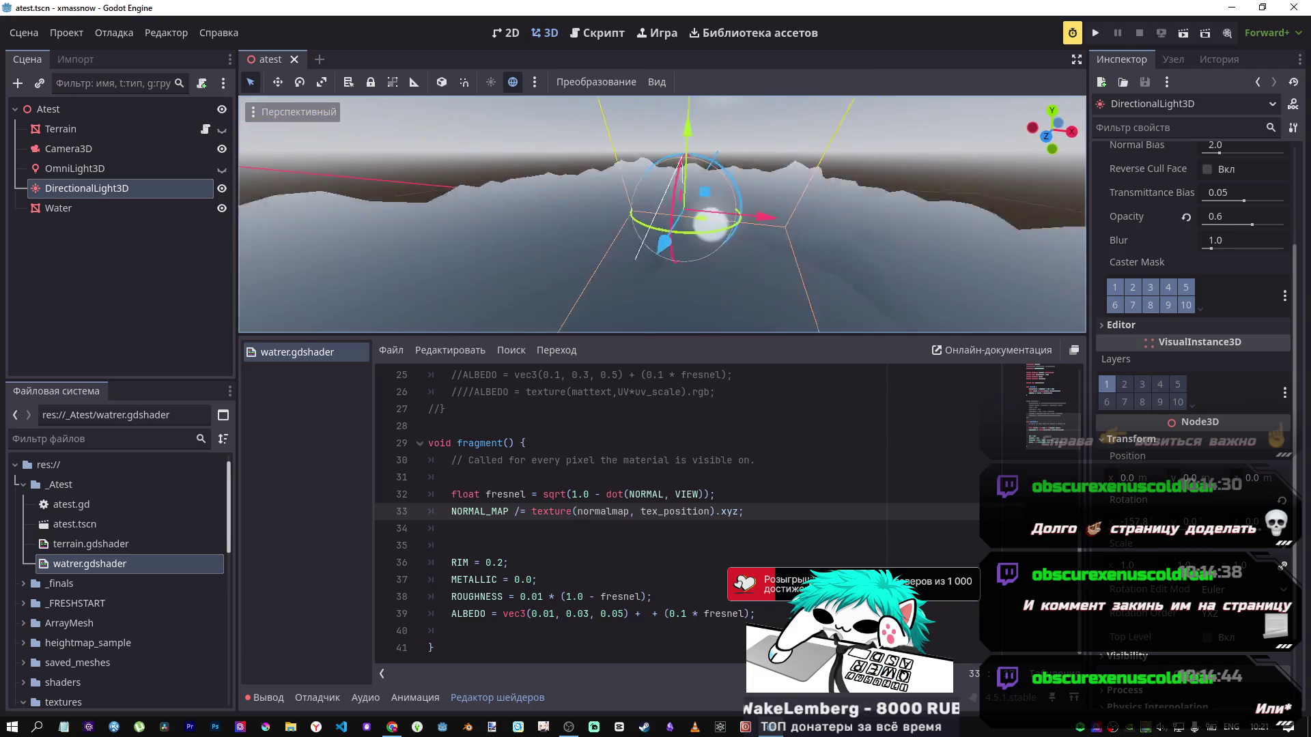
pyautogui.scroll(-4, 662, 215)
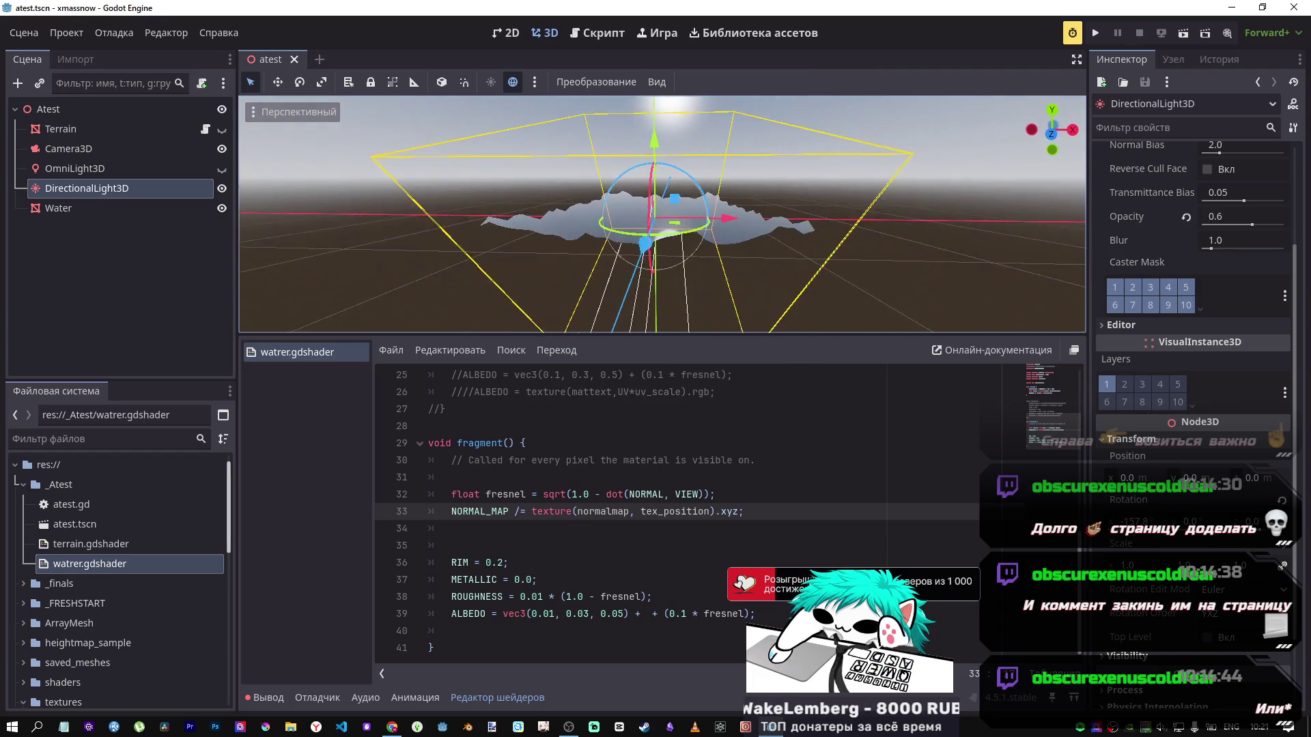
pyautogui.scroll(4, 662, 215)
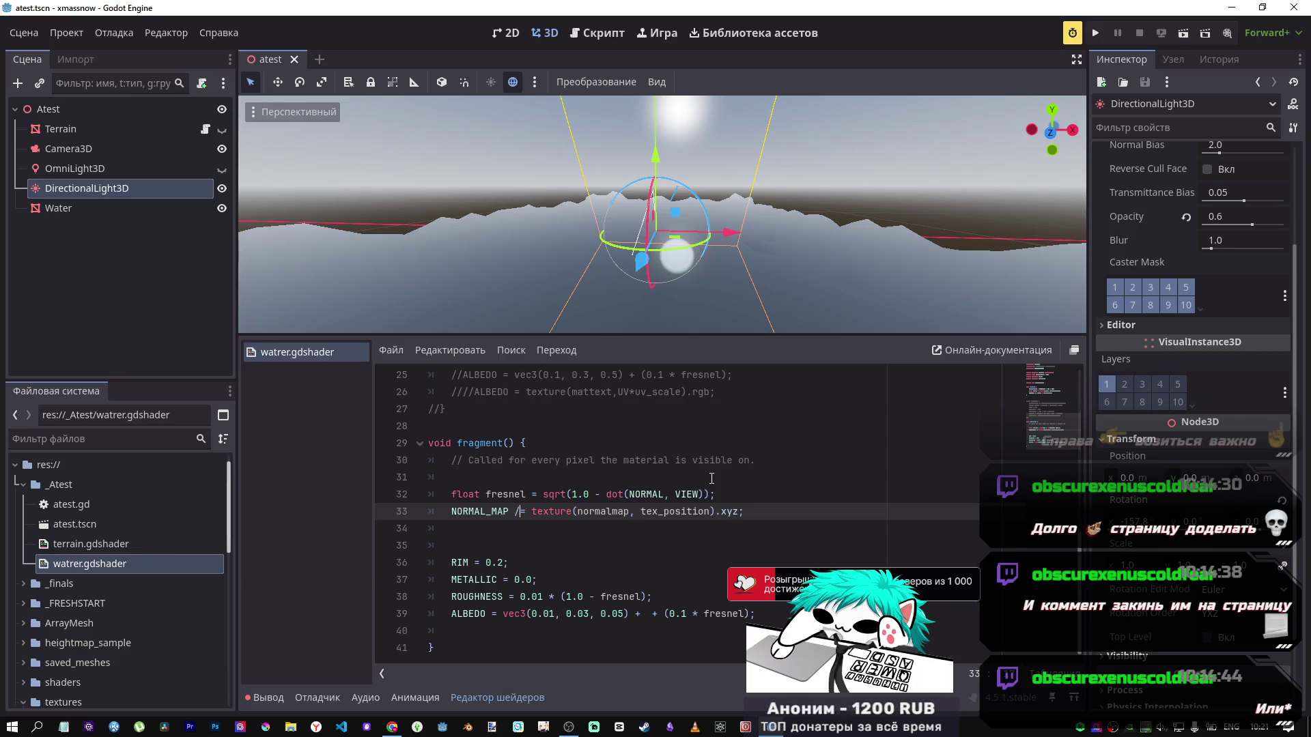
pyautogui.press('BackSpace')
pyautogui.write('*')
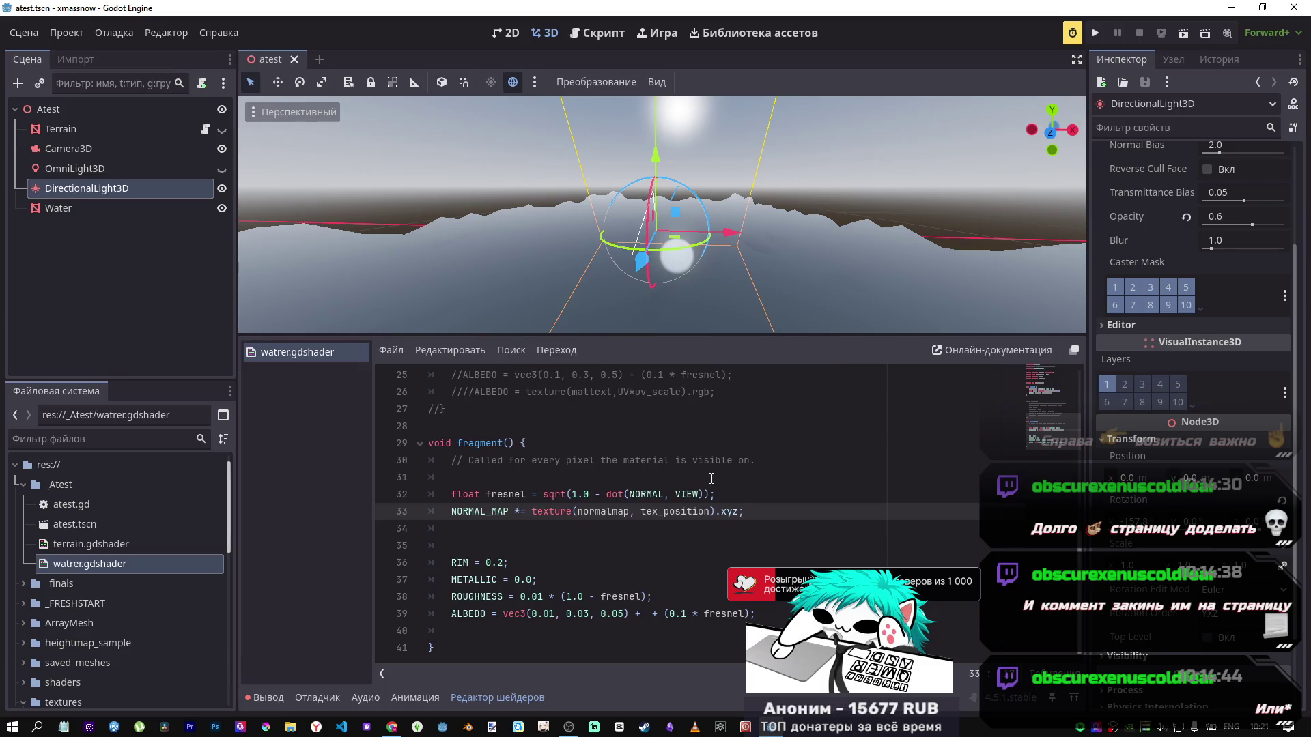
pyautogui.press('BackSpace')
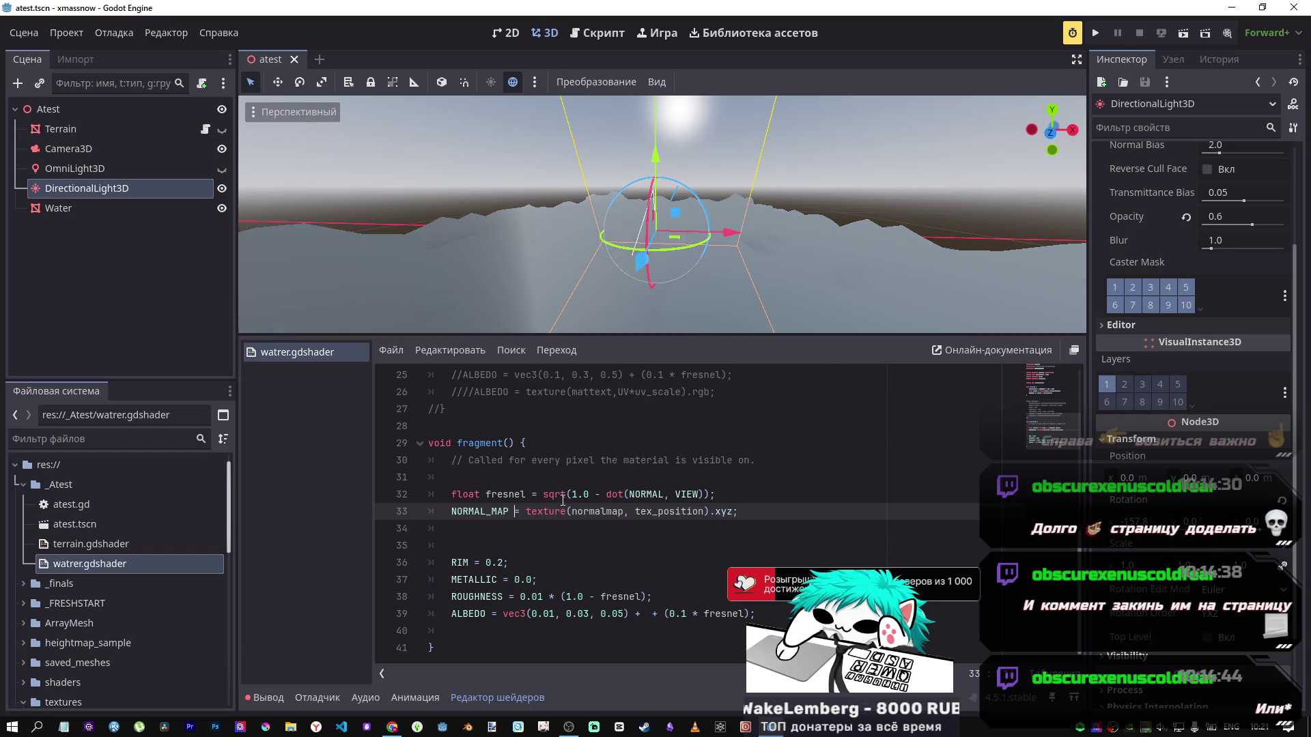
pyautogui.moveTo(590, 266)
pyautogui.mouseDown()
pyautogui.moveTo(513, 223)
pyautogui.moveTo(533, 233)
pyautogui.moveTo(598, 378)
pyautogui.mouseUp()
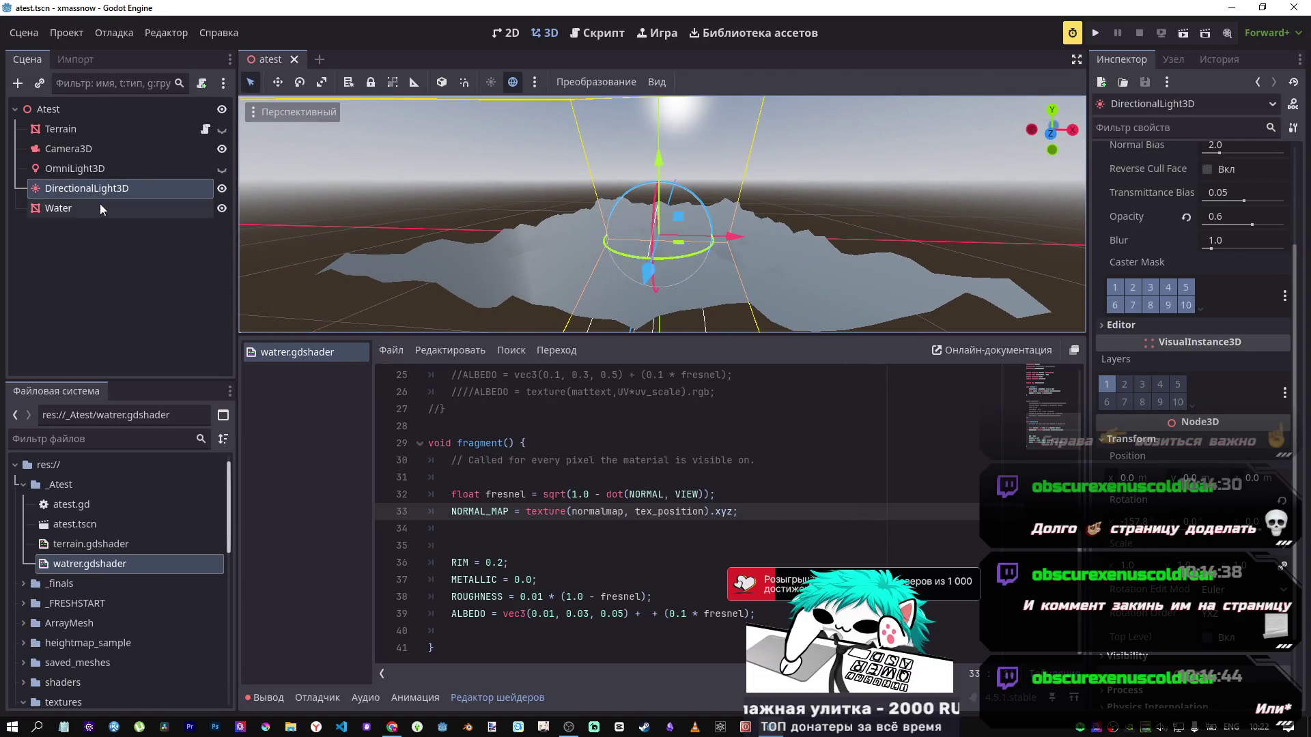
pyautogui.click(58, 208)
pyautogui.click(681, 494)
# Step: Delete the placeholder comment line and the blank lines inside fragment()
pyautogui.click(527, 480)
pyautogui.hotkey('shift', 'Up')
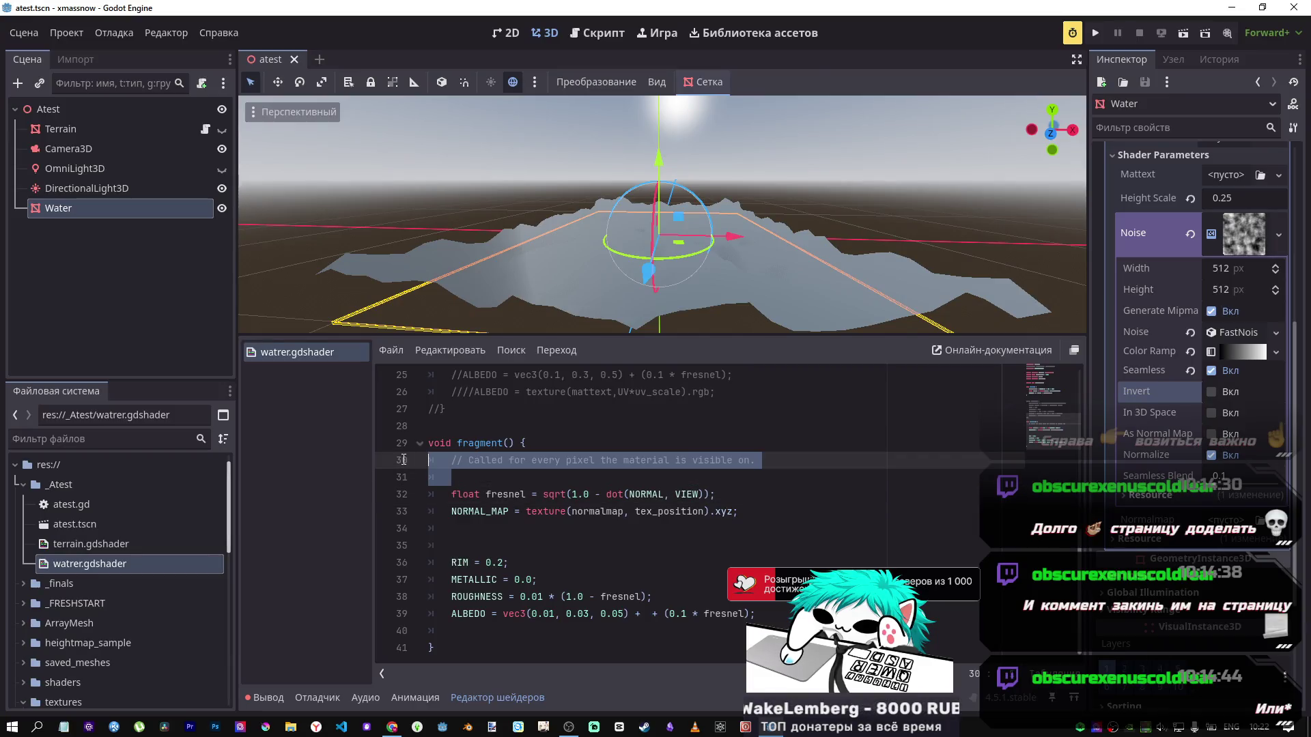
pyautogui.press('BackSpace')
pyautogui.press('BackSpace')
pyautogui.moveTo(478, 511); pyautogui.dragTo(403, 497)
pyautogui.press('BackSpace')
# Step: Save the shader and compare its fragment() with the docs' fragment block
pyautogui.hotkey('ctrl', 's')
pyautogui.click(498, 578)
pyautogui.press('BackSpace')
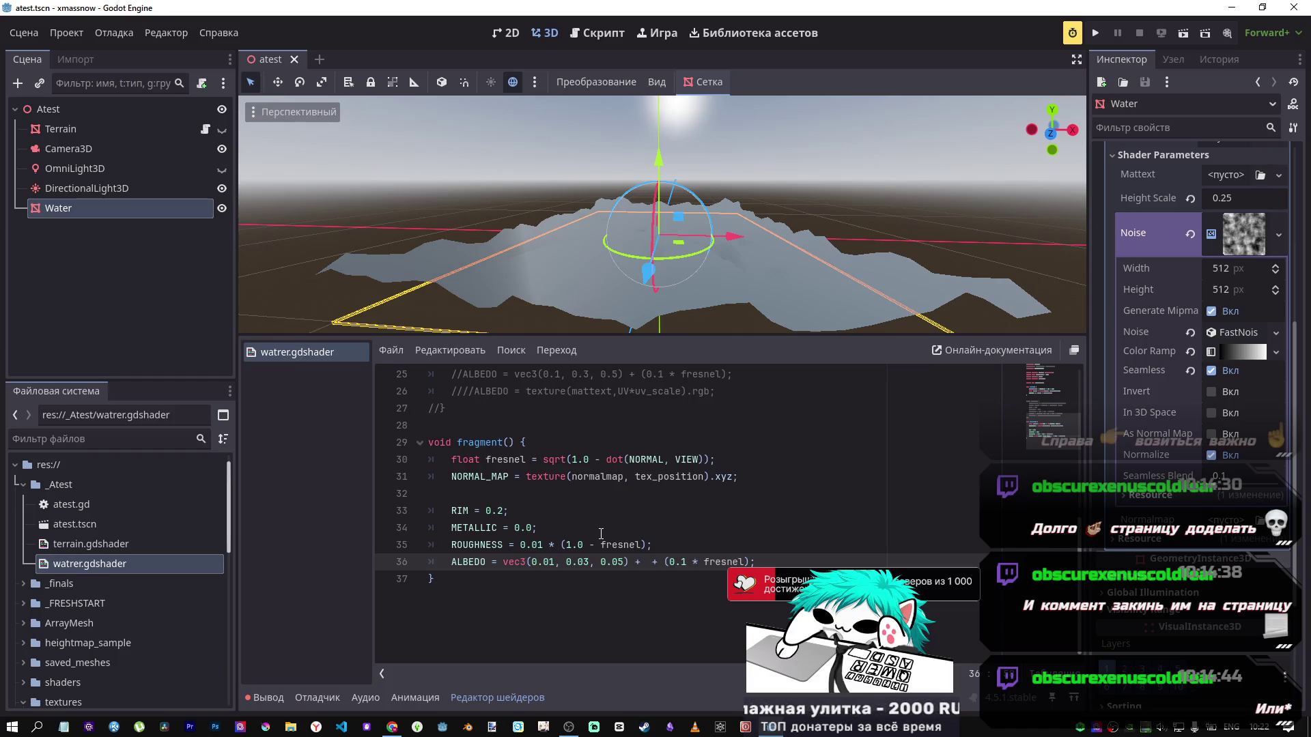
pyautogui.hotkey('alt', 'Tab')
pyautogui.scroll(2, 634, 437)
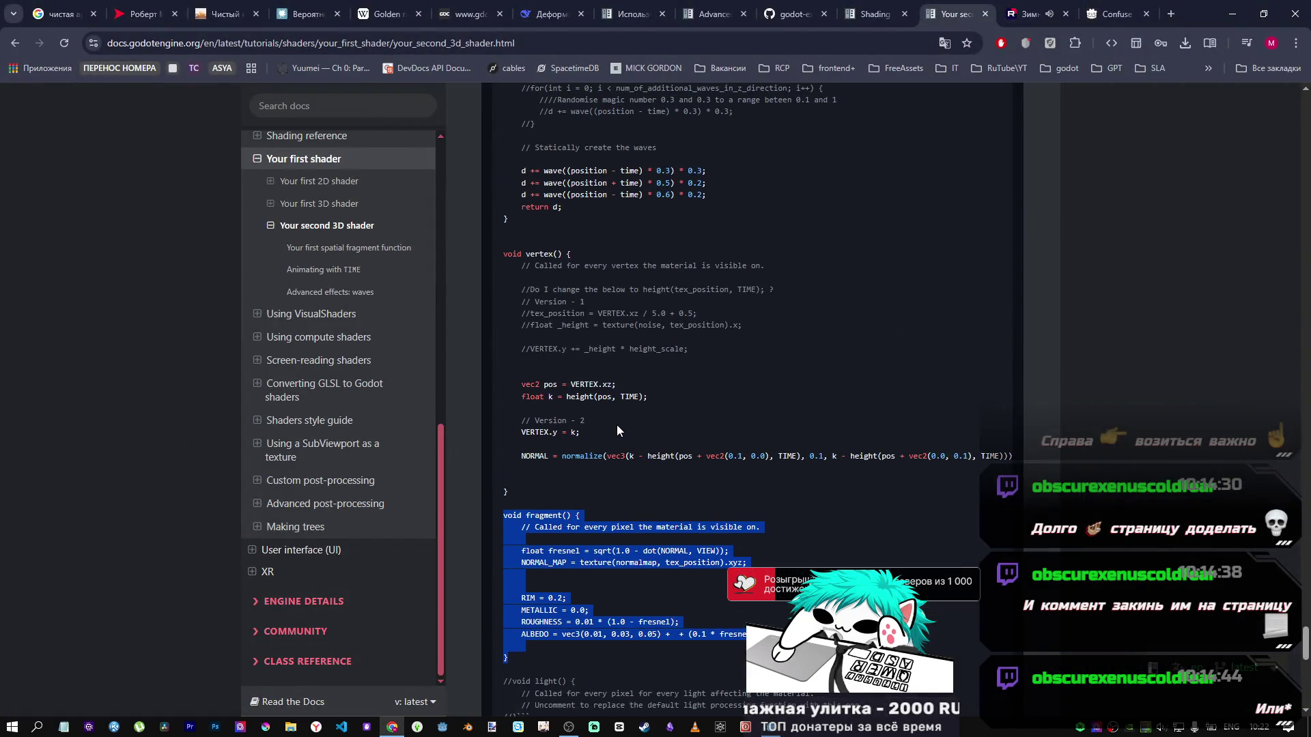
pyautogui.scroll(-2, 616, 430)
pyautogui.scroll(3, 611, 420)
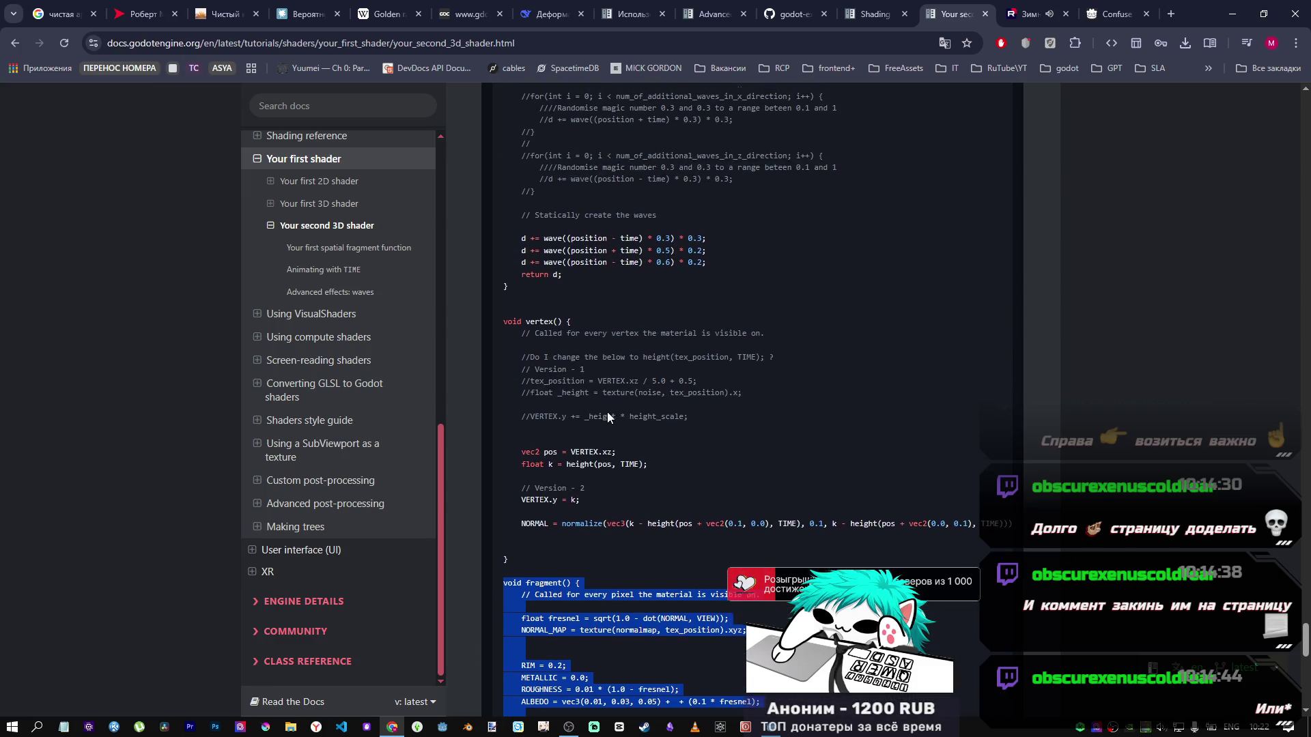
pyautogui.scroll(-1, 607, 412)
pyautogui.scroll(1, 608, 412)
pyautogui.hotkey('alt', 'Tab')
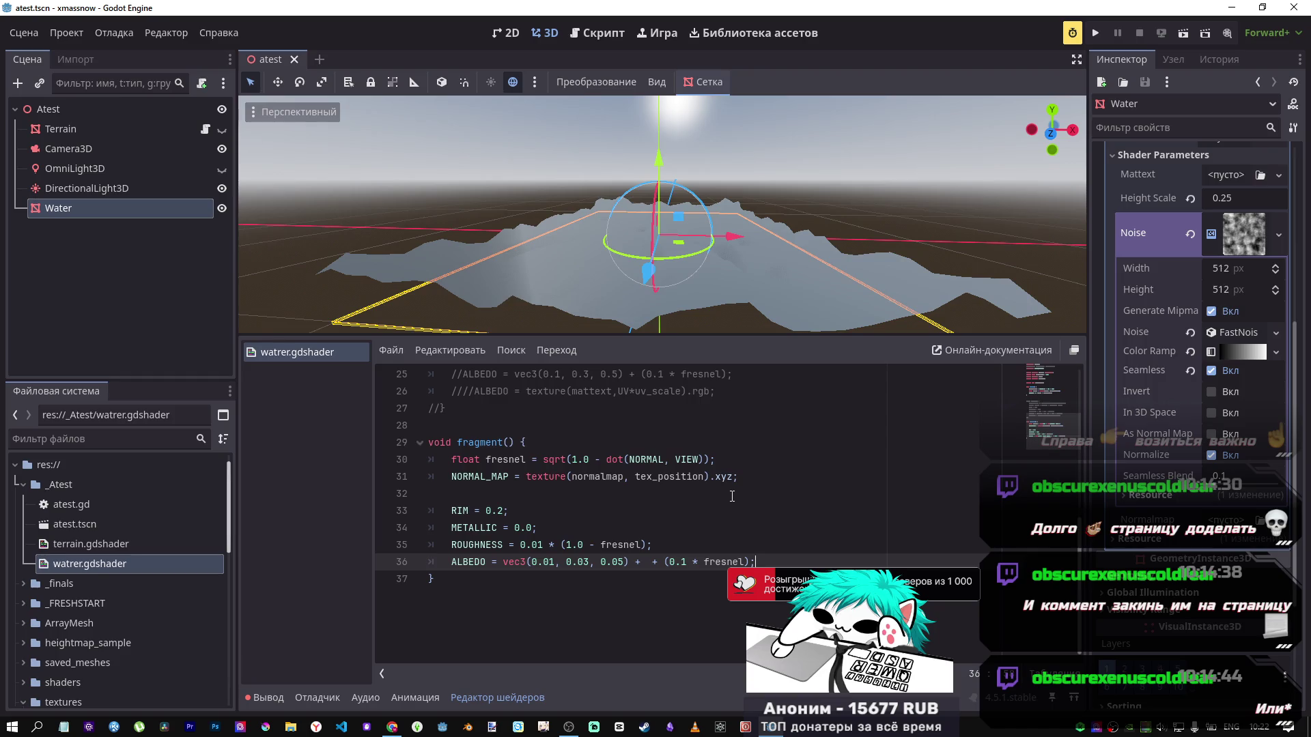
# Step: Recheck the docs, then put the caret in the ALBEDO green value 0.03
pyautogui.hotkey('alt', 'Tab')
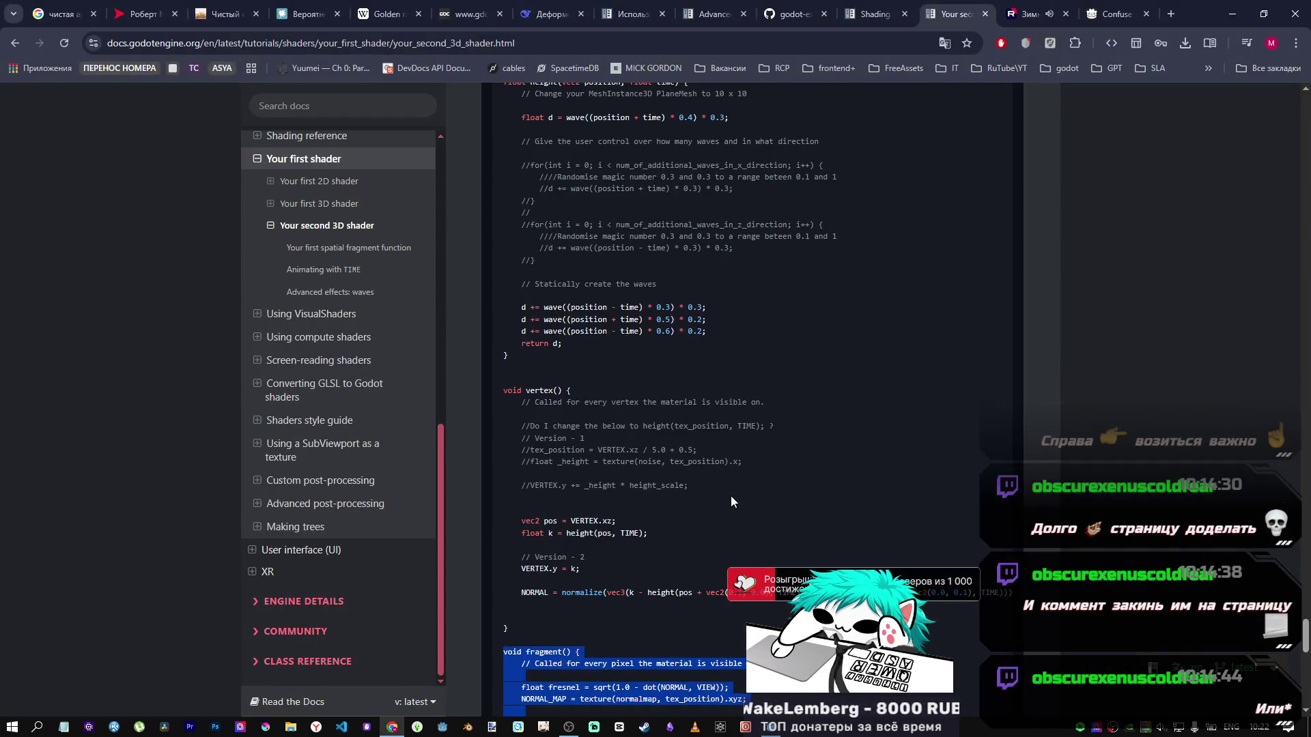
pyautogui.scroll(-2, 703, 486)
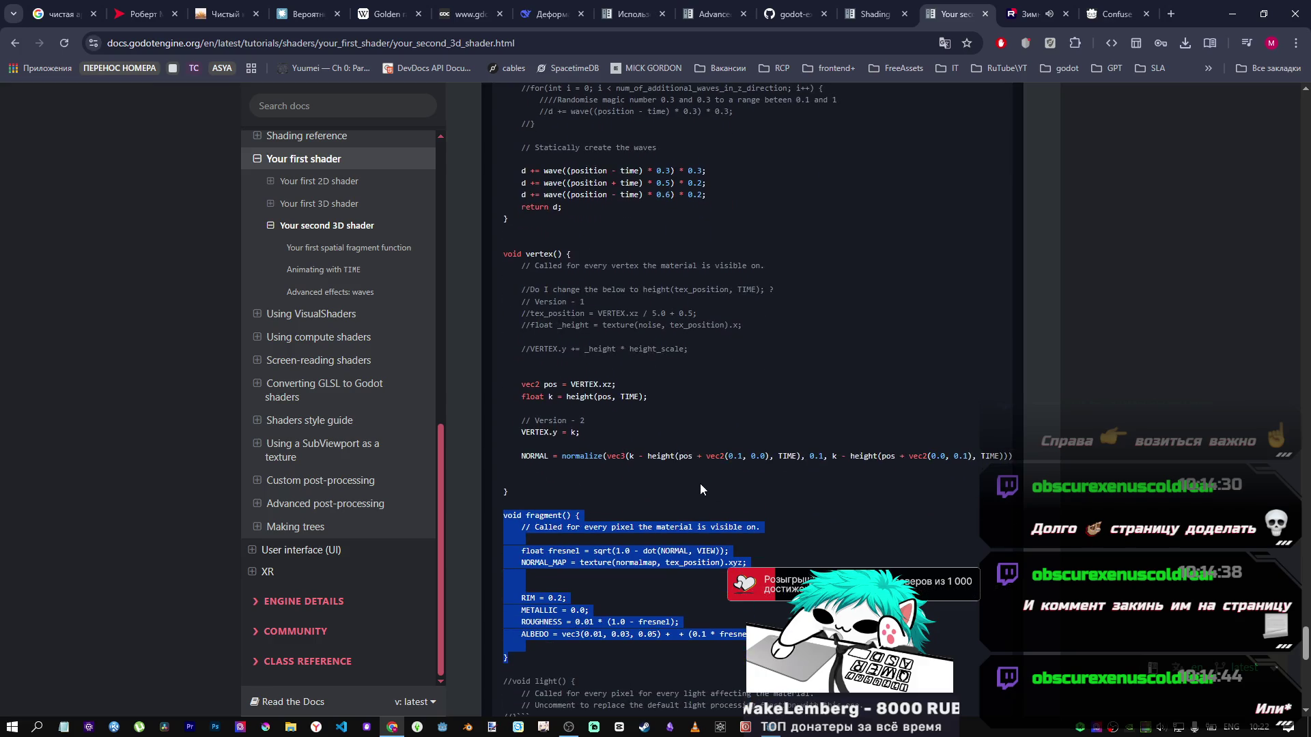
pyautogui.hotkey('alt', 'Tab')
pyautogui.scroll(3, 585, 598)
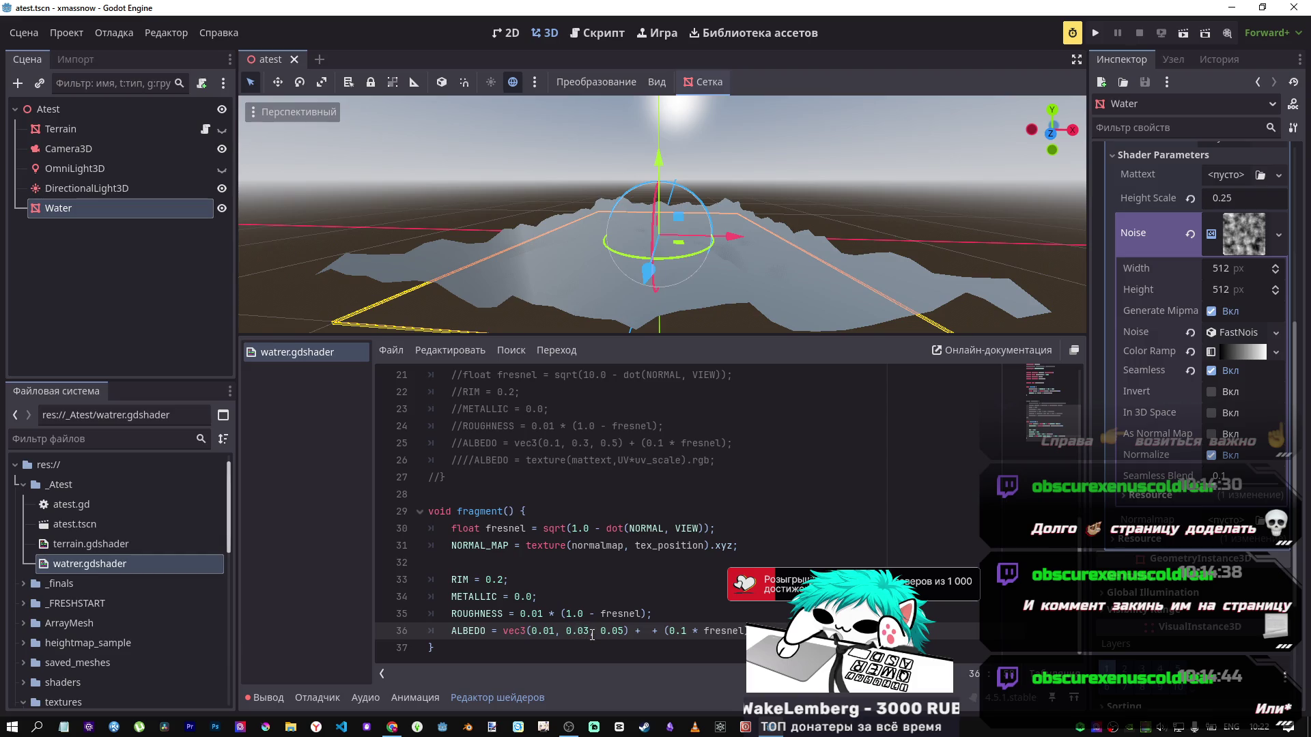
pyautogui.click(581, 631)
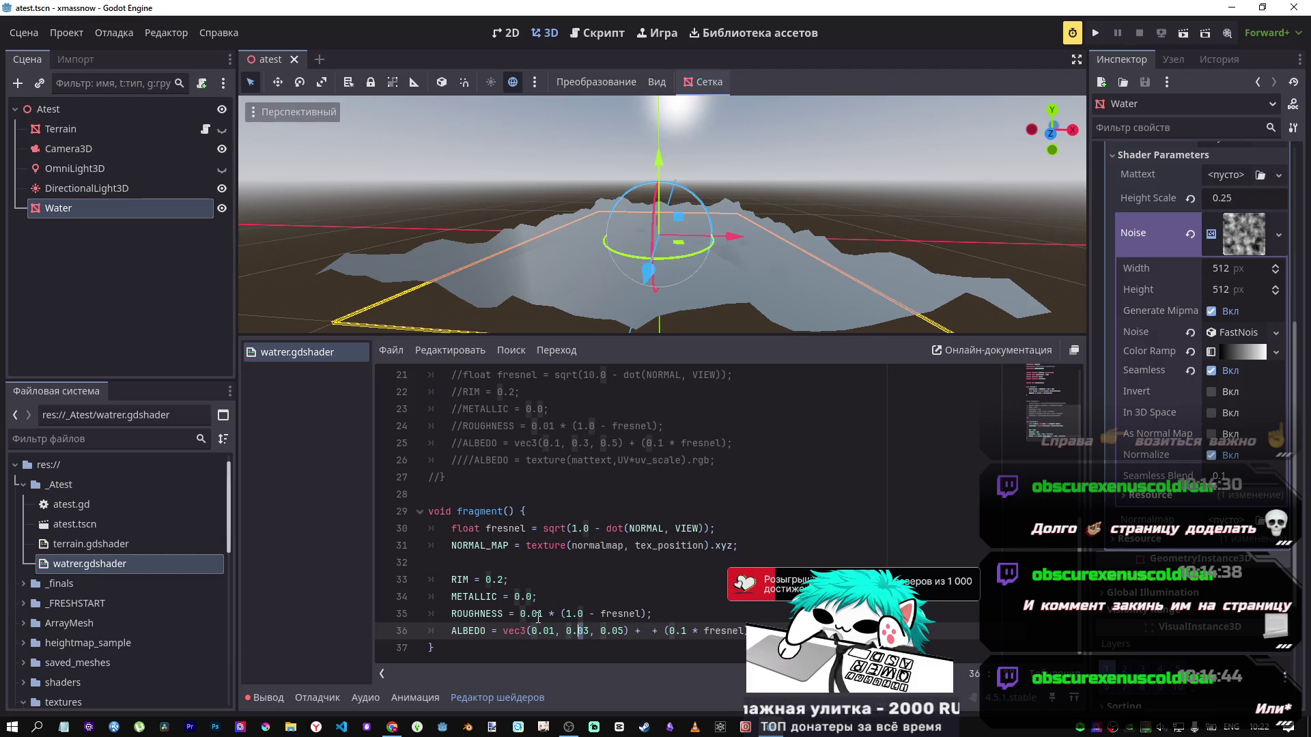
# Step: Try changing the ALBEDO green value from 0.03 to 0.3 and back, previewing each
pyautogui.click(580, 631)
pyautogui.press('BackSpace')
pyautogui.hotkey('ctrl', 's')
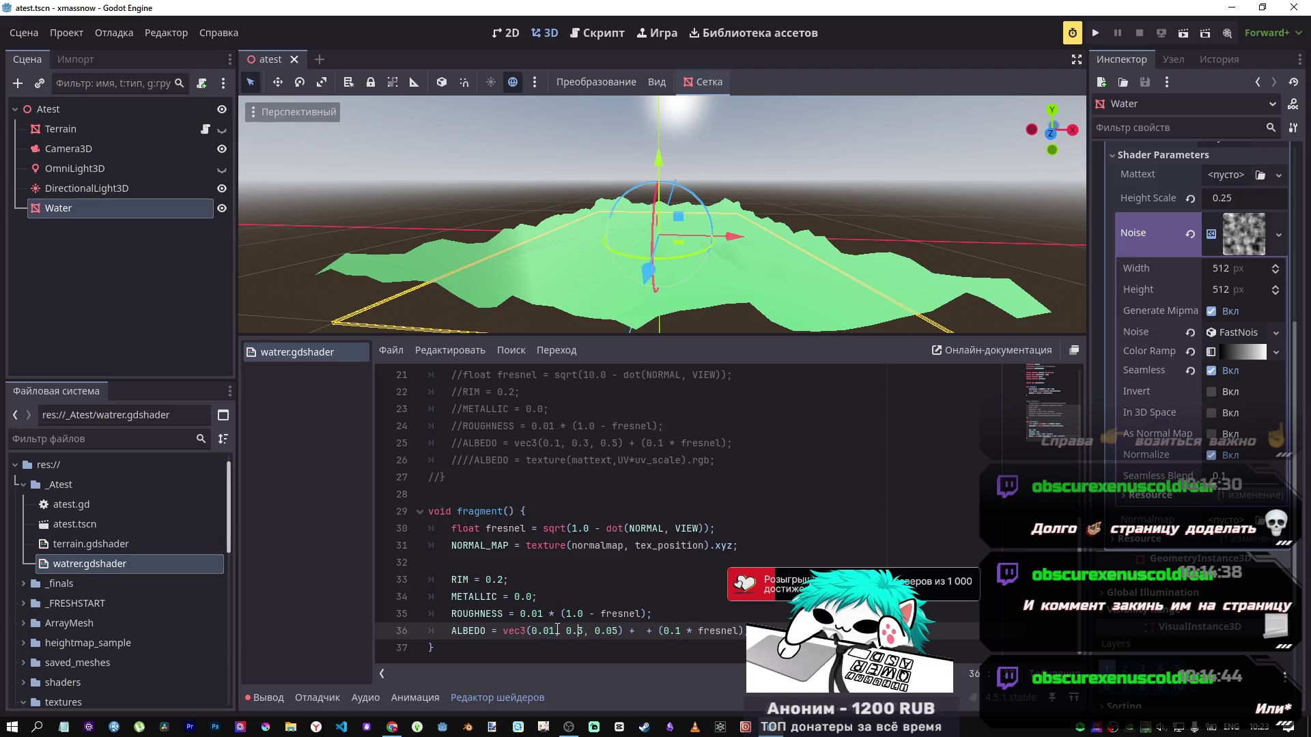
pyautogui.write('0')
pyautogui.hotkey('ctrl', 's')
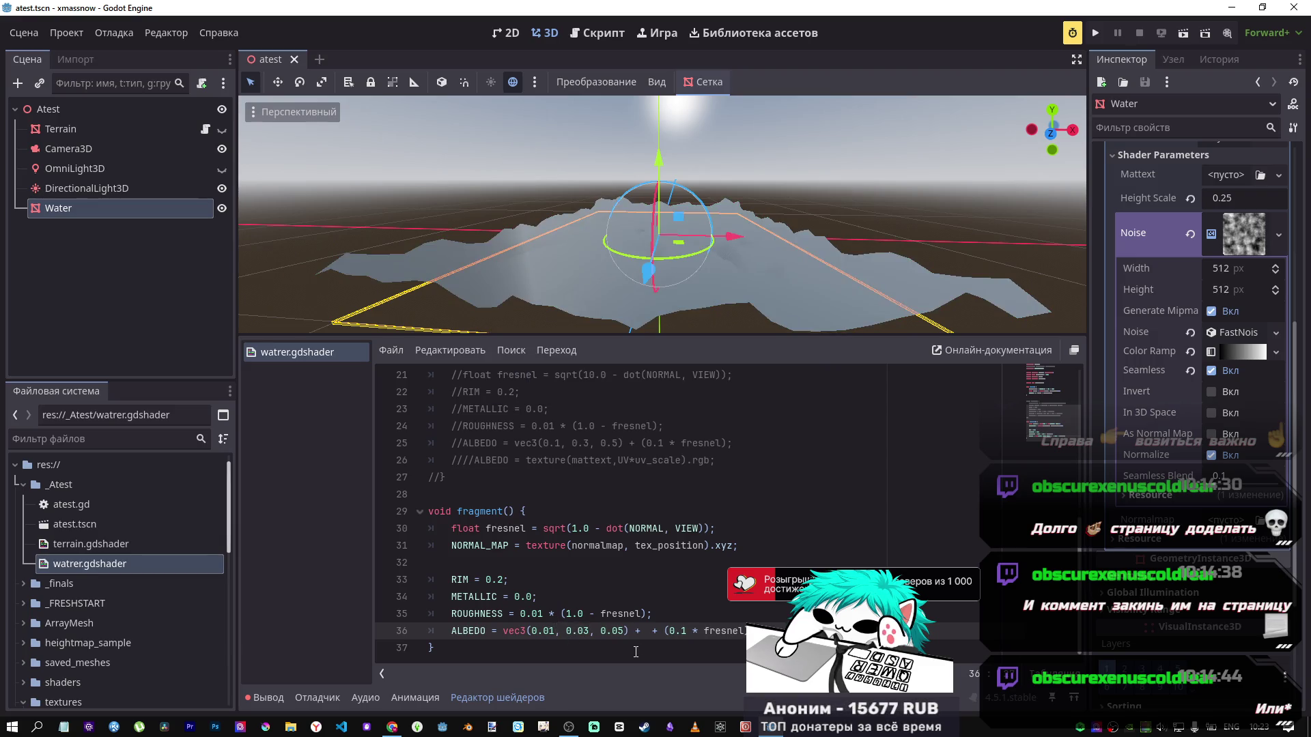
pyautogui.press('BackSpace')
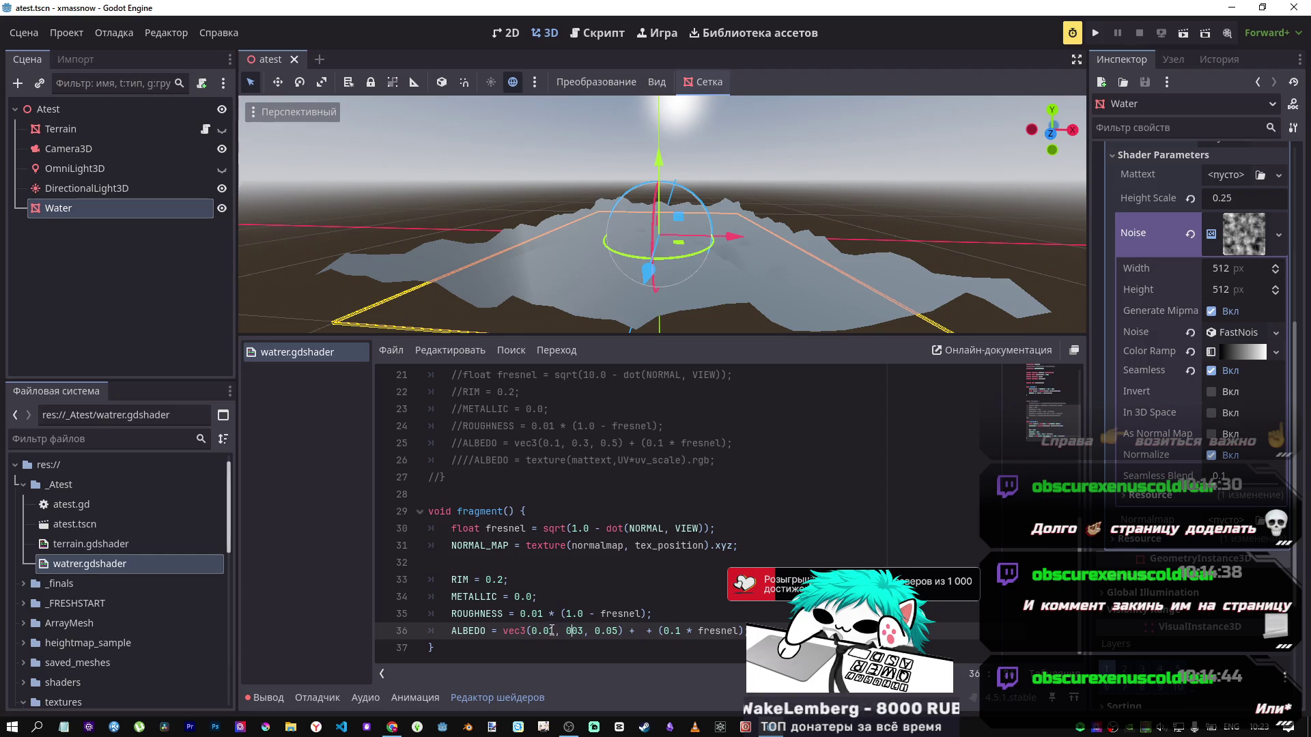
# Step: Set ALBEDO to vec3(0.1, 0.3, 0.5) for light blue water and save
pyautogui.click(550, 631)
pyautogui.press('BackSpace')
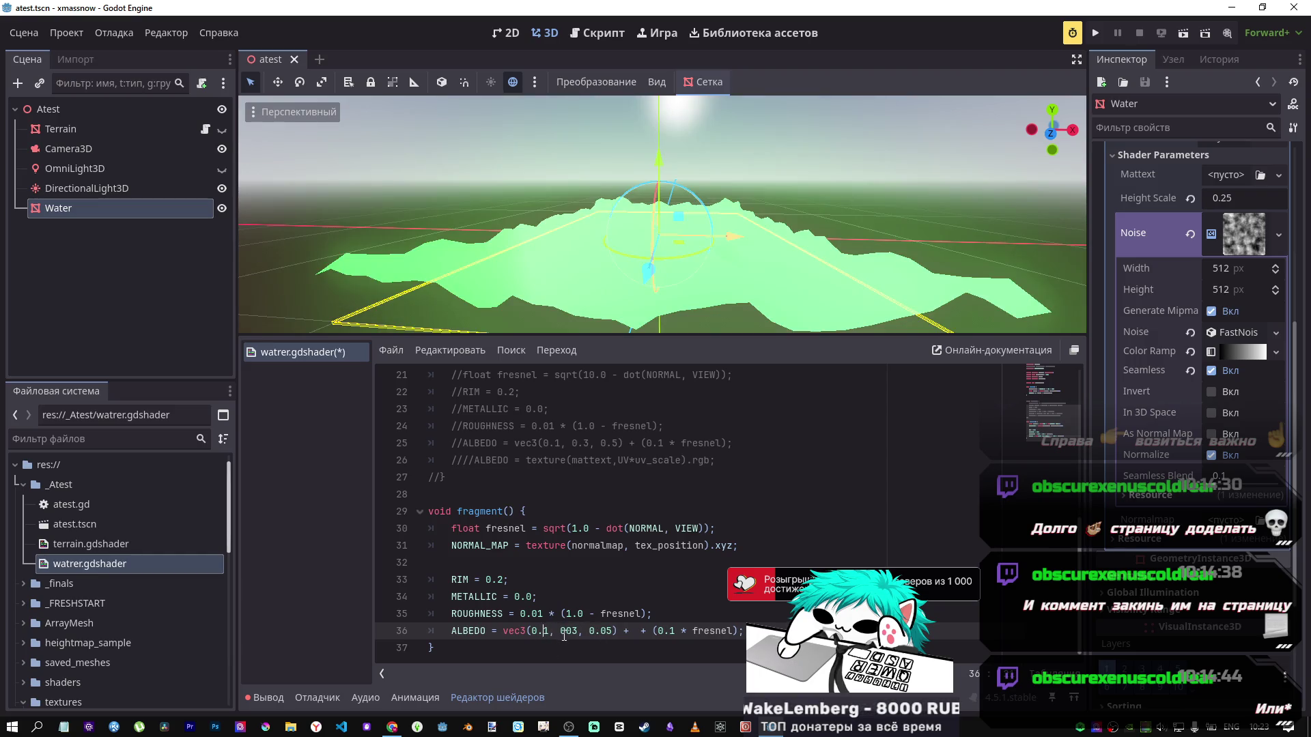
pyautogui.hotkey('ctrl', 'z')
pyautogui.hotkey('ctrl', 'z')
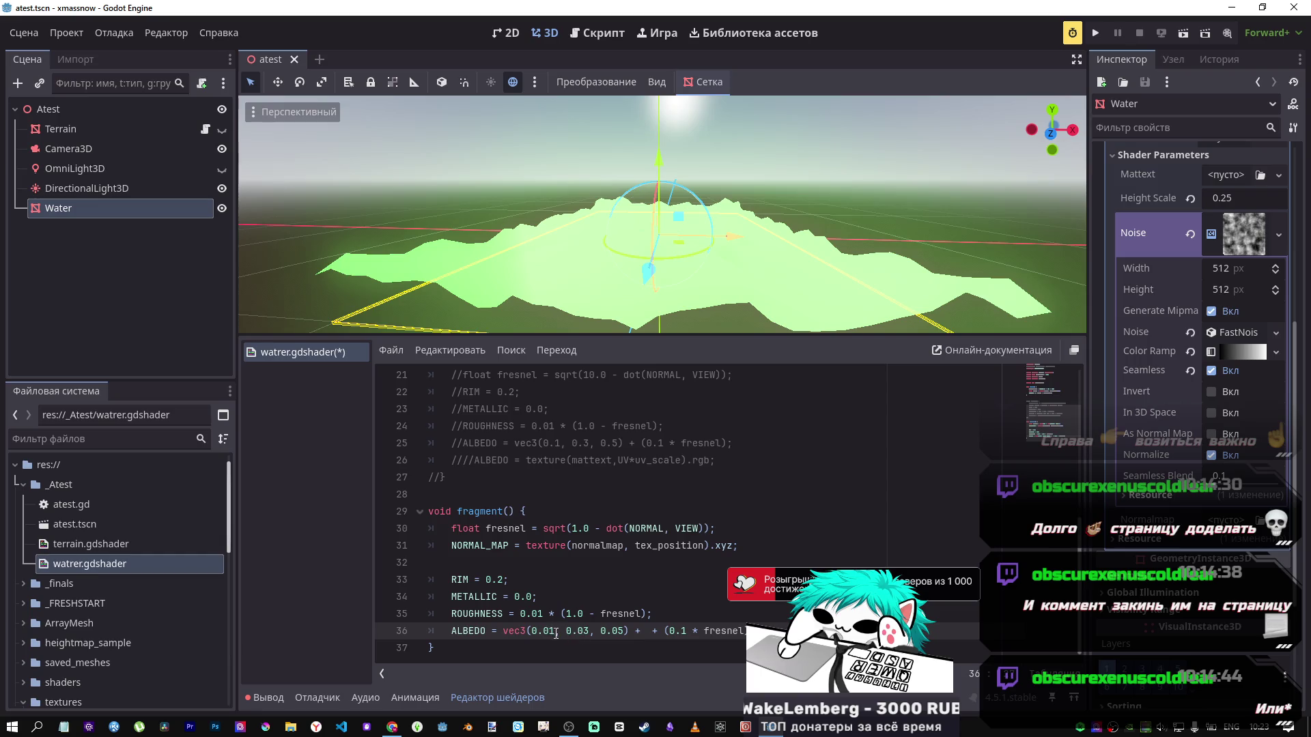
pyautogui.press('BackSpace')
pyautogui.hotkey('ctrl', 's')
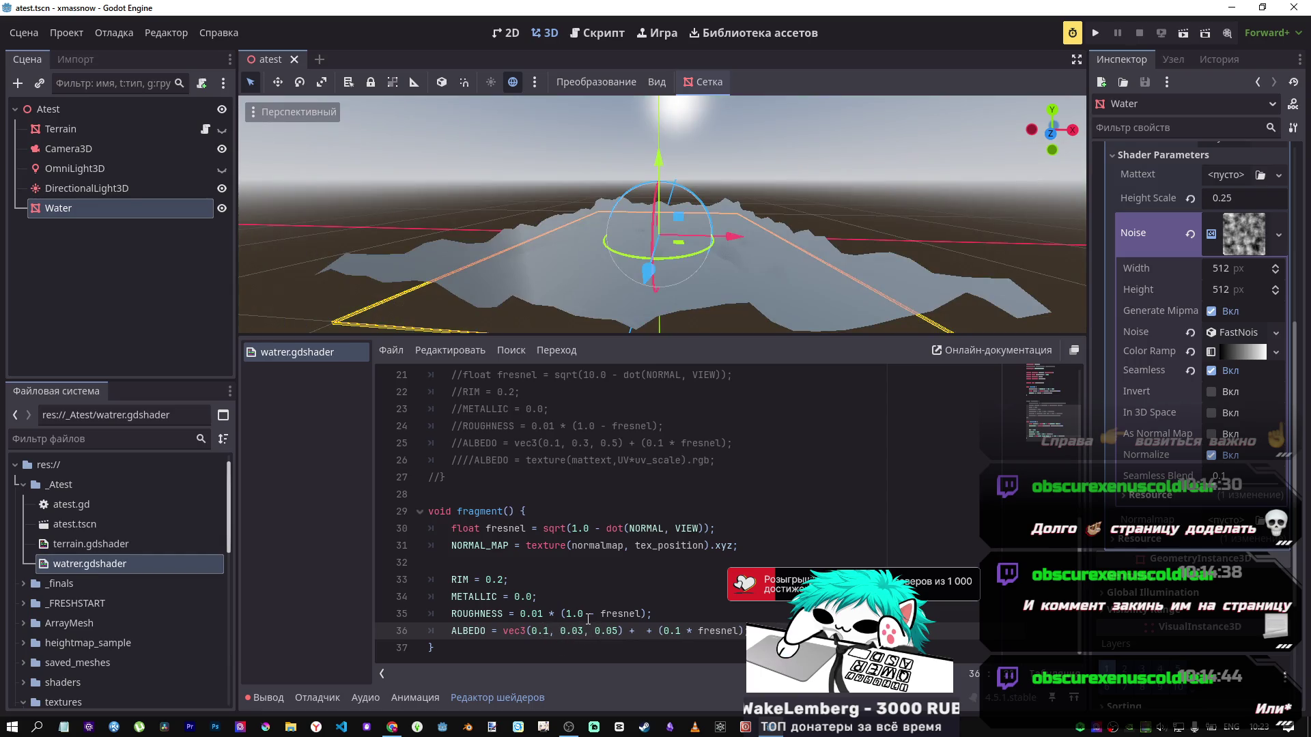
pyautogui.hotkey('ctrl', 's')
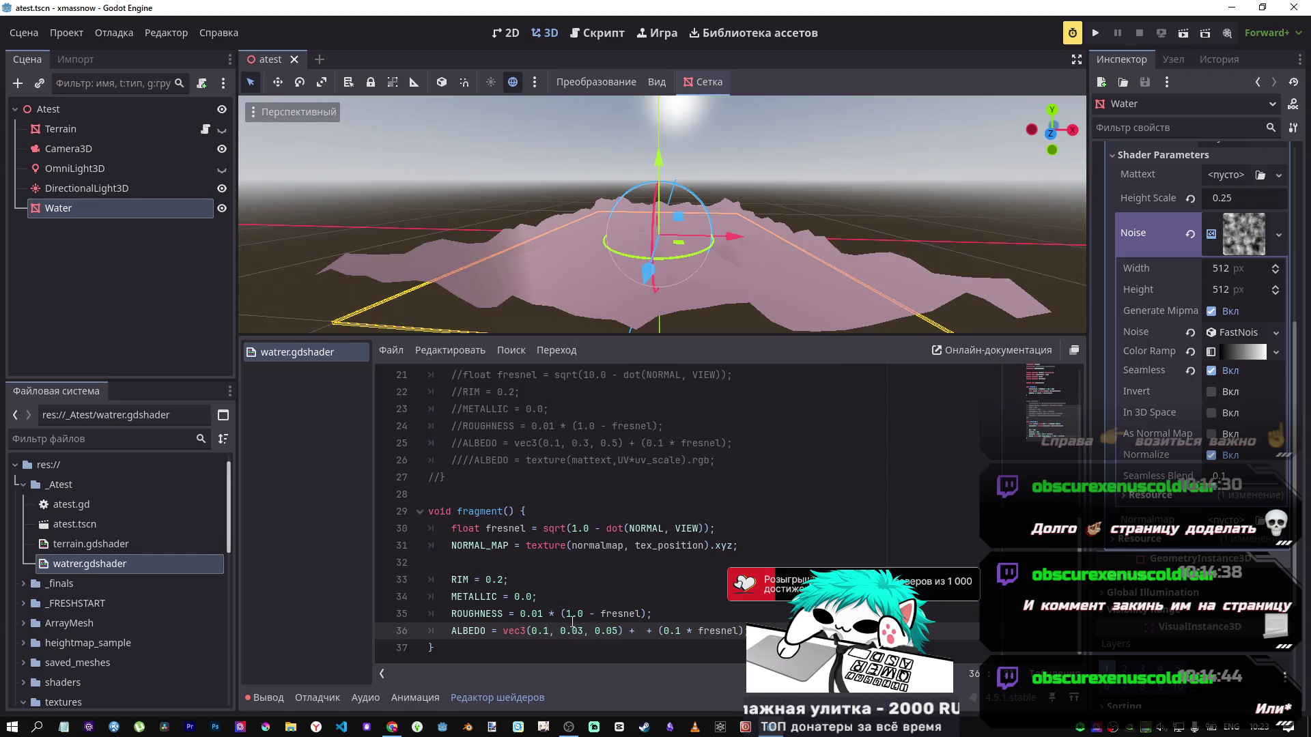
pyautogui.press('BackSpace')
pyautogui.press('BackSpace')
pyautogui.hotkey('ctrl', 's')
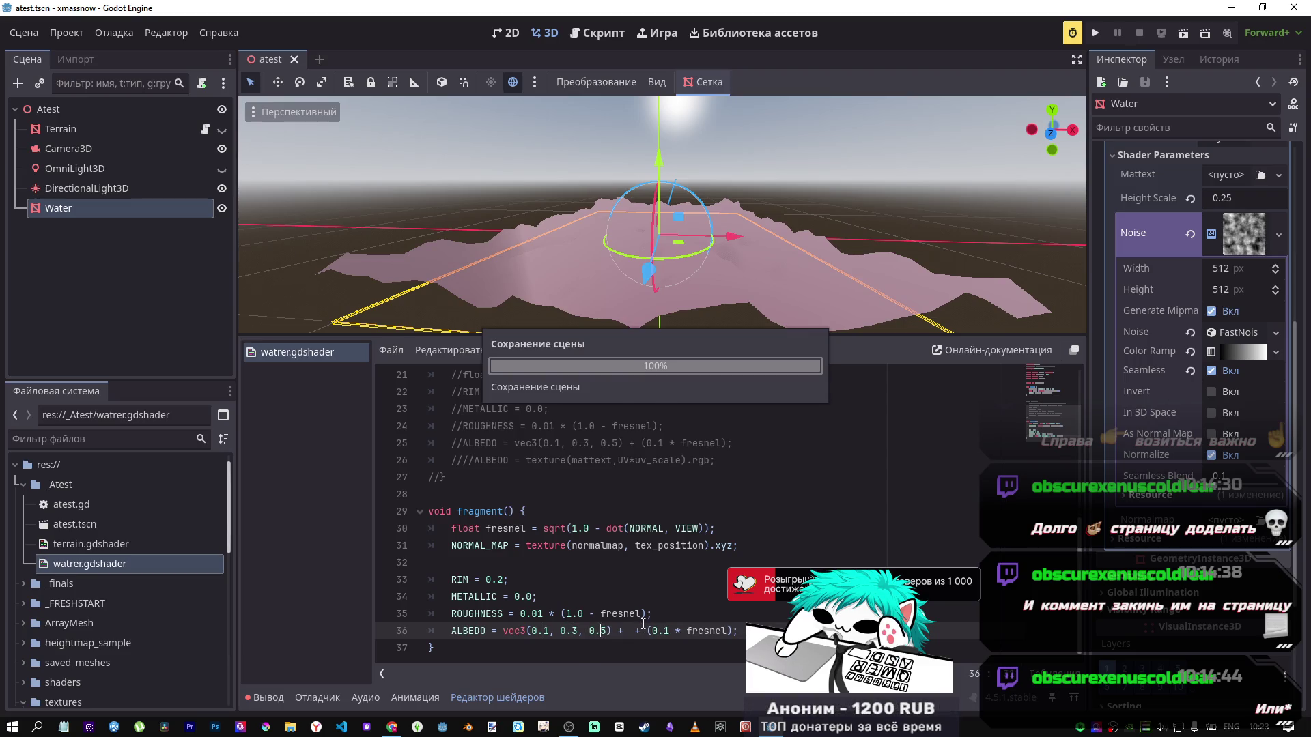
# Step: Compare the ALBEDO line with the tutorial's and select the extra '+' in Godot
pyautogui.hotkey('alt', 'Tab')
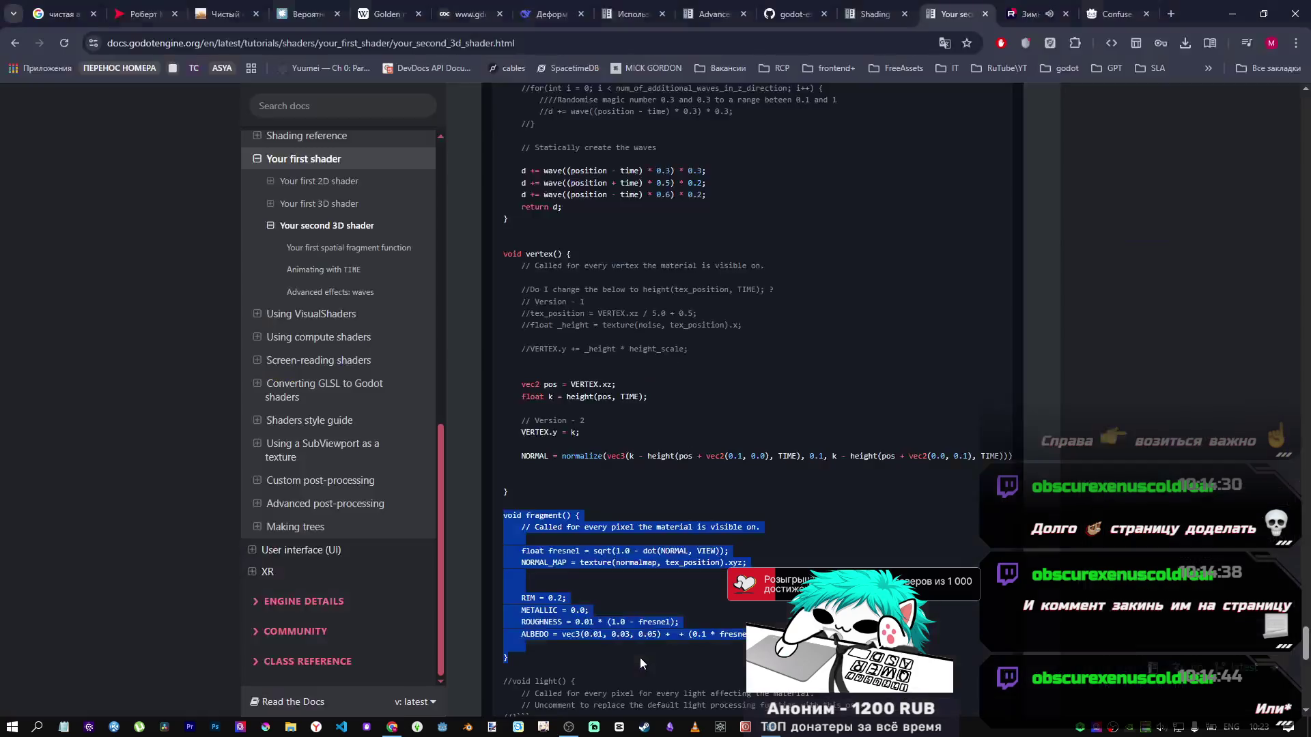
pyautogui.click(680, 636)
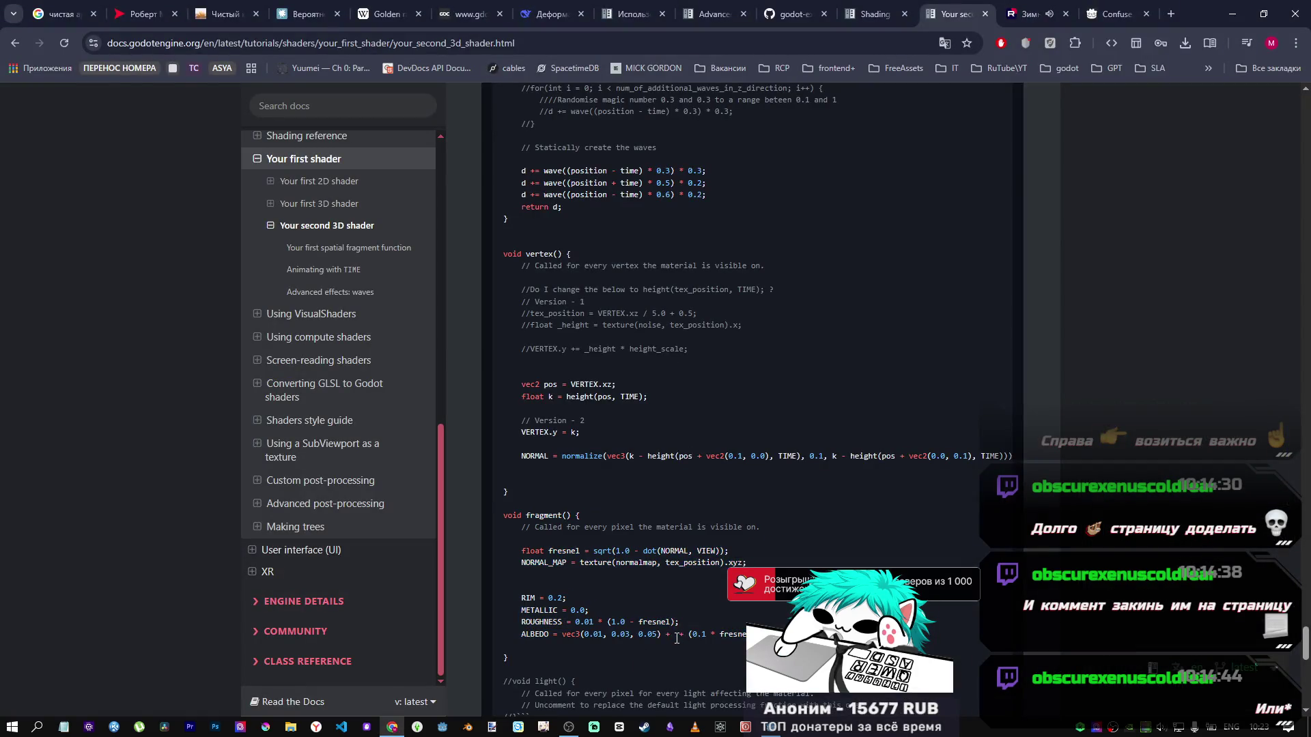
pyautogui.tripleClick(661, 637)
pyautogui.hotkey('alt', 'Tab')
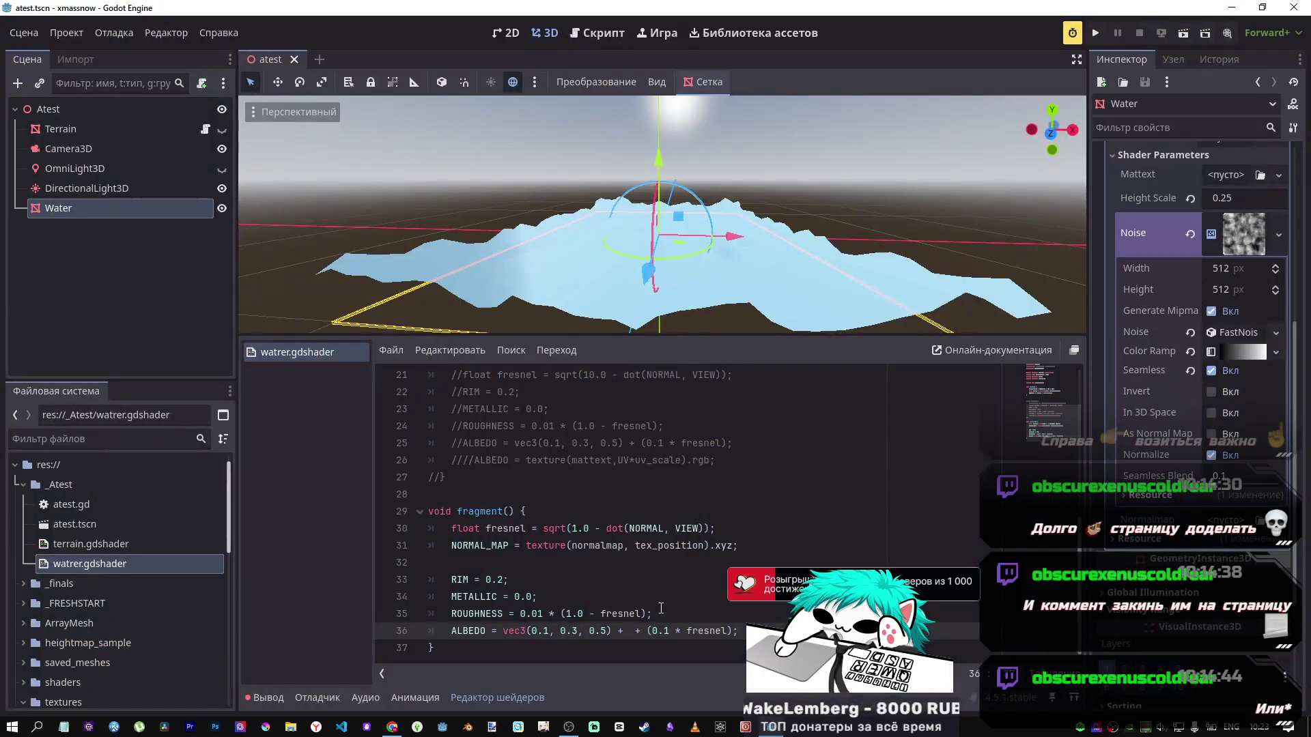
pyautogui.moveTo(618, 631)
pyautogui.mouseDown()
pyautogui.moveTo(659, 631)
pyautogui.moveTo(637, 631)
pyautogui.mouseUp()
pyautogui.hotkey('alt', 'Tab')
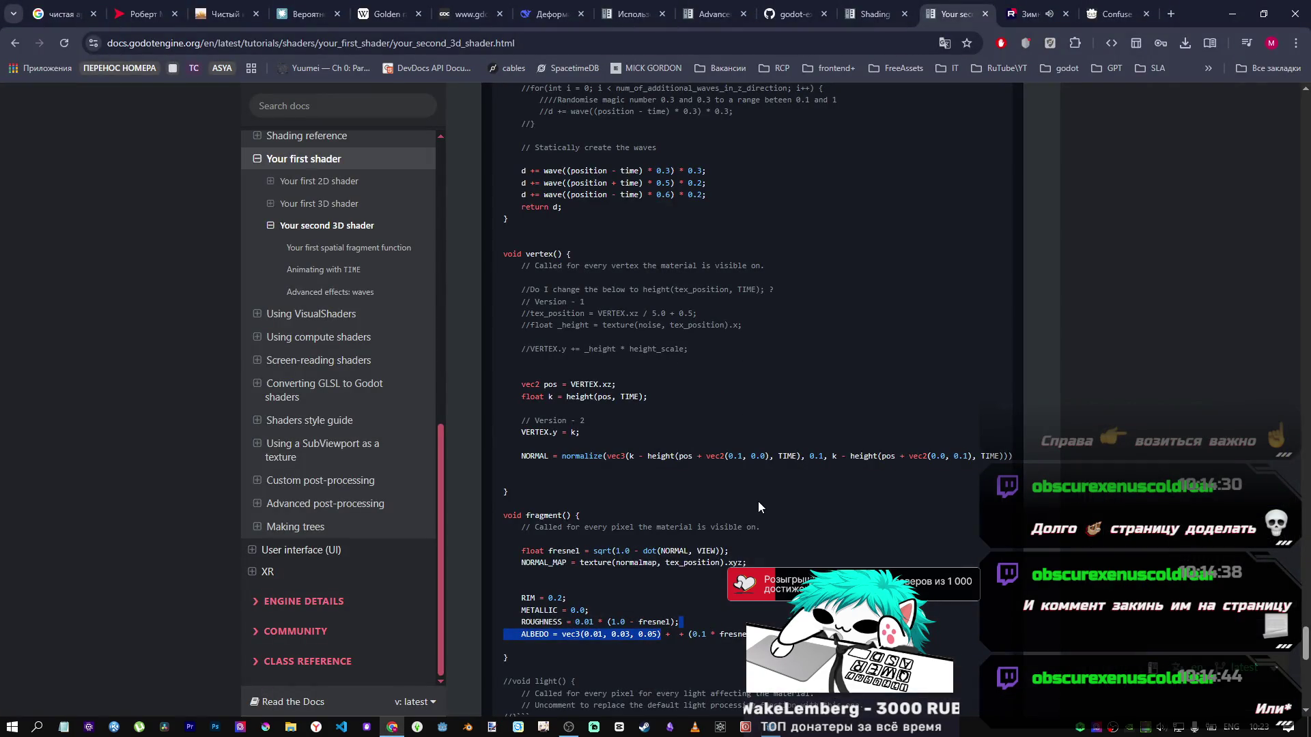
# Step: Test NORMAL_MAP *= on line 31, revert to plain =, and frame the Water plane
pyautogui.scroll(4, 759, 477)
pyautogui.scroll(-4, 744, 493)
pyautogui.scroll(1, 581, 464)
pyautogui.scroll(1, 581, 463)
pyautogui.hotkey('alt', 'Tab')
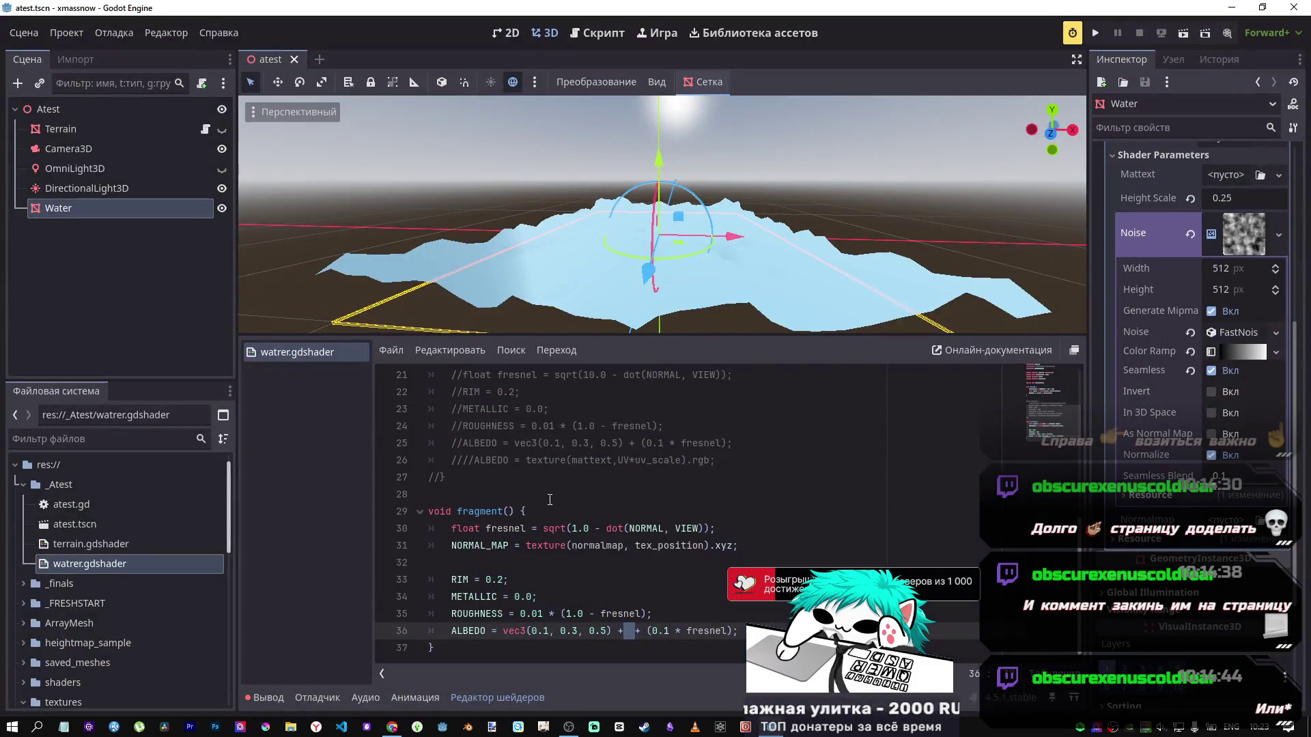
pyautogui.click(515, 546)
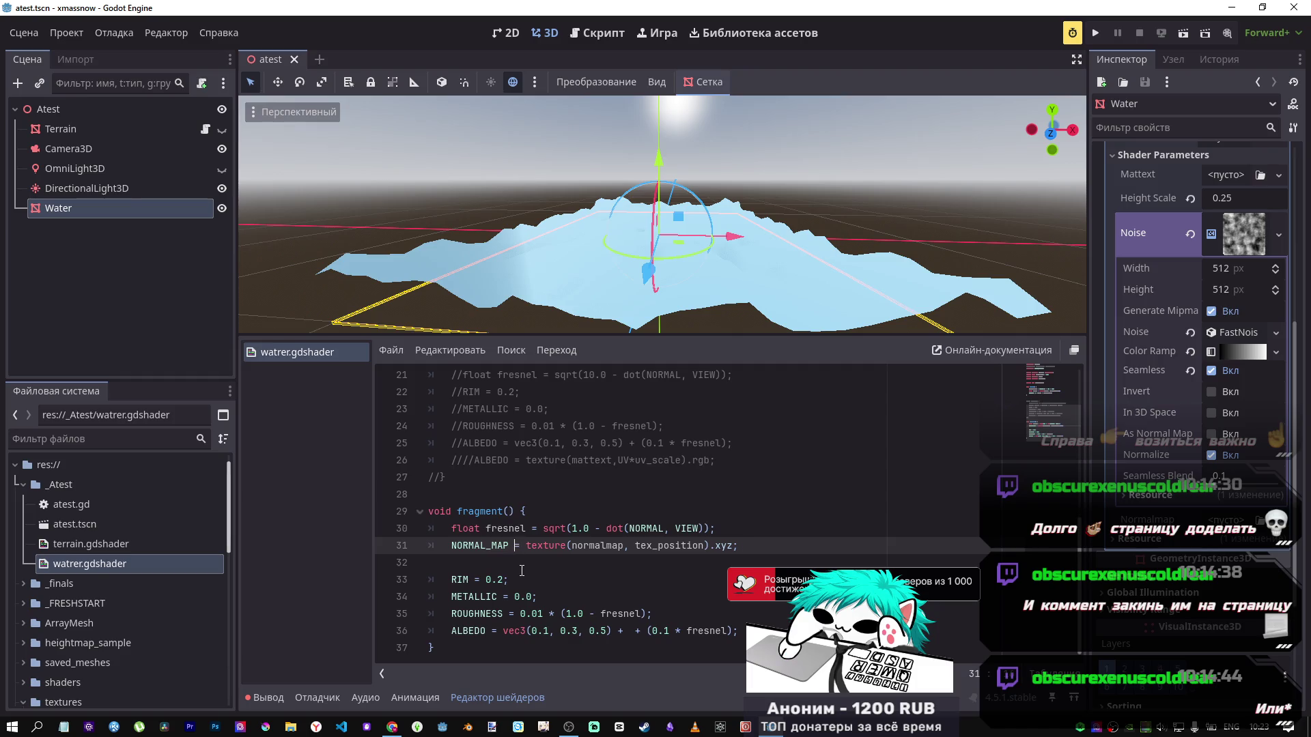
pyautogui.write('*')
pyautogui.hotkey('ctrl', 's')
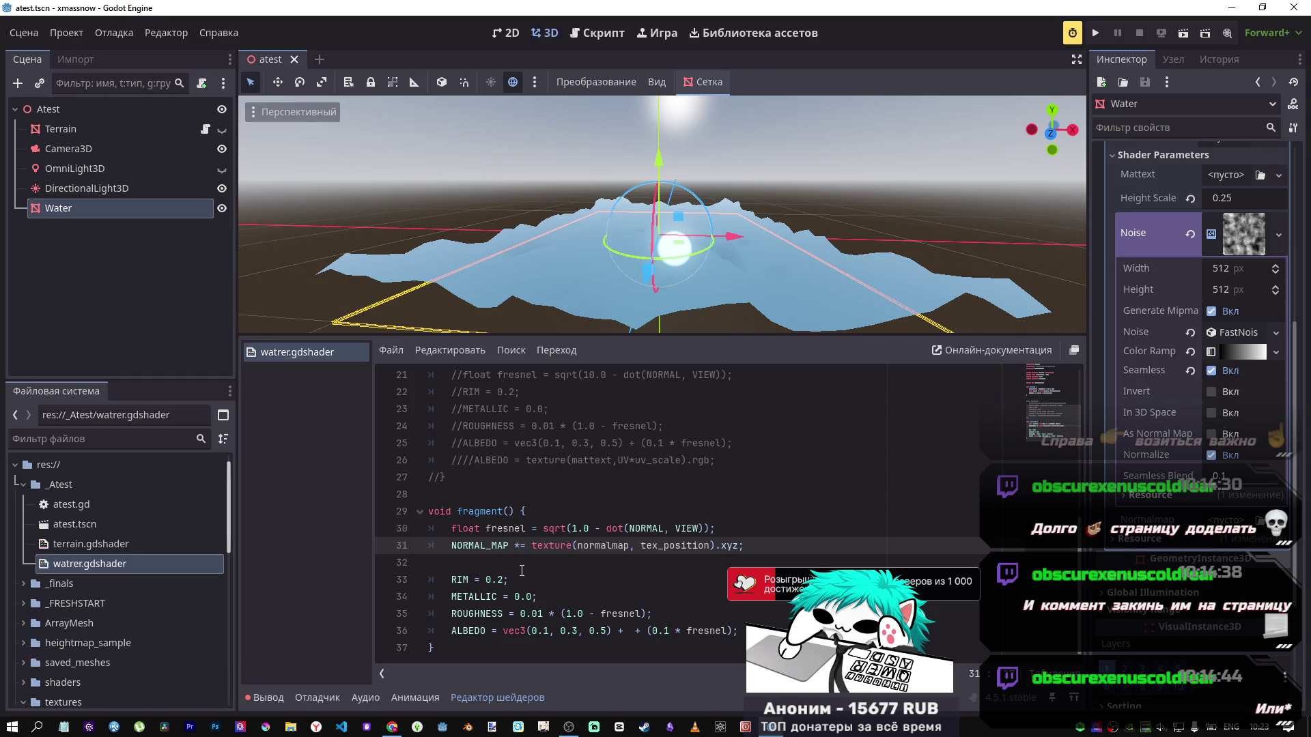
pyautogui.press('BackSpace')
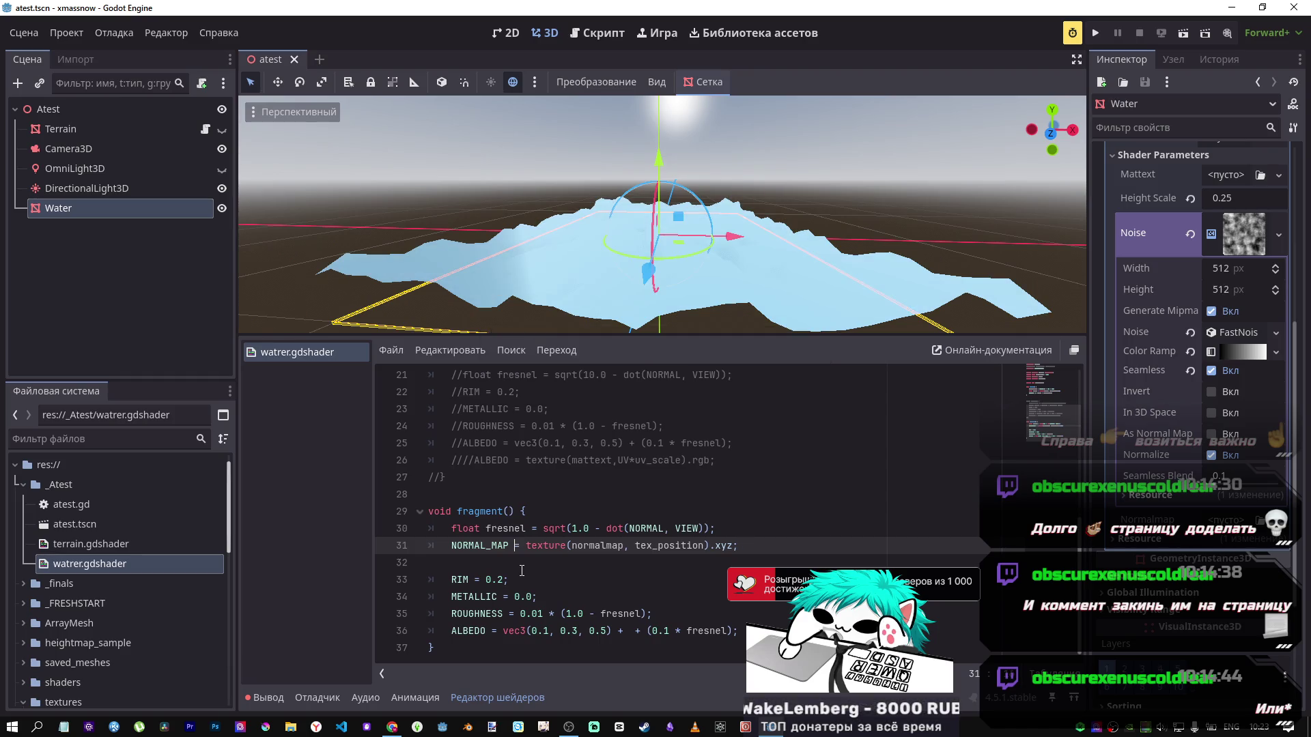
pyautogui.press('f')
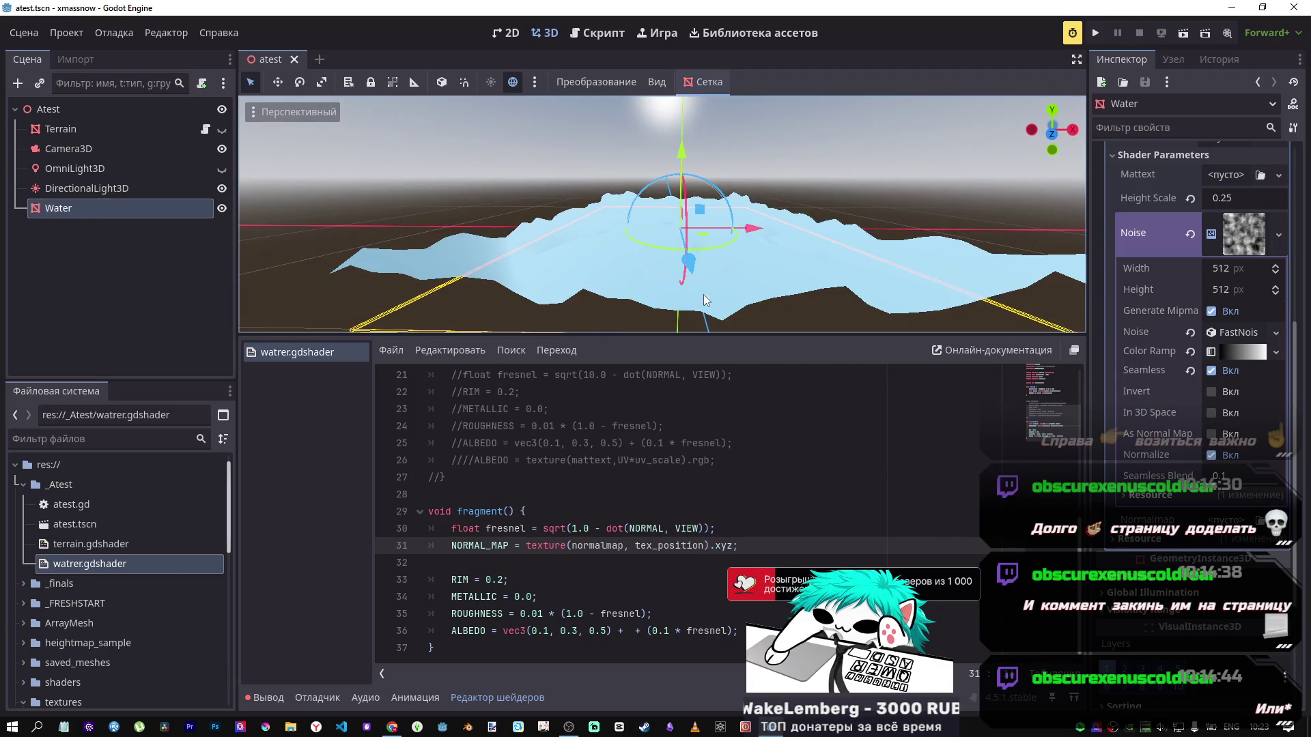
pyautogui.scroll(4, 699, 544)
pyautogui.scroll(-1, 700, 544)
pyautogui.scroll(2, 696, 541)
pyautogui.scroll(-1, 691, 538)
pyautogui.scroll(-3, 691, 538)
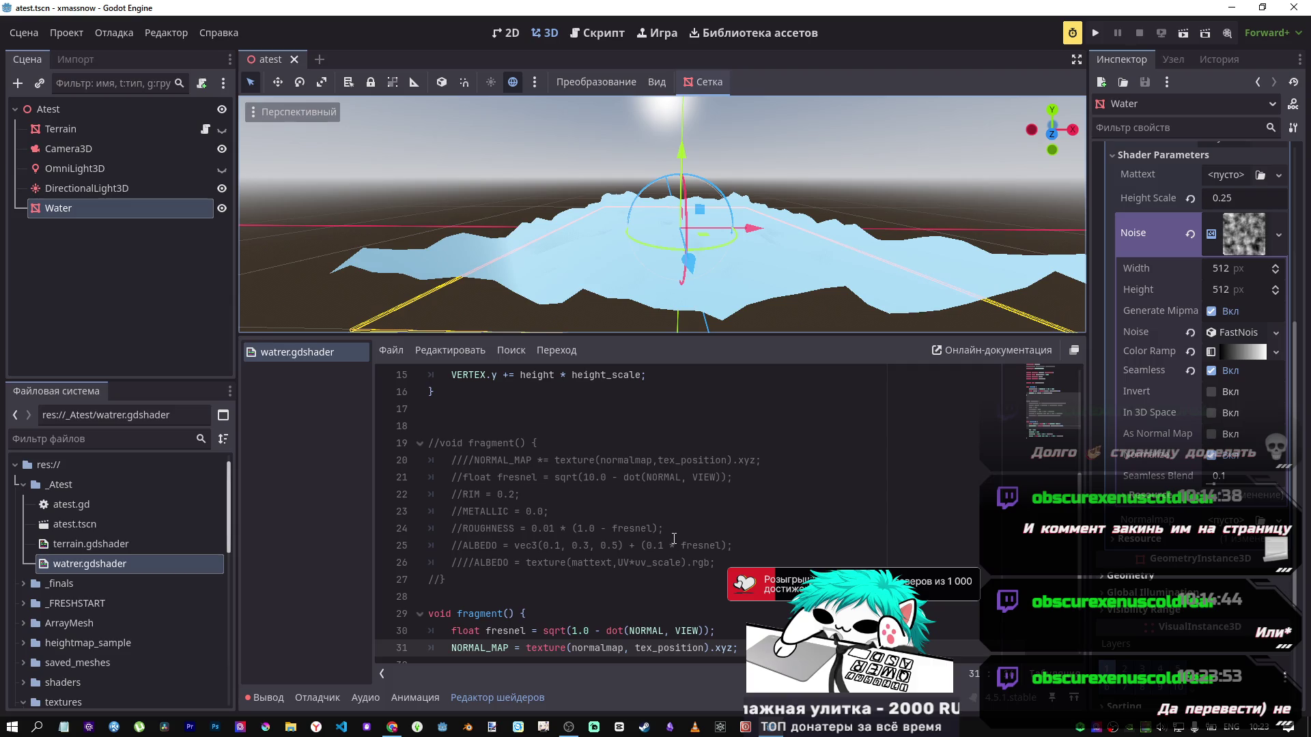
pyautogui.scroll(-1, 674, 539)
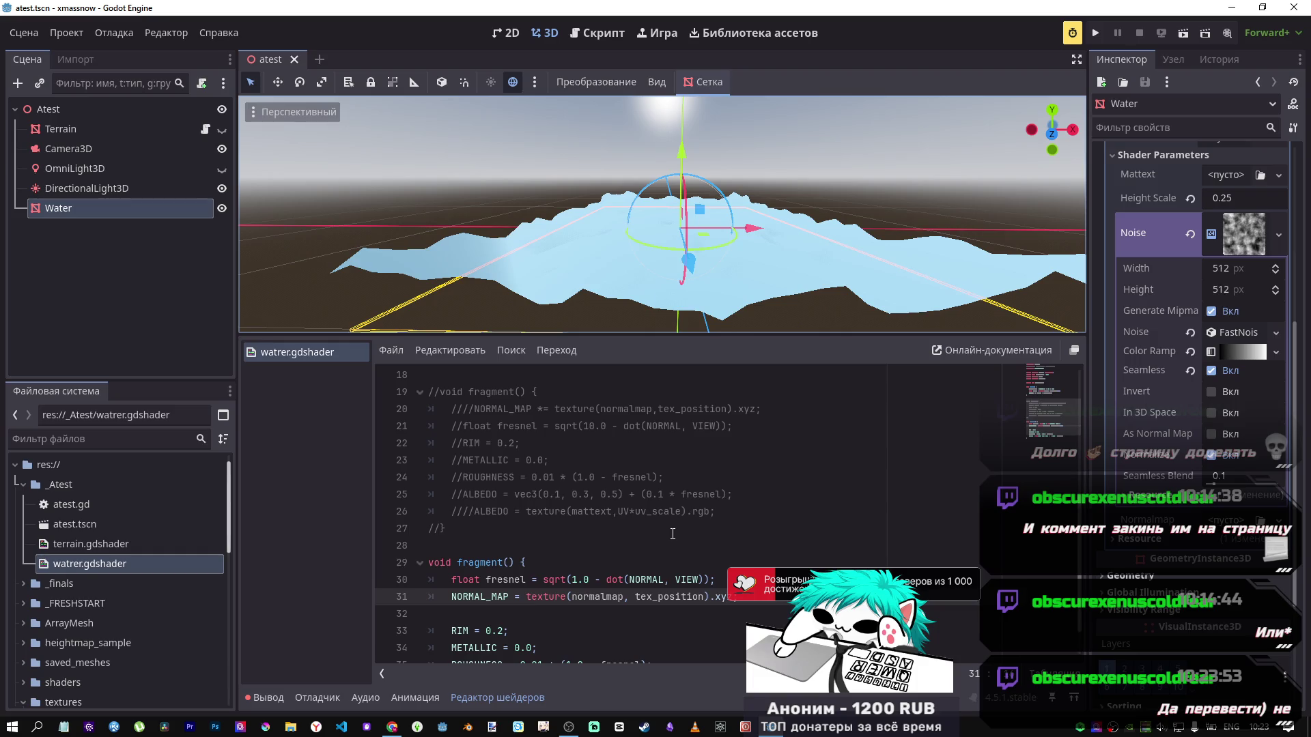
pyautogui.scroll(6, 673, 534)
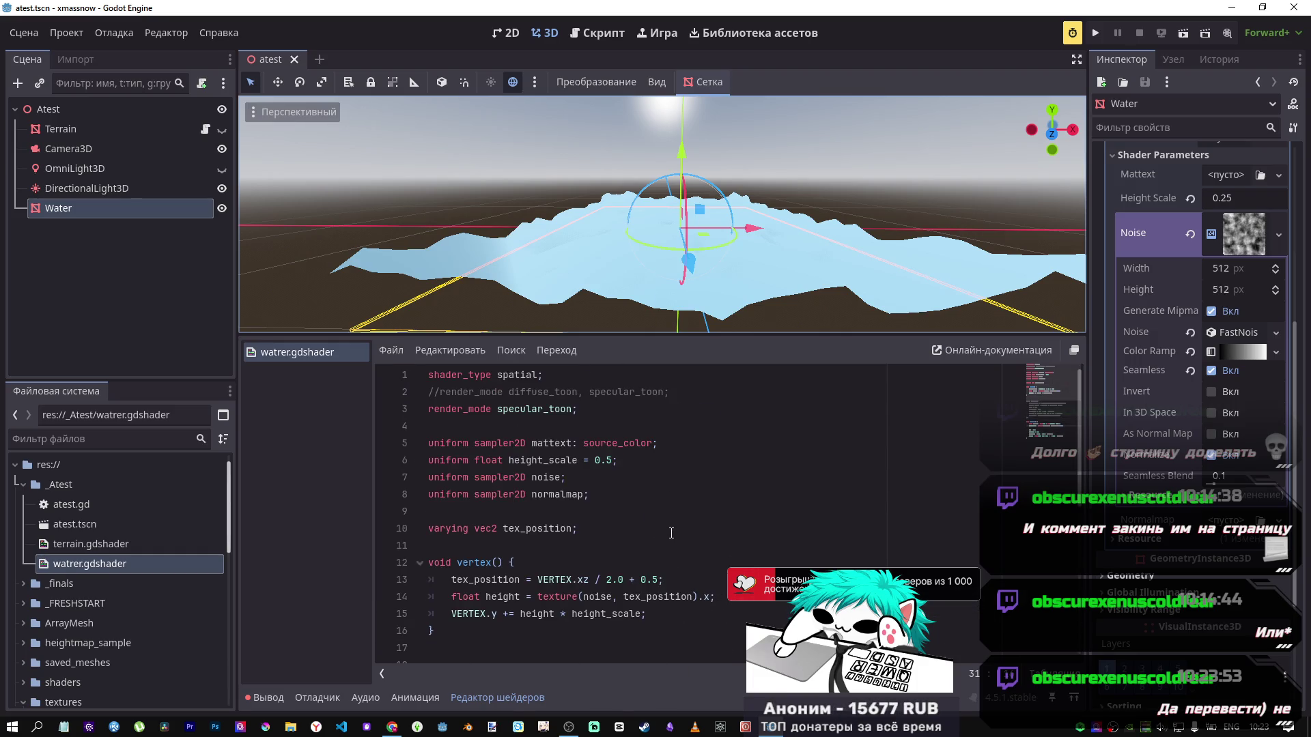
pyautogui.scroll(-1, 672, 533)
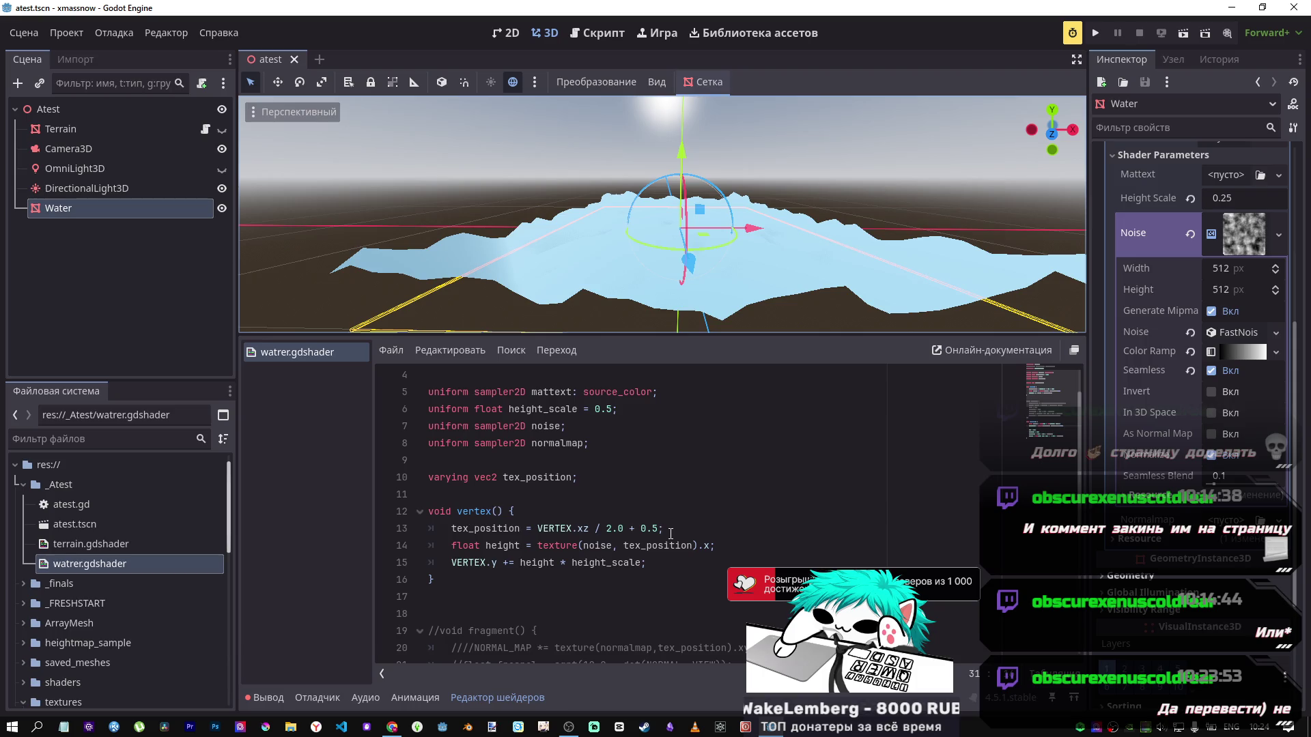
pyautogui.scroll(-3, 606, 467)
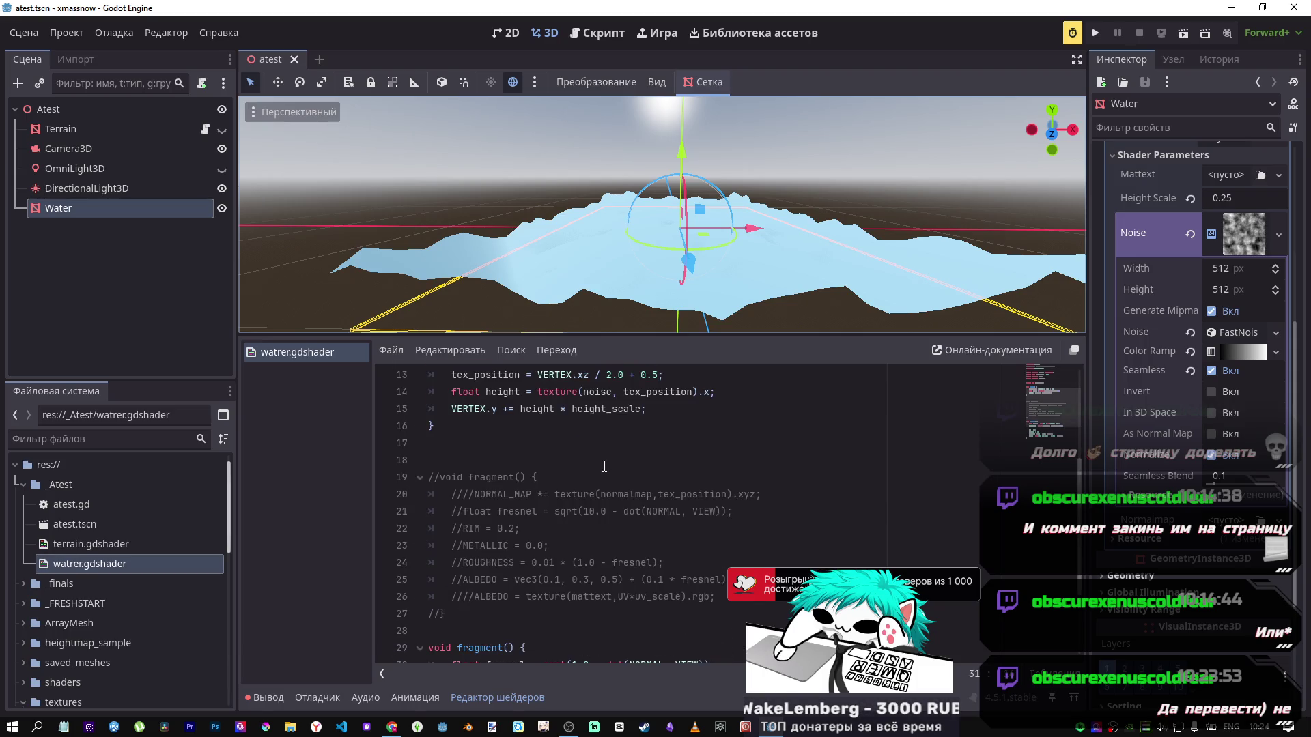
pyautogui.moveTo(761, 494); pyautogui.dragTo(545, 493)
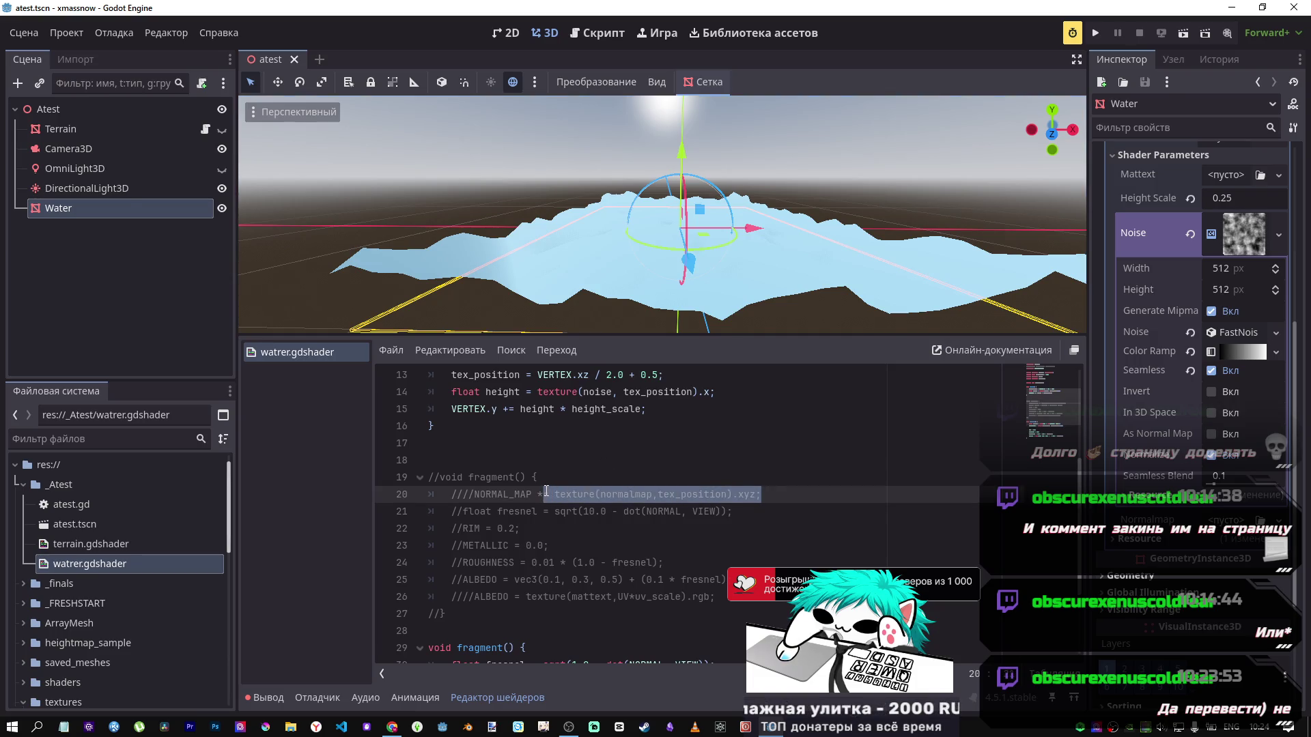
pyautogui.scroll(2, 591, 493)
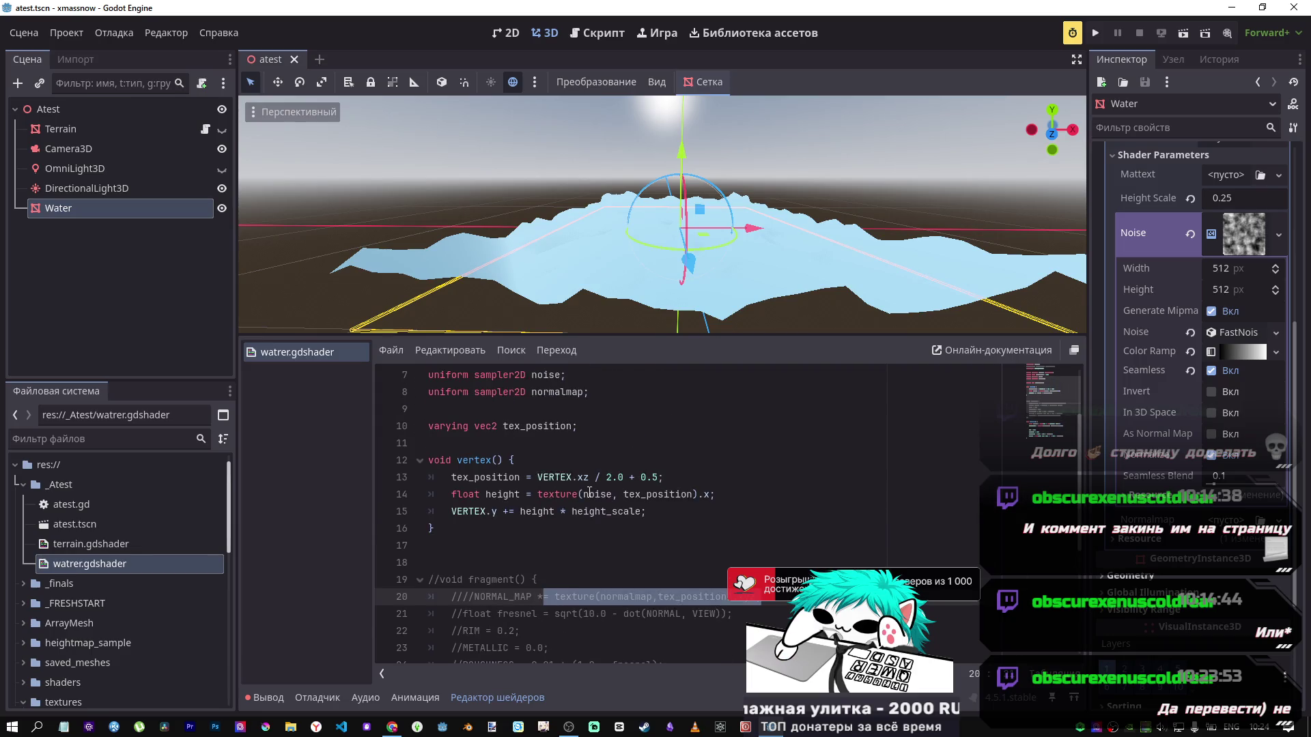
pyautogui.moveTo(519, 392); pyautogui.dragTo(584, 391)
pyautogui.click(595, 392)
pyautogui.click(1229, 521)
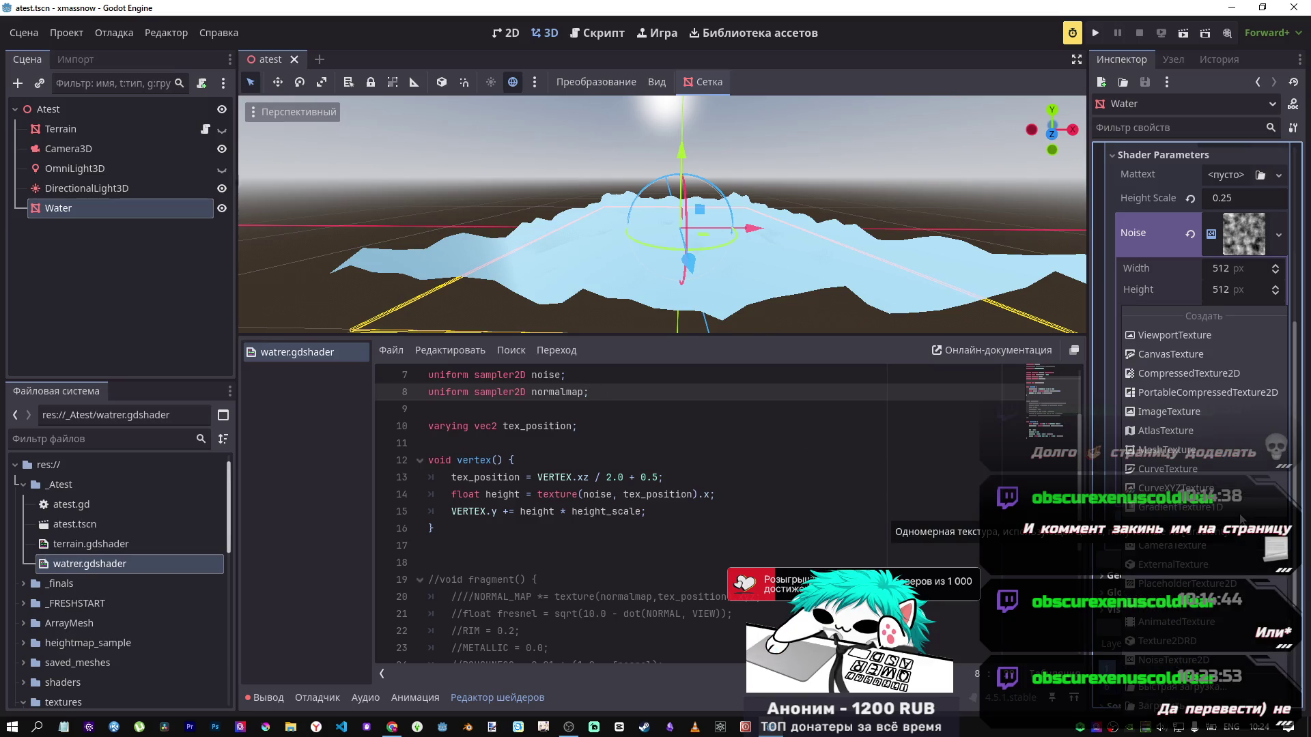
pyautogui.press('Escape')
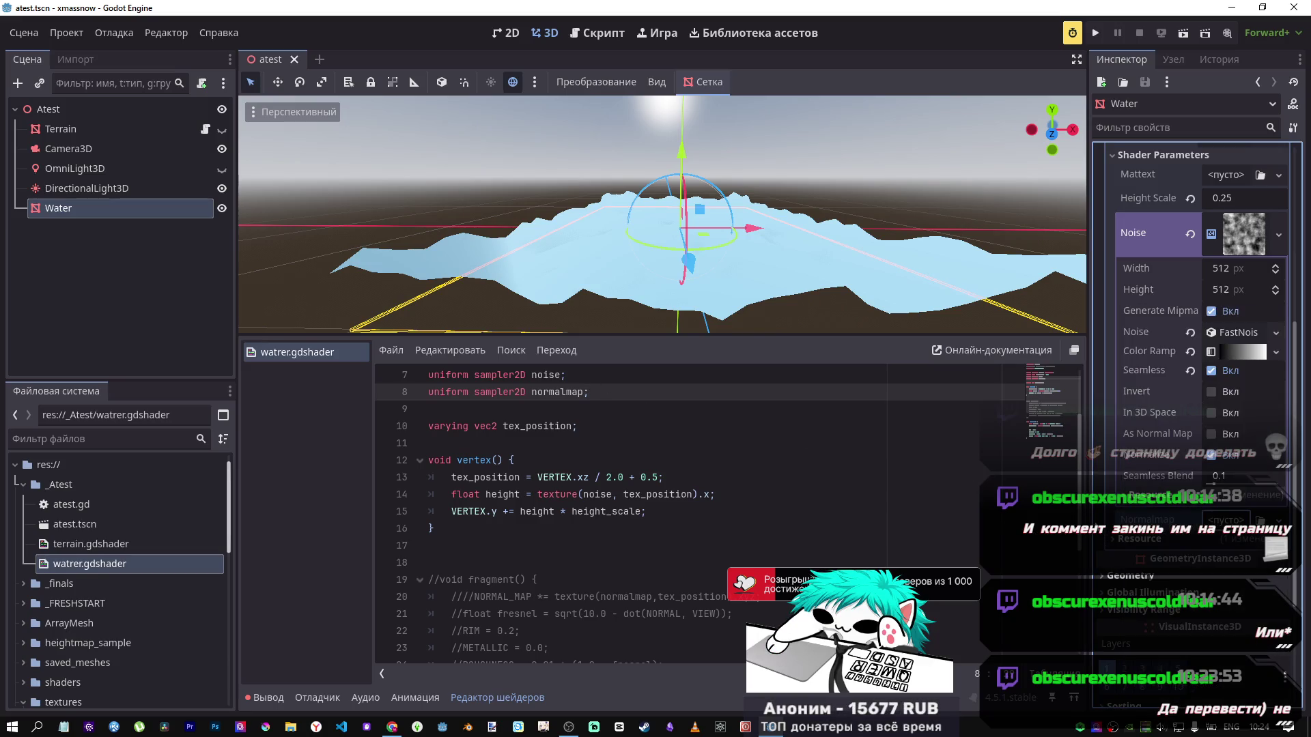
pyautogui.scroll(-5, 657, 515)
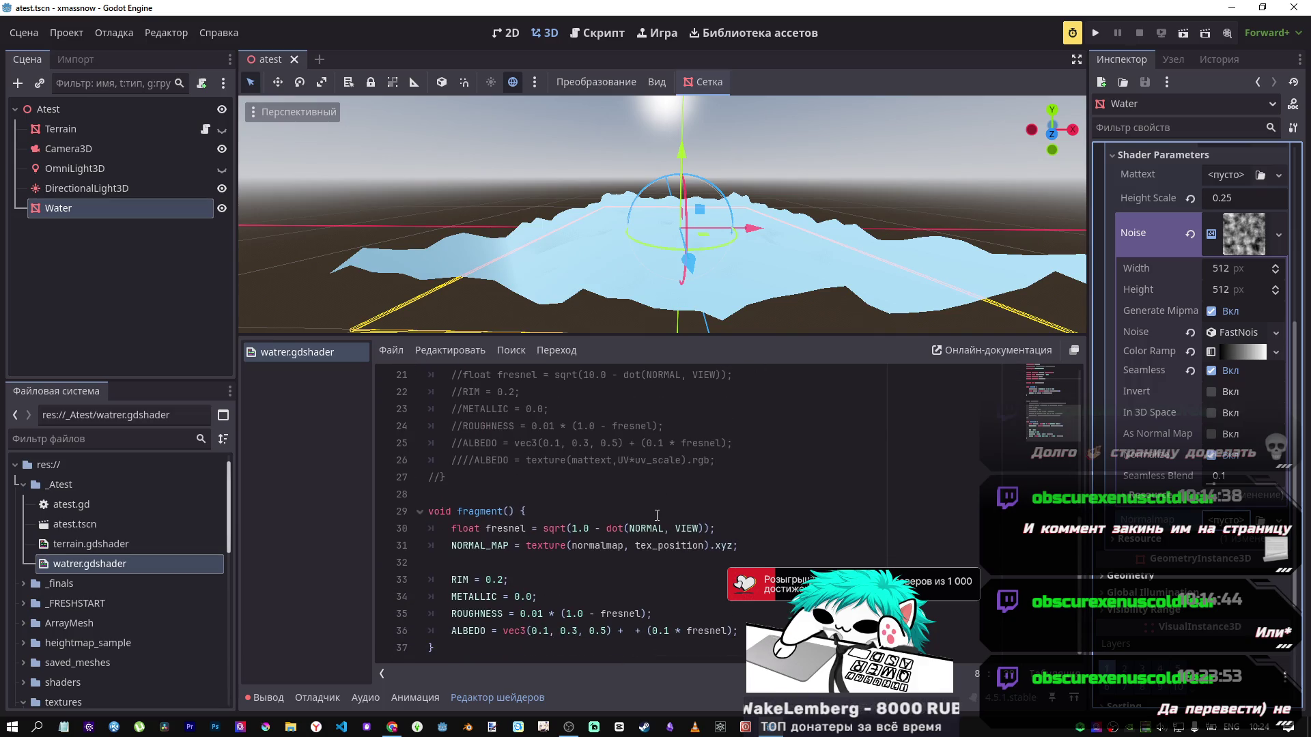
pyautogui.click(608, 545)
pyautogui.scroll(4, 597, 545)
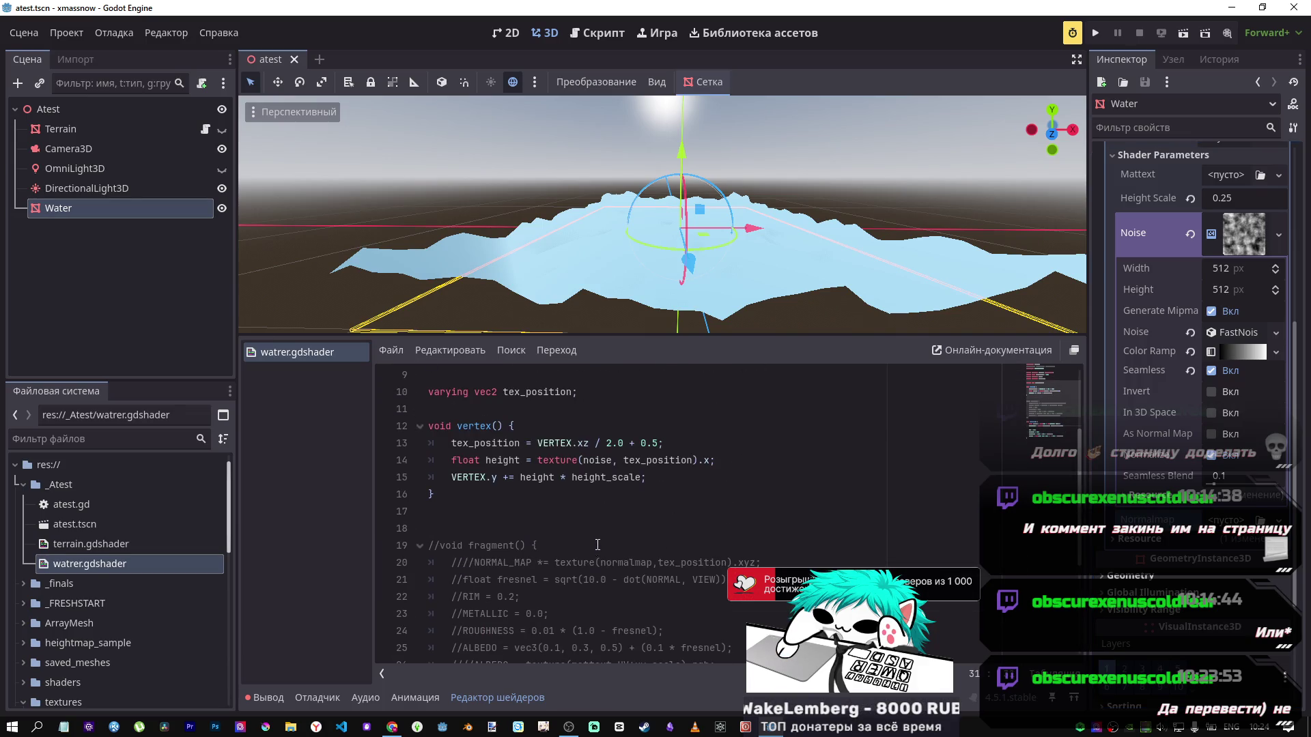
pyautogui.scroll(1, 576, 475)
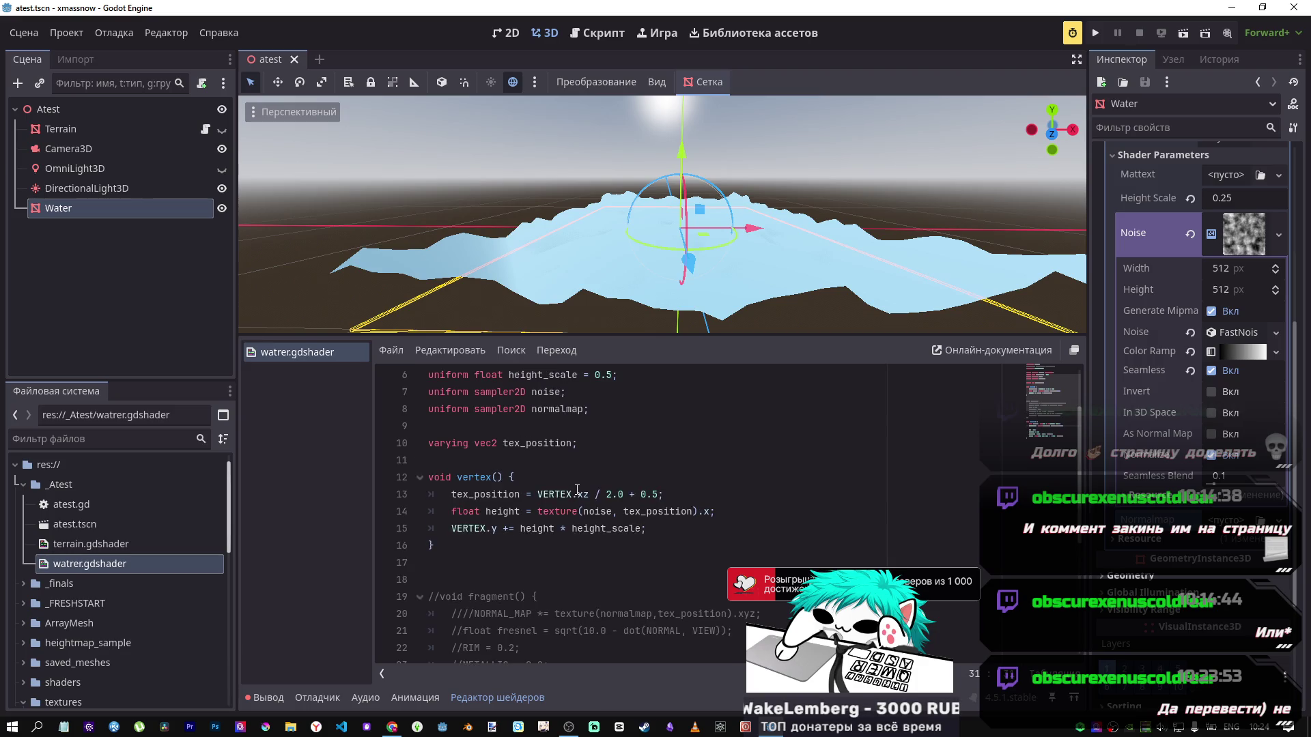
pyautogui.hotkey('alt', 'Tab')
# Step: Read the 'Animating with TIME' and 'Advanced effects: waves' sections, then go back to watrer.gdshader
pyautogui.scroll(-10, 728, 539)
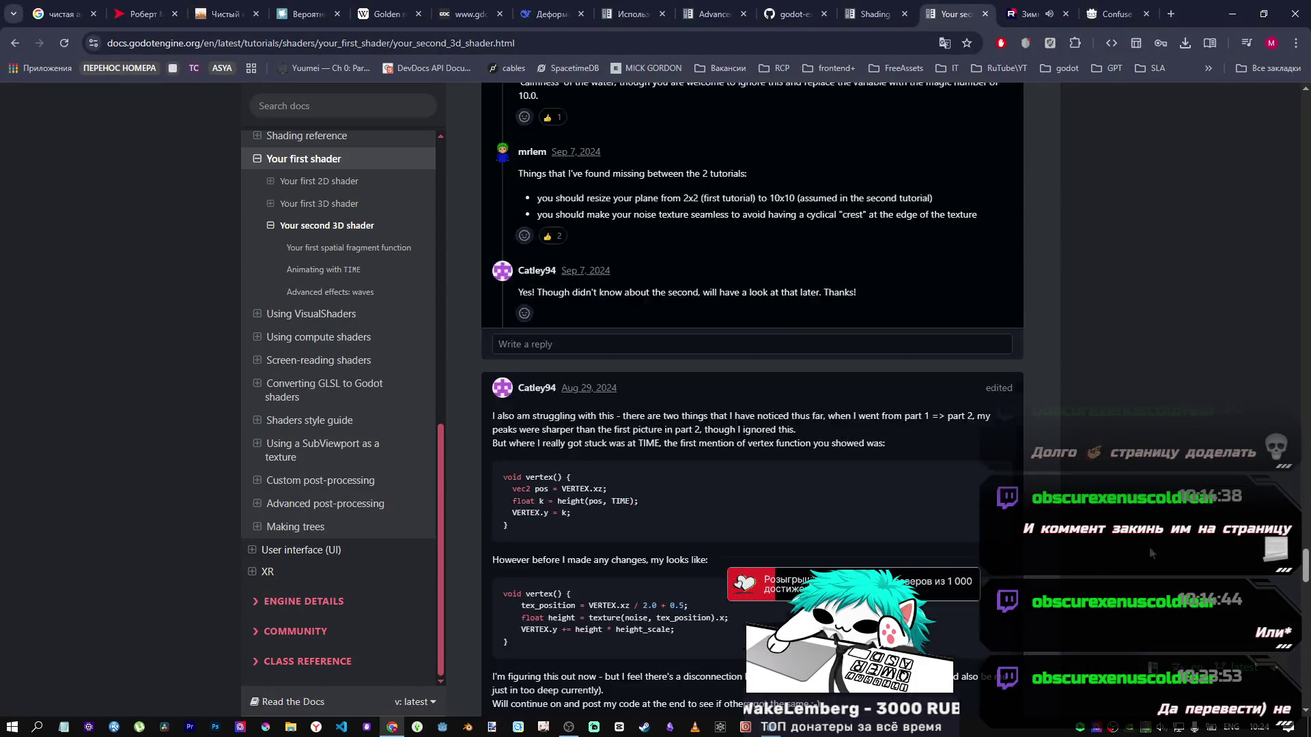
pyautogui.moveTo(1301, 550)
pyautogui.mouseDown()
pyautogui.moveTo(1301, 147)
pyautogui.moveTo(1293, 240)
pyautogui.moveTo(1267, 178)
pyautogui.moveTo(1264, 341)
pyautogui.moveTo(1298, 550)
pyautogui.moveTo(1300, 480)
pyautogui.moveTo(1303, 565)
pyautogui.moveTo(1247, 379)
pyautogui.moveTo(1248, 391)
pyautogui.mouseUp()
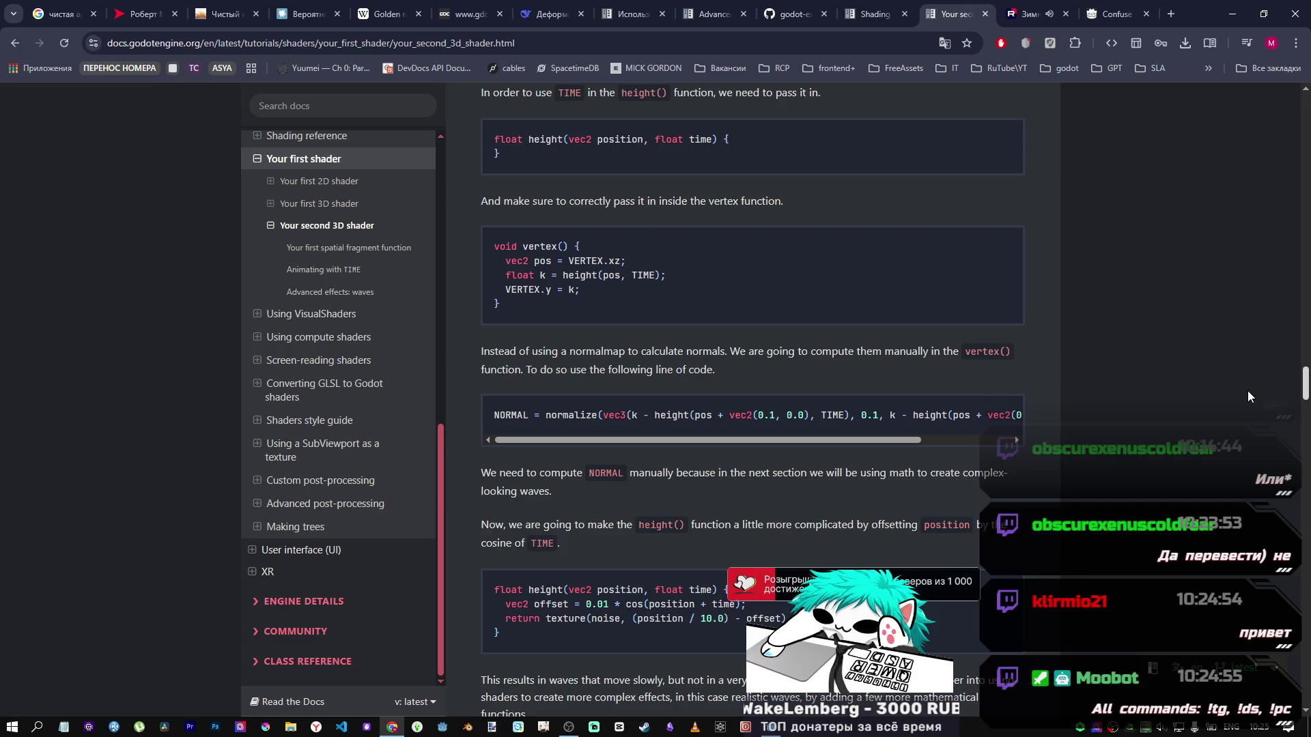
pyautogui.scroll(1, 1248, 391)
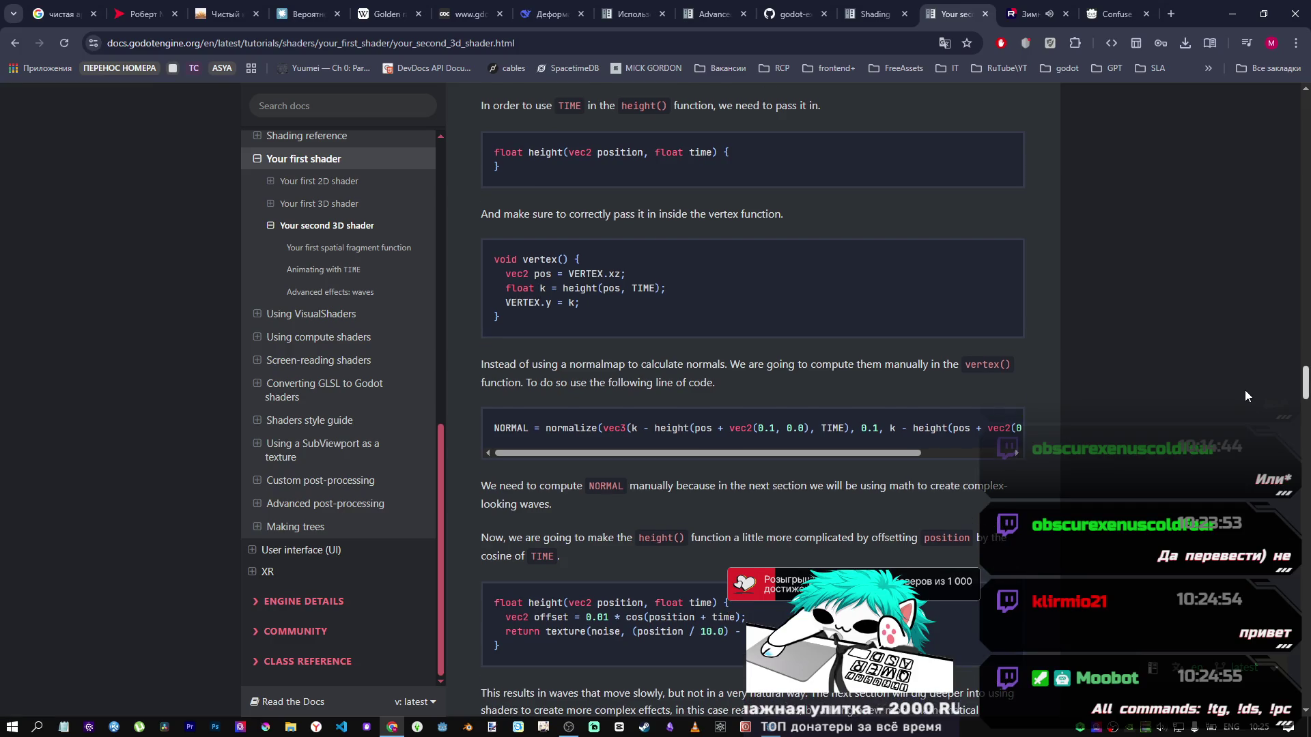
pyautogui.scroll(-1, 1244, 390)
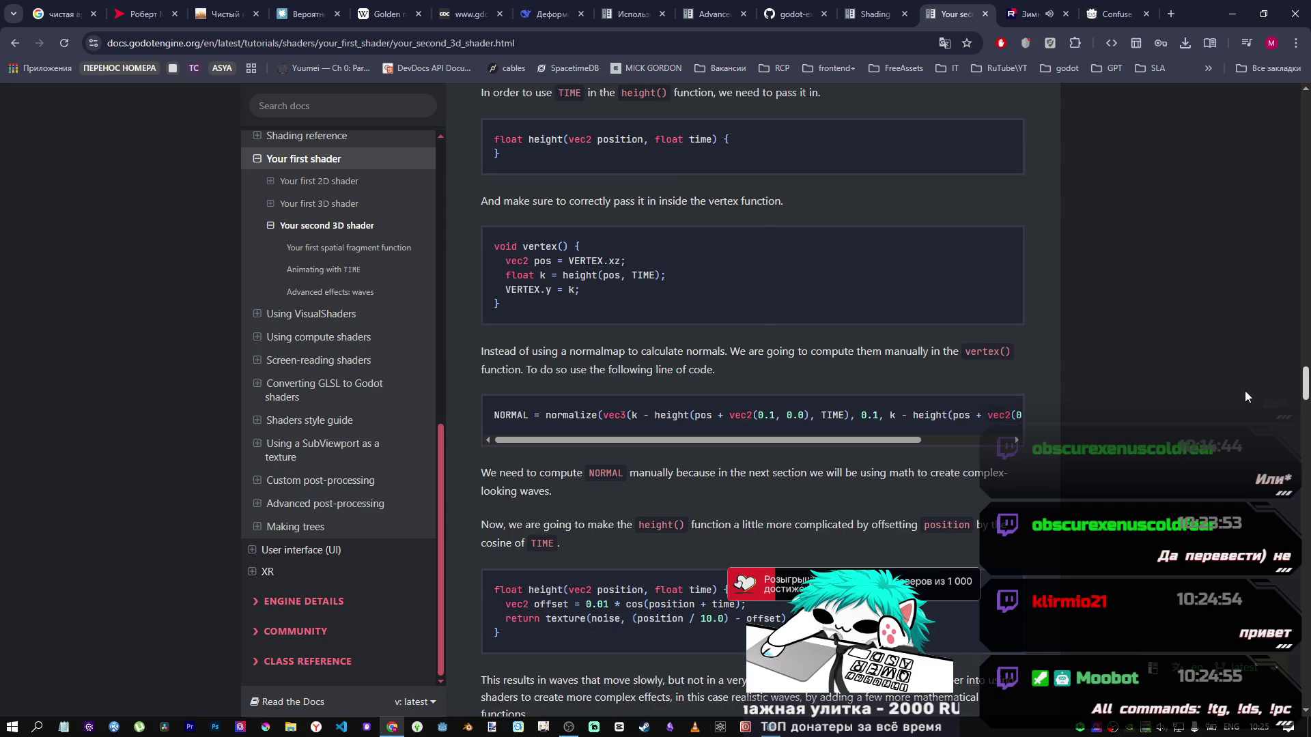
pyautogui.scroll(-1, 1244, 398)
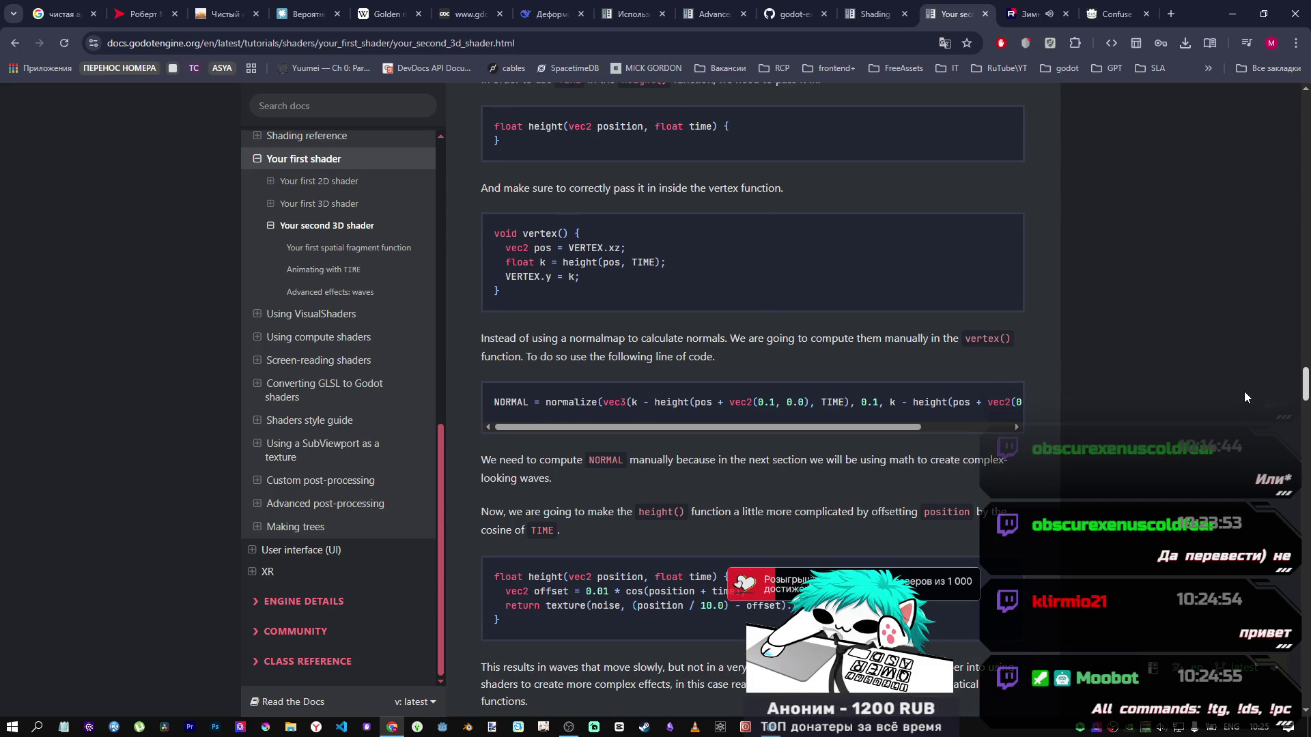
pyautogui.scroll(1, 1244, 398)
pyautogui.scroll(-3, 1243, 393)
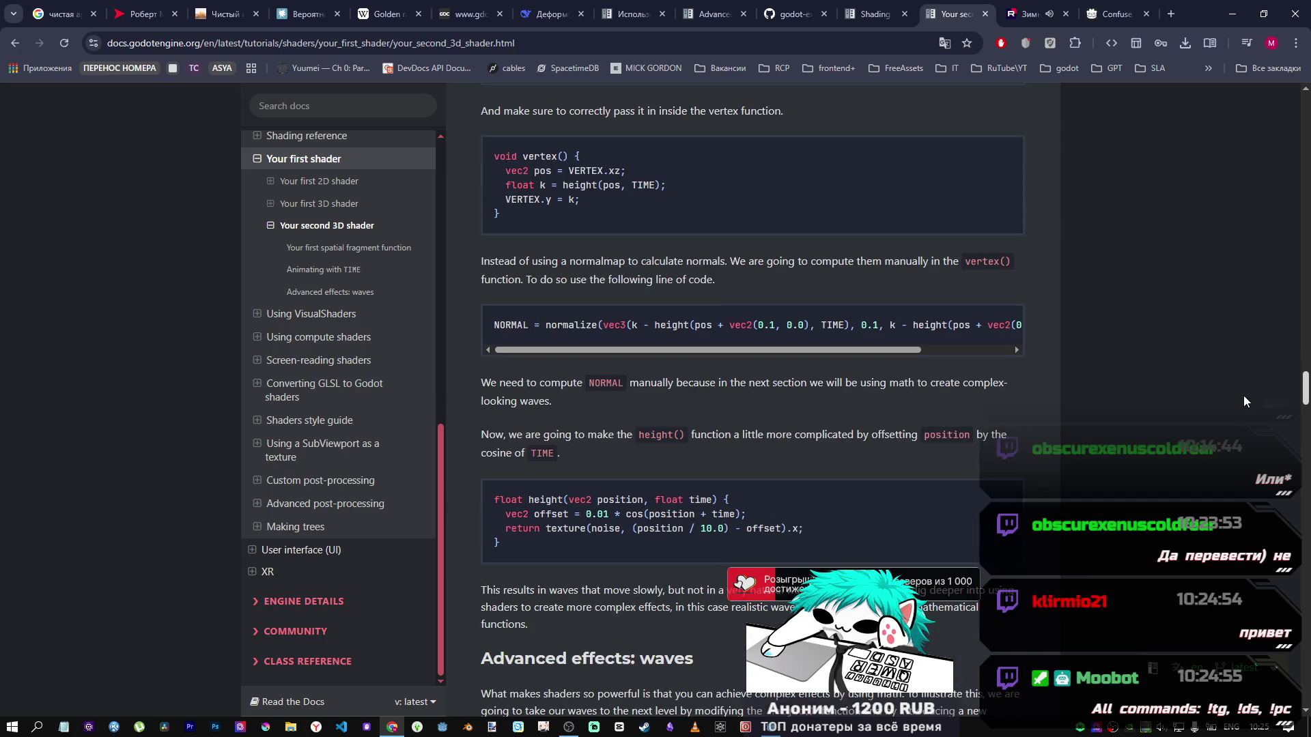
pyautogui.scroll(3, 887, 416)
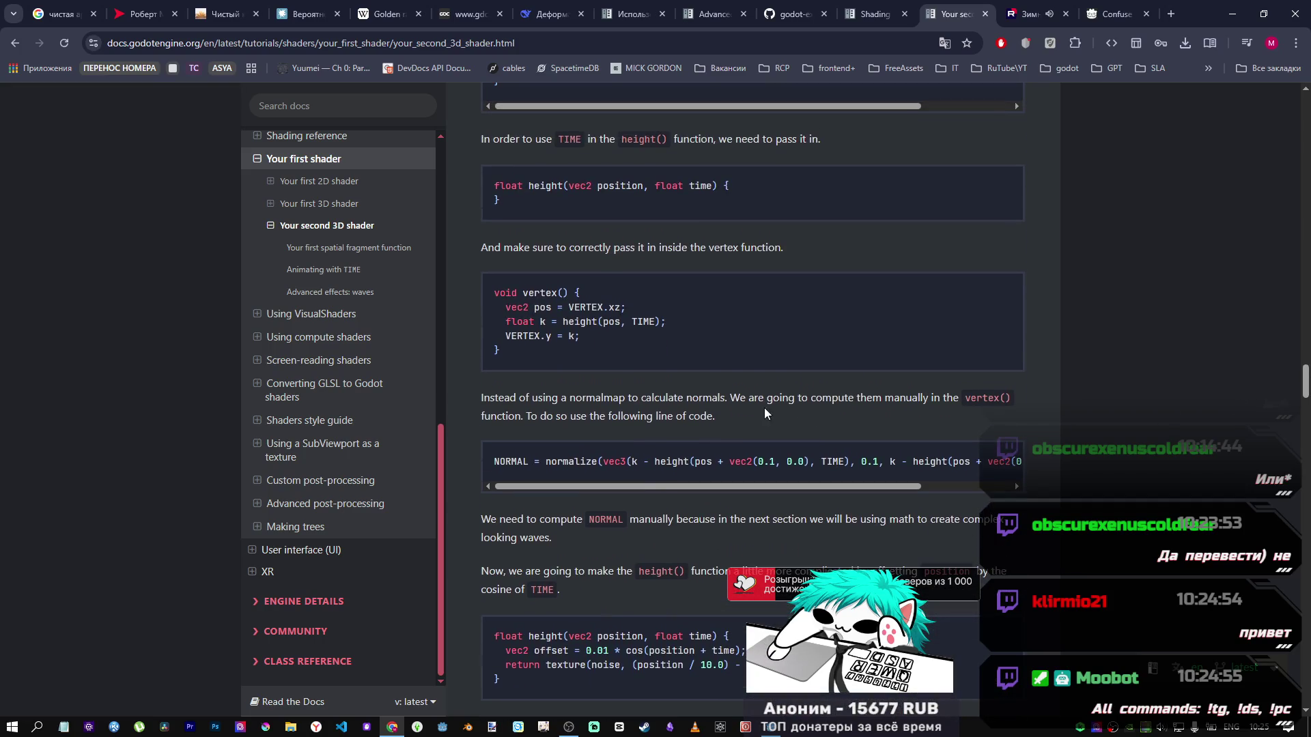
pyautogui.moveTo(655, 487)
pyautogui.mouseDown()
pyautogui.moveTo(715, 488)
pyautogui.moveTo(657, 487)
pyautogui.mouseUp()
pyautogui.scroll(4, 670, 457)
pyautogui.scroll(4, 670, 456)
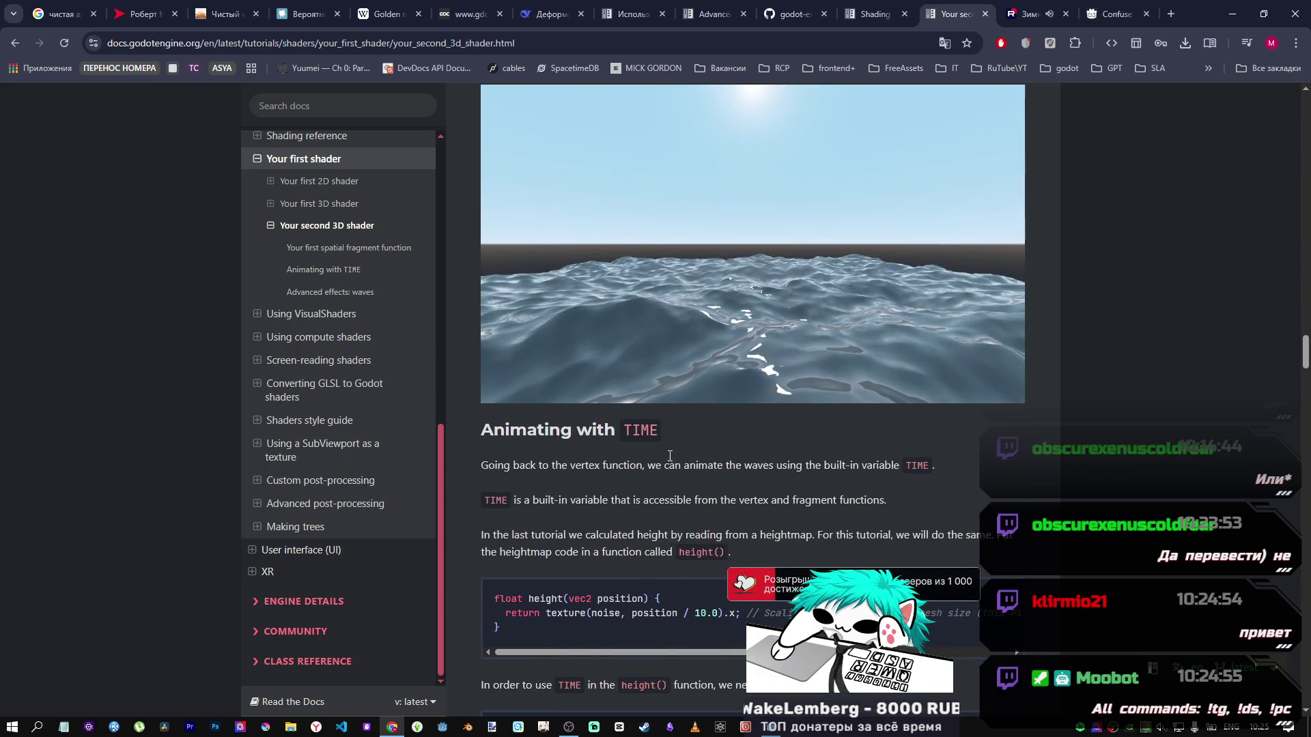
pyautogui.scroll(-15, 670, 461)
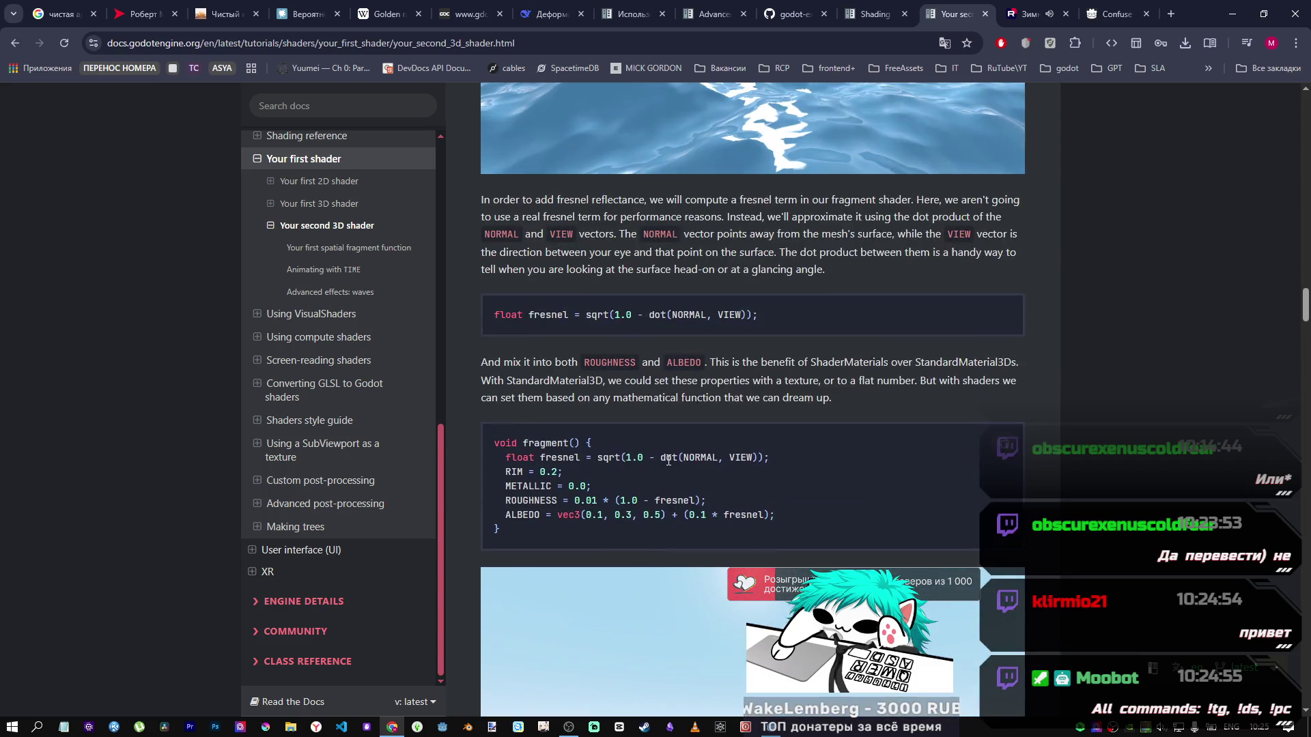
pyautogui.scroll(4, 667, 460)
pyautogui.scroll(-5, 665, 460)
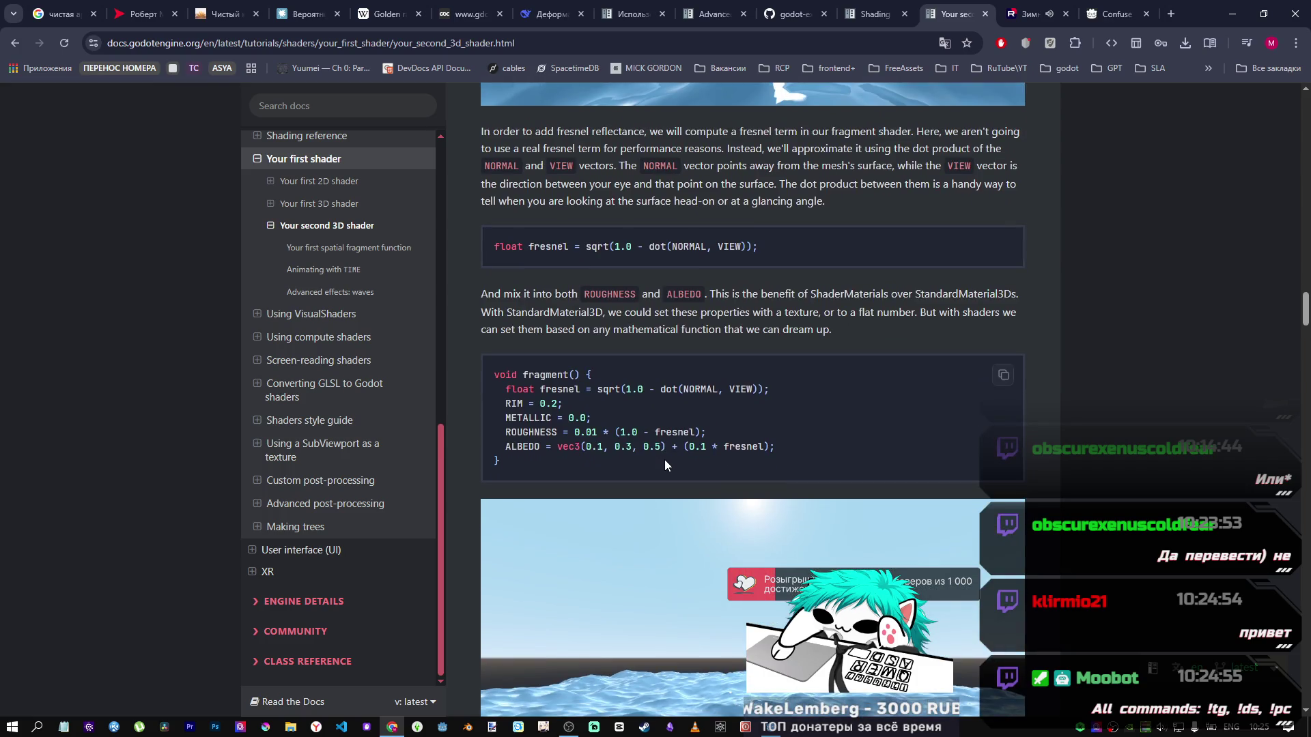
pyautogui.scroll(-7, 665, 465)
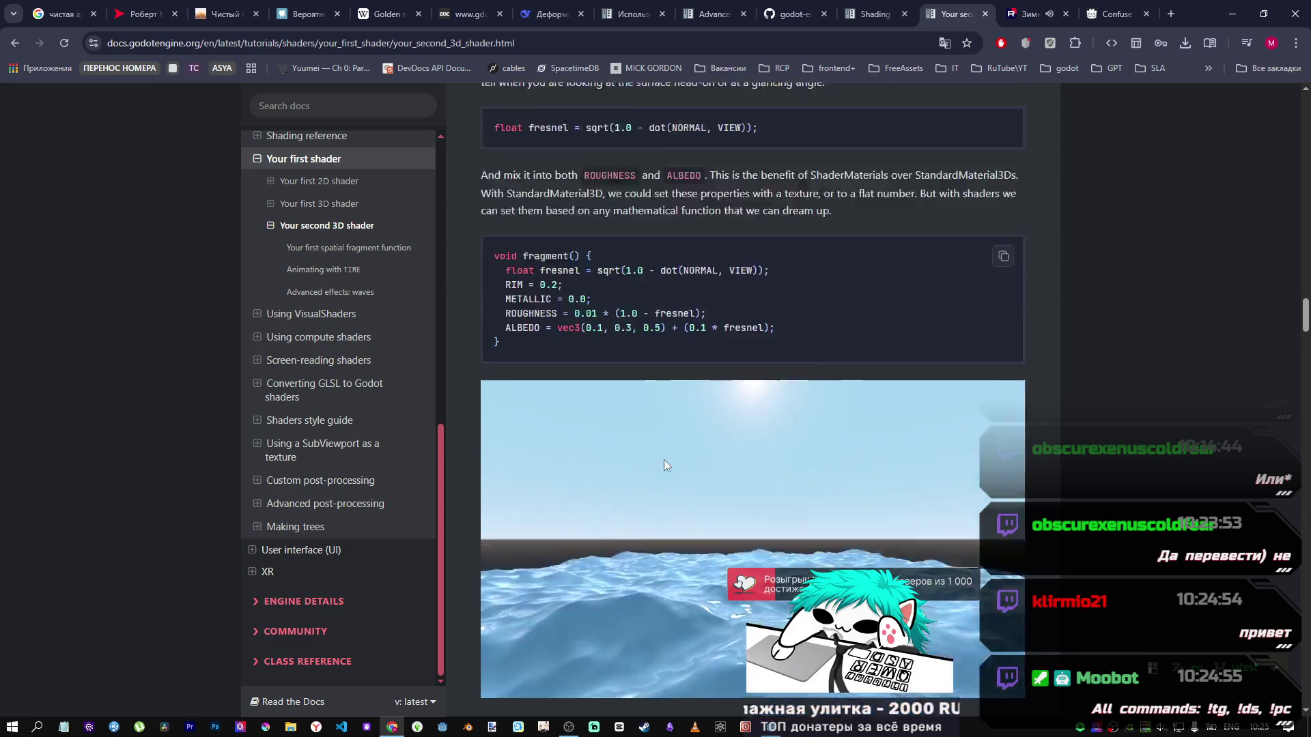
pyautogui.scroll(-4, 663, 462)
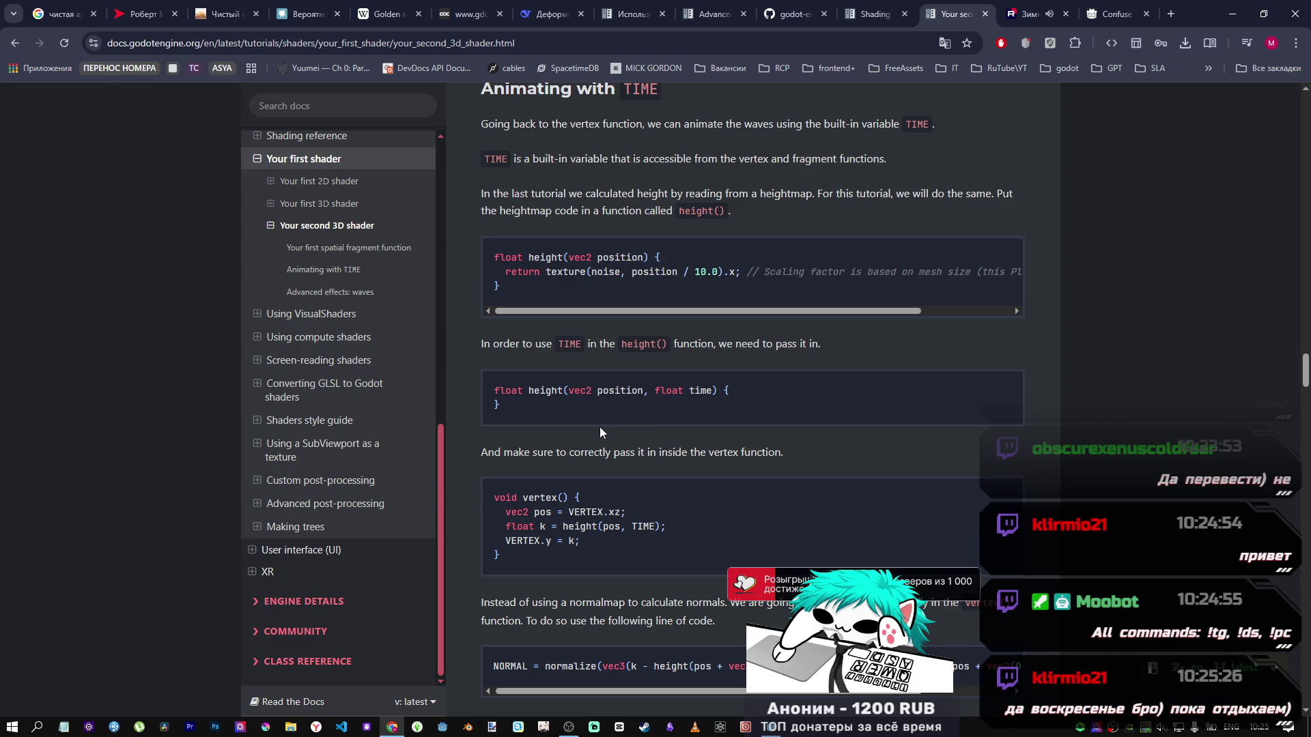
pyautogui.scroll(-5, 564, 399)
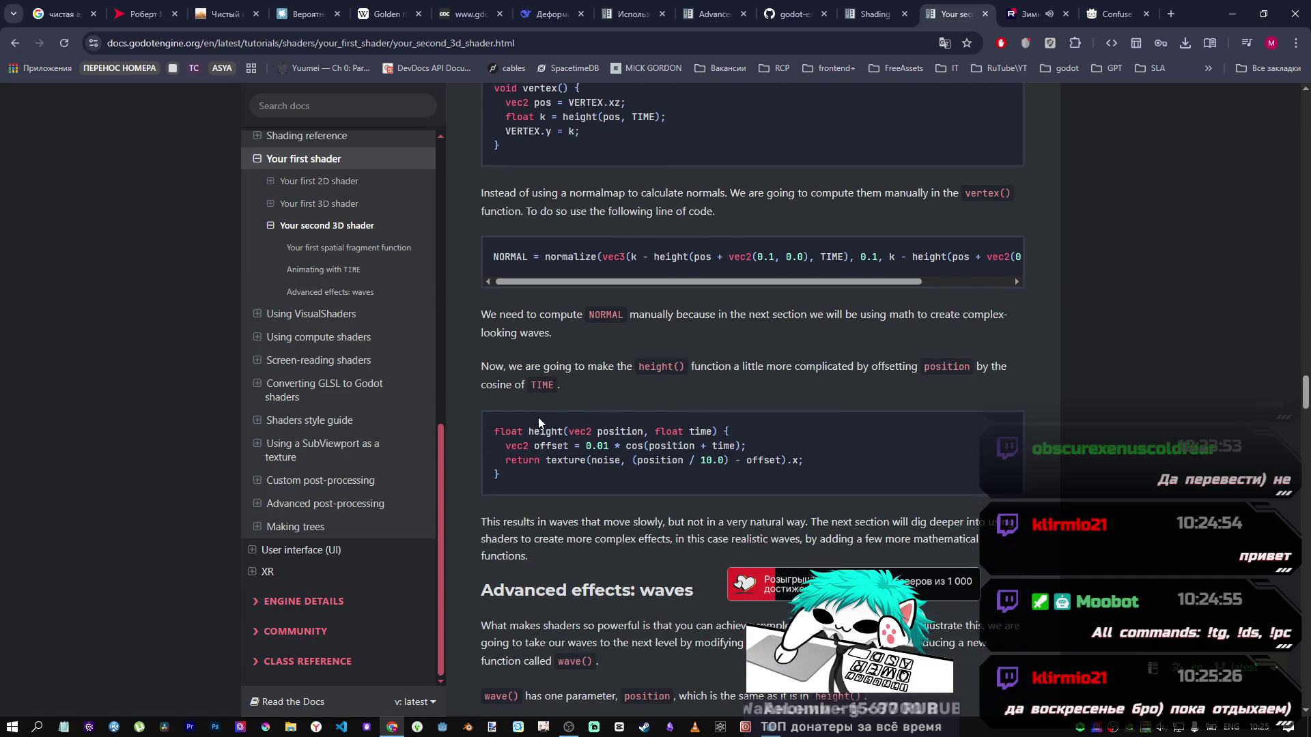
pyautogui.scroll(-4, 546, 420)
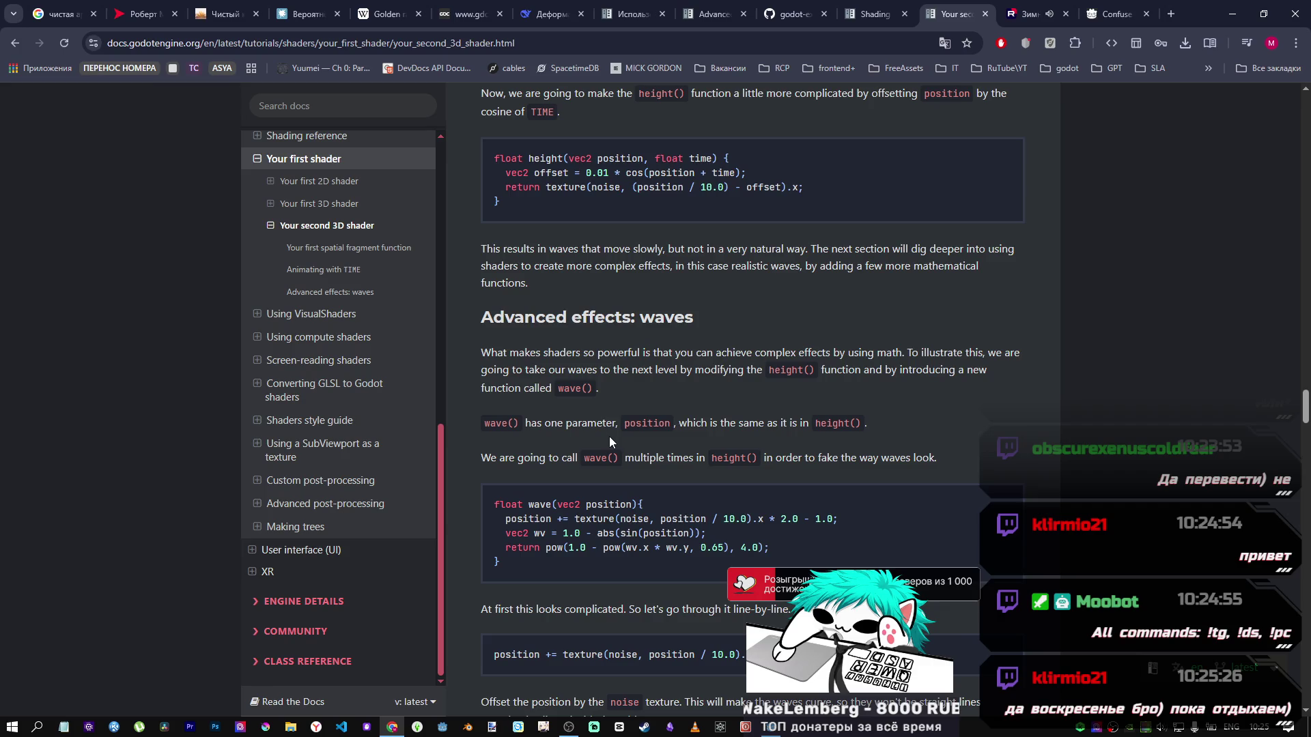
pyautogui.scroll(-1, 604, 436)
pyautogui.scroll(2, 604, 436)
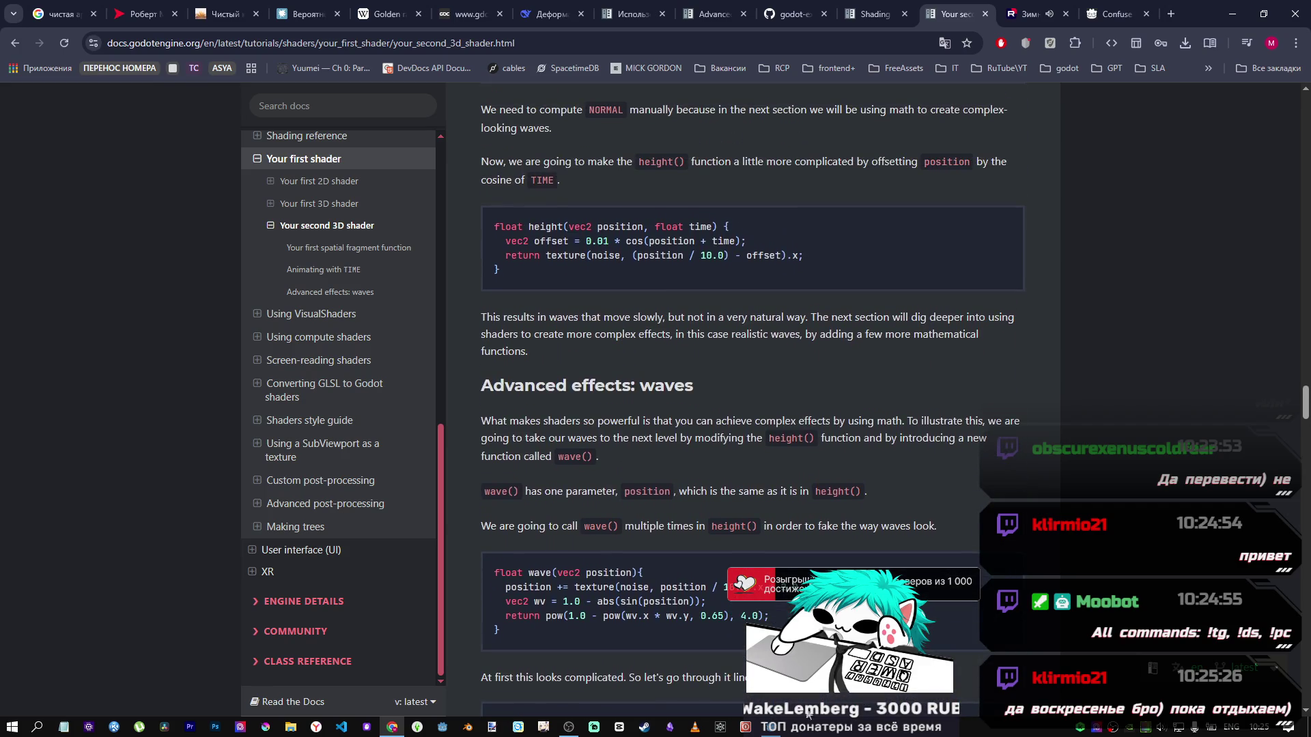
pyautogui.hotkey('alt', 'Tab')
pyautogui.scroll(-5, 631, 543)
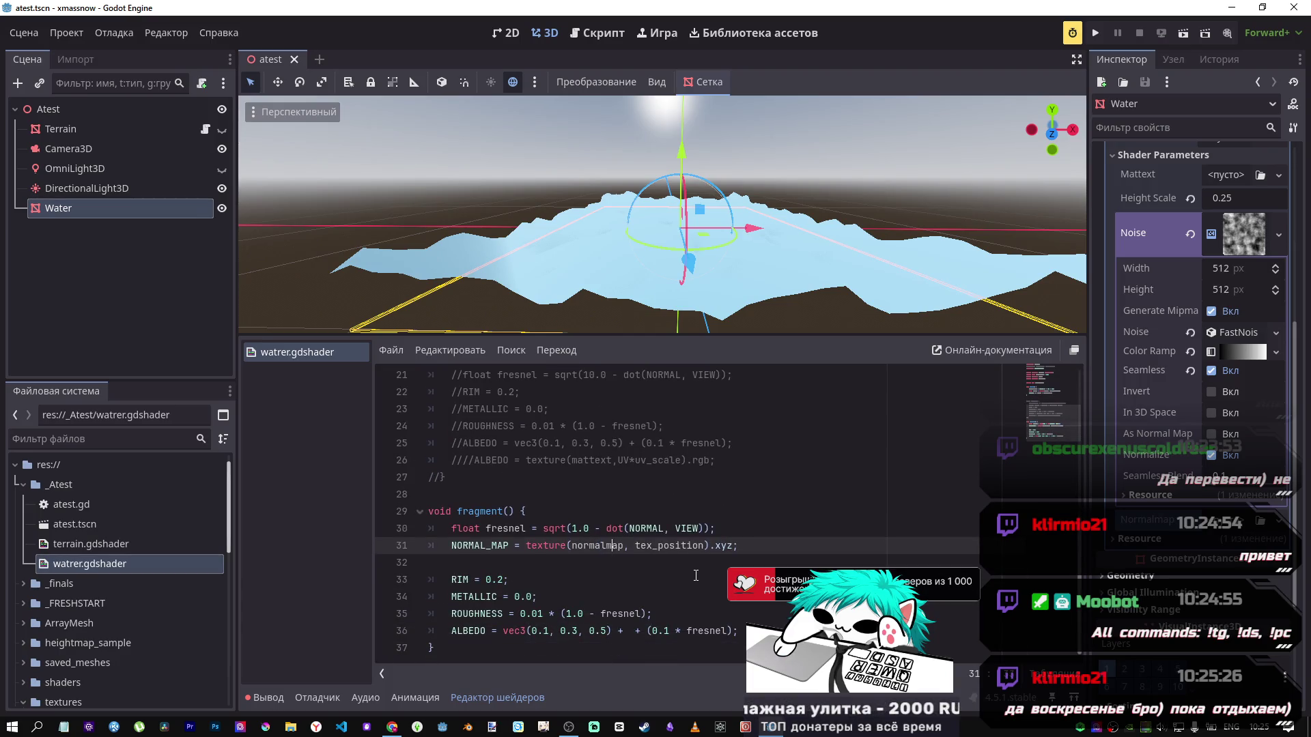
# Step: Compare the water with the line 31 NORMAL_MAP commented out and restored, and toggle As Normal Map
pyautogui.hotkey('ctrl', 'k')
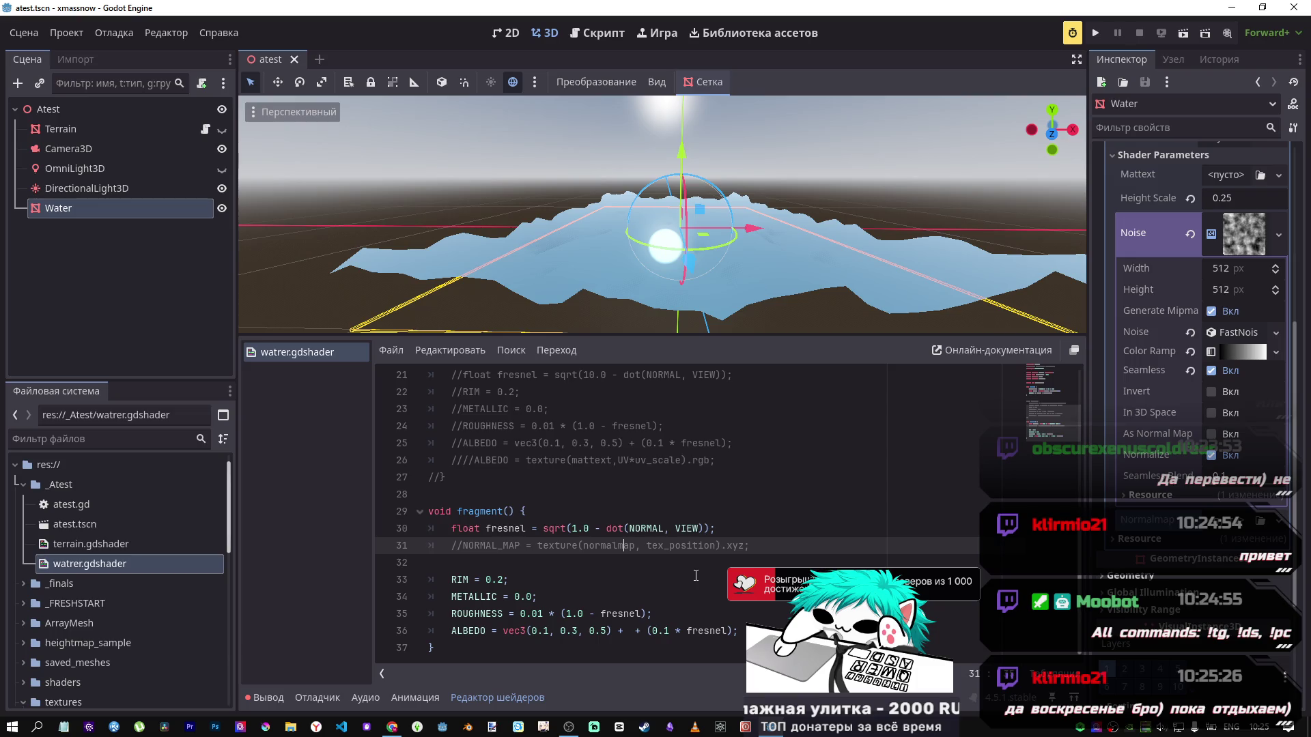
pyautogui.hotkey('ctrl', 'k')
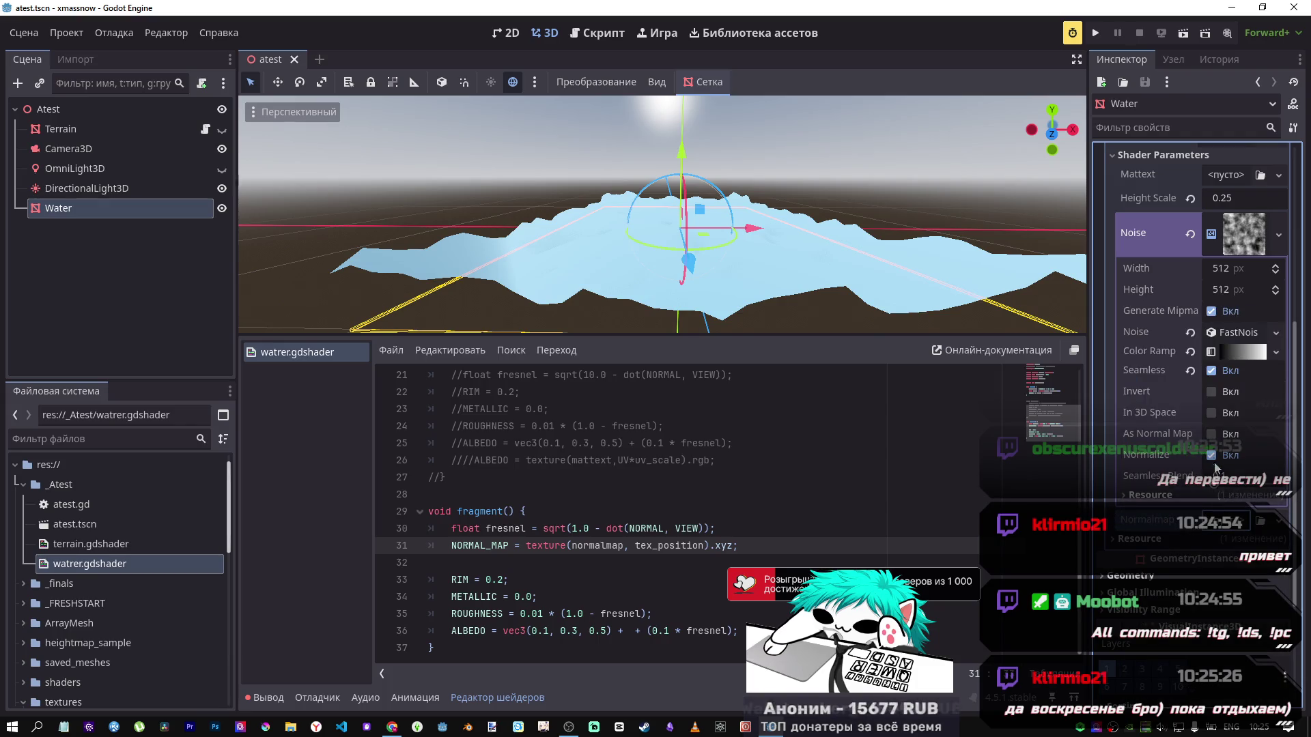
pyautogui.click(1212, 434)
pyautogui.click(1214, 435)
pyautogui.click(1278, 520)
pyautogui.click(660, 519)
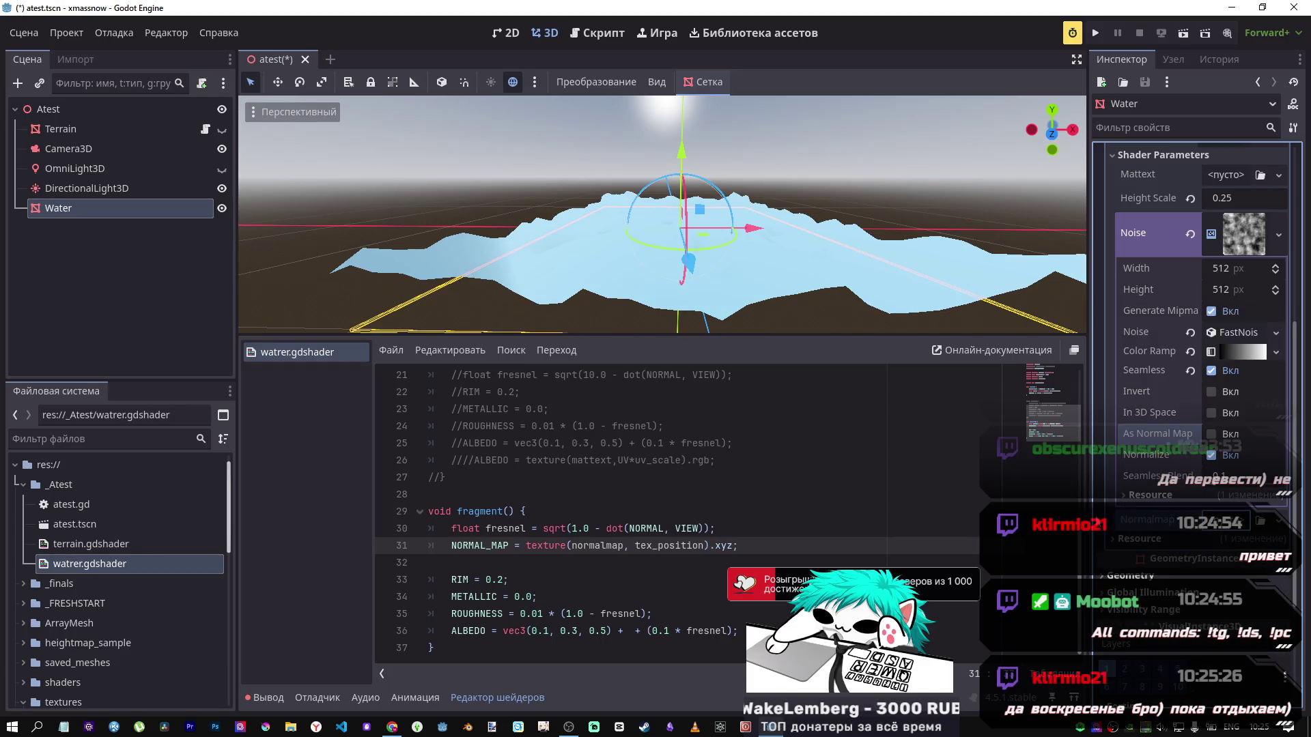
pyautogui.click(660, 511)
# Step: Find line 31's NORMAL_MAP assignment and select its normalmap word
pyautogui.scroll(5, 660, 525)
pyautogui.scroll(2, 660, 522)
pyautogui.scroll(-2, 655, 517)
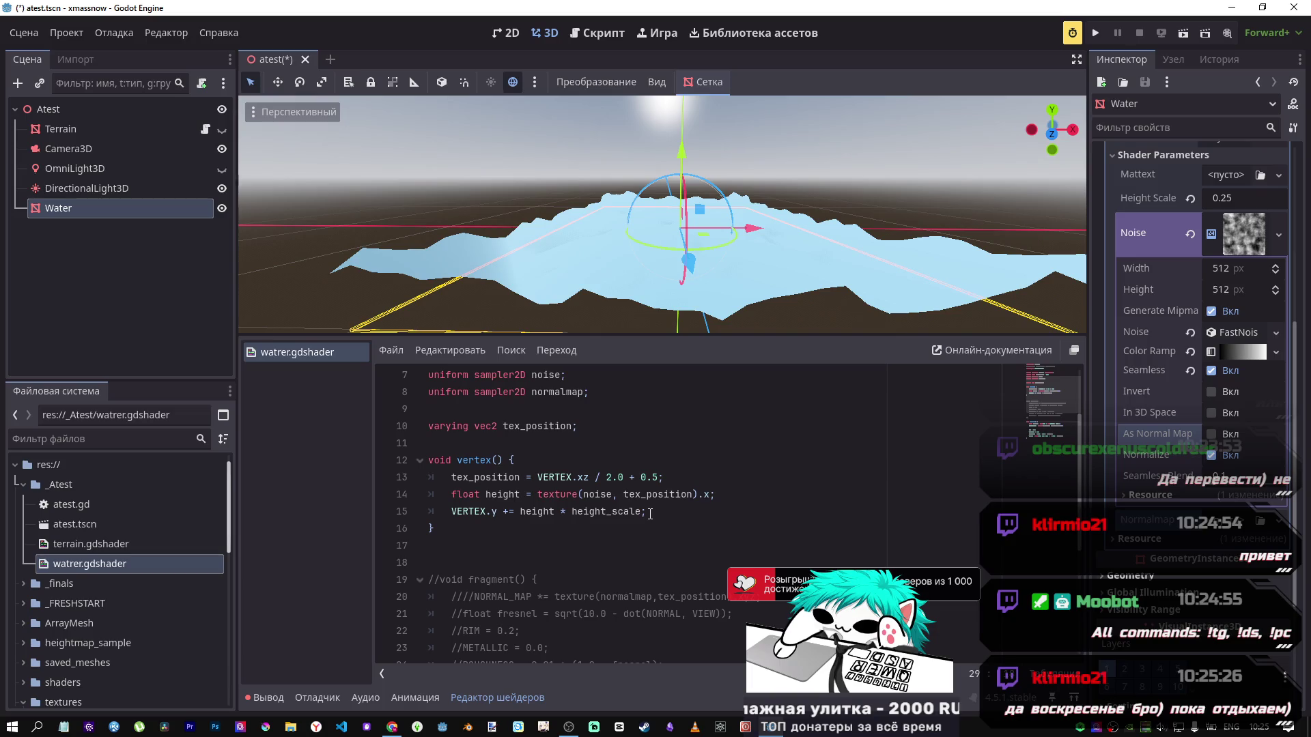
pyautogui.scroll(-2, 650, 514)
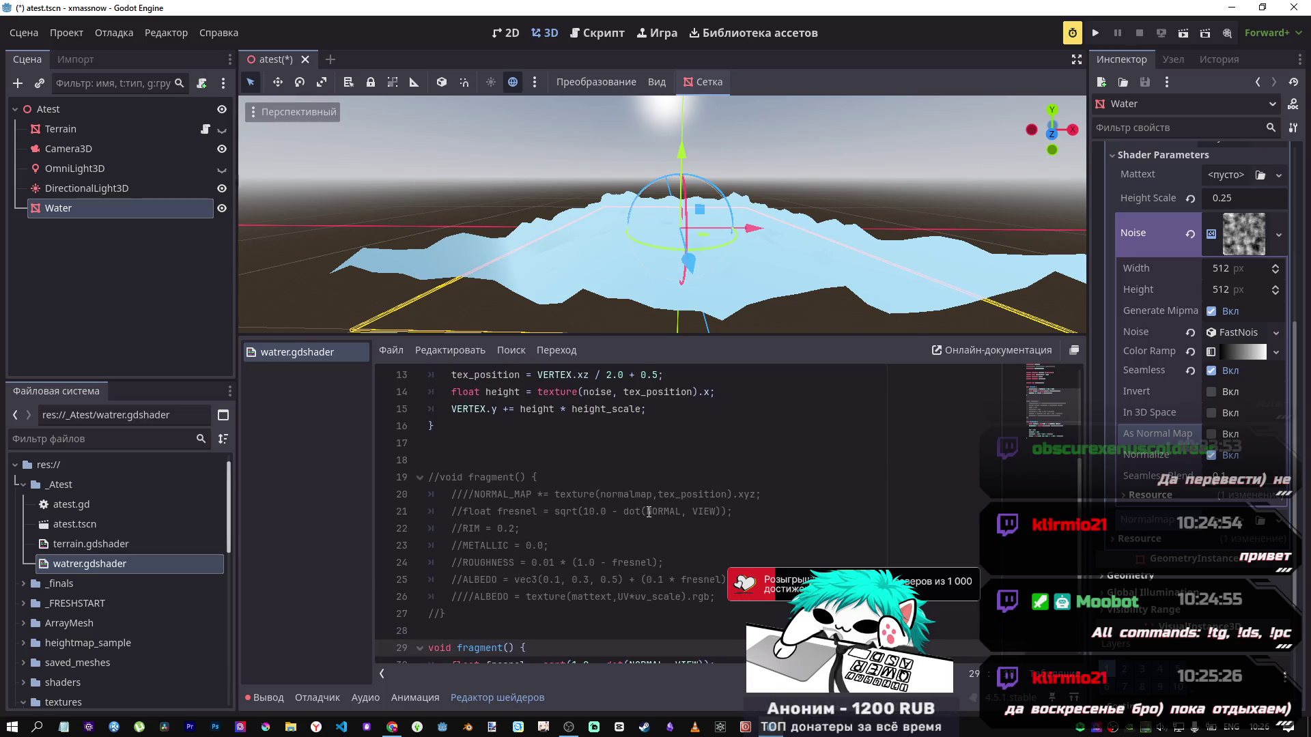
pyautogui.scroll(-5, 649, 512)
pyautogui.scroll(5, 649, 513)
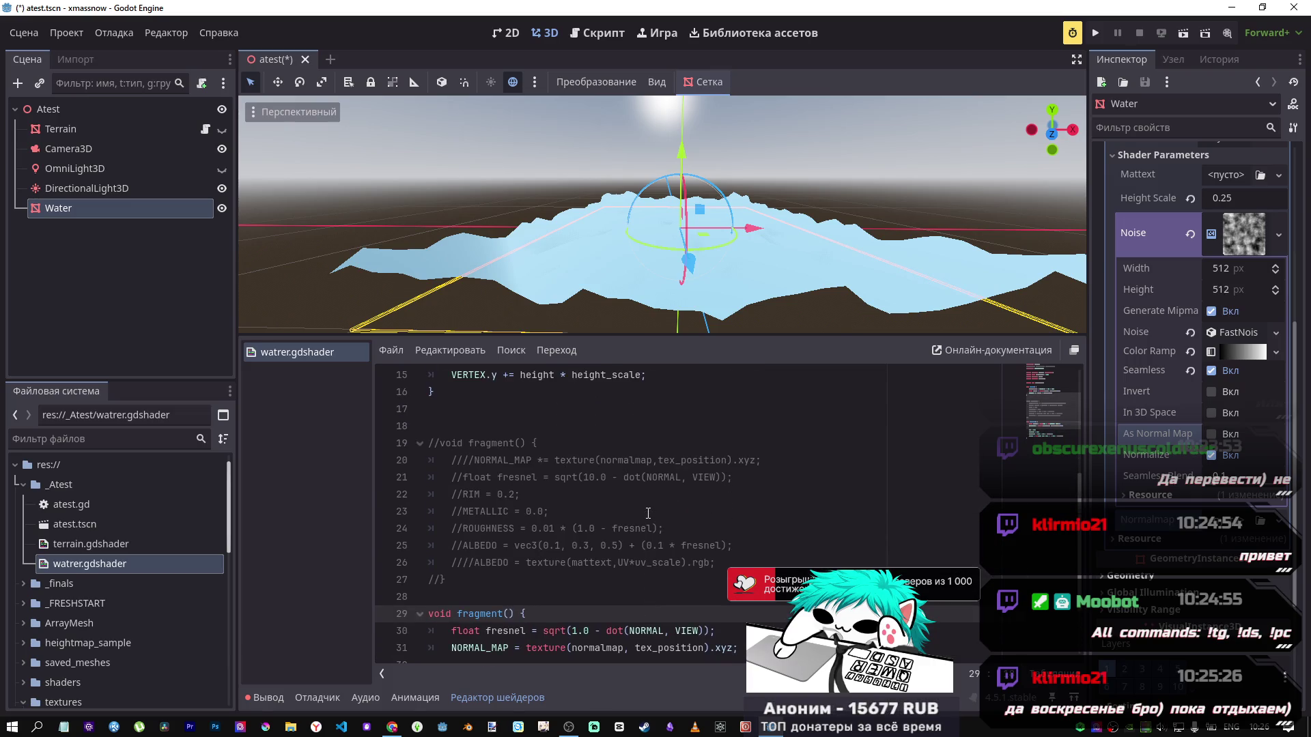
pyautogui.scroll(-2, 640, 511)
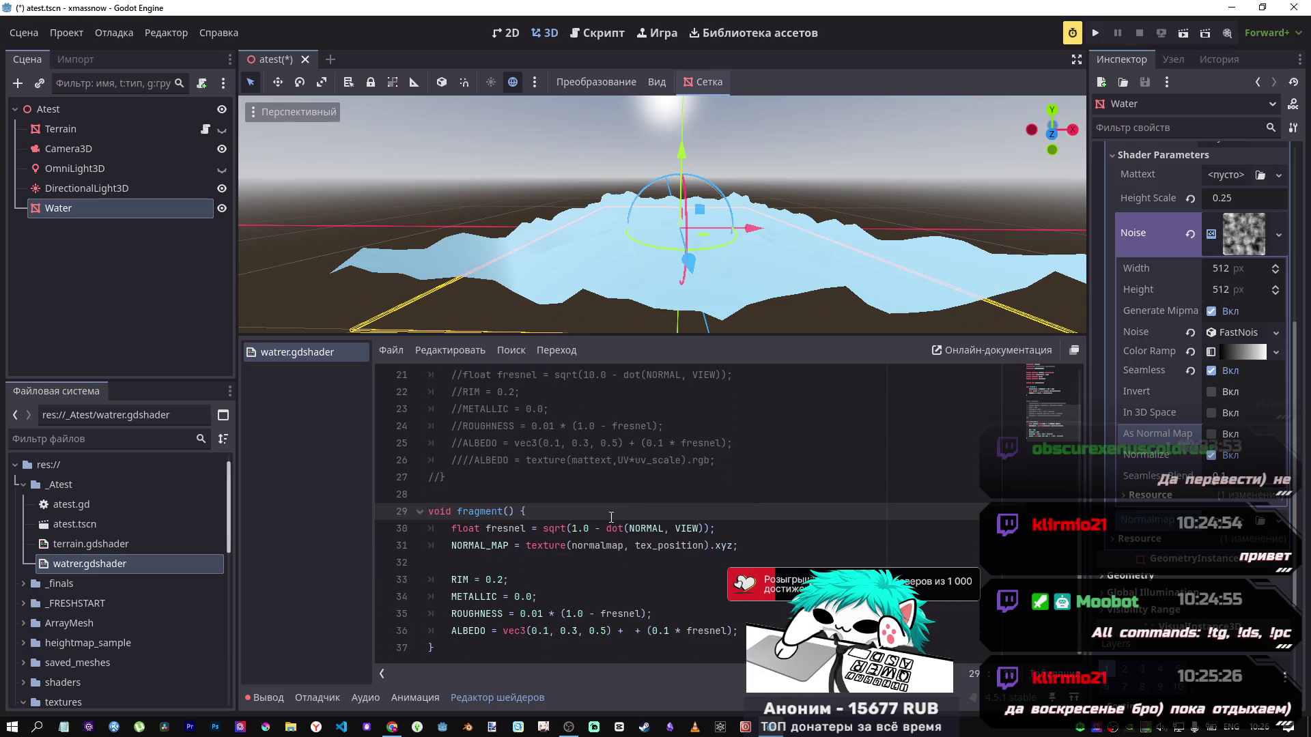
pyautogui.click(511, 546)
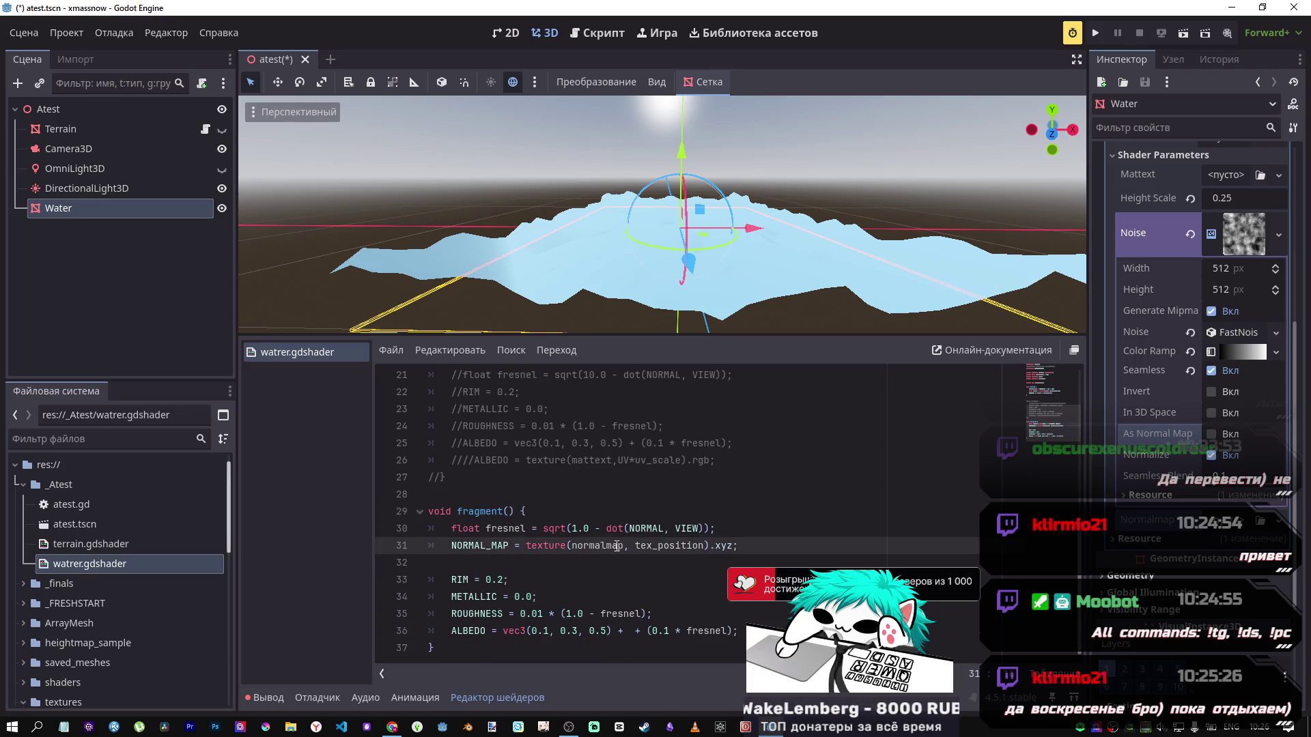
pyautogui.moveTo(617, 546); pyautogui.dragTo(573, 546)
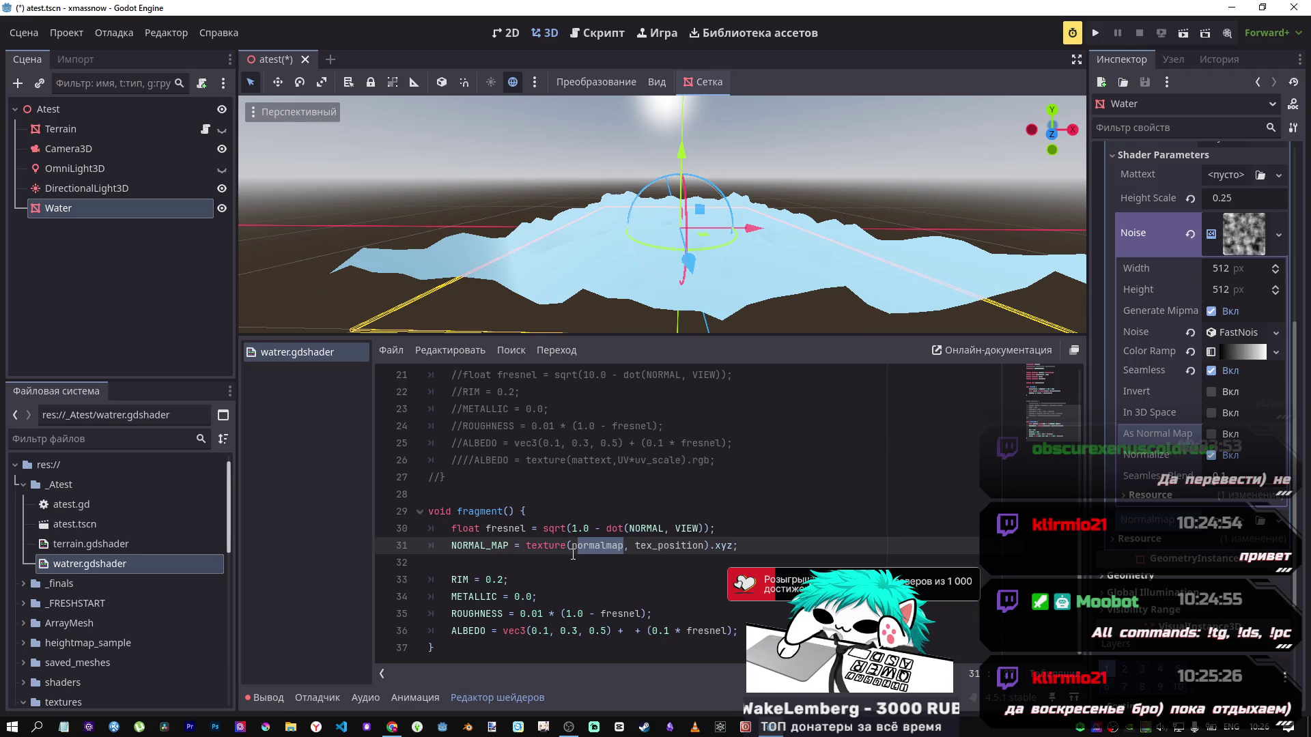
# Step: Collapse the Noise texture settings and return to the shader tutorial in Chrome
pyautogui.scroll(3, 1195, 308)
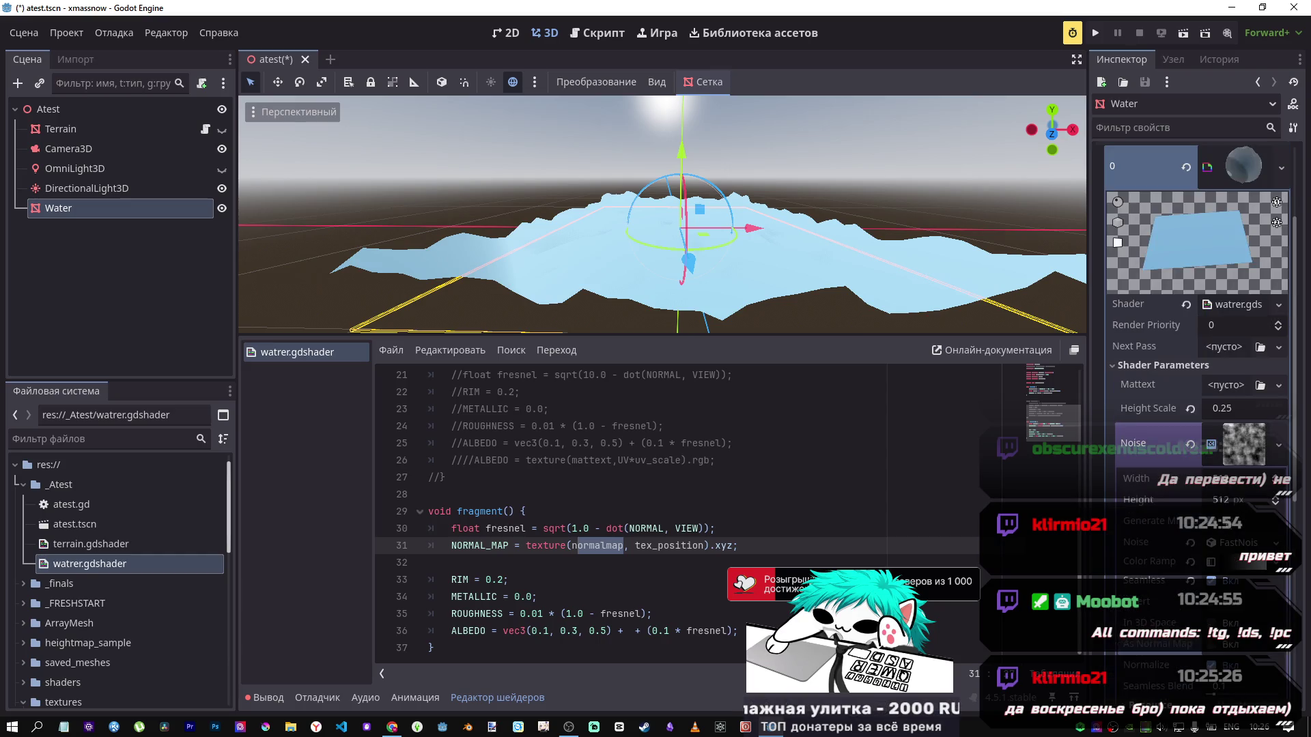
pyautogui.click(1239, 440)
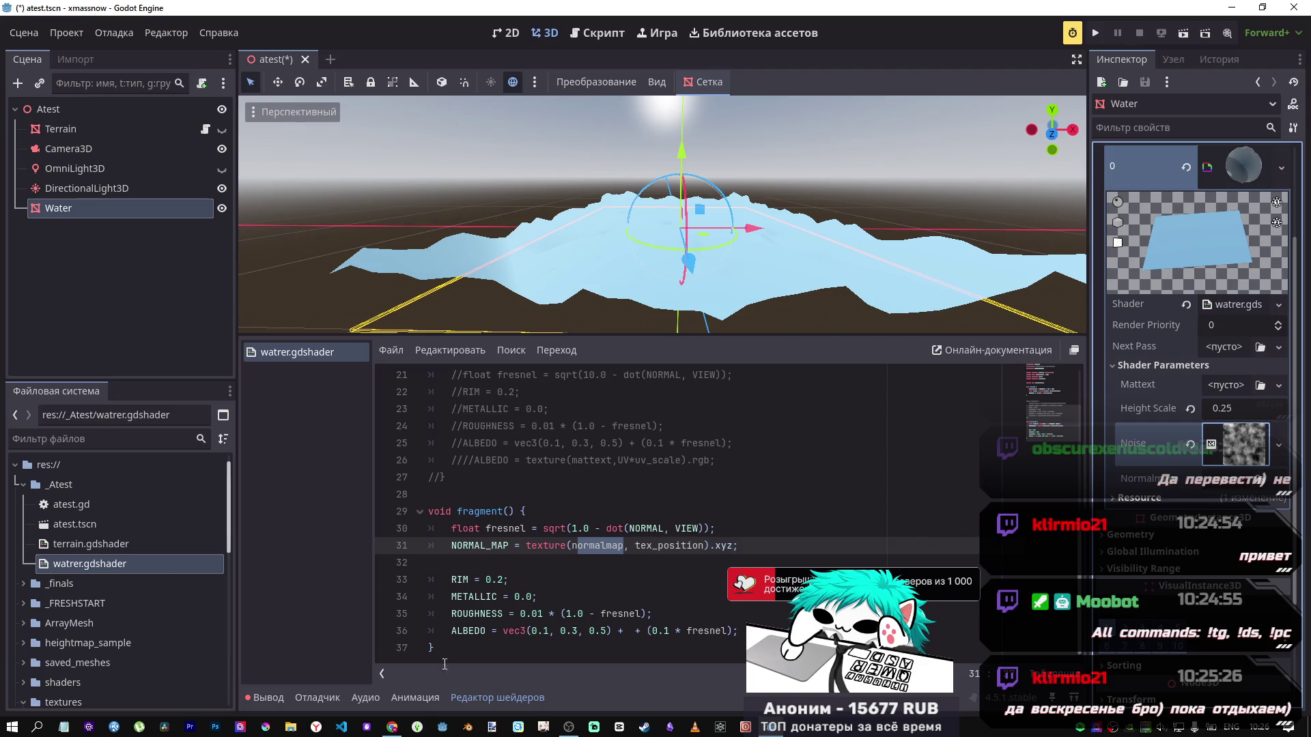
pyautogui.click(392, 727)
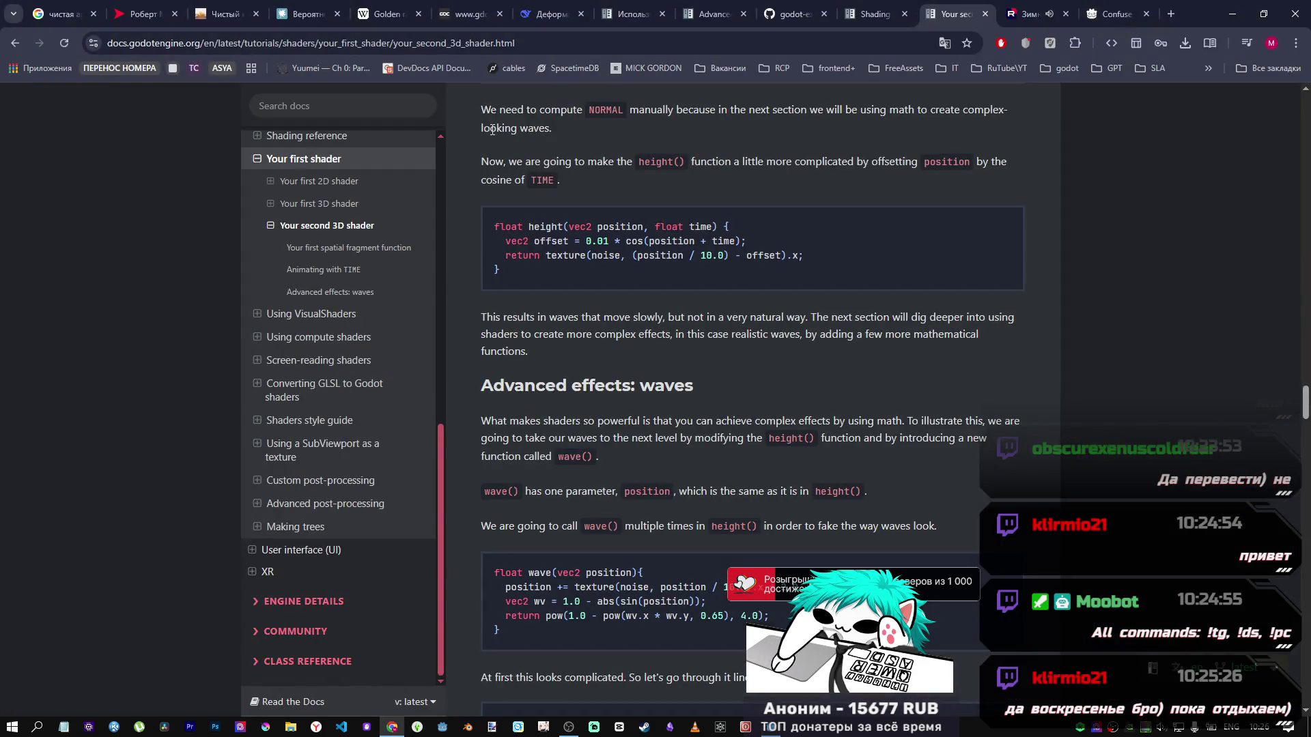
# Step: Go from the waves section back to the previous tutorial, Your first 3D shader
pyautogui.scroll(-4, 557, 374)
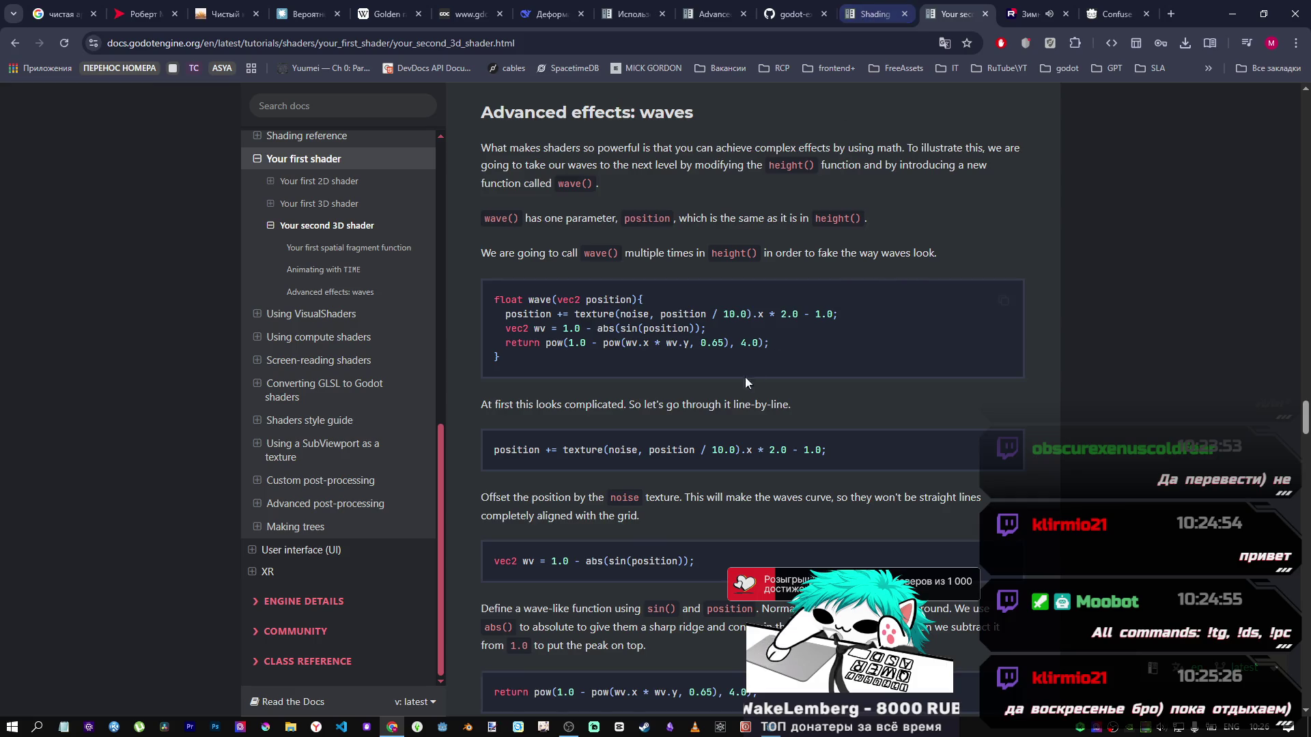
pyautogui.scroll(-15, 622, 435)
pyautogui.scroll(4, 751, 400)
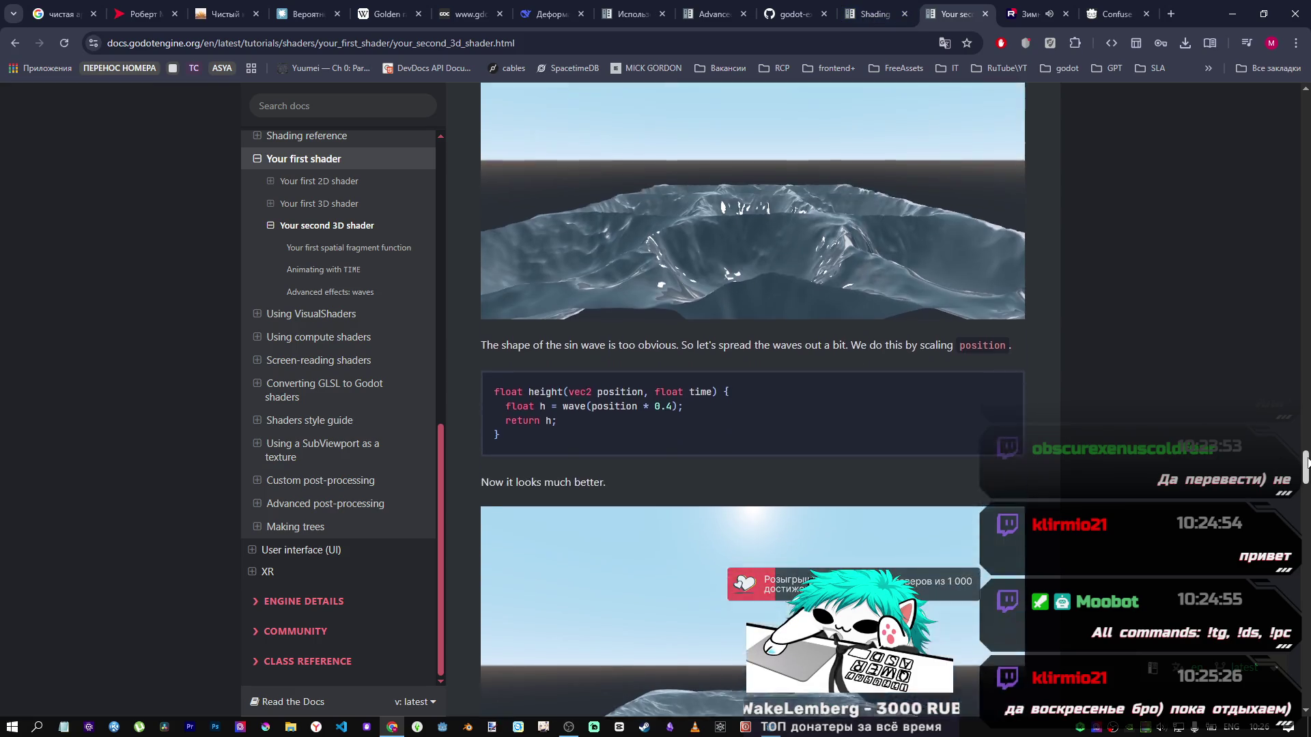
pyautogui.scroll(-15, 751, 400)
pyautogui.scroll(-15, 519, 610)
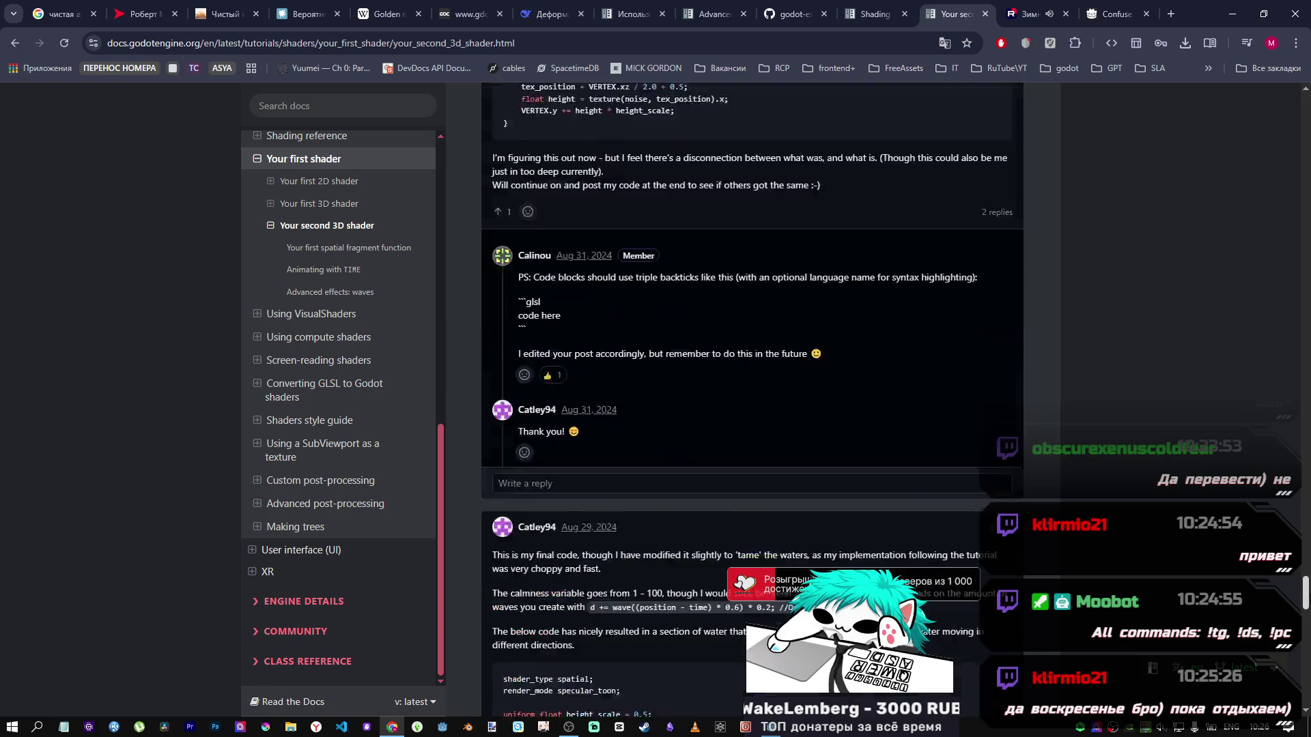
pyautogui.click(520, 612)
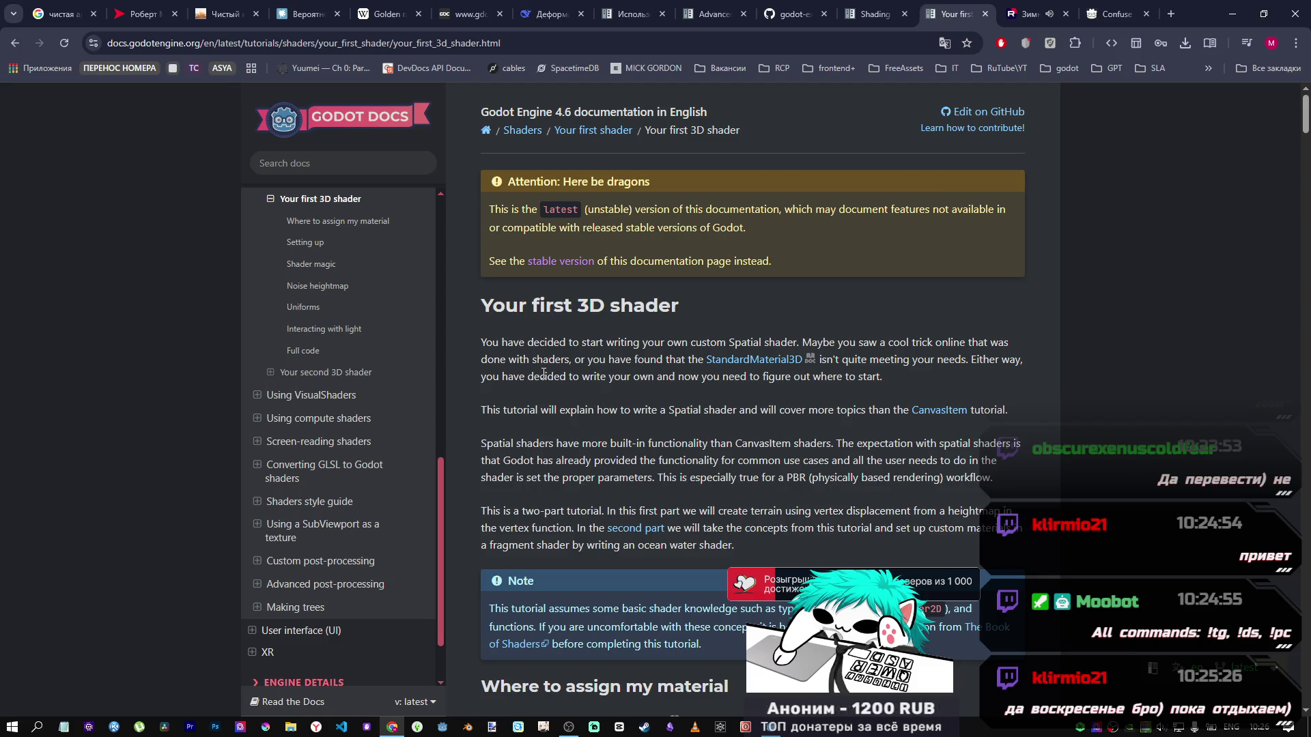
# Step: Select the NORMAL_MAP = texture(normalmap, tex_position).xyz line in its fragment example
pyautogui.scroll(-15, 601, 438)
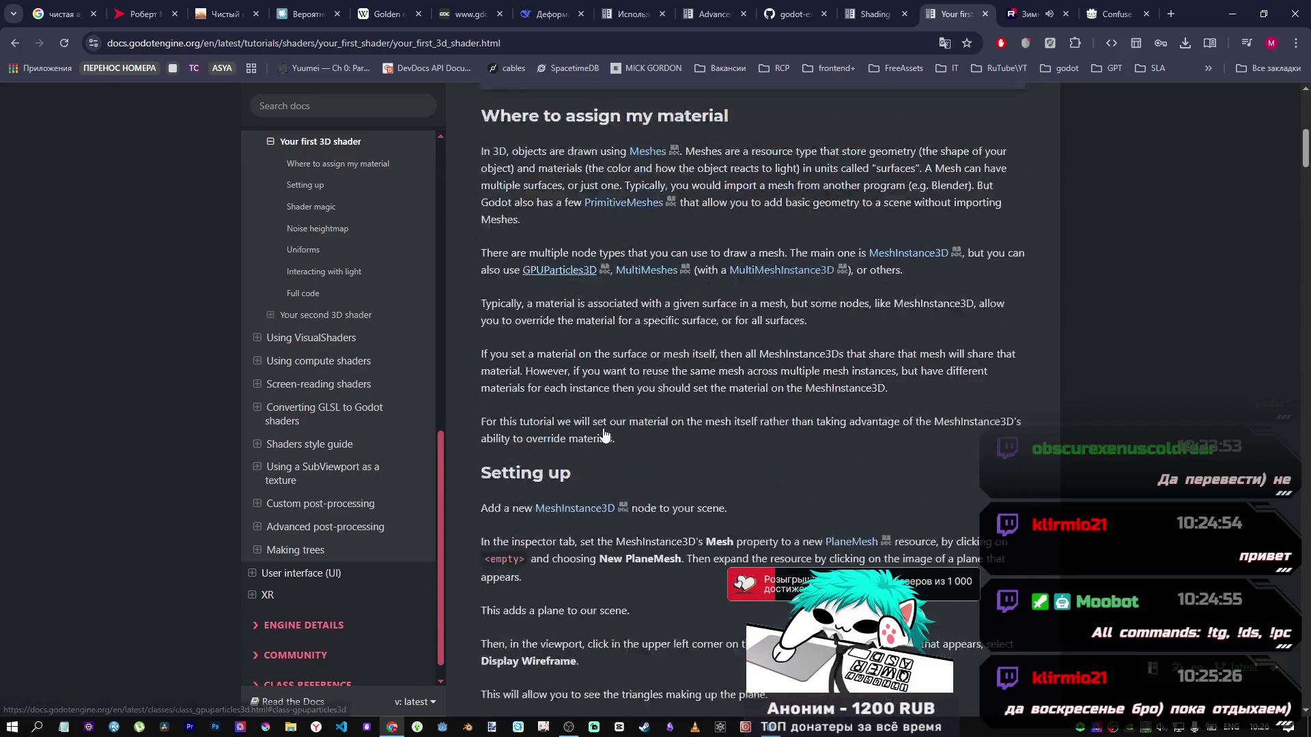
pyautogui.moveTo(1306, 188); pyautogui.dragTo(1307, 601)
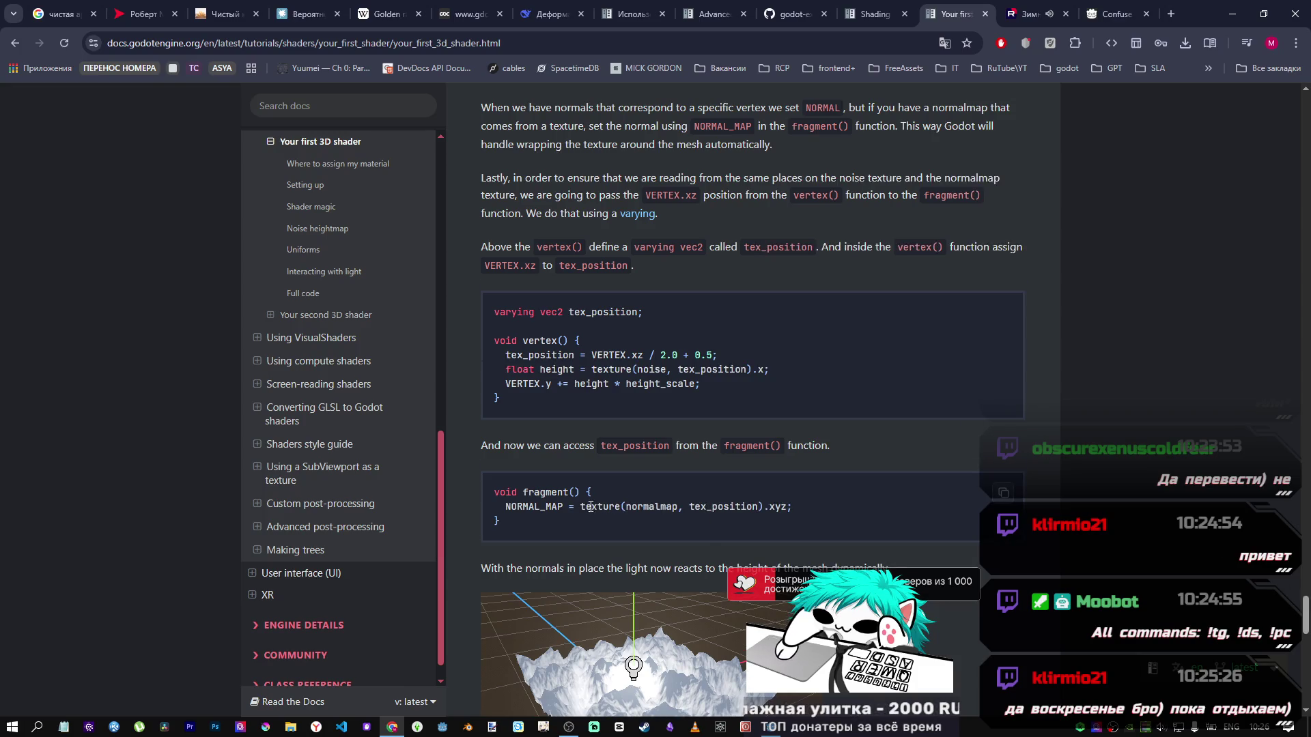
pyautogui.moveTo(793, 507); pyautogui.dragTo(504, 504)
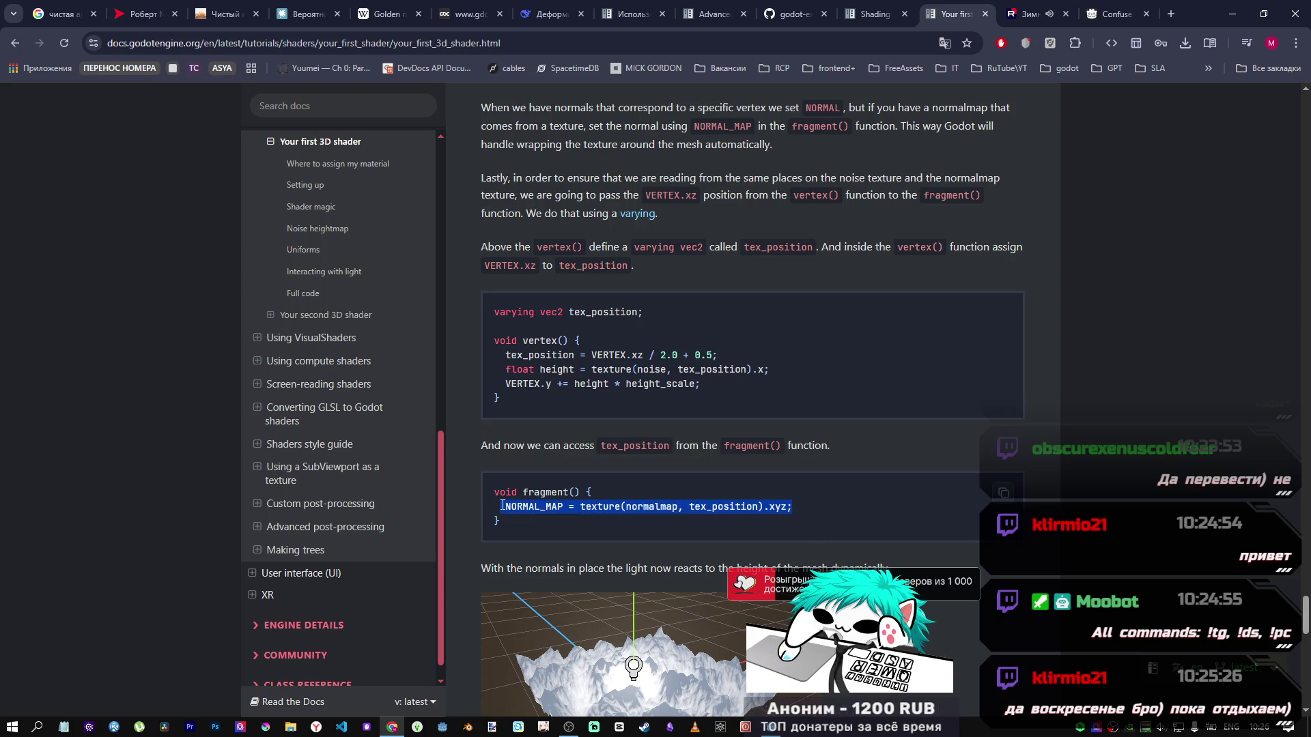
pyautogui.click(781, 729)
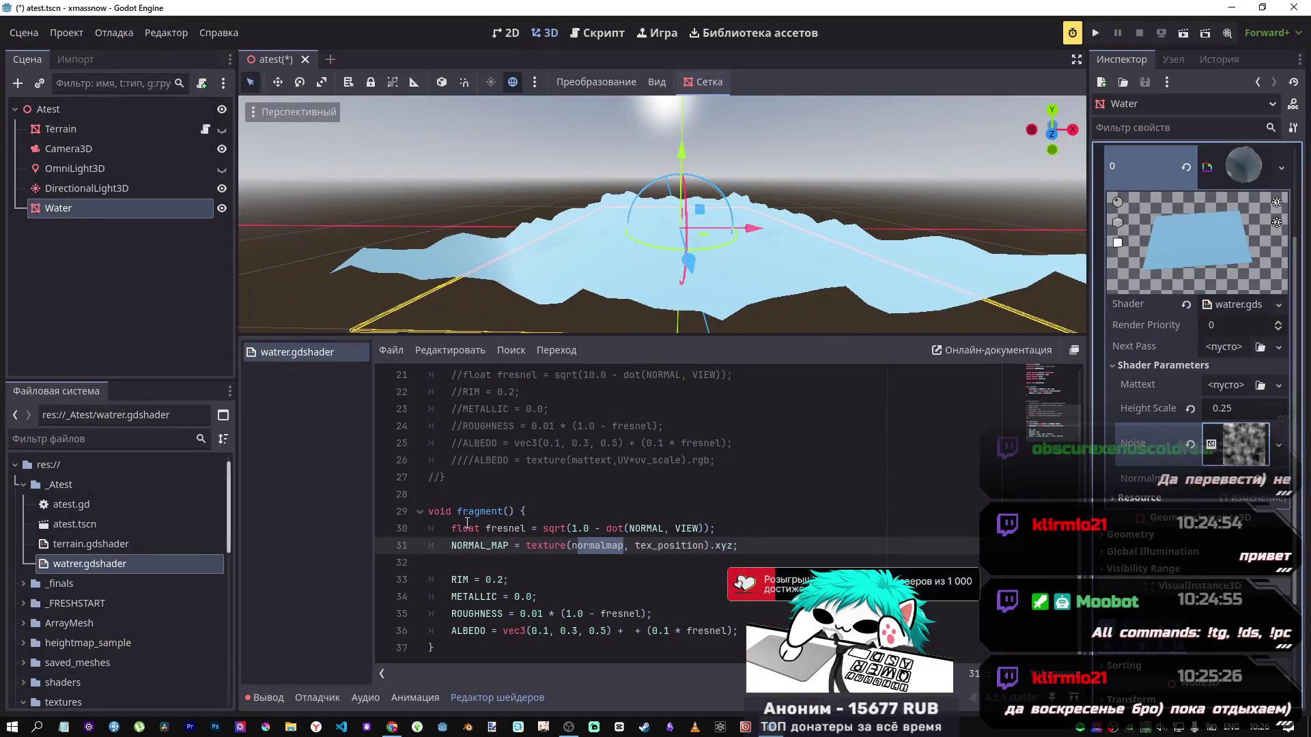
# Step: In the docs, check the noise texture Inspector screenshot and select tex_position in the NORMAL_MAP example
pyautogui.hotkey('alt', 'Tab')
pyautogui.scroll(1, 641, 462)
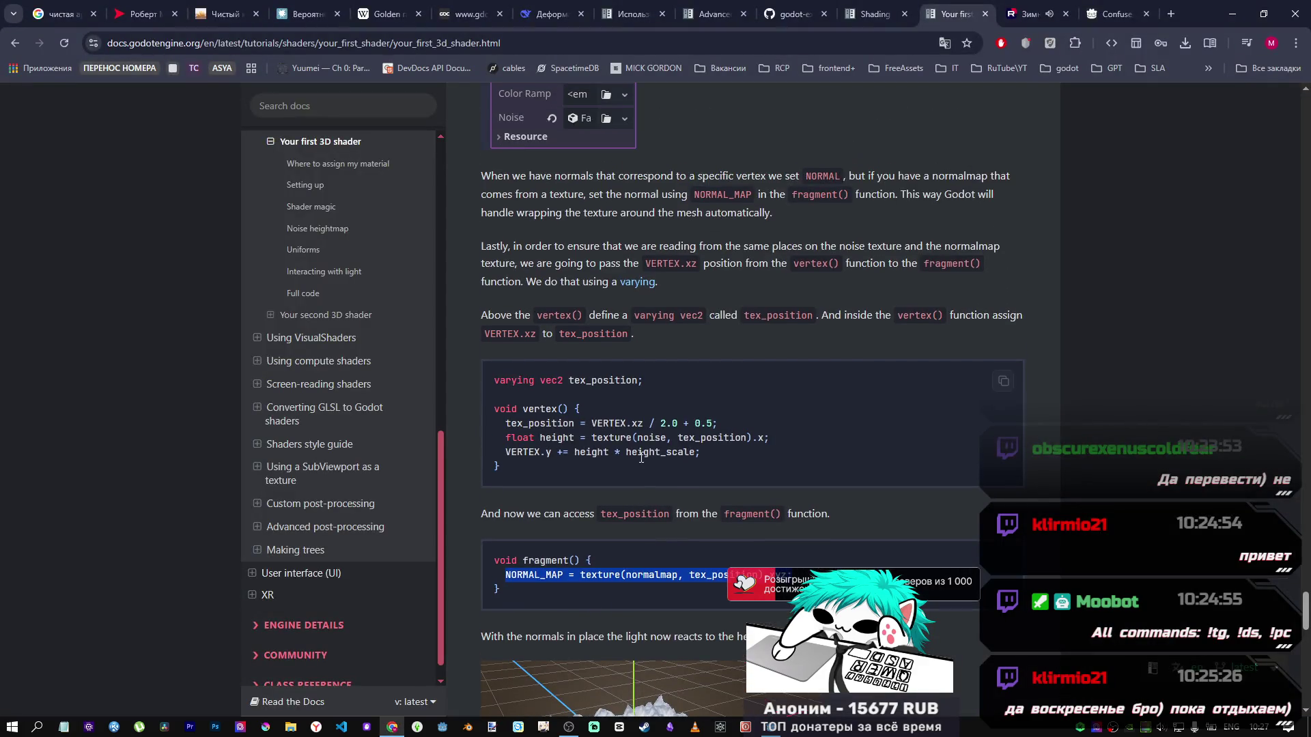
pyautogui.scroll(3, 641, 458)
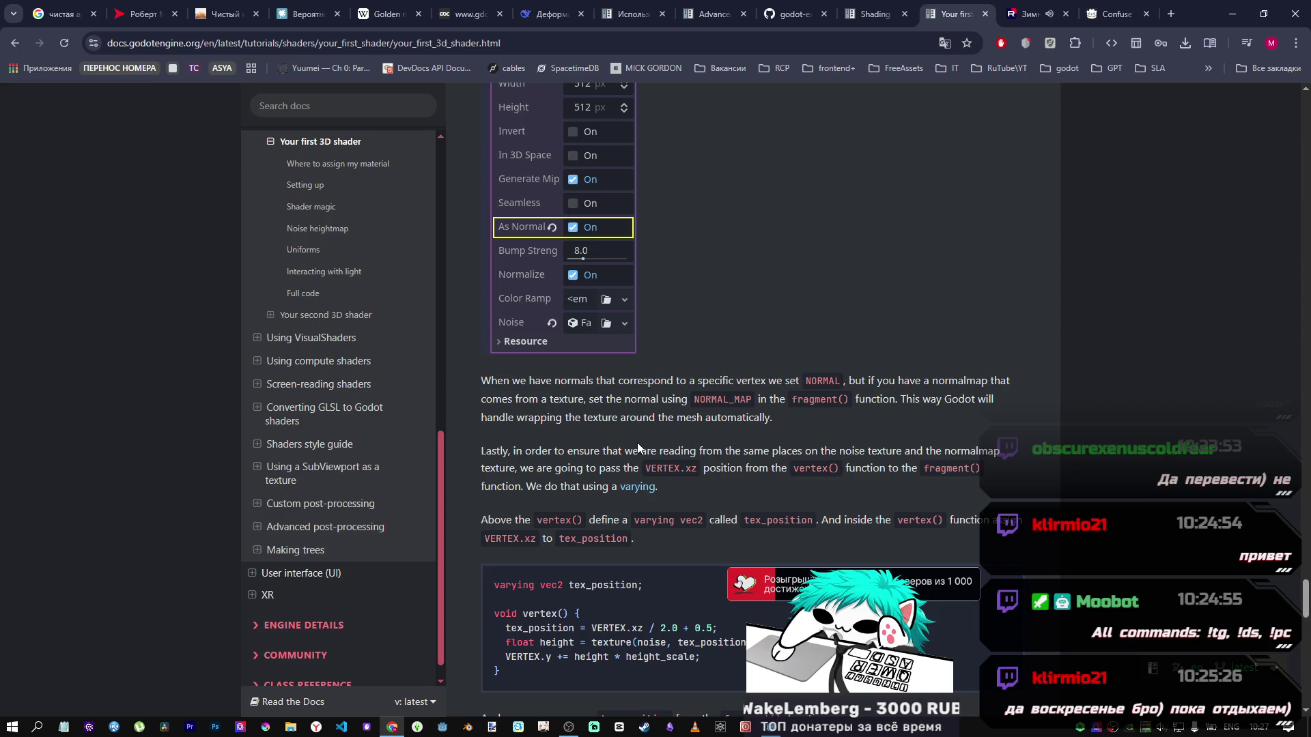
pyautogui.scroll(-4, 637, 442)
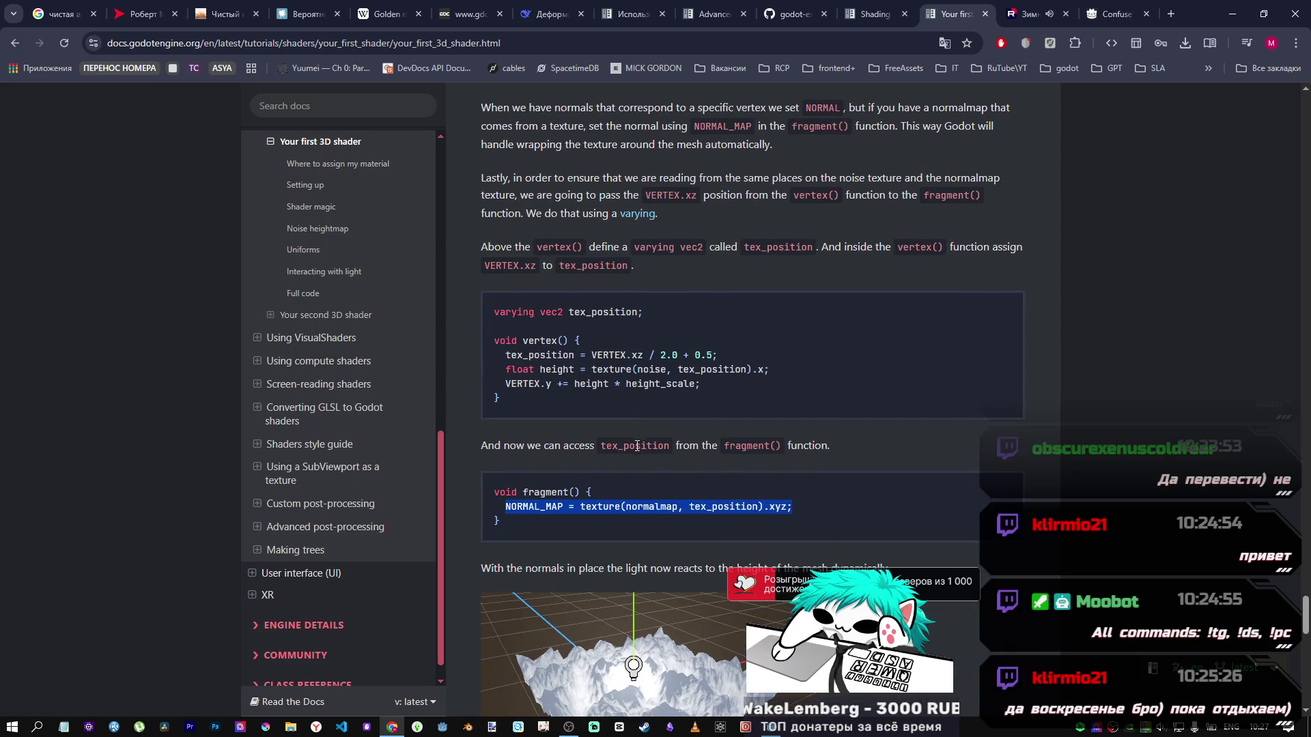
pyautogui.moveTo(690, 507); pyautogui.dragTo(748, 507)
pyautogui.hotkey('alt', 'Tab')
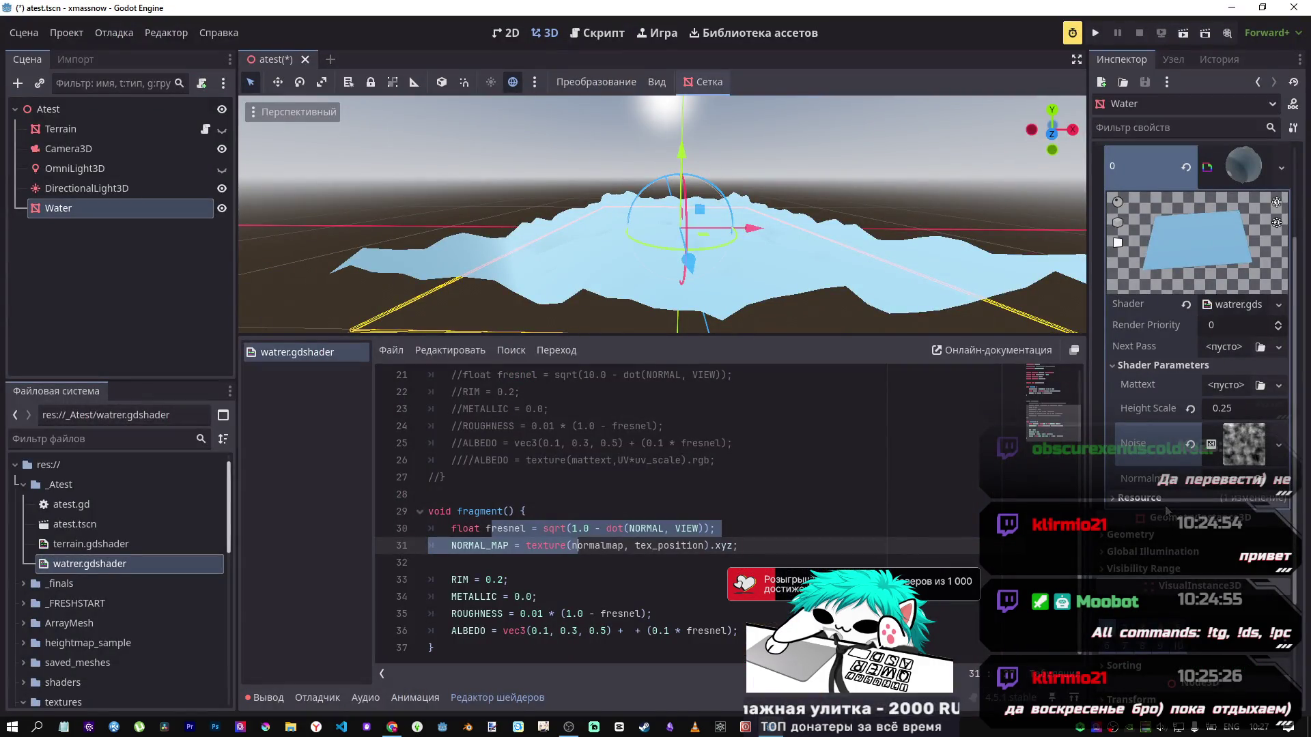
# Step: Change line 31 to NORMAL_MAP *= texture(normalmap, tex_position).xyz and save
pyautogui.scroll(4, 668, 559)
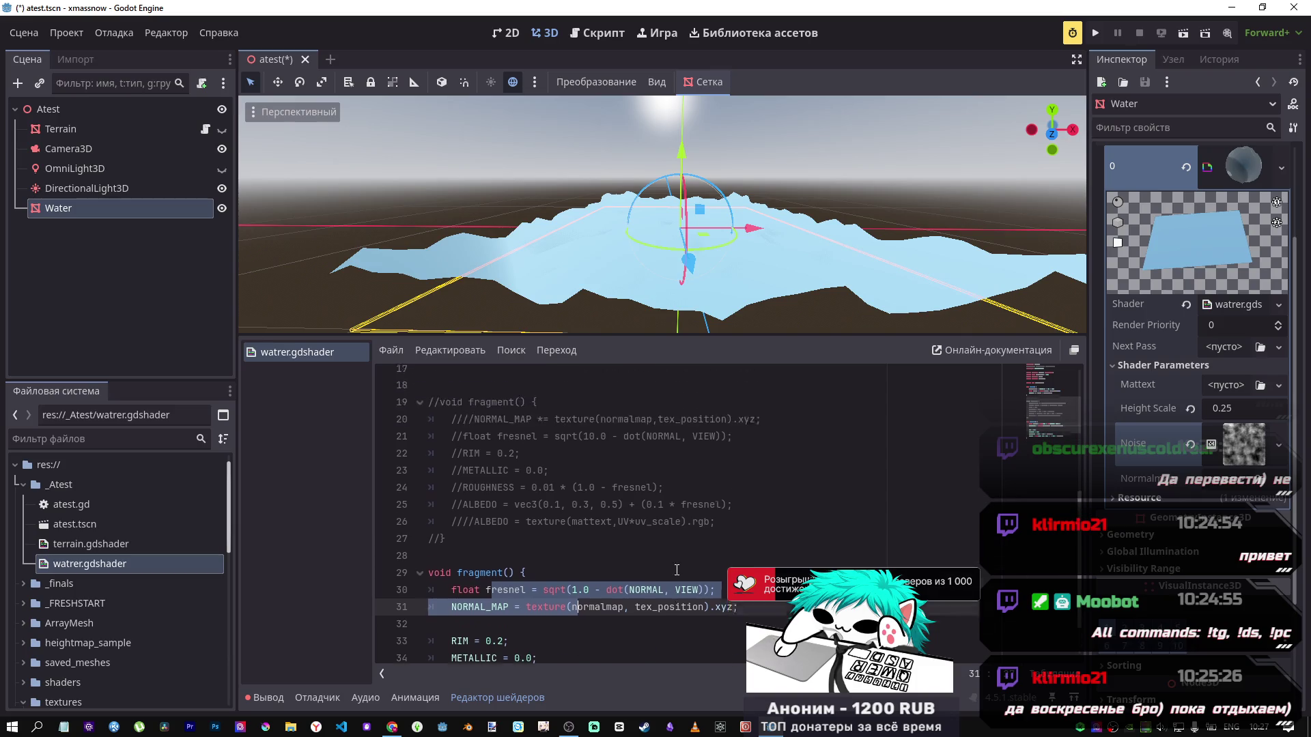
pyautogui.moveTo(521, 443); pyautogui.dragTo(666, 443)
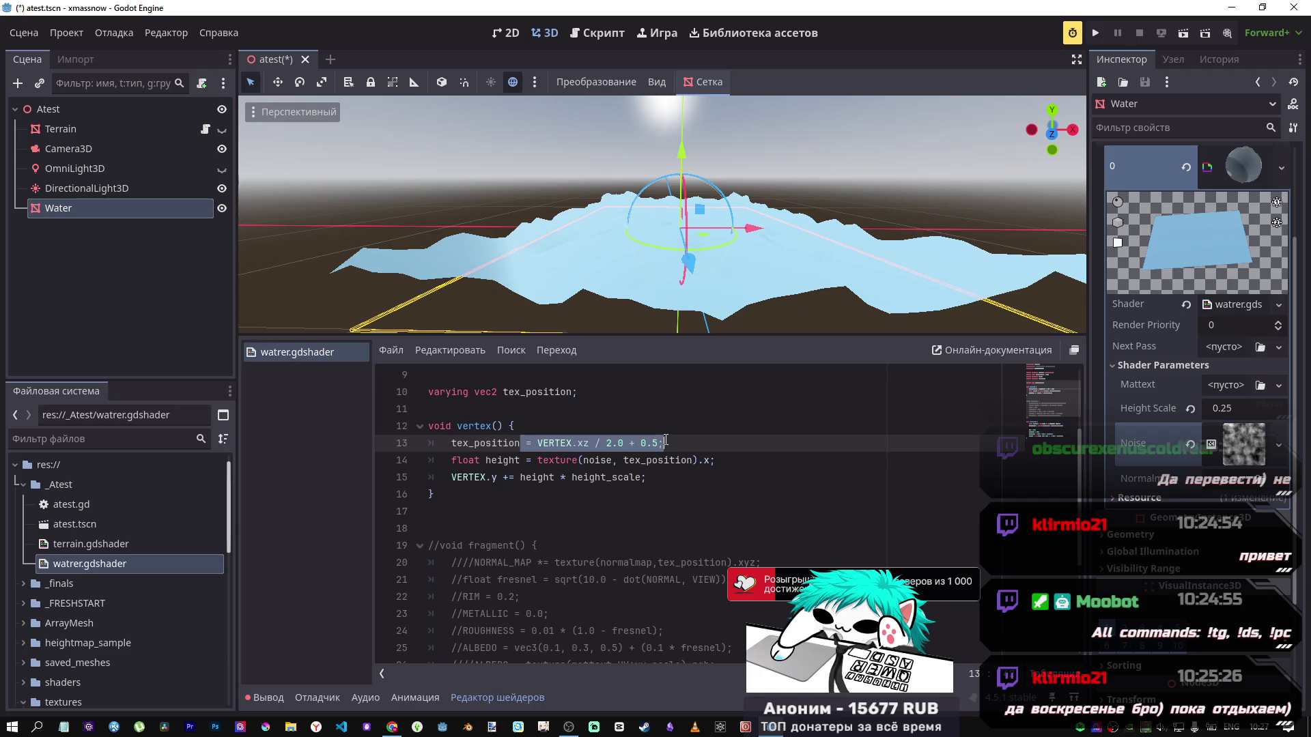
pyautogui.scroll(-4, 666, 442)
pyautogui.click(510, 546)
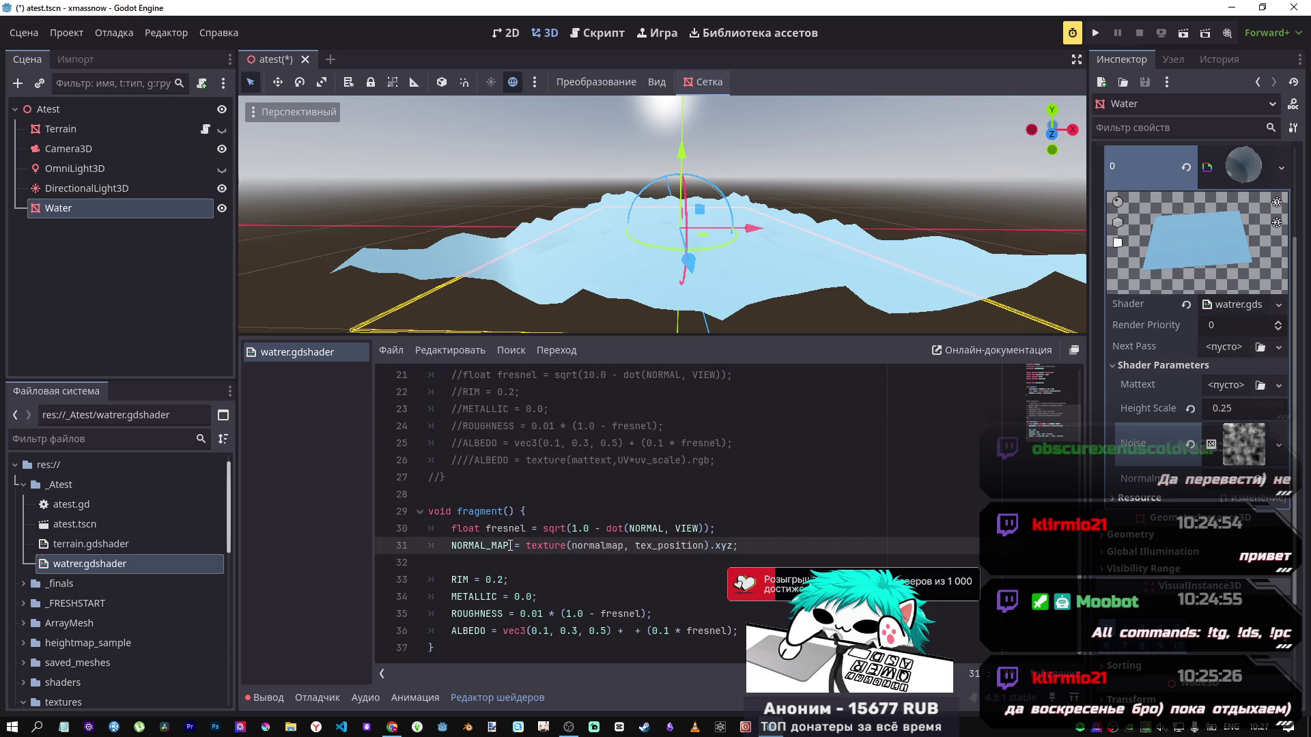
pyautogui.write('*')
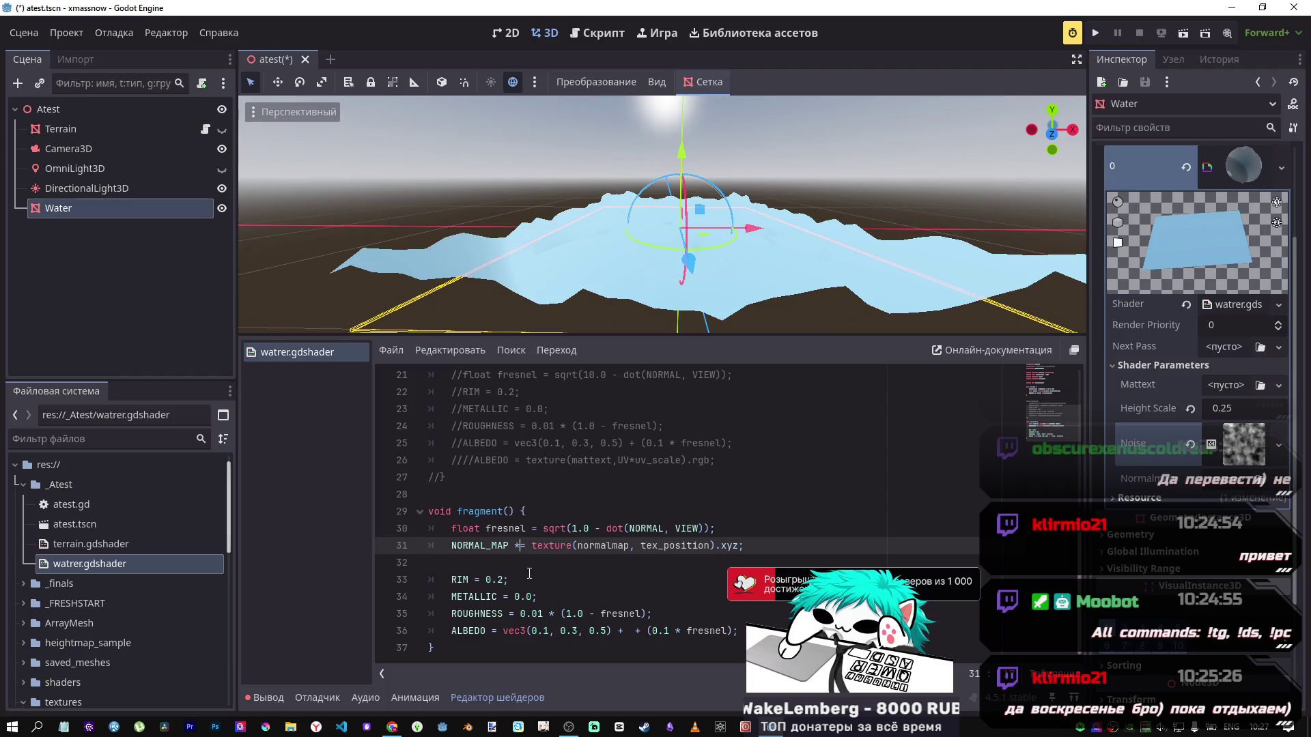
pyautogui.hotkey('ctrl', 's')
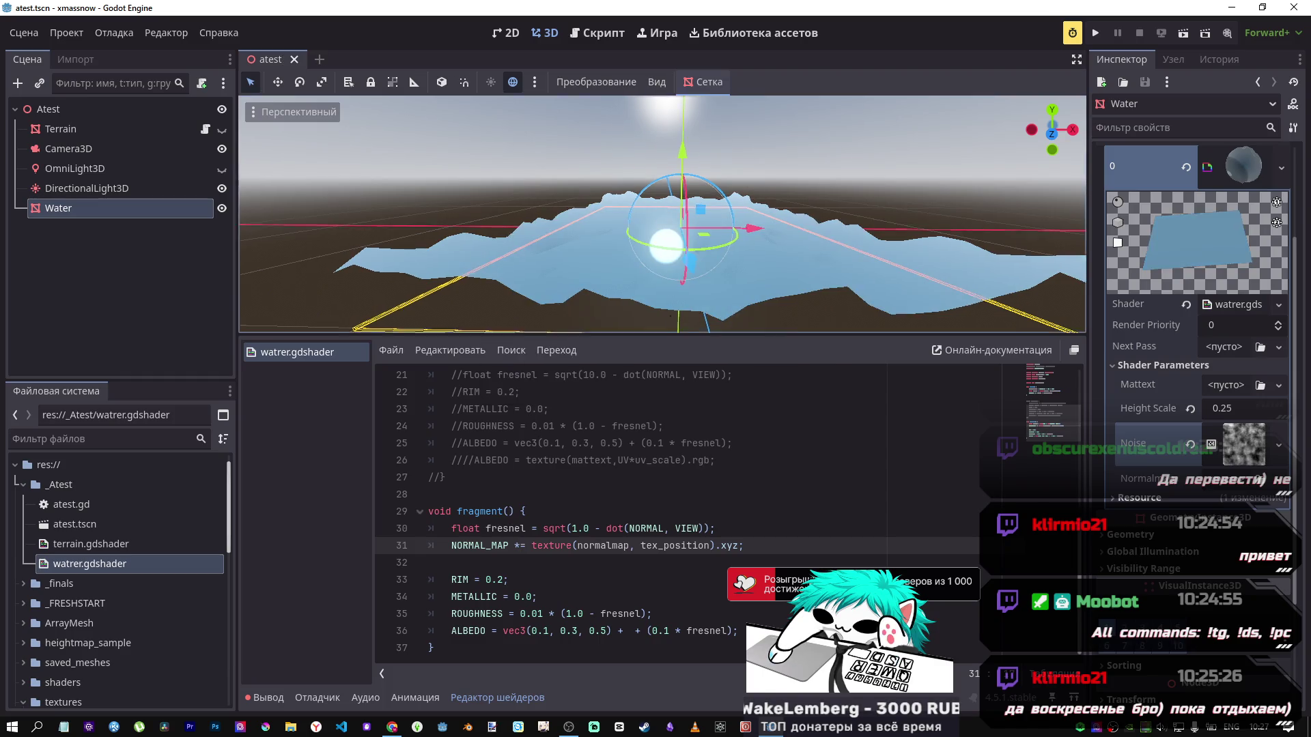
# Step: Fly and orbit the viewport camera around the water to inspect the result
pyautogui.press('w')
pyautogui.press('s')
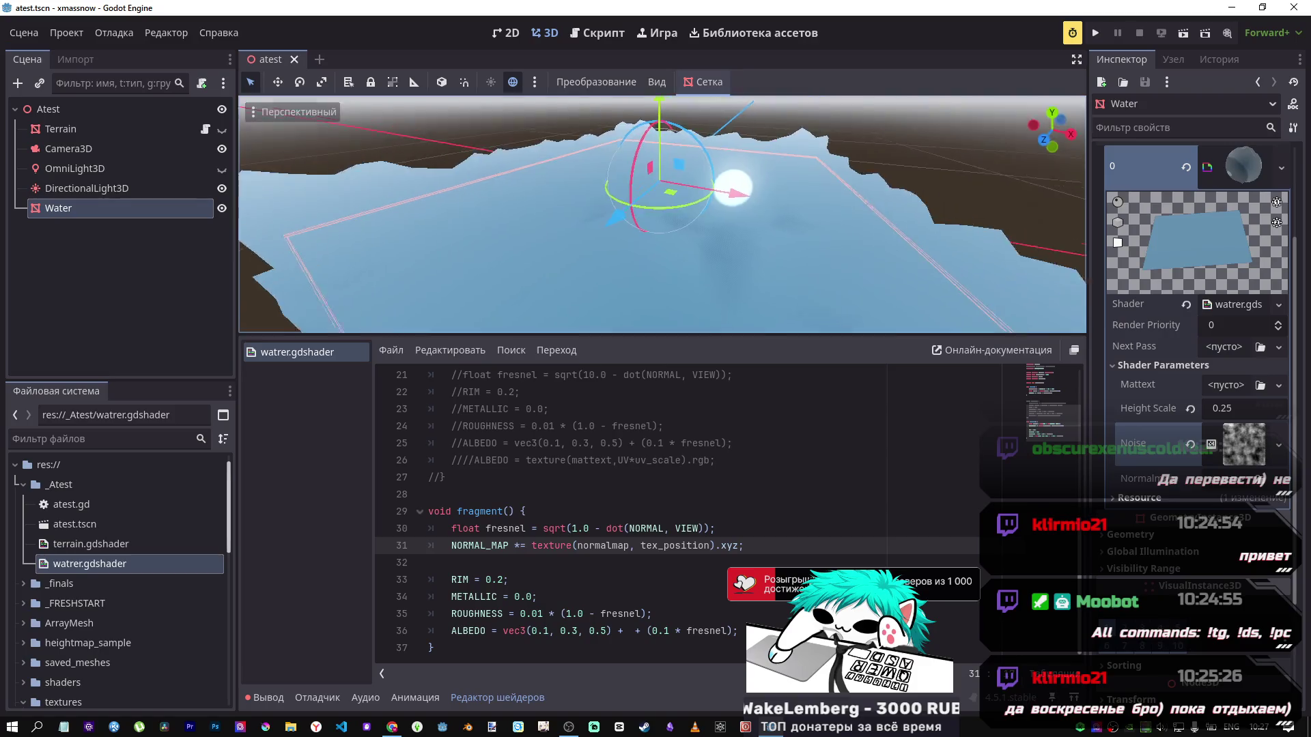
pyautogui.press('s')
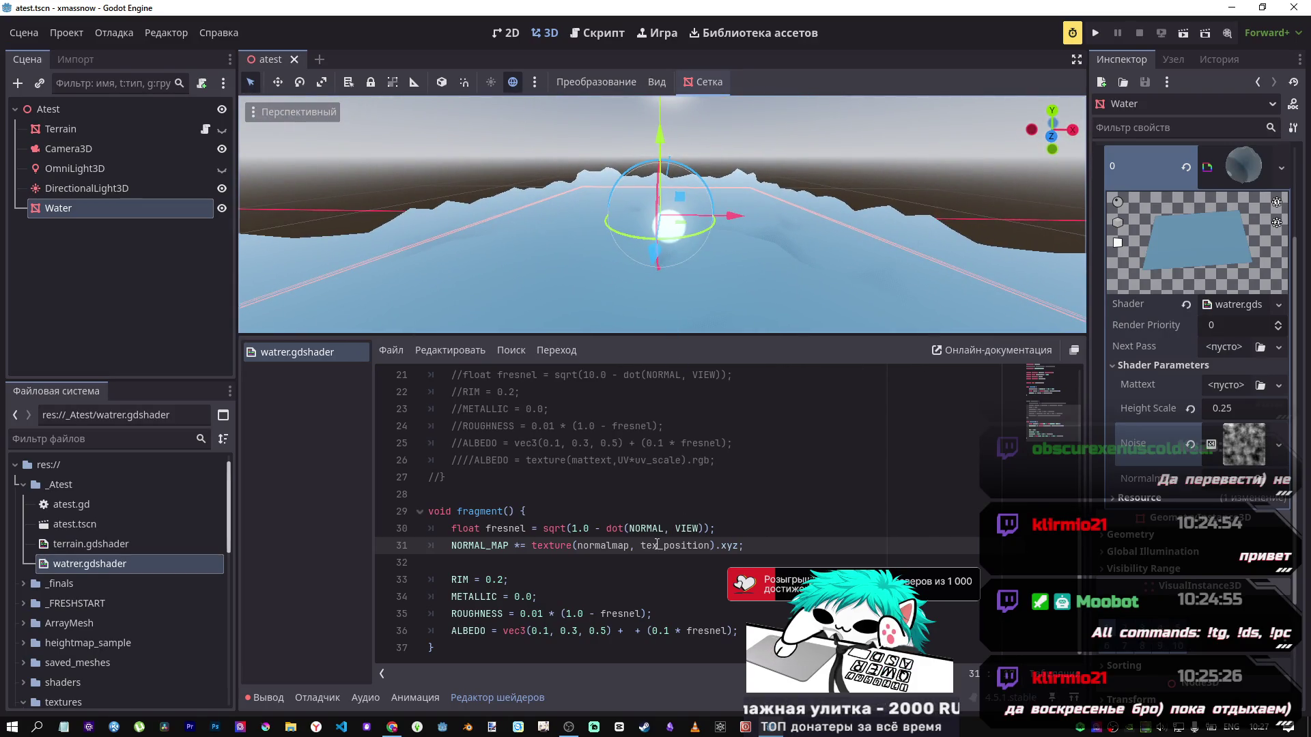
pyautogui.scroll(4, 591, 544)
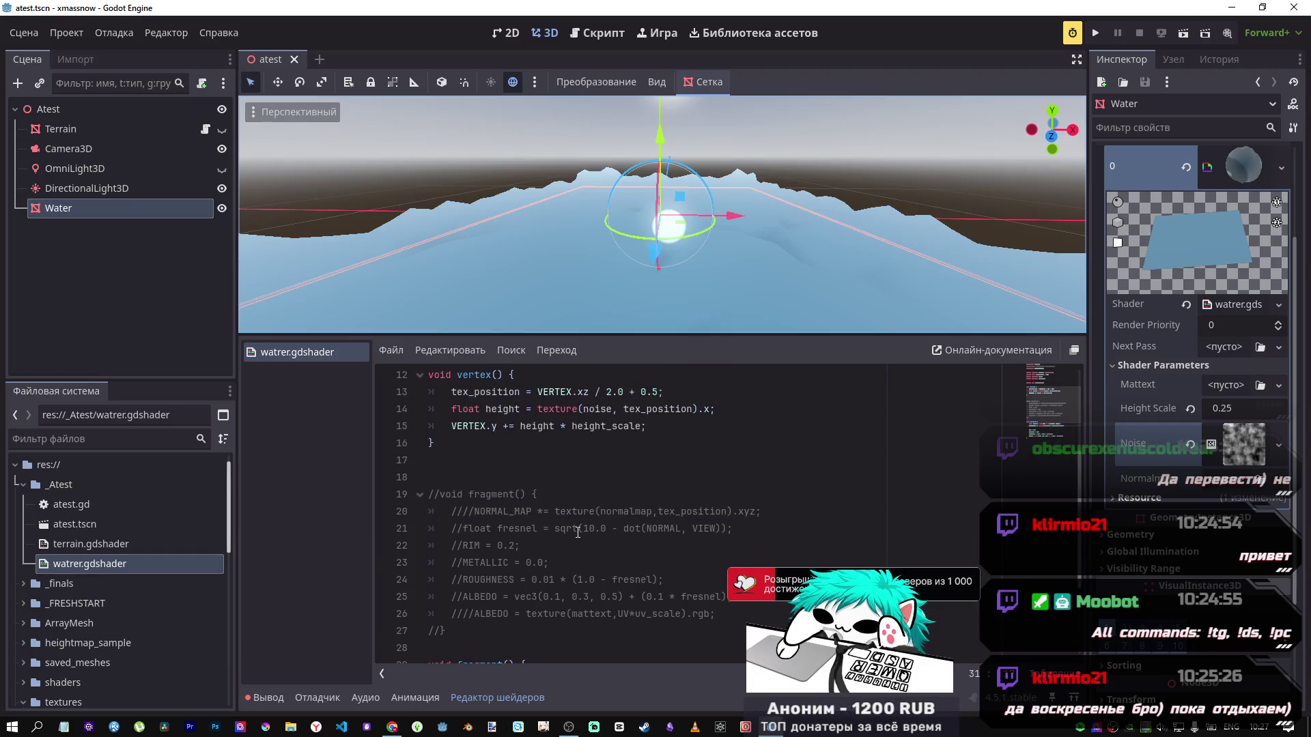
pyautogui.scroll(-3, 578, 530)
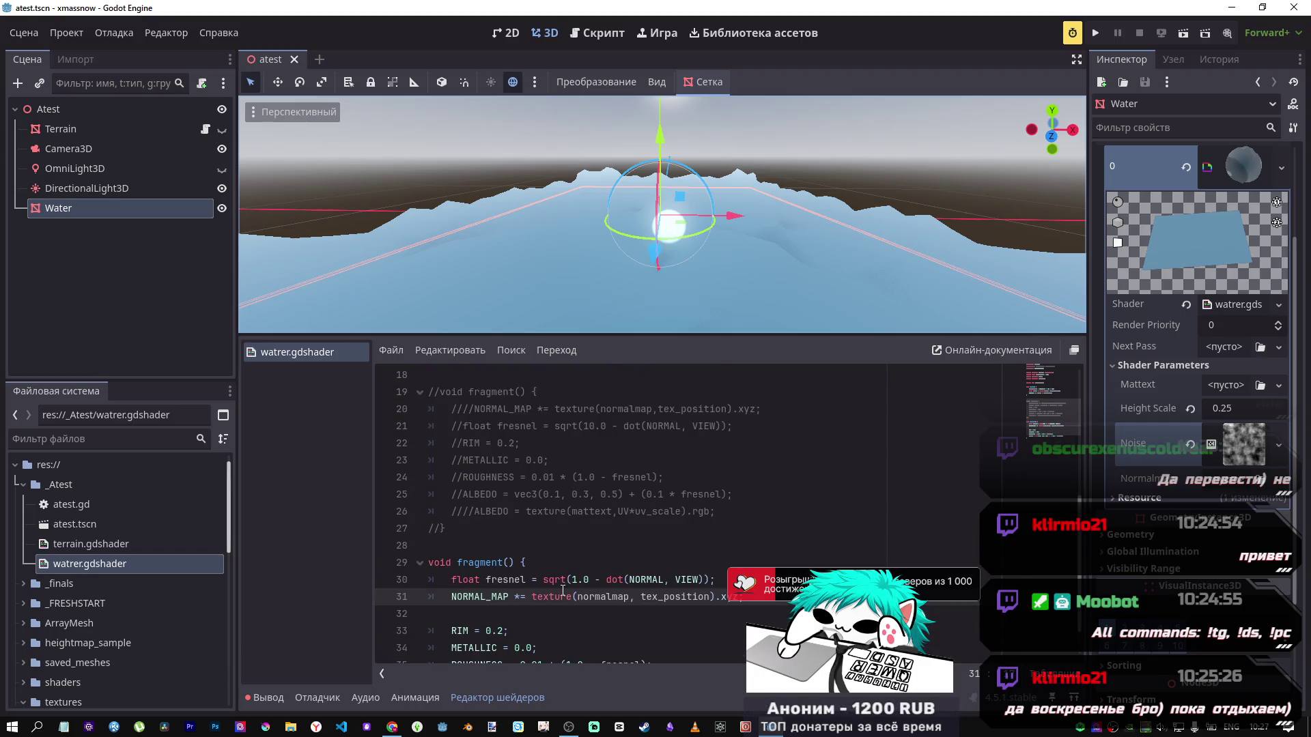
pyautogui.scroll(4, 564, 580)
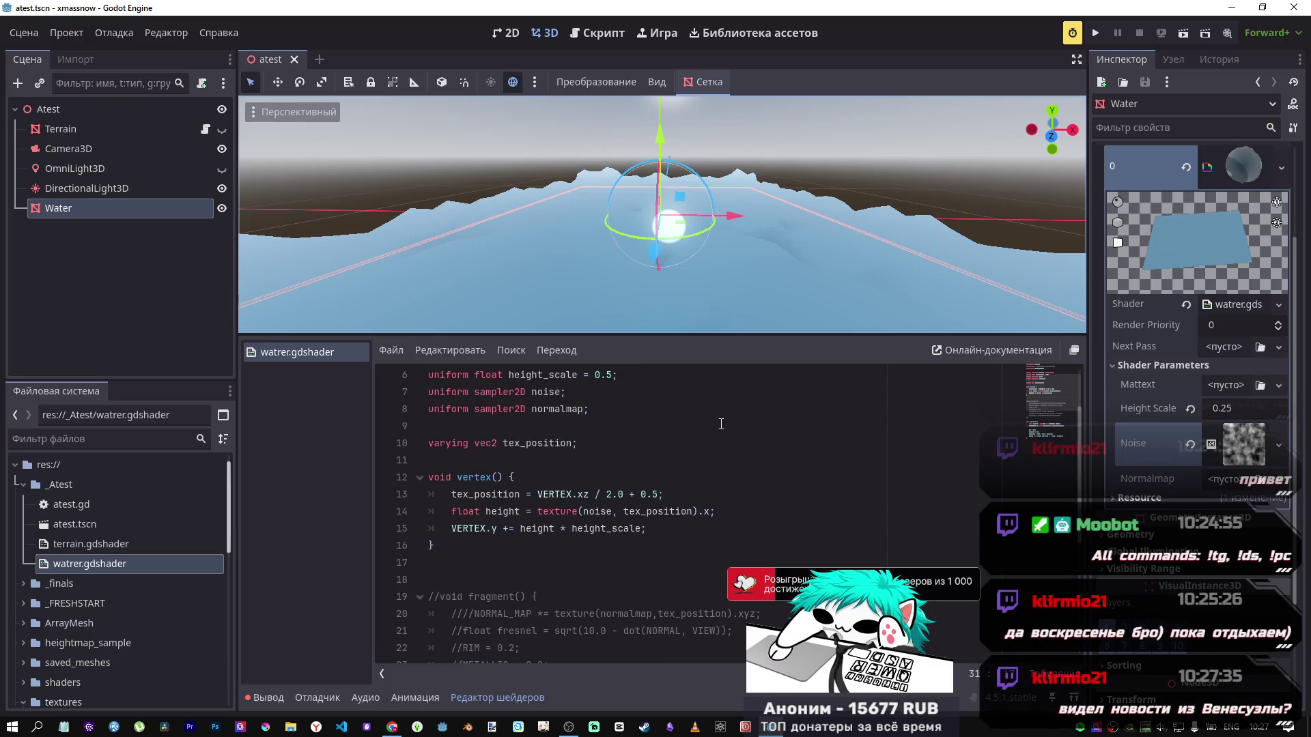
pyautogui.moveTo(710, 293); pyautogui.dragTo(676, 295)
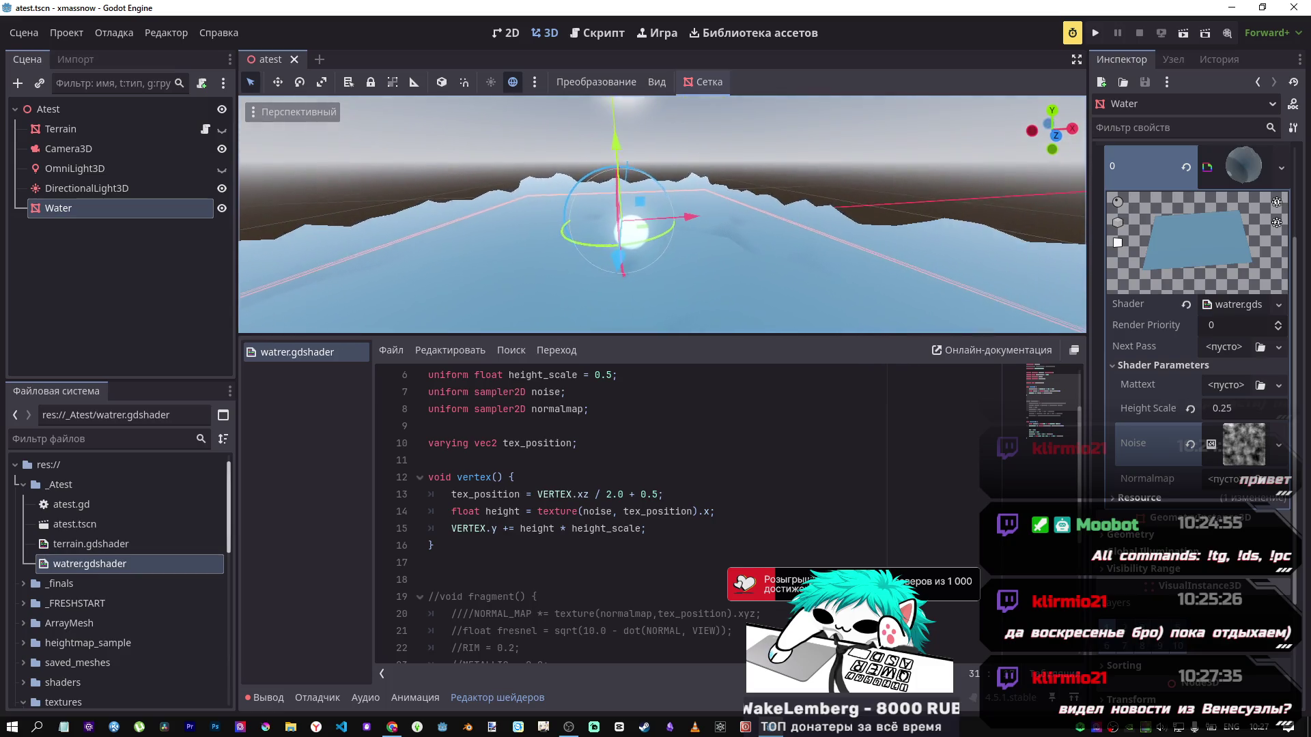
pyautogui.scroll(-5, 654, 395)
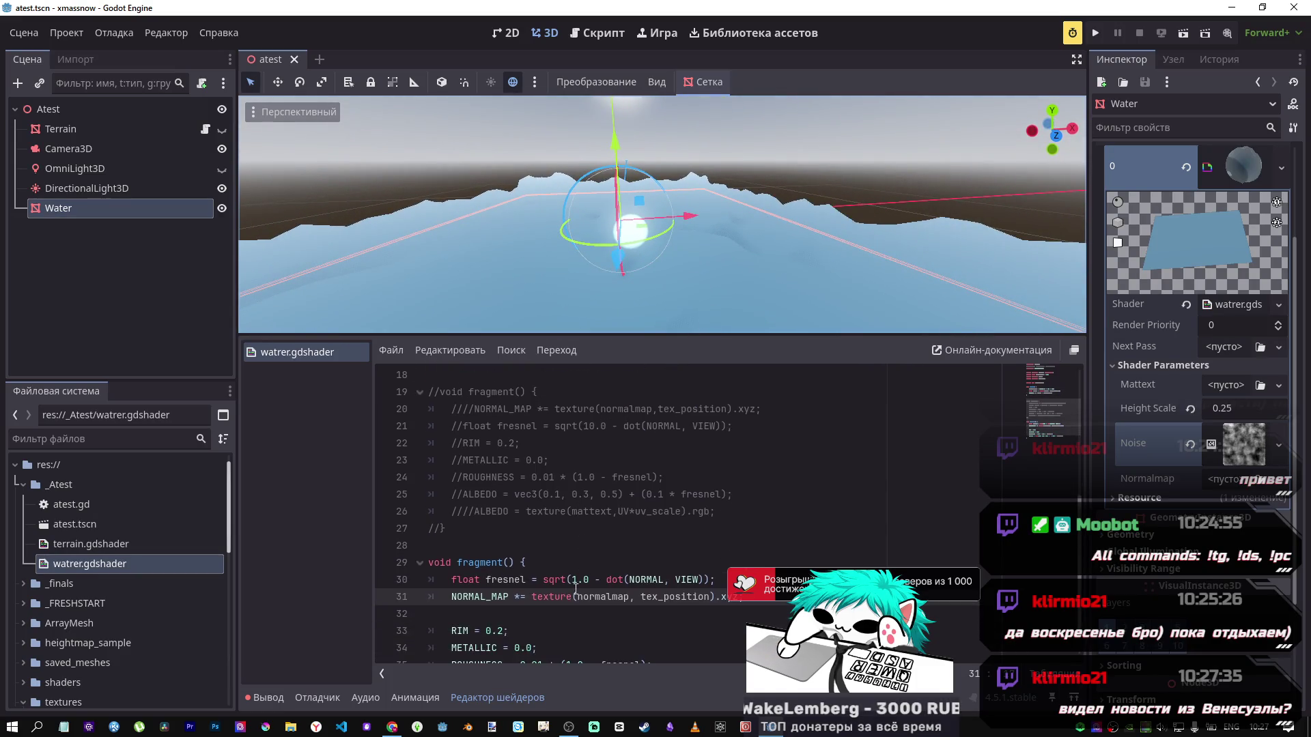
# Step: Change line 36's ALBEDO colour to vec3(0.01, 0.03, 0.05)
pyautogui.click(550, 630)
pyautogui.write('0')
pyautogui.click(578, 631)
pyautogui.write('0.')
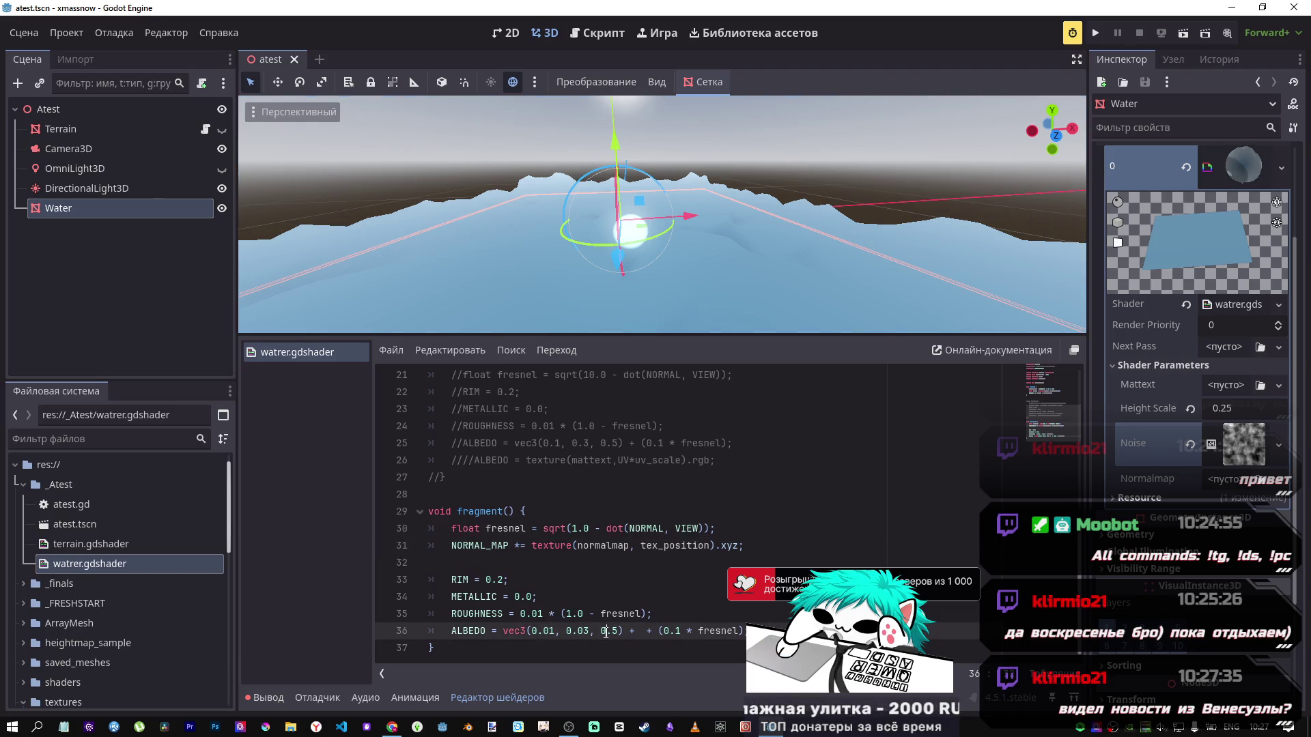
pyautogui.write('0')
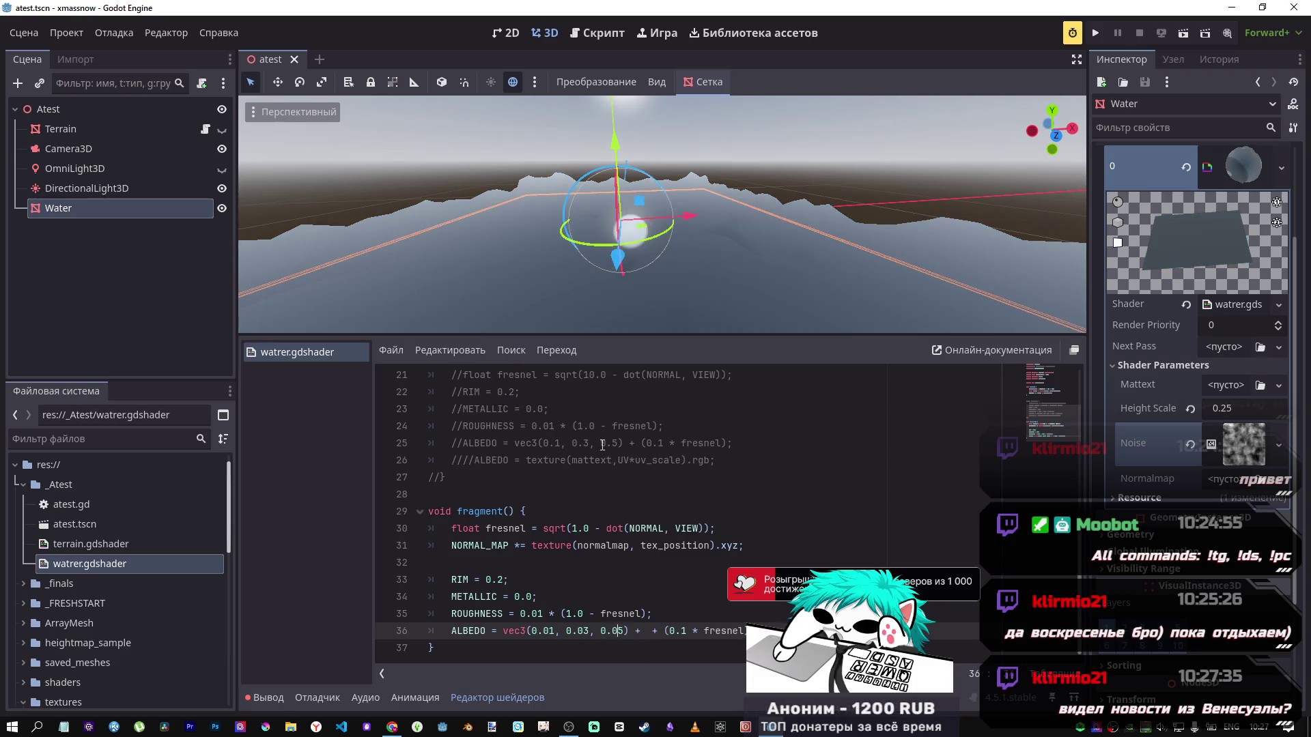
pyautogui.moveTo(725, 267)
pyautogui.mouseDown()
pyautogui.moveTo(689, 239)
pyautogui.moveTo(662, 252)
pyautogui.moveTo(642, 235)
pyautogui.mouseUp()
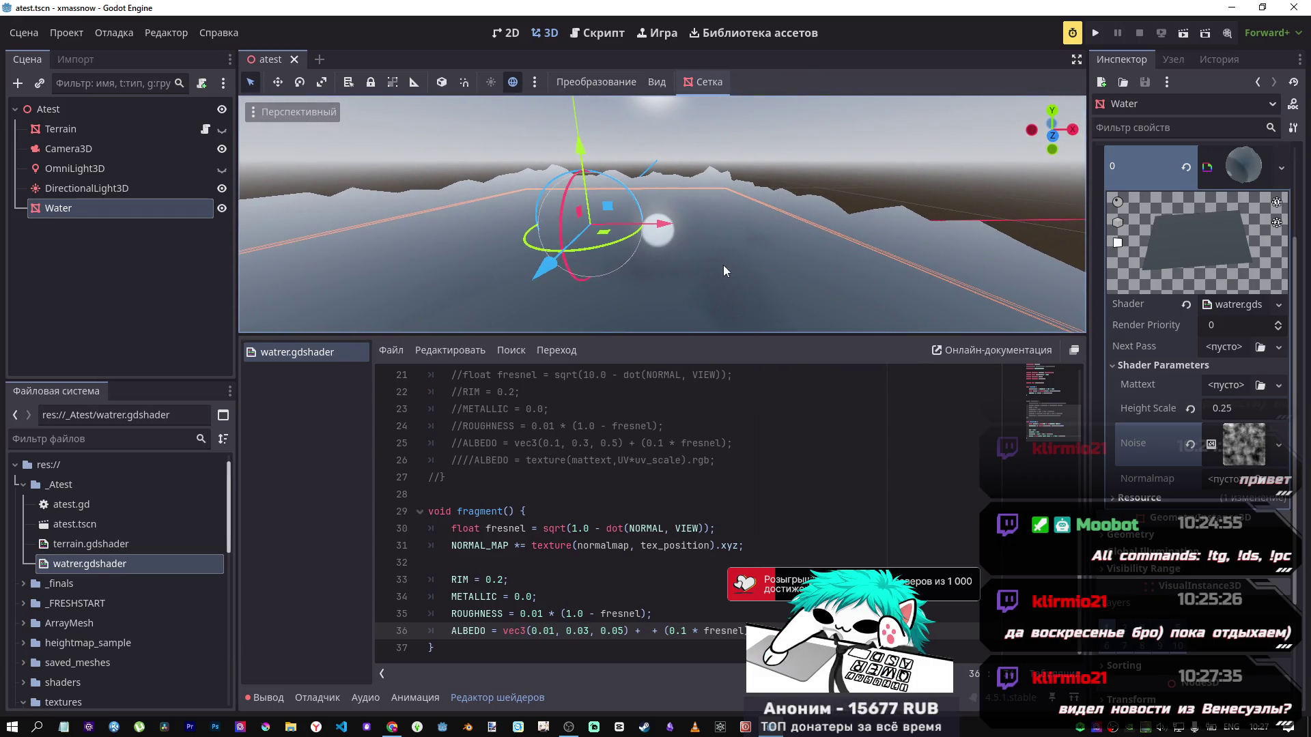
pyautogui.scroll(7, 546, 512)
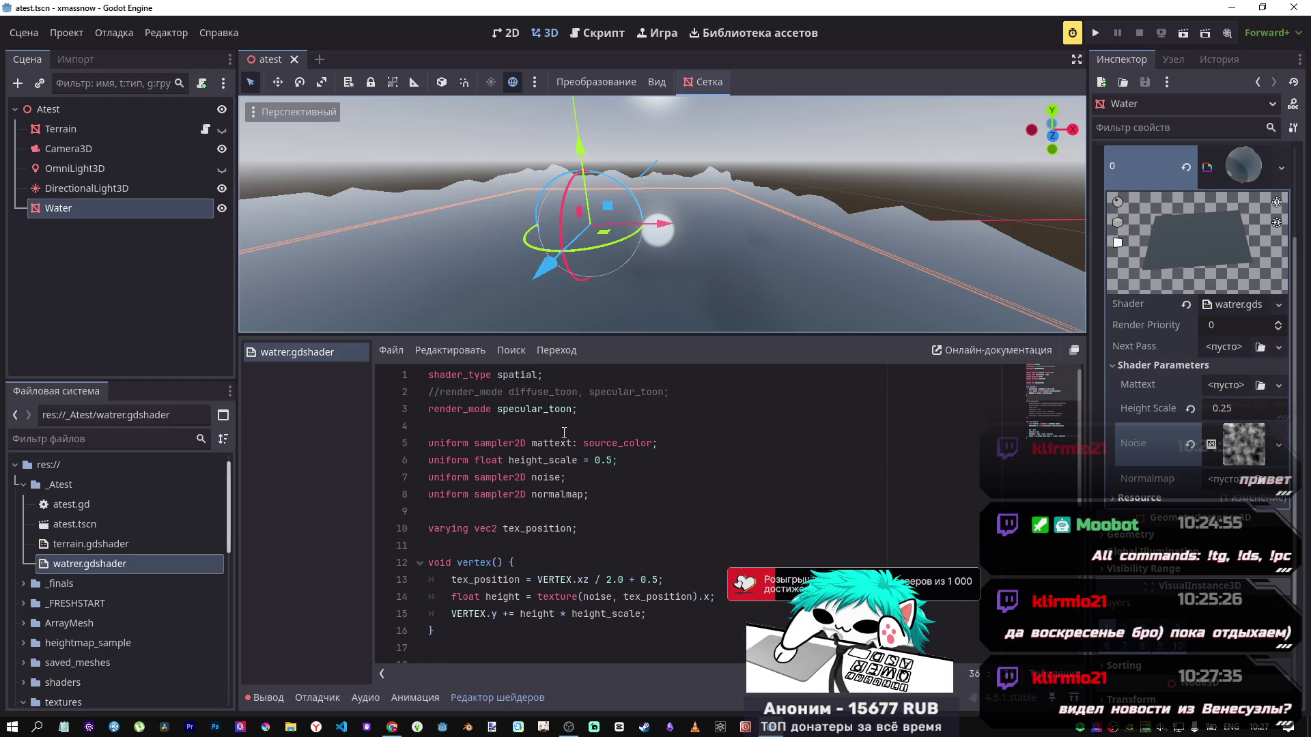
# Step: Comment out the specular_toon and diffuse_toon render_mode lines and save
pyautogui.click(571, 409)
pyautogui.hotkey('ctrl', 'k')
pyautogui.hotkey('ctrl', 's')
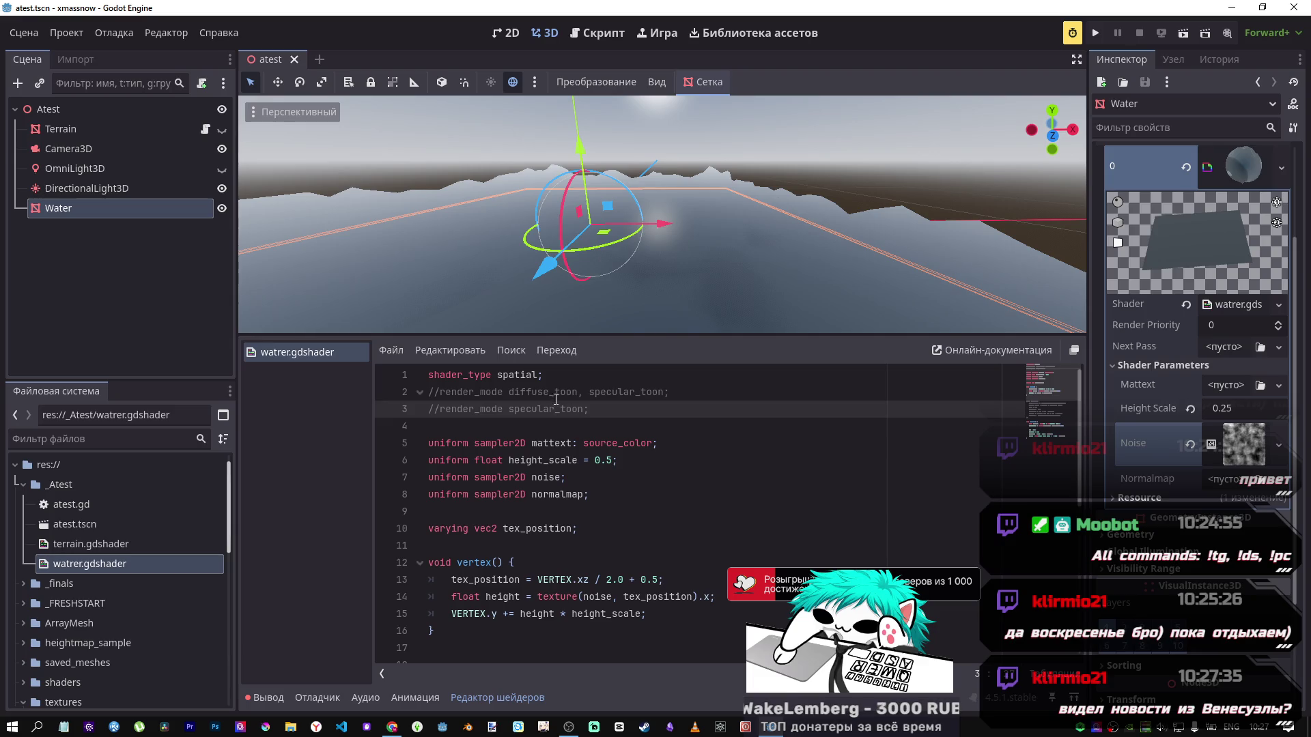
pyautogui.click(640, 392)
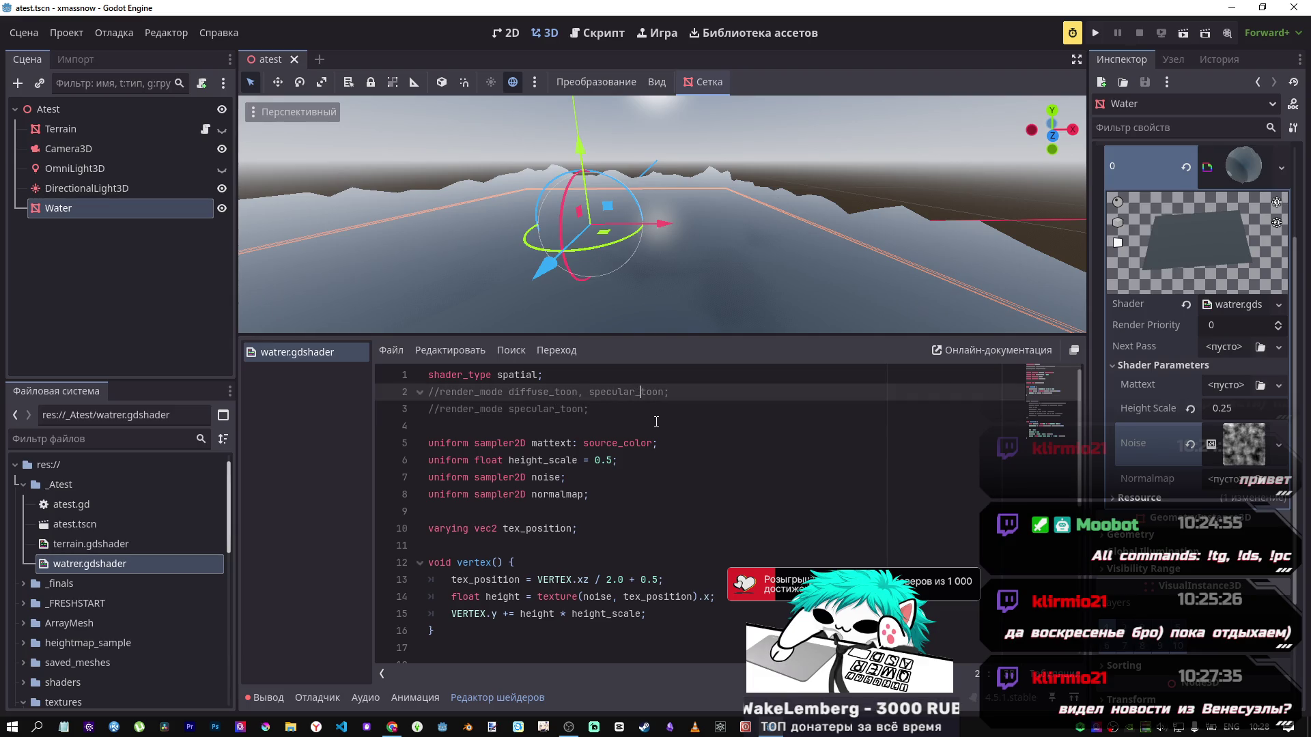
pyautogui.hotkey('ctrl', 's')
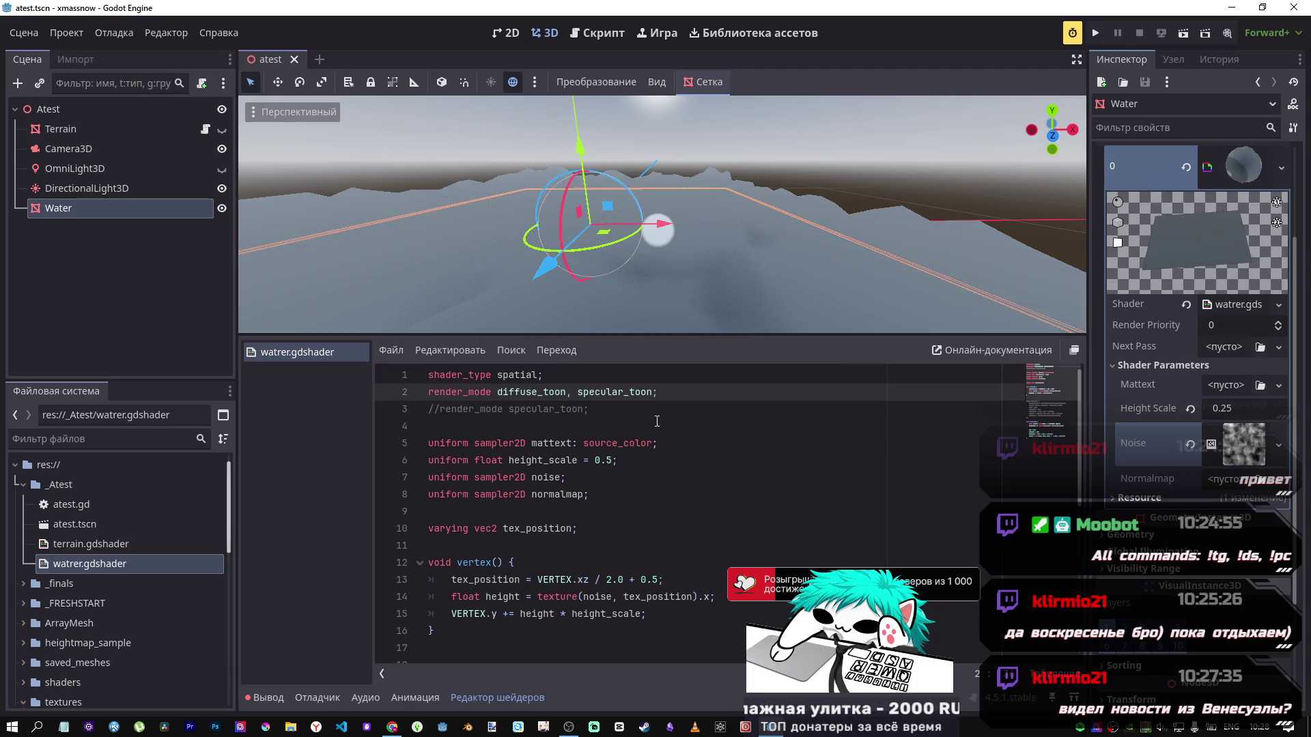
pyautogui.moveTo(638, 280)
pyautogui.mouseDown()
pyautogui.moveTo(631, 266)
pyautogui.moveTo(642, 274)
pyautogui.mouseUp()
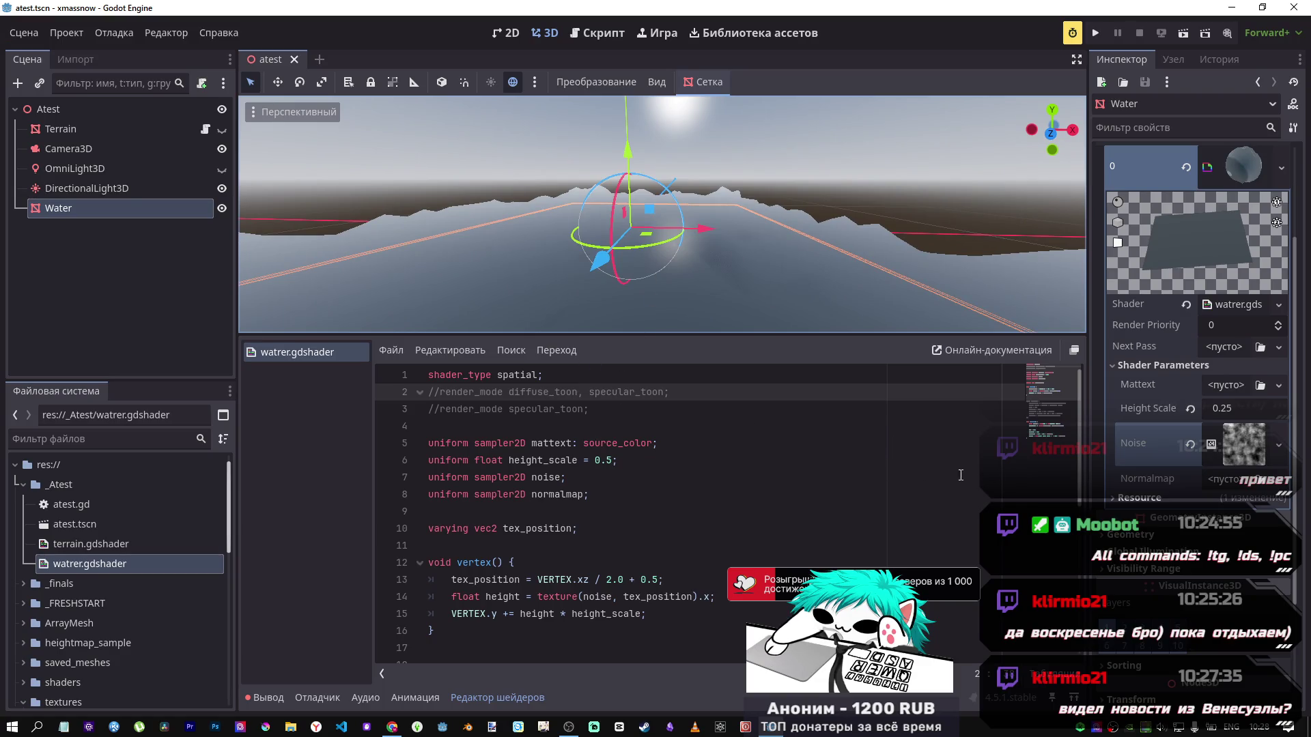
# Step: Expand the Noise texture, toggle its As Normal Map and Invert options, and save
pyautogui.click(1212, 444)
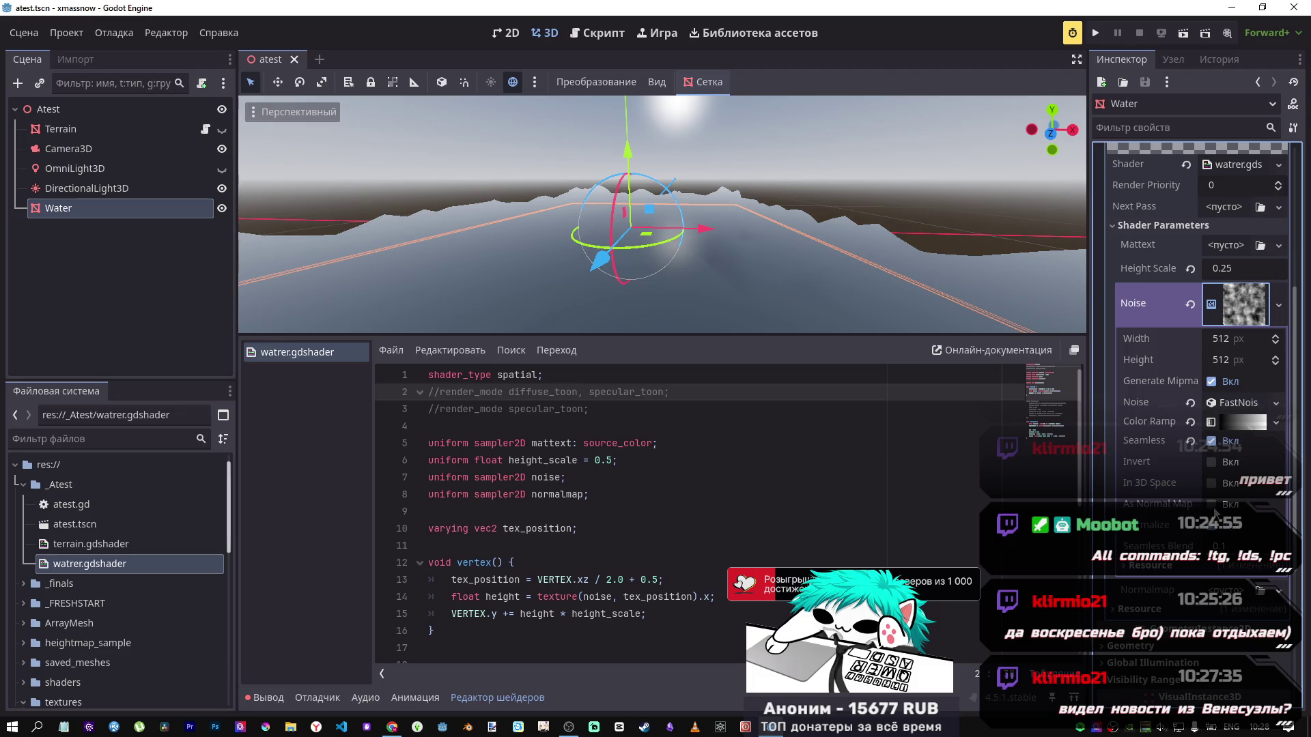
pyautogui.click(1213, 506)
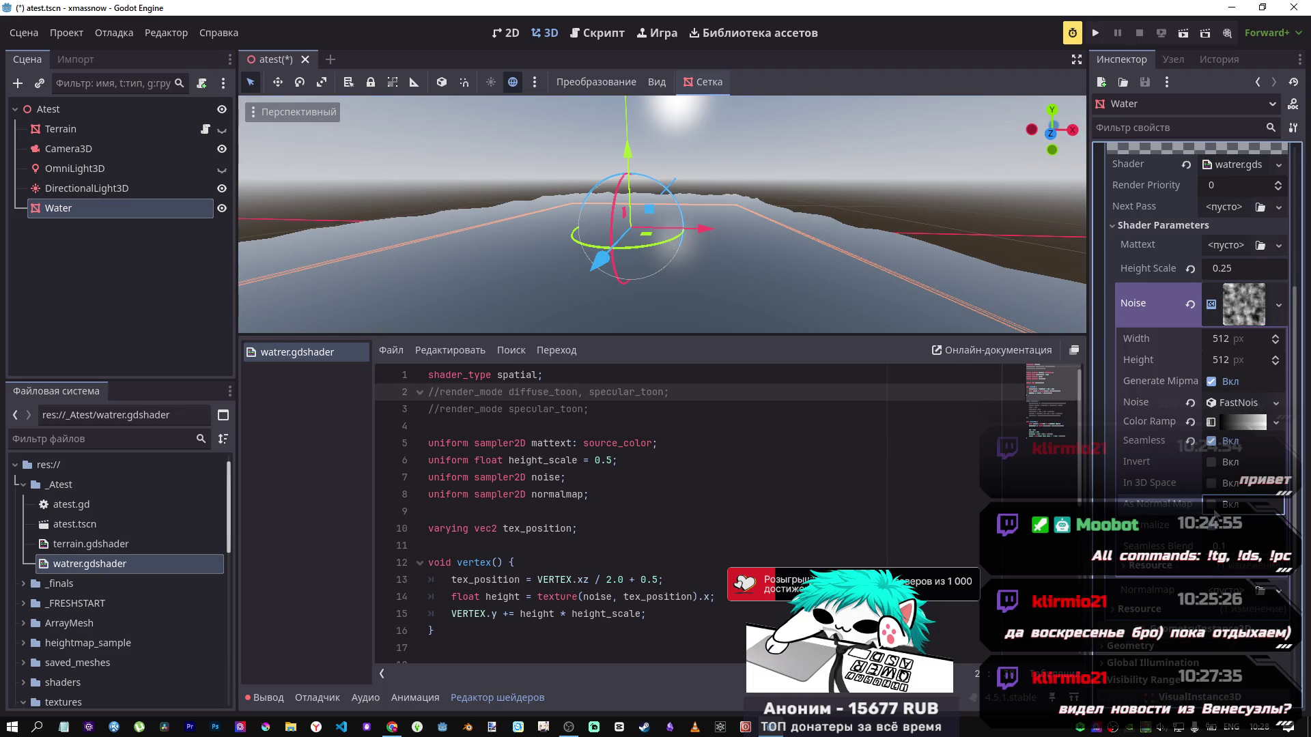
pyautogui.click(1211, 462)
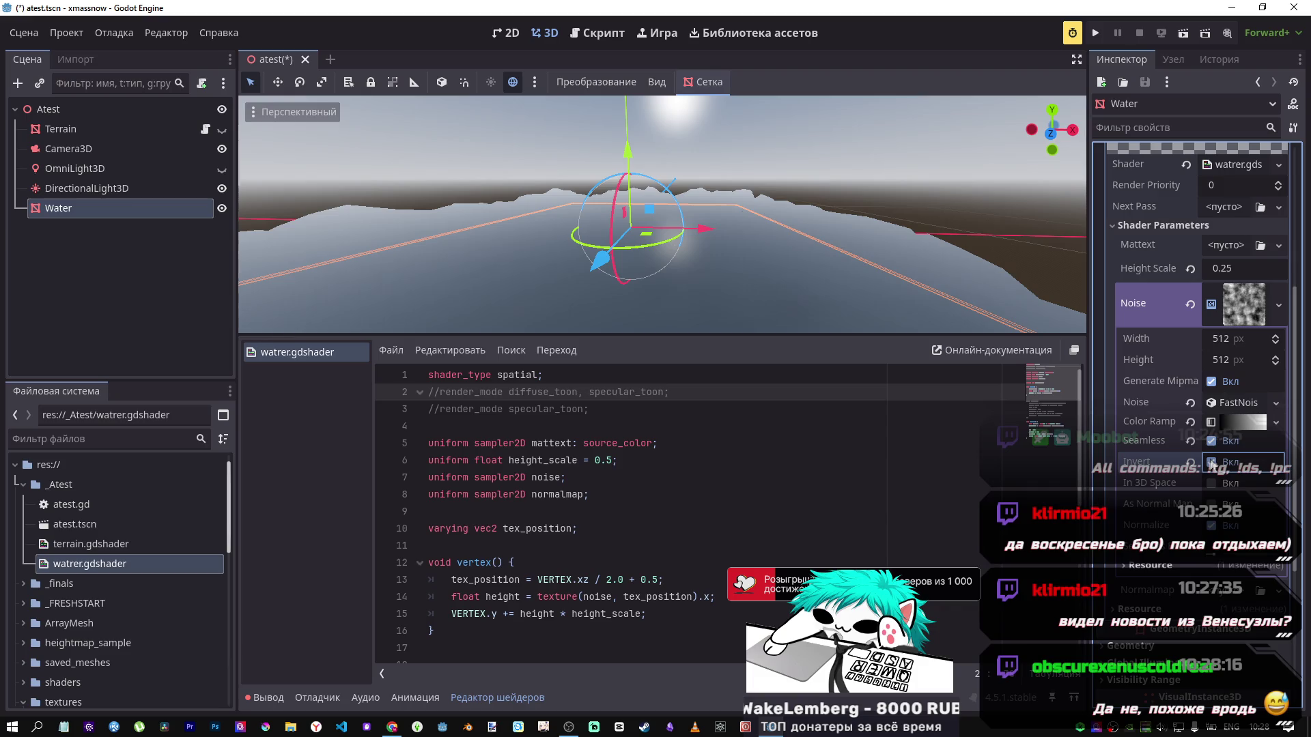
pyautogui.hotkey('ctrl', 's')
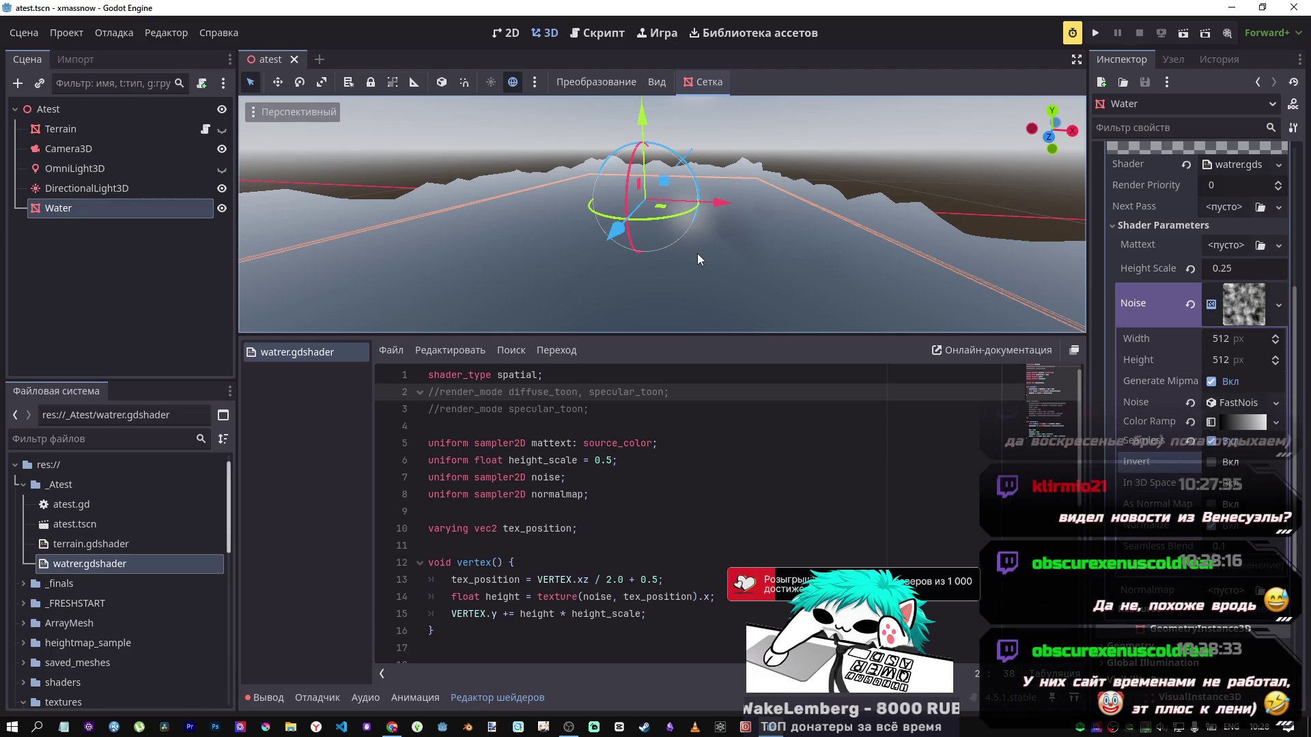
pyautogui.moveTo(698, 253)
pyautogui.mouseDown()
pyautogui.moveTo(650, 160)
pyautogui.moveTo(632, 219)
pyautogui.moveTo(645, 204)
pyautogui.moveTo(638, 166)
pyautogui.moveTo(651, 256)
pyautogui.moveTo(656, 198)
pyautogui.moveTo(656, 246)
pyautogui.moveTo(656, 205)
pyautogui.moveTo(649, 232)
pyautogui.moveTo(655, 211)
pyautogui.moveTo(696, 212)
pyautogui.moveTo(625, 211)
pyautogui.moveTo(631, 225)
pyautogui.moveTo(635, 205)
pyautogui.moveTo(645, 232)
pyautogui.moveTo(645, 187)
pyautogui.moveTo(703, 188)
pyautogui.moveTo(649, 208)
pyautogui.moveTo(658, 189)
pyautogui.mouseUp()
pyautogui.scroll(-4, 548, 498)
# Step: Try ROUGHNESS 0.1, undo it, and save ALBEDO = vec3(0.01, 0.03, 0.05) + (0.1 * fresnel)
pyautogui.scroll(-3, 548, 498)
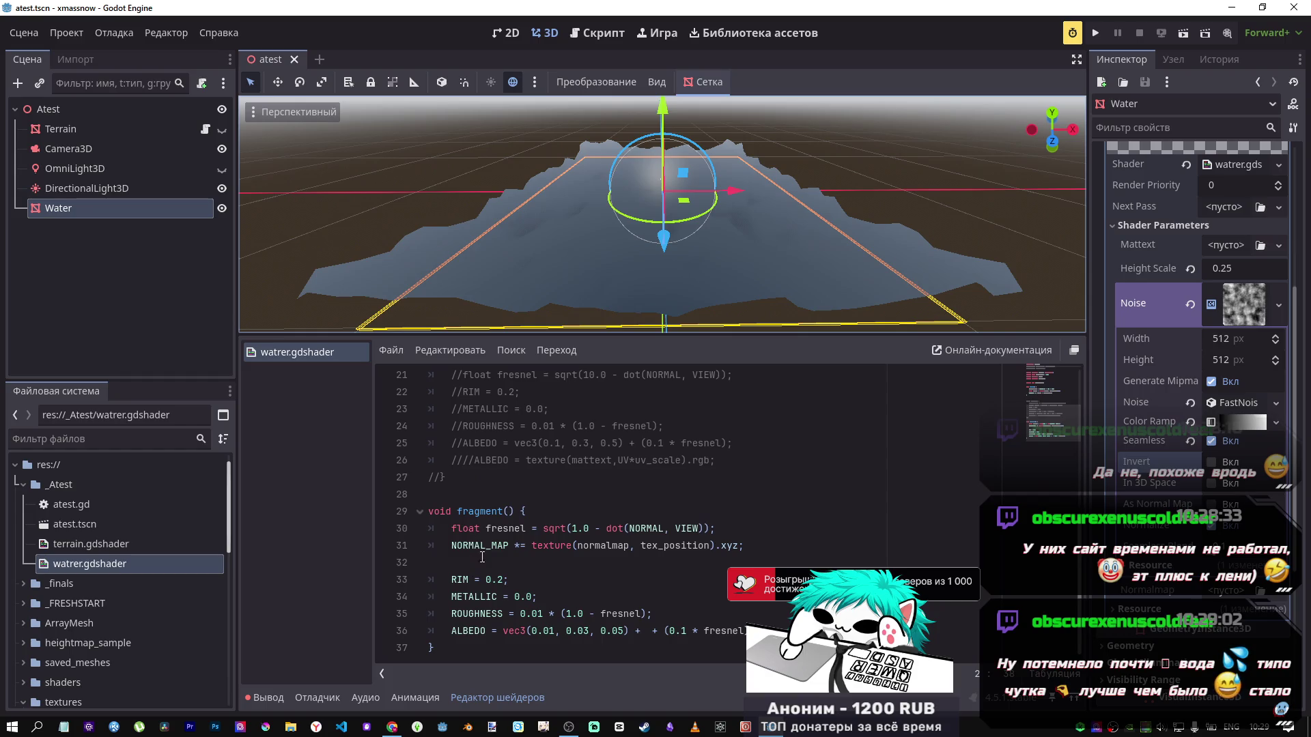
pyautogui.click(500, 580)
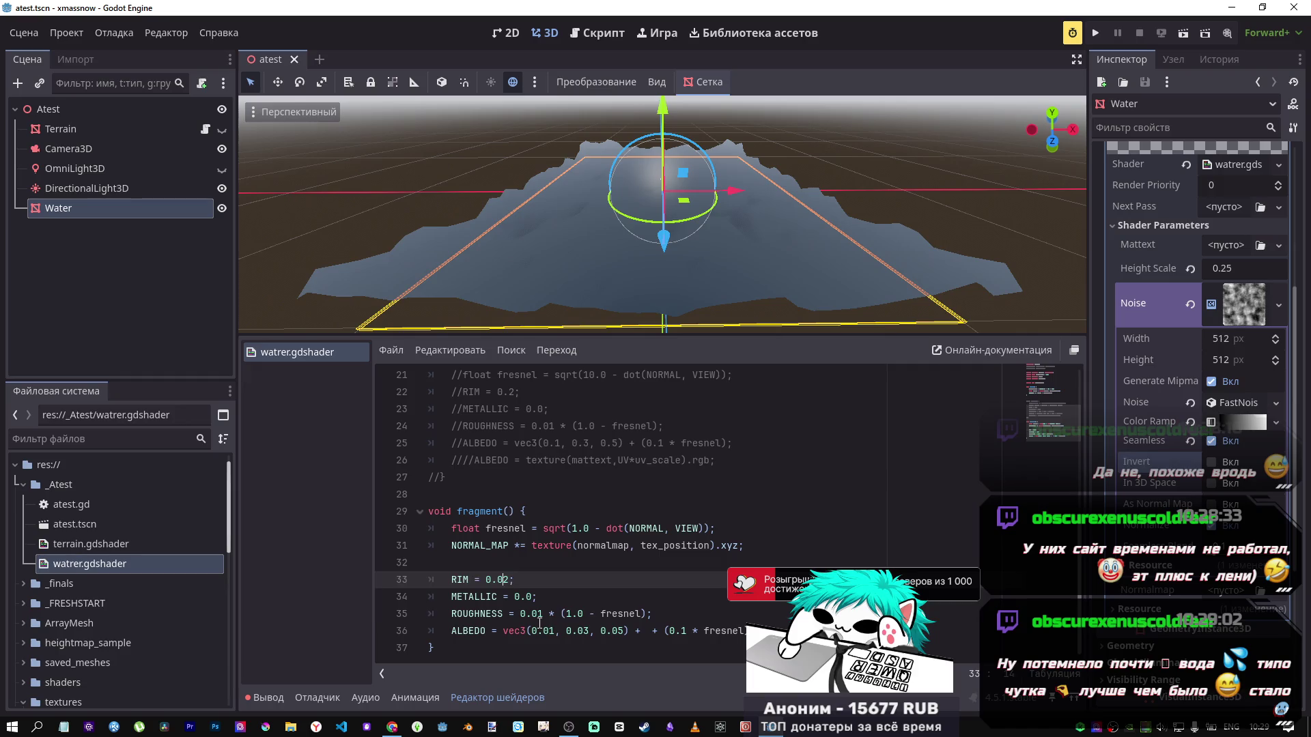
pyautogui.click(540, 622)
pyautogui.press('BackSpace')
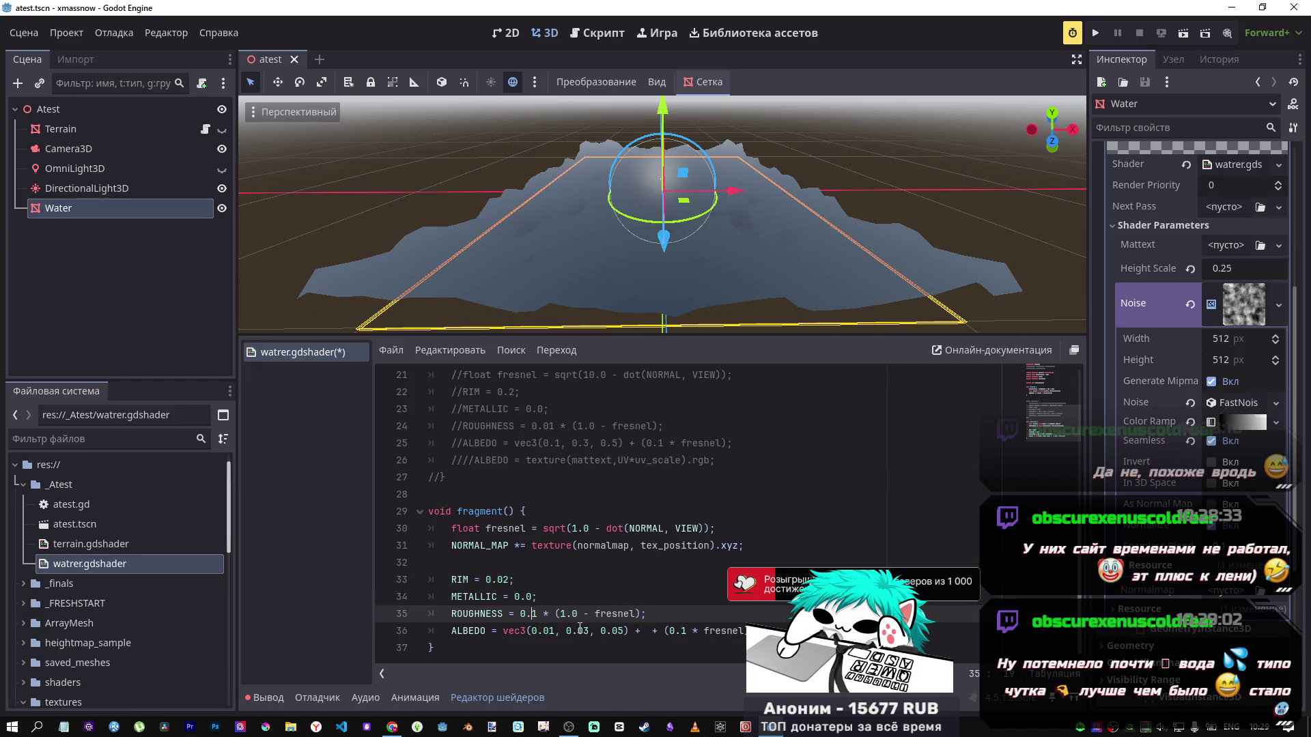
pyautogui.hotkey('ctrl', 's')
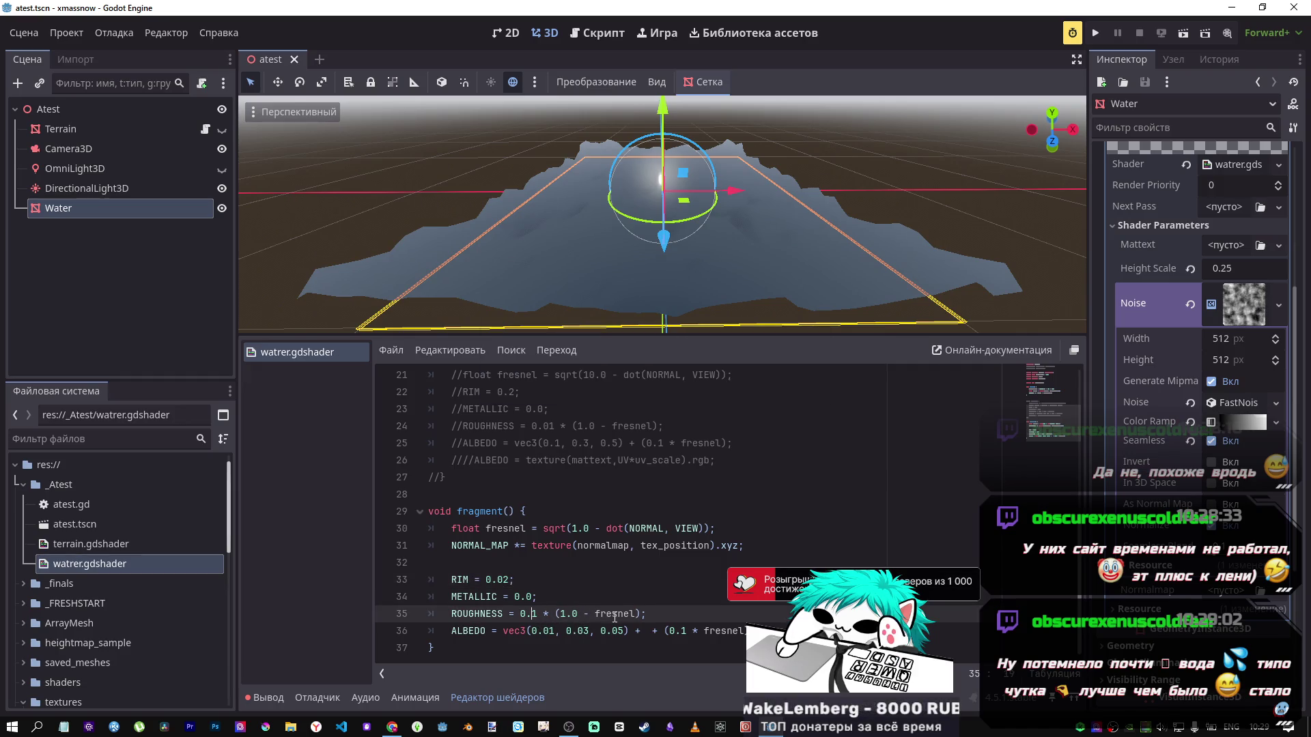
pyautogui.hotkey('ctrl', 'z')
pyautogui.hotkey('ctrl', 'z')
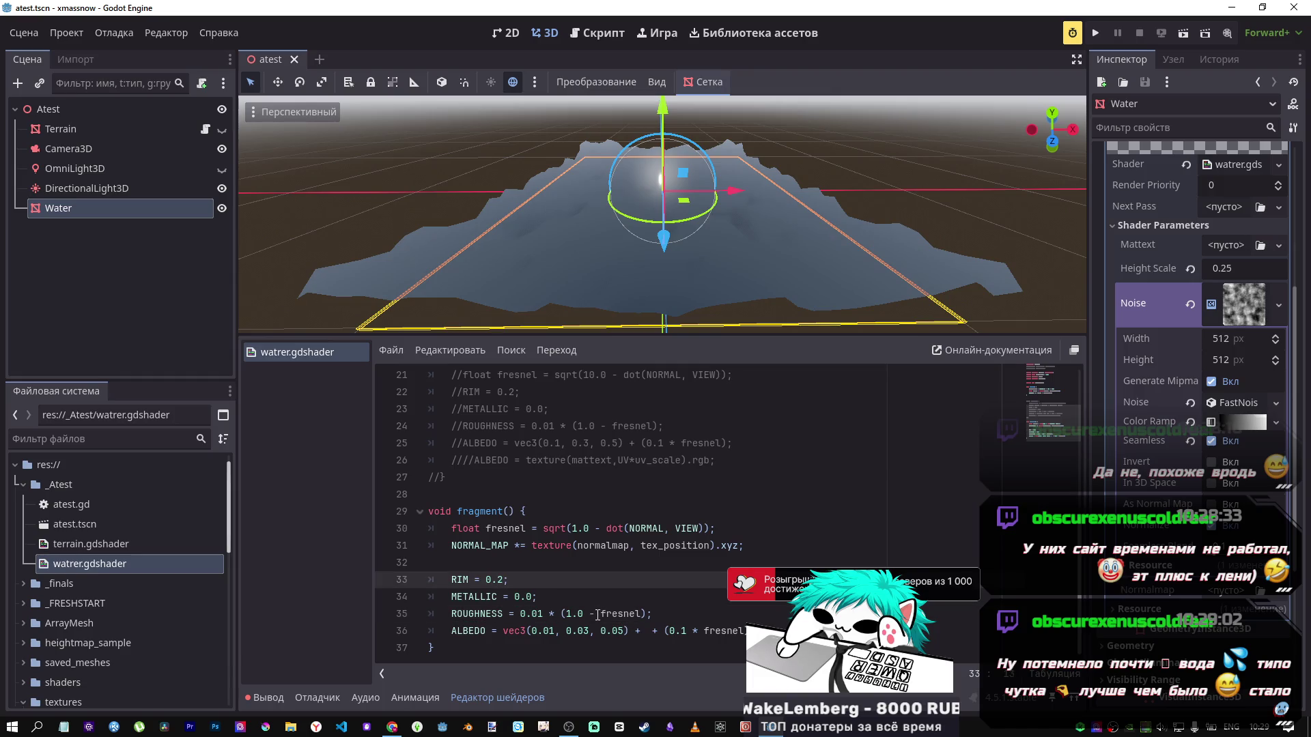
pyautogui.click(647, 631)
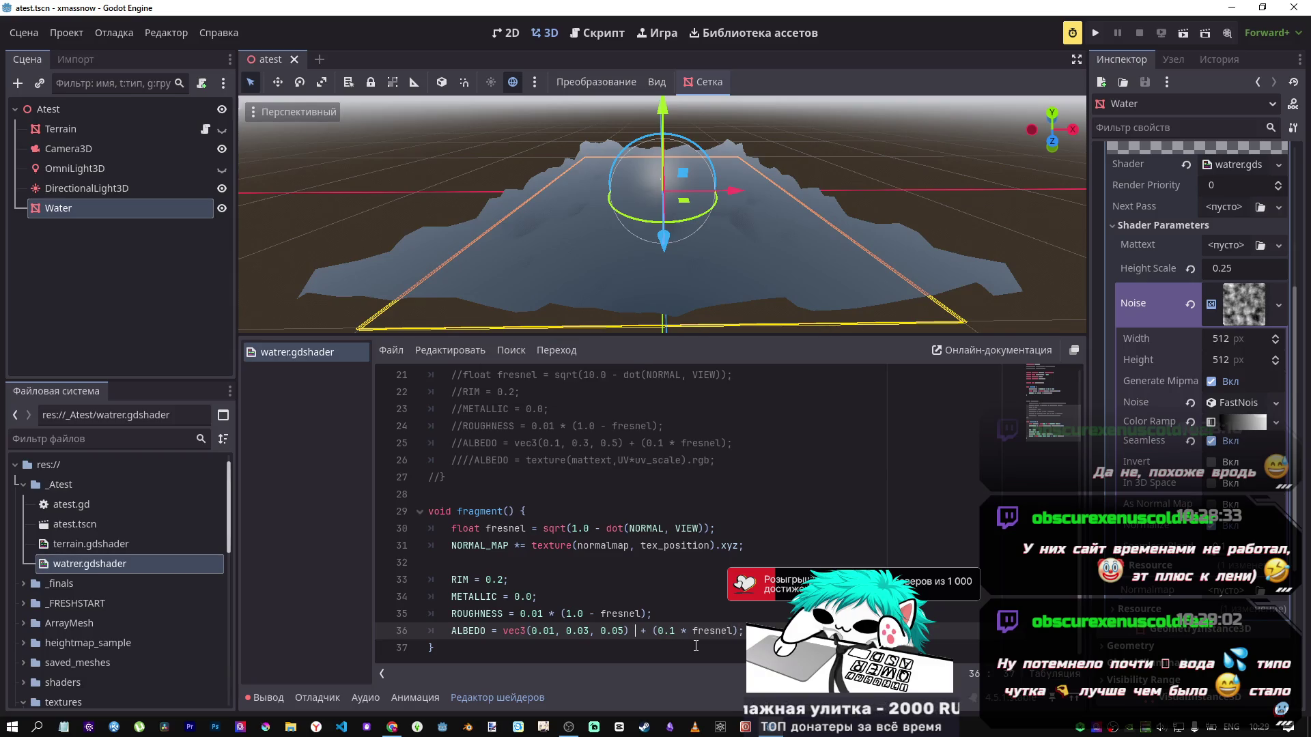
pyautogui.hotkey('ctrl', 's')
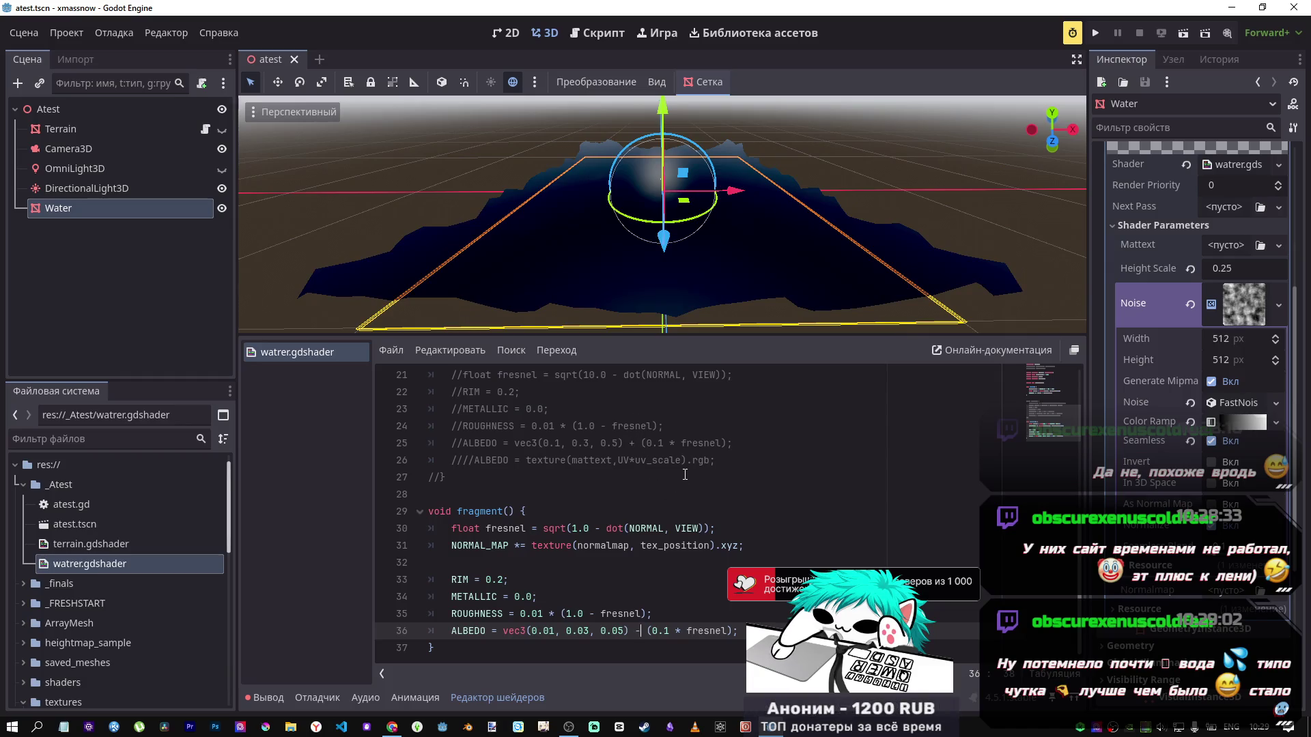
# Step: In the docs, advance from Your first 3D shader to Your second 3D shader
pyautogui.scroll(7, 685, 474)
pyautogui.hotkey('alt', 'Tab')
pyautogui.scroll(-20, 617, 540)
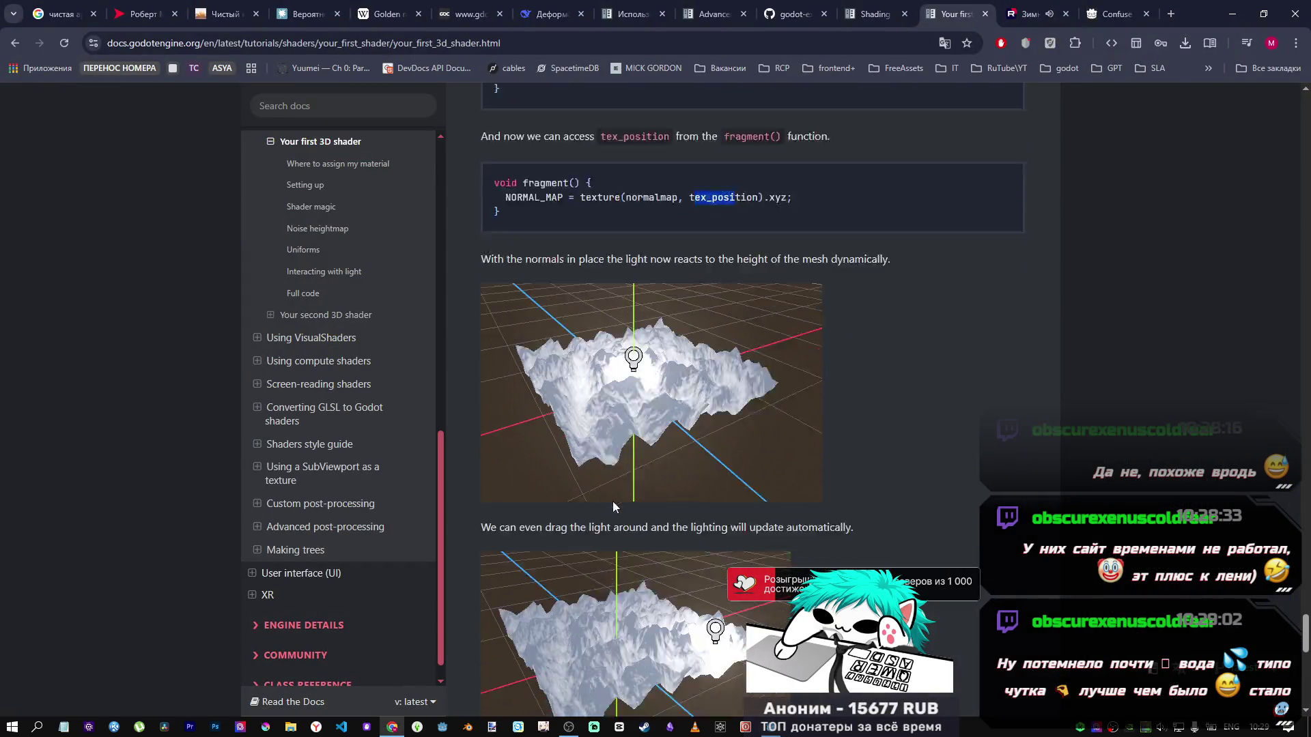
pyautogui.scroll(10, 919, 526)
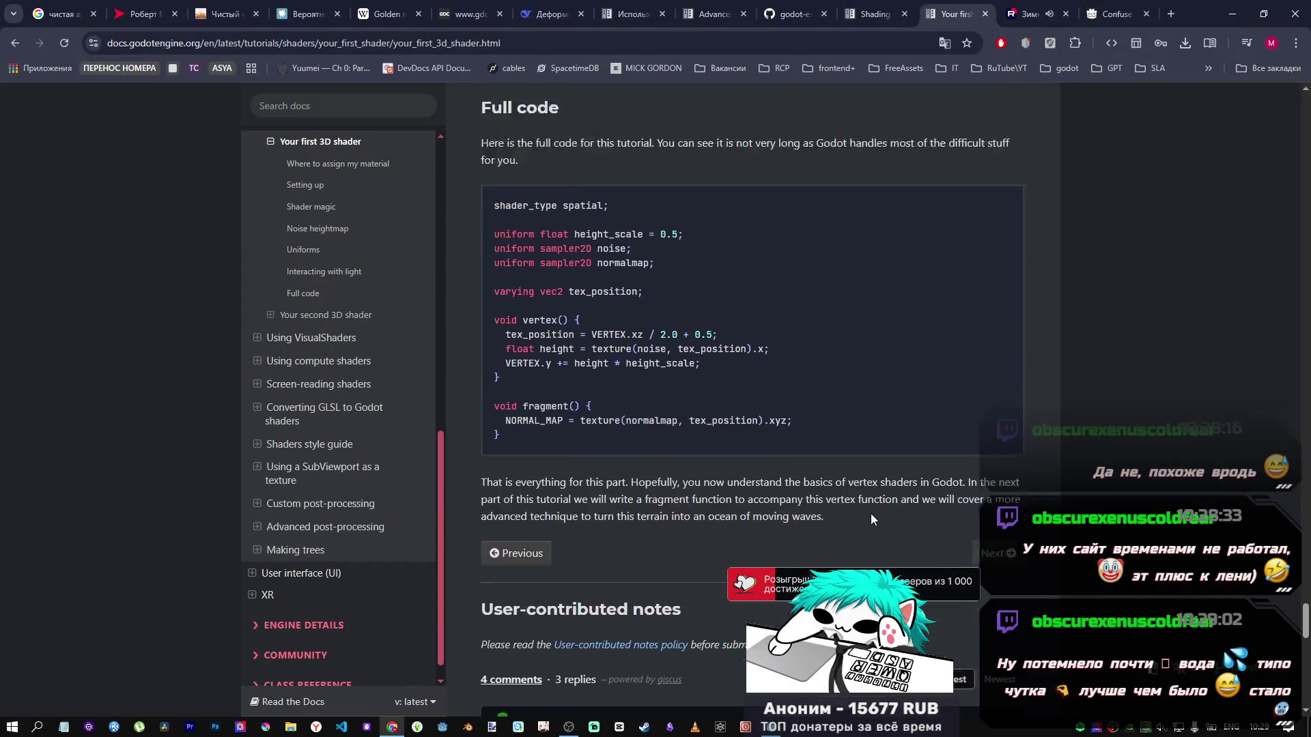
pyautogui.scroll(-15, 665, 457)
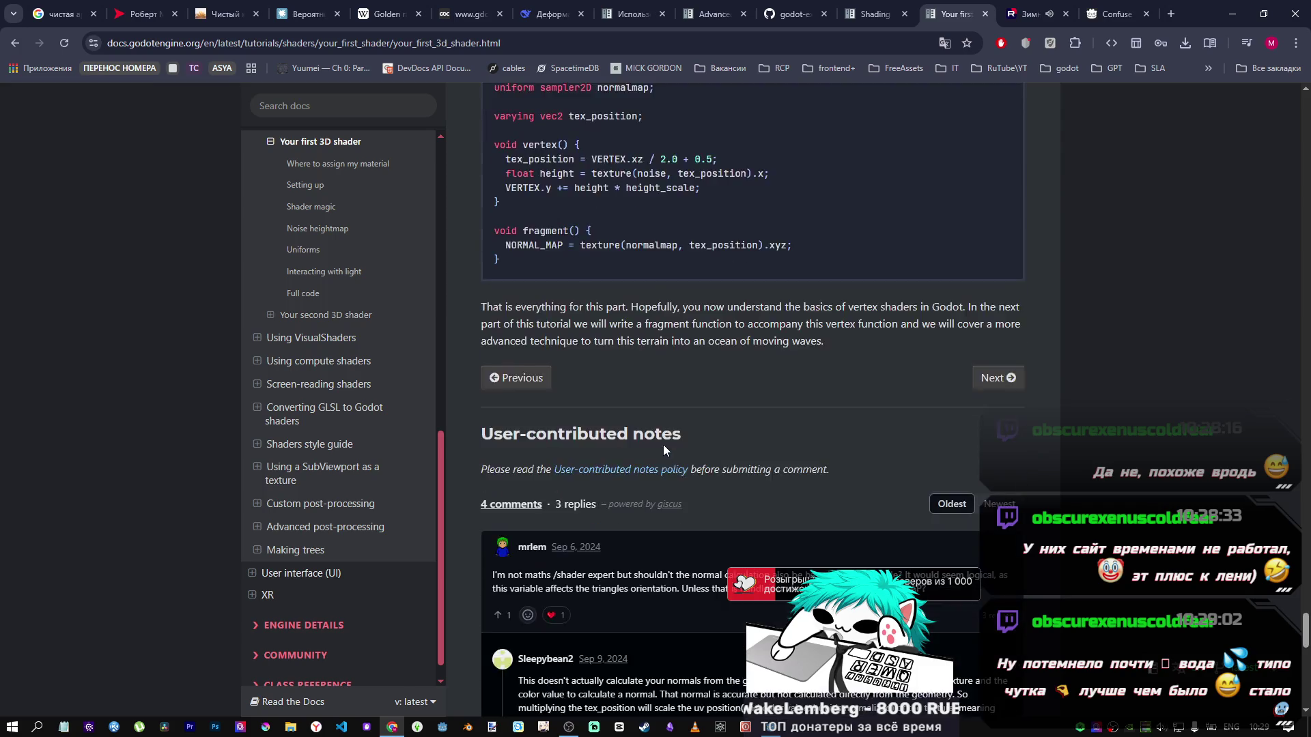
pyautogui.scroll(-1, 739, 502)
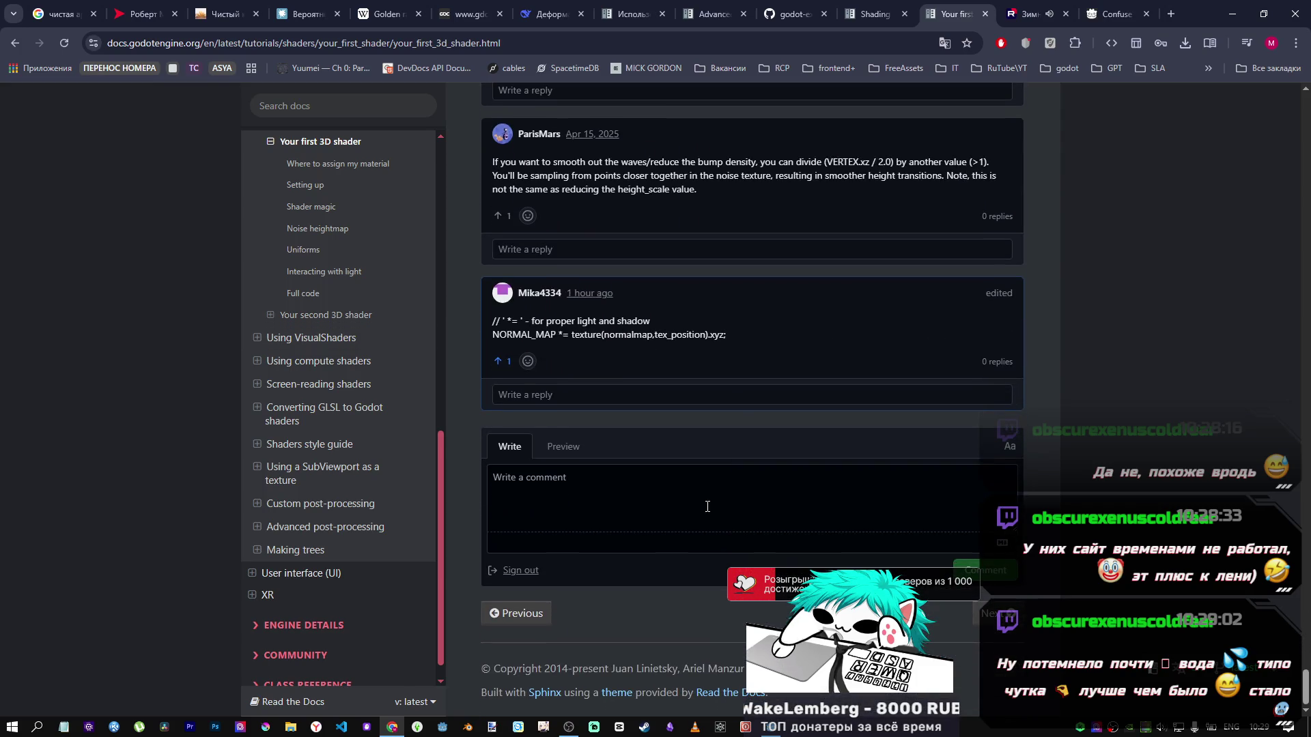
pyautogui.click(979, 615)
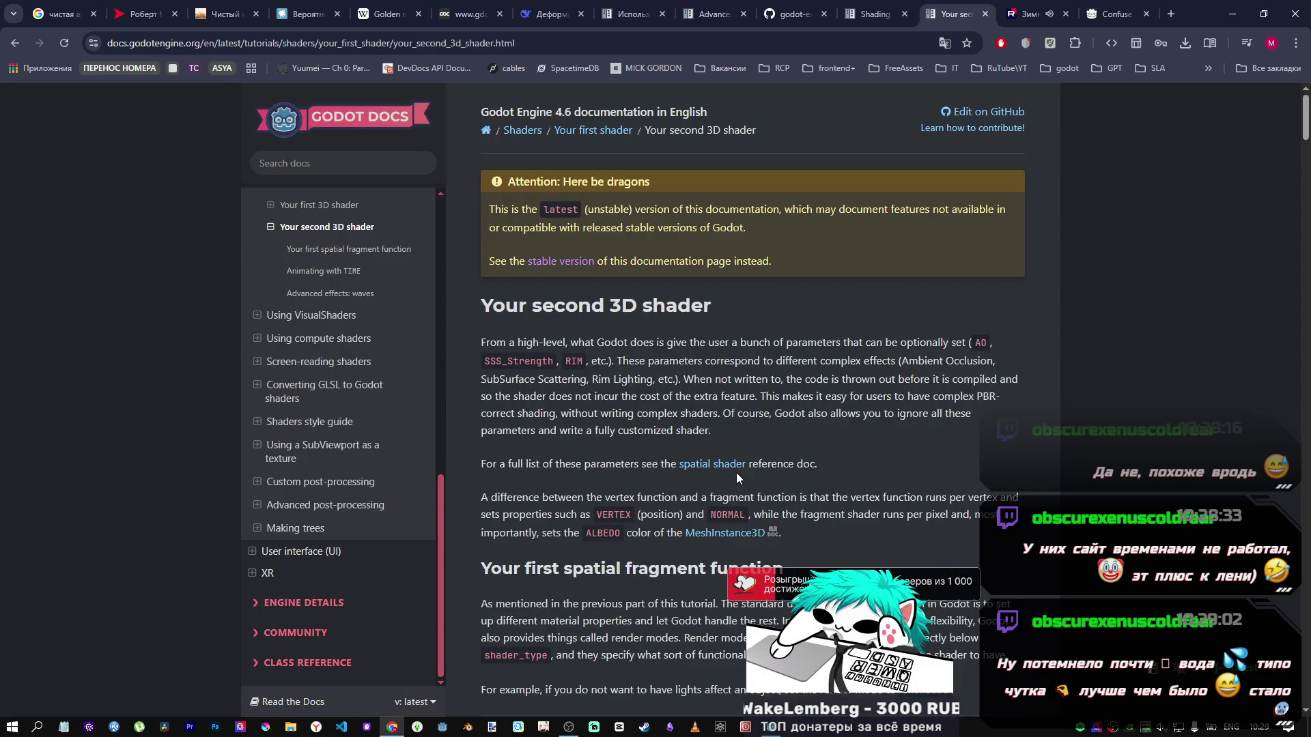
# Step: Read down to the rim lighting example with RIM = 0.2
pyautogui.scroll(-7, 736, 472)
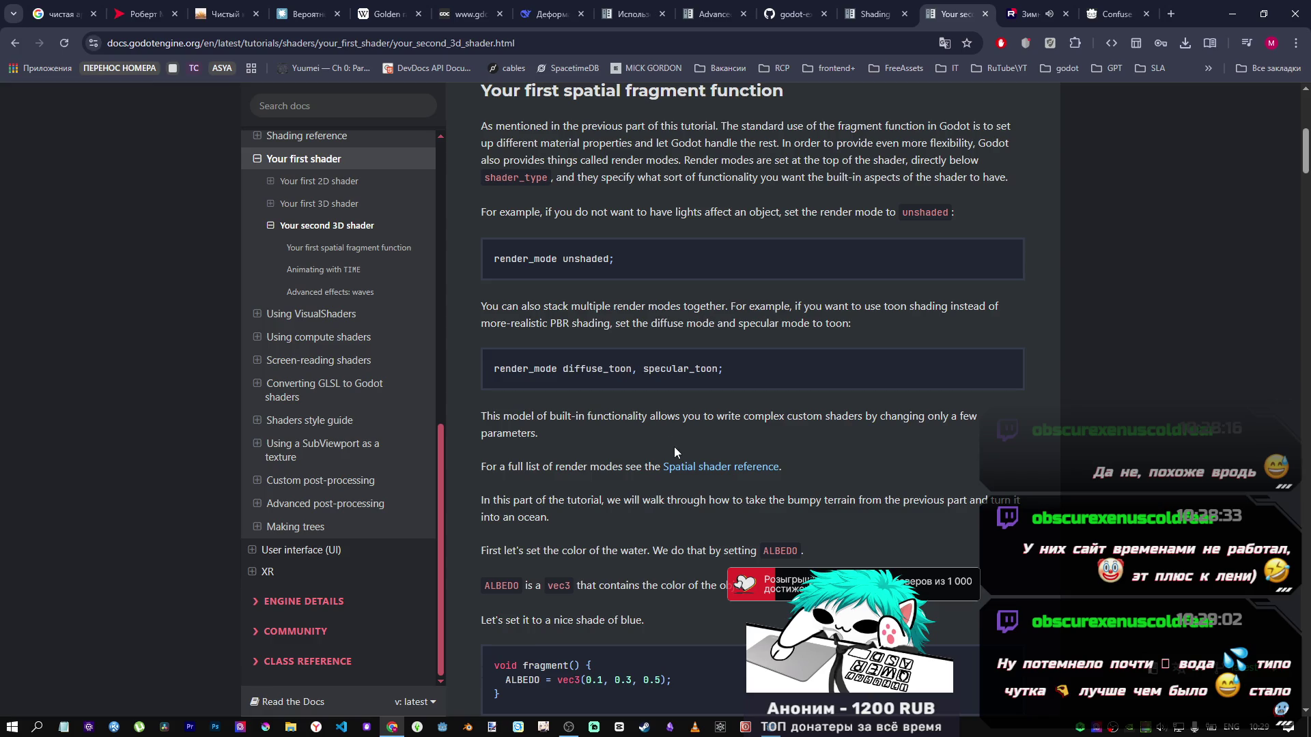
pyautogui.scroll(-15, 667, 443)
pyautogui.scroll(-9, 680, 451)
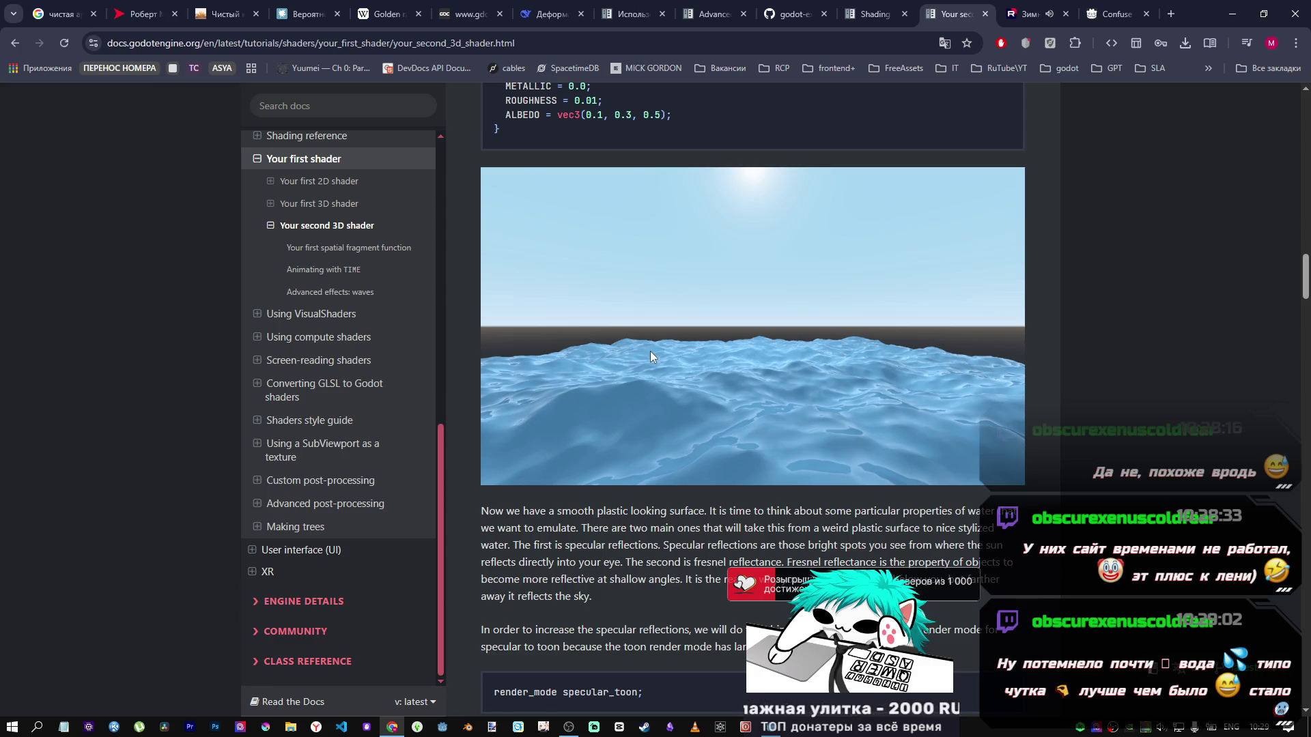
pyautogui.scroll(-10, 695, 369)
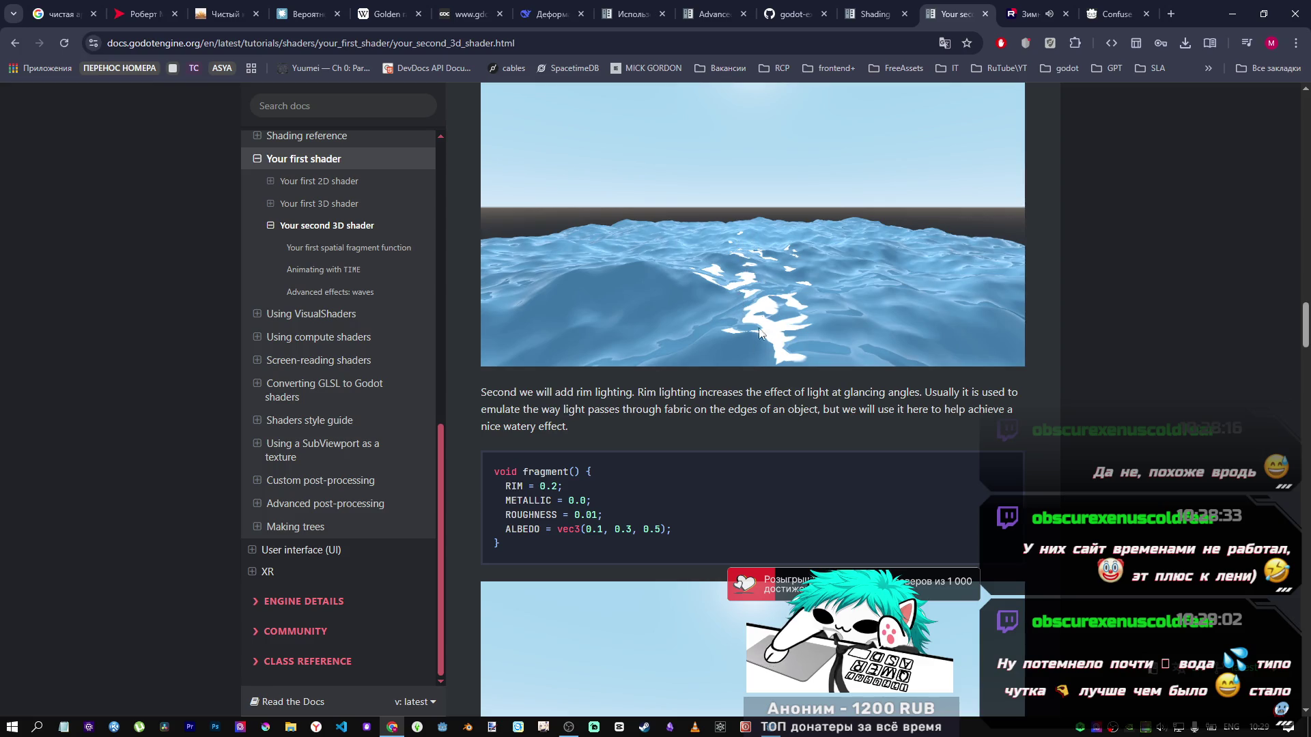
pyautogui.scroll(-1, 758, 296)
pyautogui.scroll(-2, 758, 296)
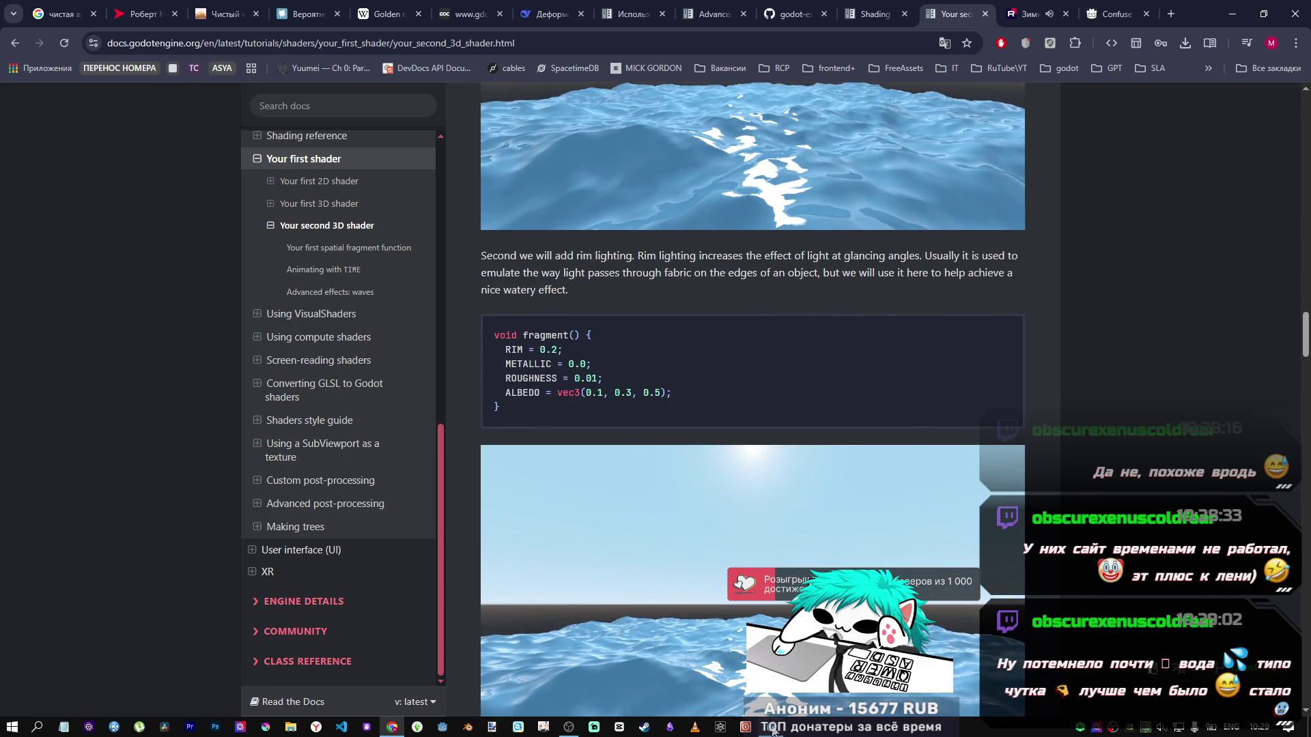
pyautogui.click(774, 730)
# Step: Replace the active fragment() with the older commented-out fresnel block and save
pyautogui.moveTo(712, 188); pyautogui.dragTo(735, 176)
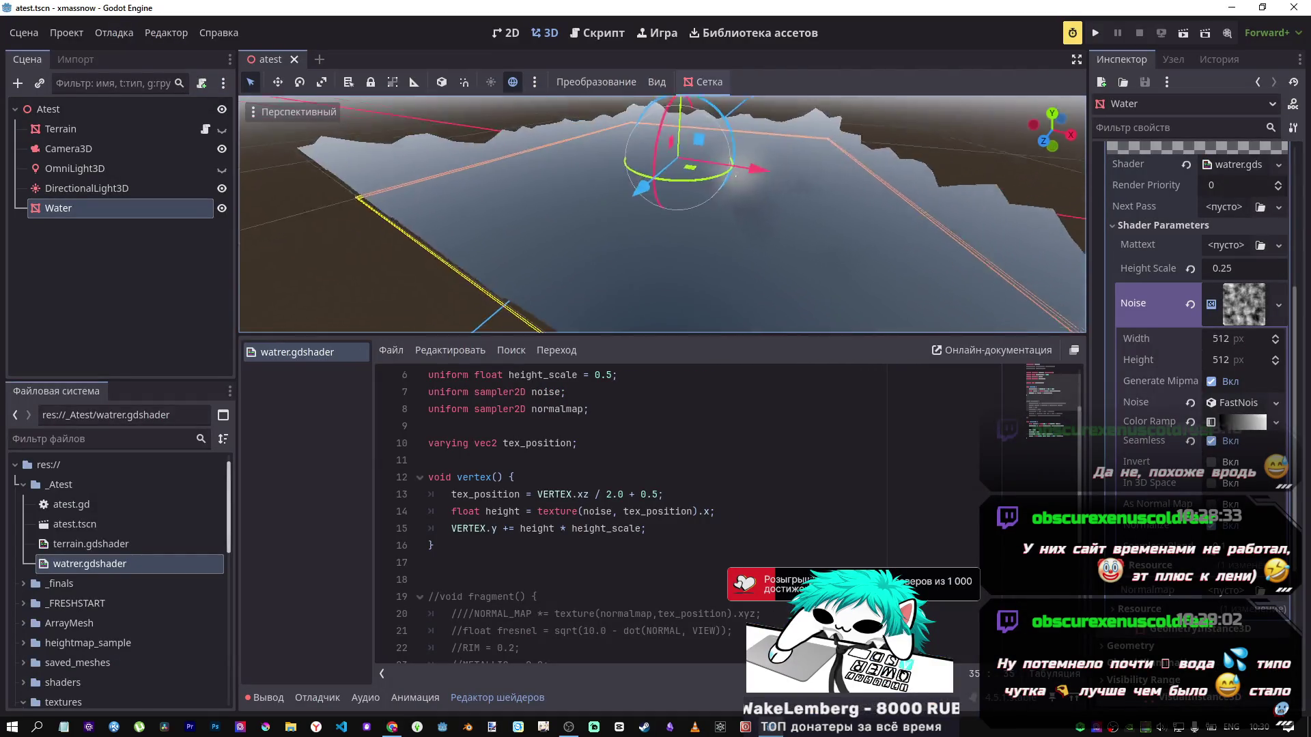
pyautogui.scroll(-5, 735, 176)
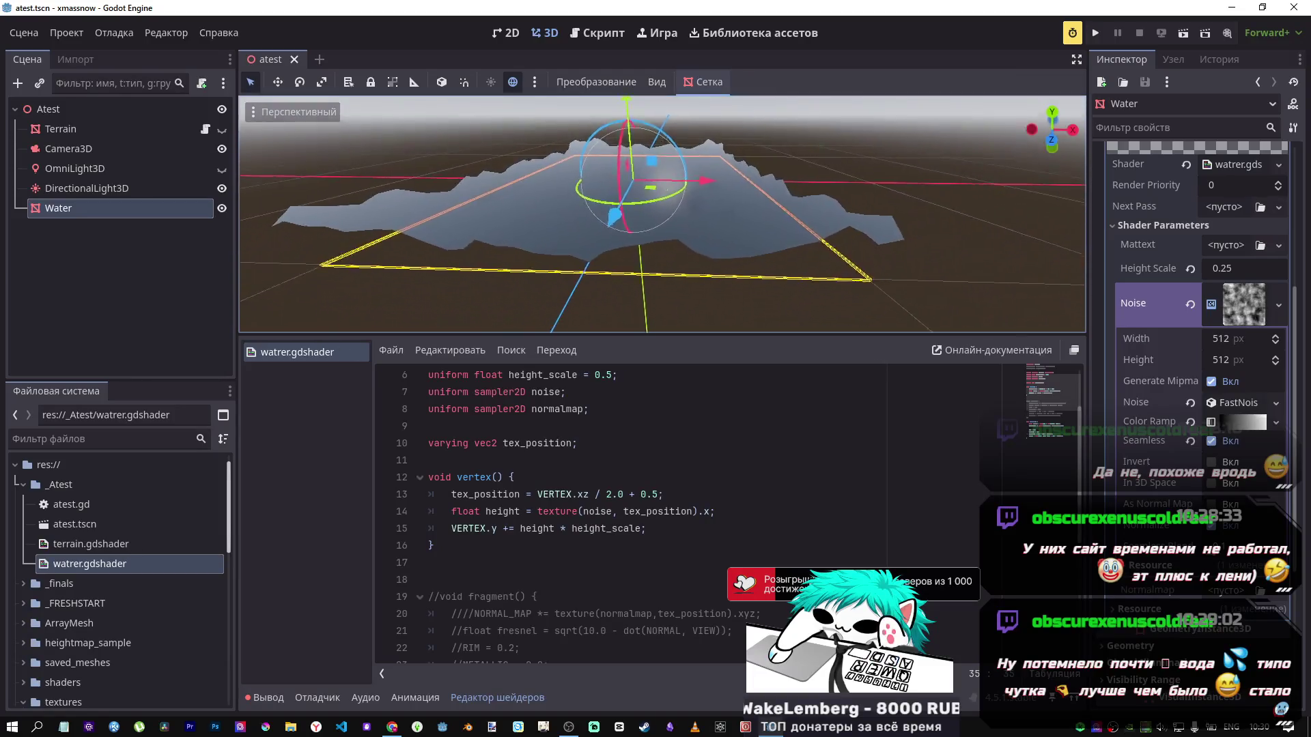
pyautogui.scroll(5, 697, 287)
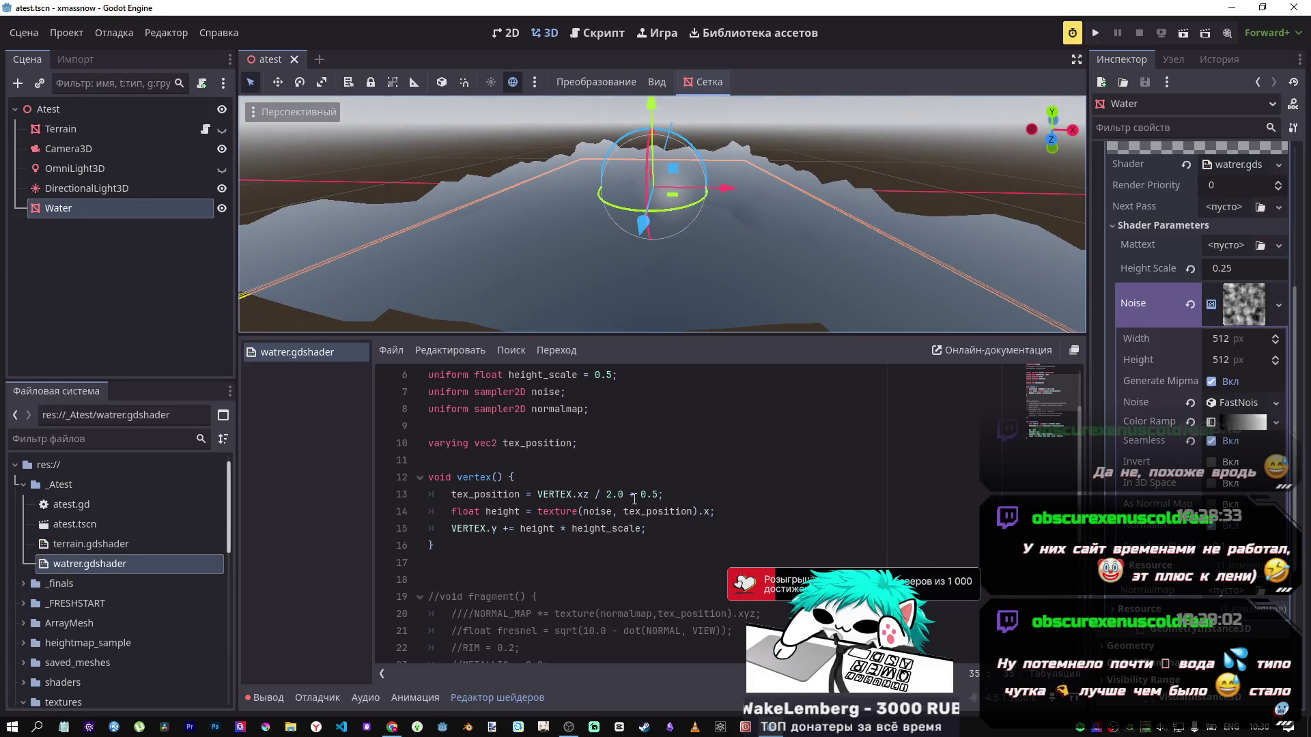
pyautogui.scroll(-4, 634, 500)
pyautogui.scroll(2, 632, 495)
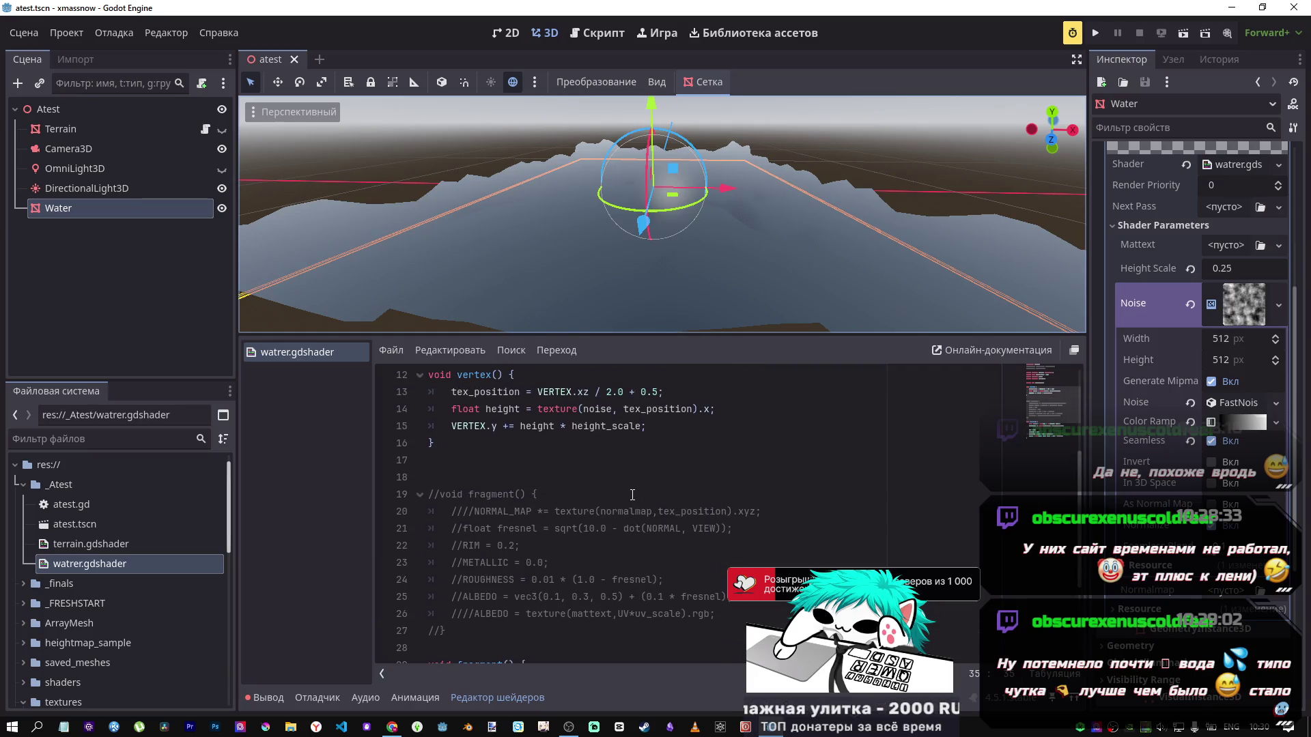
pyautogui.scroll(-3, 623, 495)
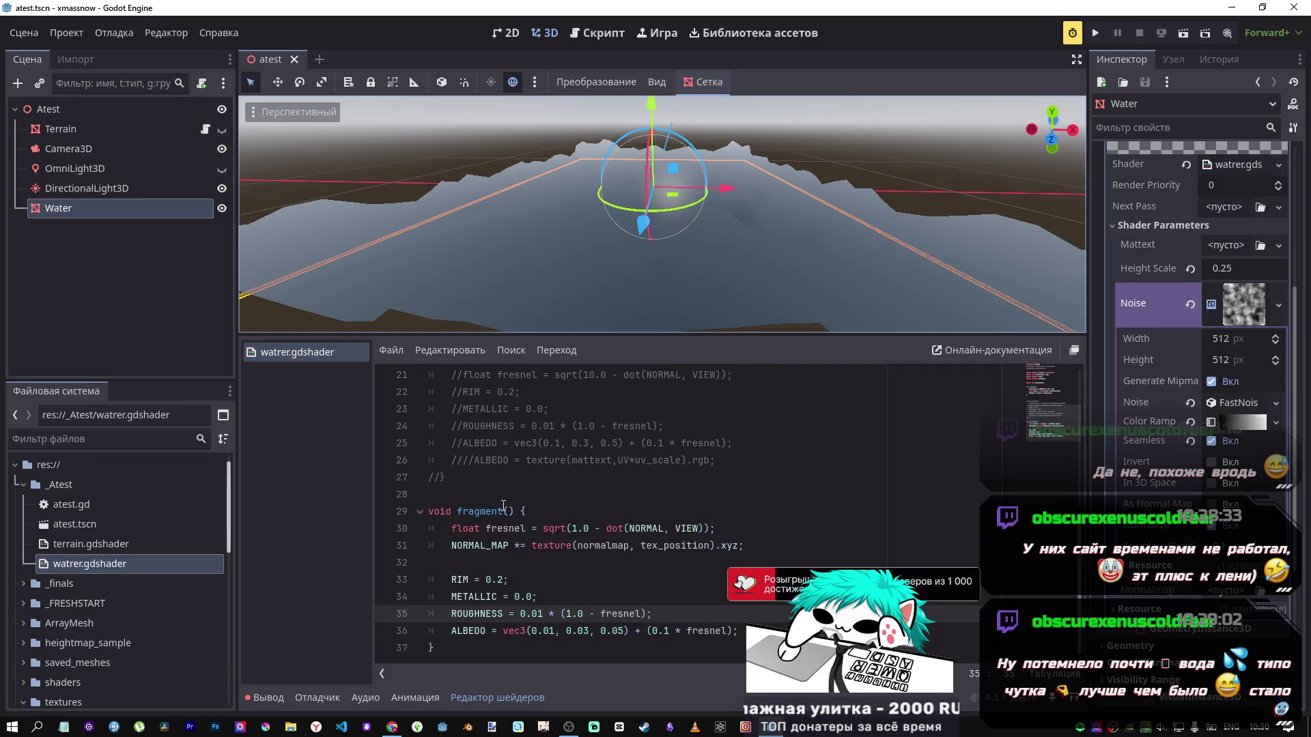
pyautogui.moveTo(437, 648)
pyautogui.mouseDown()
pyautogui.moveTo(410, 457)
pyautogui.moveTo(406, 500)
pyautogui.moveTo(457, 472)
pyautogui.moveTo(440, 410)
pyautogui.mouseUp()
pyautogui.click(407, 504)
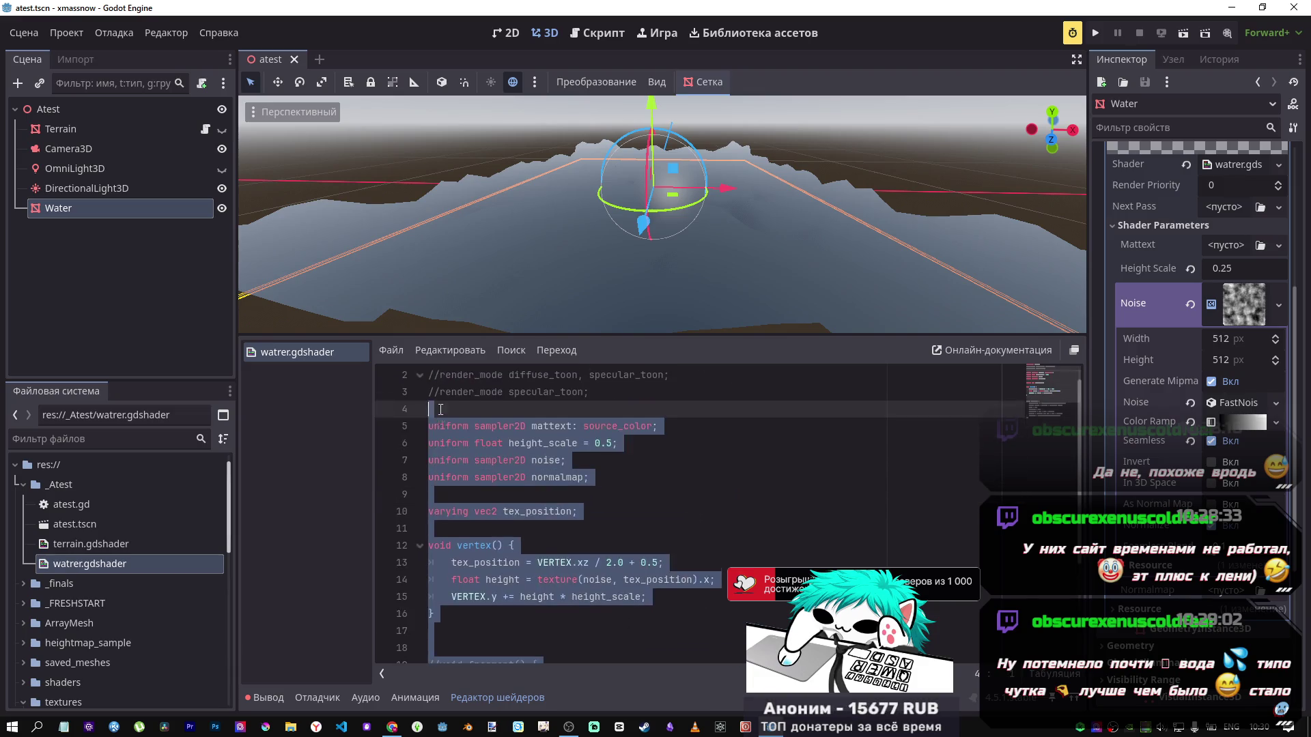
pyautogui.hotkey('ctrl', 'z')
pyautogui.hotkey('ctrl', 'k')
pyautogui.hotkey('ctrl', 's')
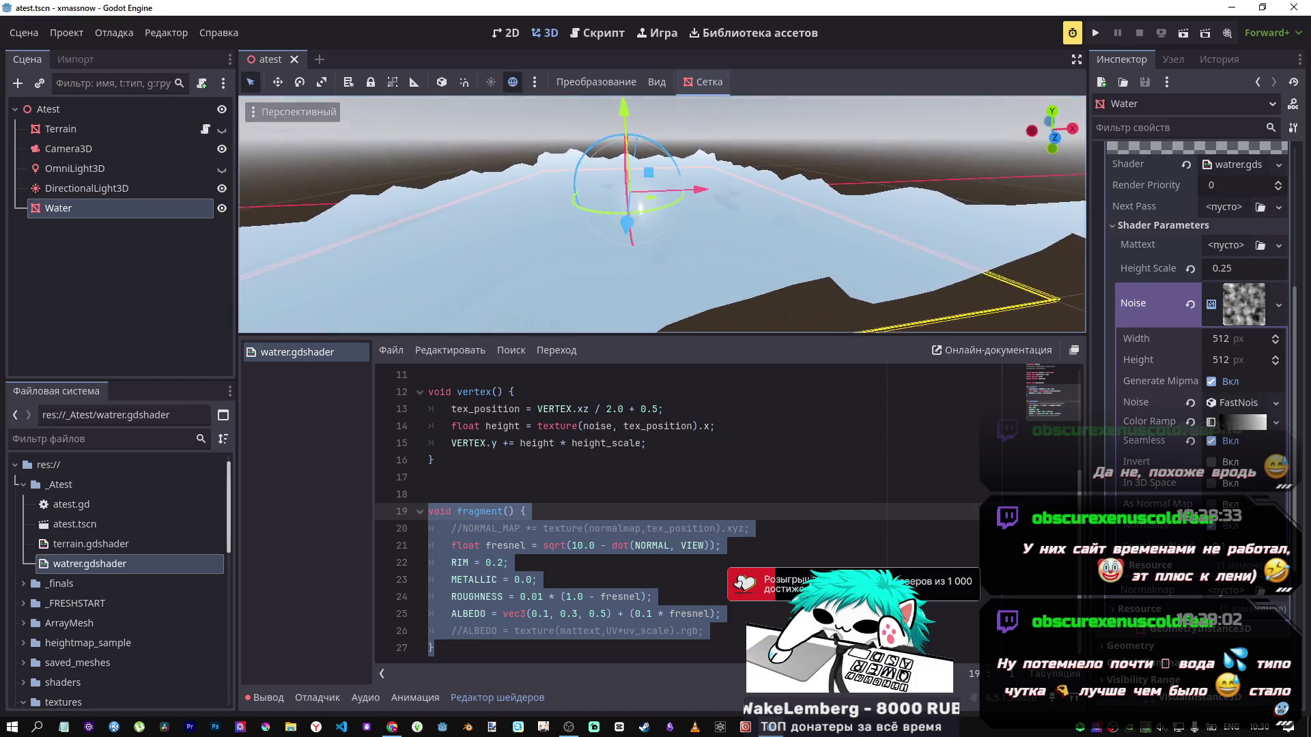
# Step: Try the texture-based ALBEDO line, then comment it out again, keeping vec3(0.1, 0.3, 0.5)
pyautogui.click(601, 544)
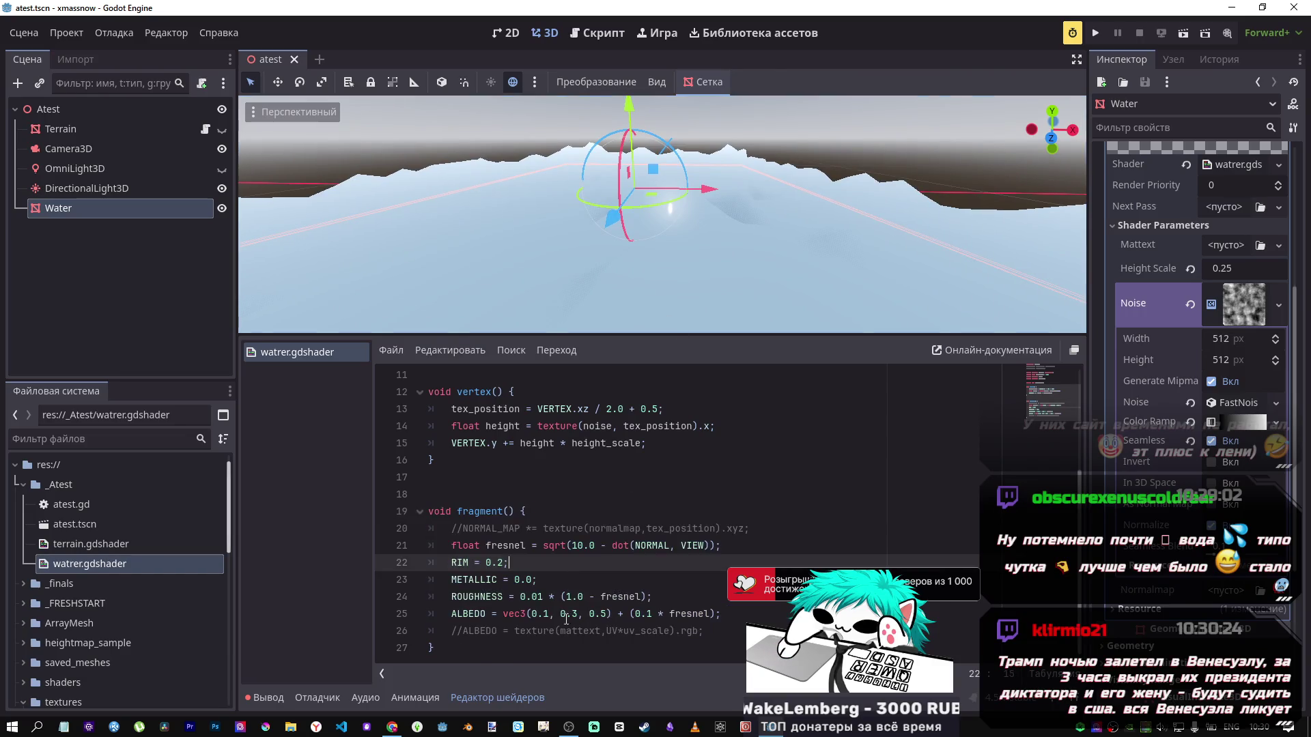
pyautogui.click(564, 631)
pyautogui.hotkey('ctrl', 's')
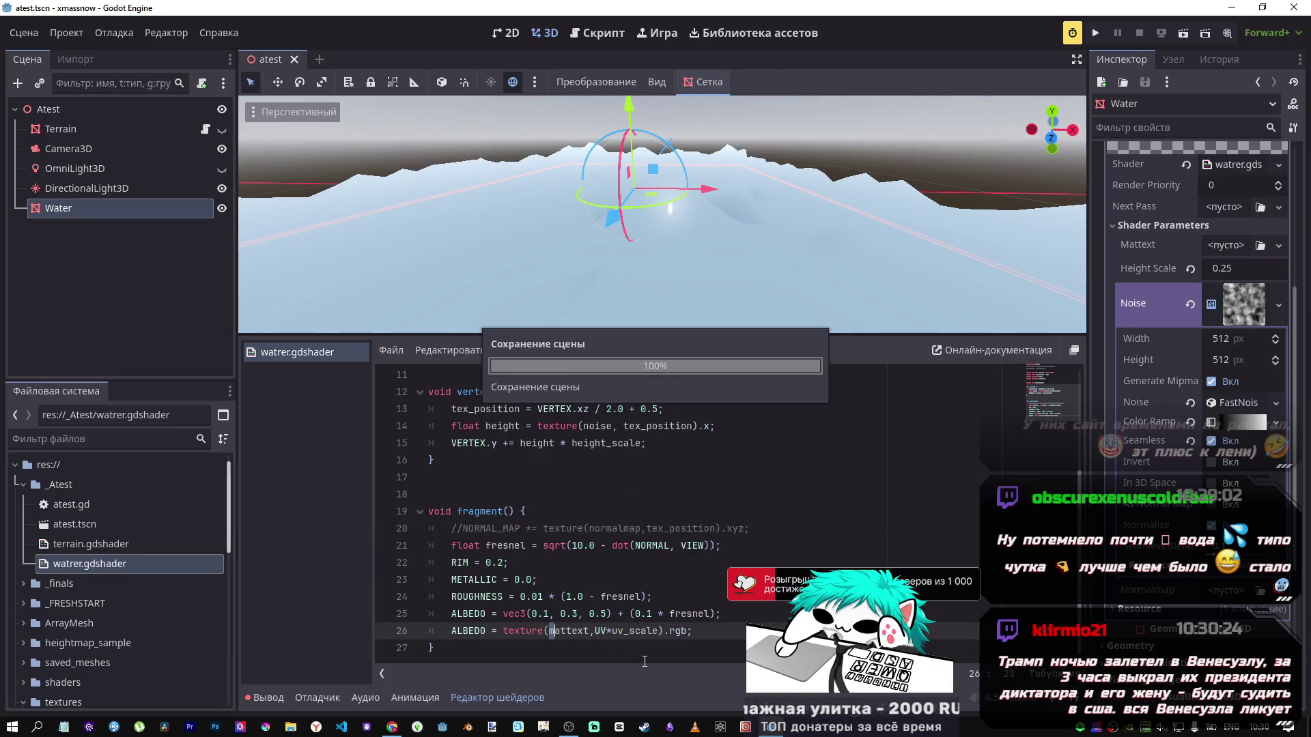
pyautogui.hotkey('ctrl', 's')
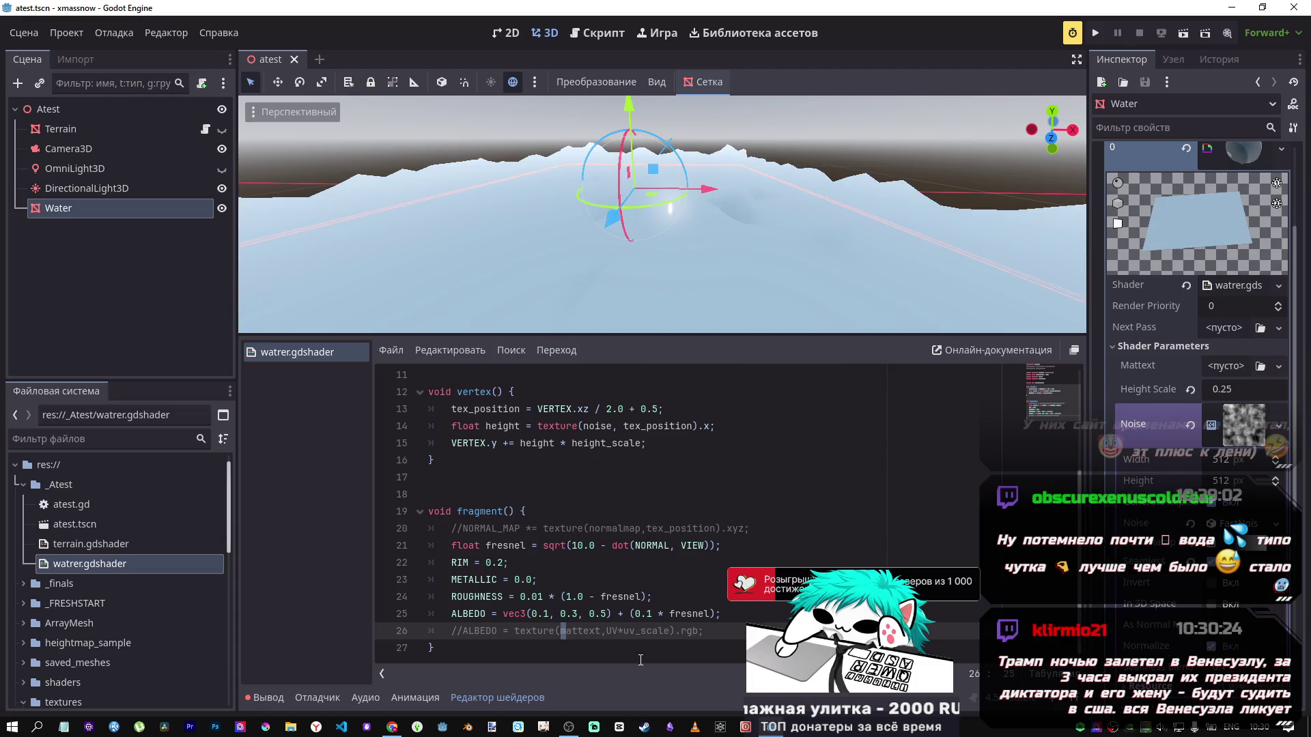
pyautogui.rightClick(516, 478)
pyautogui.click(573, 580)
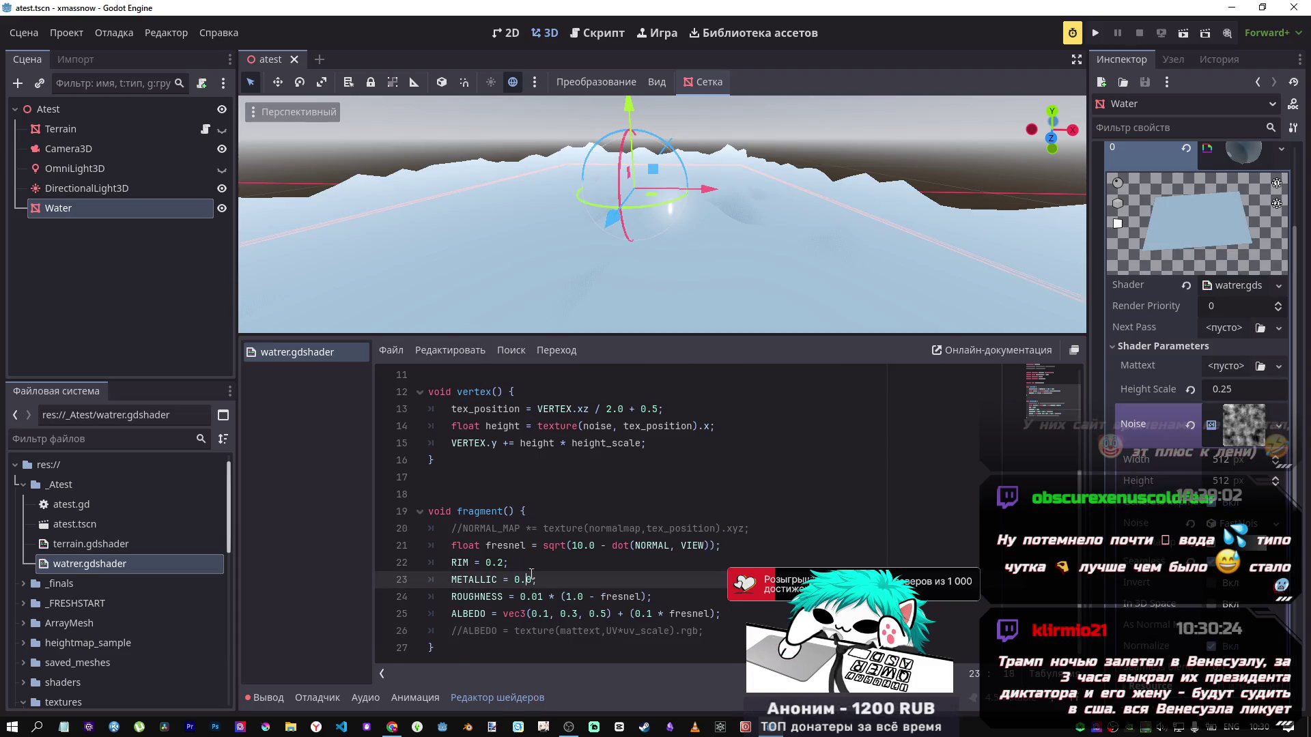
pyautogui.scroll(4, 641, 527)
pyautogui.scroll(-2, 639, 527)
pyautogui.moveTo(747, 247)
pyautogui.mouseDown()
pyautogui.moveTo(746, 287)
pyautogui.moveTo(746, 267)
pyautogui.mouseUp()
pyautogui.hotkey('alt', 'Tab')
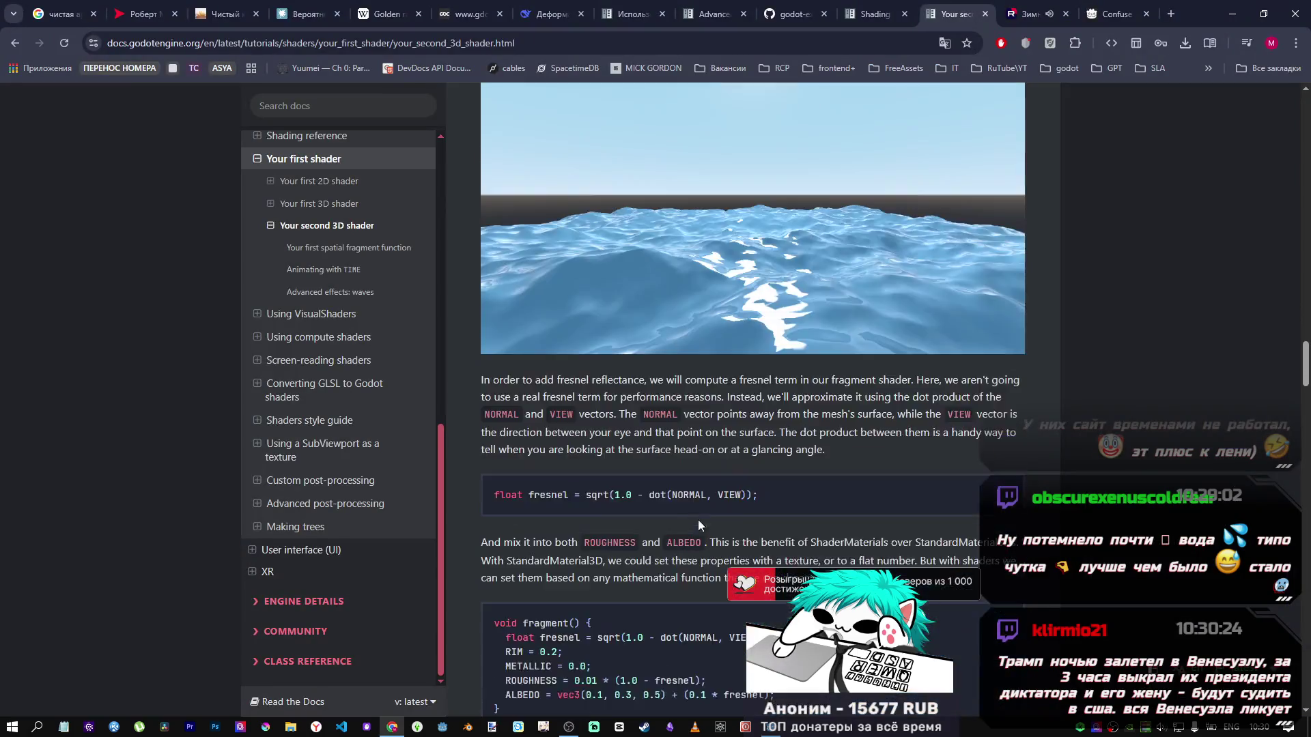
# Step: Scroll to the Animating with TIME section and copy the height() function code
pyautogui.scroll(-5, 698, 525)
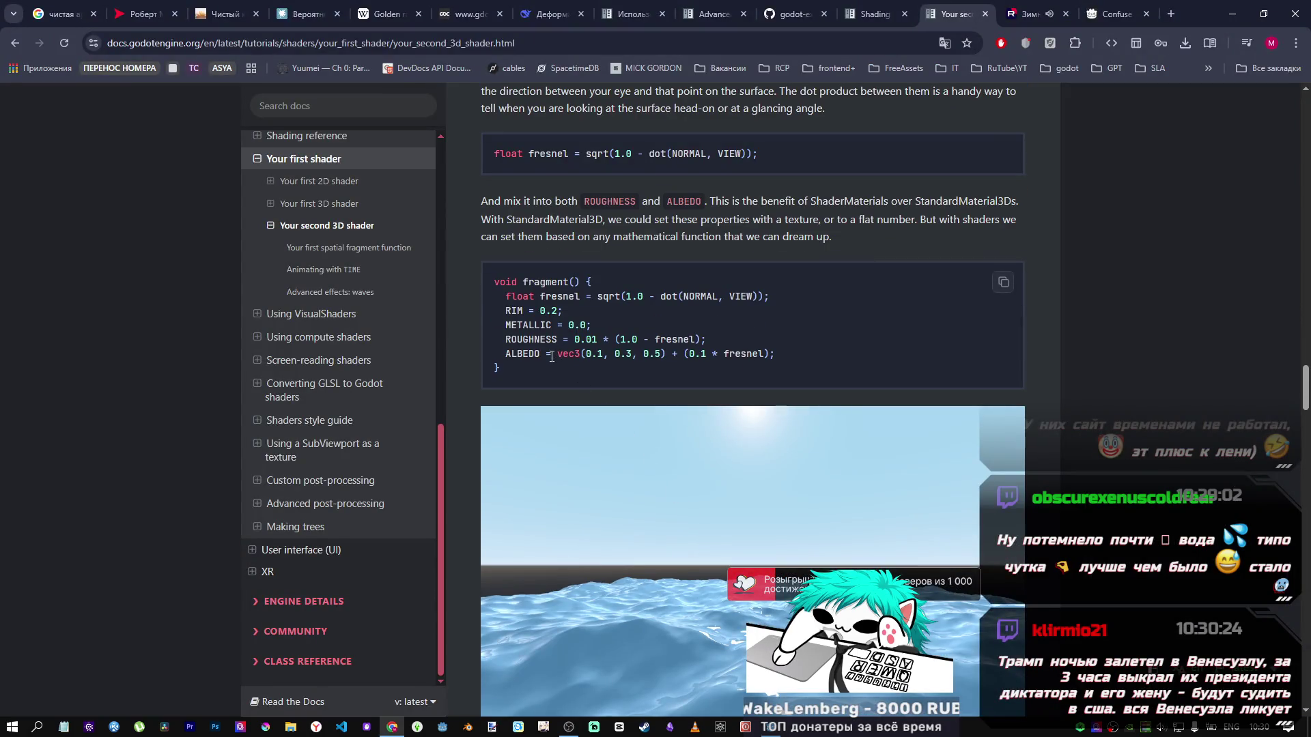
pyautogui.scroll(-5, 676, 390)
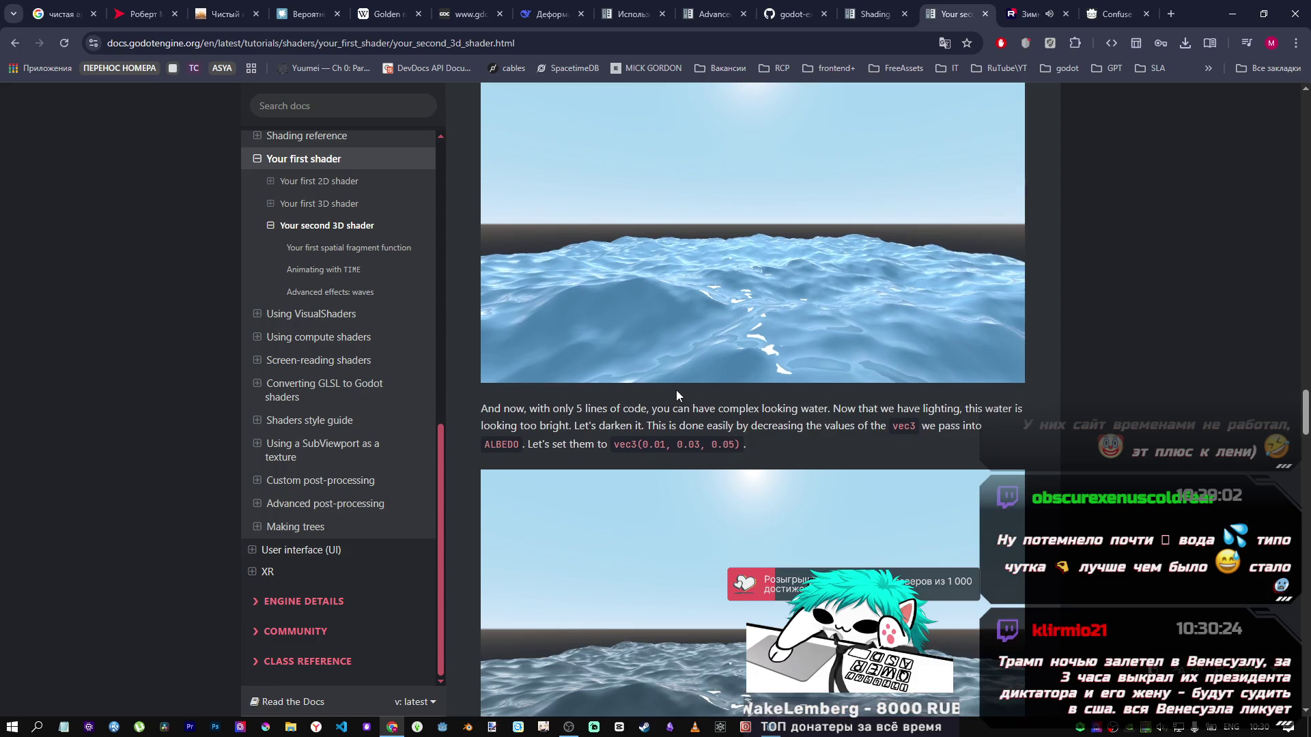
pyautogui.scroll(4, 667, 394)
pyautogui.scroll(-15, 667, 394)
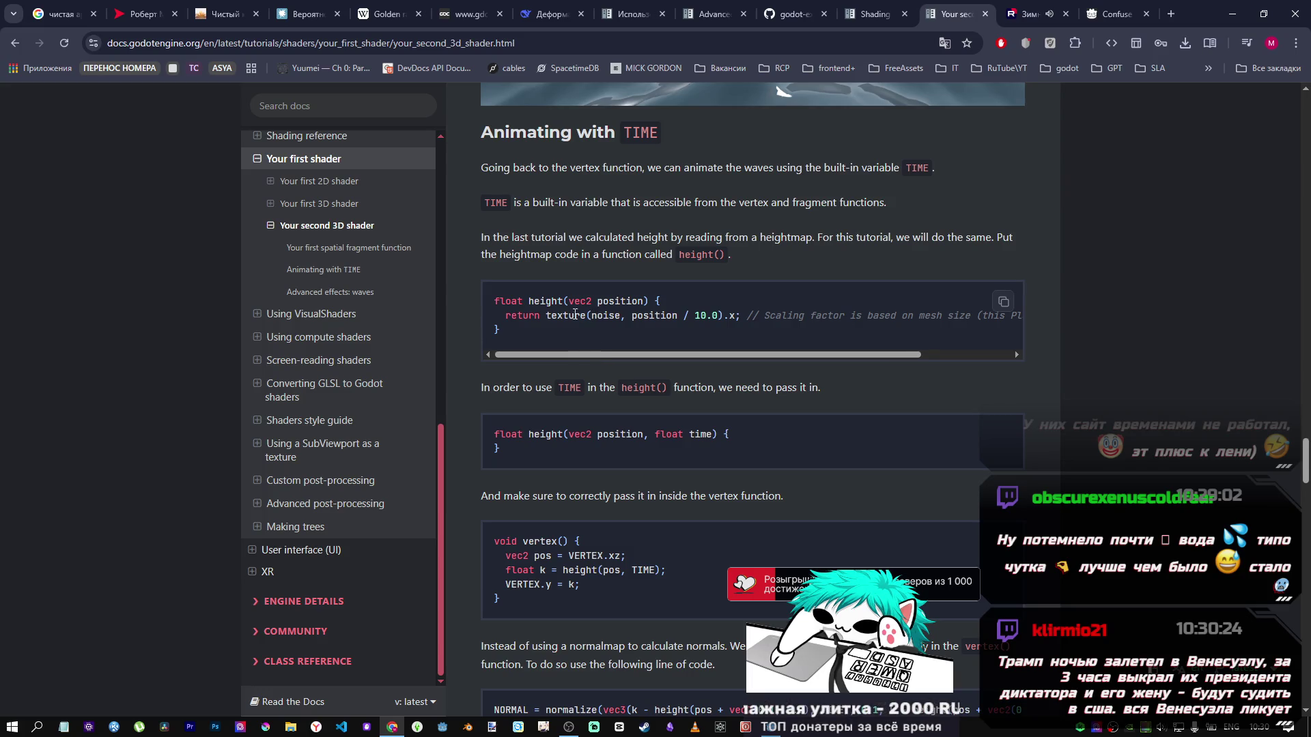
pyautogui.scroll(-3, 545, 269)
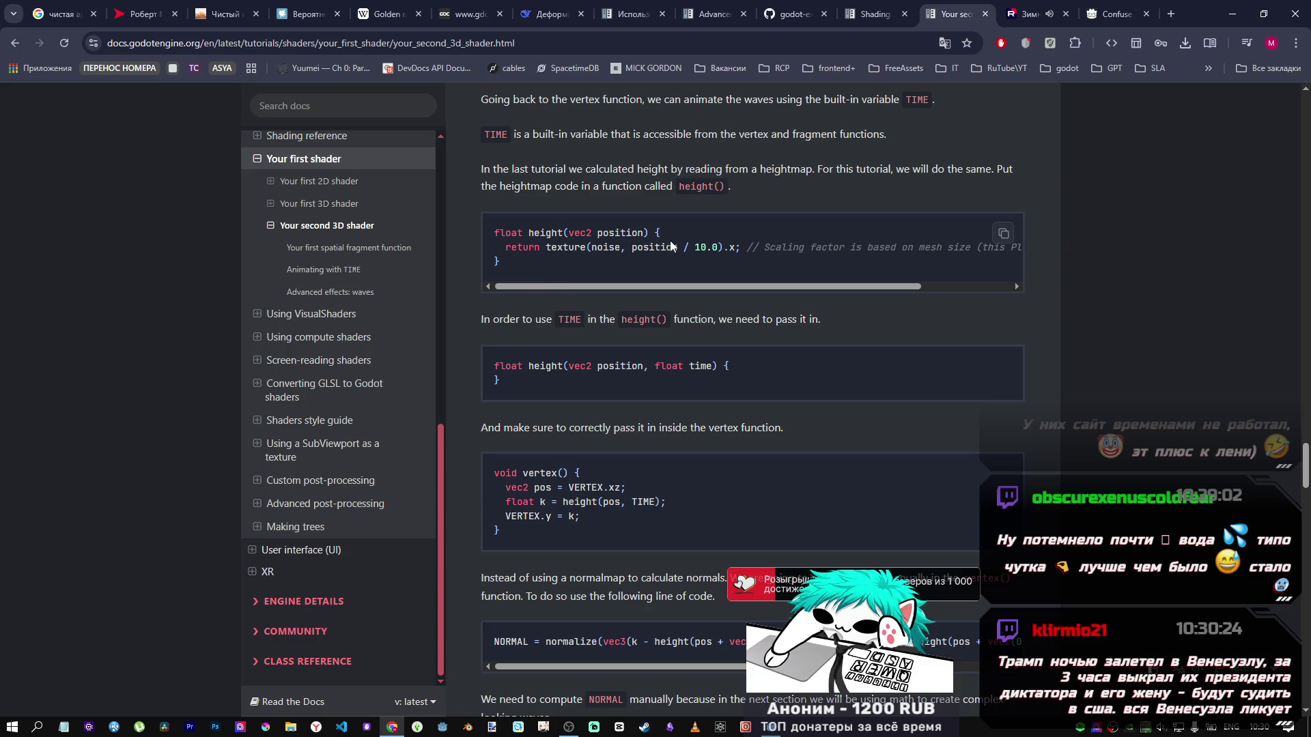
pyautogui.click(1003, 233)
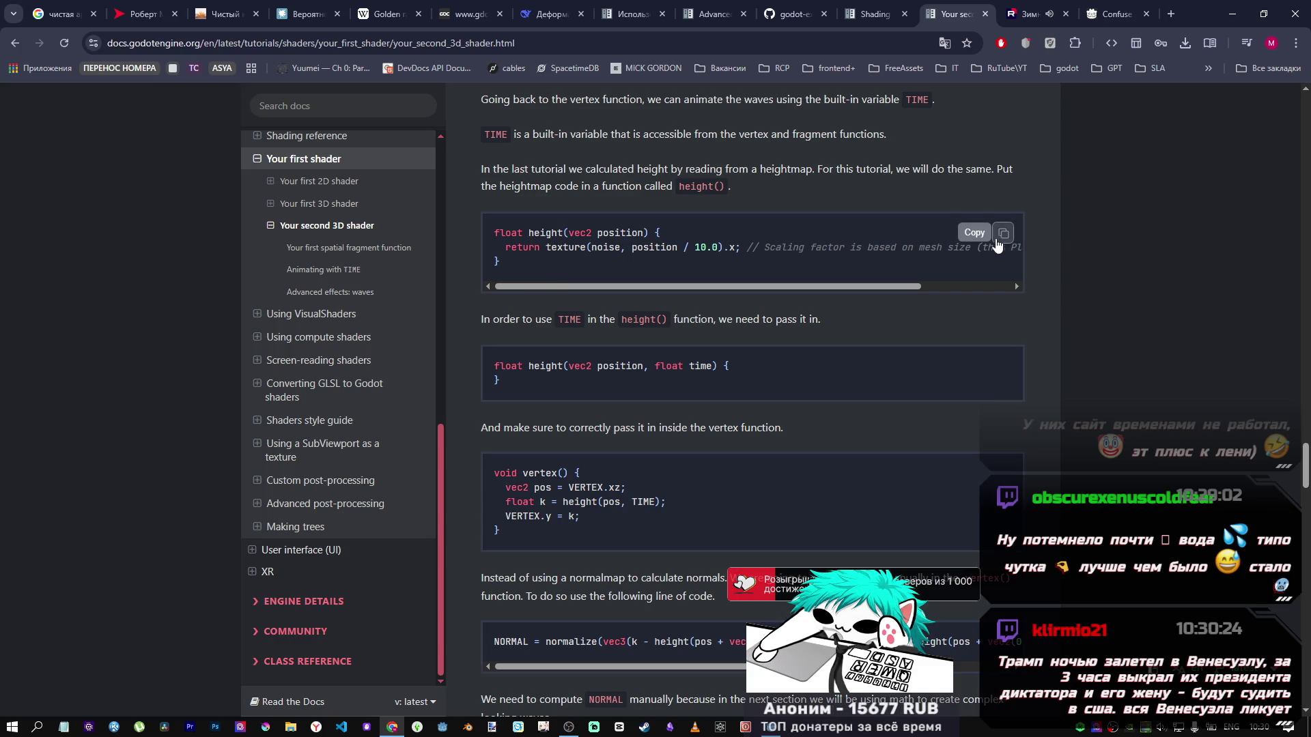
pyautogui.click(1003, 233)
pyautogui.hotkey('alt', 'Tab')
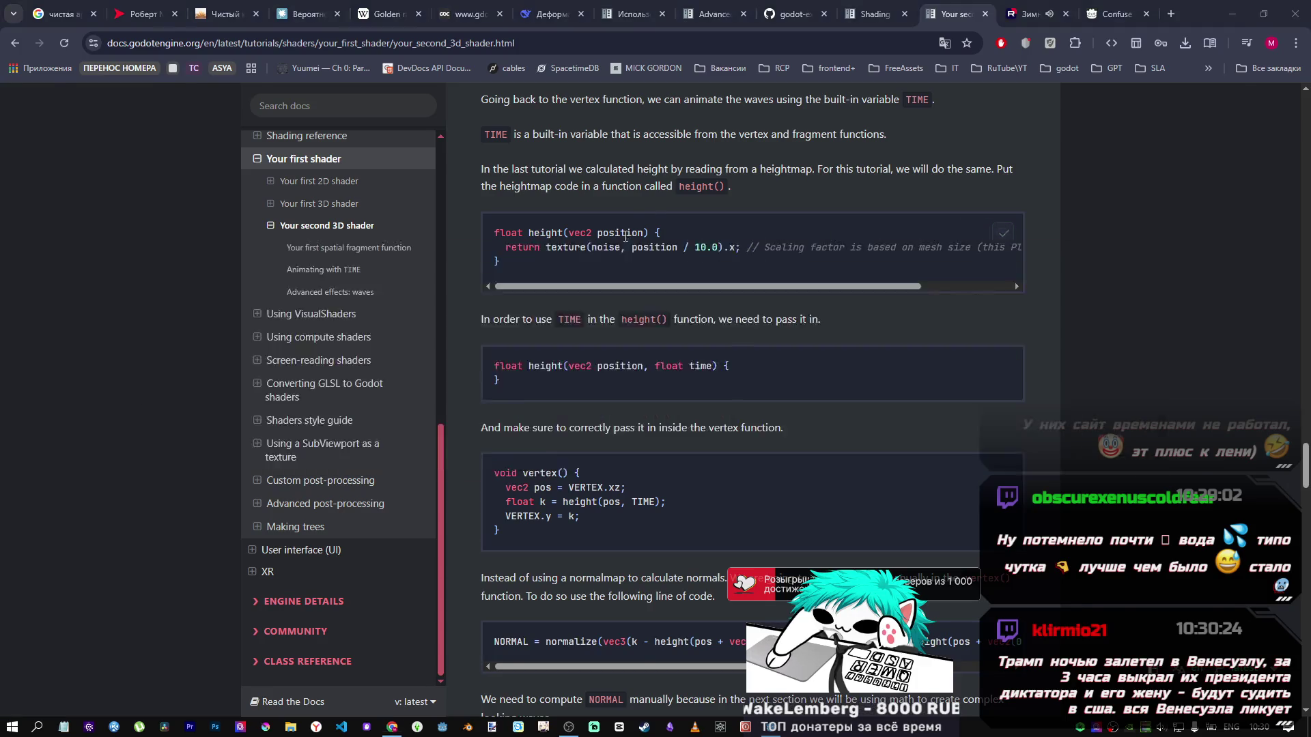
pyautogui.scroll(-1, 506, 375)
pyautogui.hotkey('alt', 'Tab')
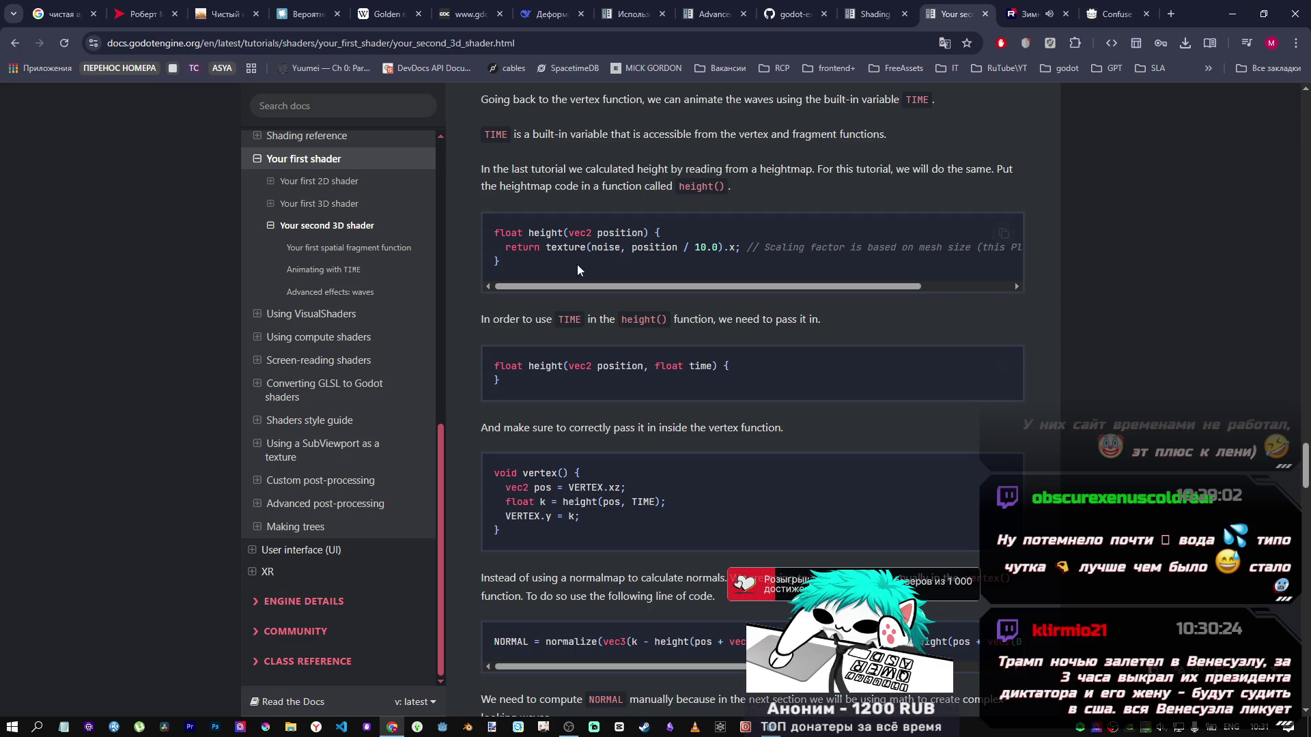
# Step: Select the whole float height(vec2 position) function and copy it again
pyautogui.moveTo(503, 267); pyautogui.dragTo(493, 240)
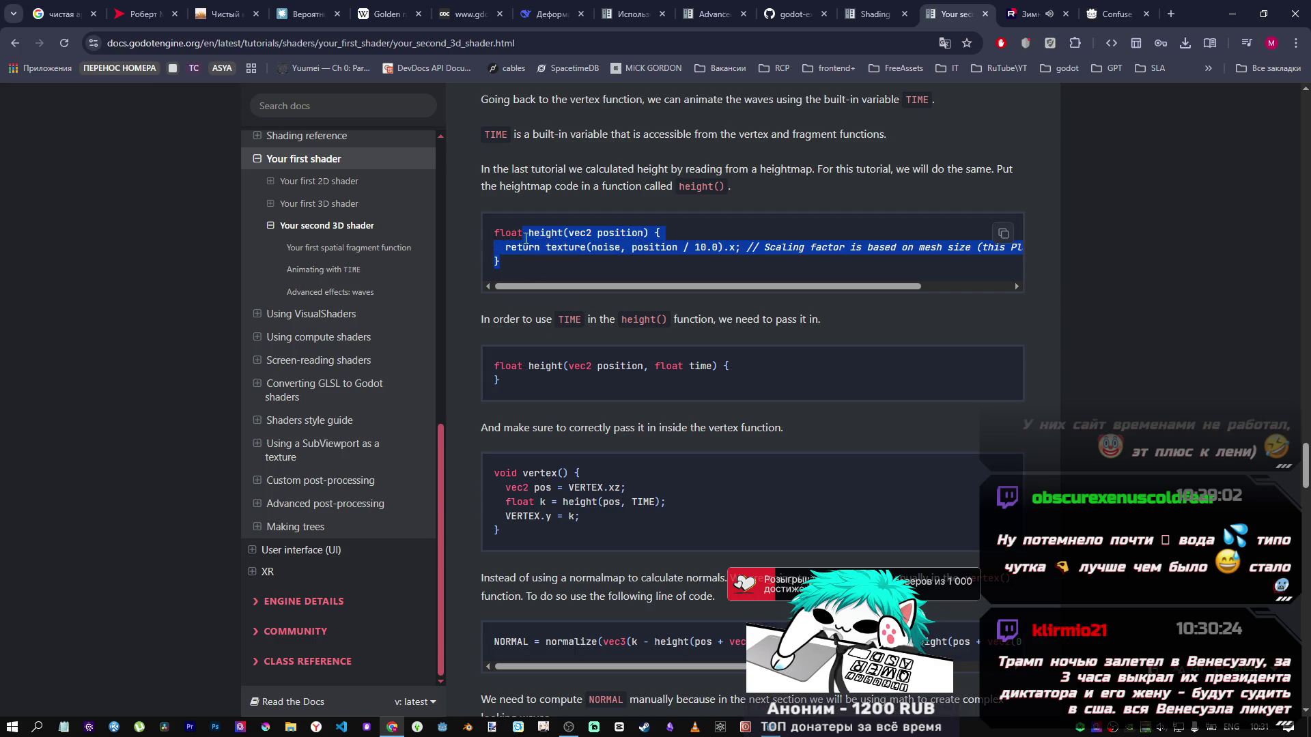
pyautogui.moveTo(572, 366)
pyautogui.mouseDown()
pyautogui.moveTo(717, 367)
pyautogui.moveTo(697, 373)
pyautogui.mouseUp()
pyautogui.click(580, 239)
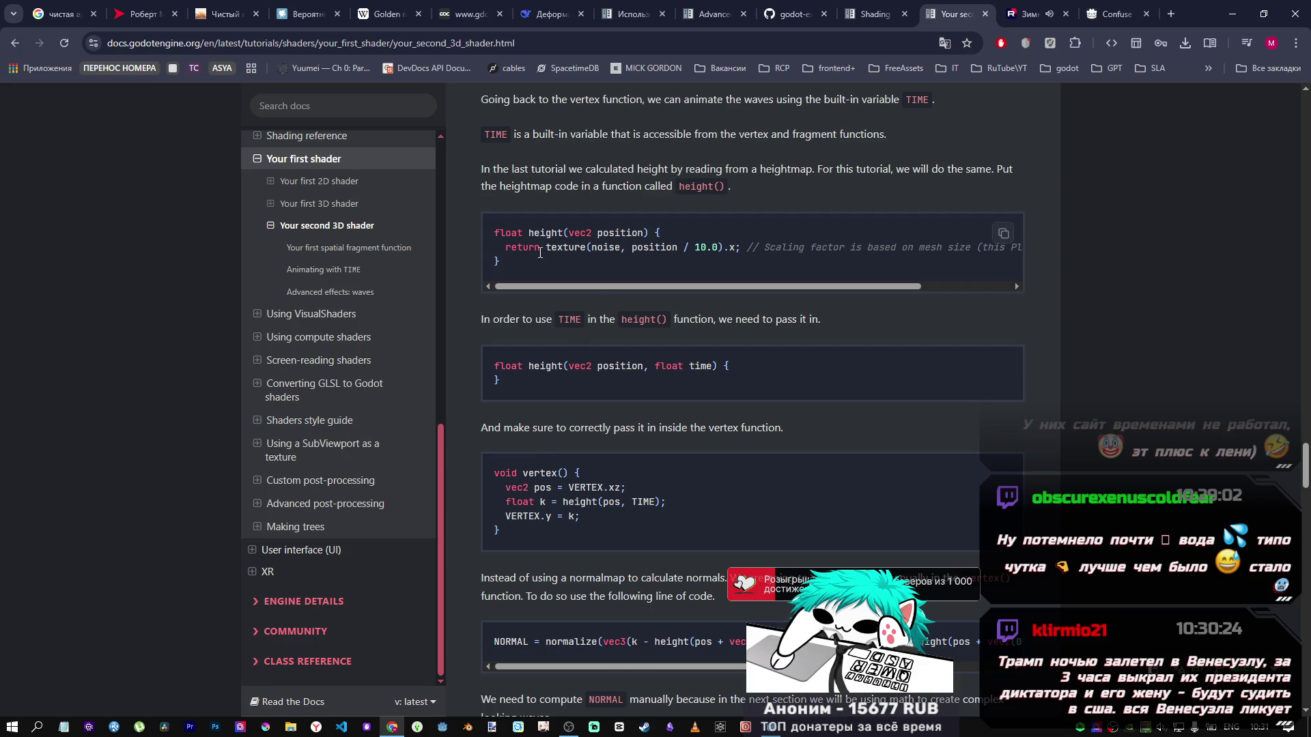
pyautogui.moveTo(529, 266); pyautogui.dragTo(493, 242)
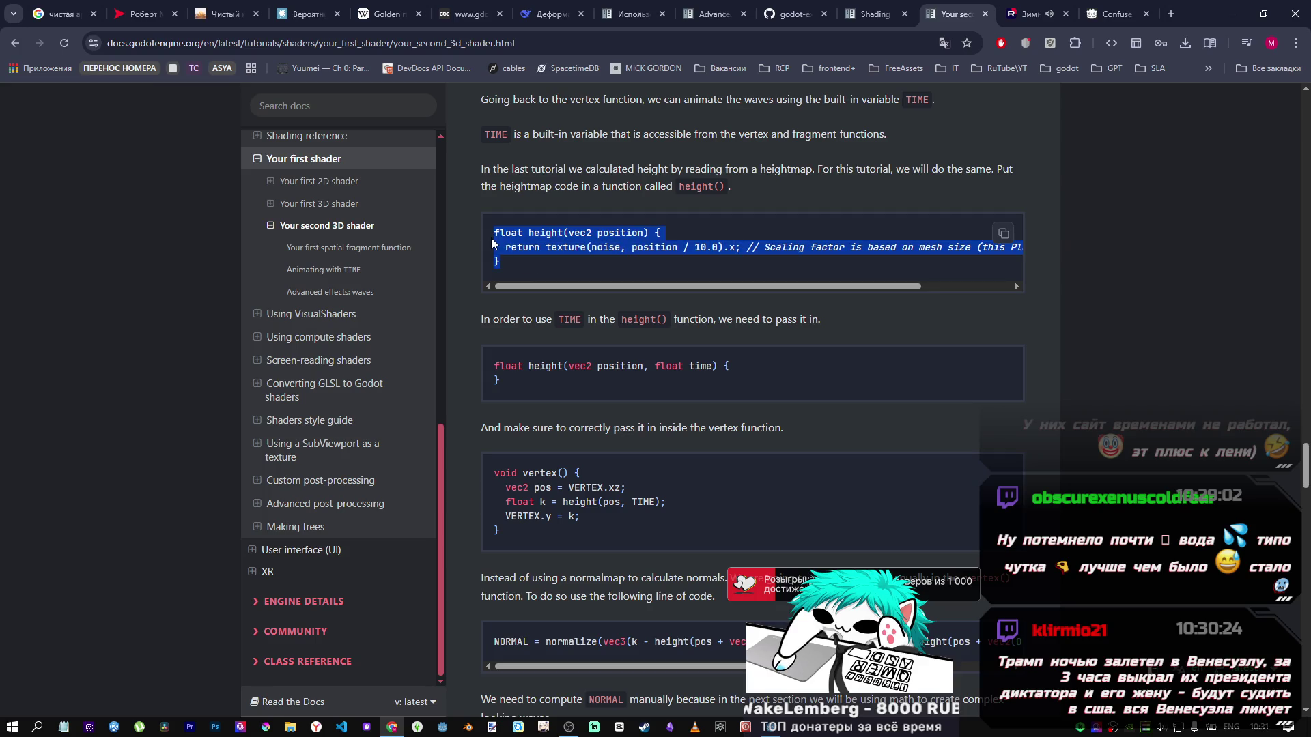
pyautogui.click(1003, 233)
pyautogui.hotkey('alt', 'Tab')
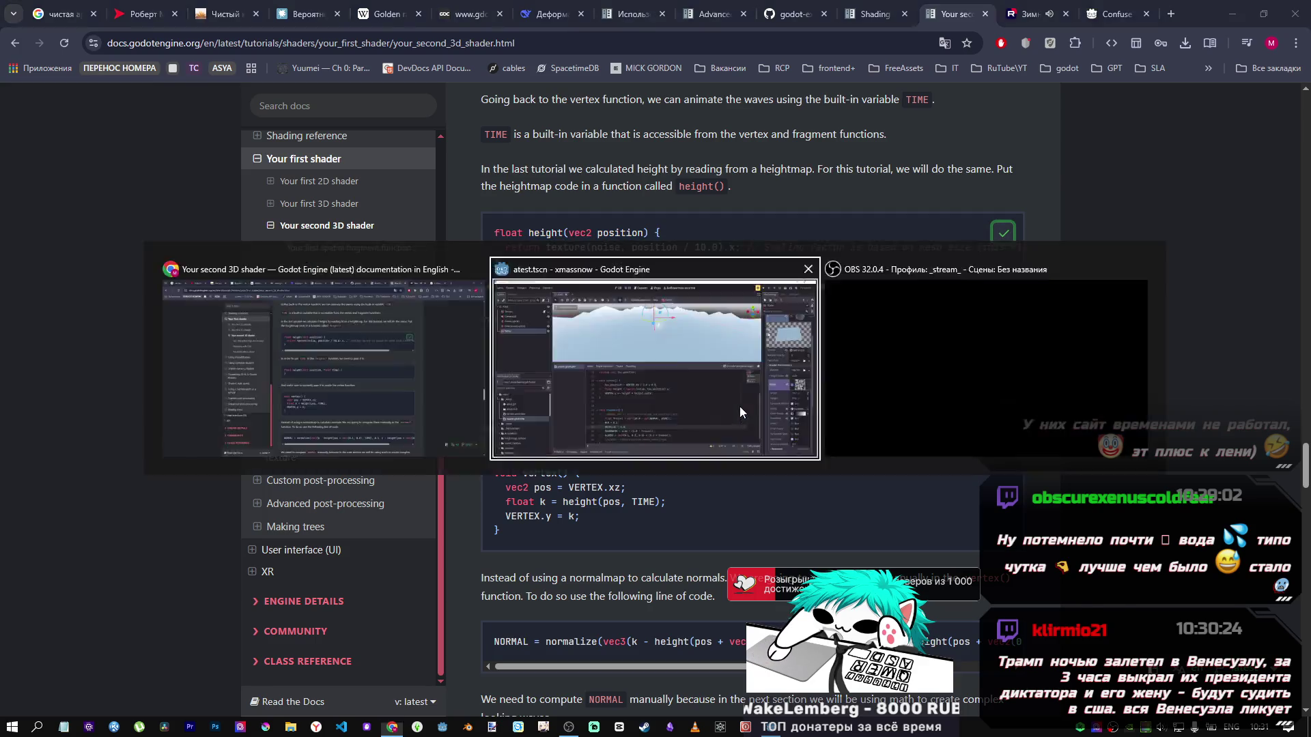
# Step: Paste the height(vec2 position) noise-sampling function above vertex() and delete the stray blank line
pyautogui.click(453, 399)
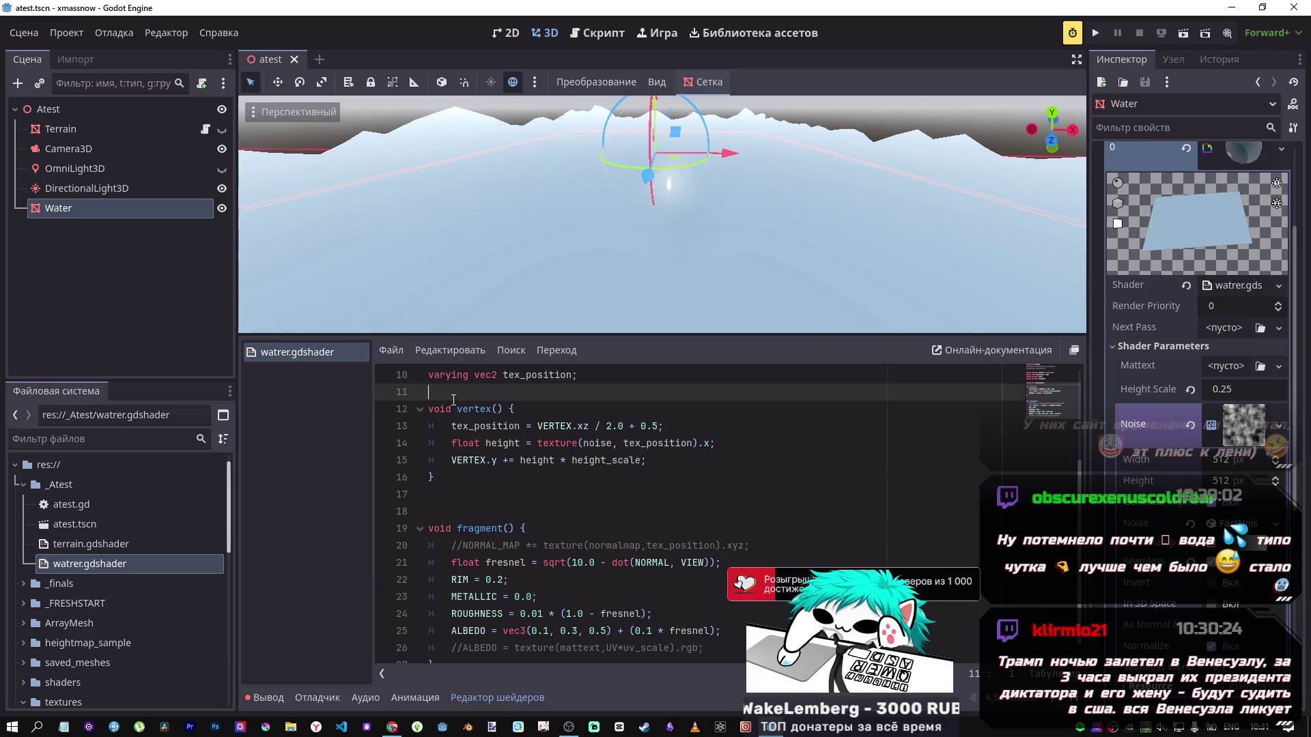
pyautogui.press('Return')
pyautogui.hotkey('ctrl', 'v')
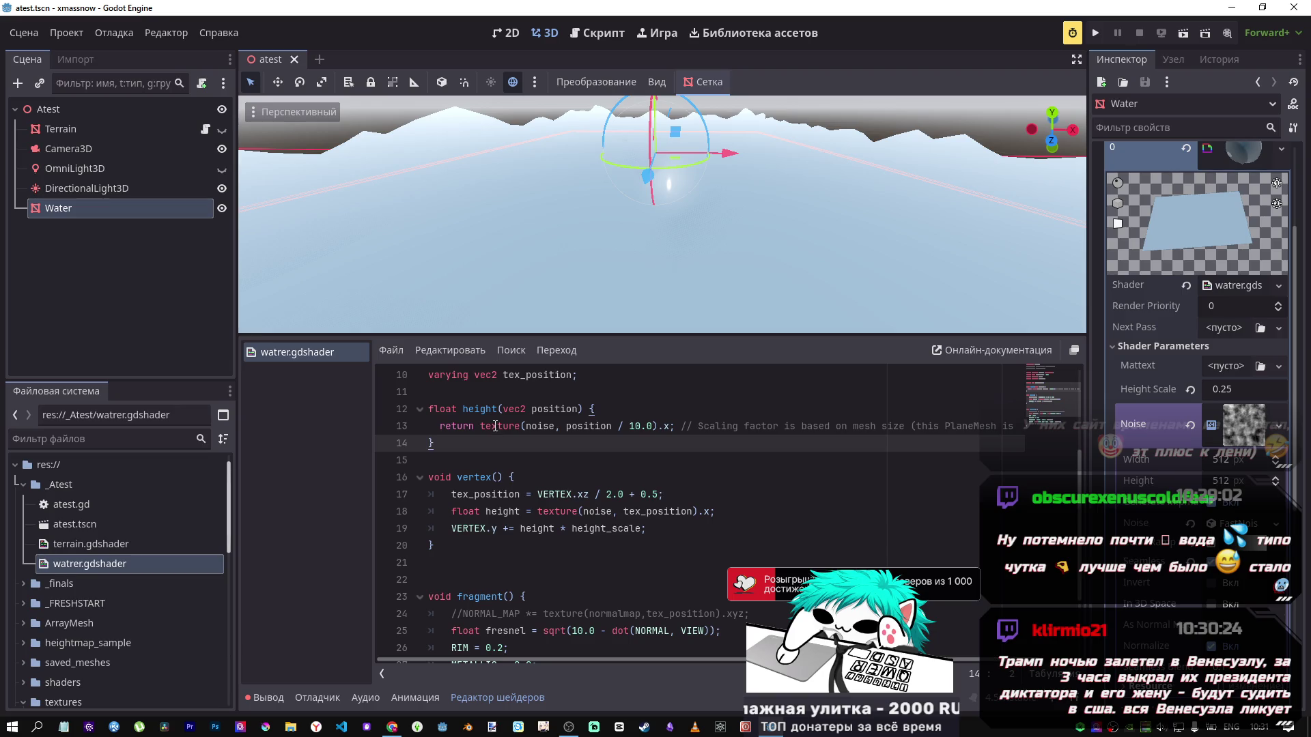
pyautogui.click(444, 561)
pyautogui.press('BackSpace')
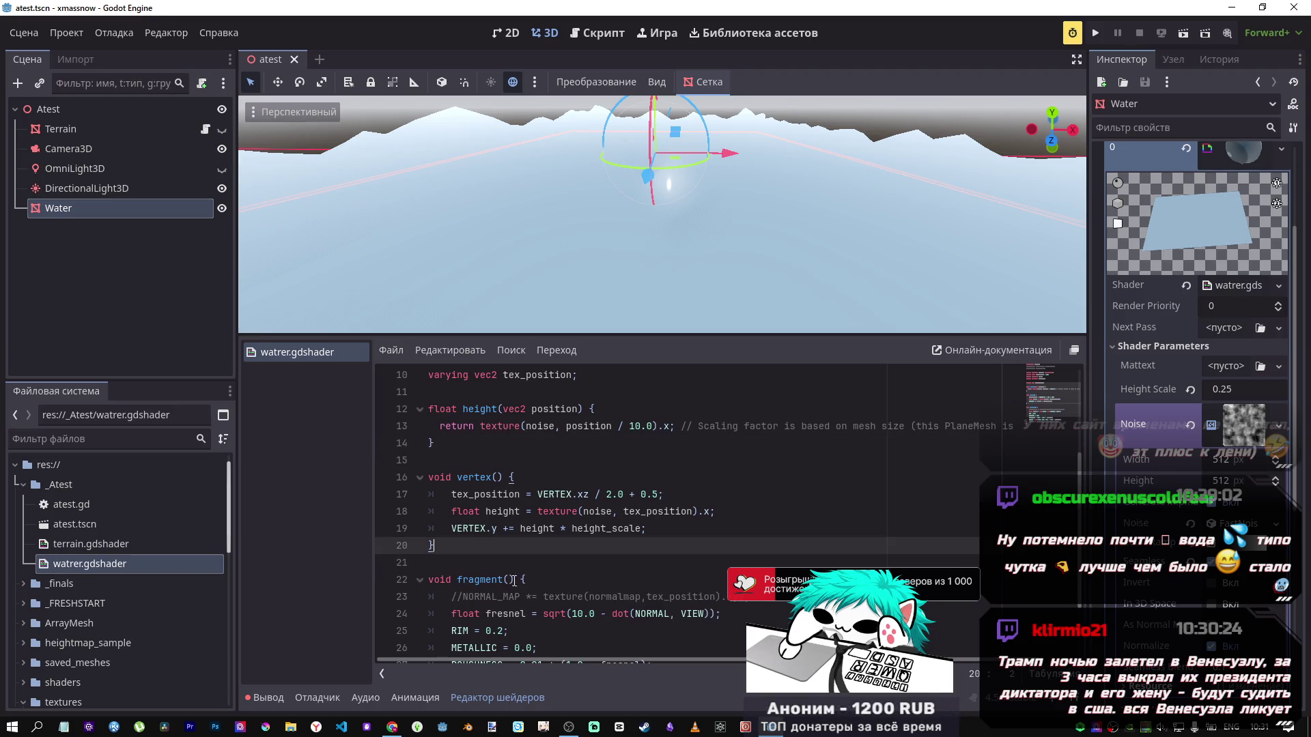
# Step: Review the shader code around the commented NORMAL_MAP line, then return to the tutorial
pyautogui.scroll(-1, 531, 548)
pyautogui.click(606, 545)
pyautogui.scroll(1, 620, 551)
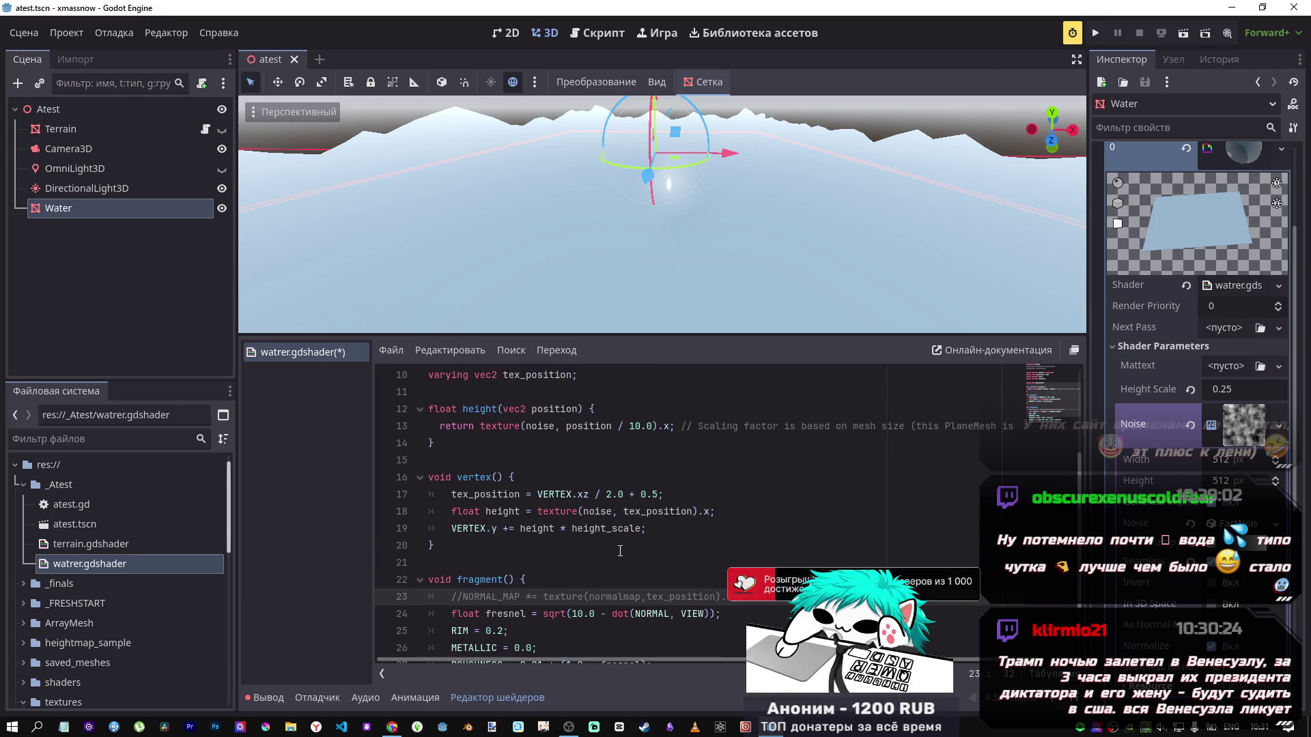
pyautogui.scroll(1, 614, 550)
pyautogui.scroll(-2, 608, 546)
pyautogui.scroll(1, 607, 546)
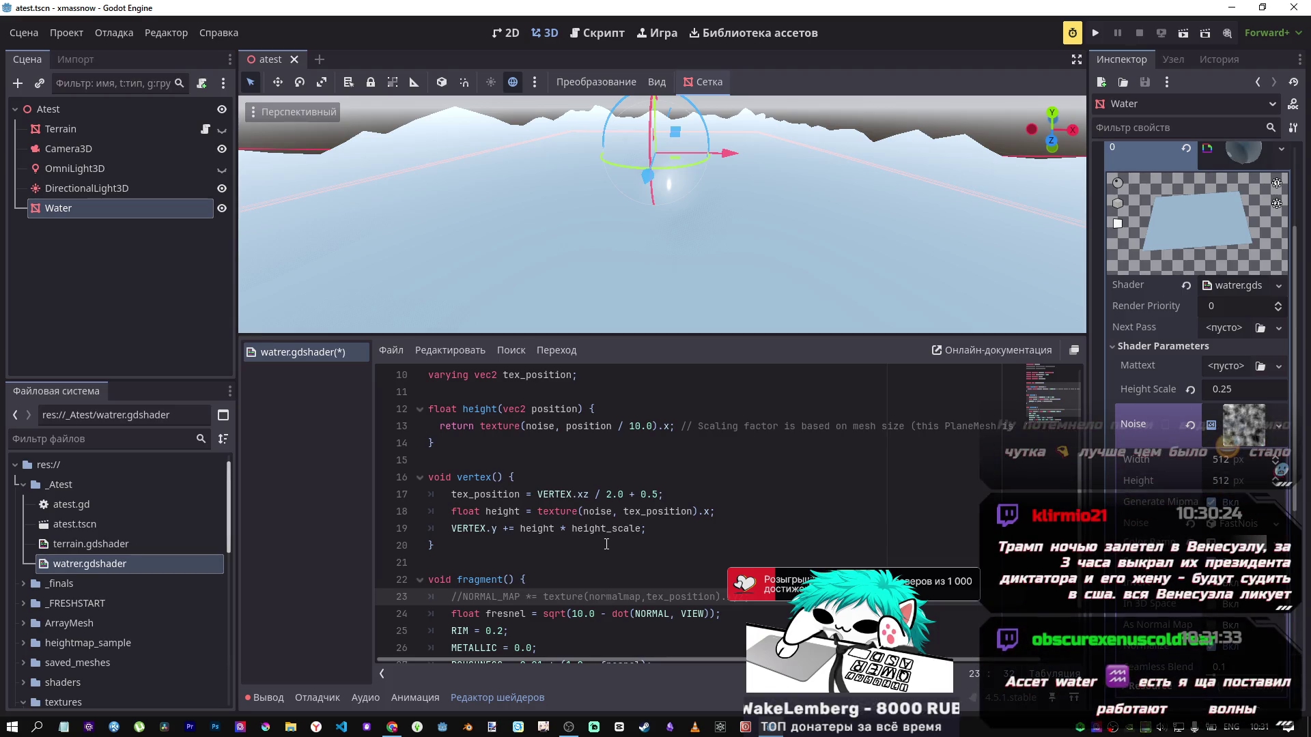
pyautogui.hotkey('alt', 'Tab')
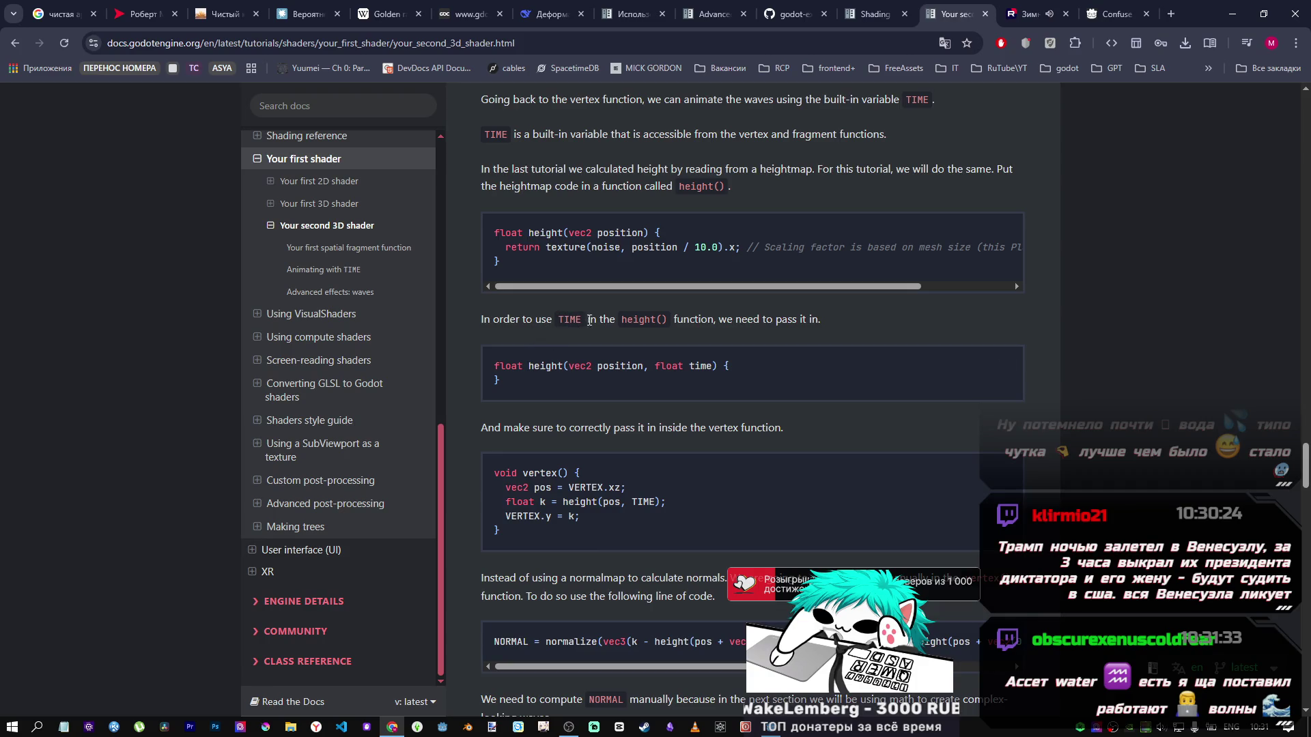
# Step: Read the docs example that passes TIME into height(), then go back to Godot
pyautogui.scroll(-4, 673, 400)
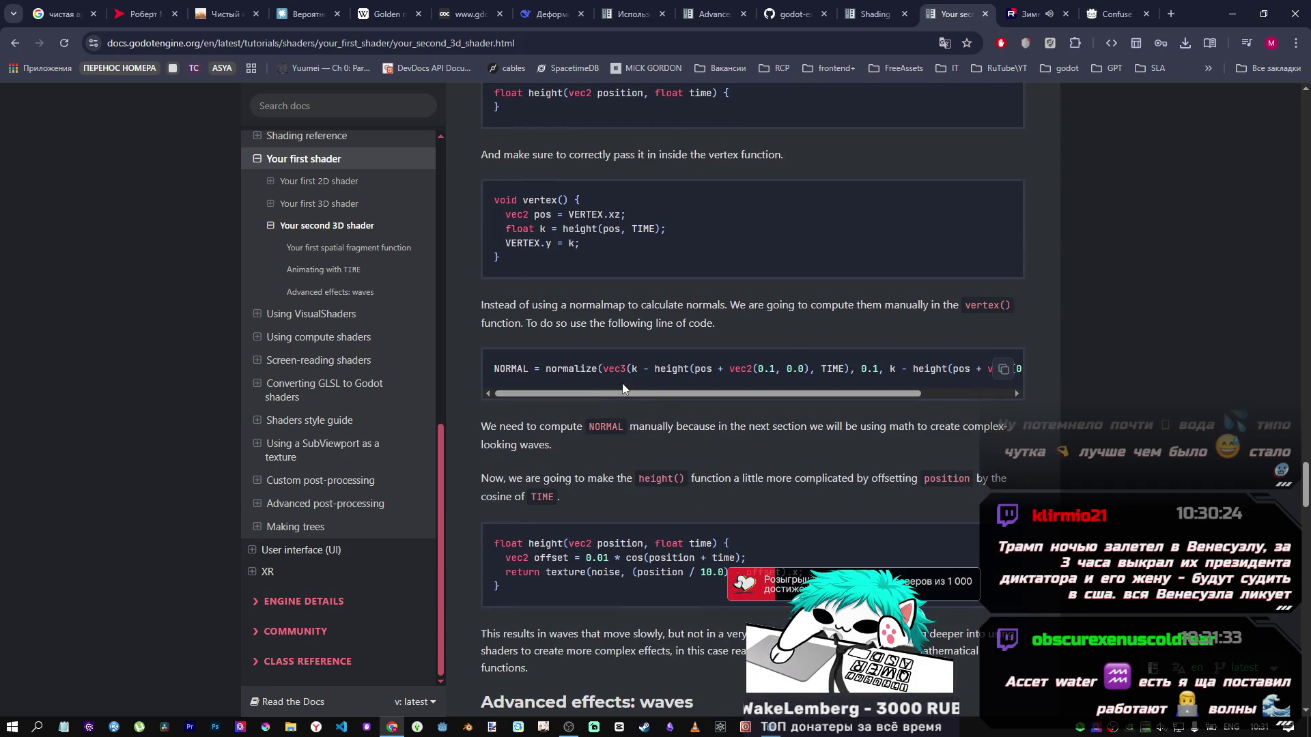
pyautogui.scroll(2, 596, 378)
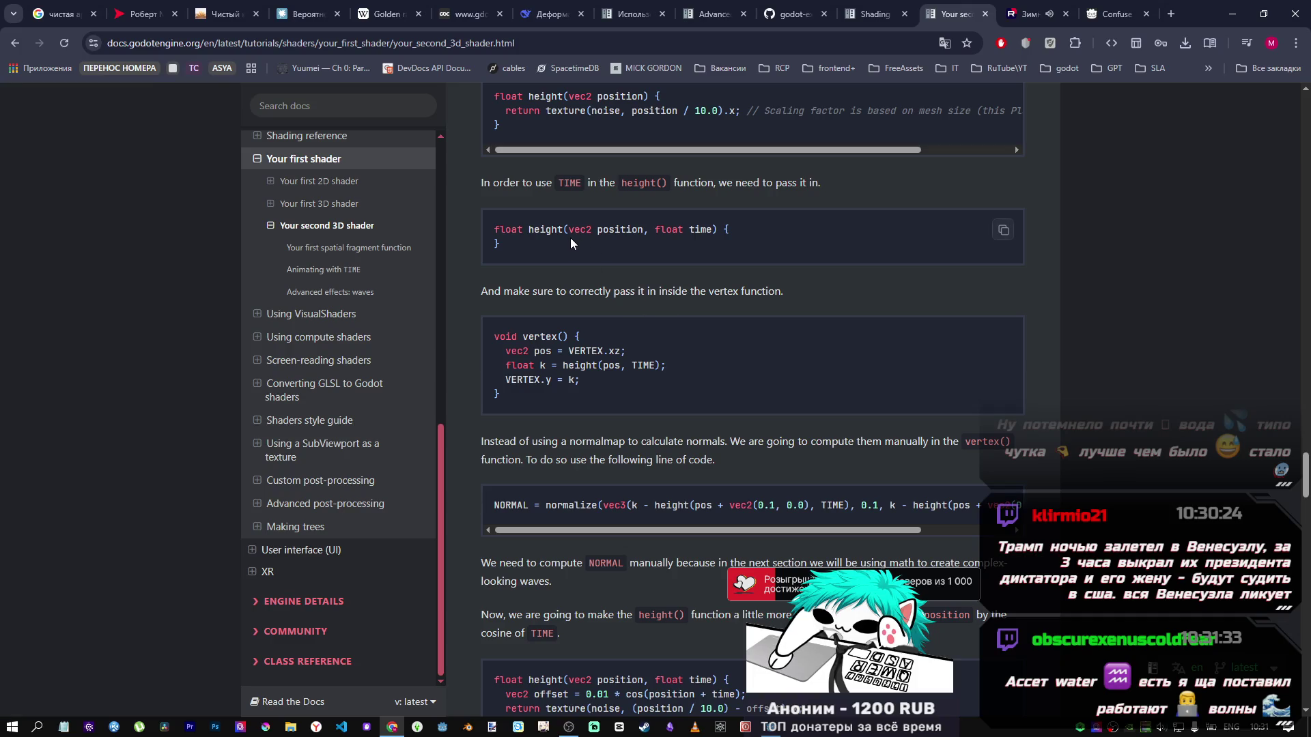
pyautogui.hotkey('alt', 'Tab')
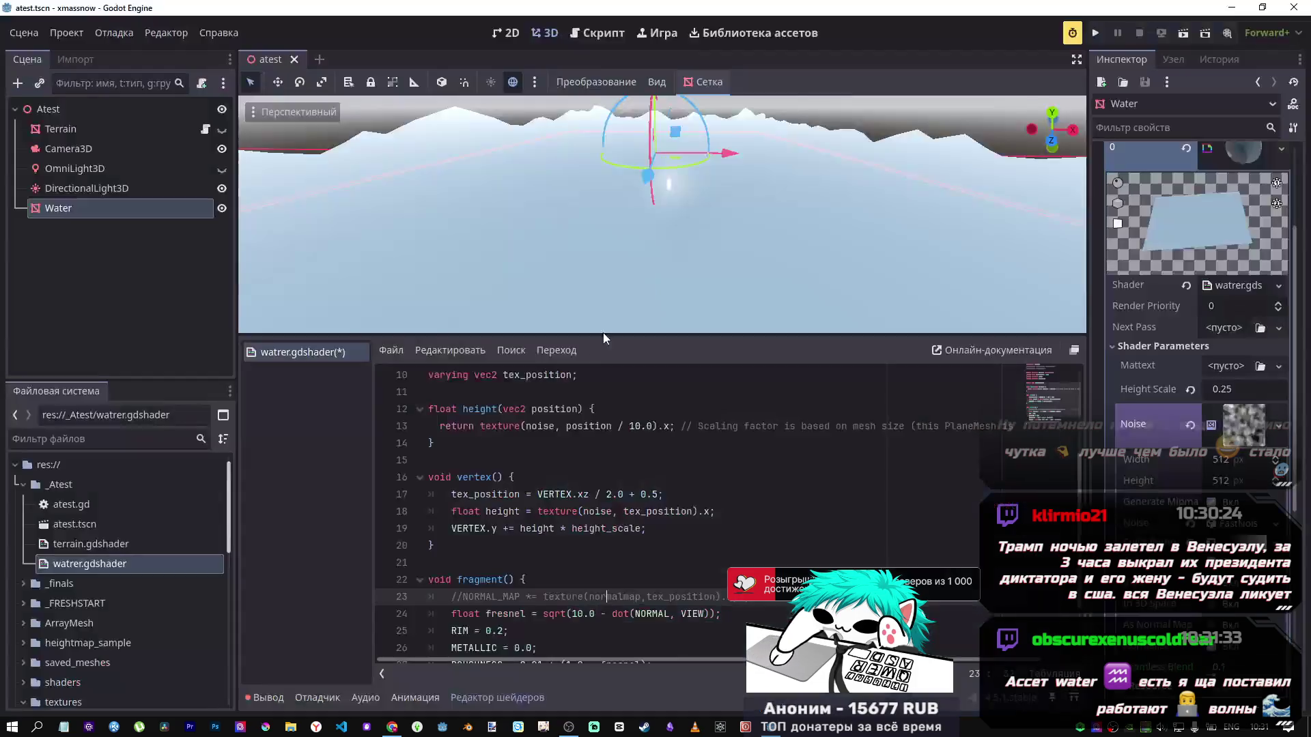
# Step: Paste the time-parameter height() signature and move it onto line 12, replacing the old signature
pyautogui.click(450, 461)
pyautogui.press('Return')
pyautogui.hotkey('ctrl', 'v')
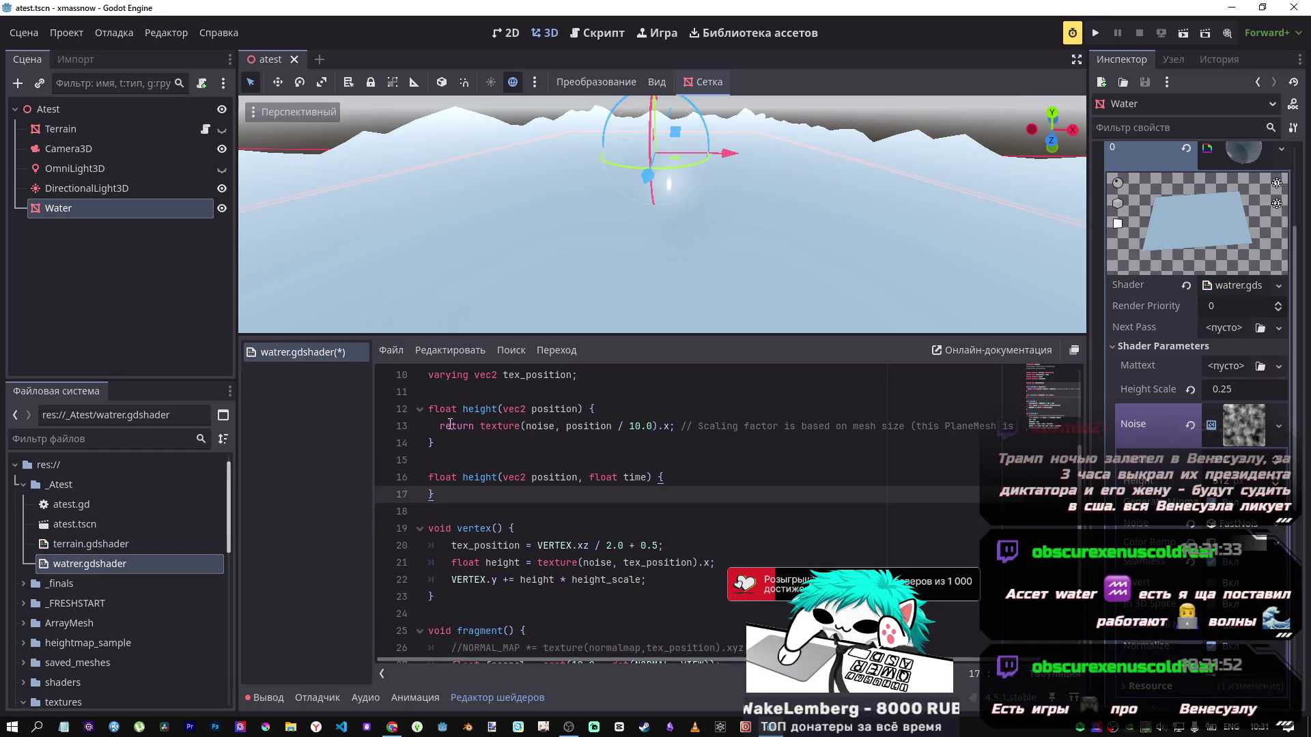
pyautogui.moveTo(595, 409); pyautogui.dragTo(428, 409)
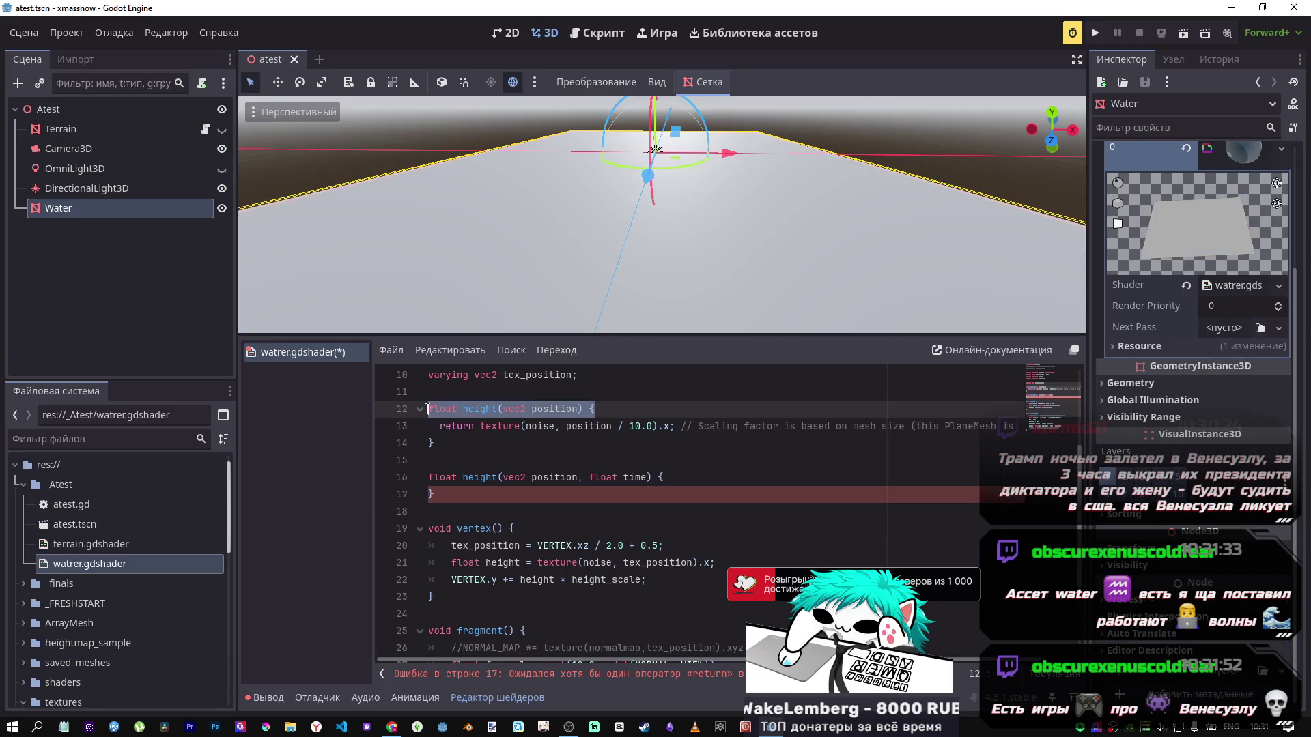
pyautogui.hotkey('alt', 'Tab')
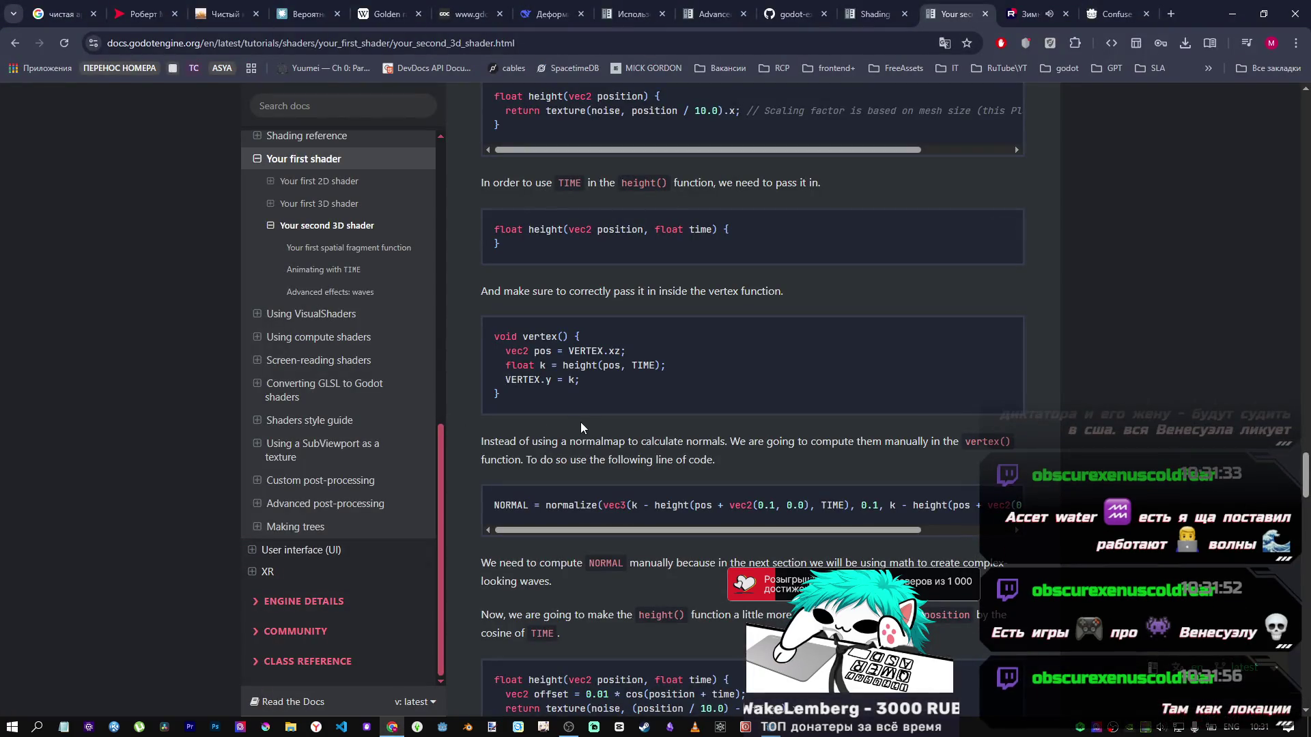
pyautogui.hotkey('alt', 'Tab')
pyautogui.click(530, 438)
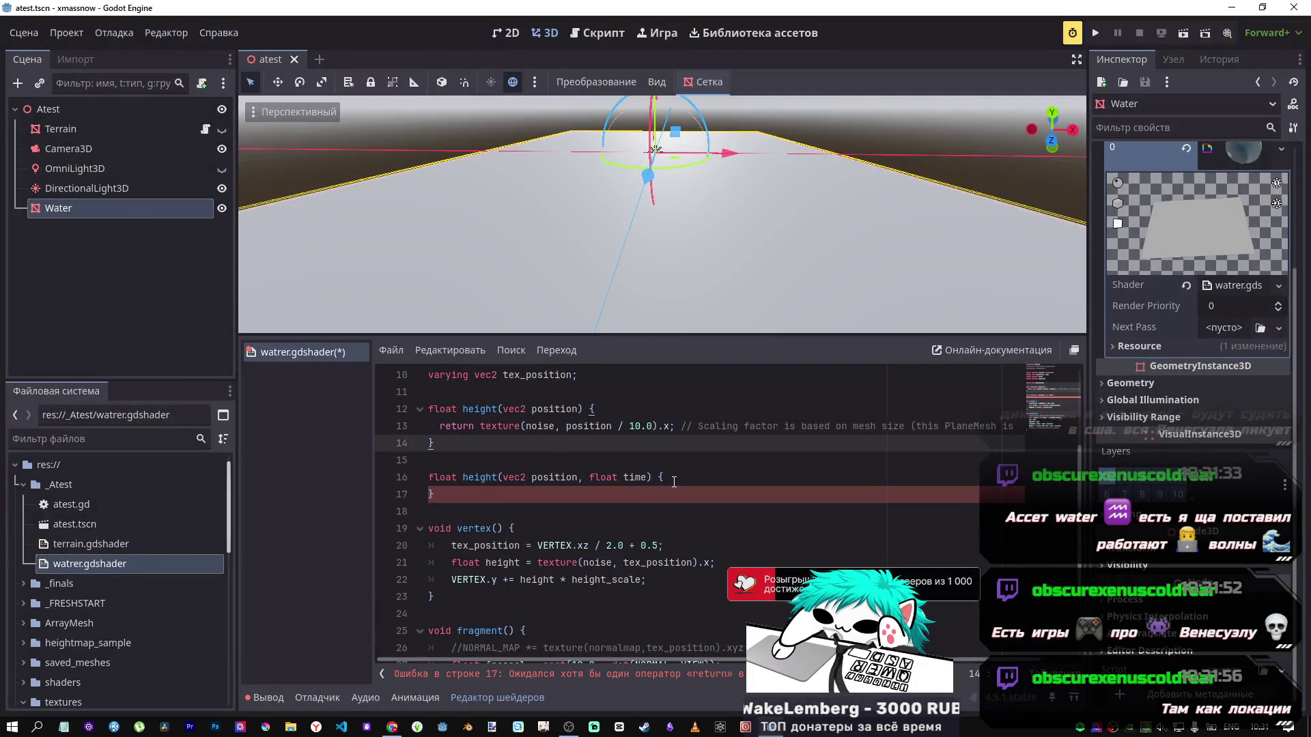
pyautogui.moveTo(654, 477); pyautogui.dragTo(429, 477)
pyautogui.hotkey('ctrl', 'c')
pyautogui.press('BackSpace')
pyautogui.moveTo(595, 409); pyautogui.dragTo(427, 407)
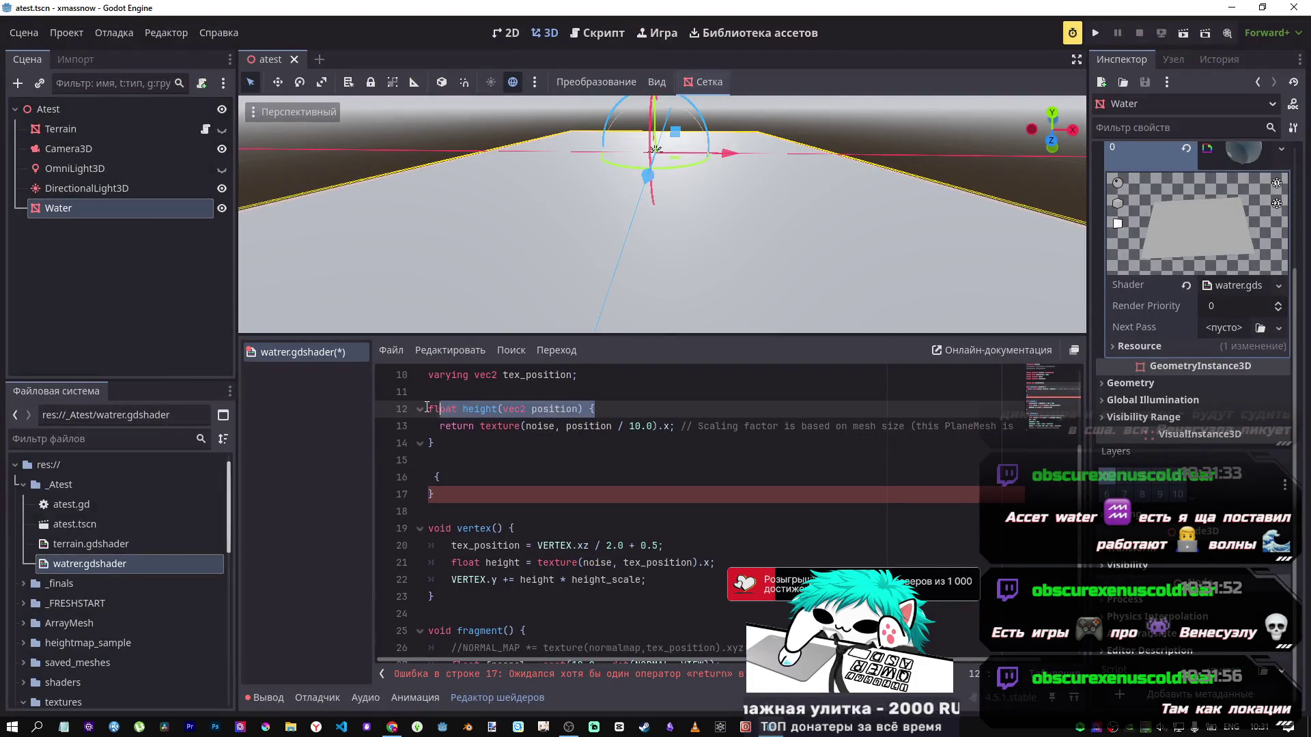
pyautogui.hotkey('ctrl', 'v')
# Step: Delete the leftover empty braces, add '{' after time), and save the shader
pyautogui.moveTo(534, 497); pyautogui.dragTo(441, 471)
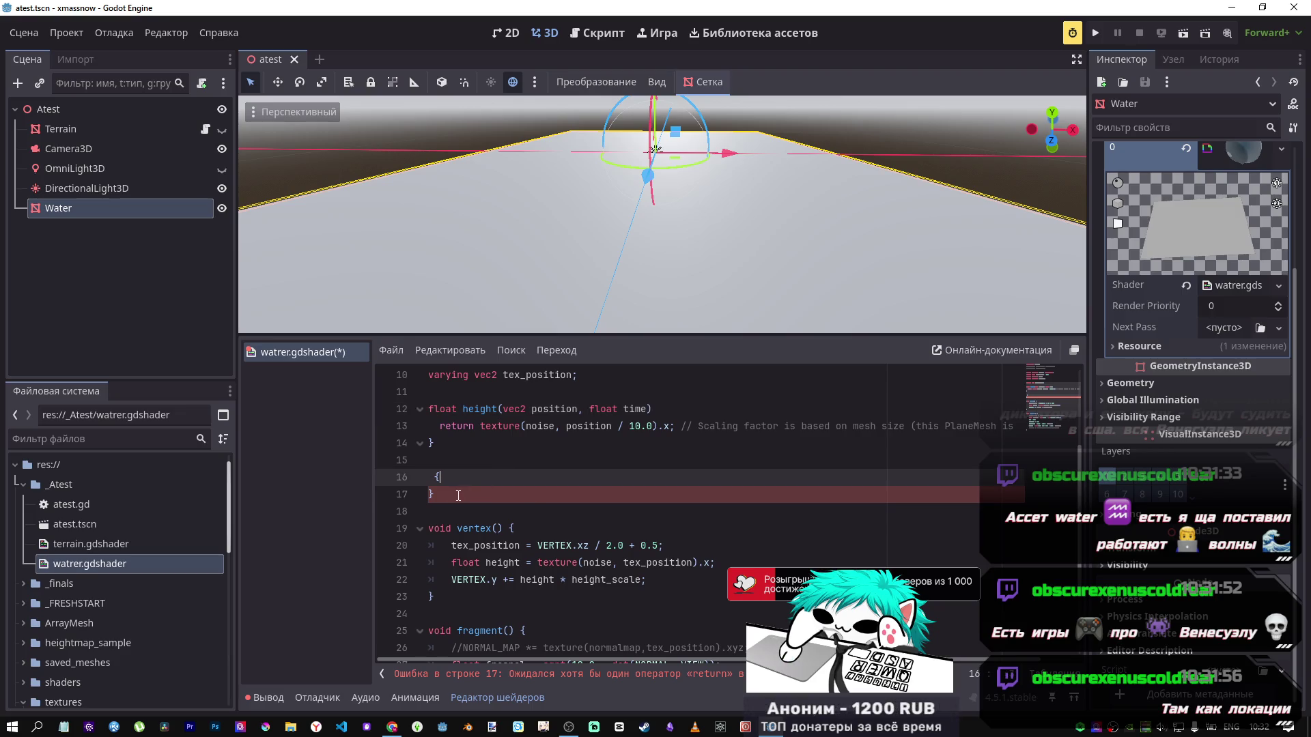
pyautogui.press('BackSpace')
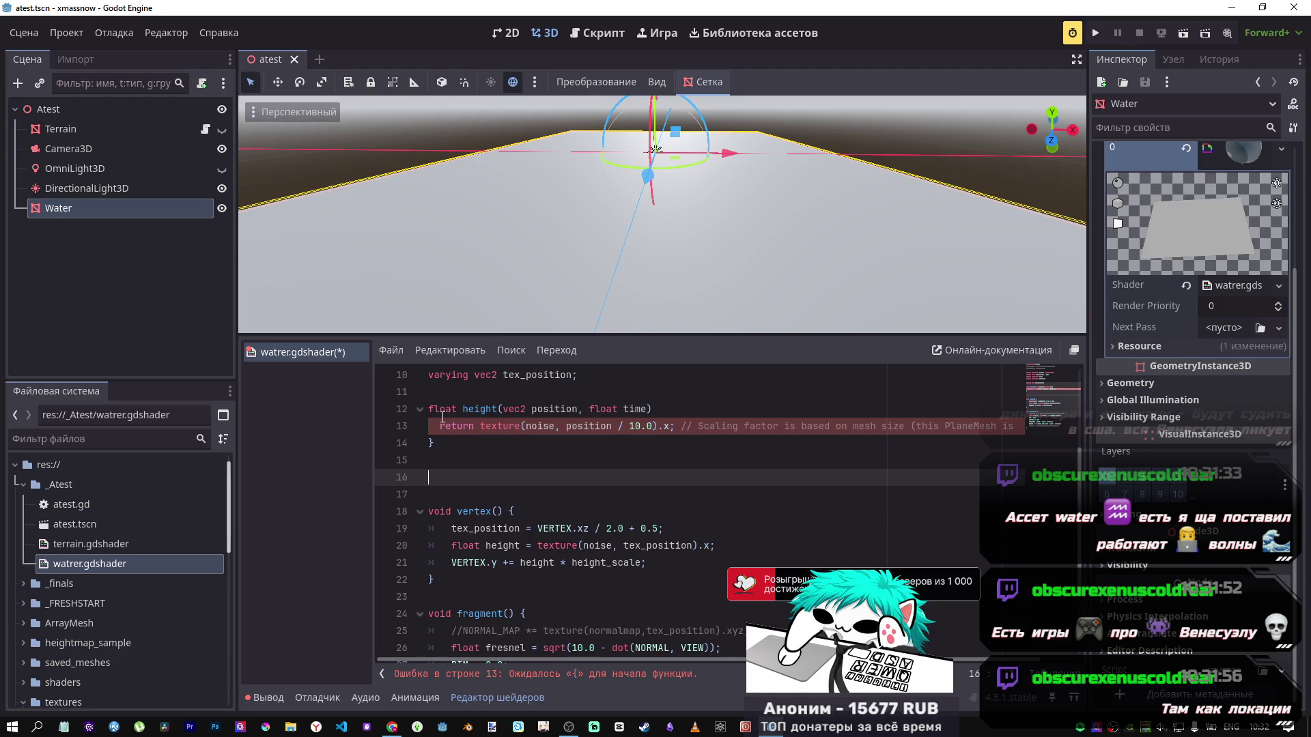
pyautogui.click(685, 410)
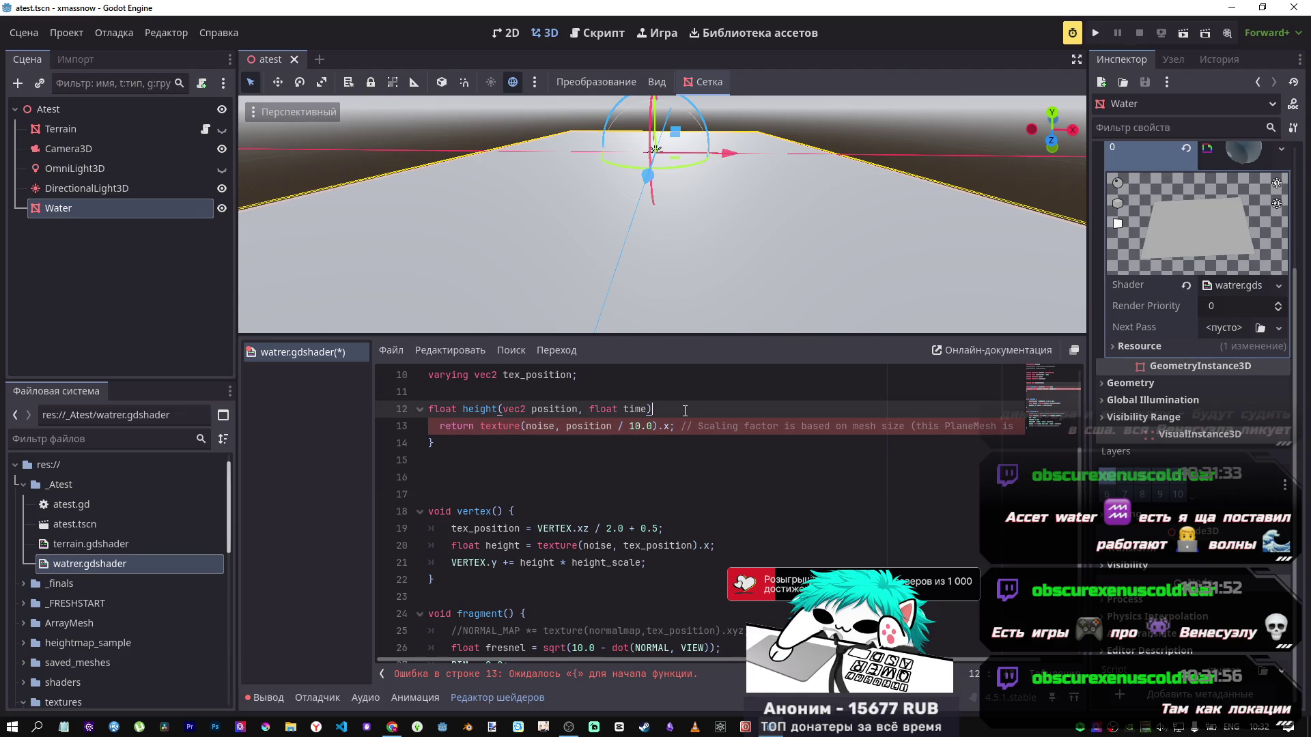
pyautogui.write('{')
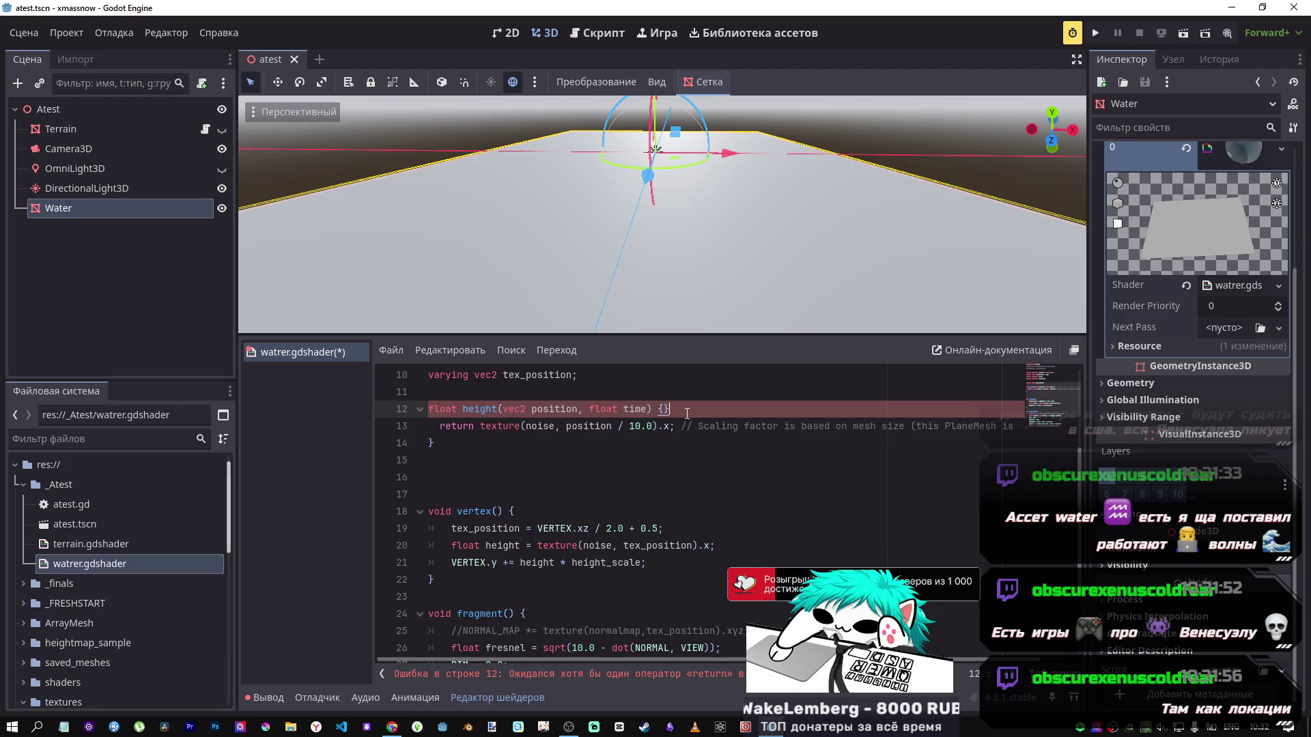
pyautogui.hotkey('ctrl', 's')
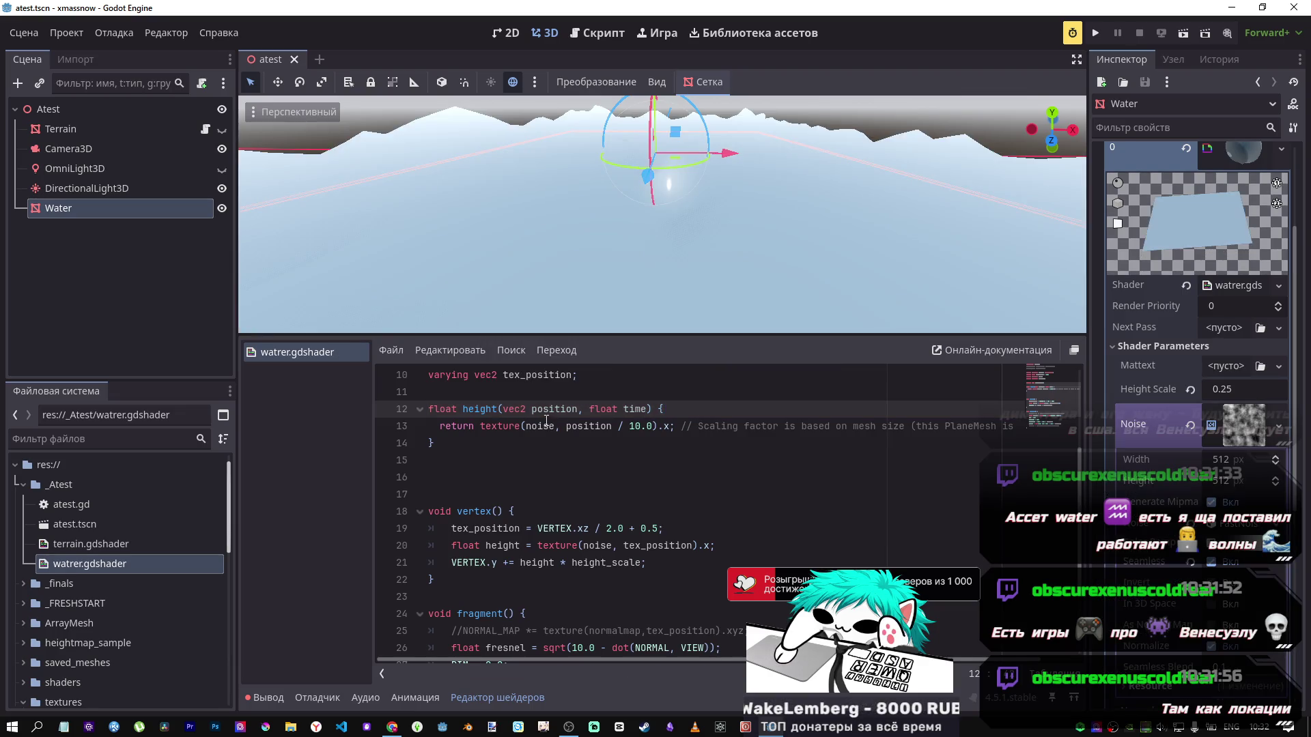
# Step: Orbit the 3D viewport down level with the Water mesh to inspect the displaced waves
pyautogui.moveTo(662, 212)
pyautogui.mouseDown()
pyautogui.moveTo(662, 171)
pyautogui.moveTo(788, 240)
pyautogui.mouseUp()
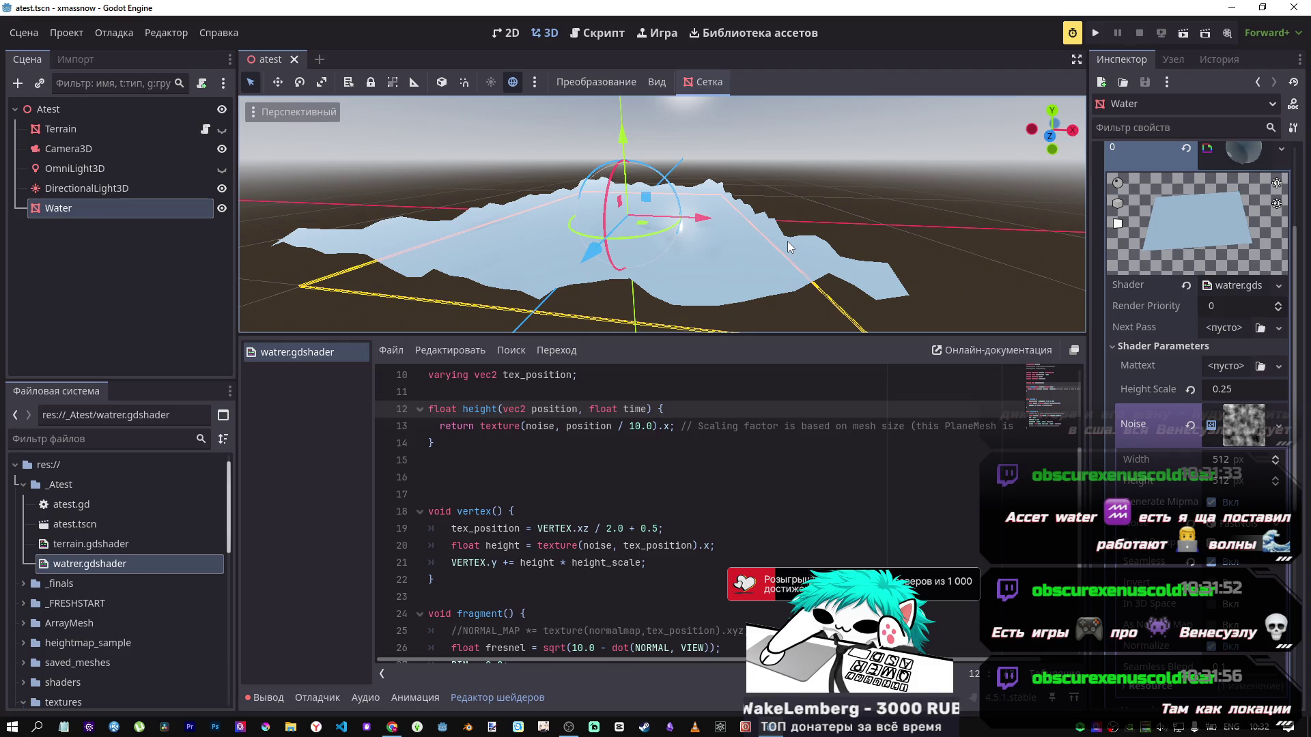
pyautogui.scroll(5, 691, 263)
pyautogui.moveTo(691, 264)
pyautogui.mouseDown()
pyautogui.moveTo(655, 226)
pyautogui.moveTo(635, 246)
pyautogui.moveTo(669, 259)
pyautogui.moveTo(697, 239)
pyautogui.moveTo(676, 260)
pyautogui.moveTo(686, 277)
pyautogui.mouseUp()
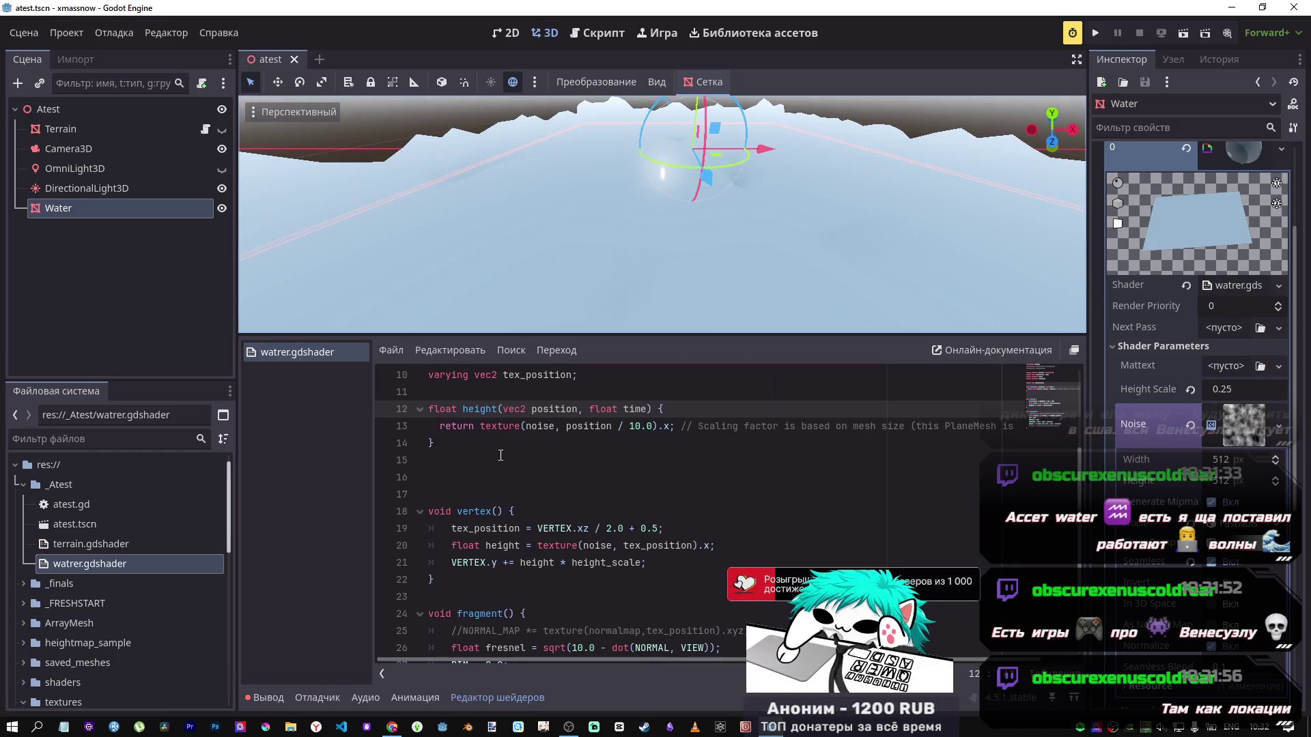
# Step: Delete the extra blank lines after height(), then return to the docs
pyautogui.click(486, 474)
pyautogui.press('BackSpace')
pyautogui.press('BackSpace')
pyautogui.hotkey('alt', 'Tab')
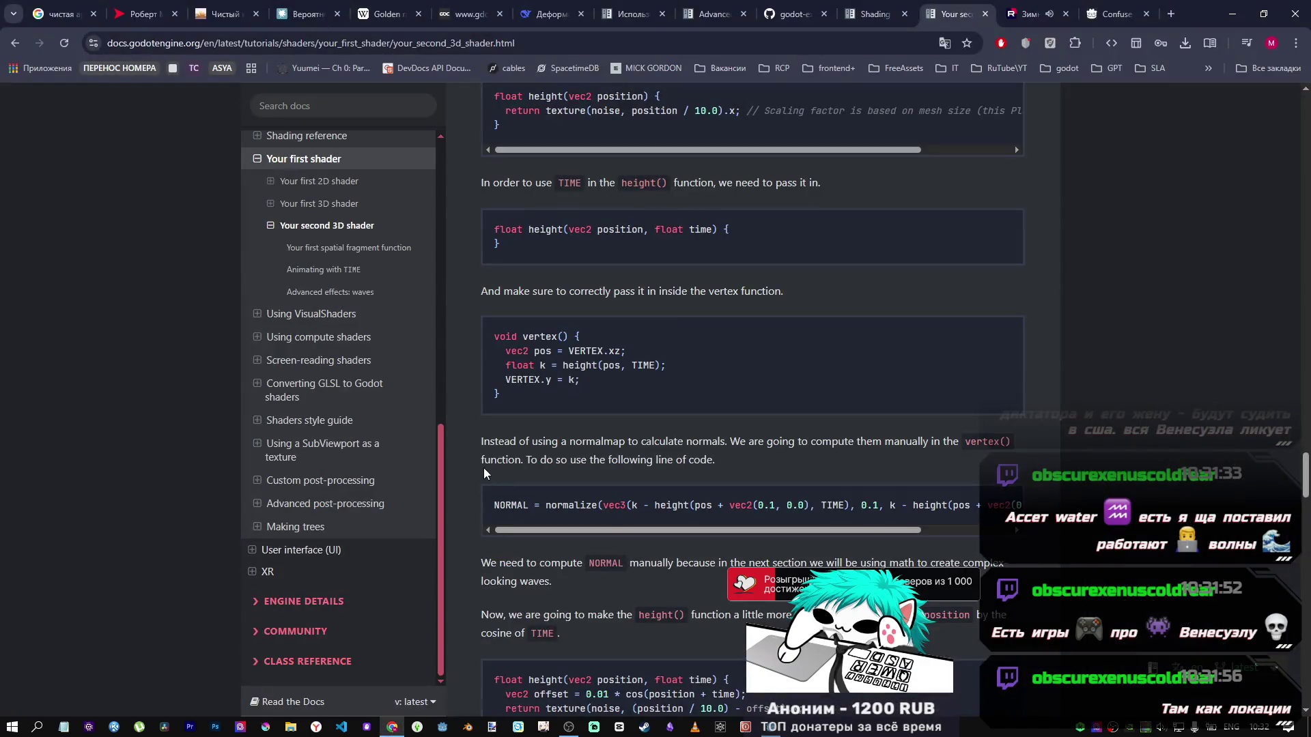
pyautogui.scroll(-7, 483, 468)
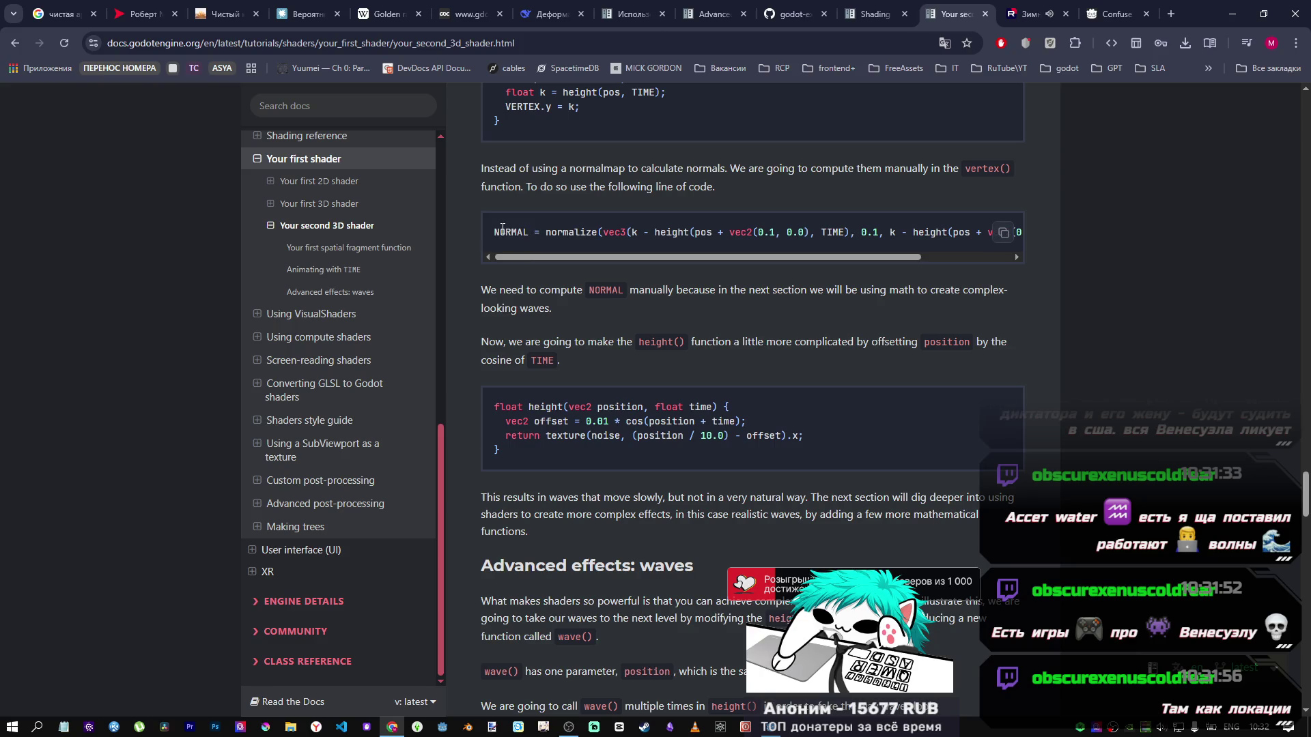
pyautogui.moveTo(493, 232); pyautogui.dragTo(1045, 238)
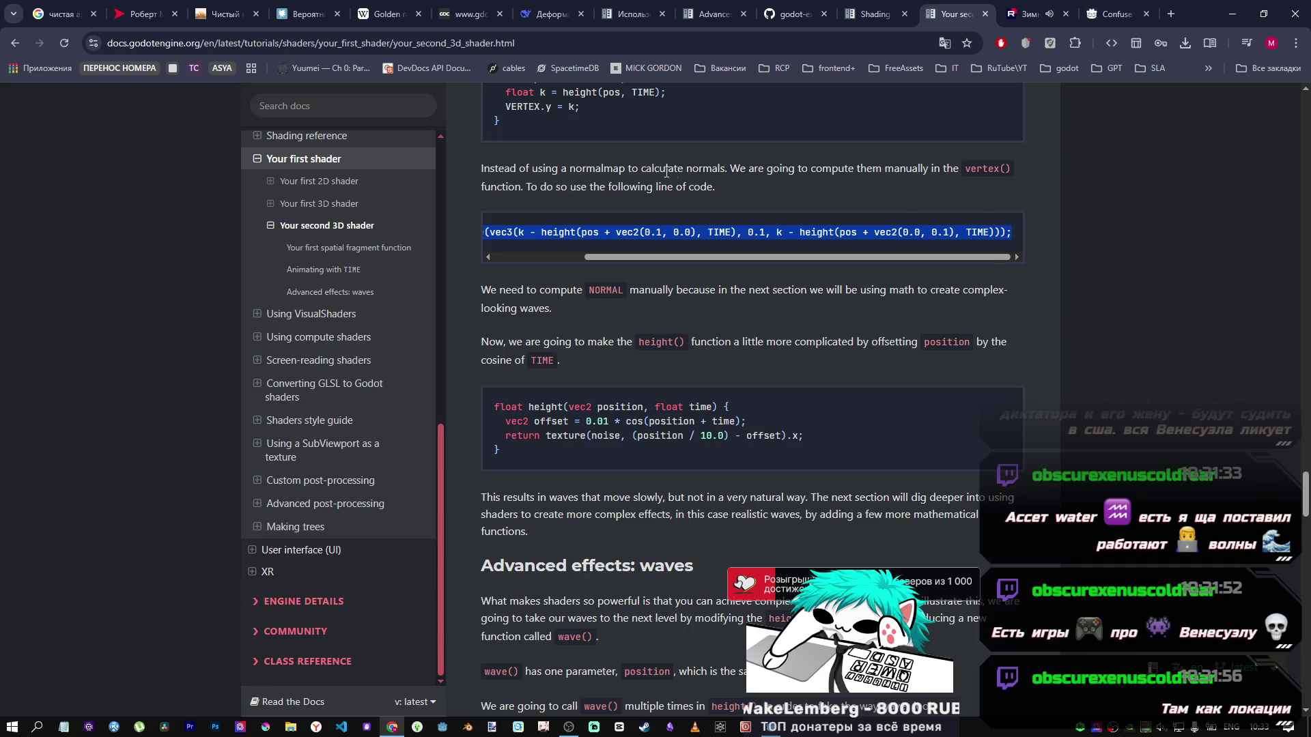
pyautogui.scroll(2, 704, 219)
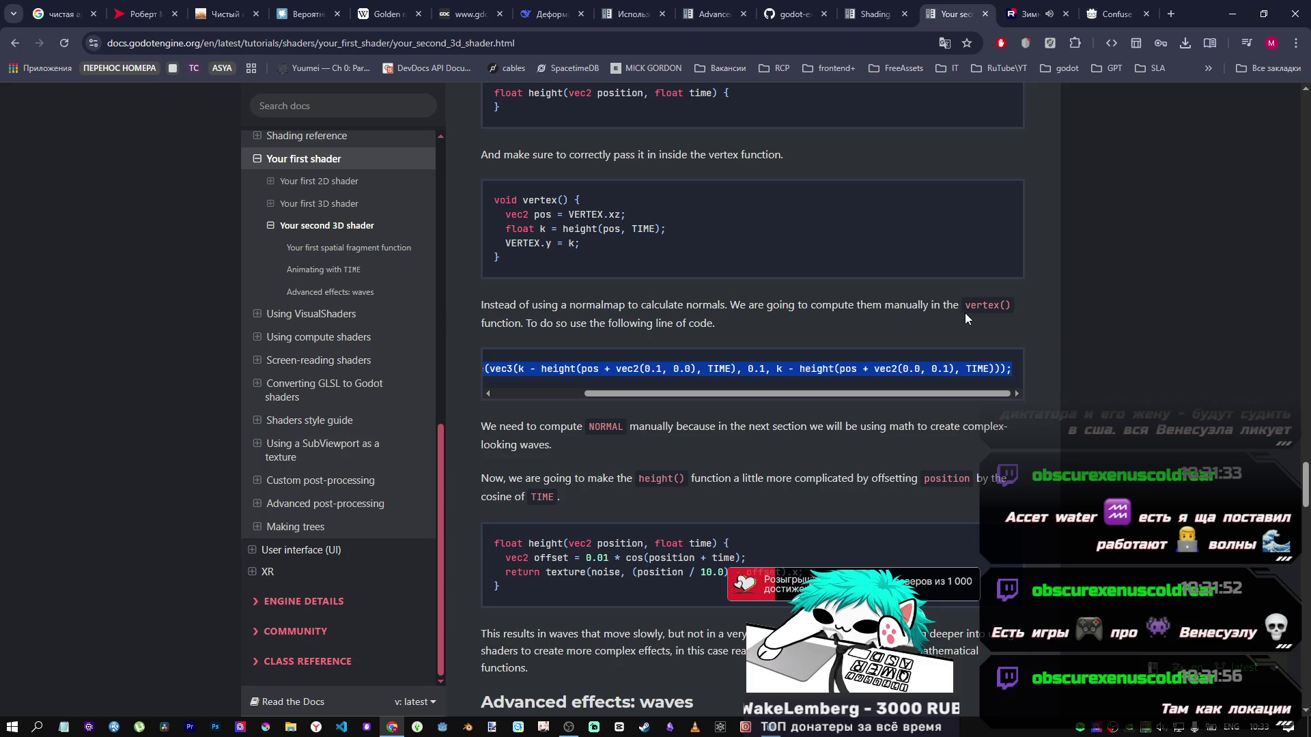
pyautogui.click(491, 316)
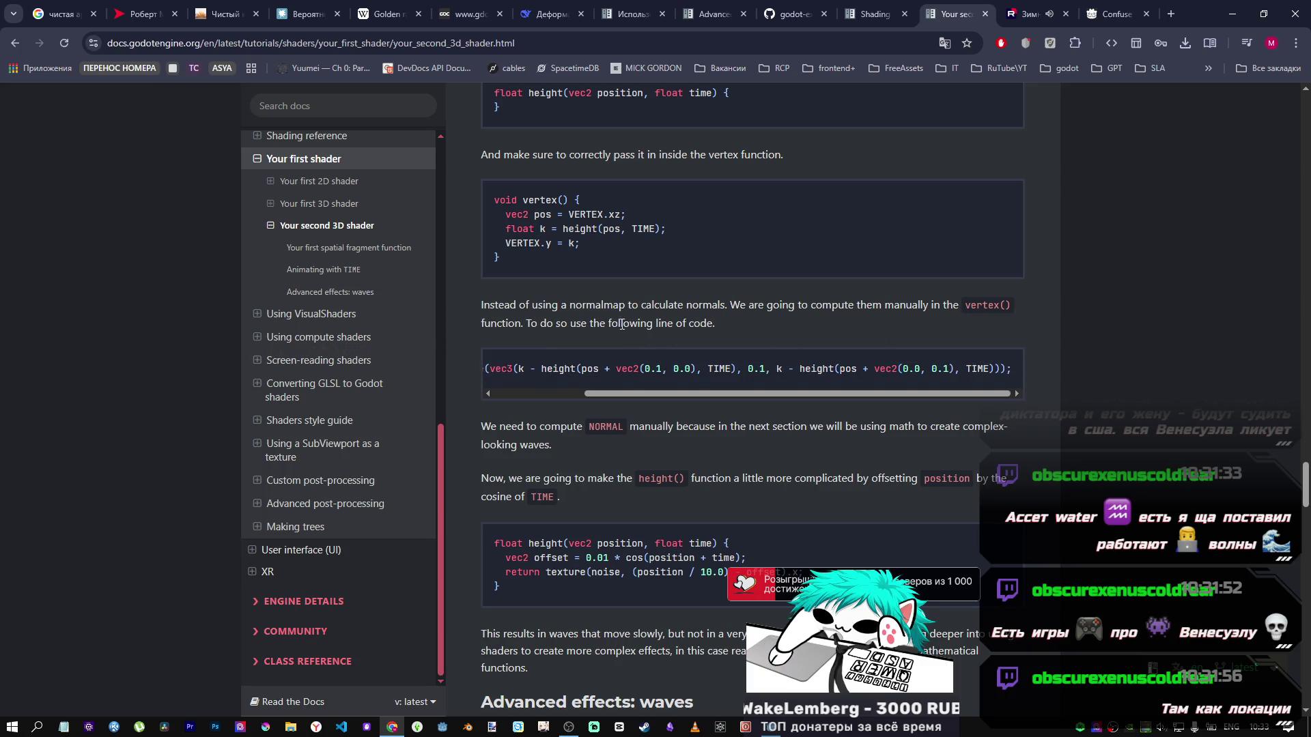
pyautogui.hotkey('alt', 'Tab')
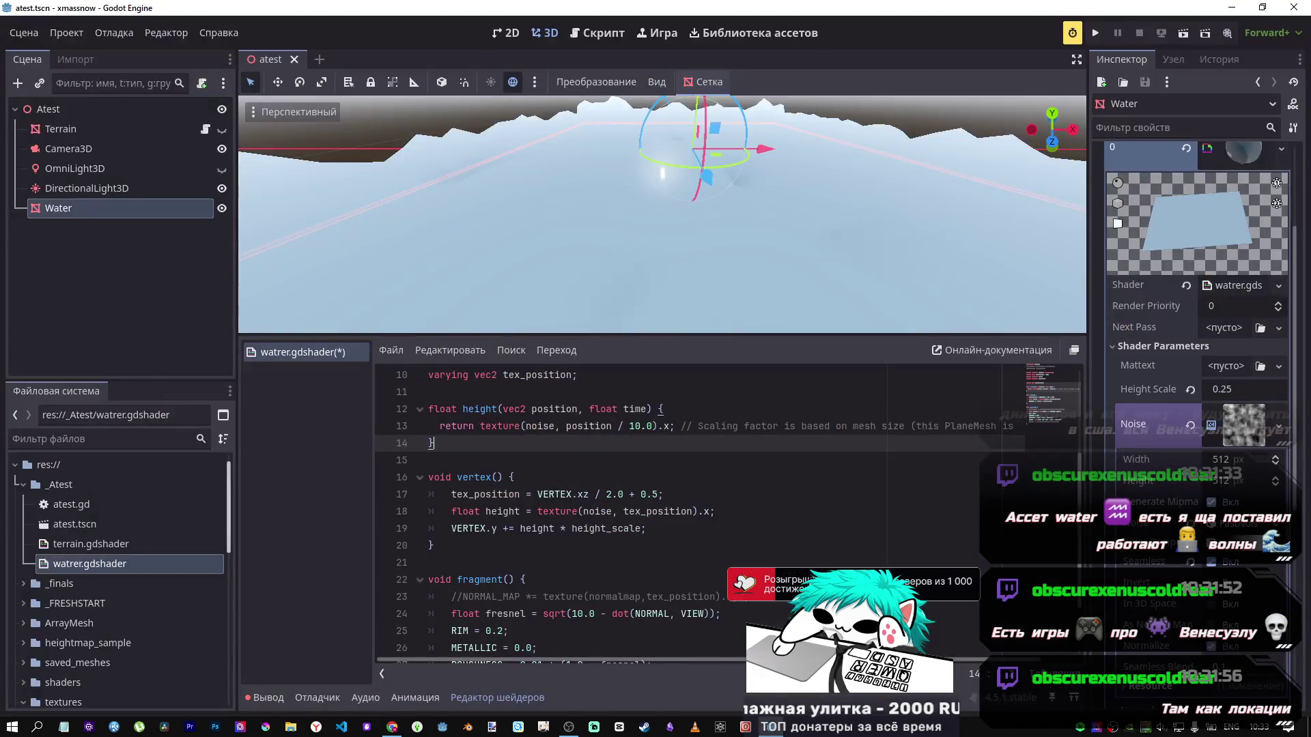
# Step: Insert the NORMAL = normalize(vec3(...)) line at the top of vertex() and save the shader
pyautogui.click(534, 479)
pyautogui.press('Return')
pyautogui.hotkey('ctrl', 'v')
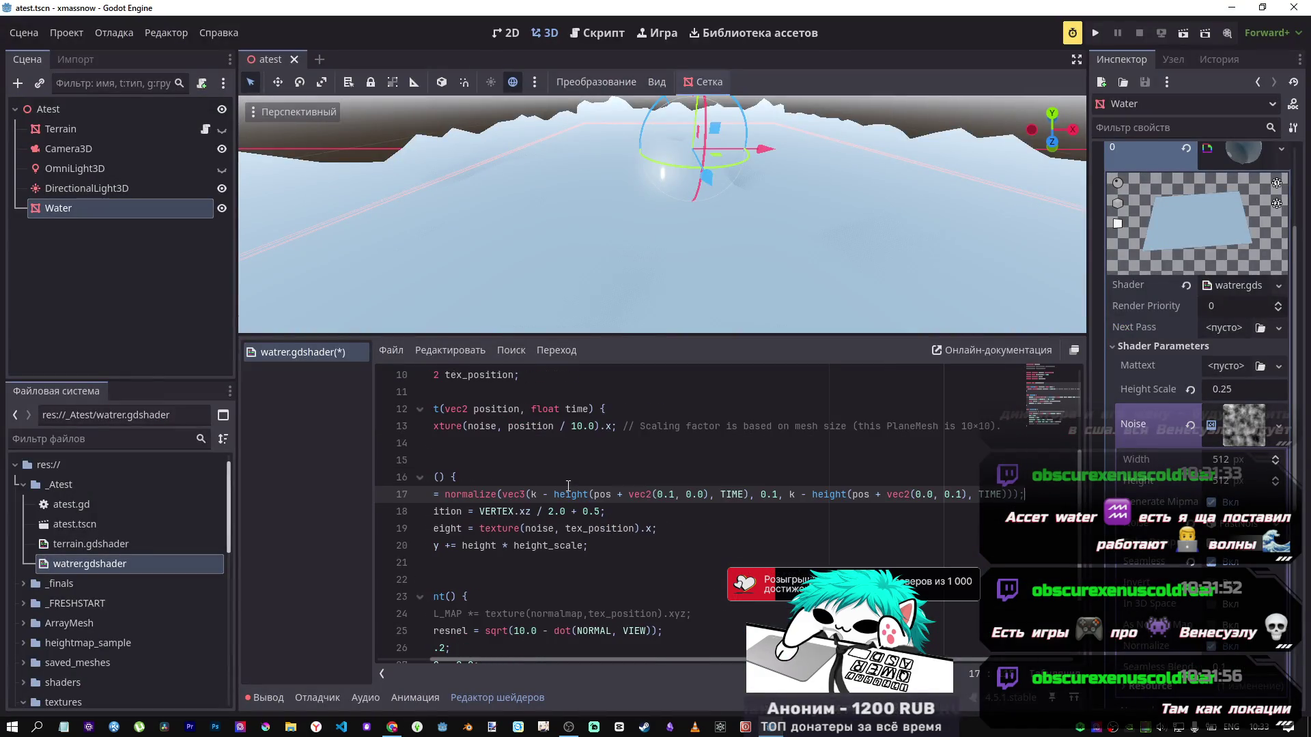
pyautogui.hotkey('ctrl', 's')
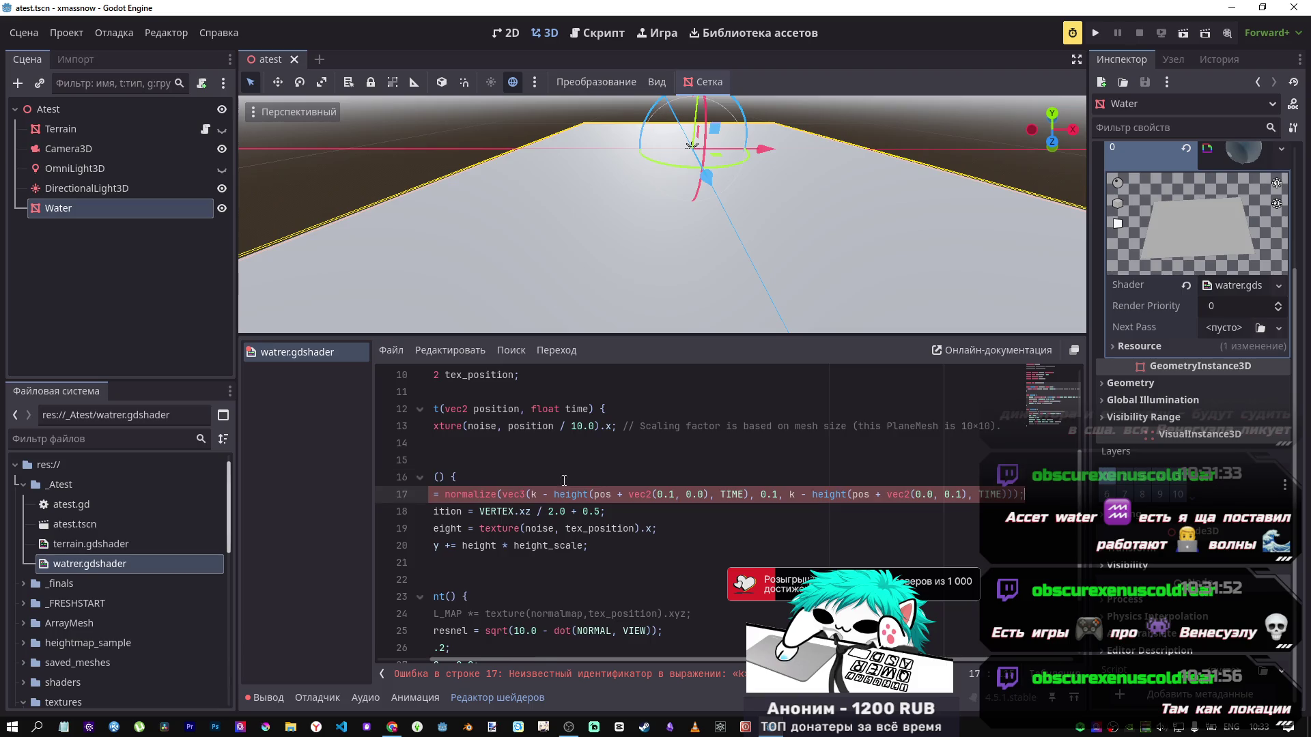
pyautogui.press('Home')
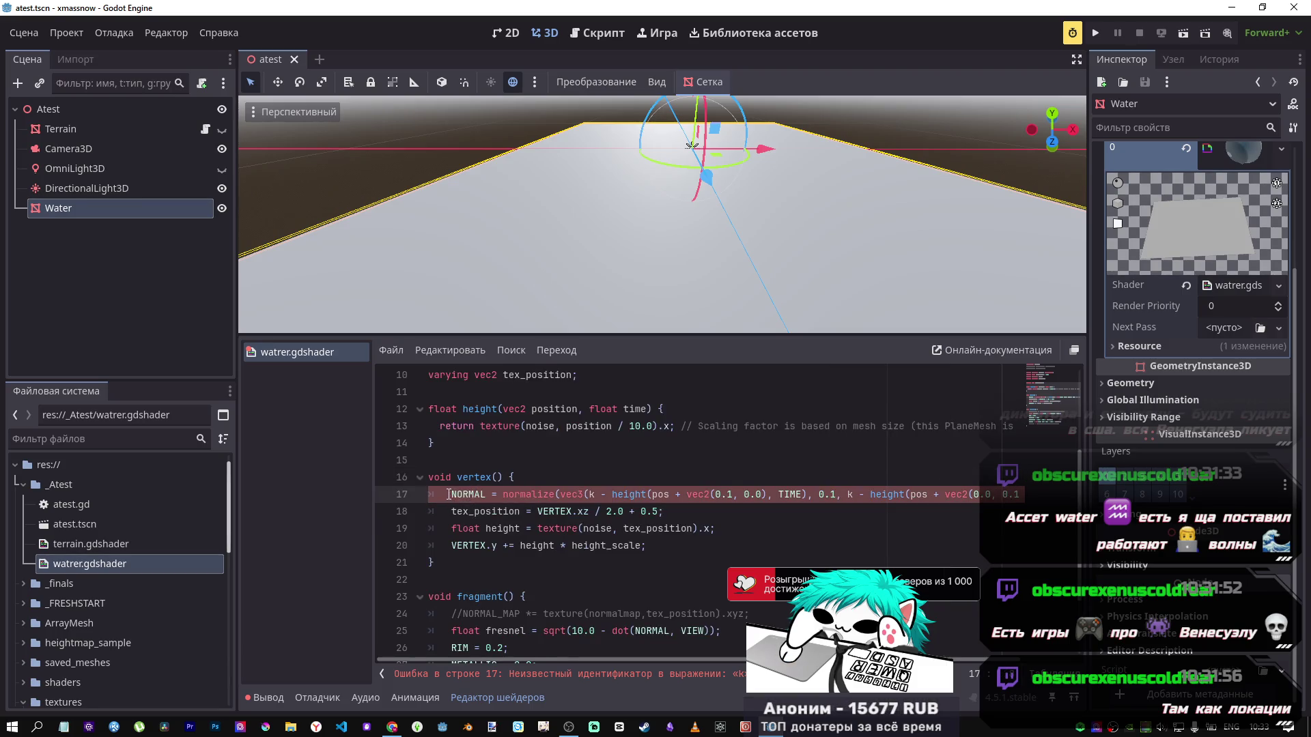
pyautogui.moveTo(452, 494); pyautogui.dragTo(510, 494)
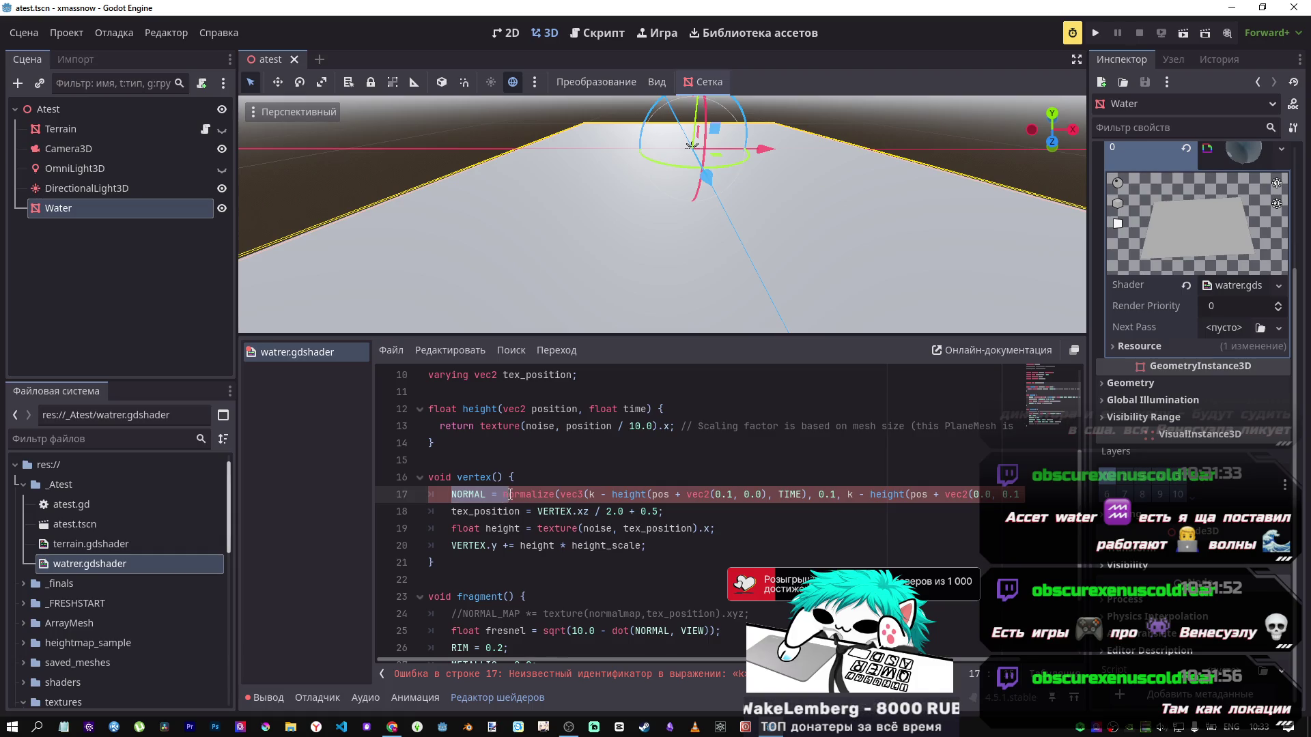
pyautogui.hotkey('alt', 'Tab')
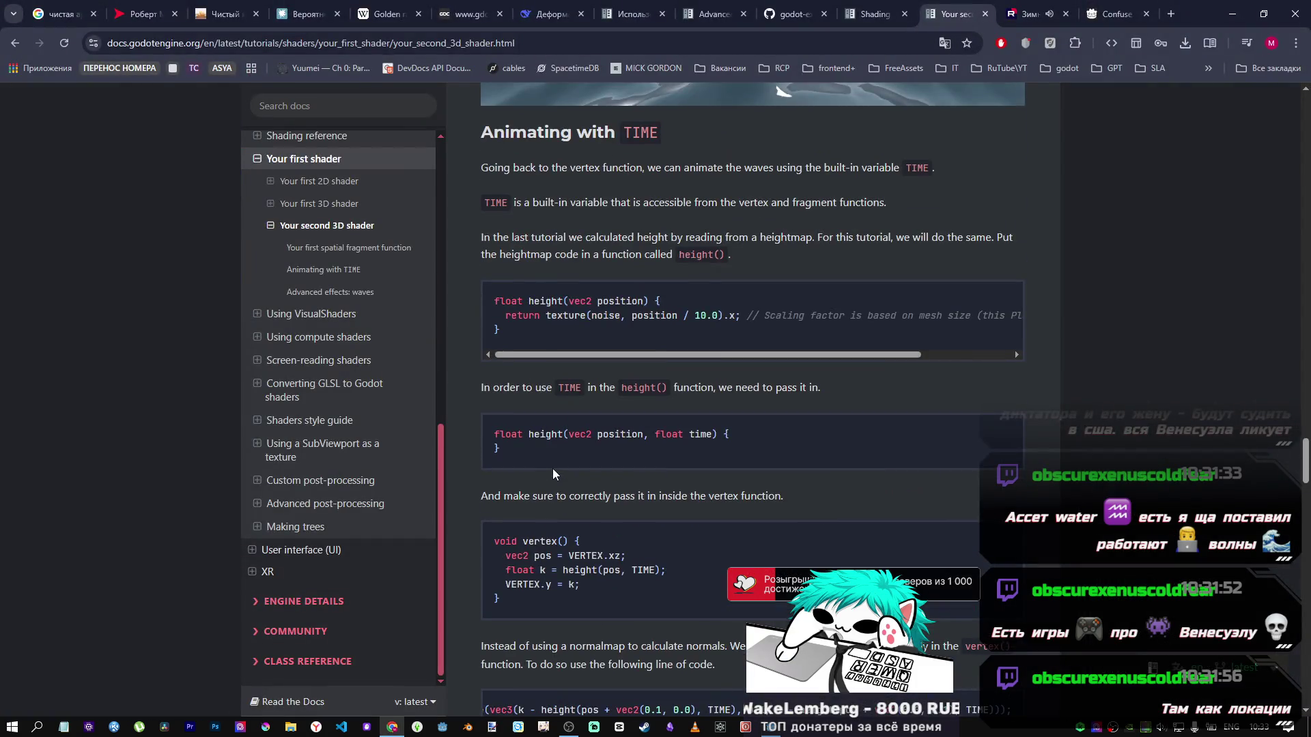
# Step: Scroll the docs to the tutorial's TIME-animated vertex() example and select part of its code
pyautogui.scroll(-4, 553, 472)
pyautogui.moveTo(648, 437)
pyautogui.mouseDown()
pyautogui.moveTo(470, 437)
pyautogui.moveTo(562, 438)
pyautogui.mouseUp()
pyautogui.scroll(8, 584, 512)
pyautogui.scroll(-11, 582, 505)
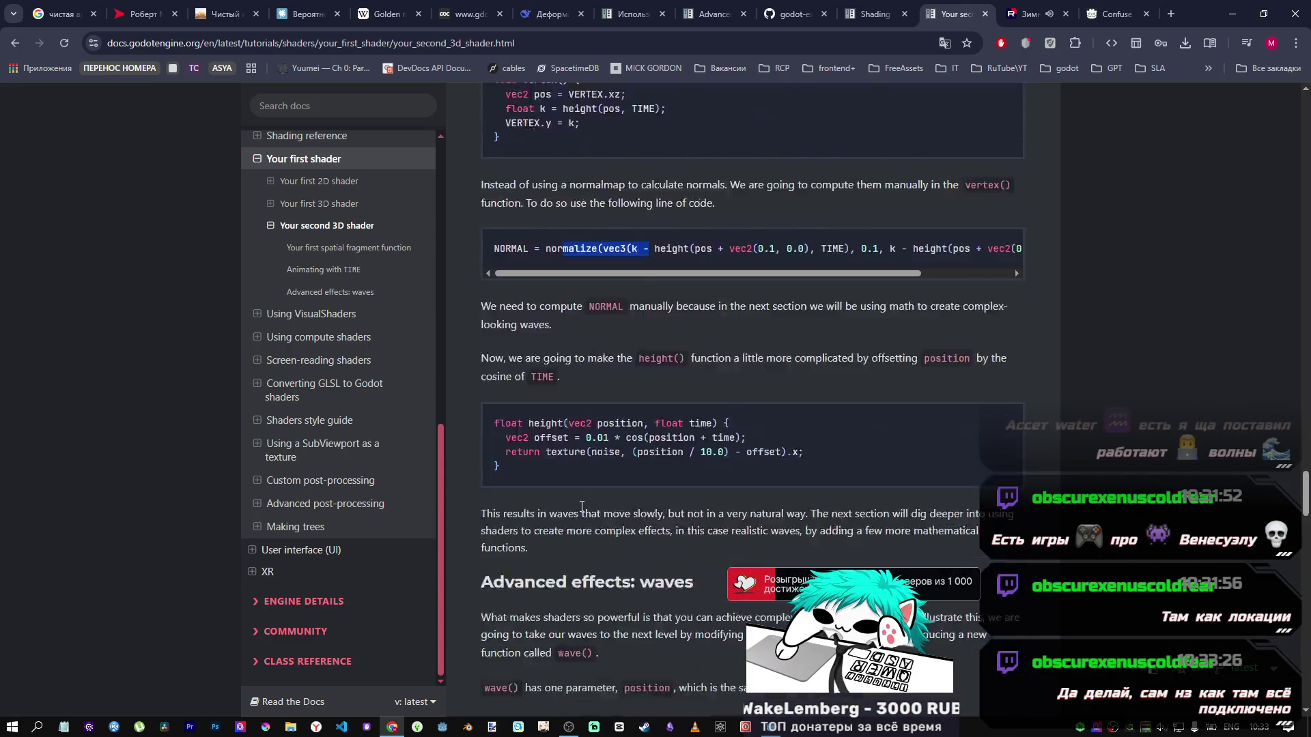
pyautogui.scroll(-5, 581, 506)
pyautogui.scroll(-2, 579, 499)
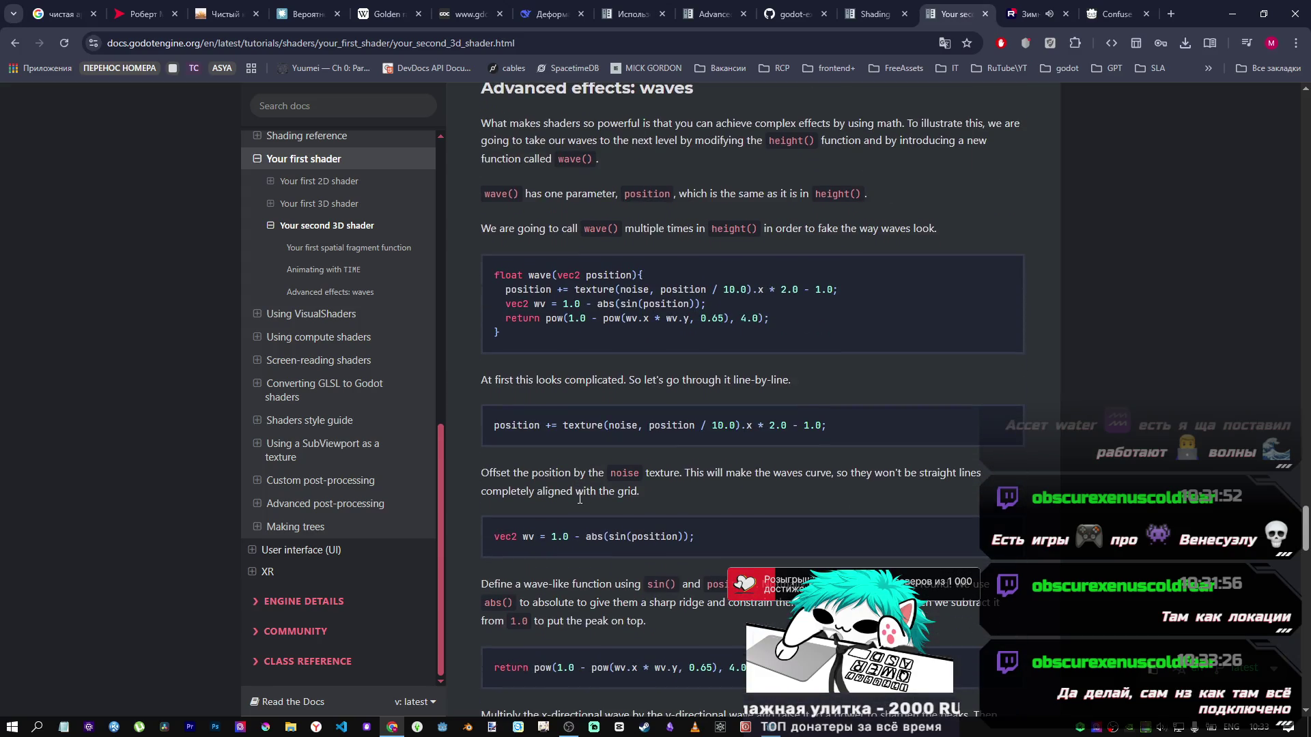
pyautogui.scroll(-19, 579, 497)
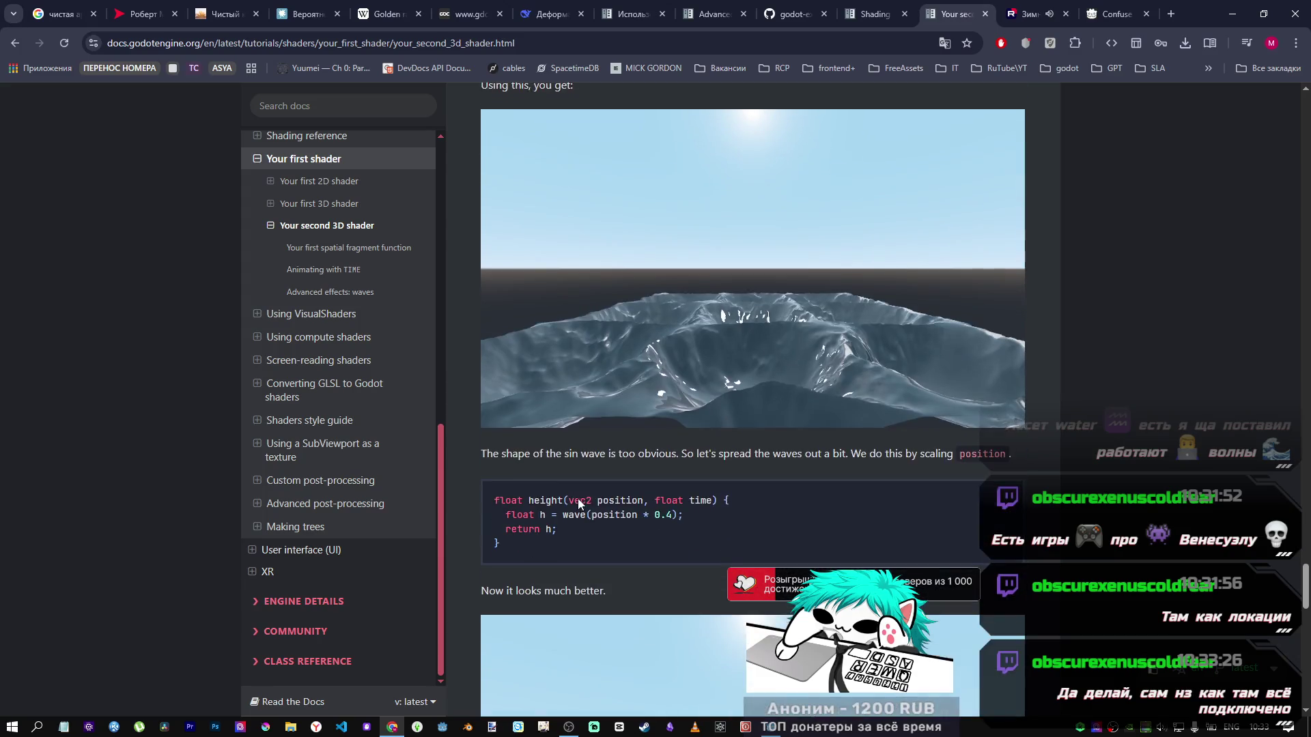
pyautogui.scroll(20, 577, 497)
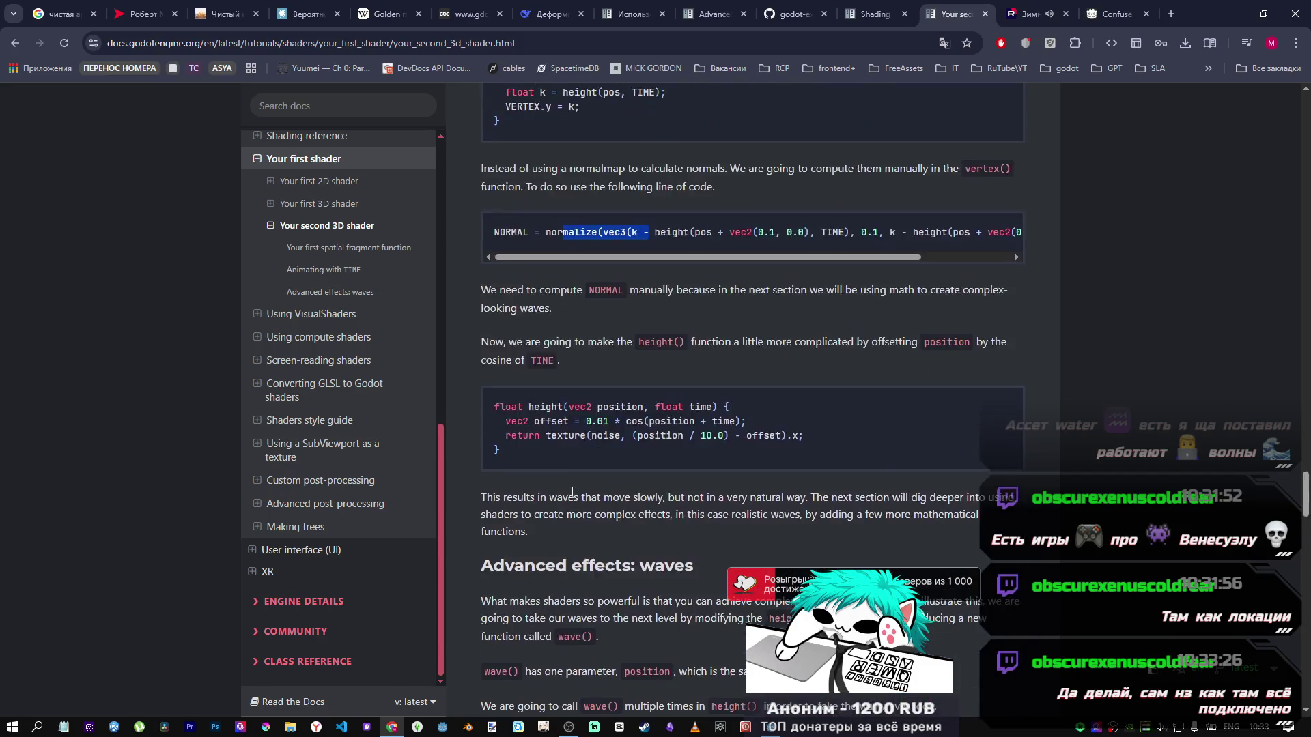
pyautogui.scroll(10, 568, 493)
pyautogui.scroll(6, 568, 493)
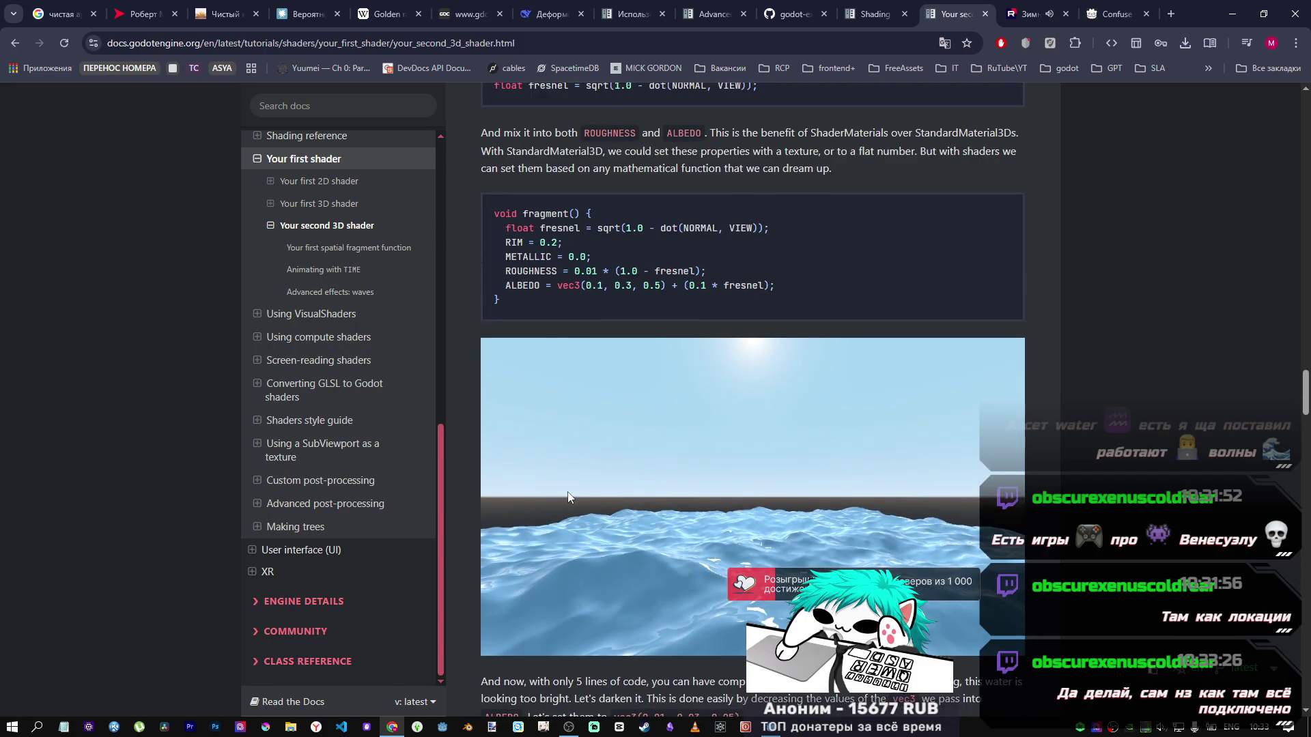
pyautogui.scroll(-6, 567, 494)
pyautogui.scroll(-10, 566, 494)
pyautogui.scroll(2, 567, 499)
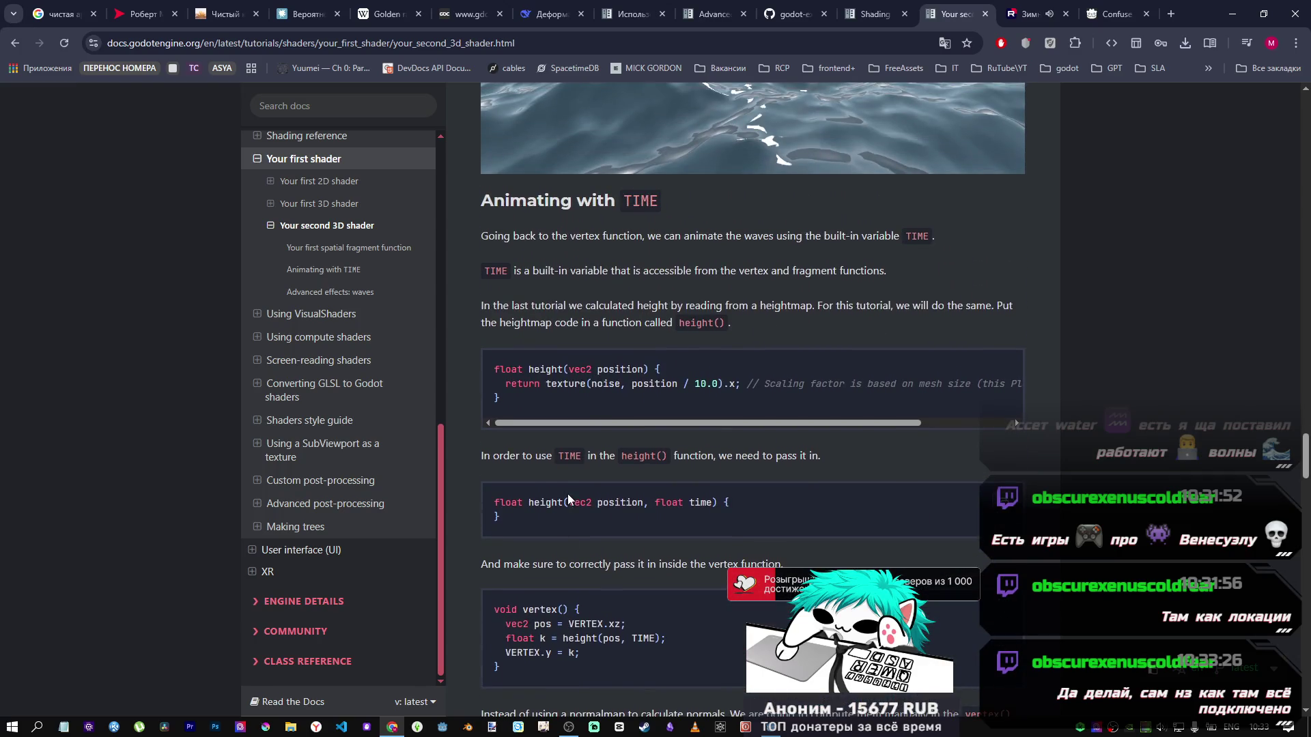
pyautogui.scroll(-4, 567, 482)
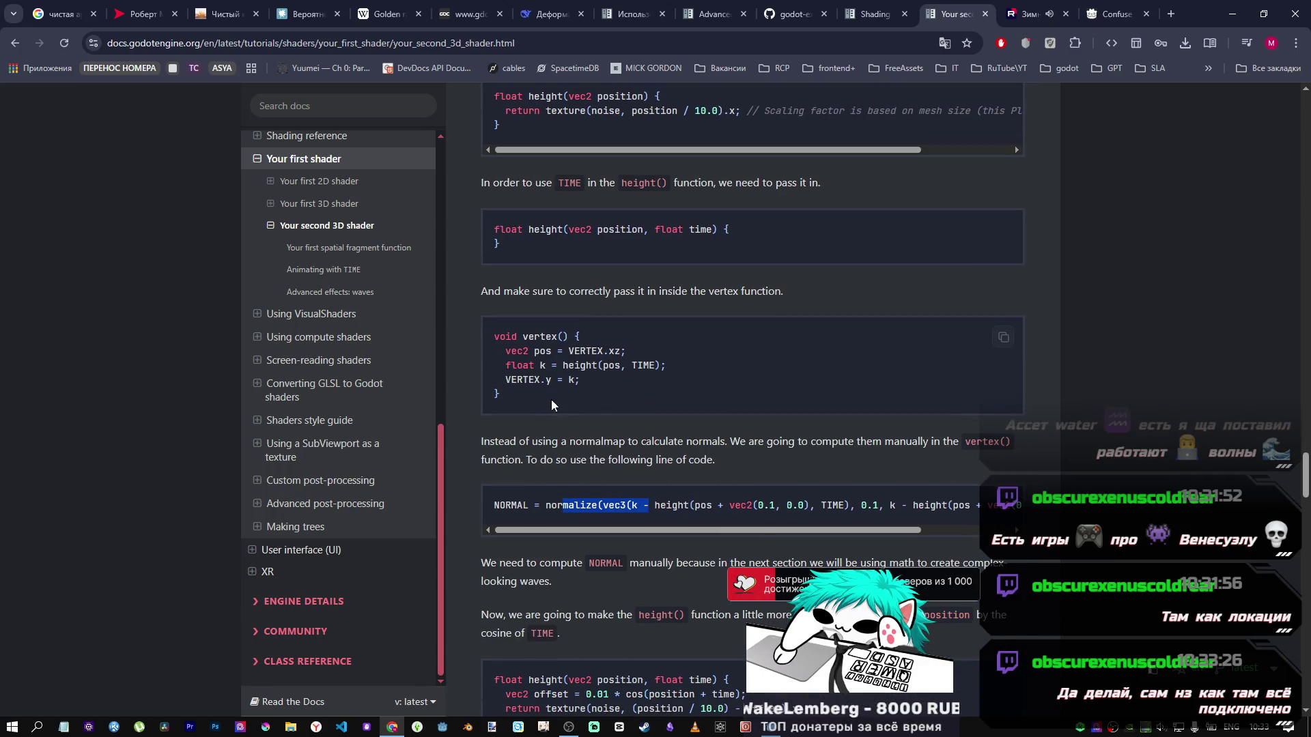
pyautogui.moveTo(682, 368); pyautogui.dragTo(538, 365)
pyautogui.hotkey('alt', 'Tab')
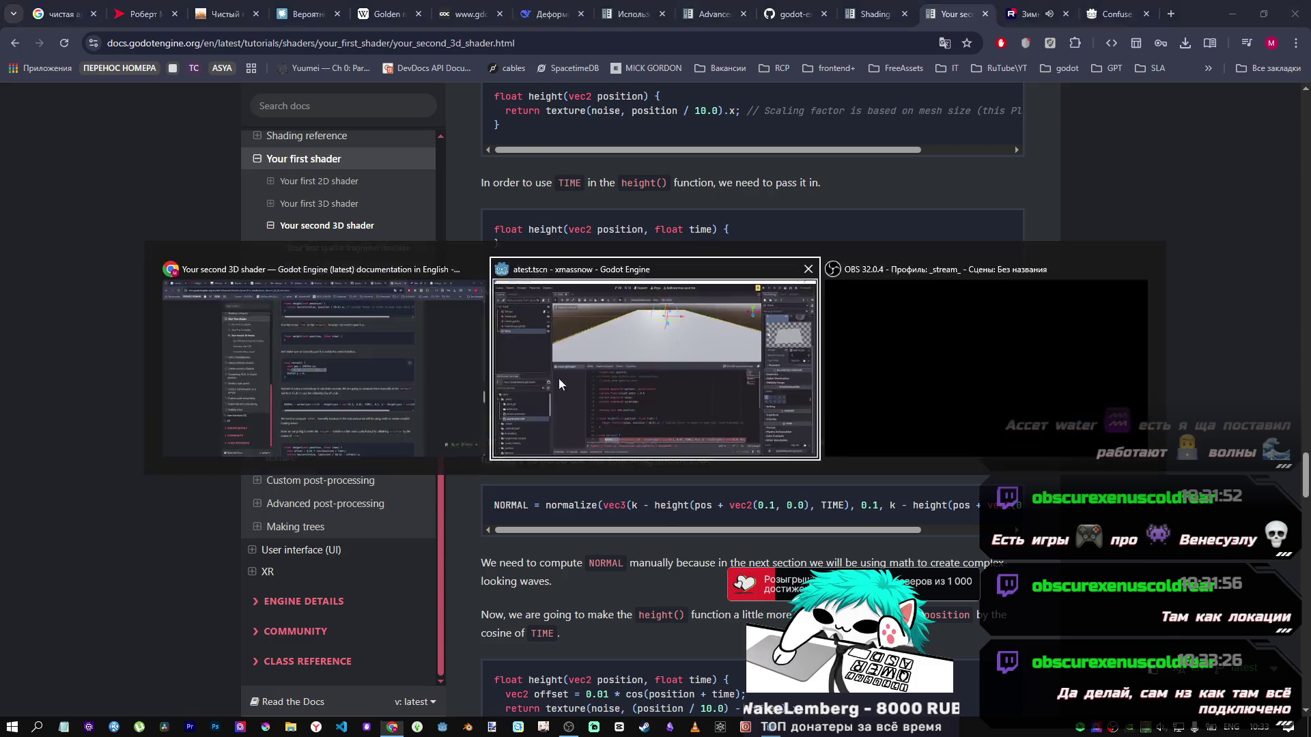
# Step: Select and copy the tutorial's vertex() body code from the docs
pyautogui.scroll(-2, 541, 529)
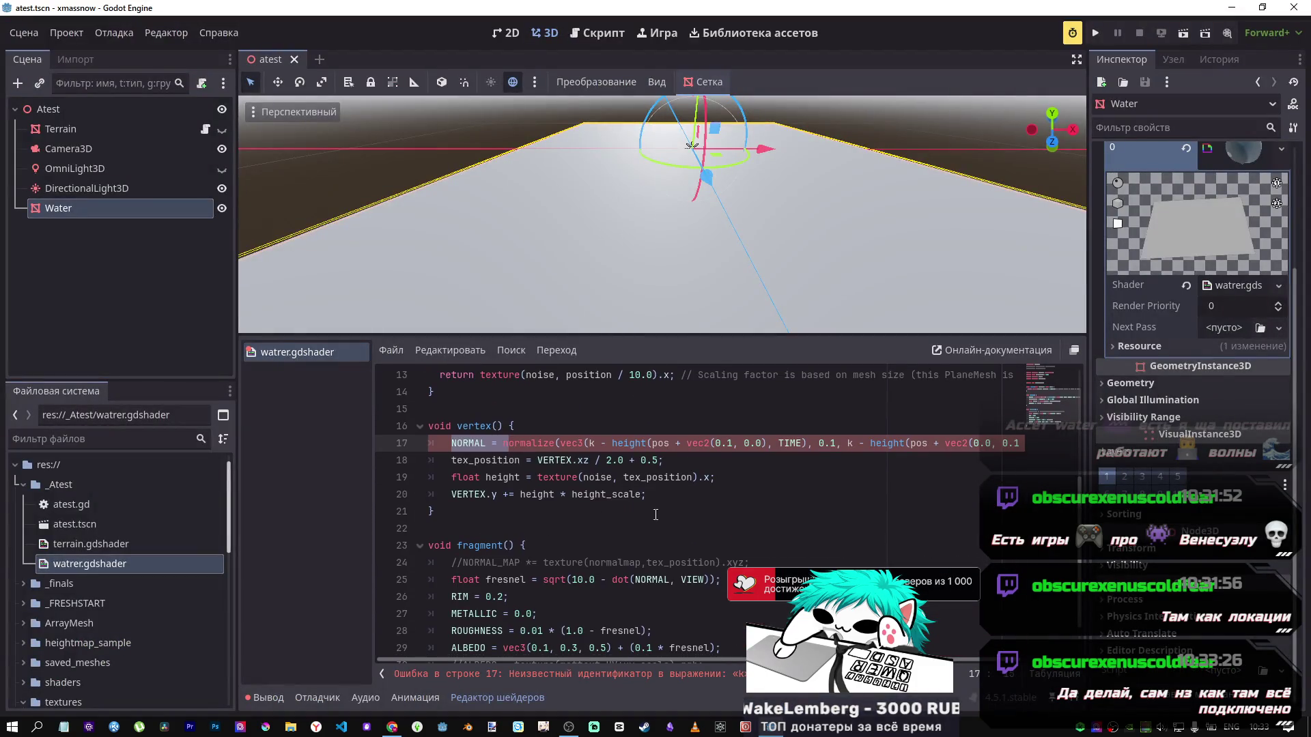
pyautogui.click(868, 498)
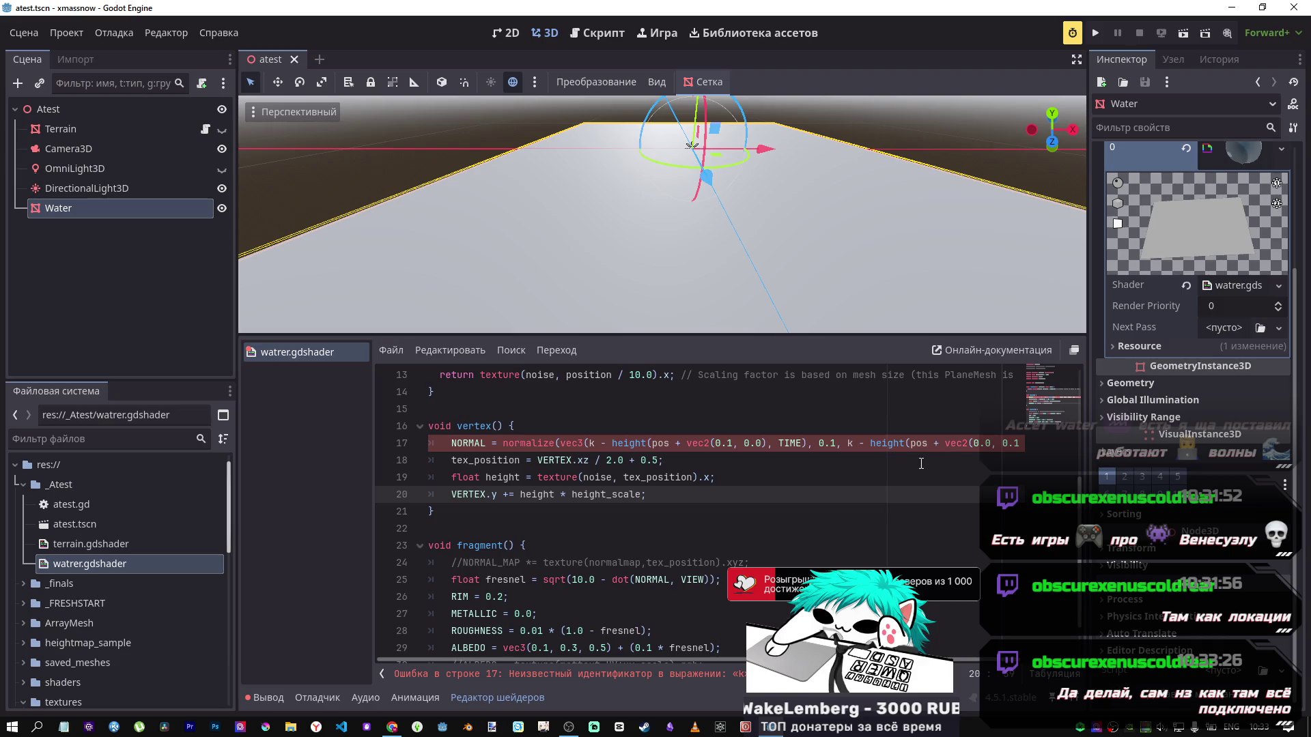
pyautogui.scroll(1, 921, 464)
pyautogui.scroll(-1, 921, 464)
pyautogui.hotkey('alt', 'Tab')
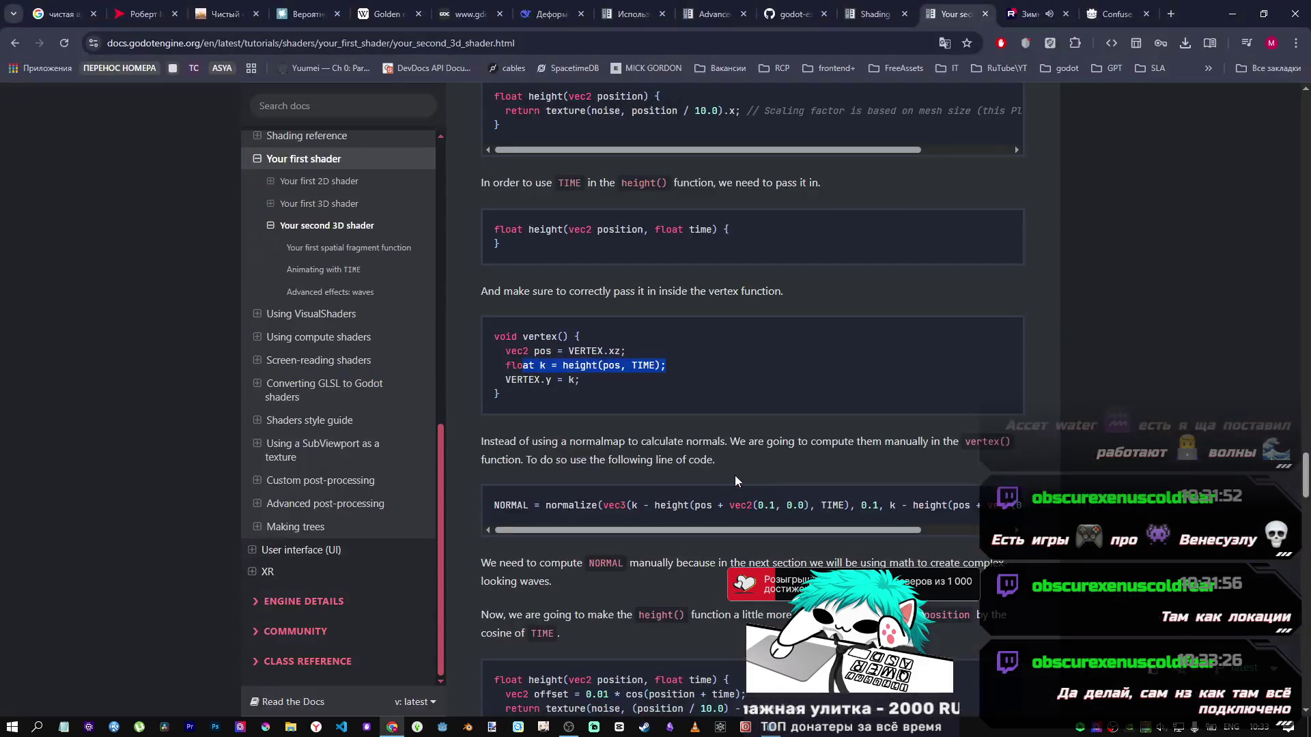
pyautogui.moveTo(594, 382)
pyautogui.mouseDown()
pyautogui.moveTo(607, 382)
pyautogui.moveTo(504, 351)
pyautogui.mouseUp()
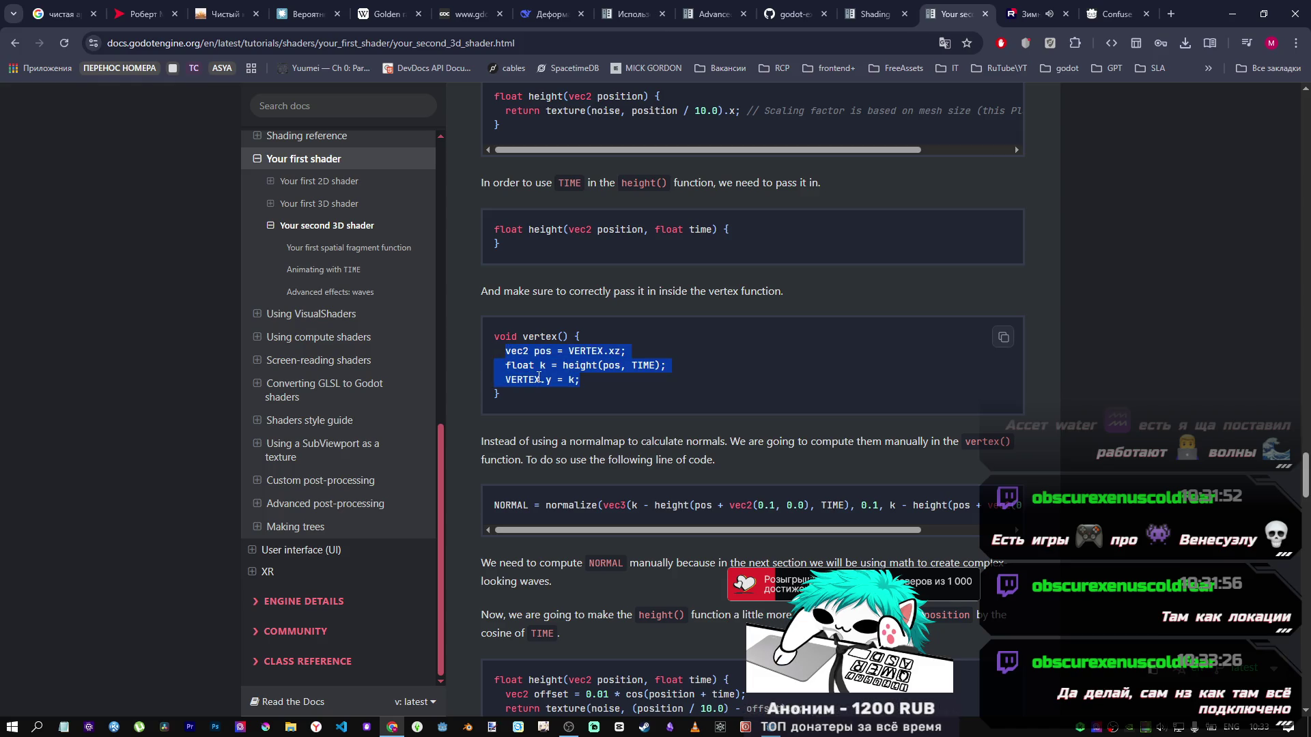
pyautogui.hotkey('alt', 'Tab')
pyautogui.hotkey('alt', 'Tab')
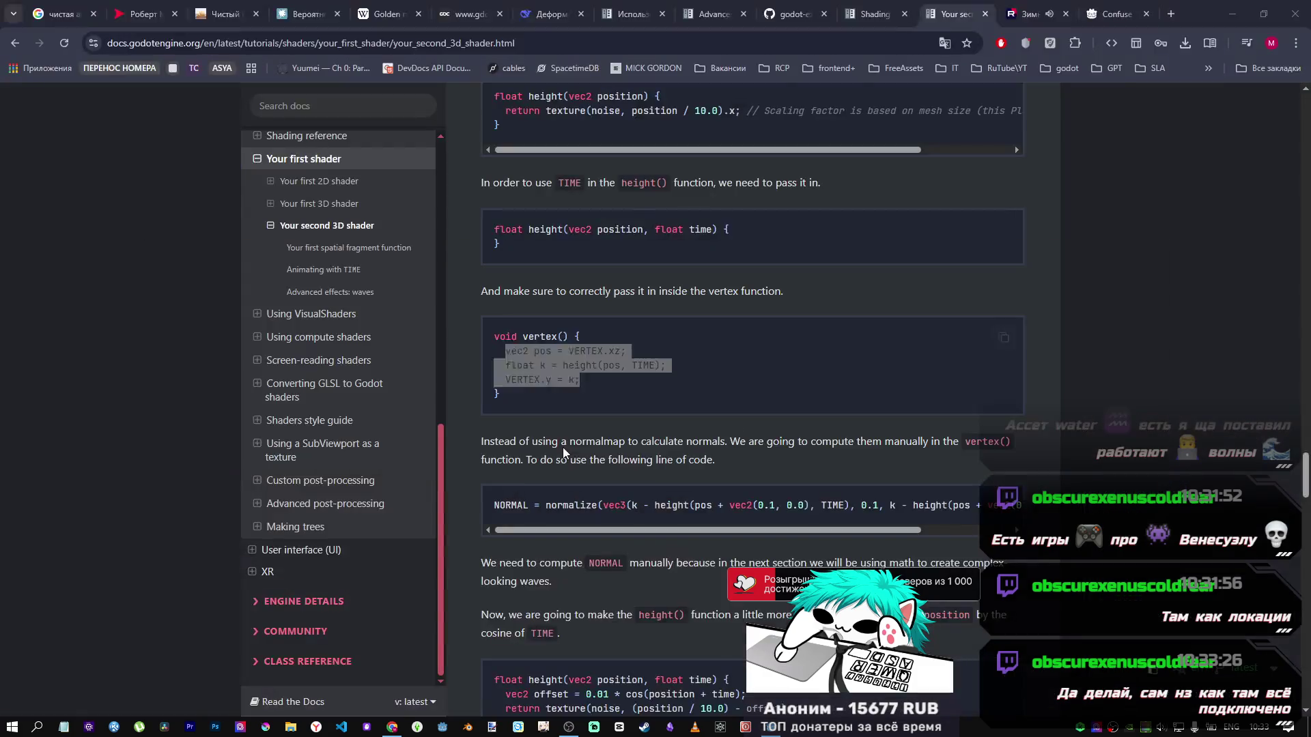
pyautogui.click(1004, 338)
pyautogui.hotkey('alt', 'Tab')
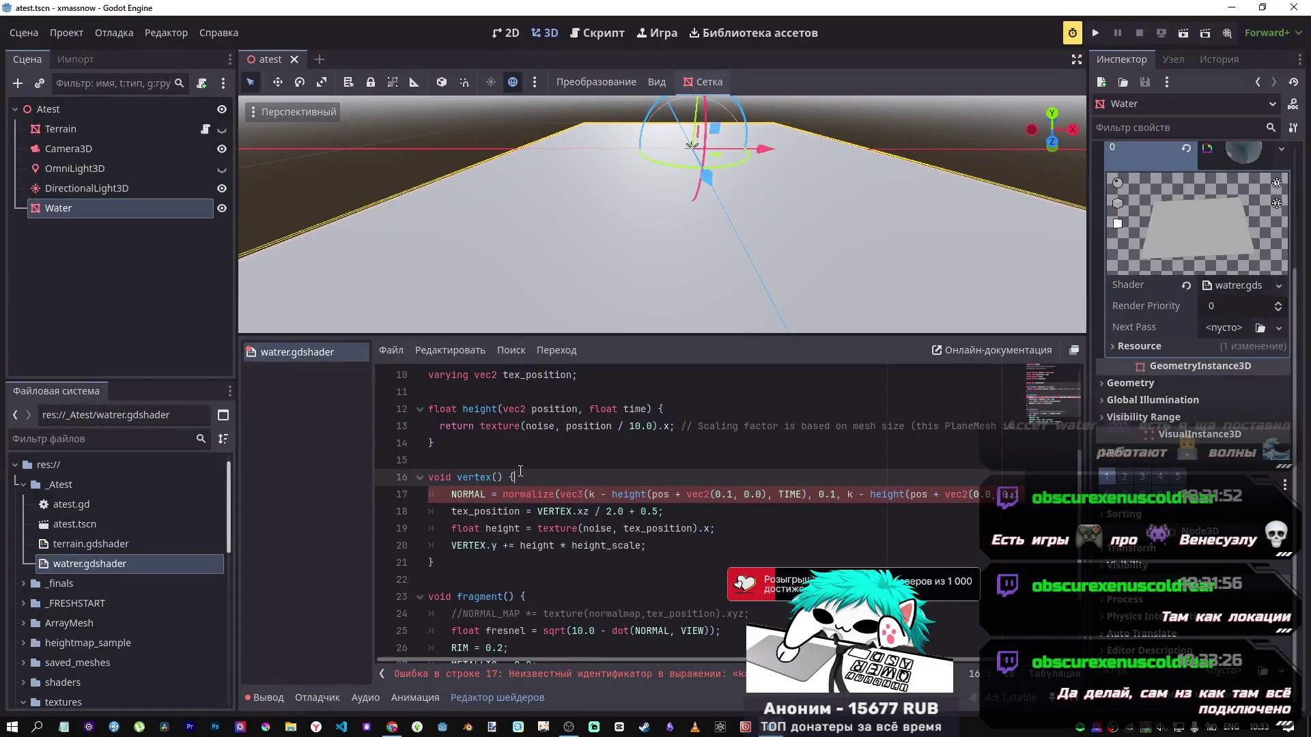
# Step: Paste the tutorial's vertex() function, cut the NORMAL line, and delete the old duplicate vertex()
pyautogui.click(523, 460)
pyautogui.press('Return')
pyautogui.hotkey('ctrl', 'v')
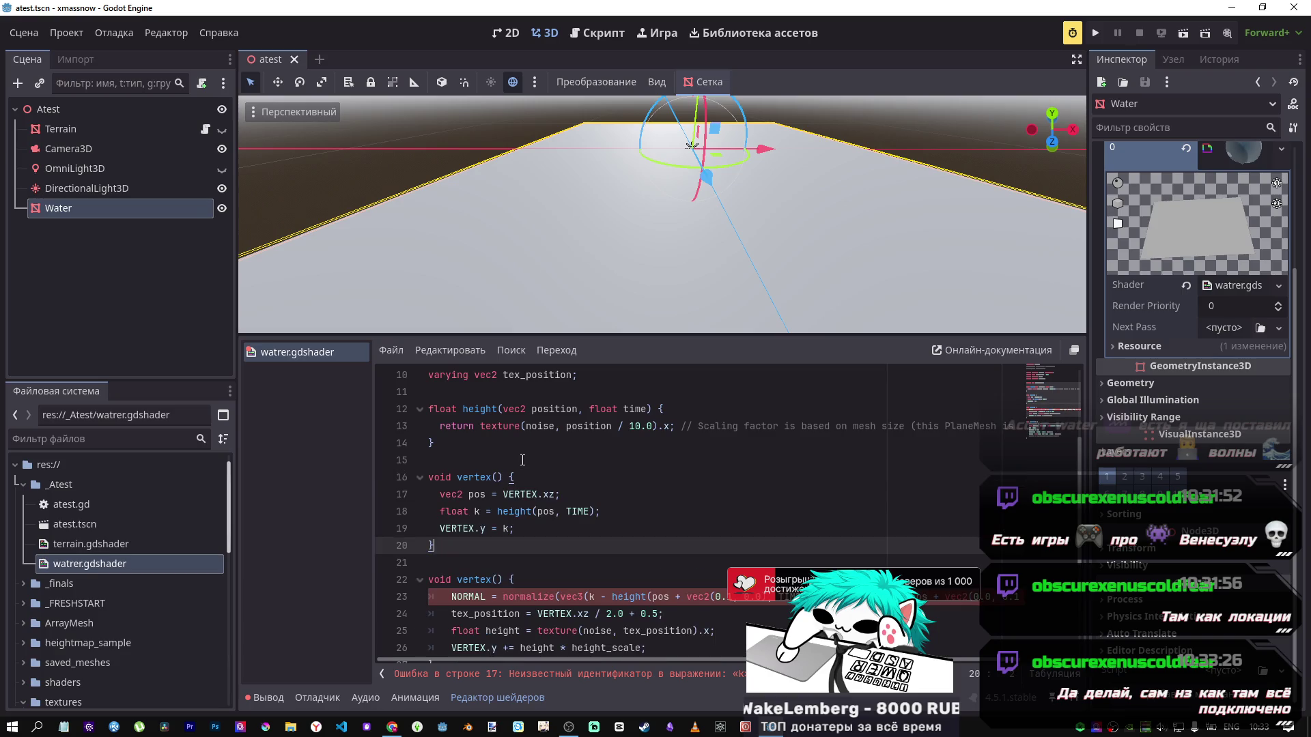
pyautogui.scroll(-2, 523, 464)
pyautogui.click(481, 546)
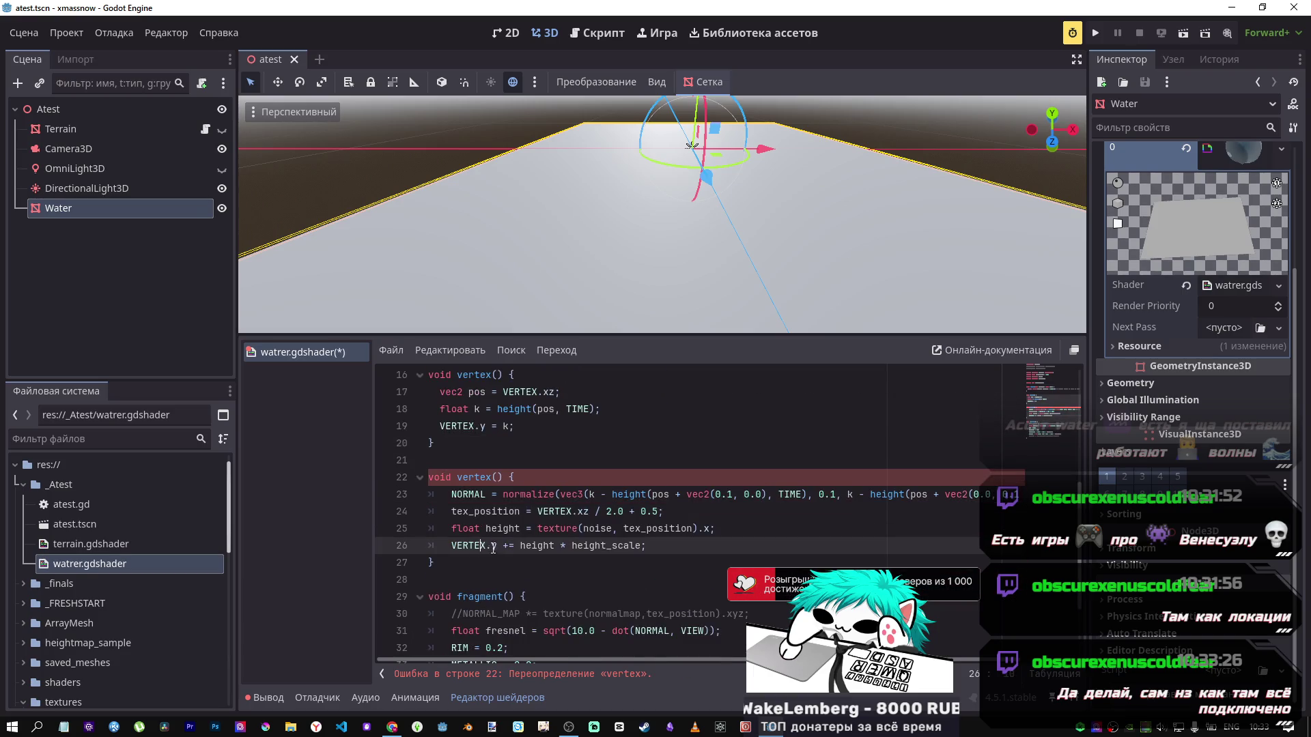
pyautogui.click(402, 502)
pyautogui.press('BackSpace')
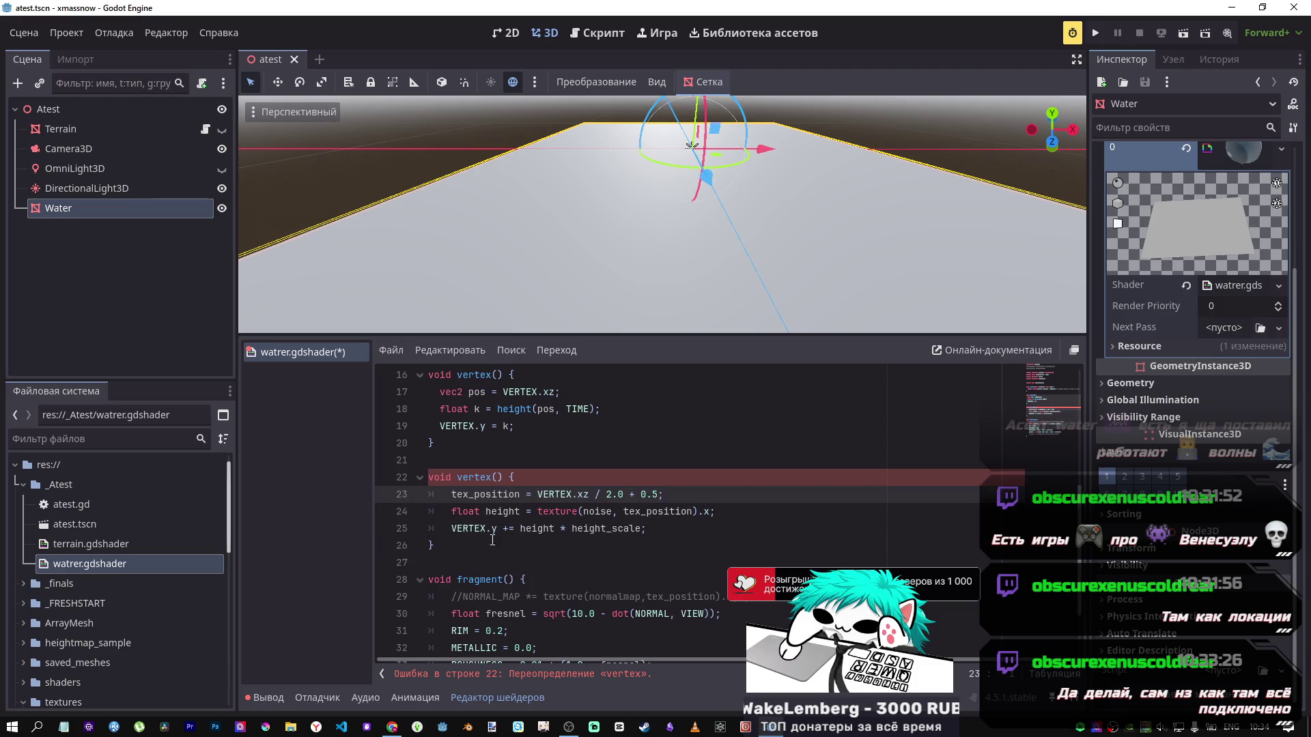
pyautogui.moveTo(493, 540); pyautogui.dragTo(385, 467)
pyautogui.press('BackSpace')
# Step: Put the NORMAL line on a new line after VERTEX.y = k; in the new vertex()
pyautogui.click(551, 428)
pyautogui.press('Return')
pyautogui.hotkey('ctrl', 'v')
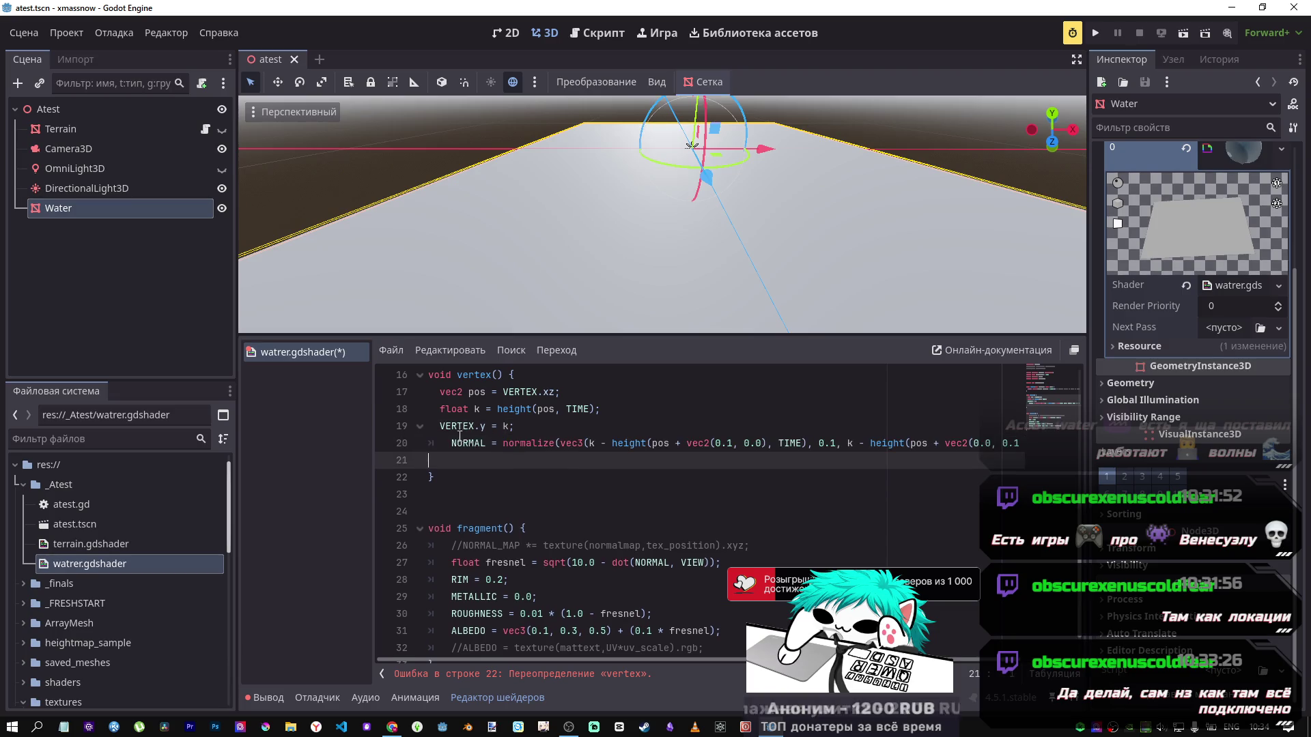
pyautogui.press('Up')
pyautogui.press('Delete')
pyautogui.press('Delete')
pyautogui.press('BackSpace')
pyautogui.hotkey('ctrl', 'z')
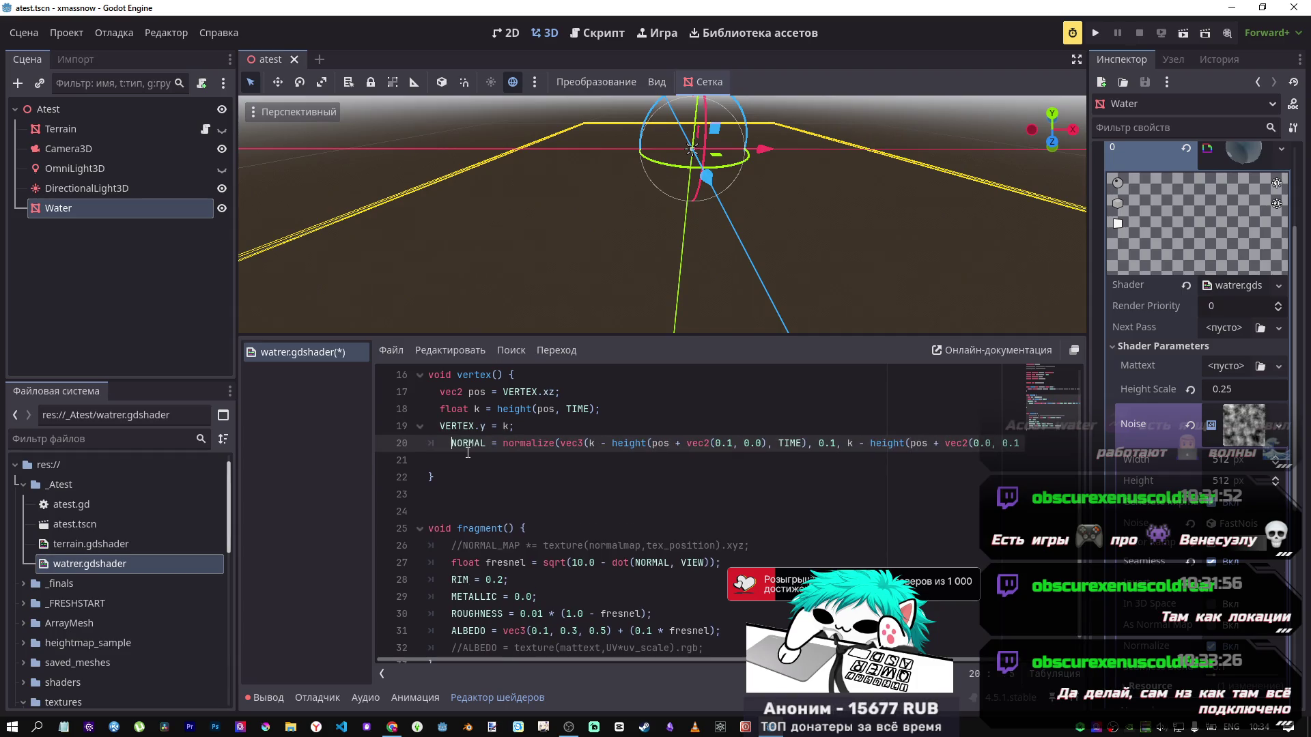
# Step: Fix indentation of the pos, k and VERTEX.y = k lines and remove trailing blank line 21
pyautogui.click(441, 426)
pyautogui.press('BackSpace')
pyautogui.press('BackSpace')
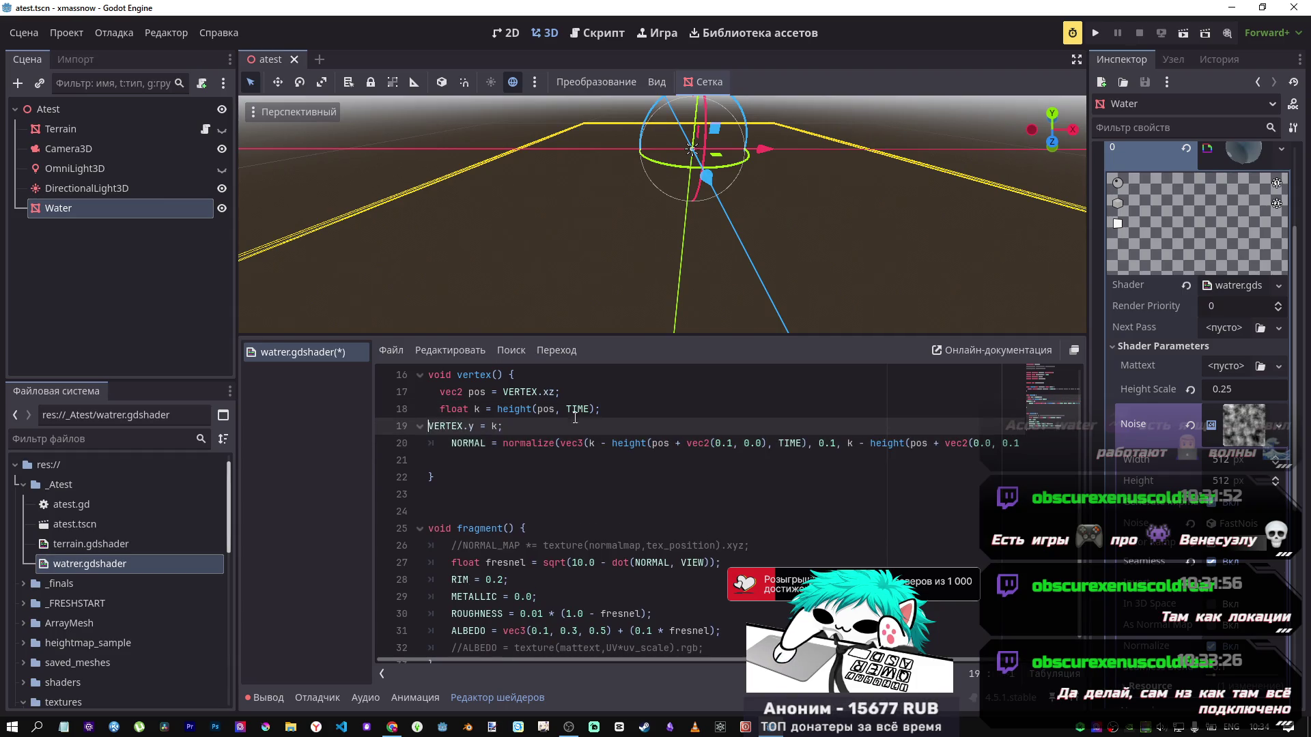
pyautogui.moveTo(445, 404); pyautogui.dragTo(575, 394)
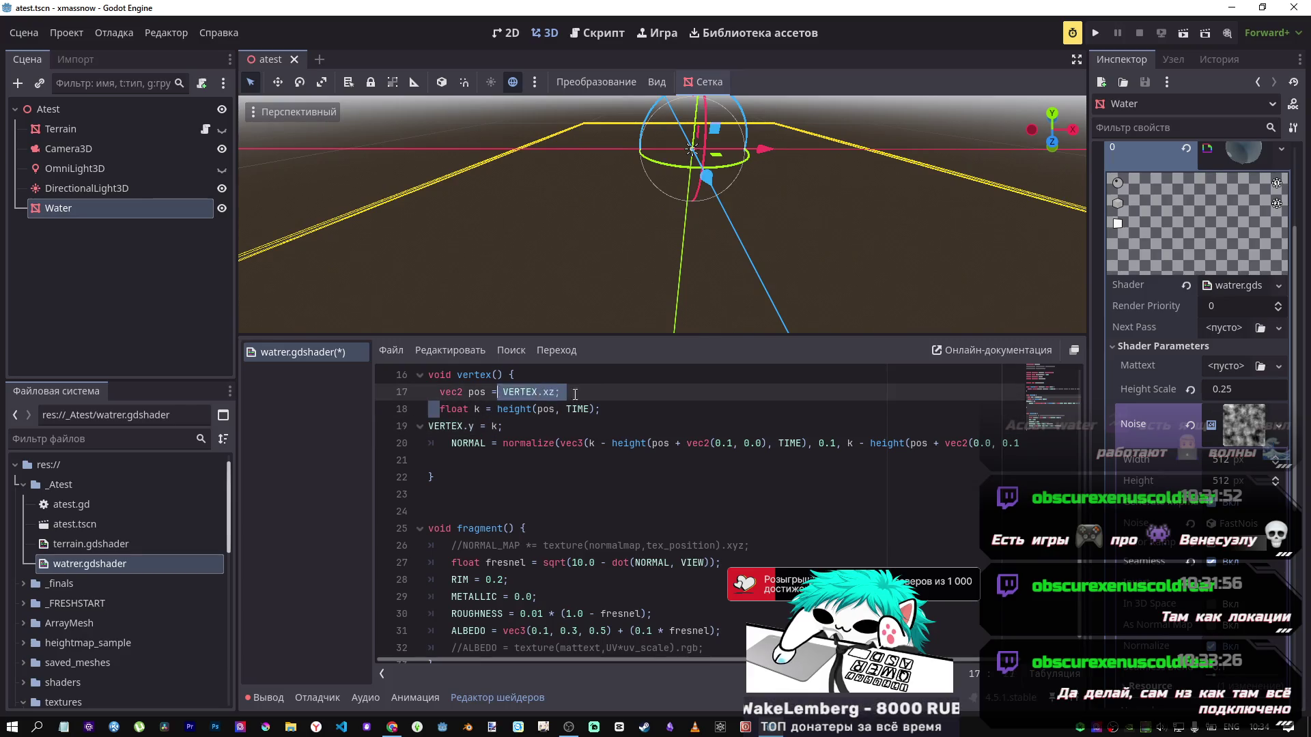
pyautogui.press('Return')
pyautogui.click(441, 392)
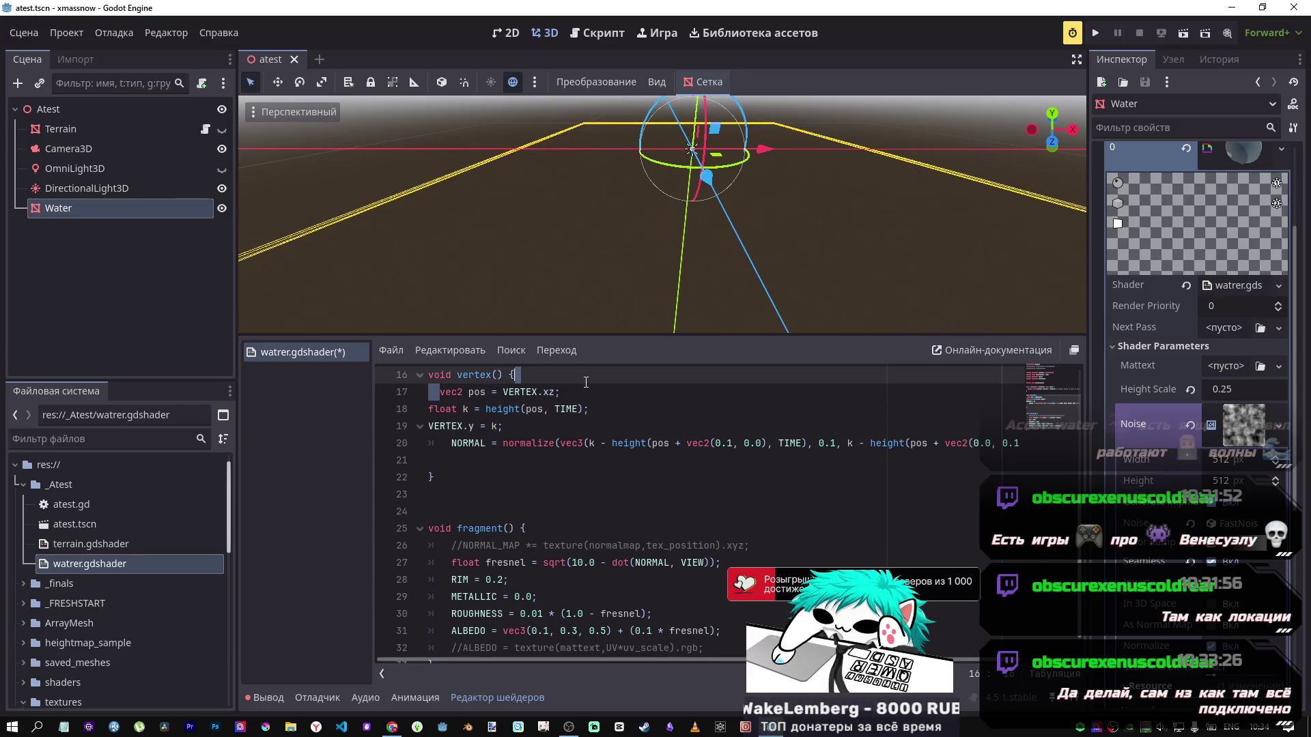
pyautogui.press('Tab')
pyautogui.click(432, 409)
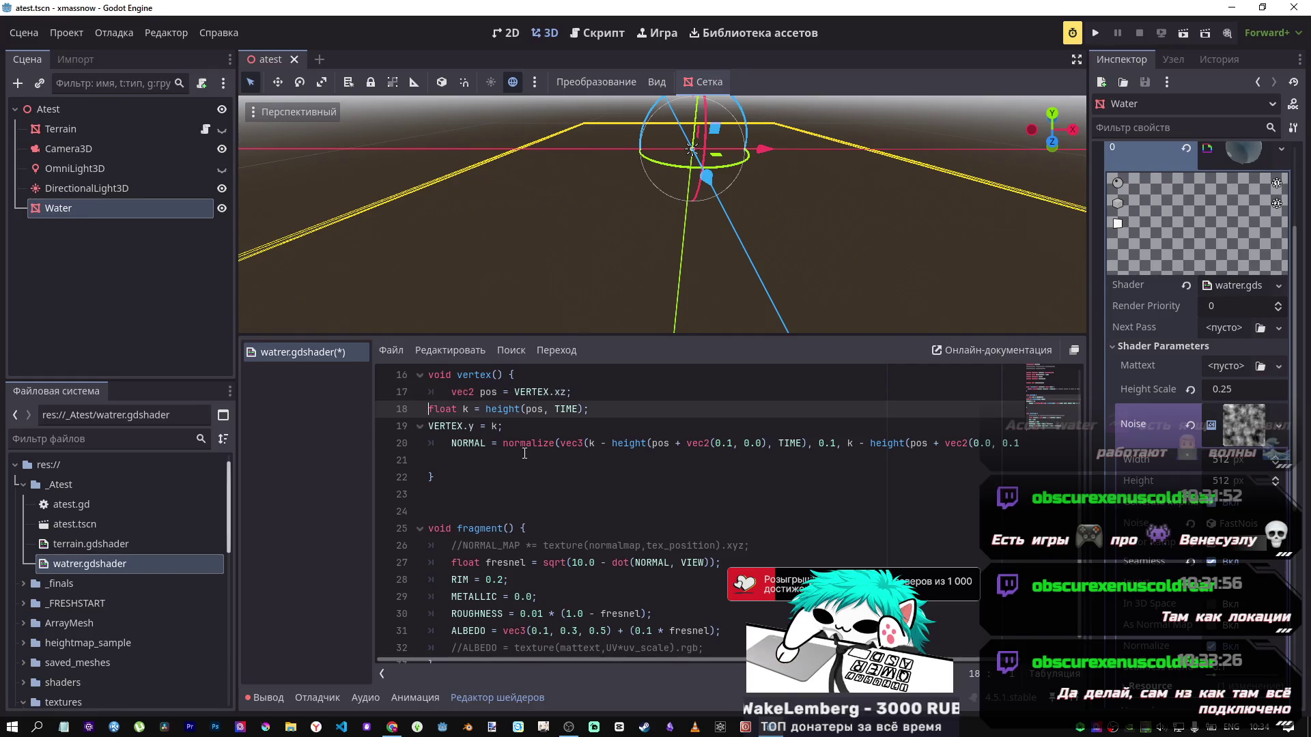
pyautogui.press('Tab')
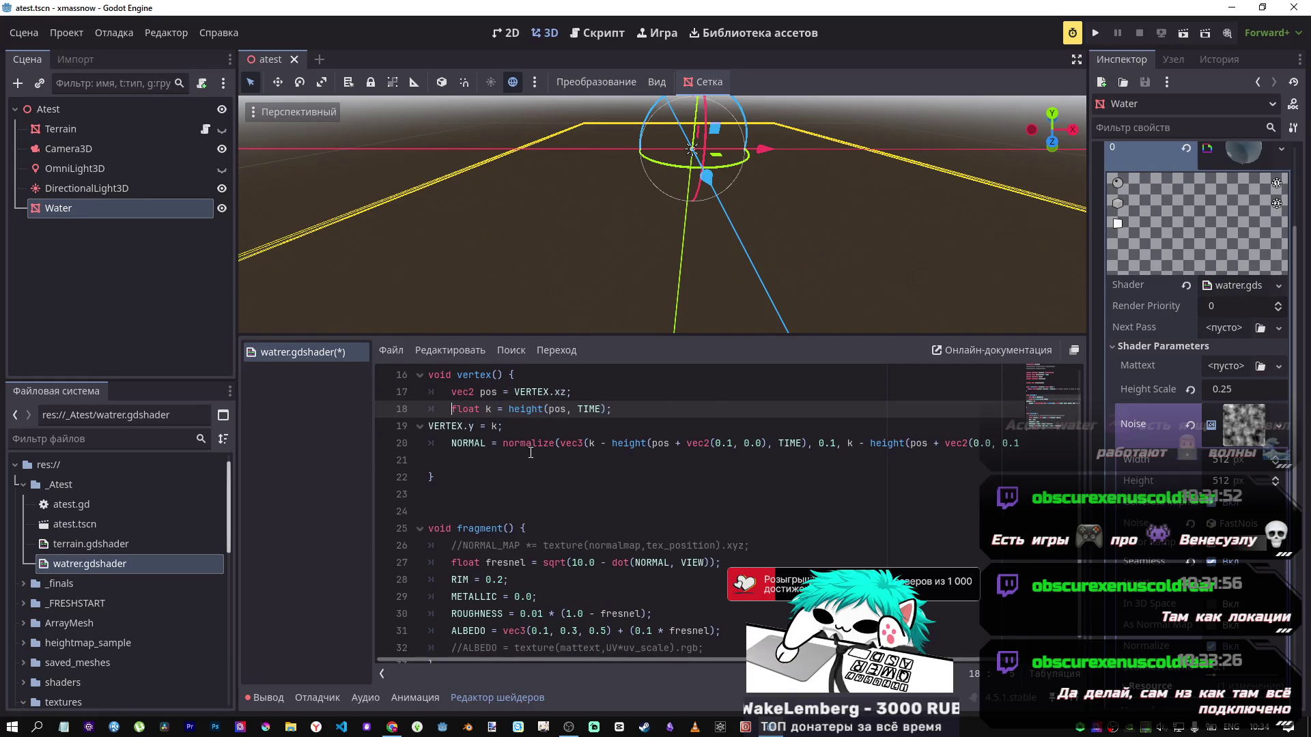
pyautogui.press('Delete')
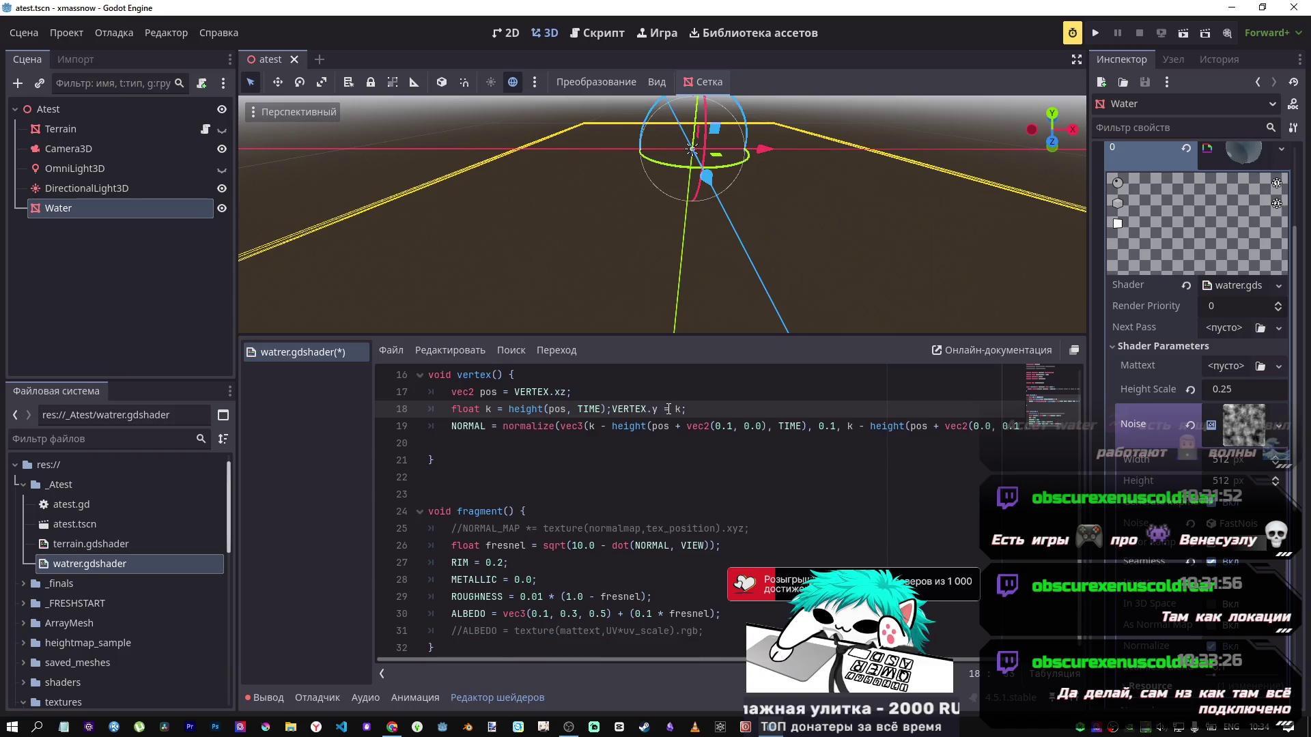
pyautogui.press('Return')
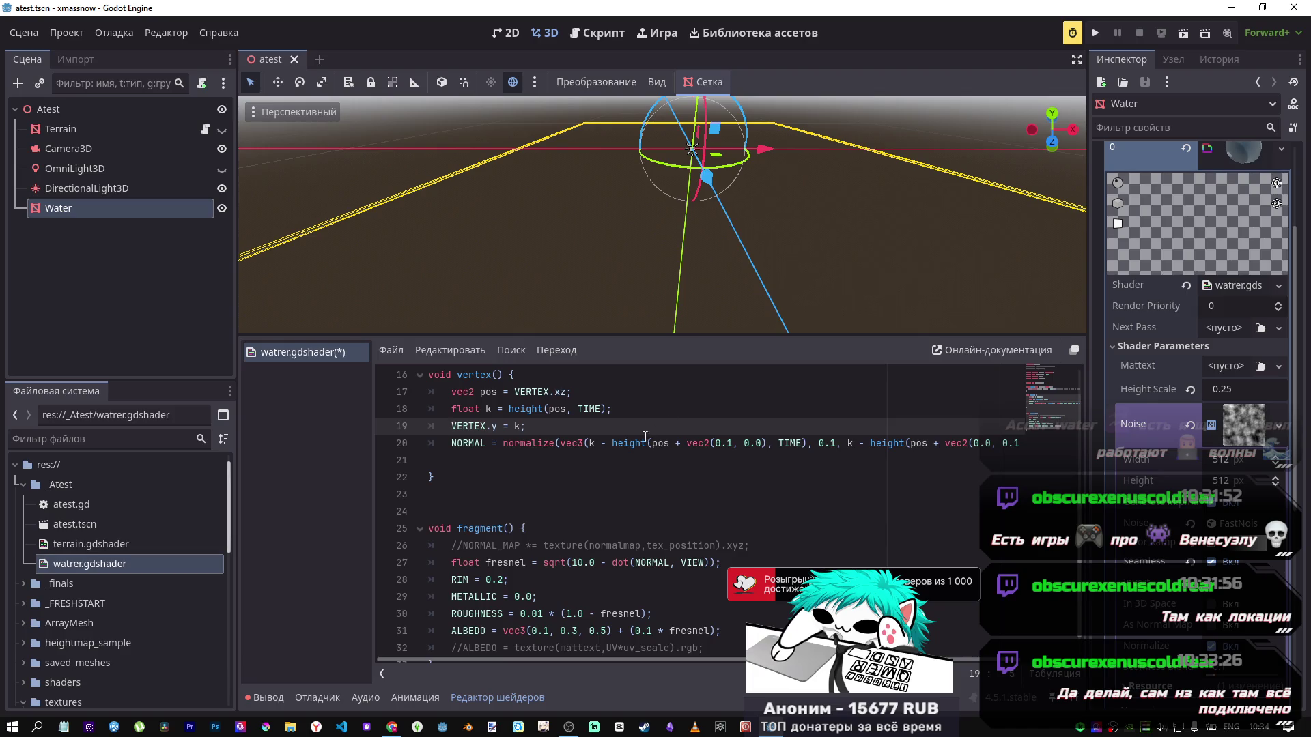
pyautogui.click(503, 461)
pyautogui.hotkey('ctrl', 'z')
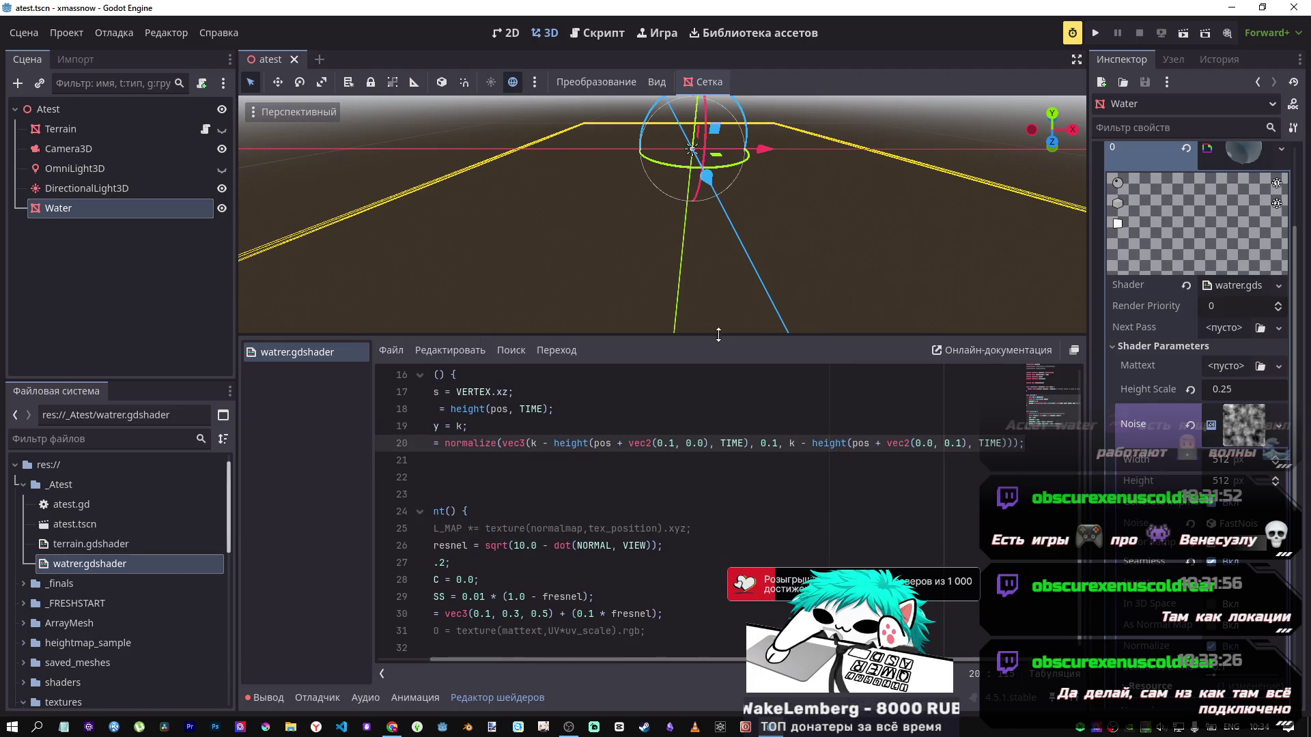
# Step: Focus the 3D view on the Water plane with F and zoom in on its wavy surface
pyautogui.scroll(-5, 698, 302)
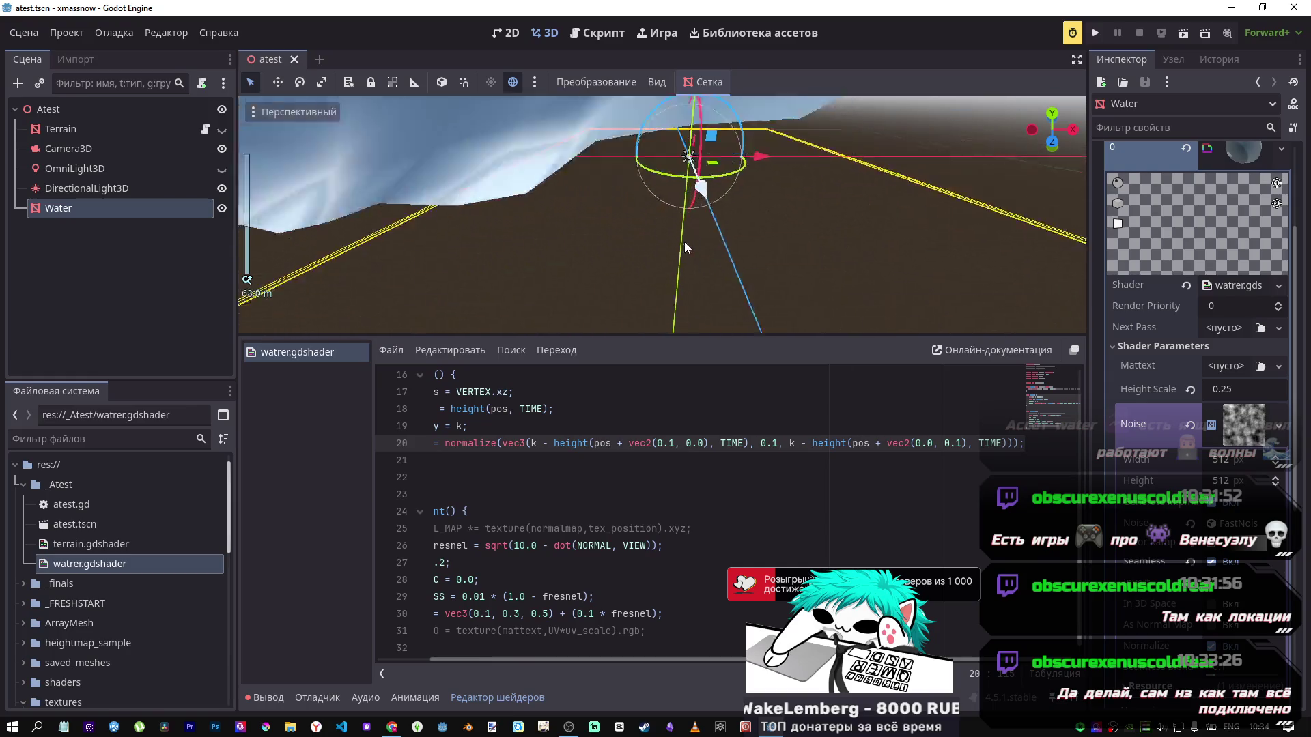
pyautogui.press('f')
pyautogui.scroll(5, 672, 210)
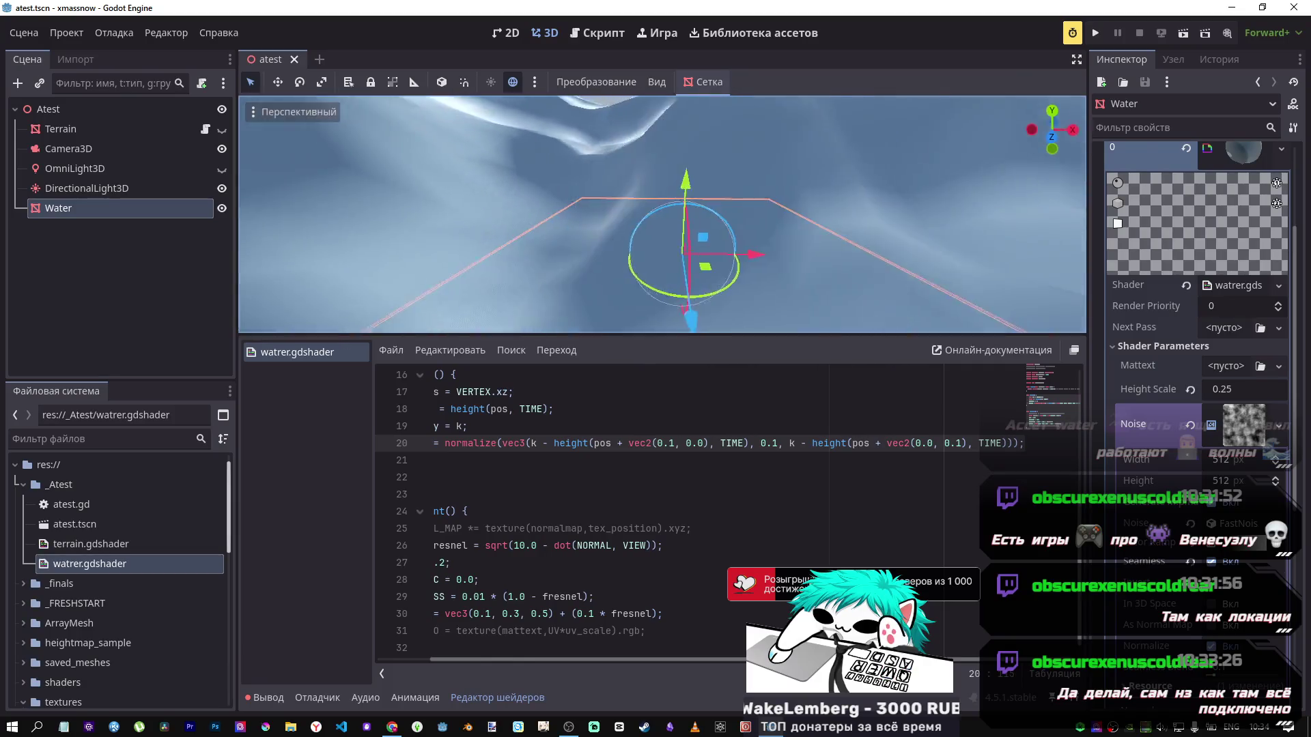
pyautogui.scroll(-5, 663, 214)
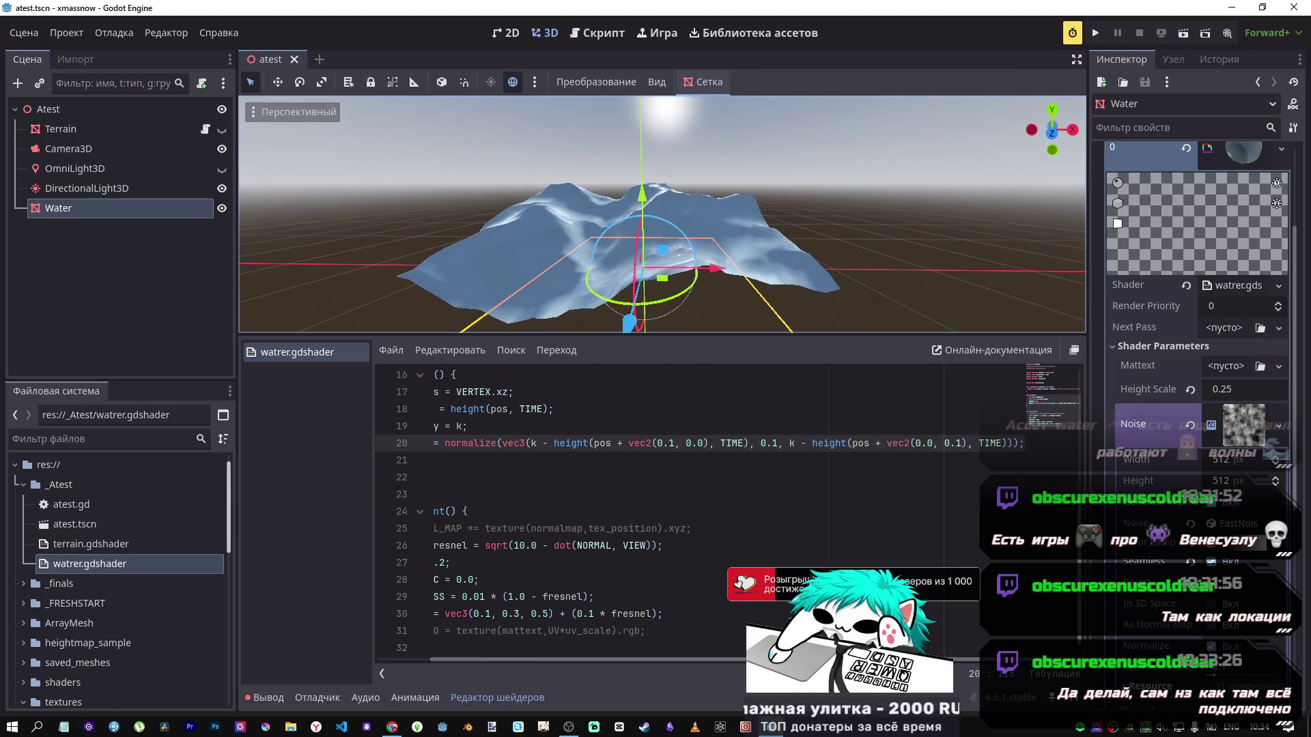
# Step: Compare the NORMAL line and vertex() code against the displaced mesh, then return to the tutorial
pyautogui.moveTo(482, 439)
pyautogui.mouseDown()
pyautogui.moveTo(422, 442)
pyautogui.moveTo(549, 423)
pyautogui.mouseUp()
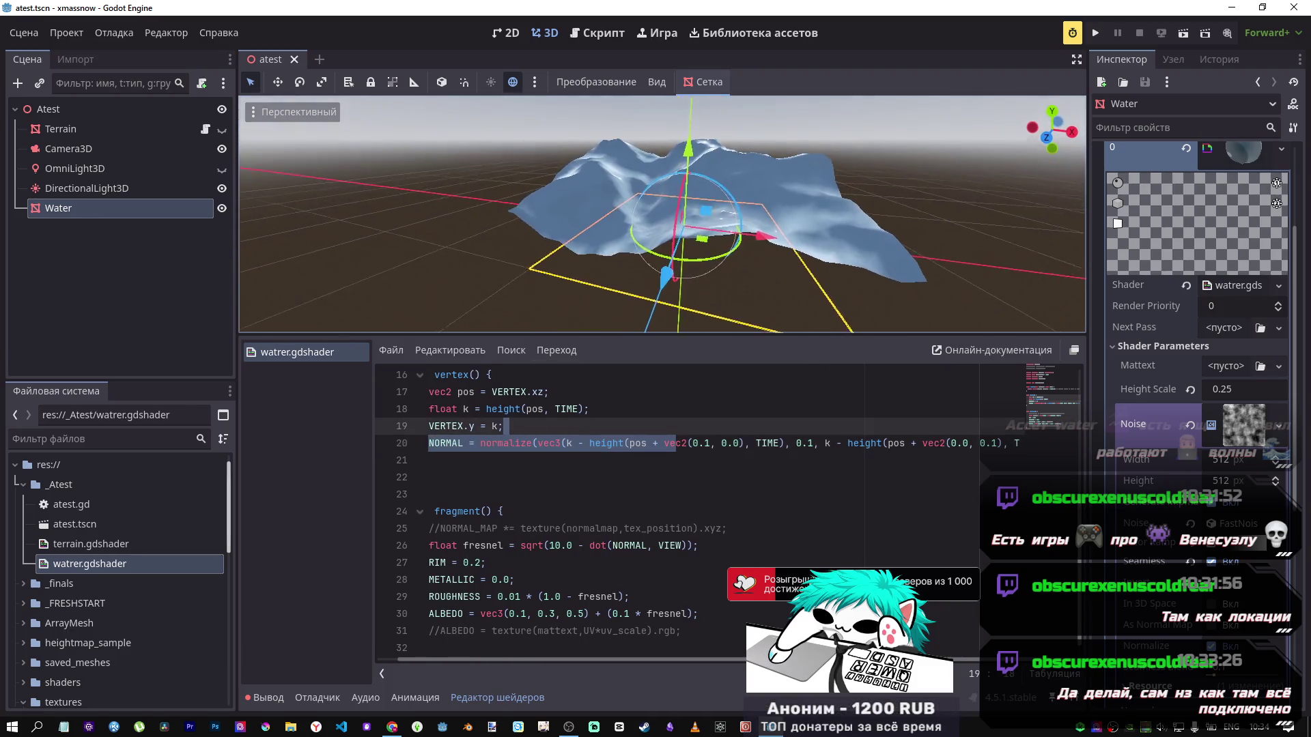
pyautogui.scroll(2, 683, 187)
pyautogui.scroll(-4, 683, 187)
pyautogui.scroll(3, 683, 186)
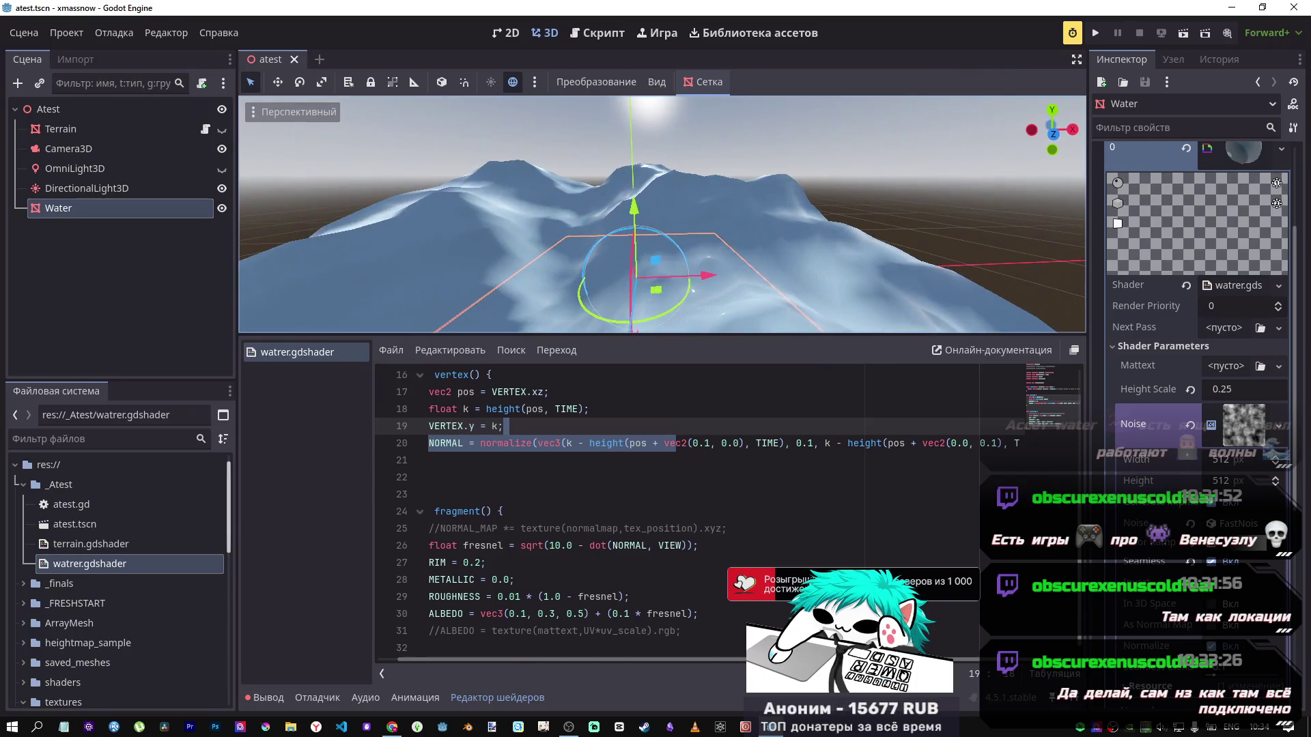
pyautogui.scroll(-4, 682, 186)
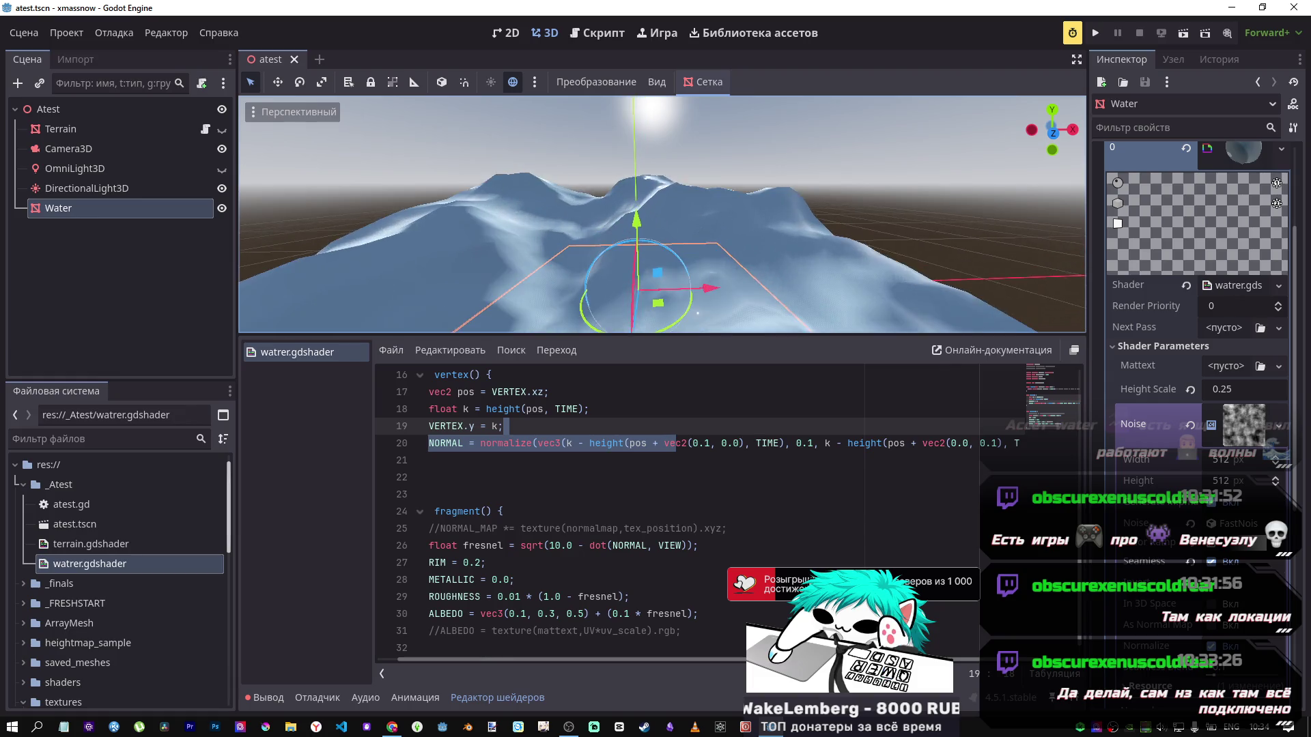
pyautogui.scroll(4, 652, 262)
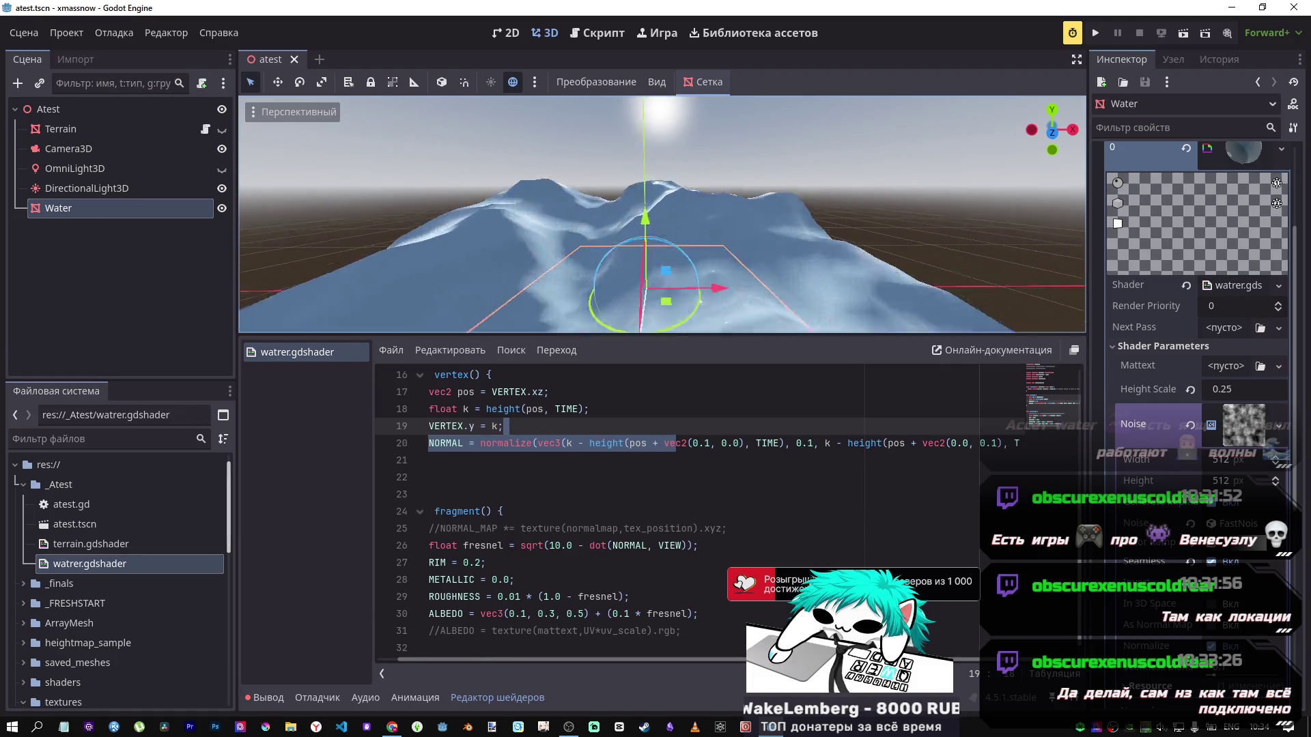
pyautogui.scroll(-4, 652, 261)
pyautogui.scroll(4, 652, 261)
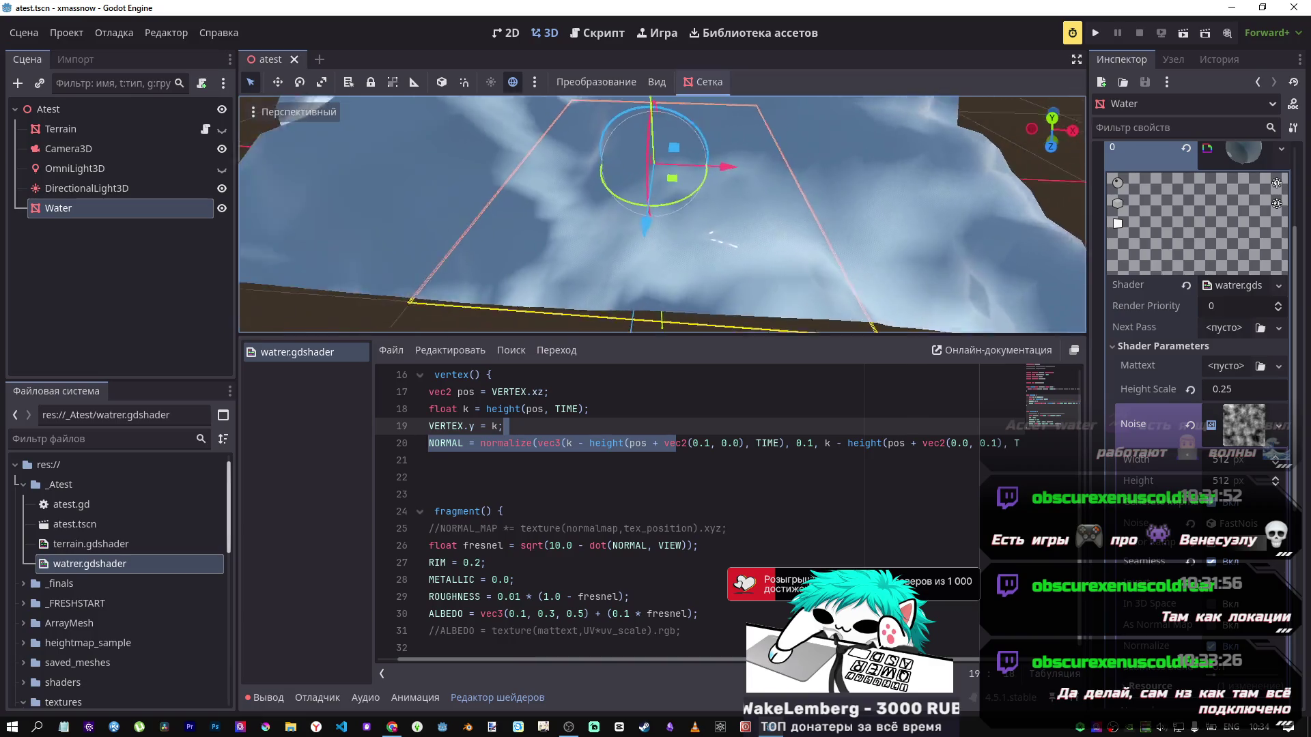
pyautogui.scroll(-5, 680, 246)
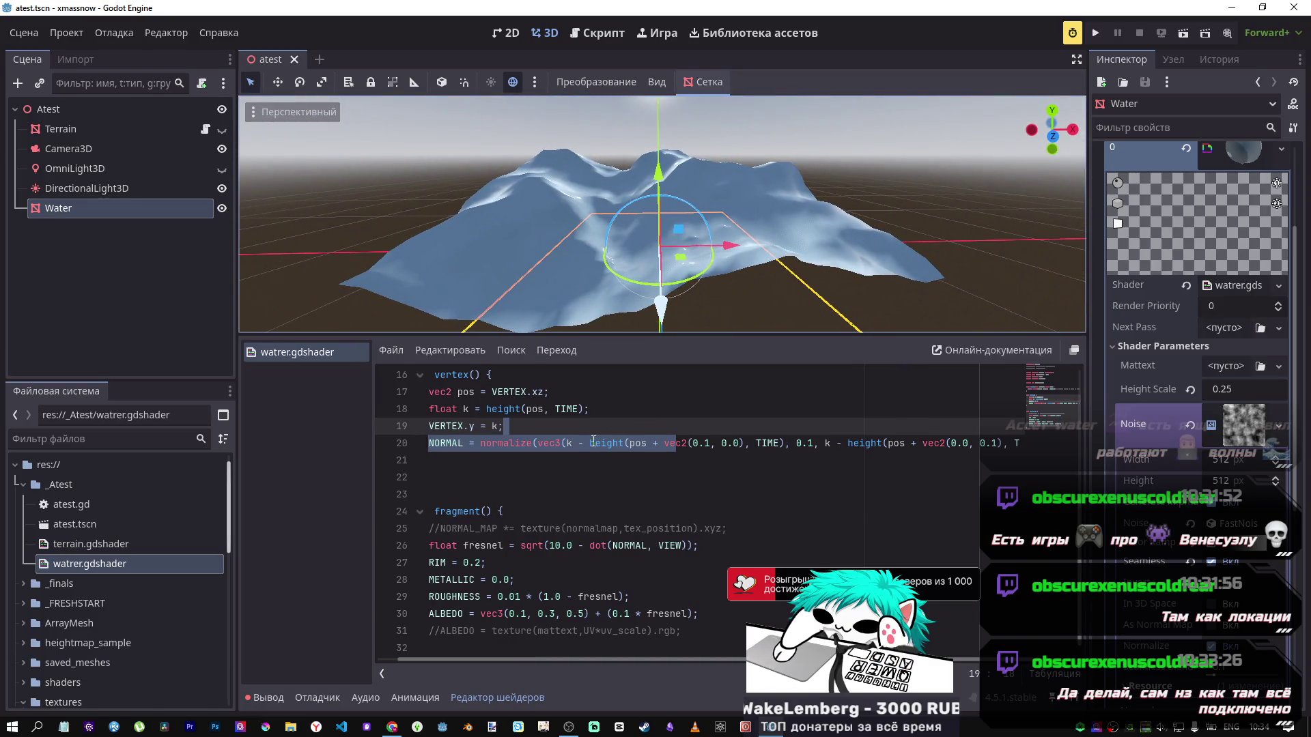
pyautogui.moveTo(601, 426); pyautogui.dragTo(471, 437)
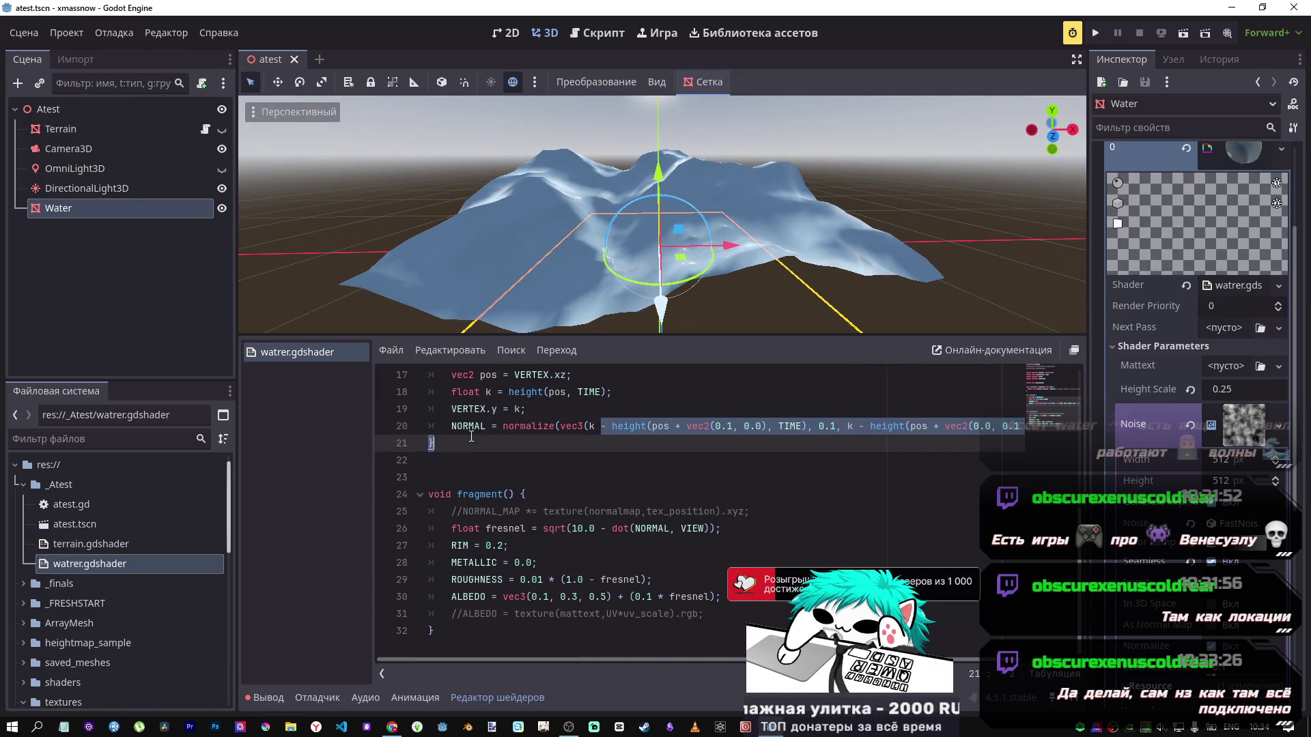
pyautogui.scroll(2, 522, 444)
pyautogui.click(523, 445)
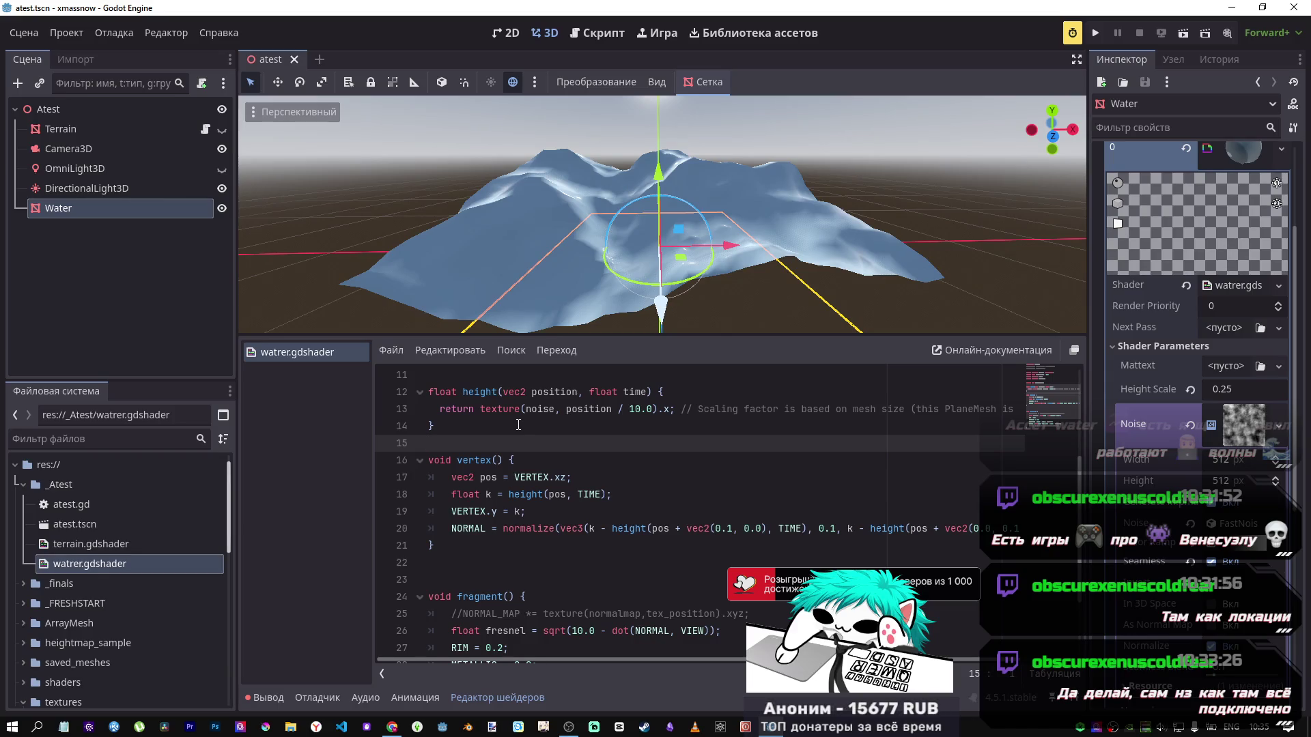
pyautogui.scroll(5, 662, 213)
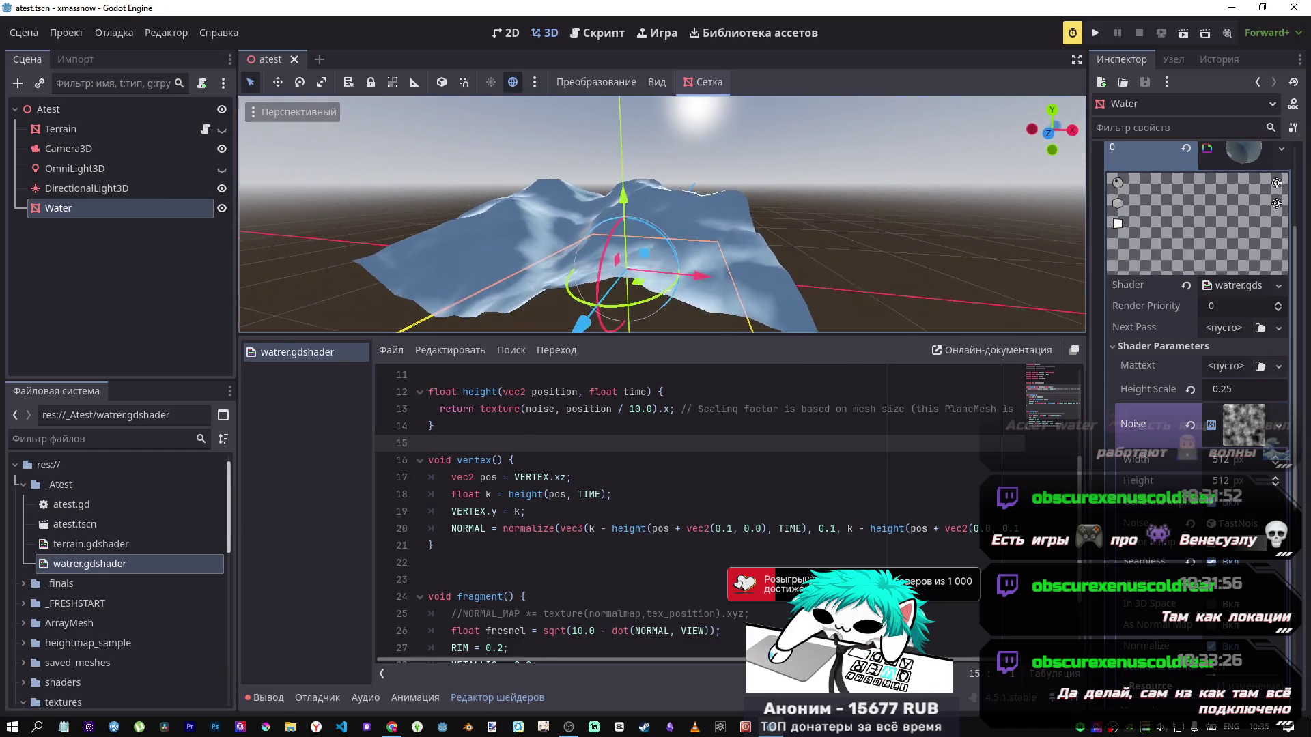
pyautogui.scroll(3, 663, 214)
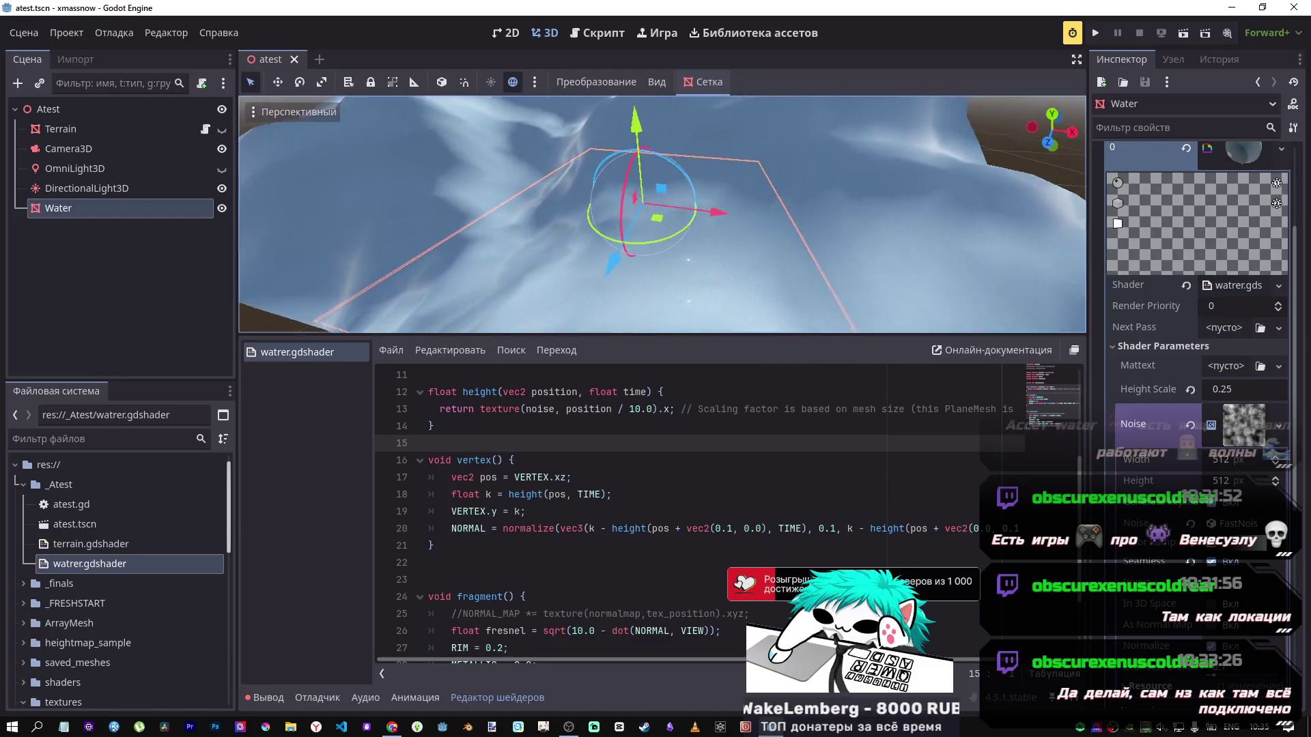
pyautogui.scroll(-5, 663, 214)
pyautogui.scroll(3, 663, 214)
pyautogui.scroll(-3, 663, 213)
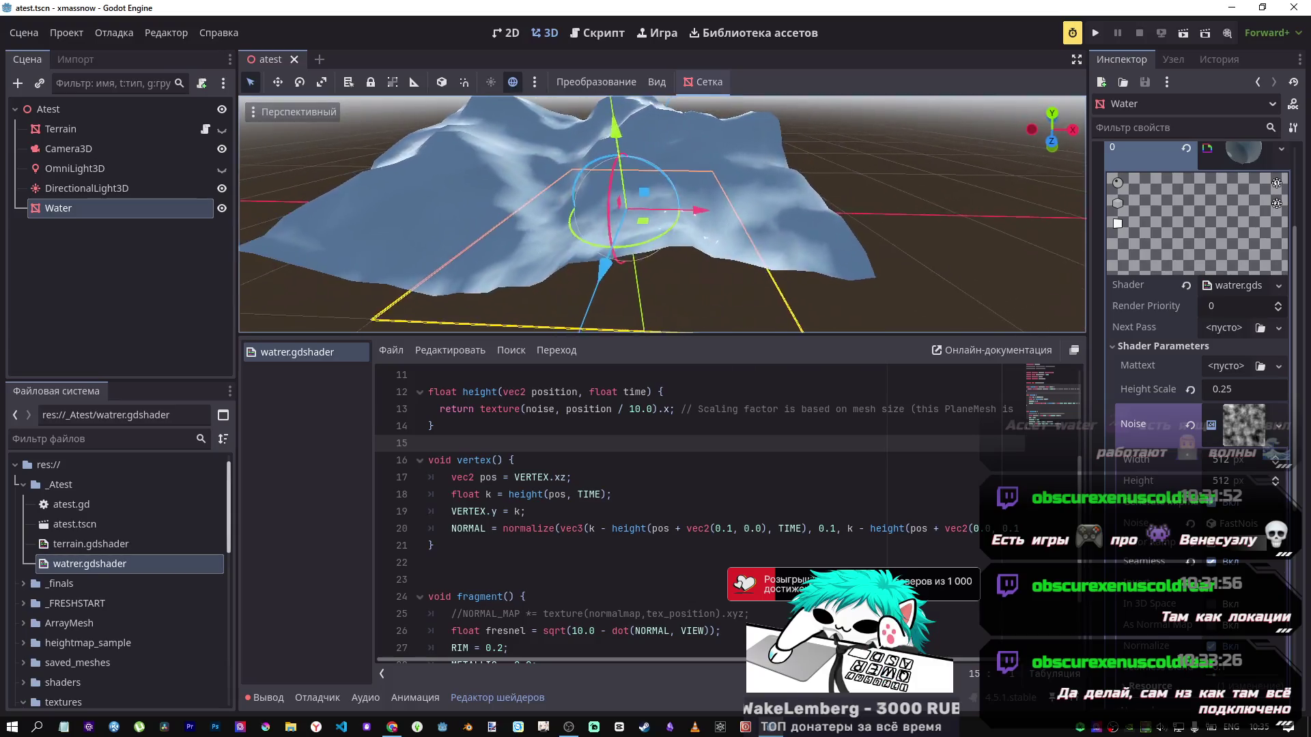
pyautogui.scroll(-2, 662, 214)
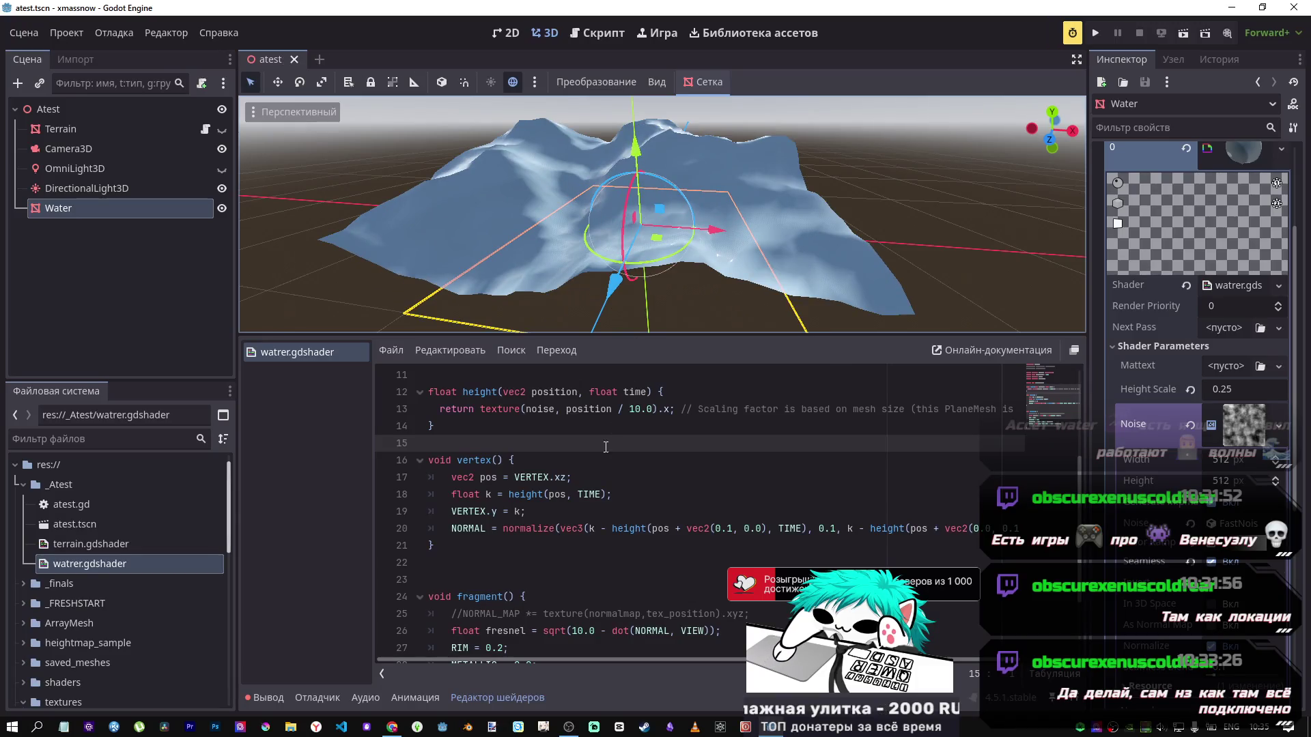
pyautogui.scroll(1, 585, 490)
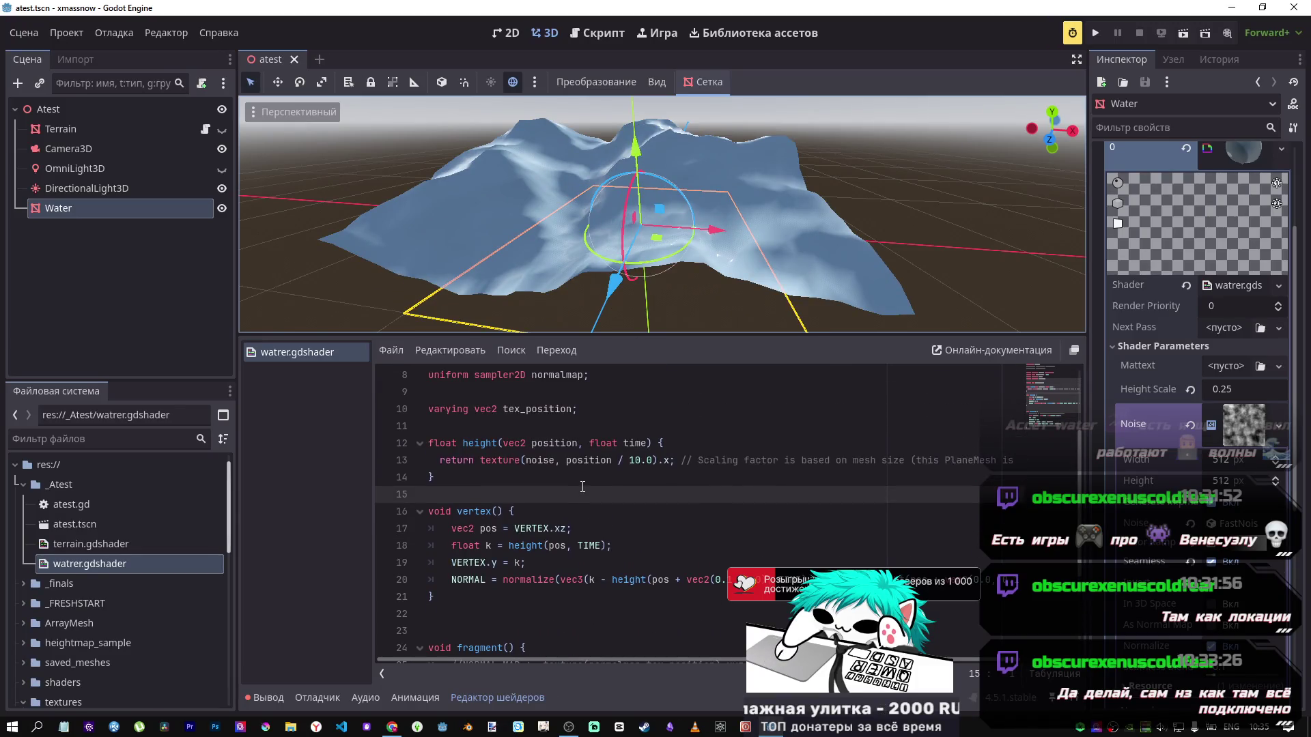
pyautogui.hotkey('alt', 'Tab')
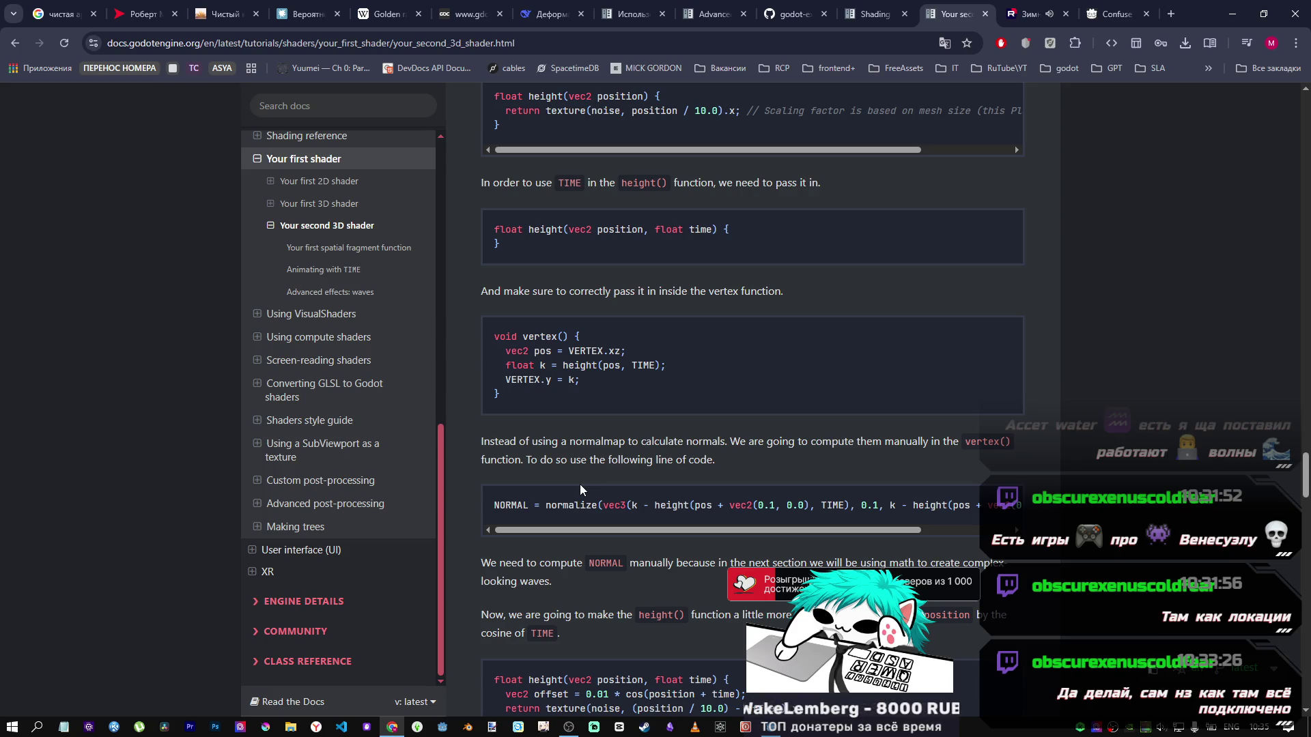
# Step: Scroll the docs to the cosine-offset height() example and select its code block
pyautogui.scroll(-4, 697, 435)
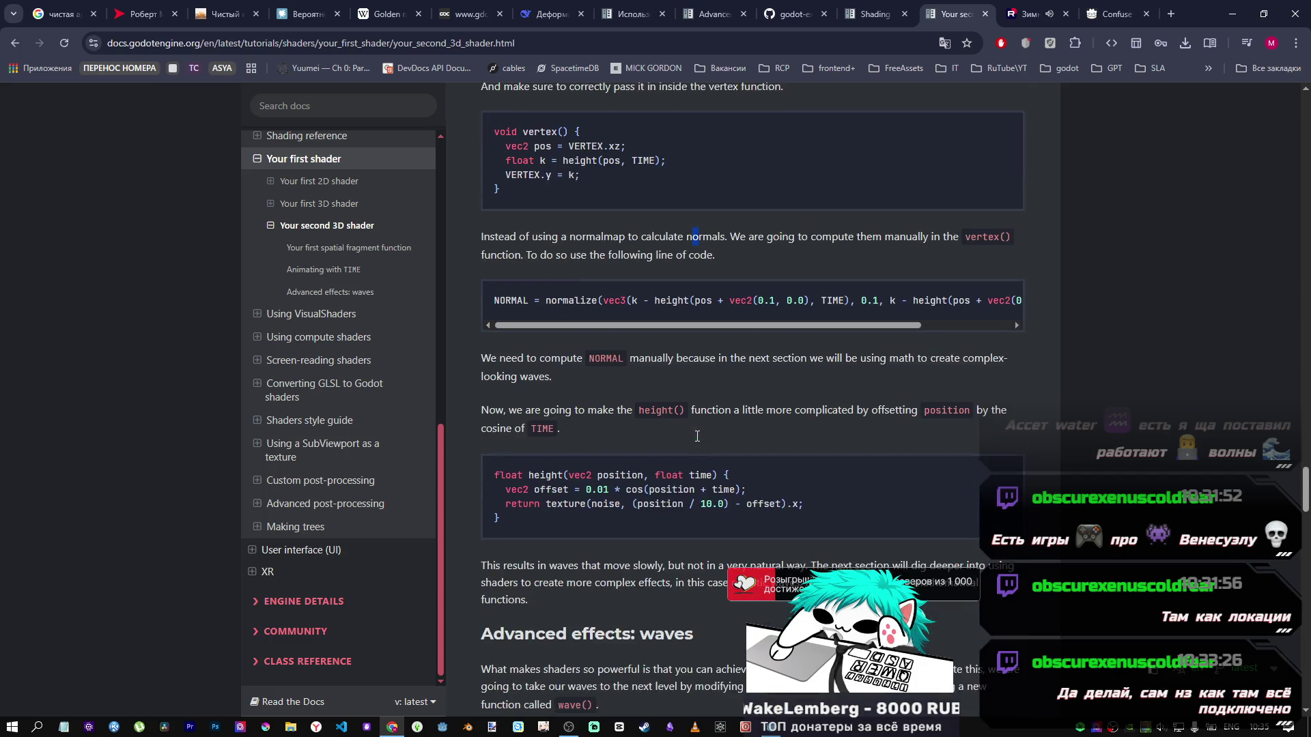
pyautogui.scroll(-2, 688, 435)
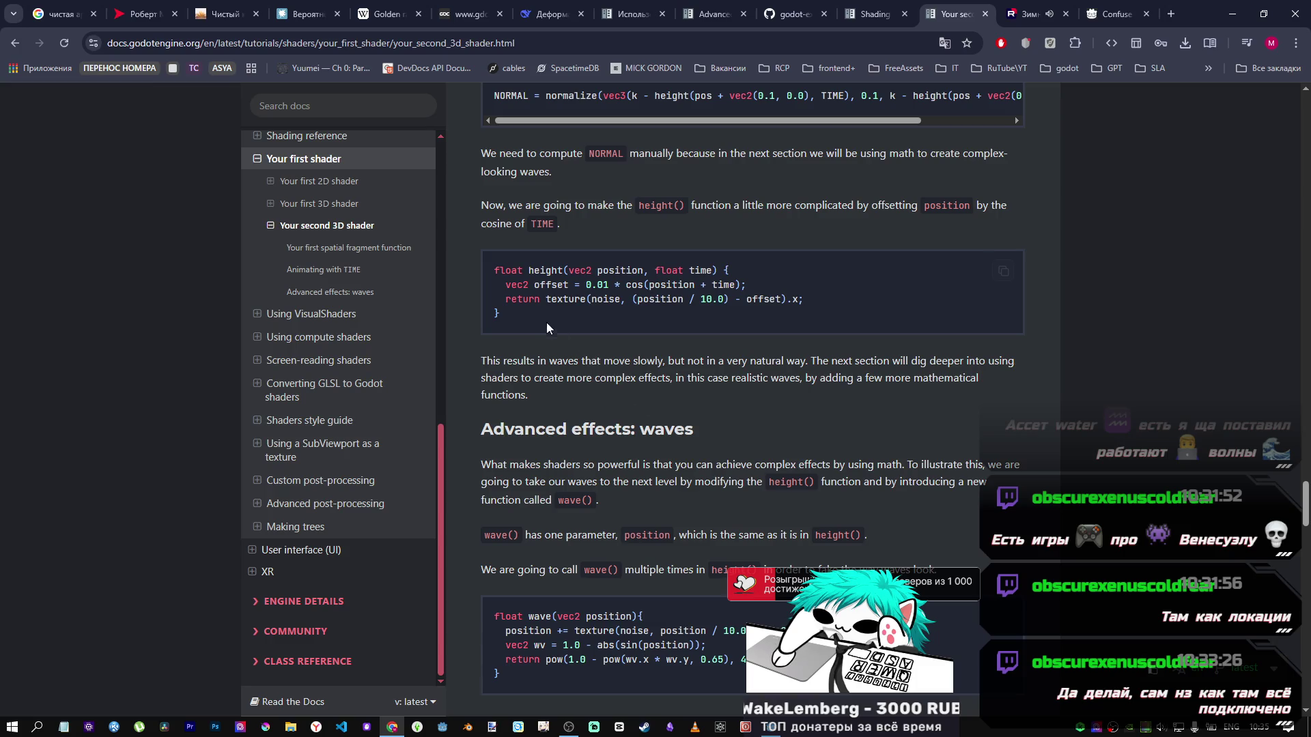
pyautogui.moveTo(507, 310); pyautogui.dragTo(470, 274)
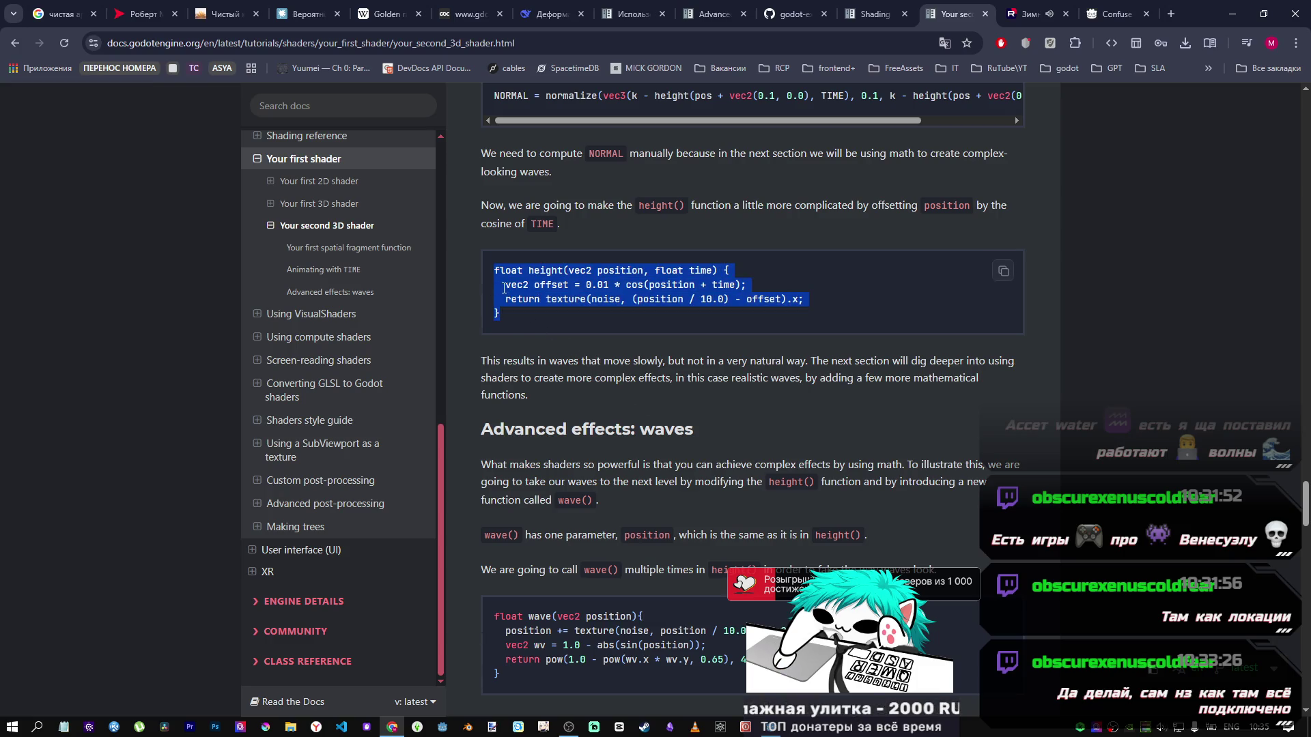
pyautogui.hotkey('alt', 'Tab')
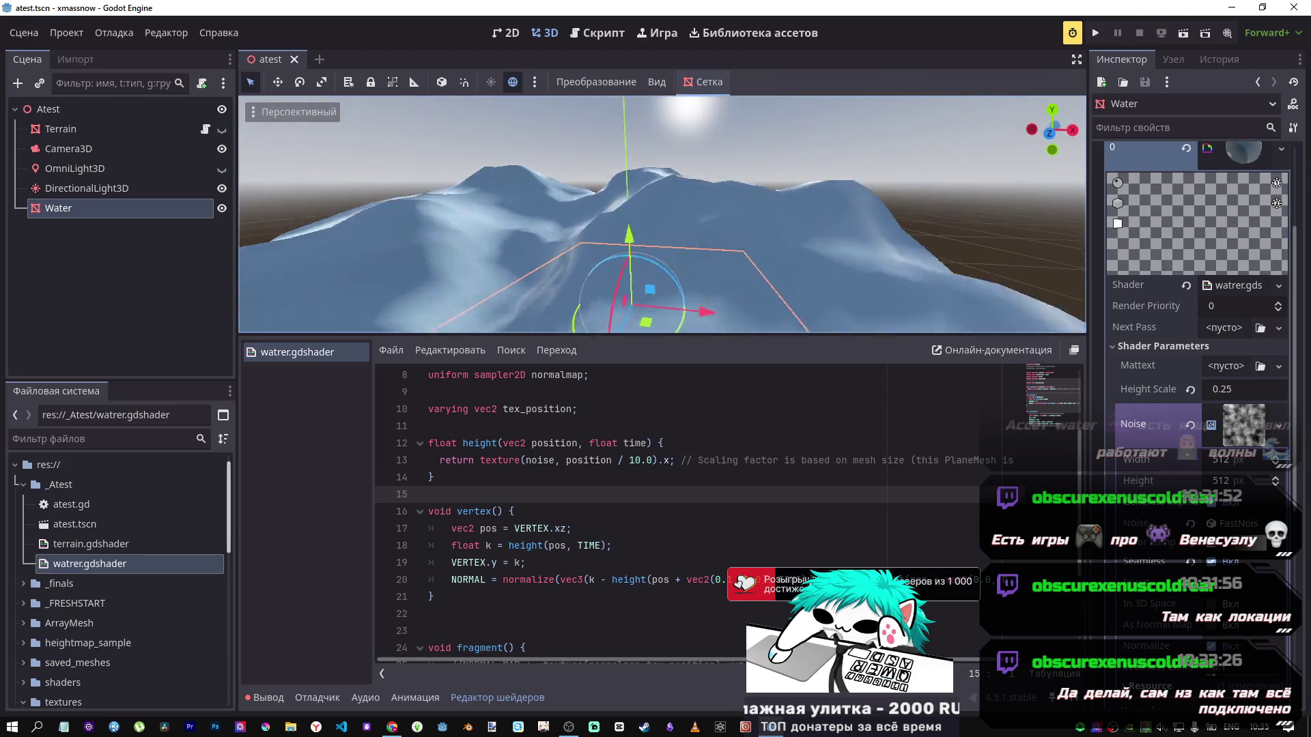
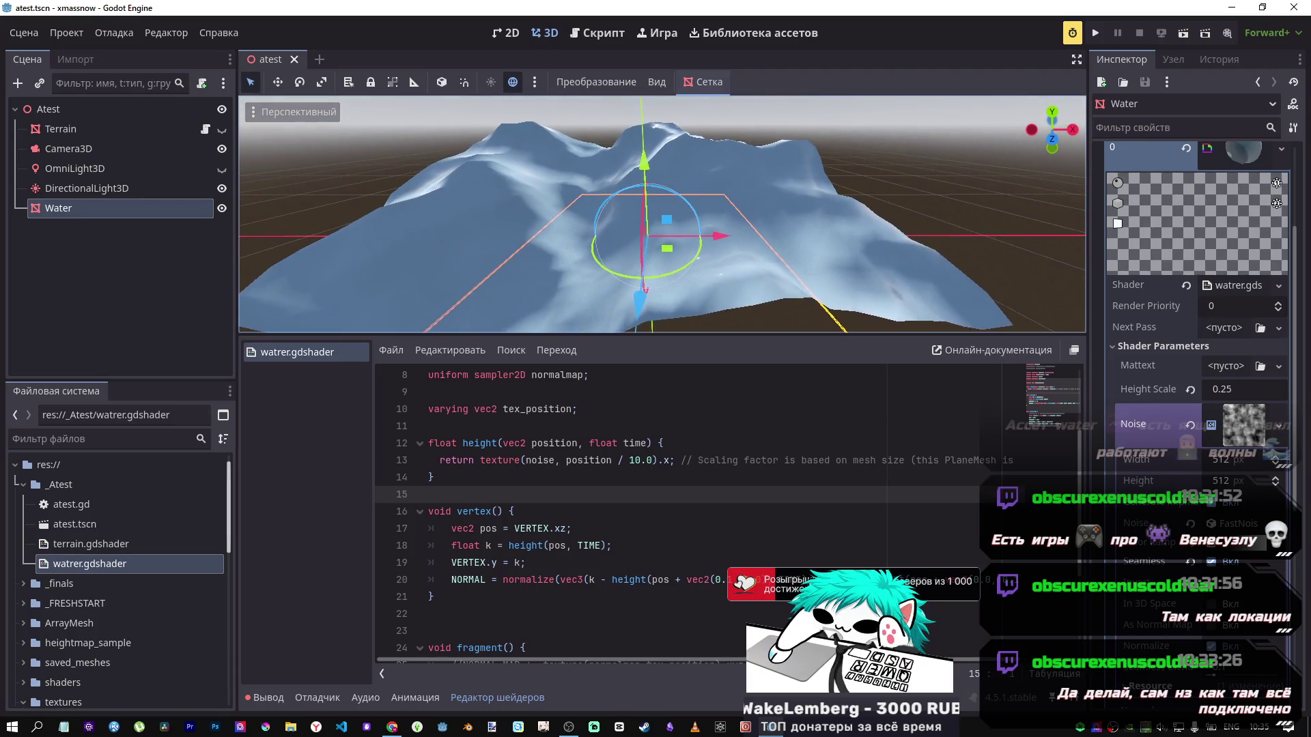
# Step: Replace height() with the tutorial's version offsetting the noise lookup by 0.01 * cos(position + time), then start editing Height Scale
pyautogui.scroll(-3, 587, 571)
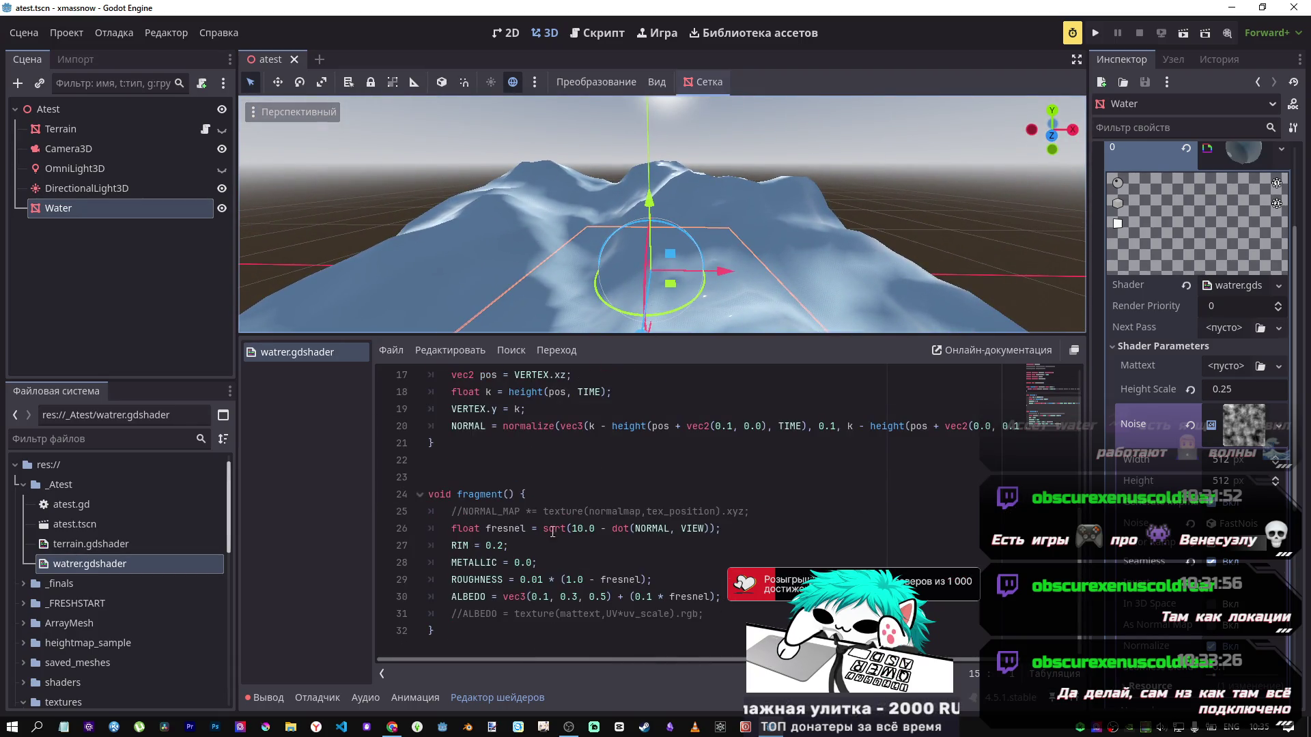
pyautogui.scroll(2, 542, 518)
pyautogui.hotkey('alt', 'Tab')
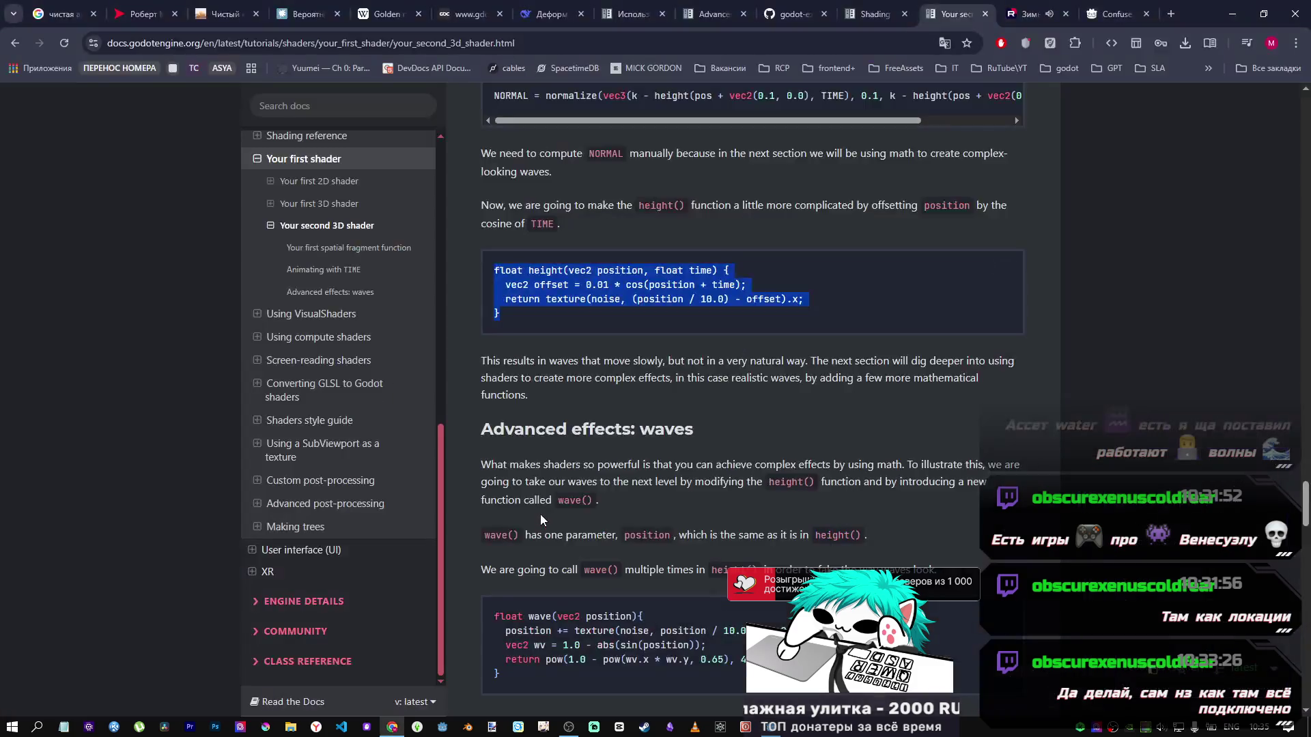
pyautogui.hotkey('alt', 'Tab')
pyautogui.moveTo(526, 437); pyautogui.dragTo(400, 397)
pyautogui.write('float height(vec2 position, float time) {   vec2 offset = 0.01 * cos(position + time);   return texture(noise, (position / 10.0) - offset).x; }')
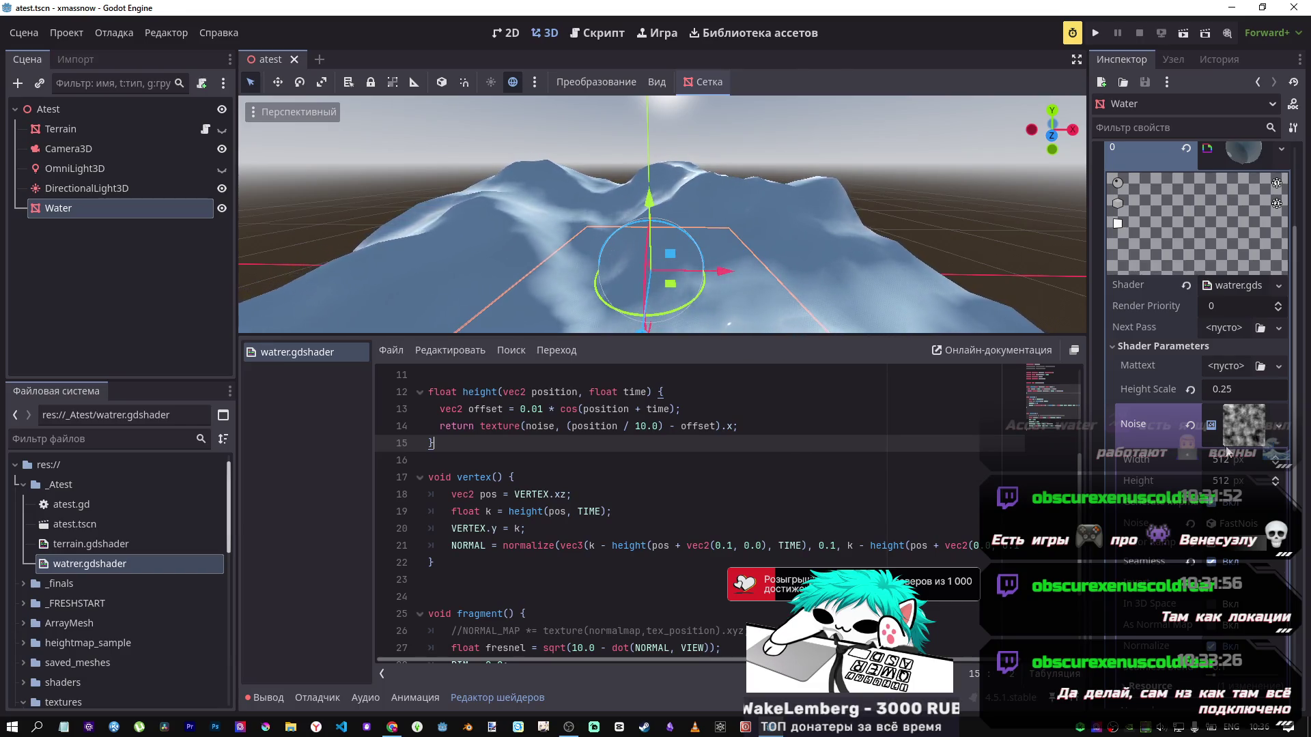
pyautogui.click(1229, 392)
pyautogui.write('0.055')
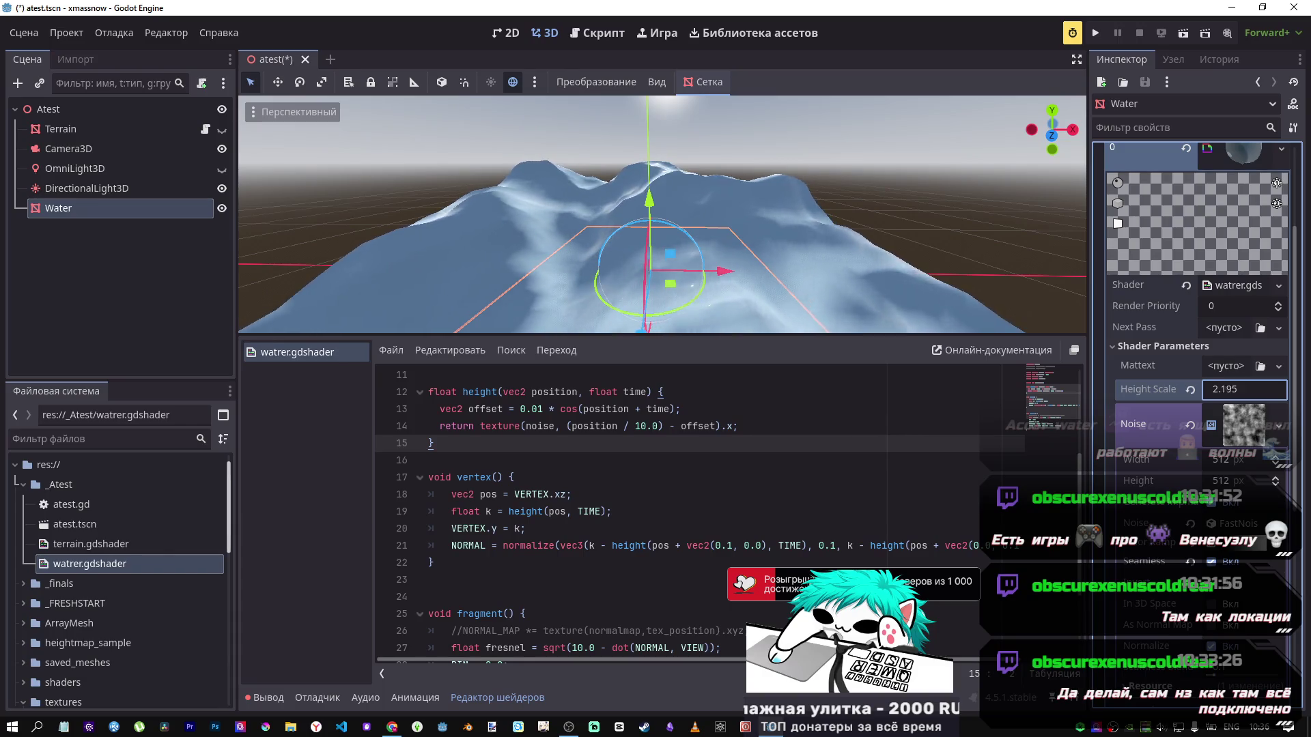
# Step: Revert Height Scale to its default 0.5 and save the scene
pyautogui.click(1190, 389)
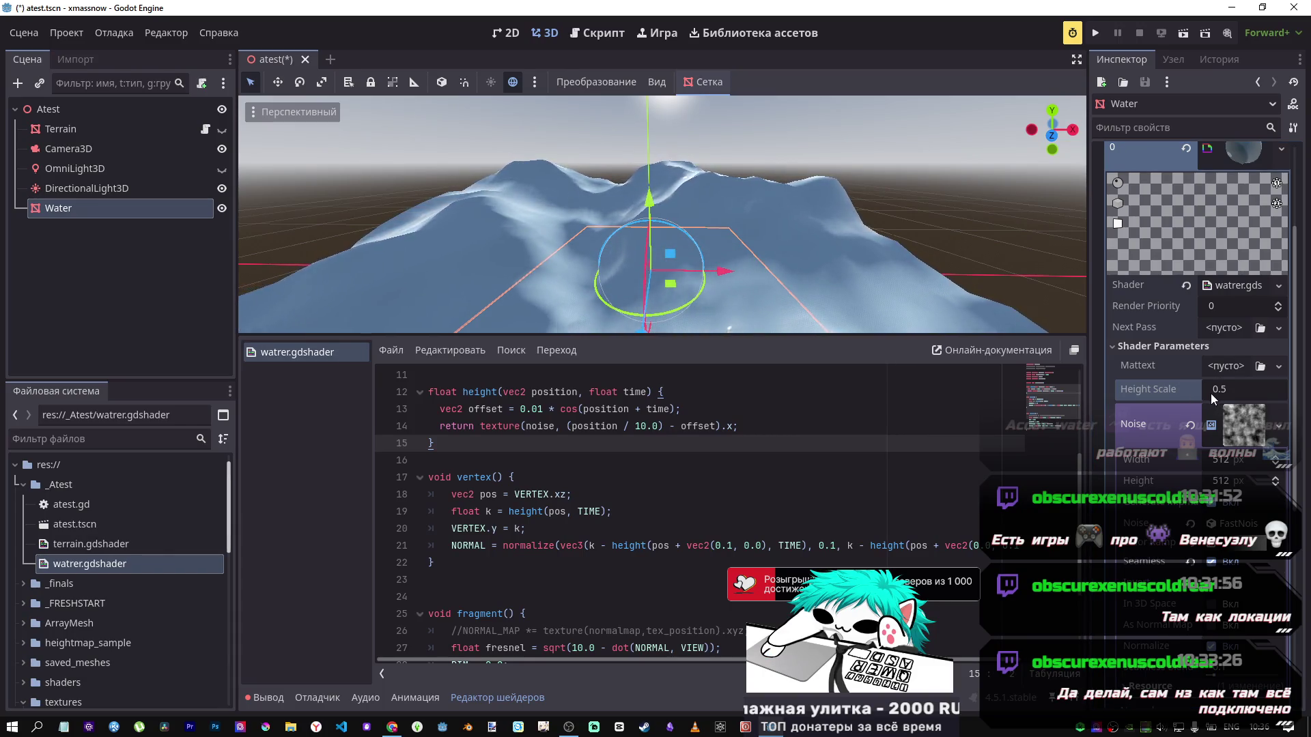
pyautogui.hotkey('ctrl', 's')
pyautogui.scroll(-2, 1209, 634)
pyautogui.scroll(-2, 1209, 634)
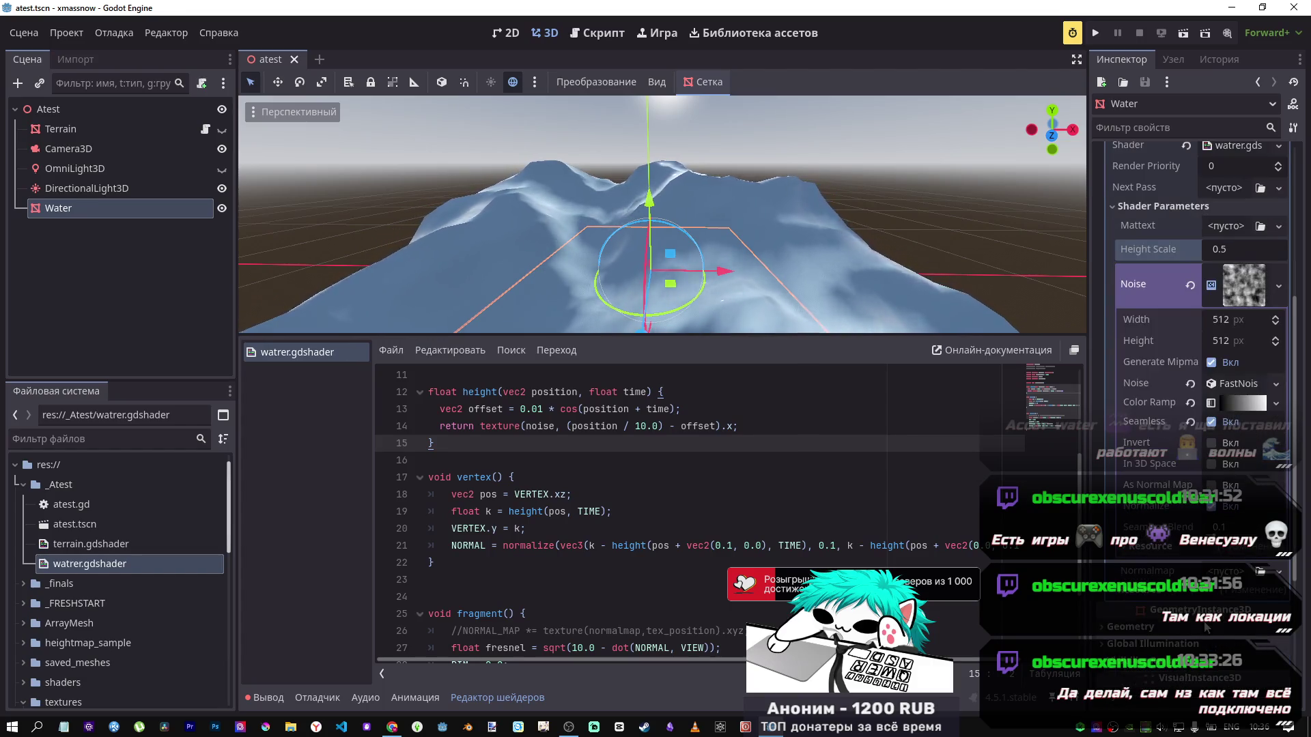
pyautogui.scroll(3, 607, 504)
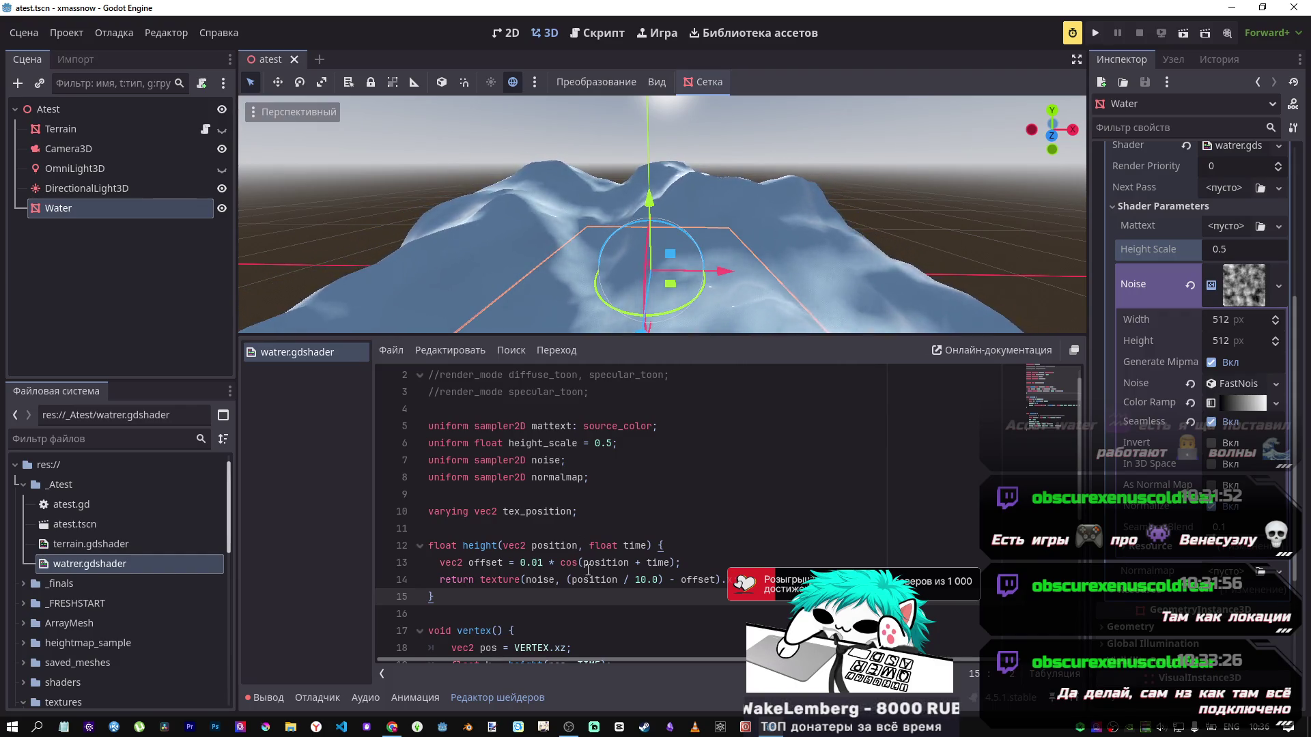
# Step: Tilt the view over the water mesh and review the shader code up to the specular_toon line
pyautogui.moveTo(851, 276)
pyautogui.mouseDown()
pyautogui.moveTo(845, 308)
pyautogui.moveTo(851, 277)
pyautogui.mouseUp()
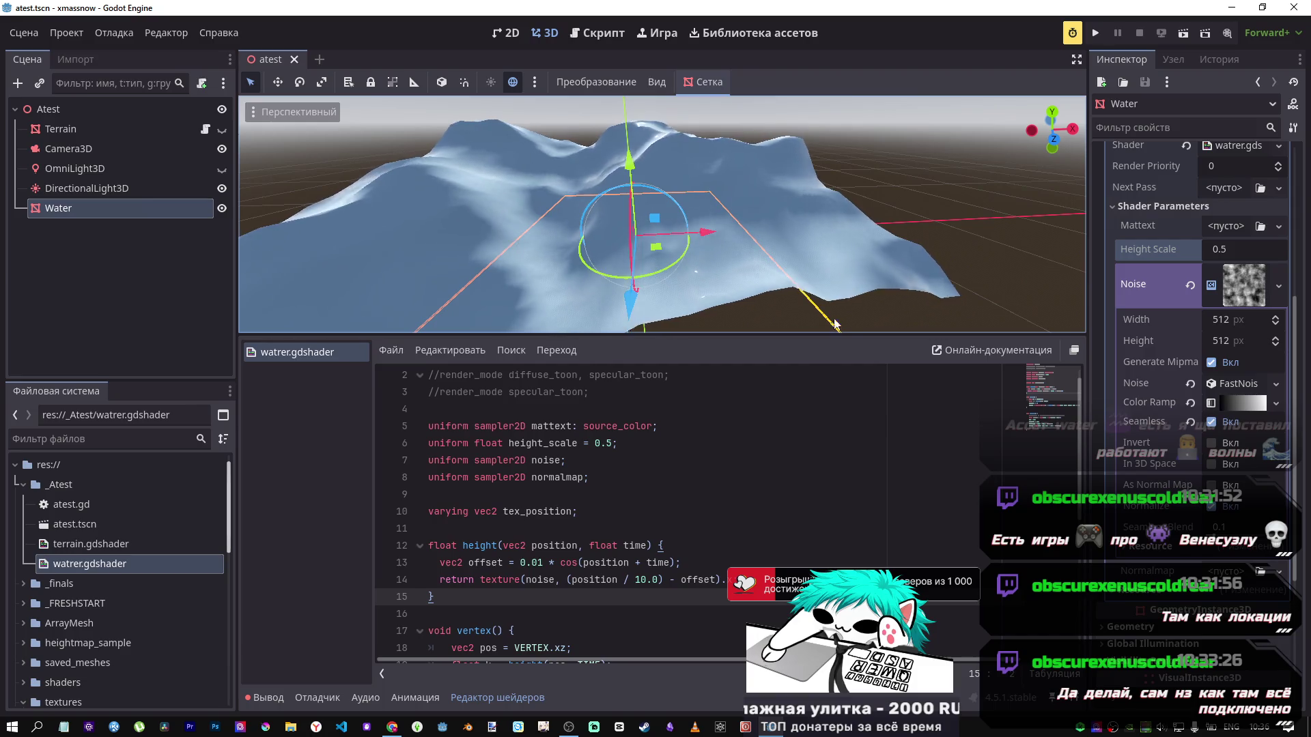
pyautogui.scroll(-3, 659, 506)
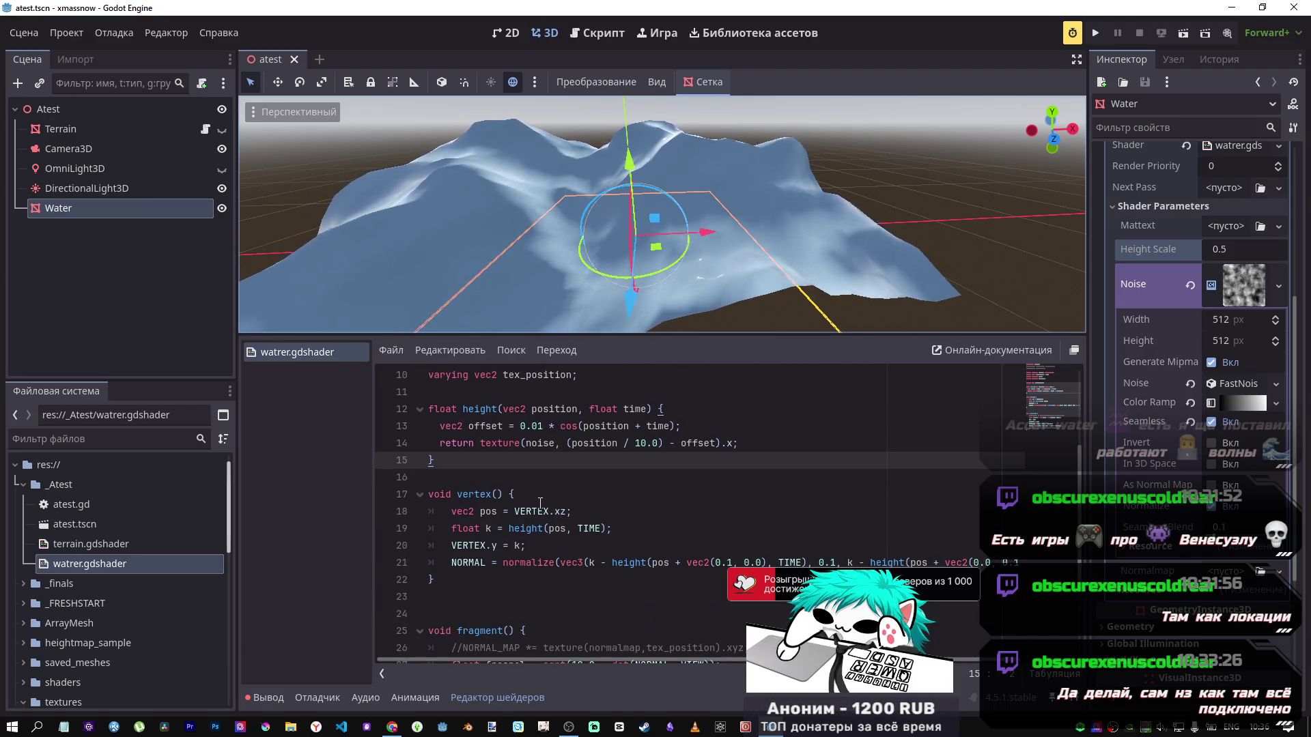
pyautogui.scroll(1, 605, 496)
pyautogui.click(680, 477)
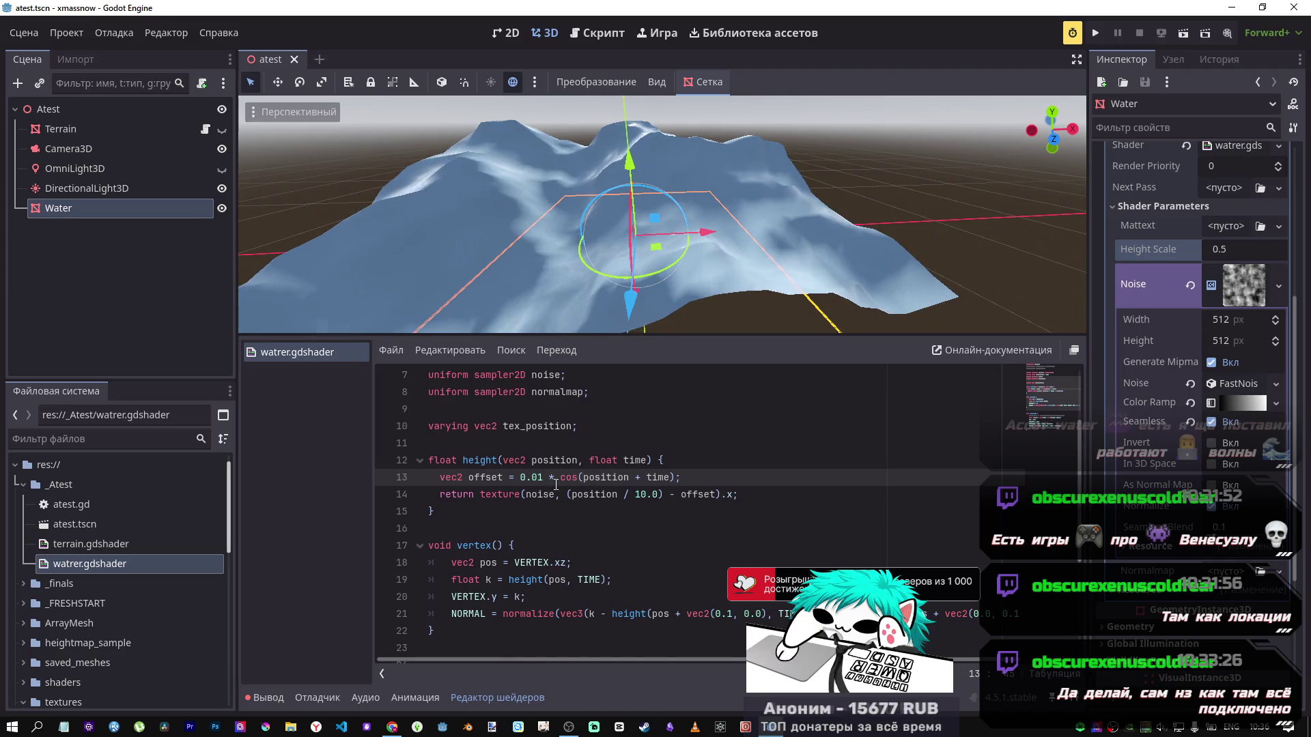
pyautogui.scroll(2, 691, 515)
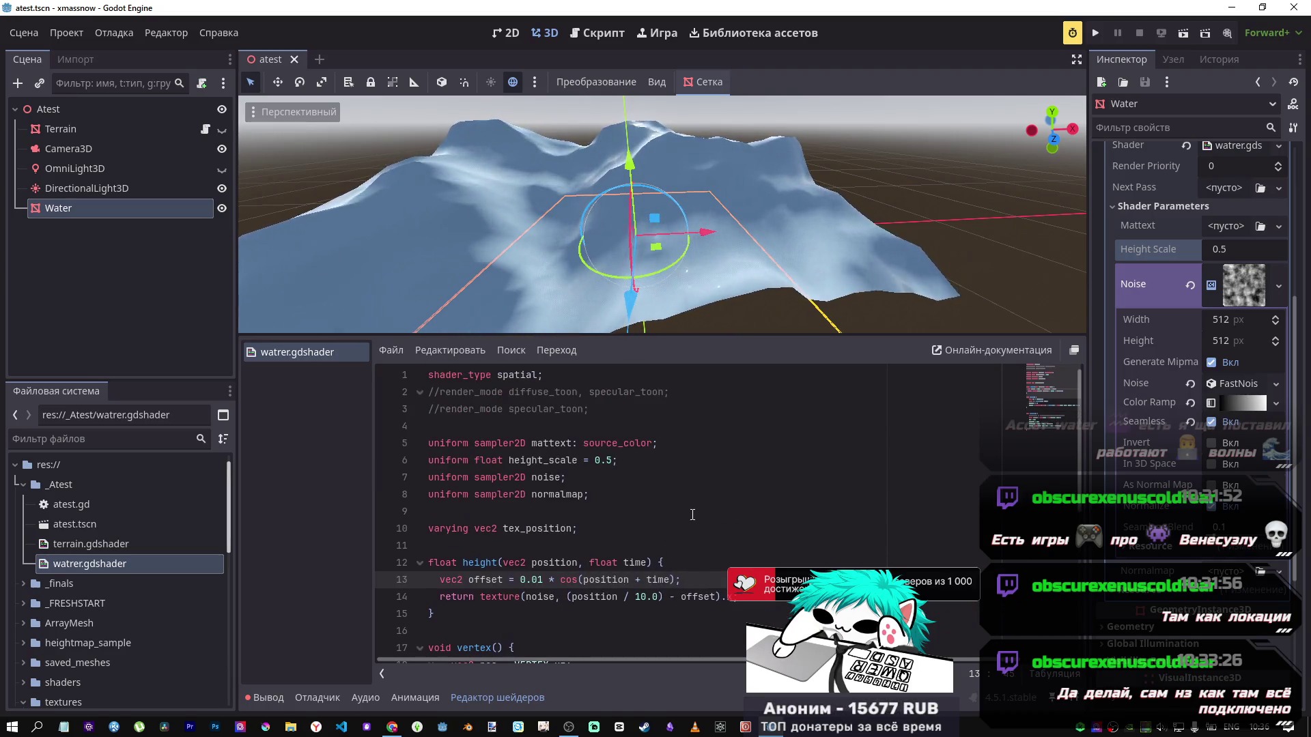
pyautogui.scroll(-2, 691, 515)
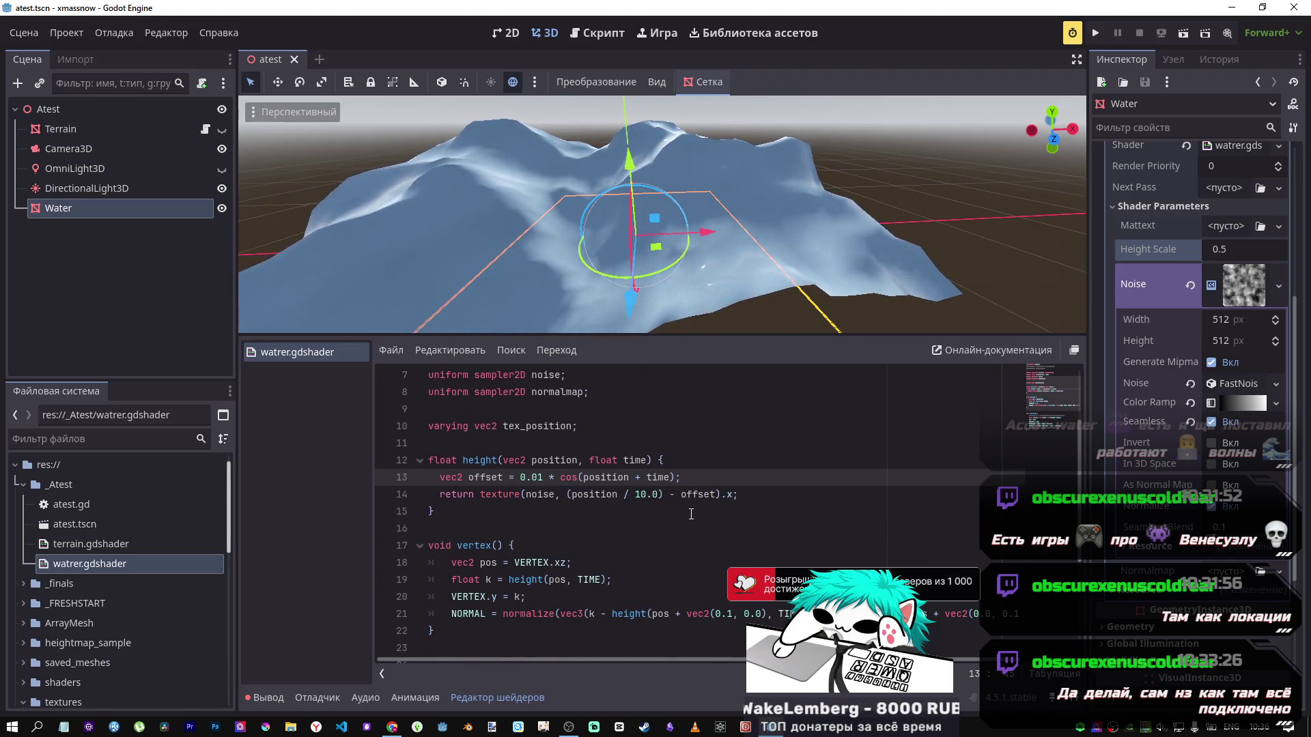
pyautogui.scroll(-2, 615, 502)
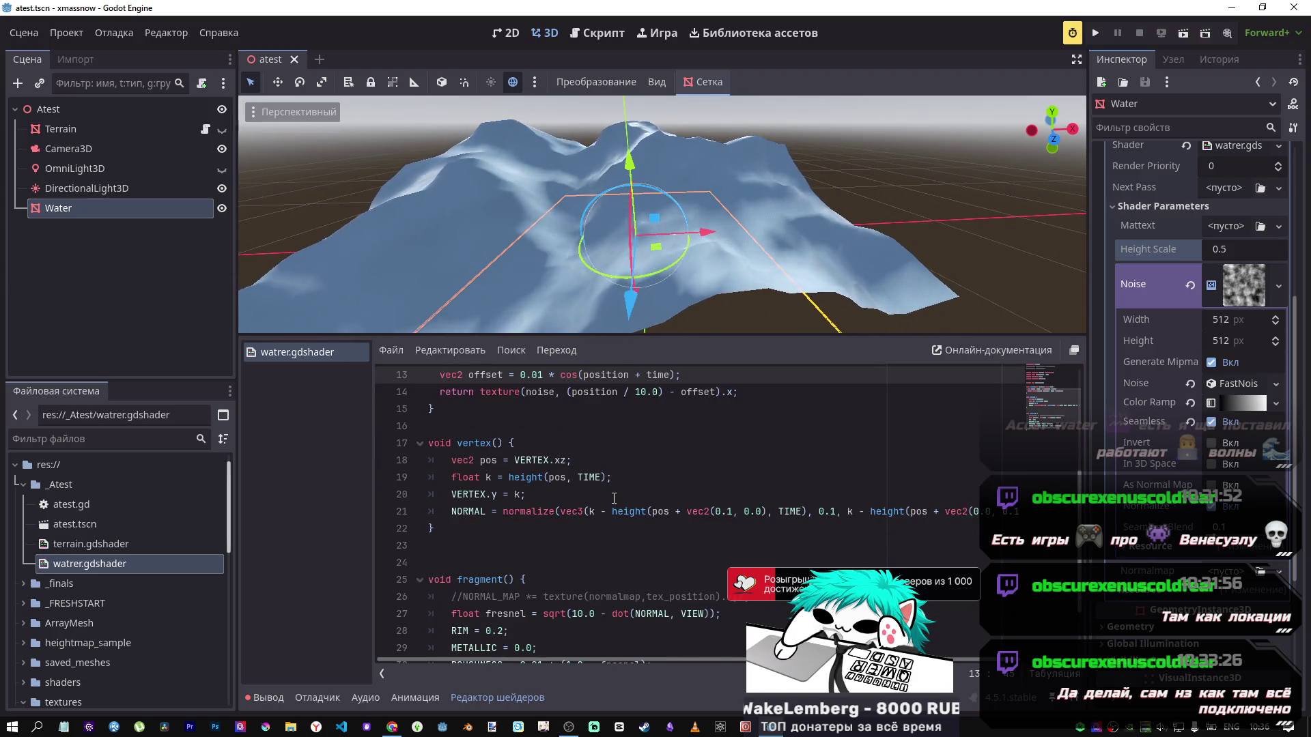
pyautogui.scroll(1, 616, 502)
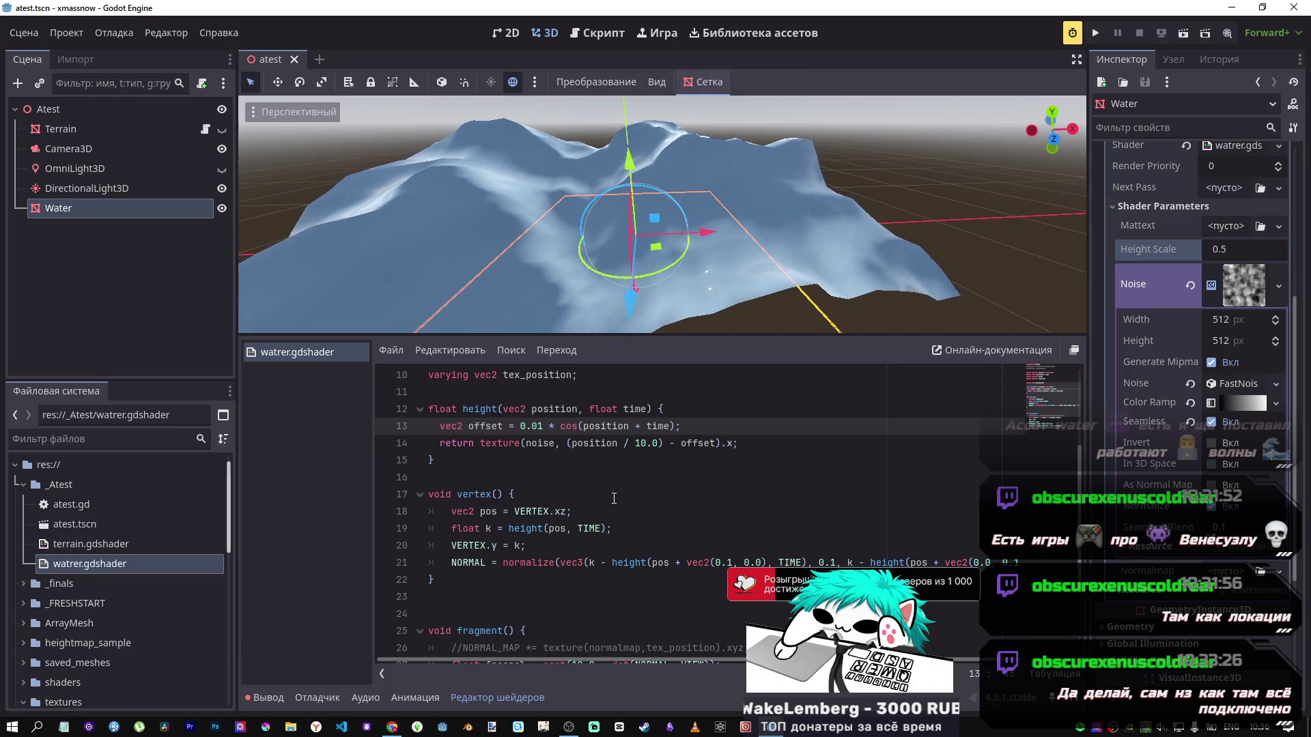
pyautogui.click(568, 512)
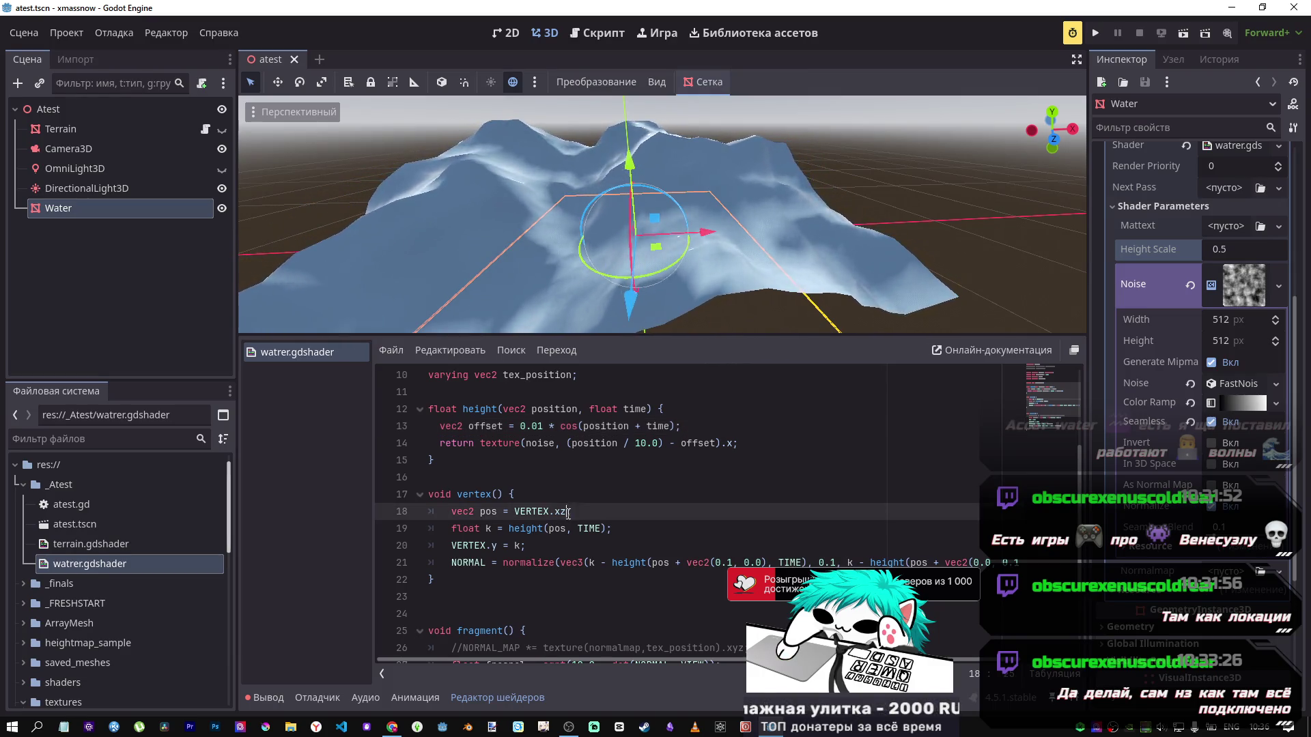
pyautogui.scroll(3, 563, 548)
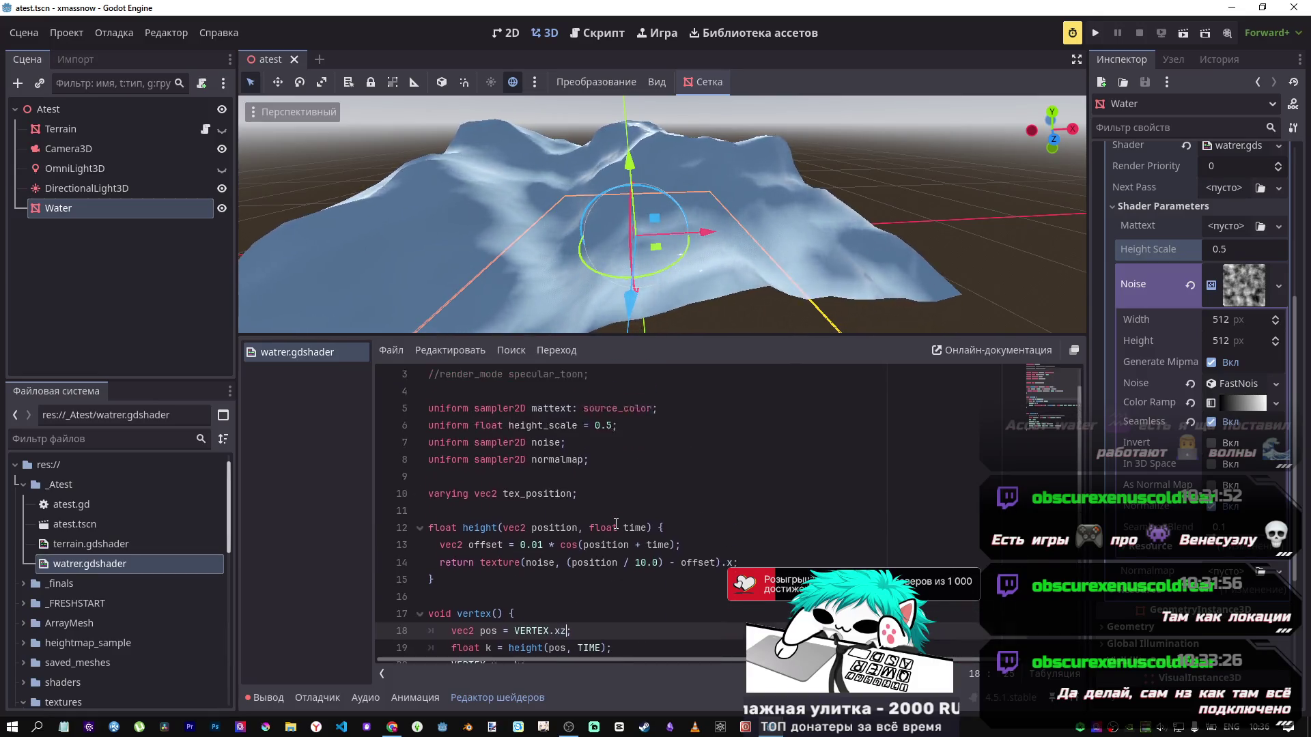
pyautogui.click(597, 409)
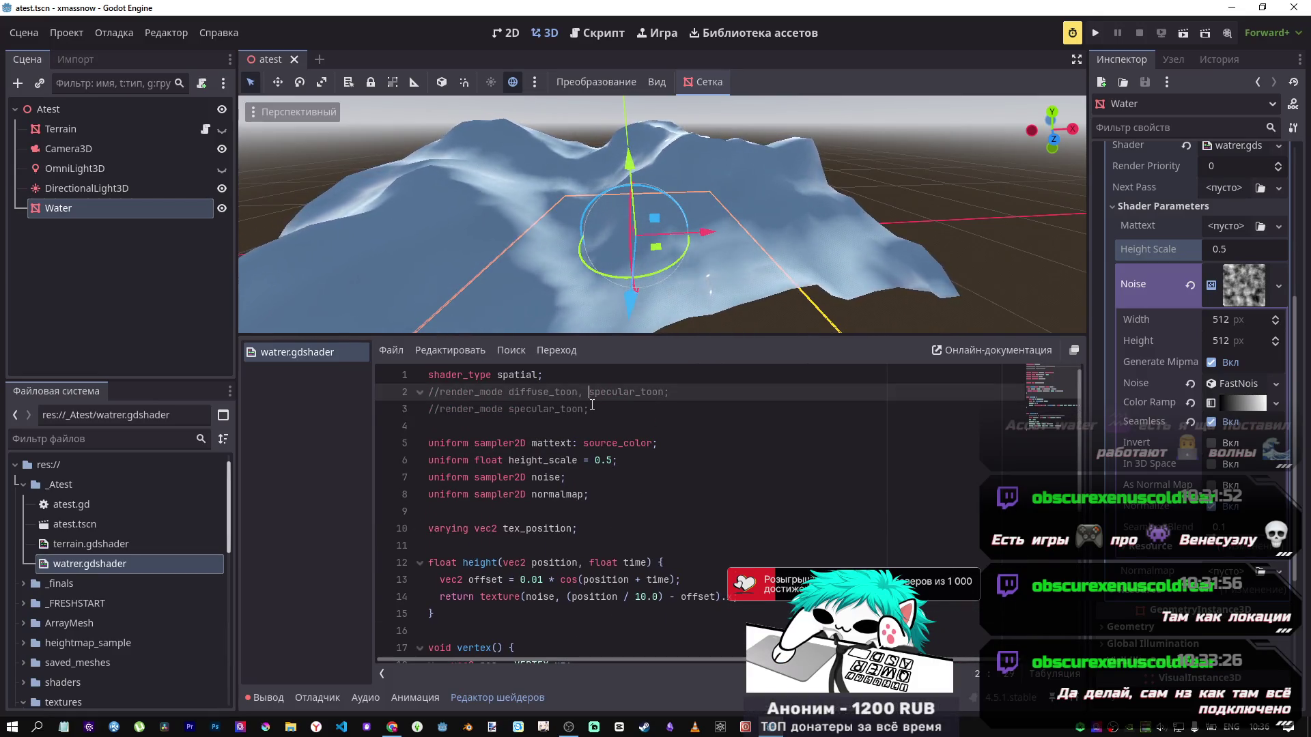
# Step: Uncomment render_mode specular_toon, save, and orbit the view around the toon-lit water mesh
pyautogui.hotkey('ctrl', 'k')
pyautogui.hotkey('ctrl', 's')
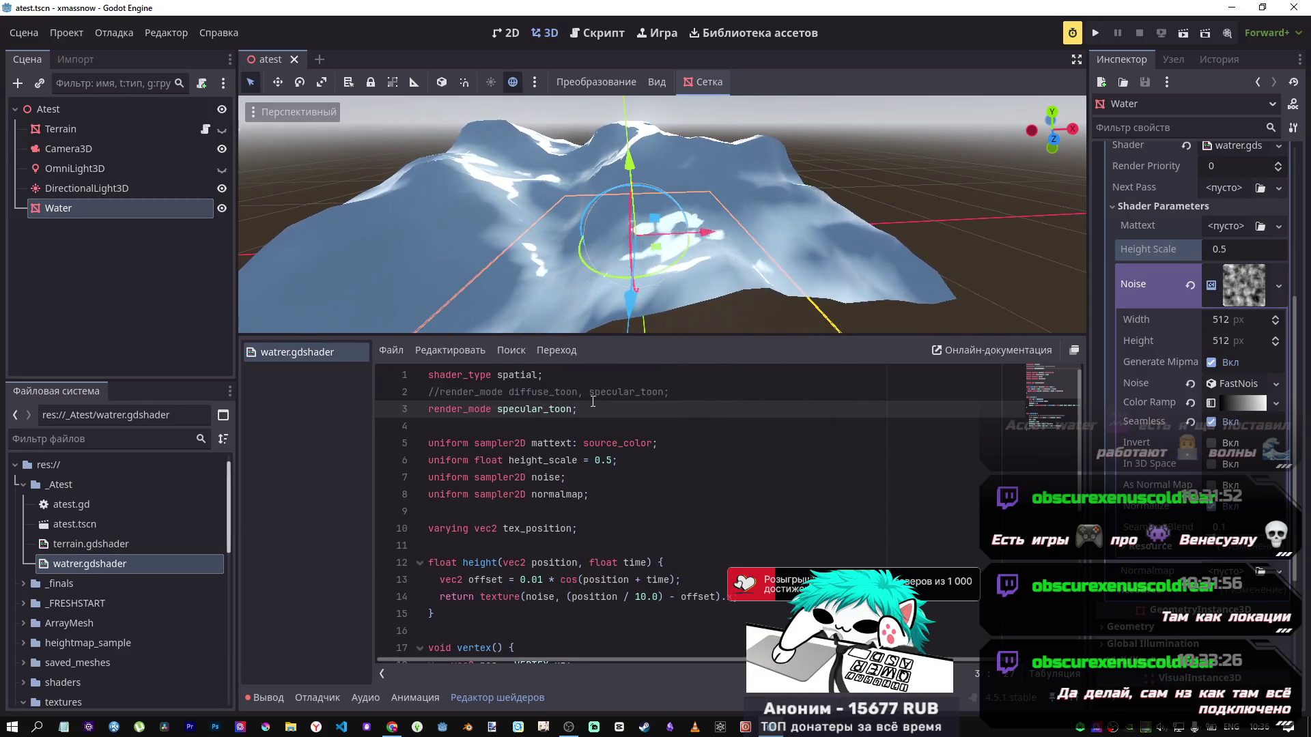
pyautogui.moveTo(663, 219); pyautogui.dragTo(662, 198)
pyautogui.moveTo(546, 218)
pyautogui.mouseDown()
pyautogui.moveTo(539, 191)
pyautogui.moveTo(542, 222)
pyautogui.moveTo(690, 308)
pyautogui.mouseUp()
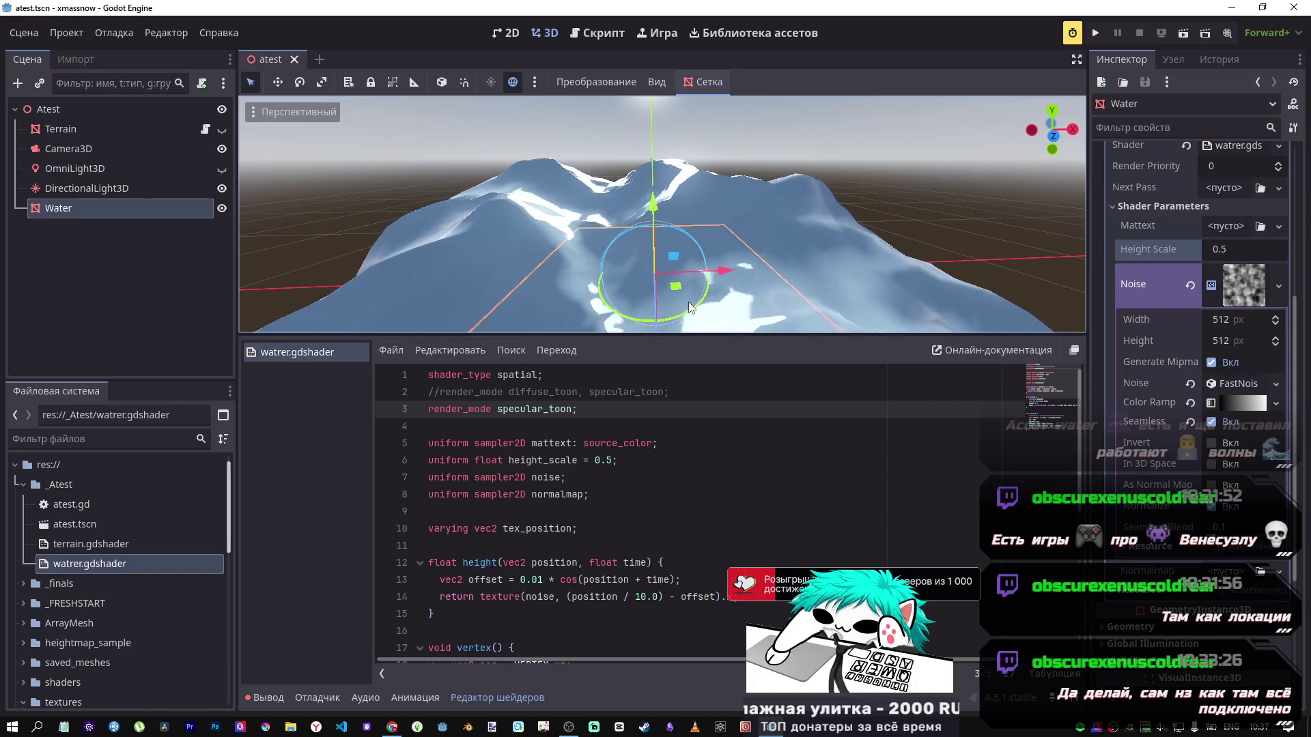
pyautogui.moveTo(672, 288)
pyautogui.mouseDown()
pyautogui.moveTo(703, 350)
pyautogui.moveTo(699, 435)
pyautogui.moveTo(699, 366)
pyautogui.mouseUp()
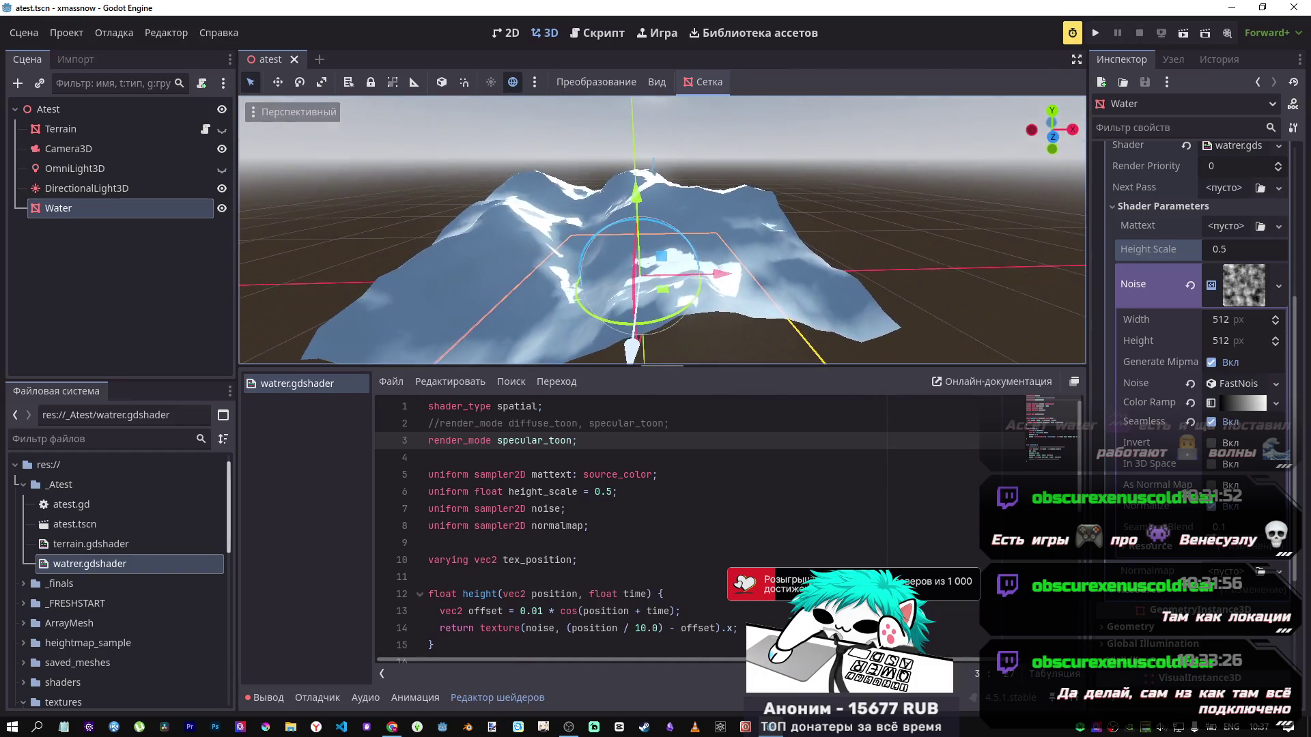
pyautogui.moveTo(683, 273)
pyautogui.mouseDown()
pyautogui.moveTo(628, 211)
pyautogui.moveTo(683, 219)
pyautogui.moveTo(655, 184)
pyautogui.mouseUp()
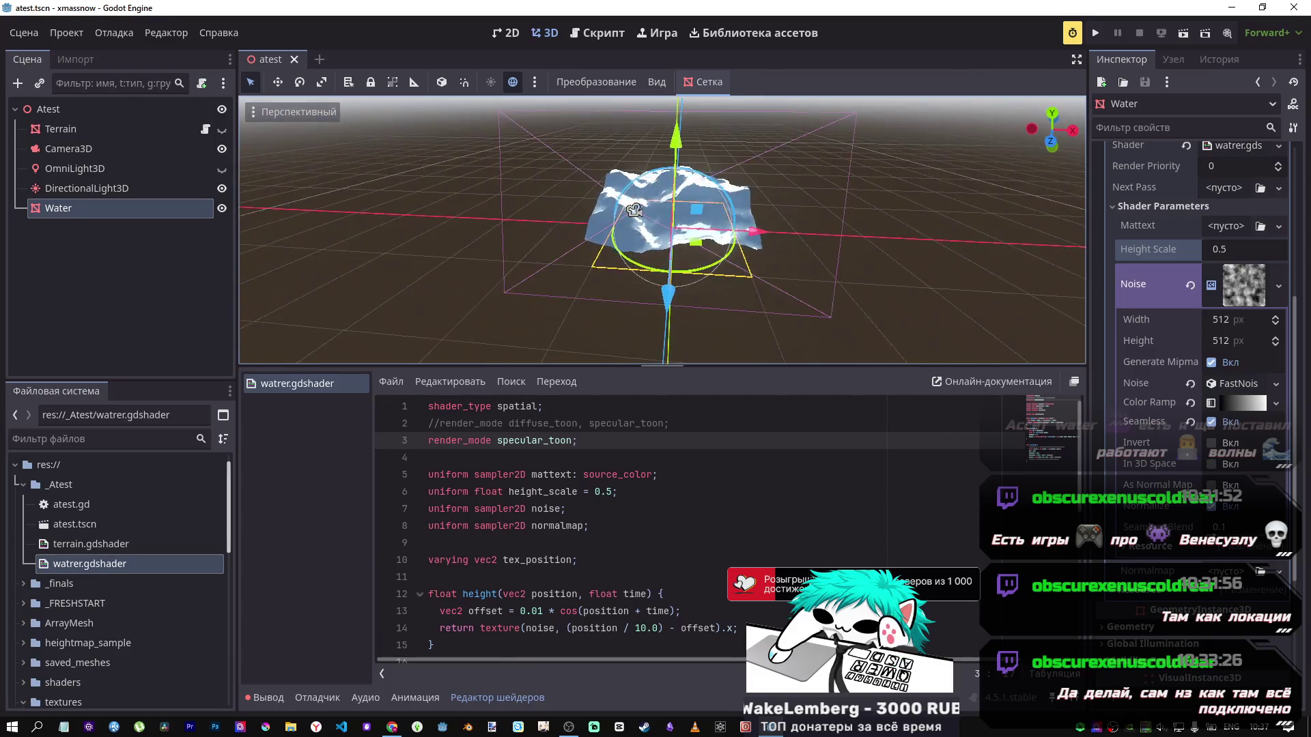
pyautogui.scroll(-4, 709, 293)
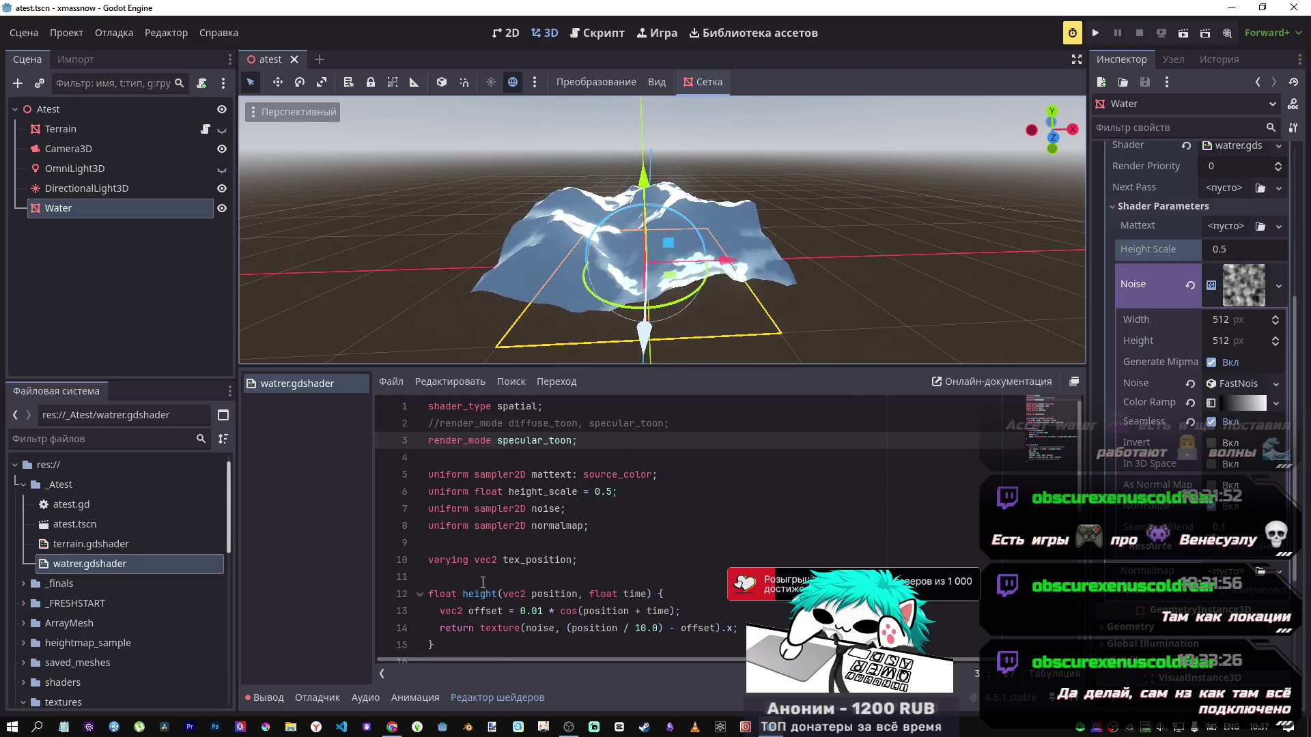
# Step: Look over the Your second 3D shader tutorial page in the browser
pyautogui.moveTo(392, 727)
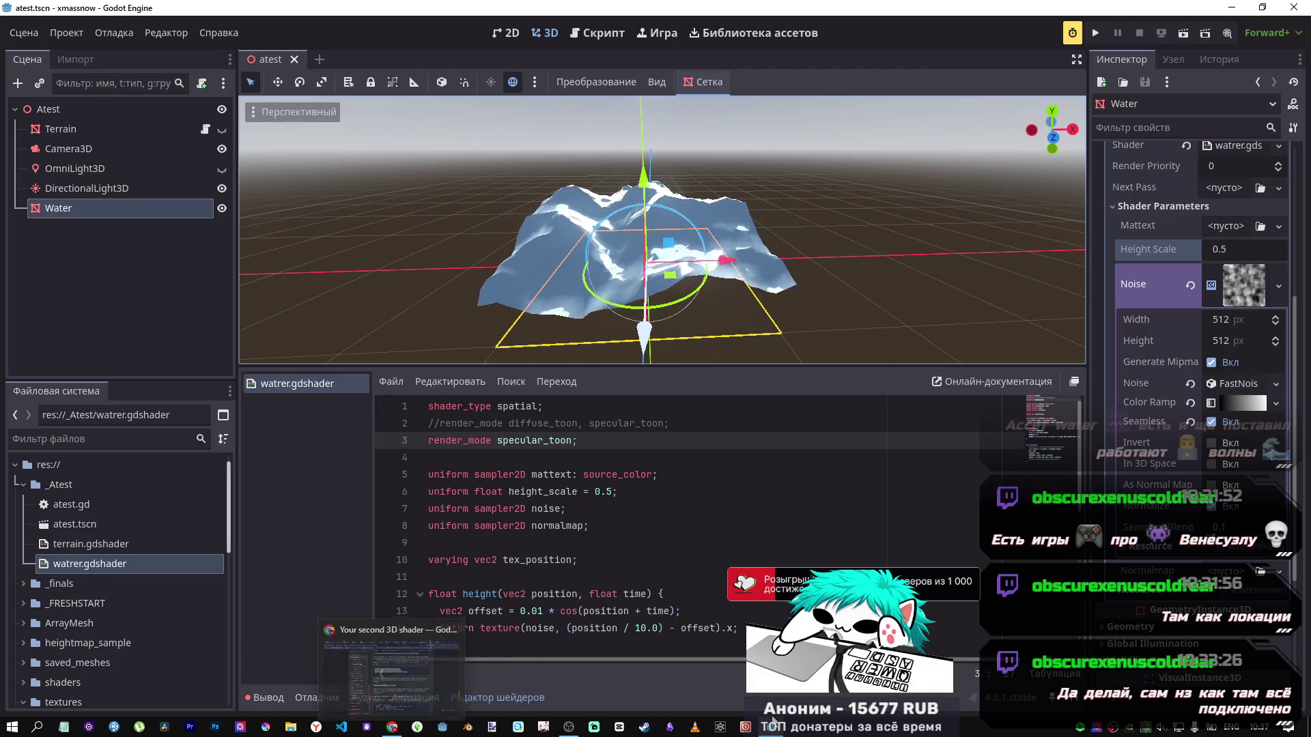
pyautogui.moveTo(772, 727)
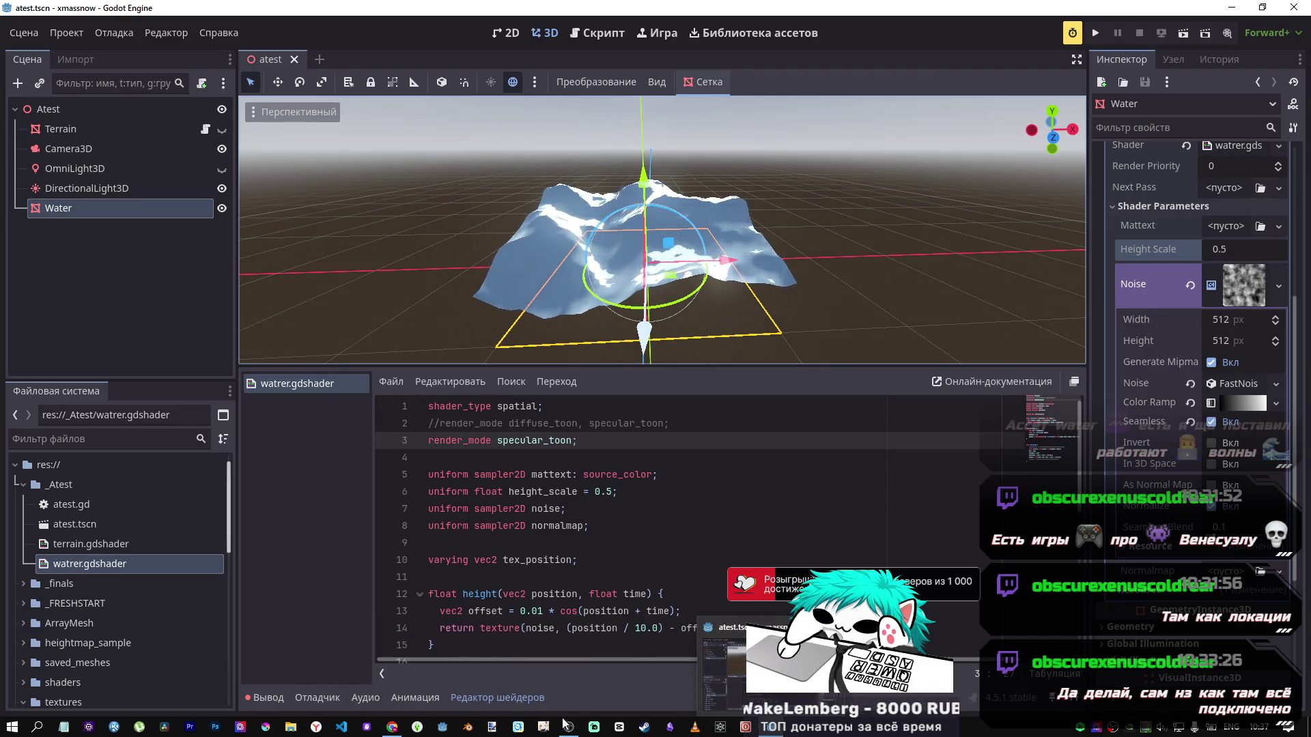
pyautogui.click(448, 666)
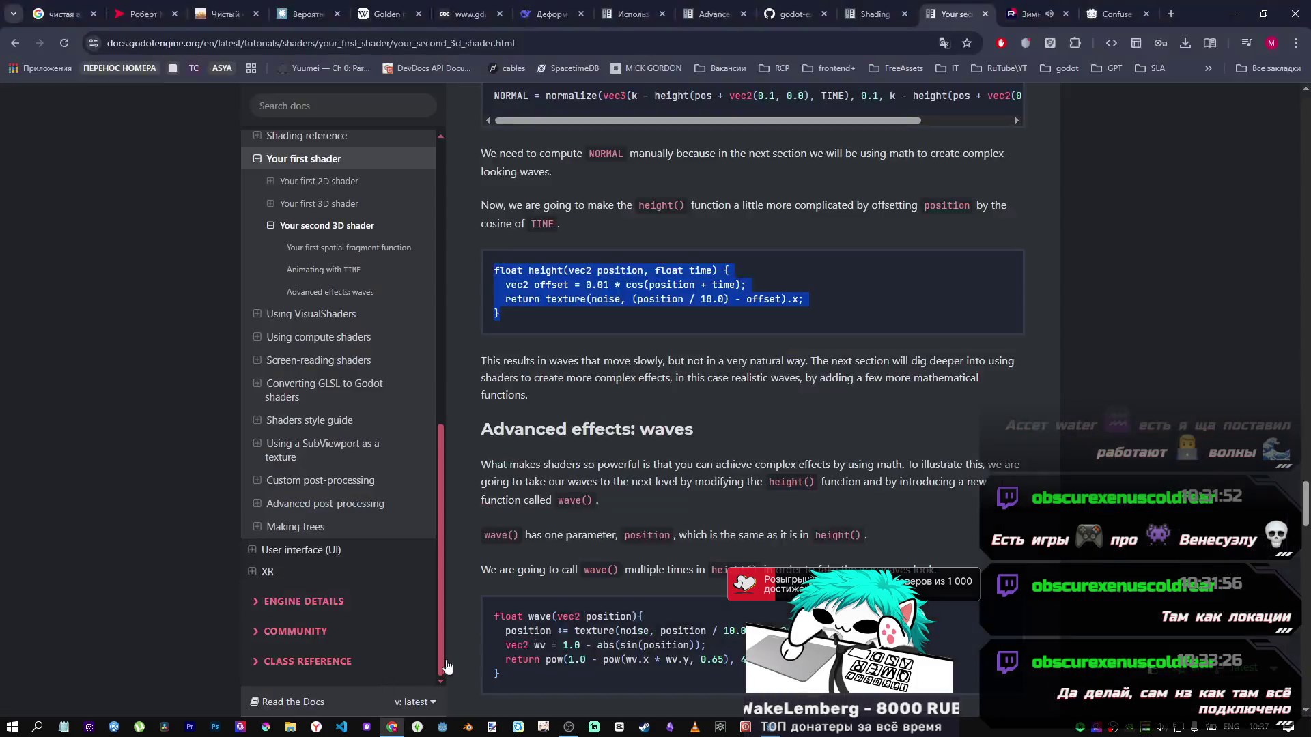
pyautogui.scroll(-3, 774, 484)
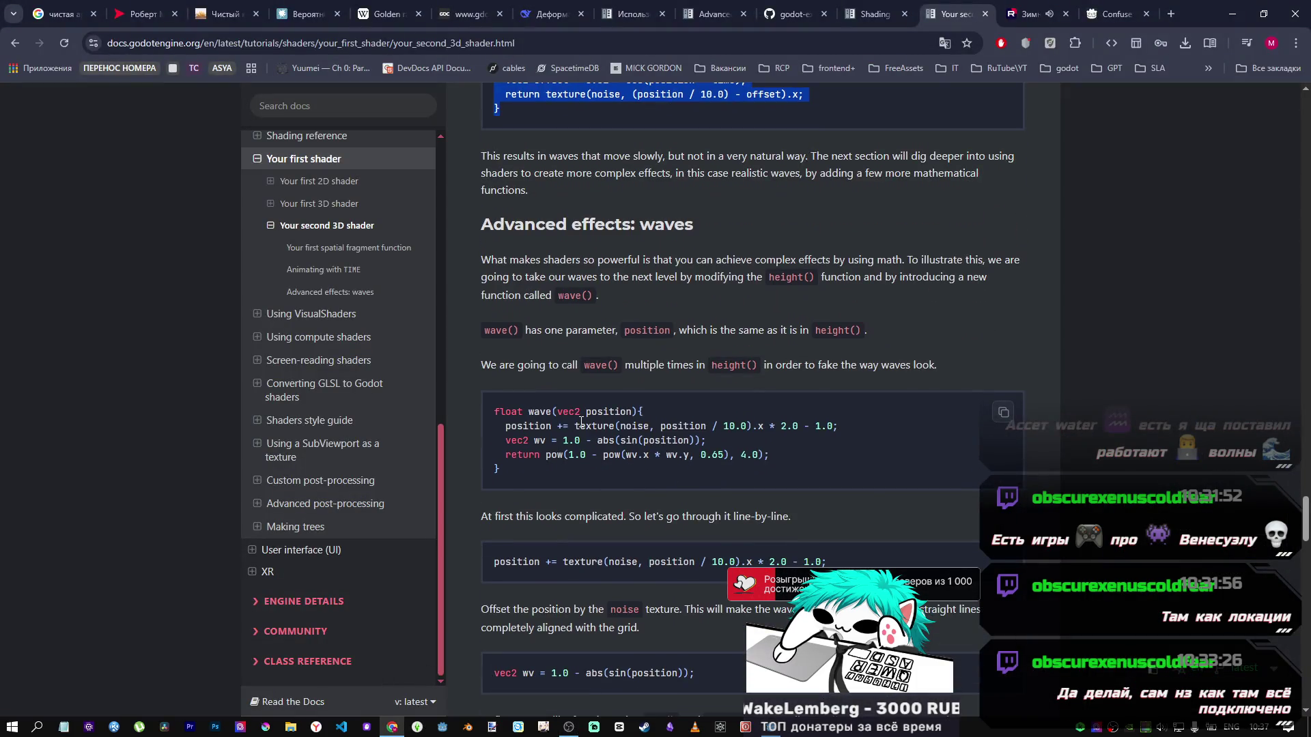
pyautogui.hotkey('alt', 'Tab')
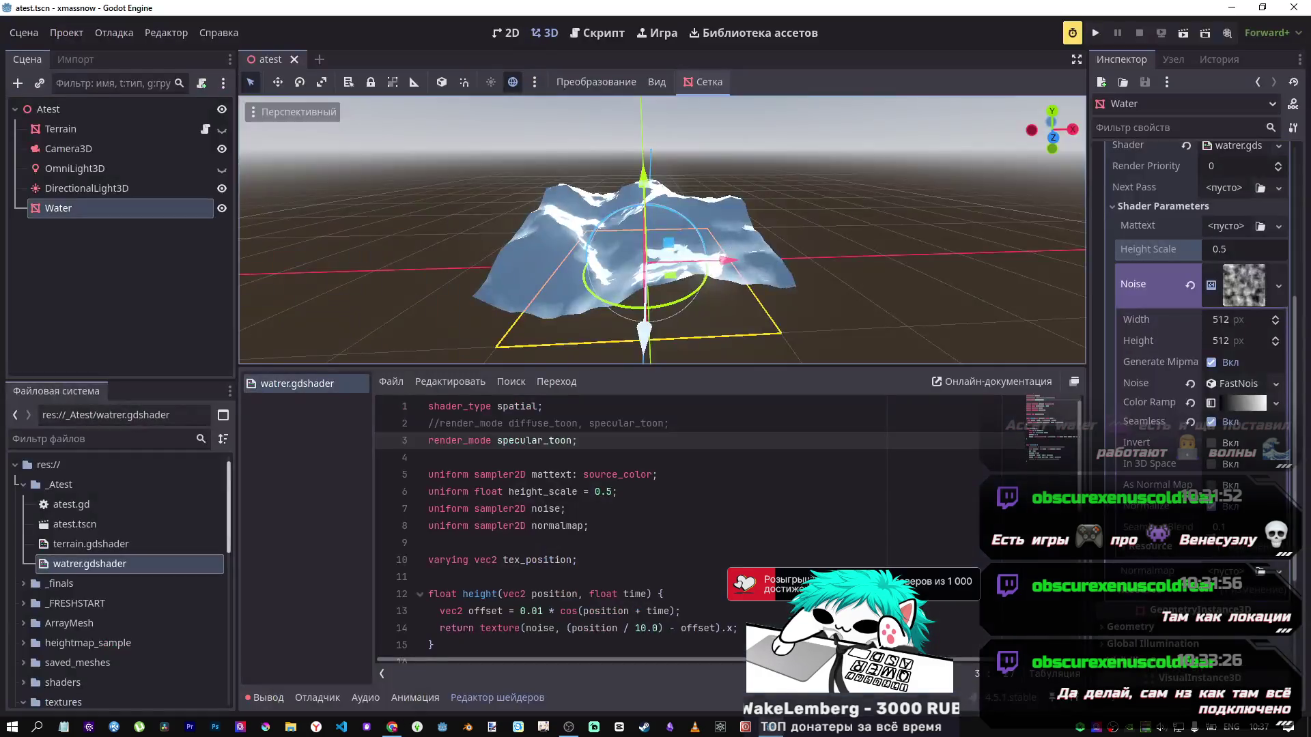
# Step: Try different noise divisors in height(), settling on position / 10.0 and saving the shader
pyautogui.rightClick(628, 527)
pyautogui.scroll(-2, 631, 532)
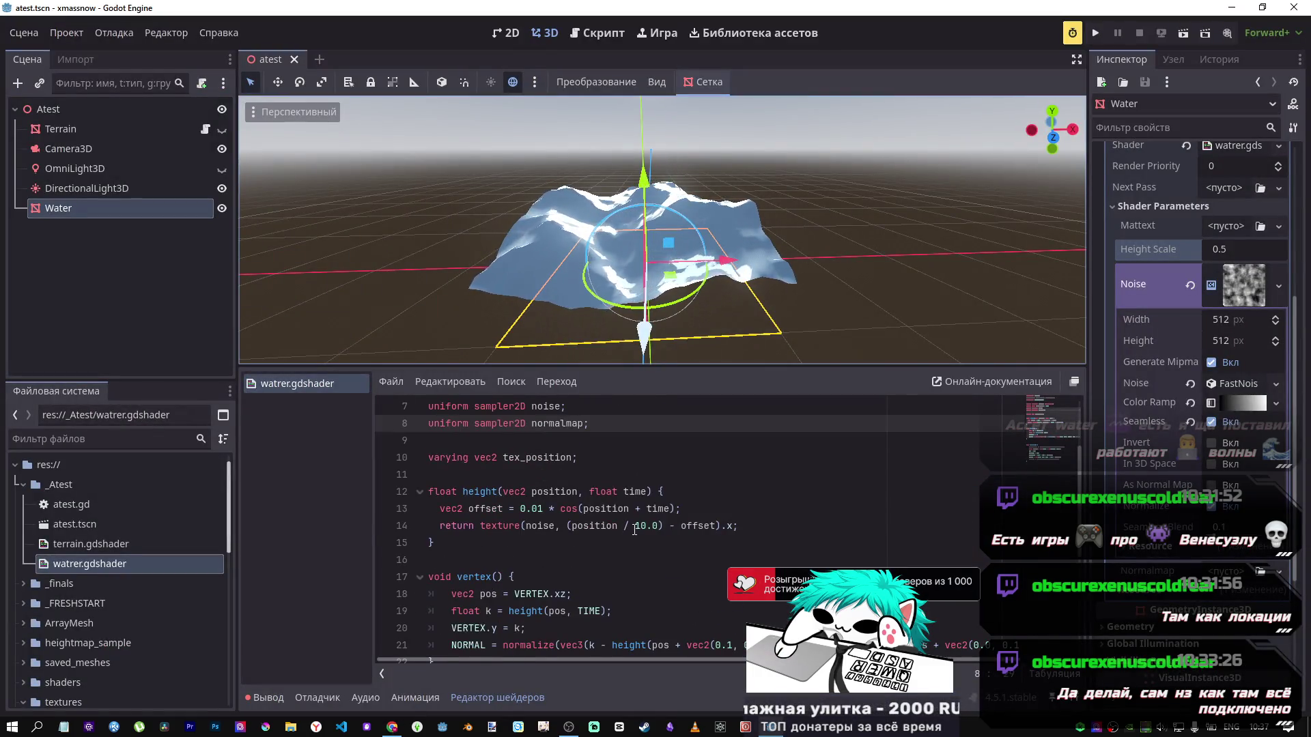
pyautogui.scroll(-2, 635, 530)
pyautogui.scroll(1, 633, 528)
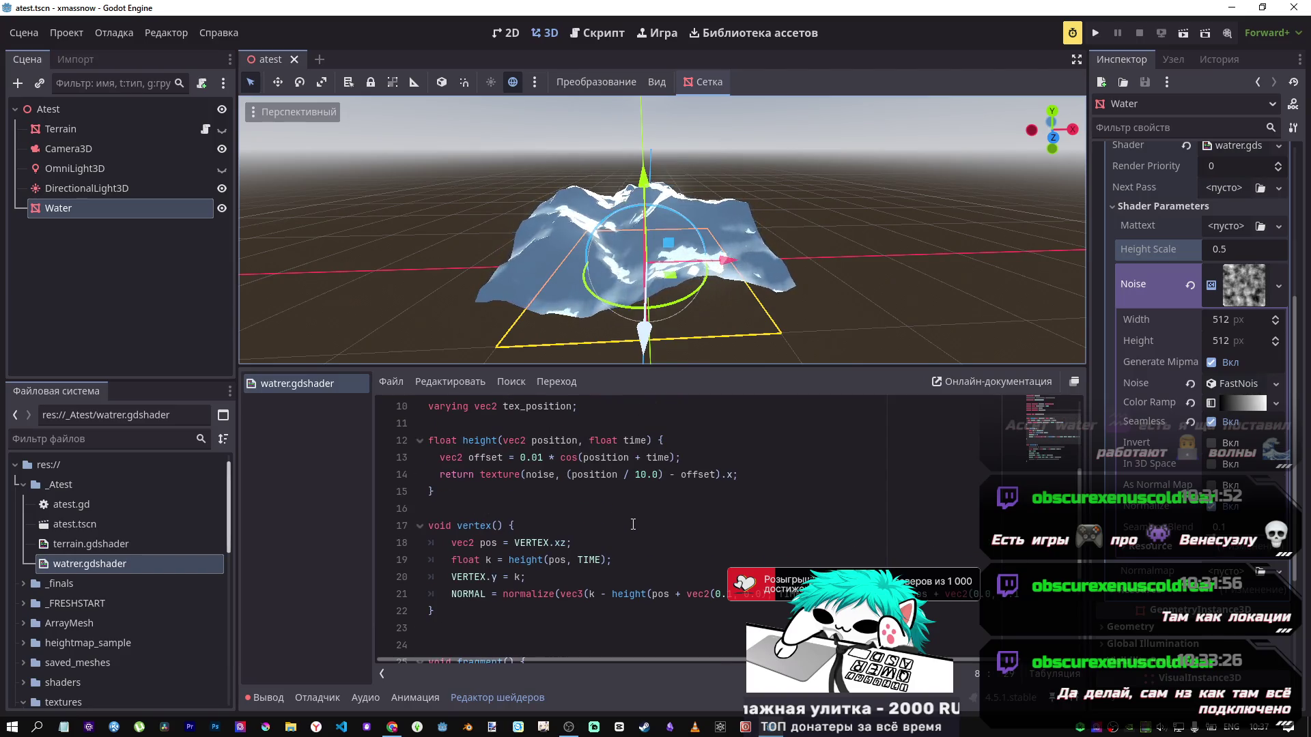
pyautogui.click(647, 475)
pyautogui.press('BackSpace')
pyautogui.hotkey('ctrl', 's')
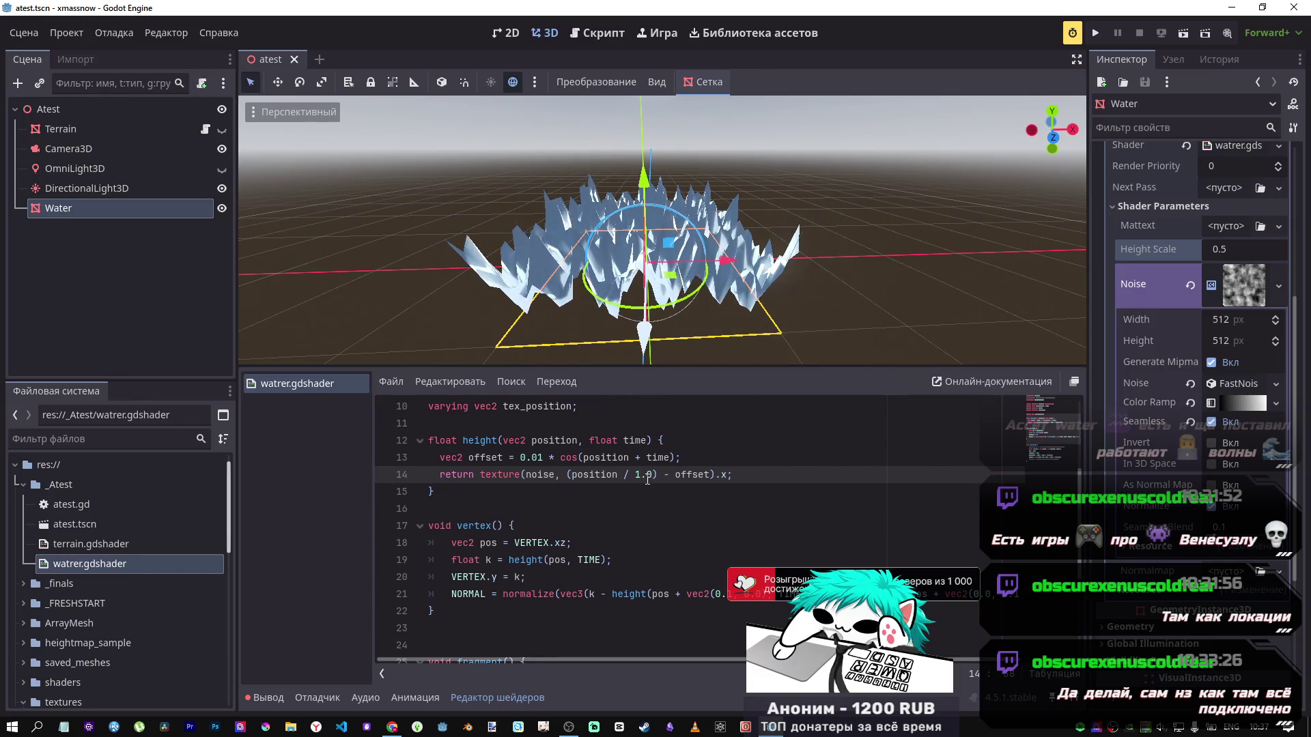
pyautogui.write('0')
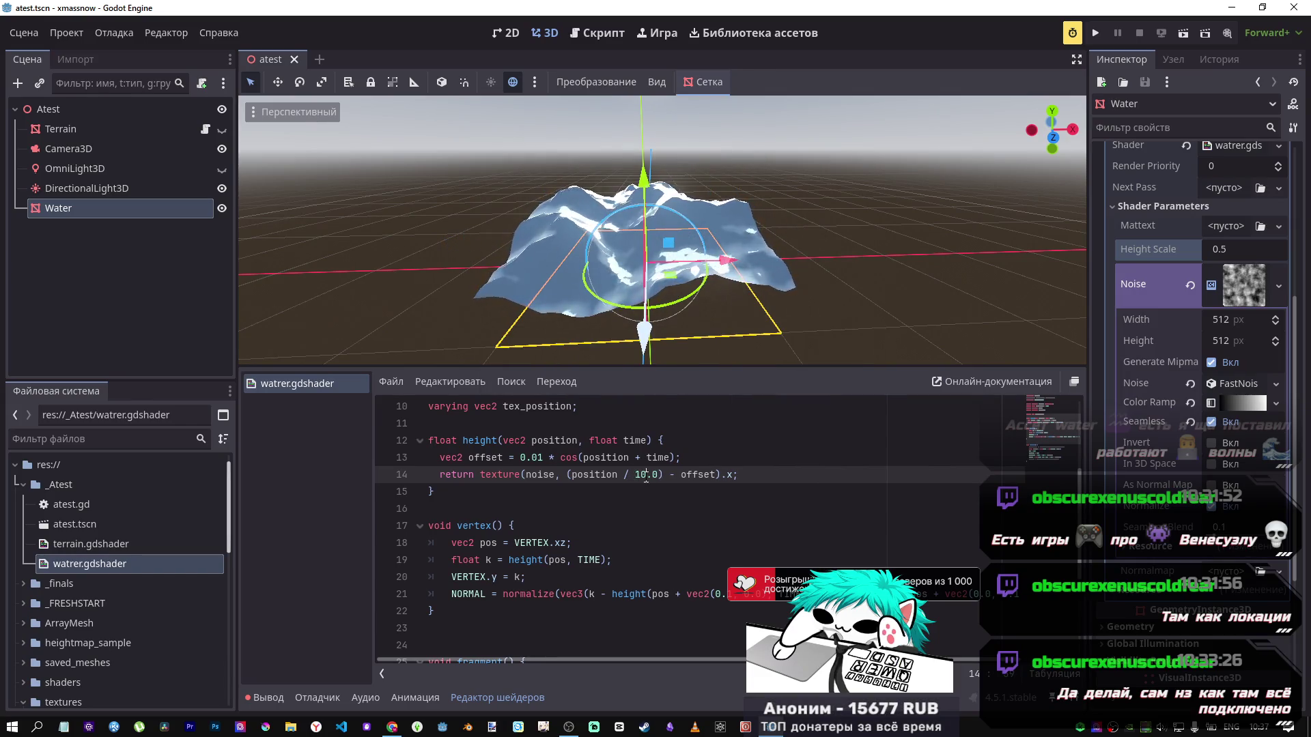
pyautogui.write('0')
pyautogui.hotkey('ctrl', 's')
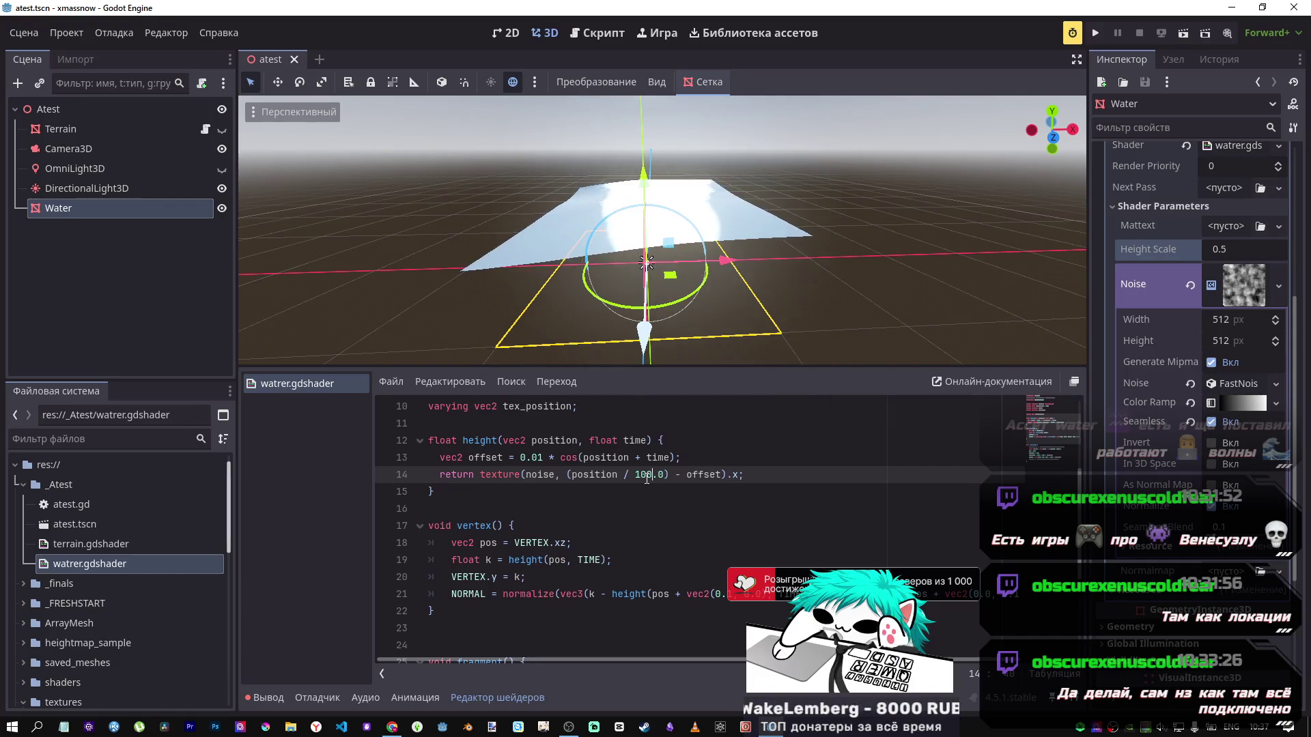
pyautogui.hotkey('ctrl', 's')
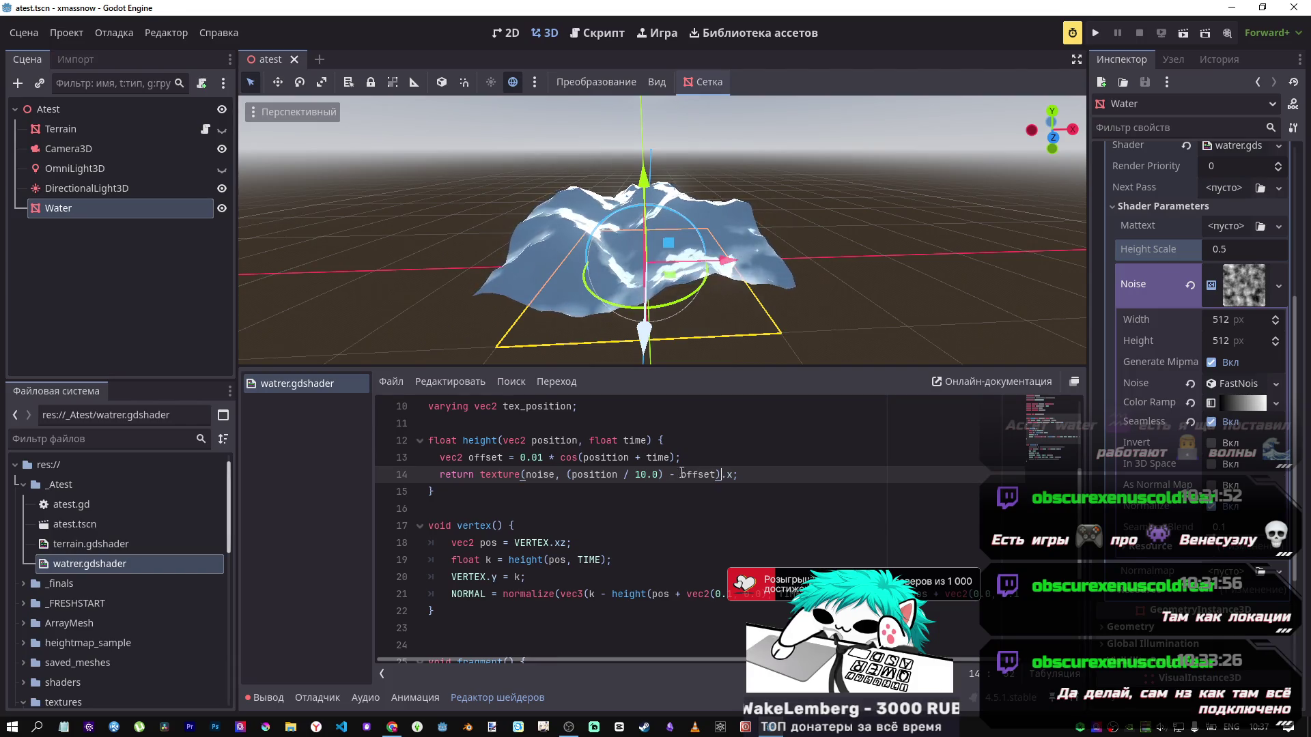
pyautogui.scroll(2, 646, 473)
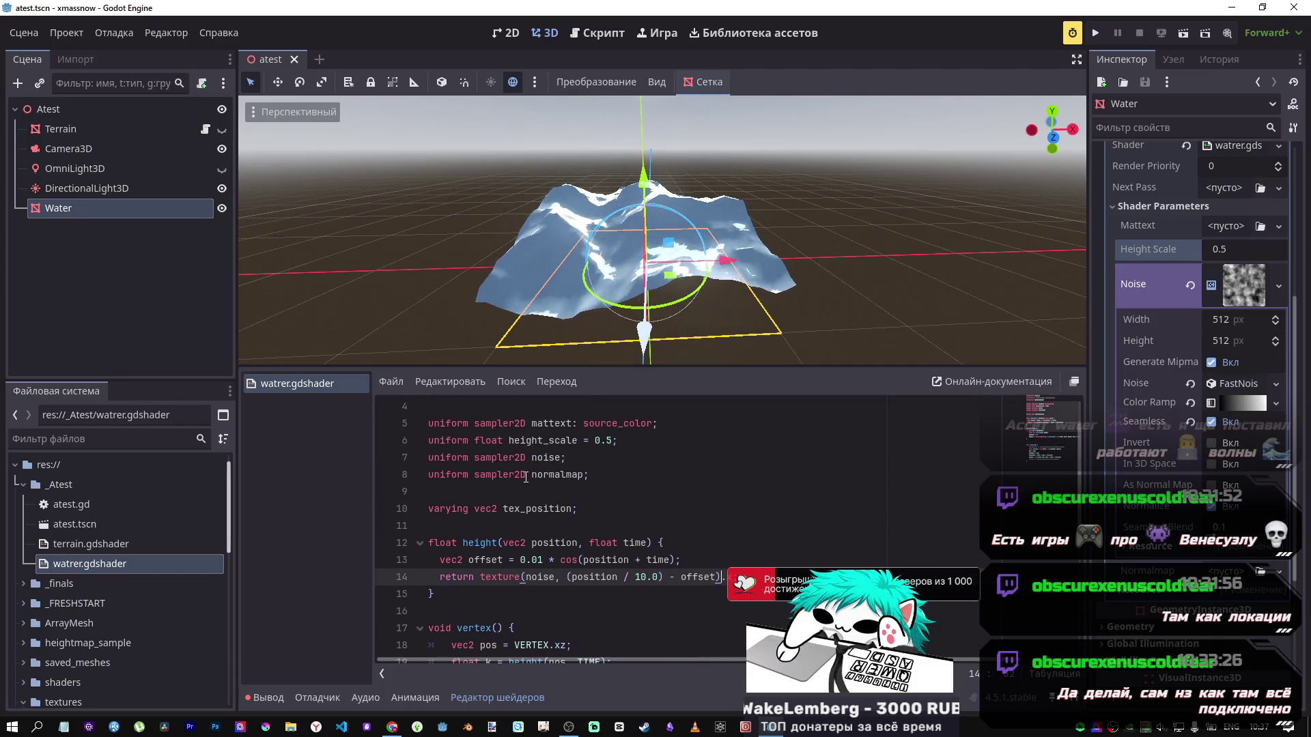
pyautogui.scroll(1, 663, 549)
pyautogui.scroll(-3, 663, 549)
pyautogui.moveTo(680, 526); pyautogui.dragTo(699, 527)
pyautogui.click(521, 509)
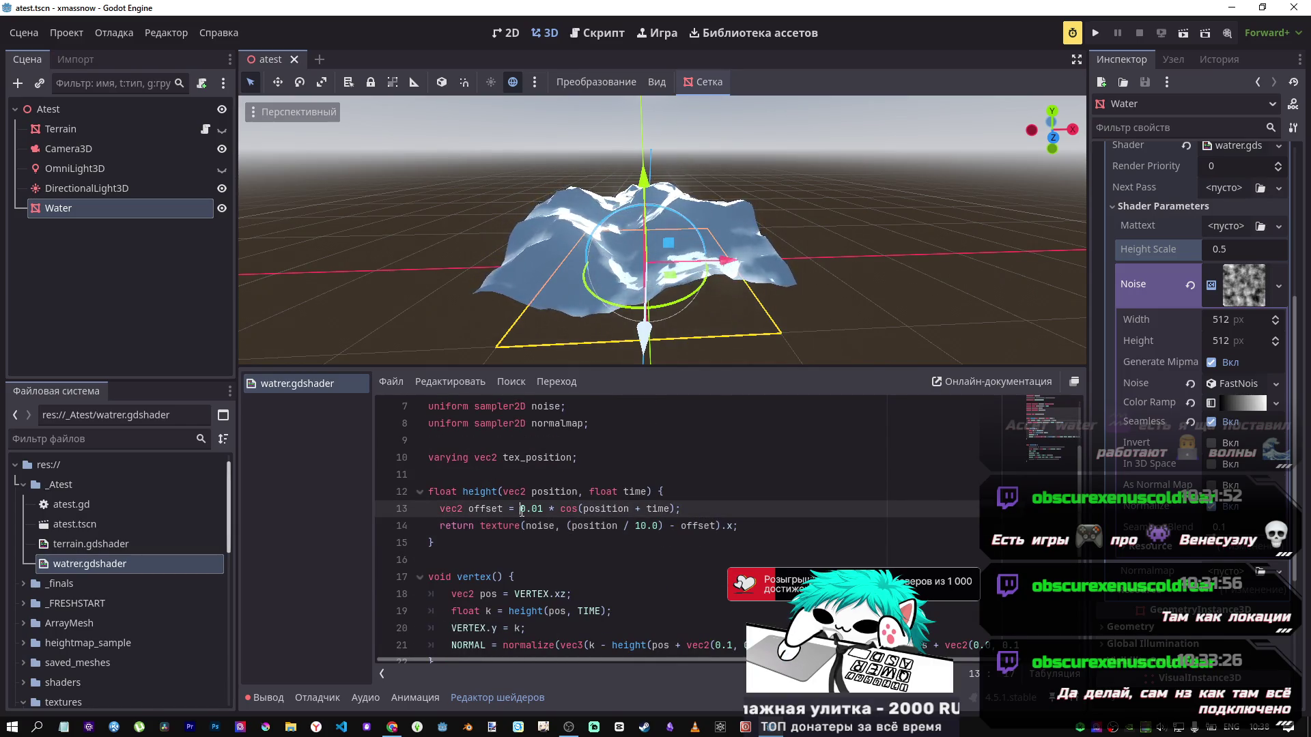
pyautogui.moveTo(643, 510); pyautogui.dragTo(615, 508)
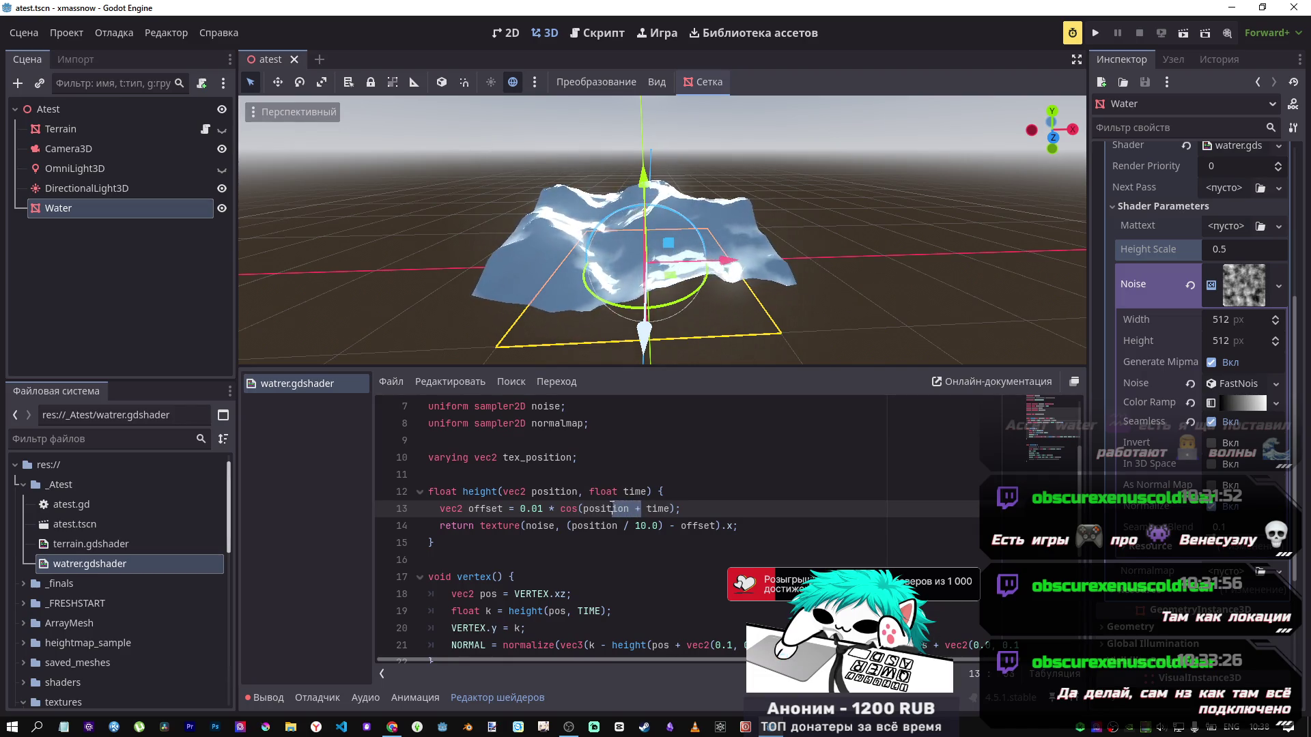
pyautogui.click(1210, 424)
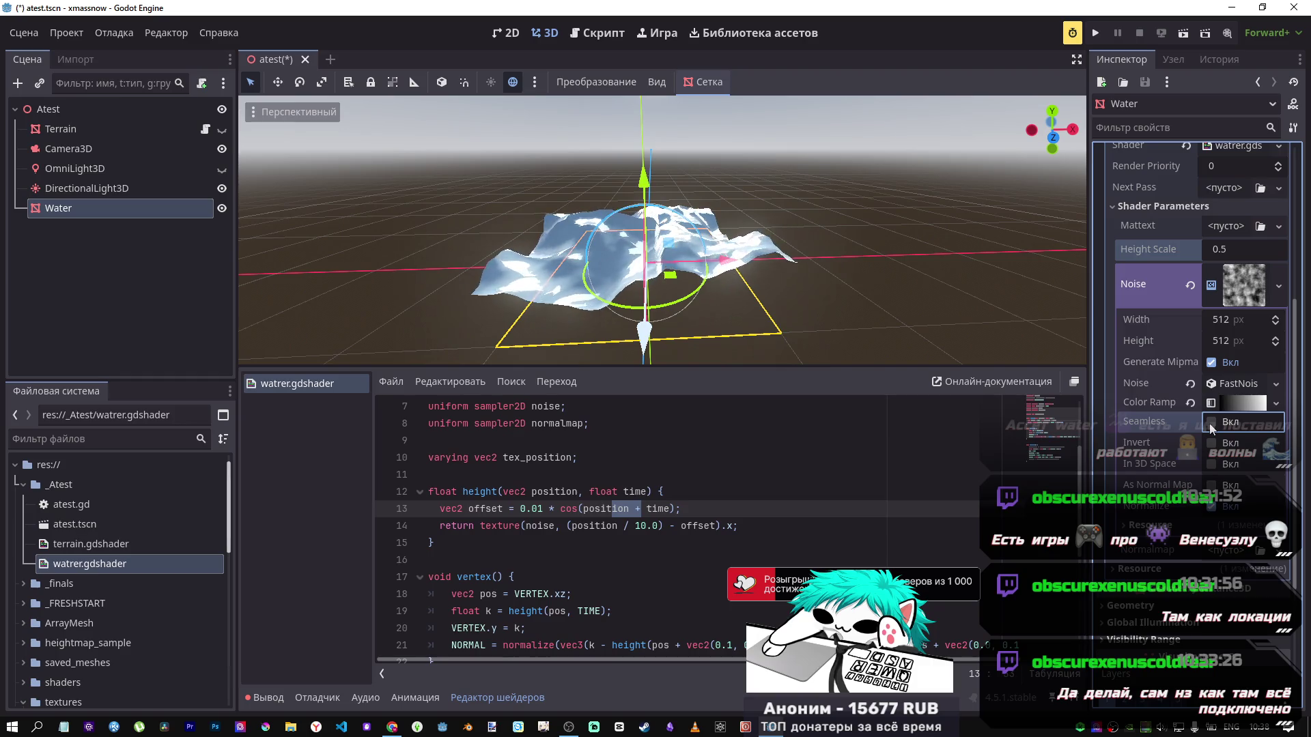
pyautogui.scroll(5, 662, 232)
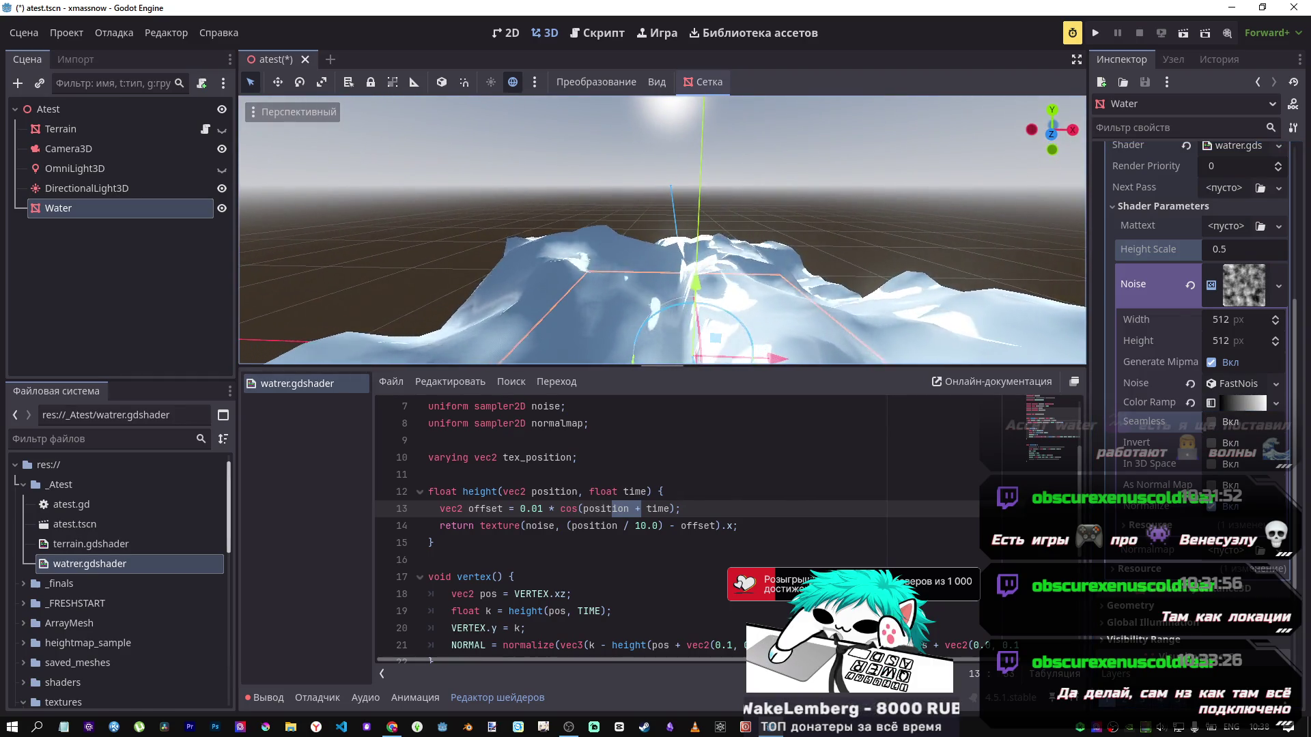
pyautogui.click(1210, 424)
pyautogui.scroll(-5, 662, 232)
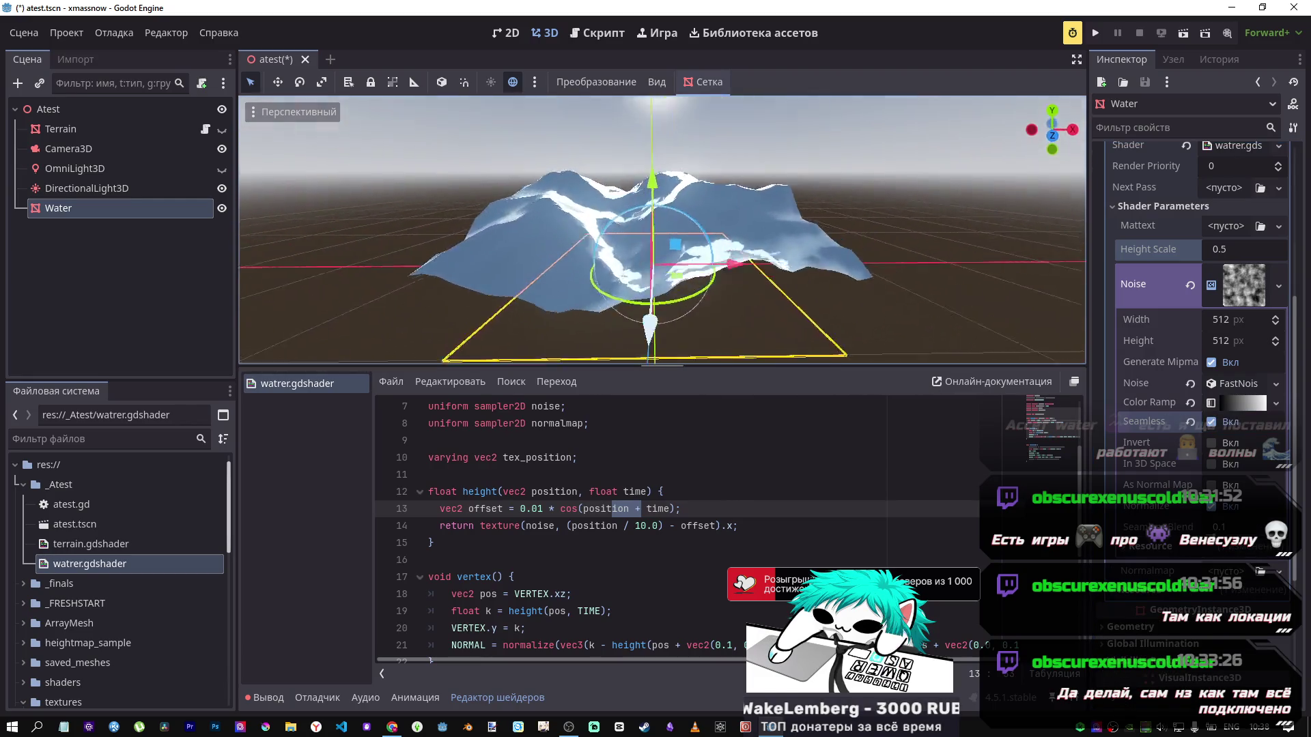
pyautogui.scroll(5, 616, 268)
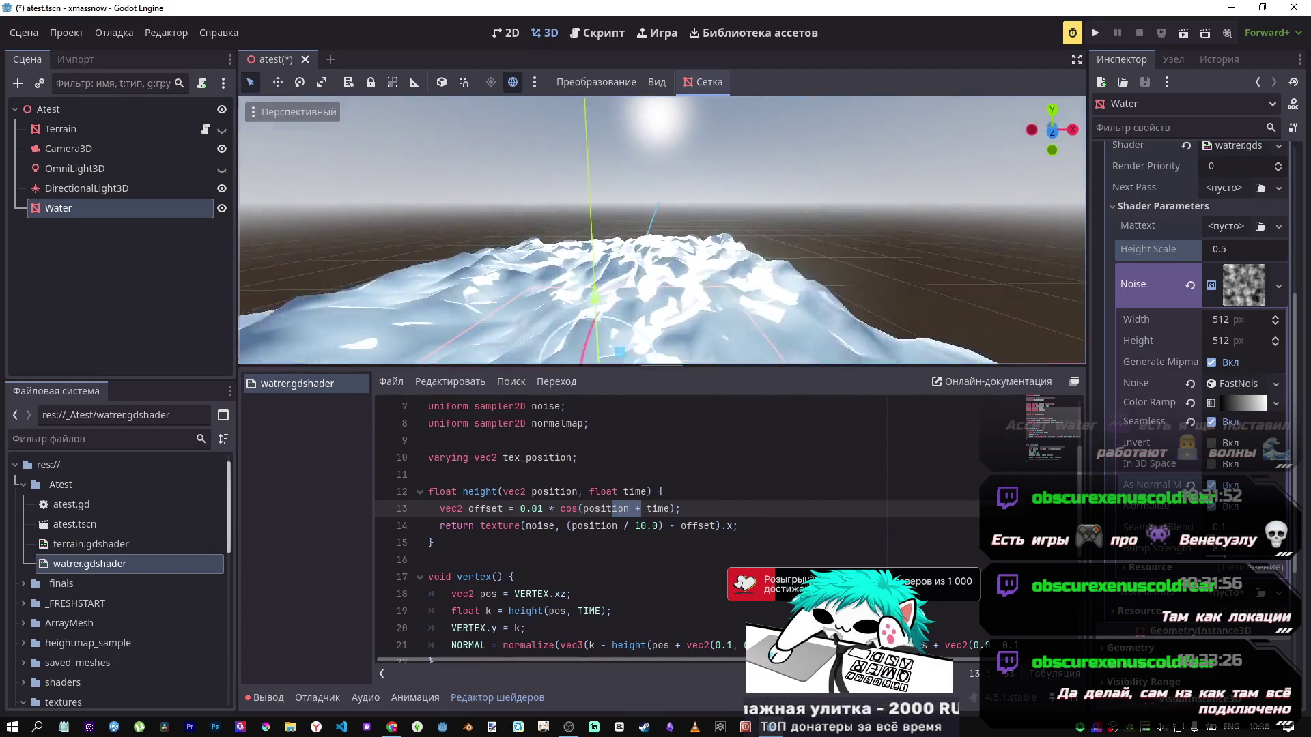
pyautogui.scroll(-5, 616, 268)
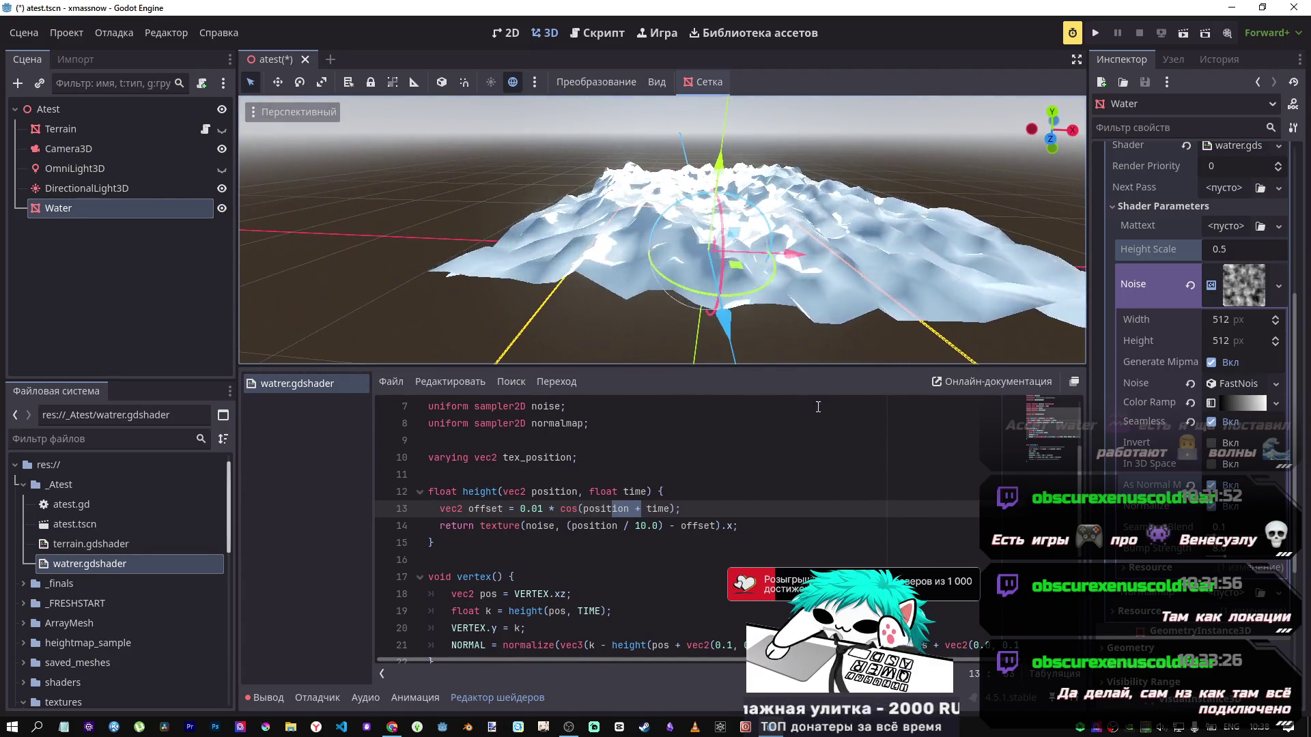
pyautogui.moveTo(803, 321); pyautogui.dragTo(658, 410)
pyautogui.hotkey('ctrl', 's')
pyautogui.moveTo(638, 293); pyautogui.dragTo(628, 275)
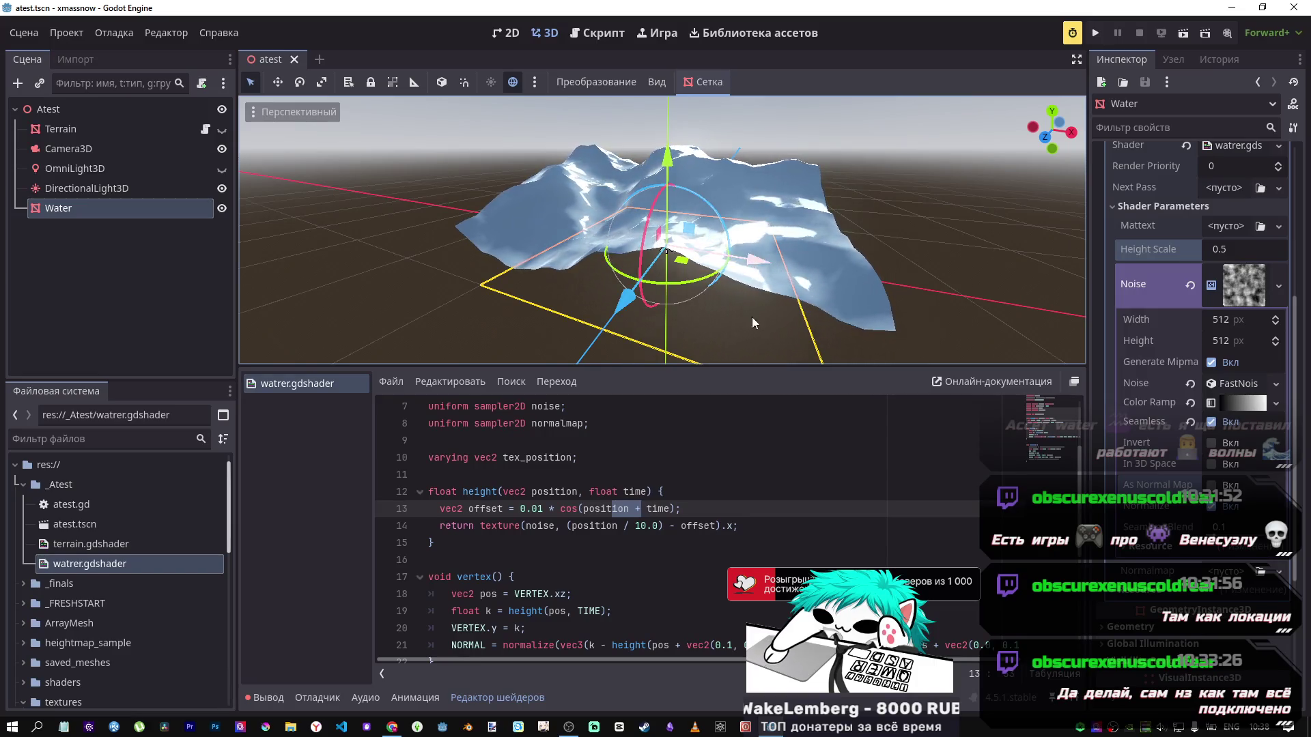
pyautogui.moveTo(391, 728)
pyautogui.click(389, 683)
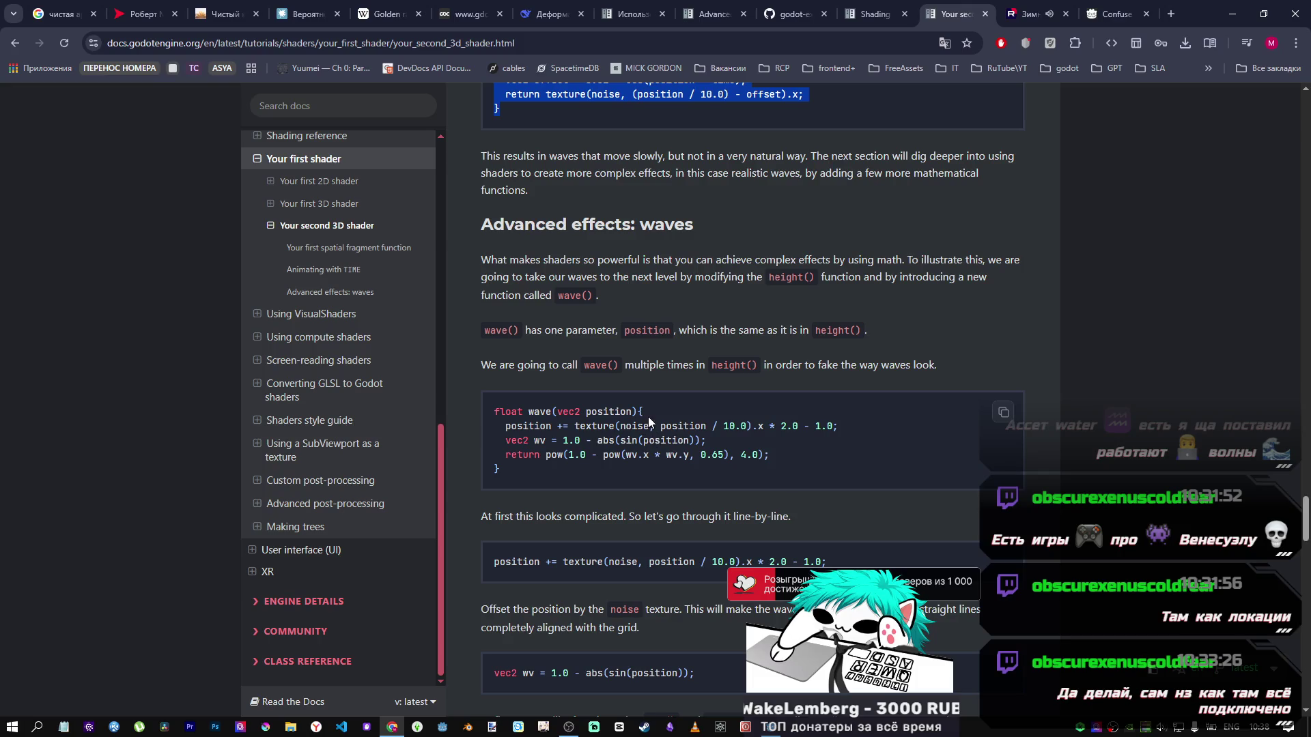
# Step: Try higher Seamless Blend values on the noise texture
pyautogui.hotkey('alt', 'Tab')
pyautogui.scroll(-4, 771, 297)
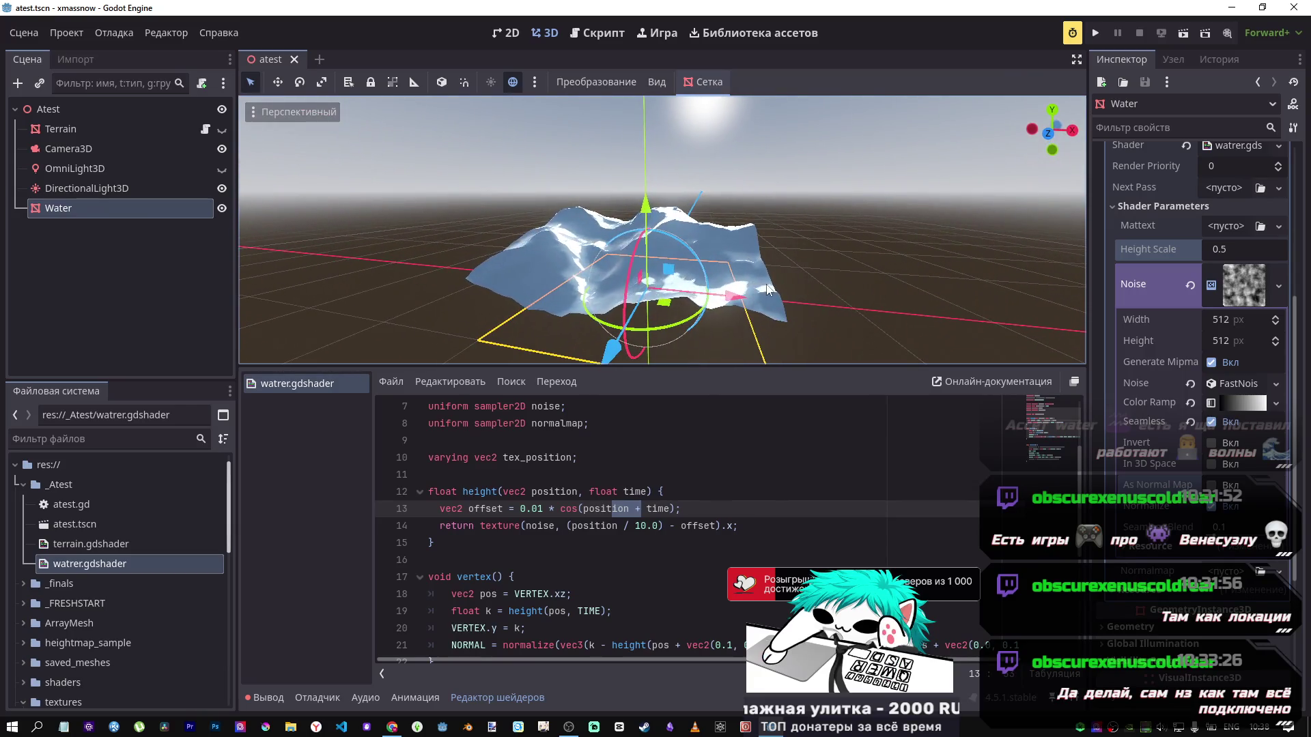
pyautogui.moveTo(1222, 527)
pyautogui.mouseDown()
pyautogui.moveTo(1277, 527)
pyautogui.moveTo(1249, 527)
pyautogui.mouseUp()
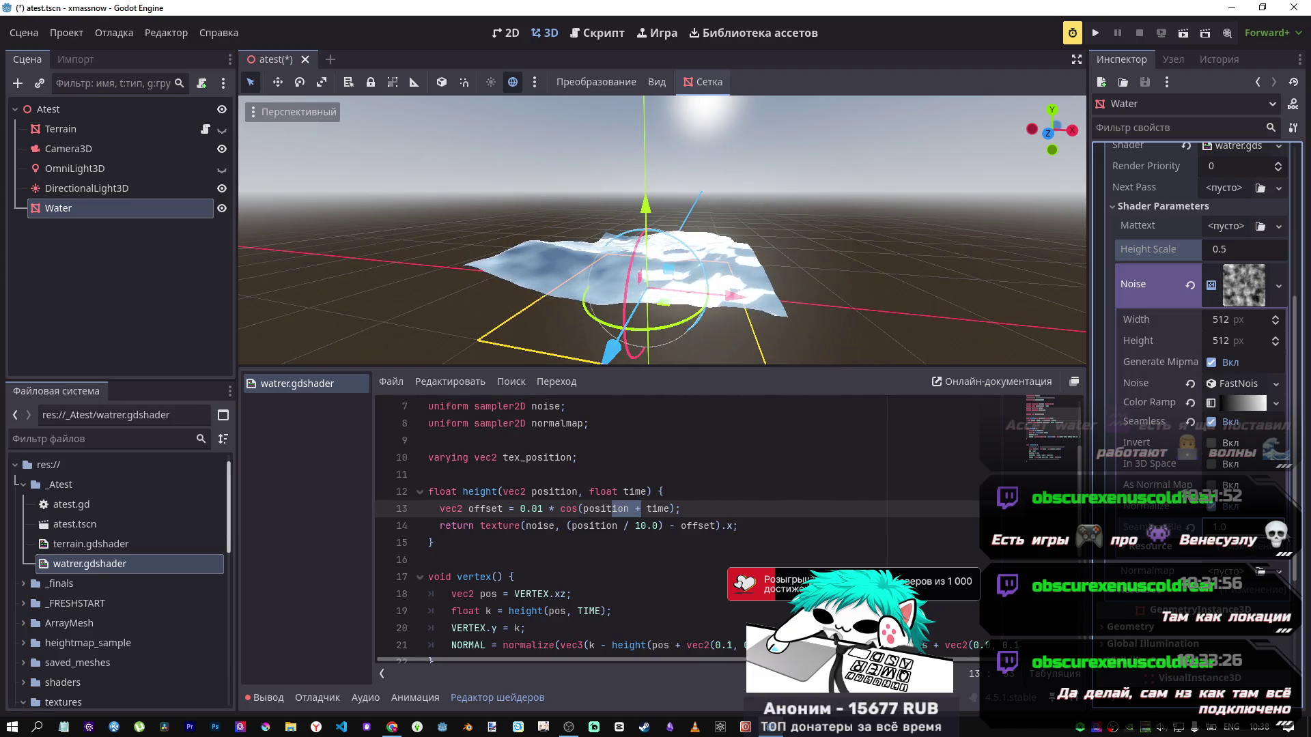
pyautogui.moveTo(1243, 527)
pyautogui.mouseDown()
pyautogui.moveTo(1257, 527)
pyautogui.moveTo(1213, 527)
pyautogui.mouseUp()
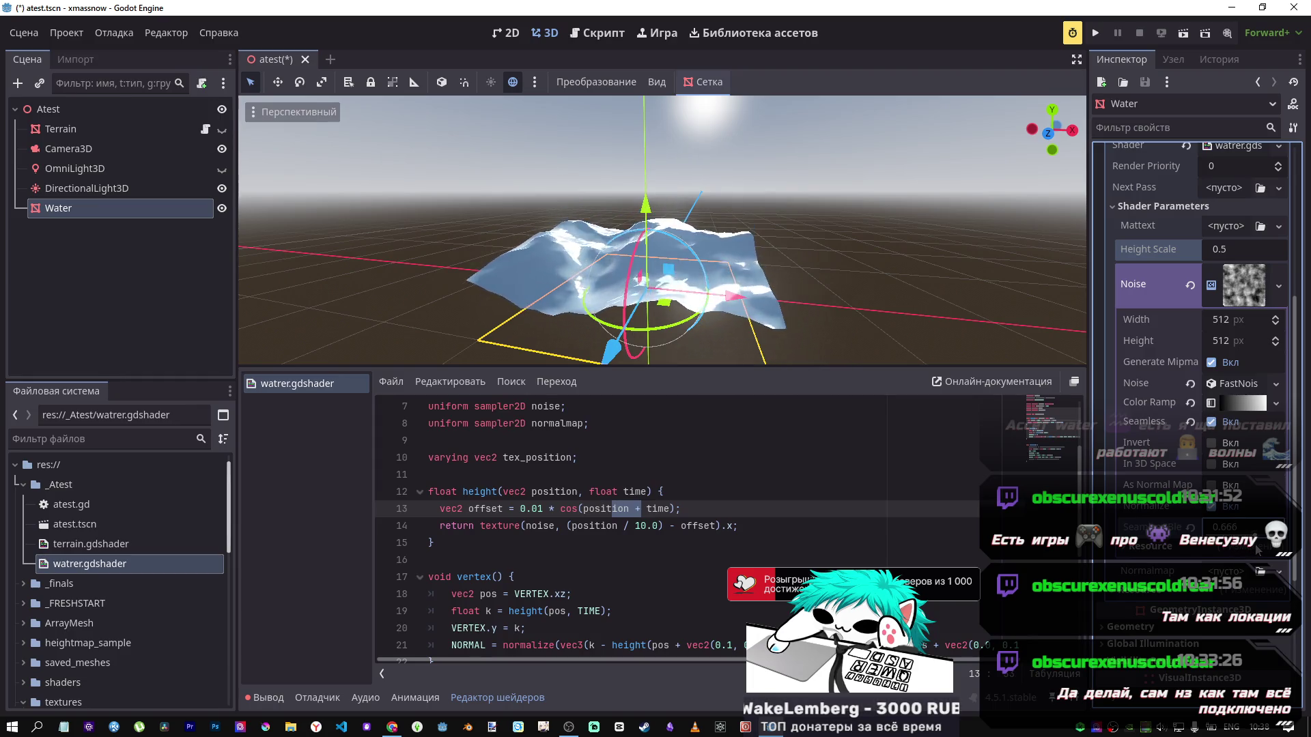
# Step: Test height_scale in place of the 0.01 offset factor, then undo back to 0.01
pyautogui.scroll(1, 522, 559)
pyautogui.doubleClick(522, 559)
pyautogui.write('height_scale')
pyautogui.hotkey('ctrl', 's')
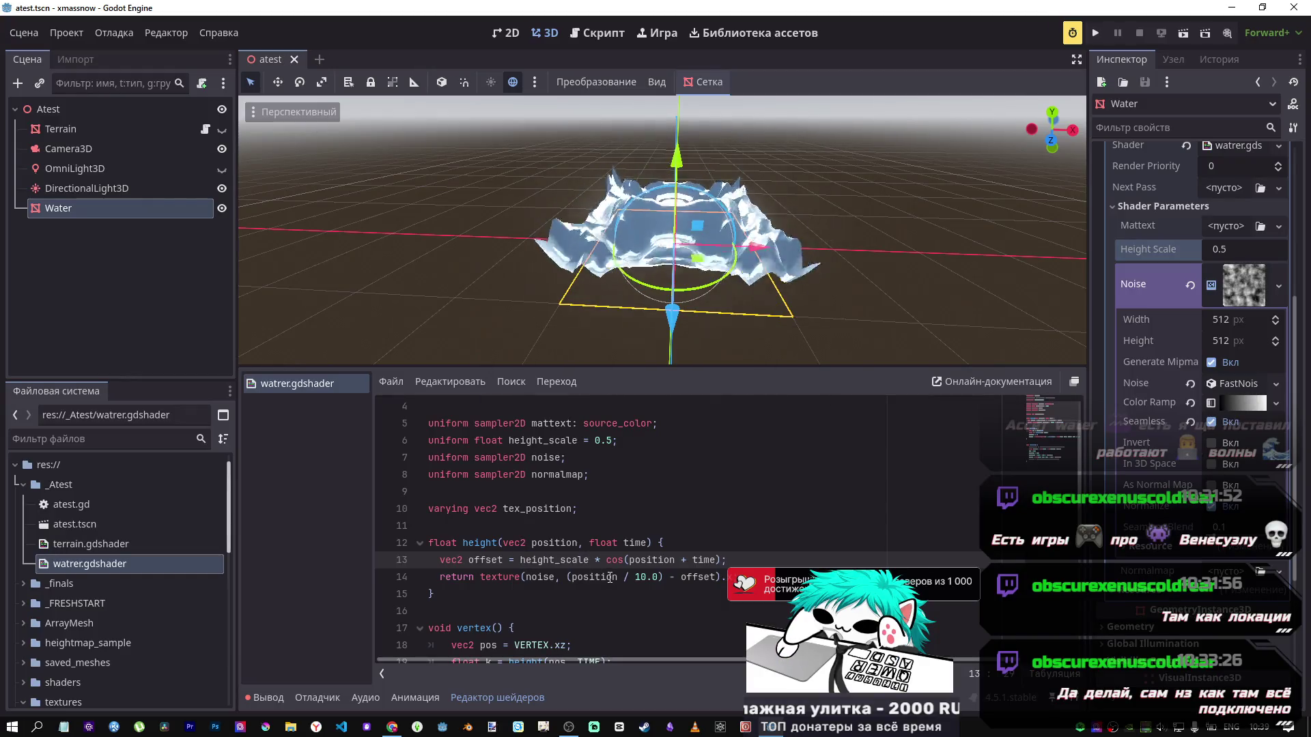
pyautogui.hotkey('ctrl', 'z')
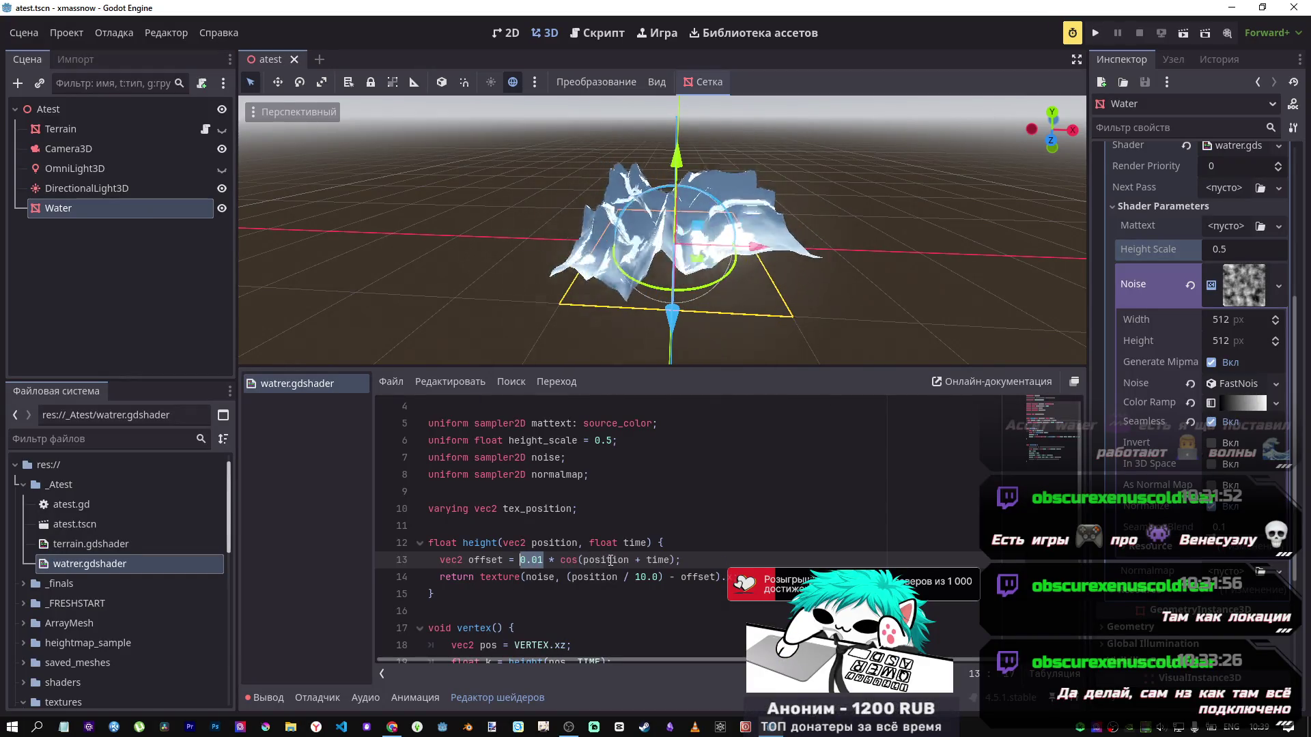
pyautogui.hotkey('ctrl', 's')
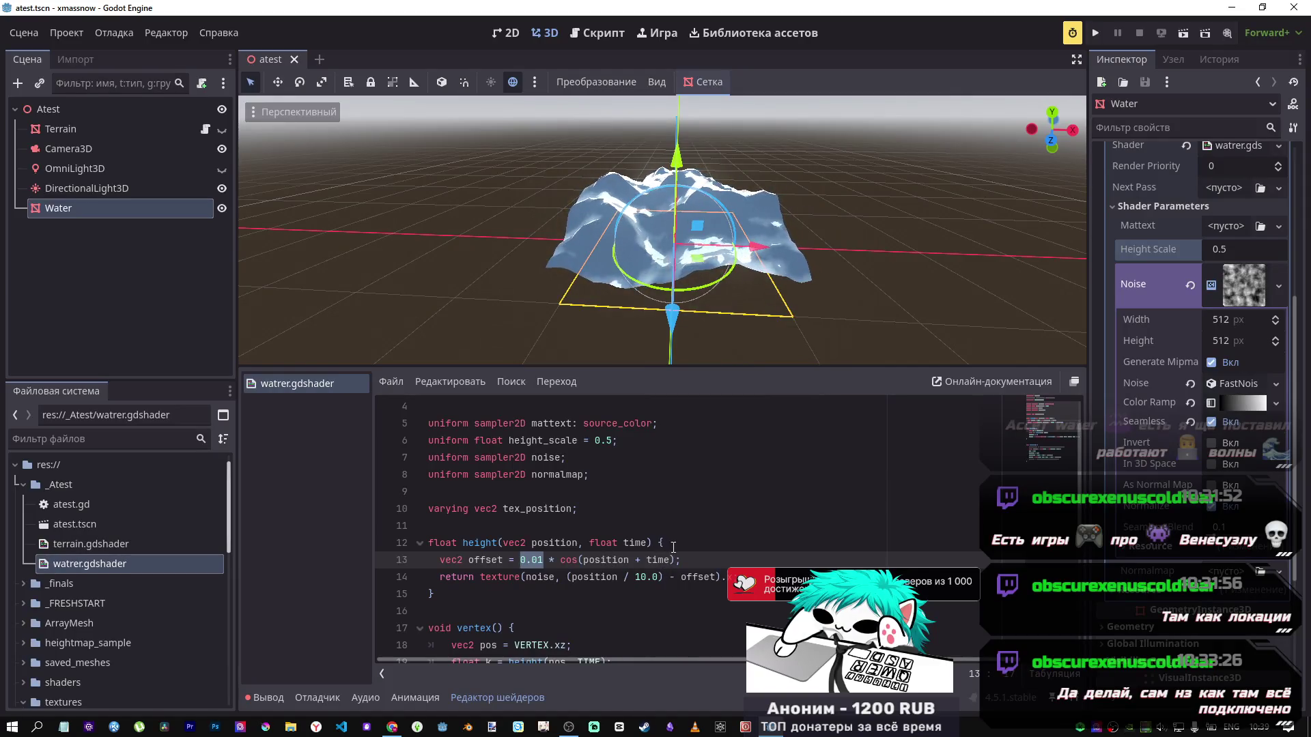
pyautogui.click(673, 546)
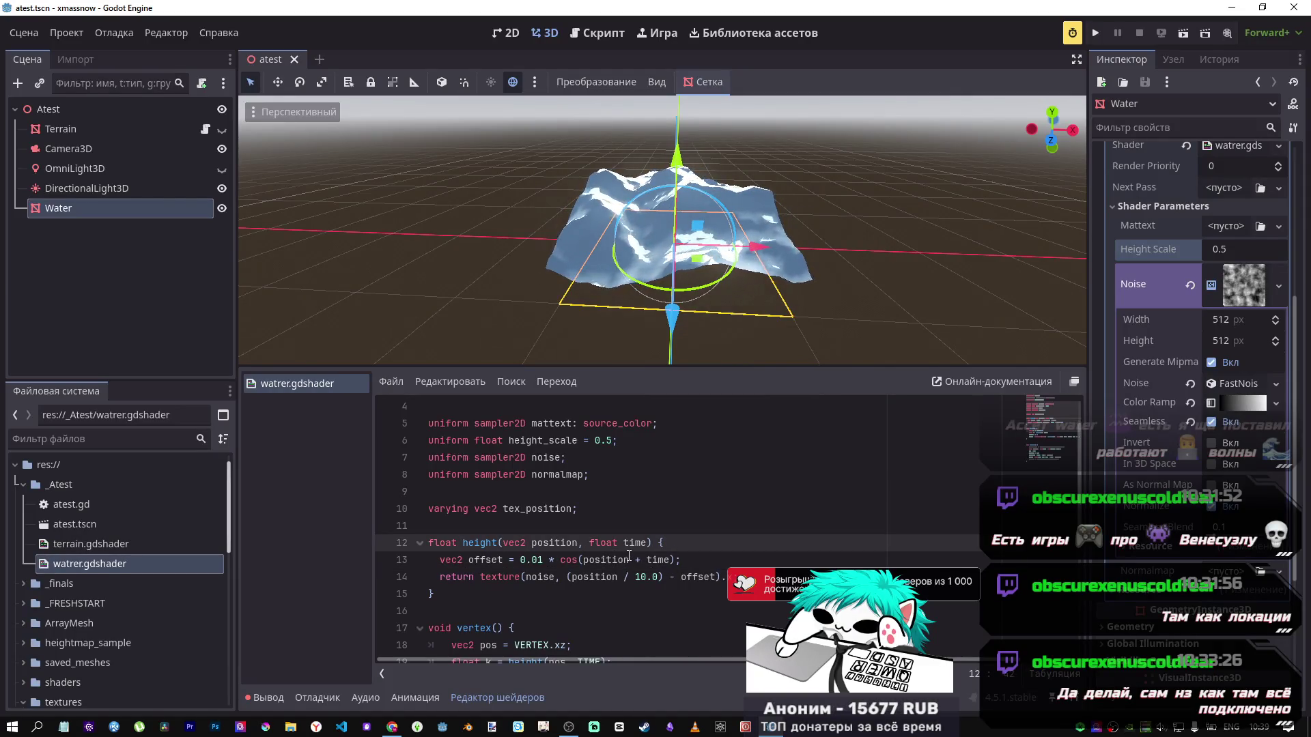
pyautogui.scroll(-2, 577, 532)
pyautogui.scroll(1, 580, 530)
pyautogui.scroll(-1, 584, 527)
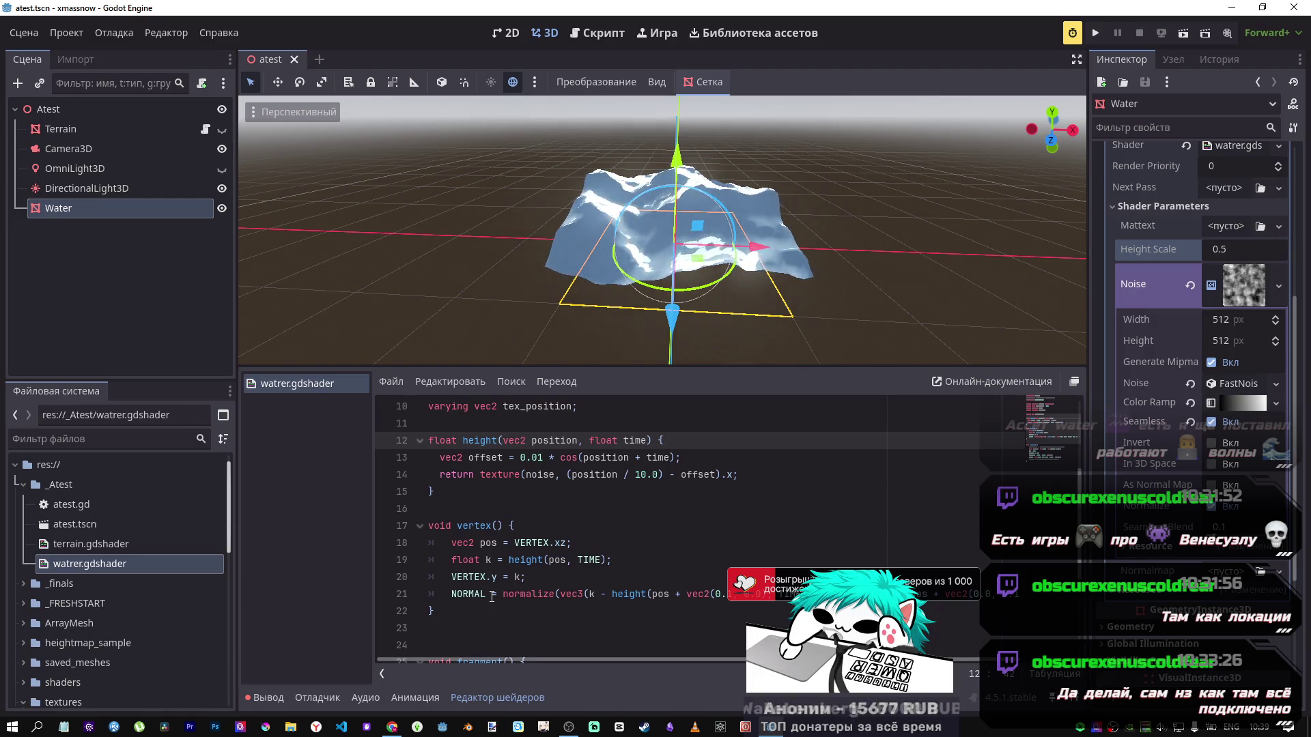
pyautogui.hotkey('alt', 'Tab')
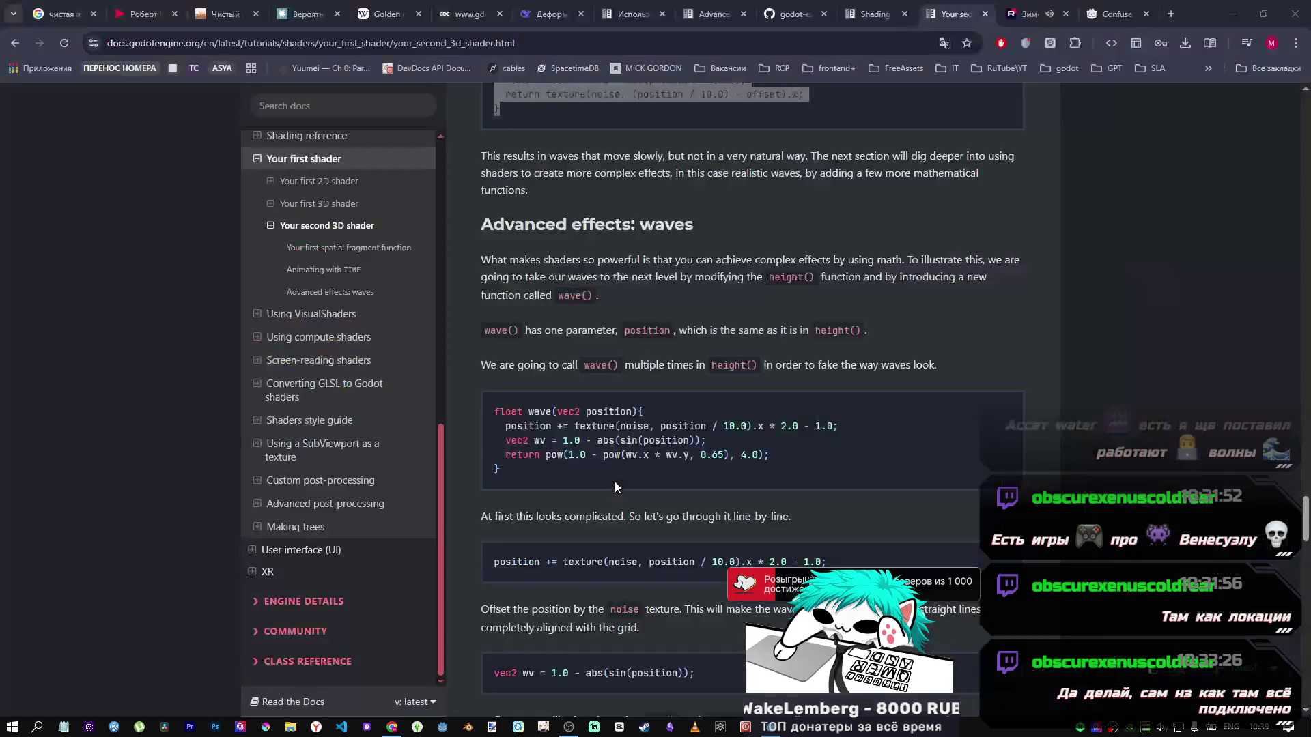
# Step: Read the tutorial's wave() and height() code blocks, then return to the Godot editor
pyautogui.hotkey('alt', 'Tab')
pyautogui.hotkey('alt', 'Tab')
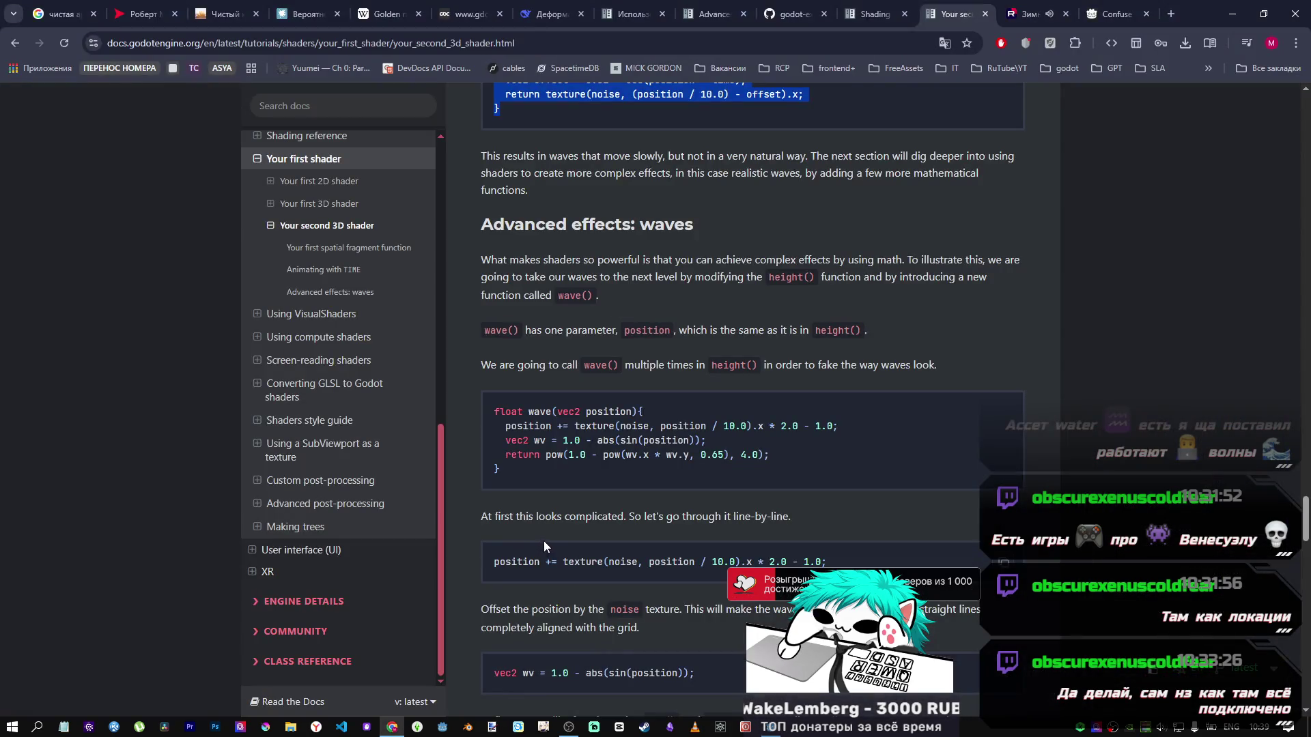
pyautogui.scroll(-1, 618, 550)
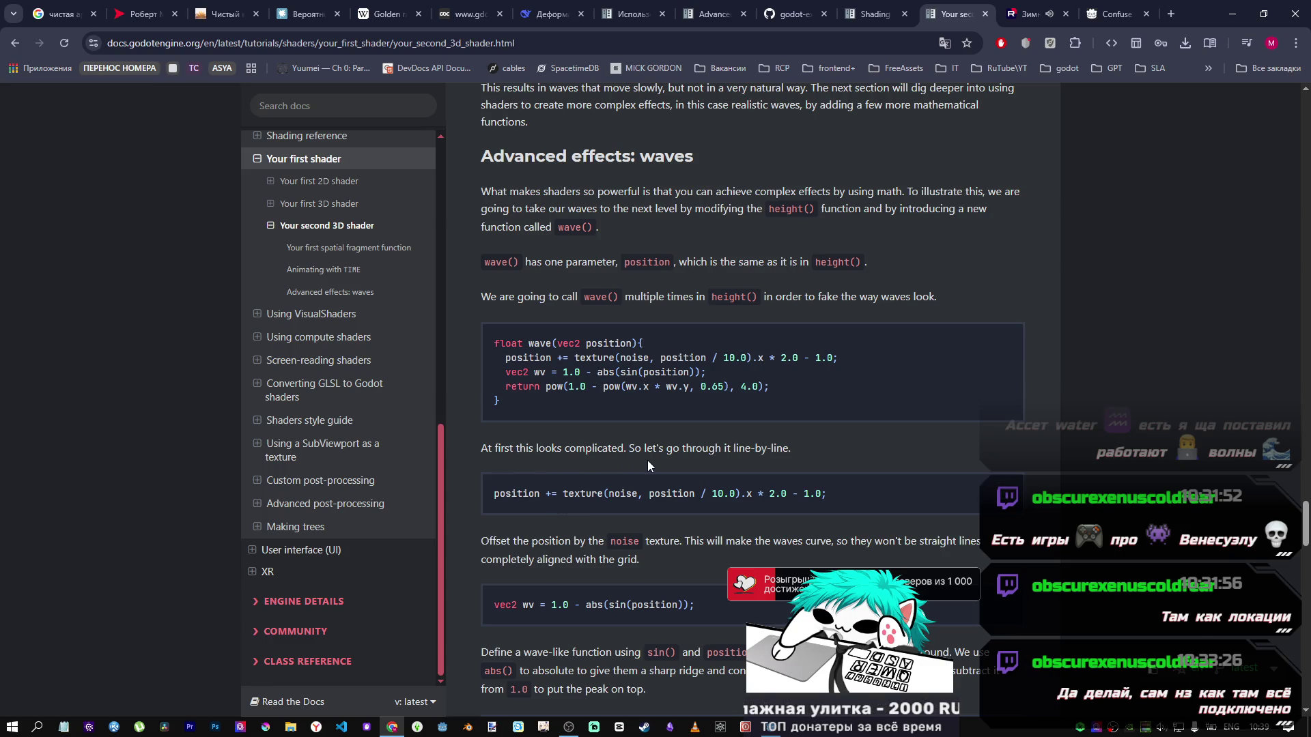
pyautogui.scroll(1, 728, 460)
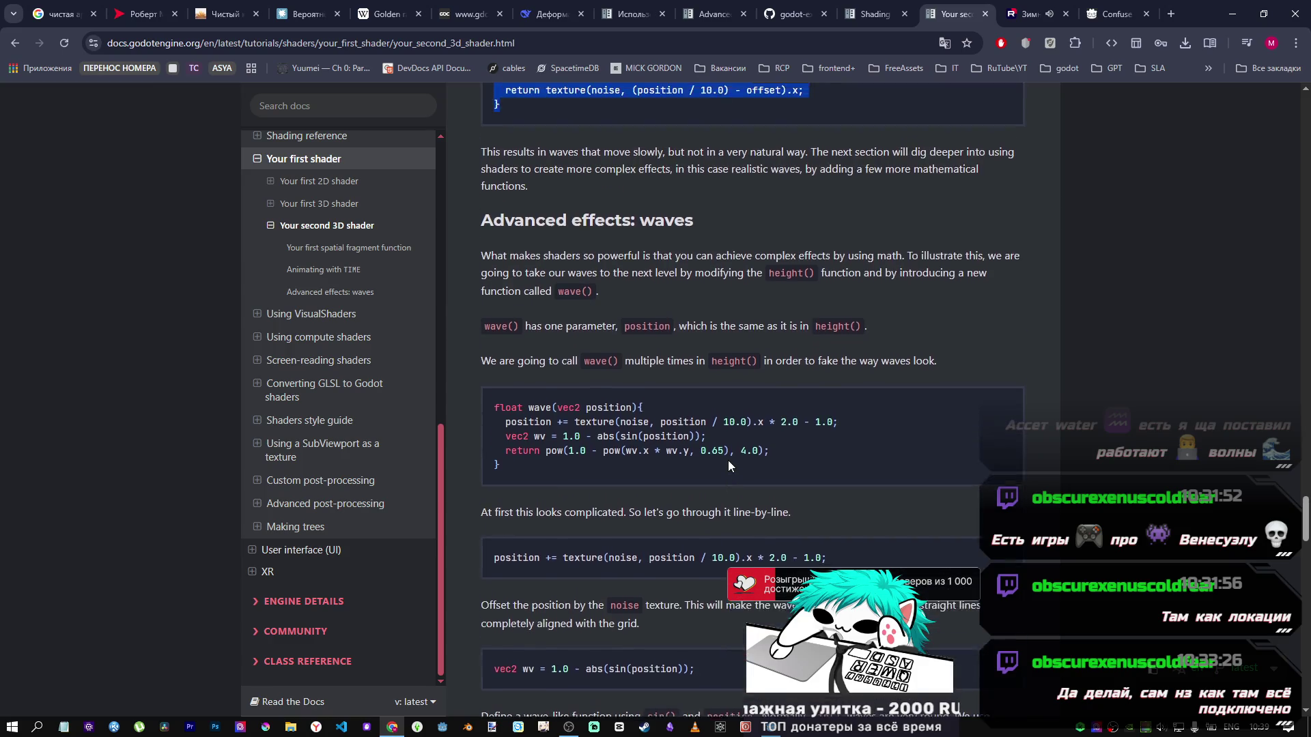
pyautogui.scroll(-2, 682, 458)
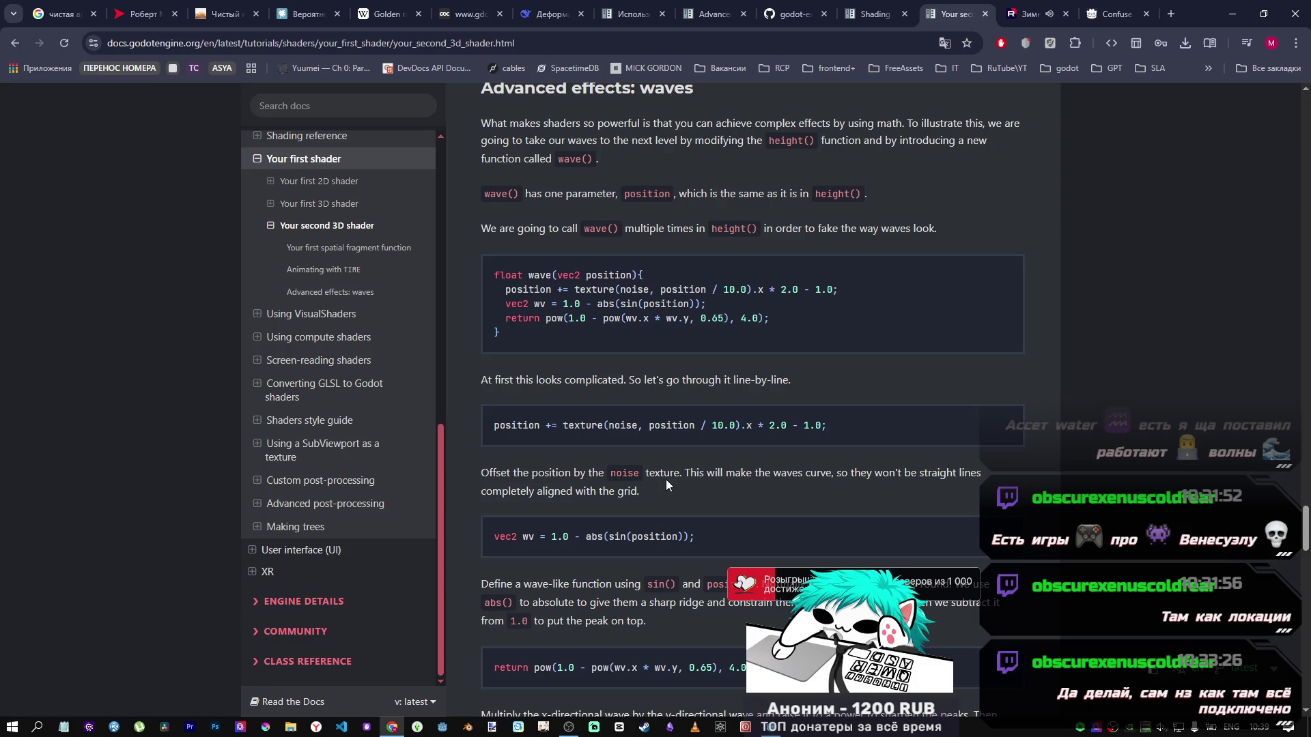
pyautogui.hotkey('alt', 'Tab')
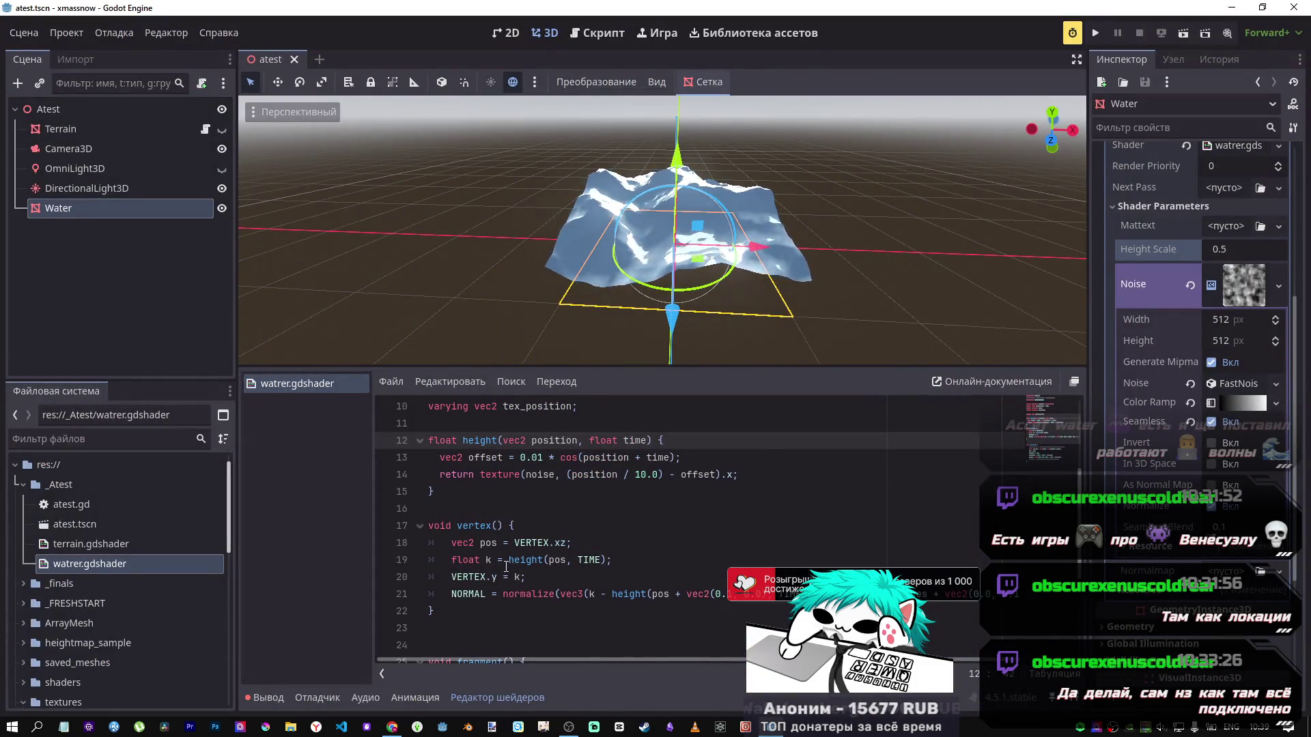
pyautogui.hotkey('alt', 'Tab')
pyautogui.scroll(4, 524, 517)
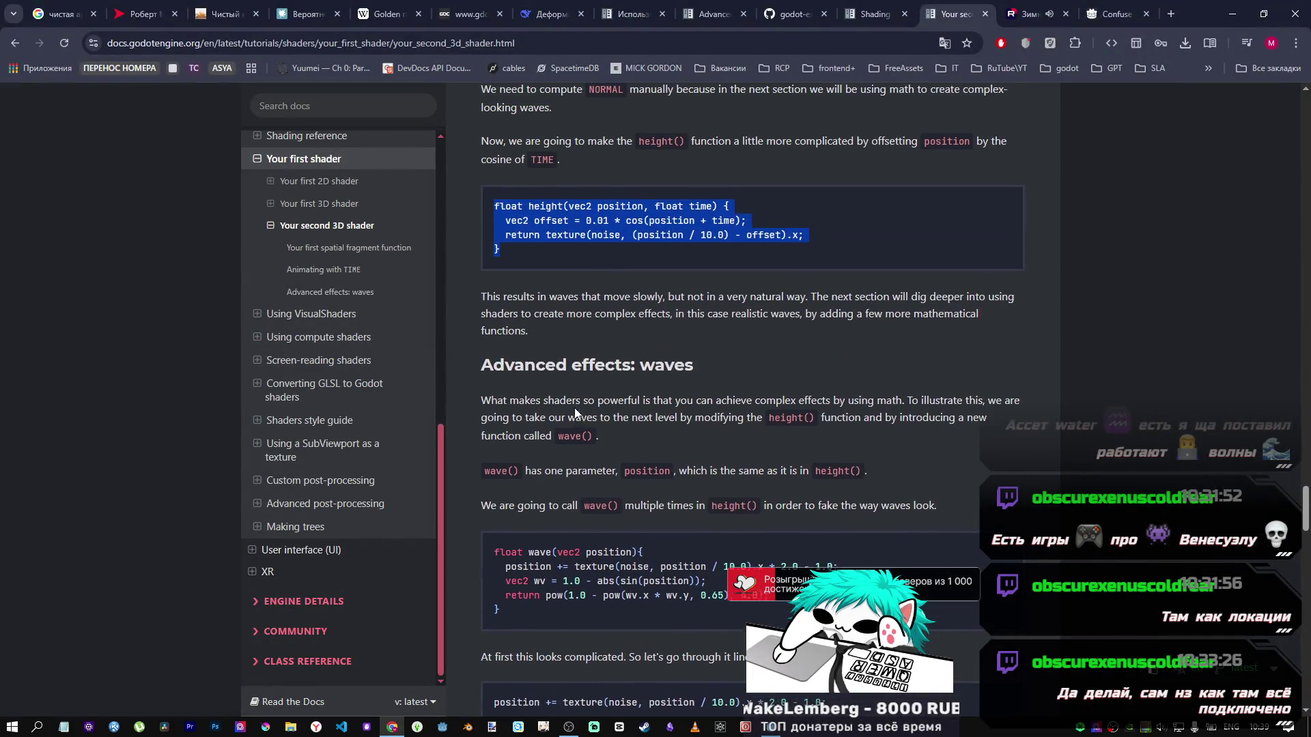
pyautogui.scroll(2, 575, 413)
pyautogui.scroll(3, 574, 408)
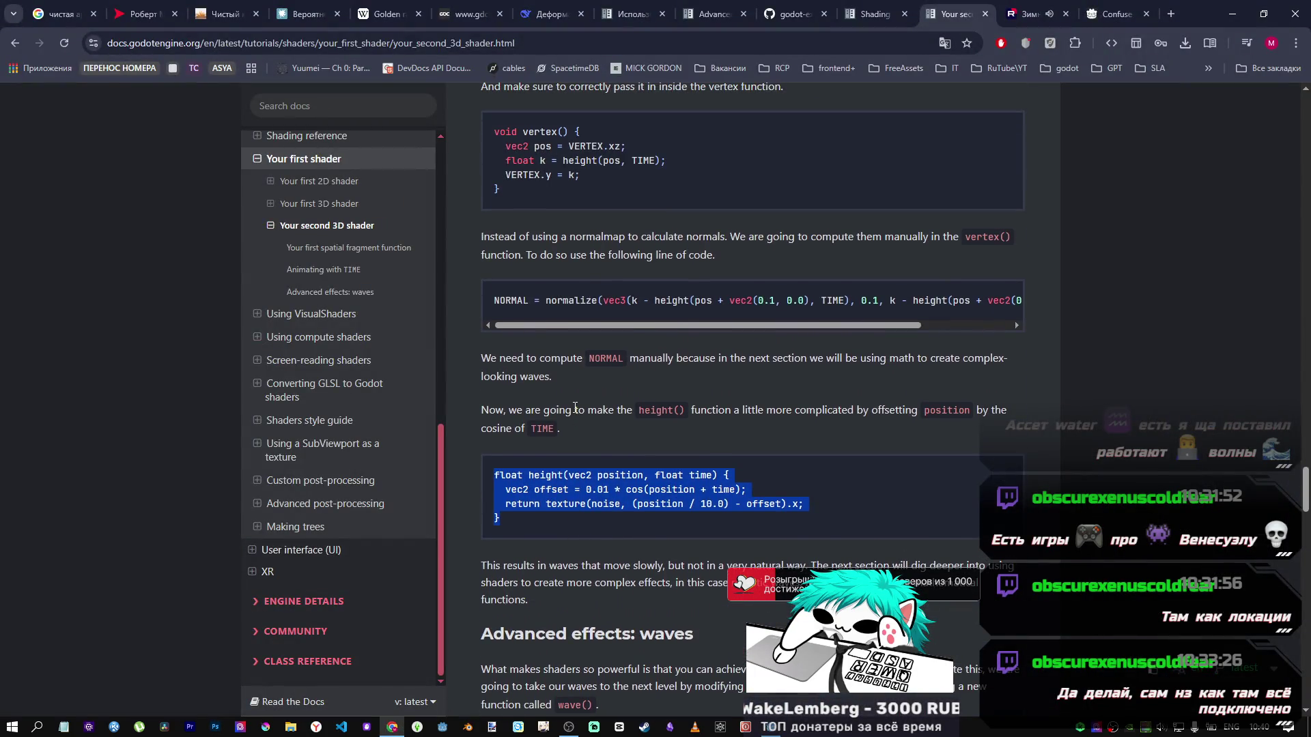
pyautogui.scroll(-3, 573, 408)
pyautogui.click(530, 473)
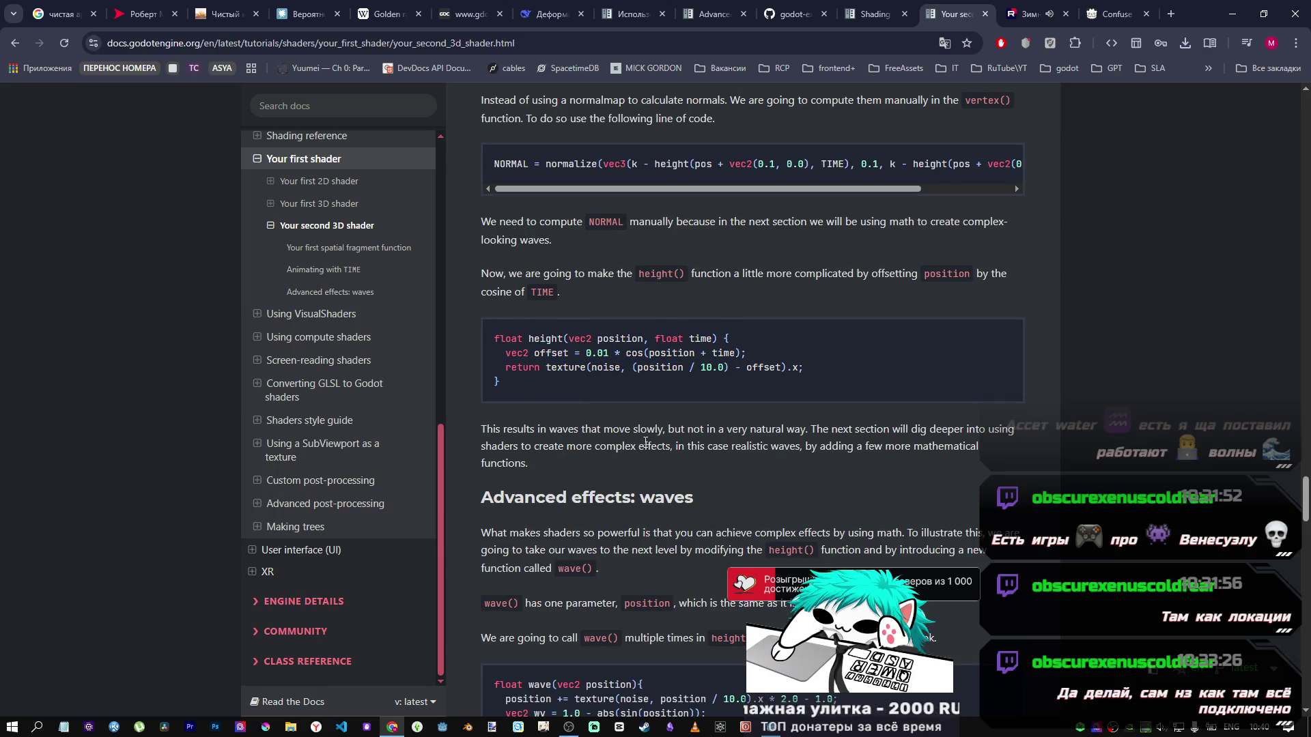
pyautogui.hotkey('alt', 'Tab')
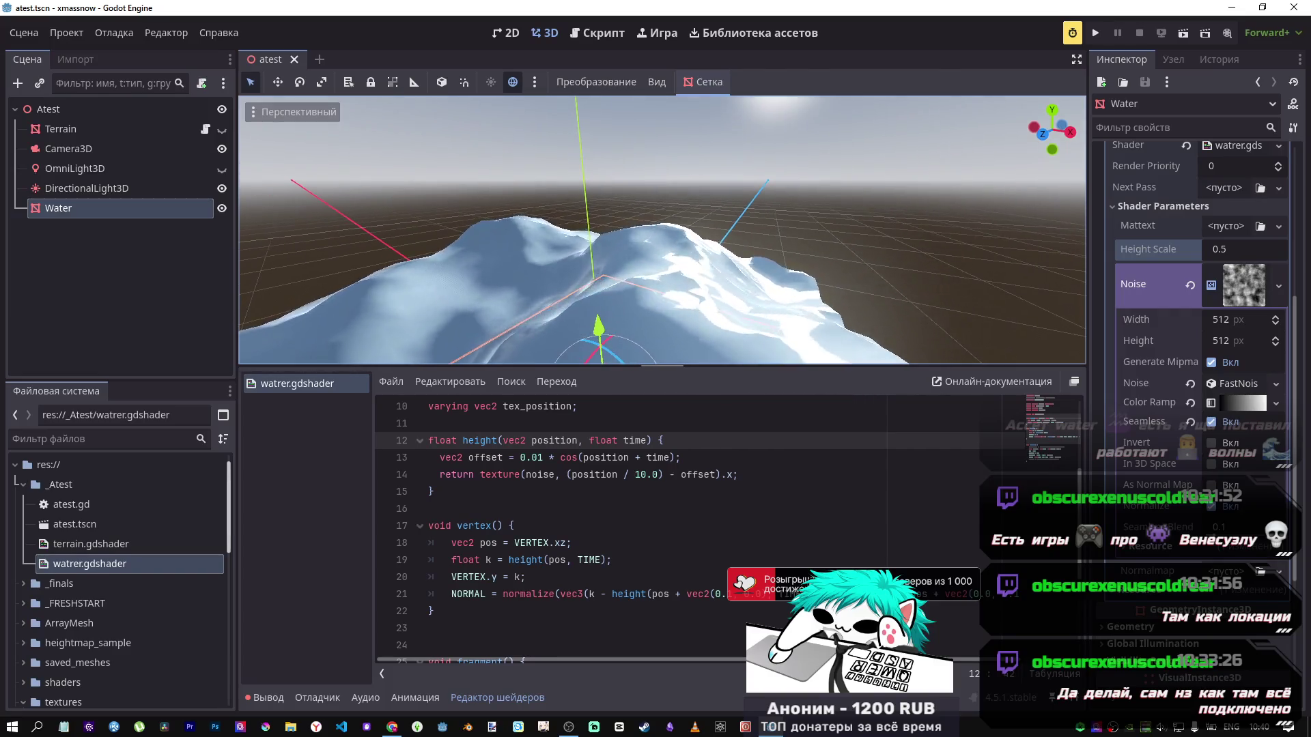
# Step: Multiply height(pos, TIME) on line 19 by height_scale, fixing the stray bracket
pyautogui.scroll(3, 543, 212)
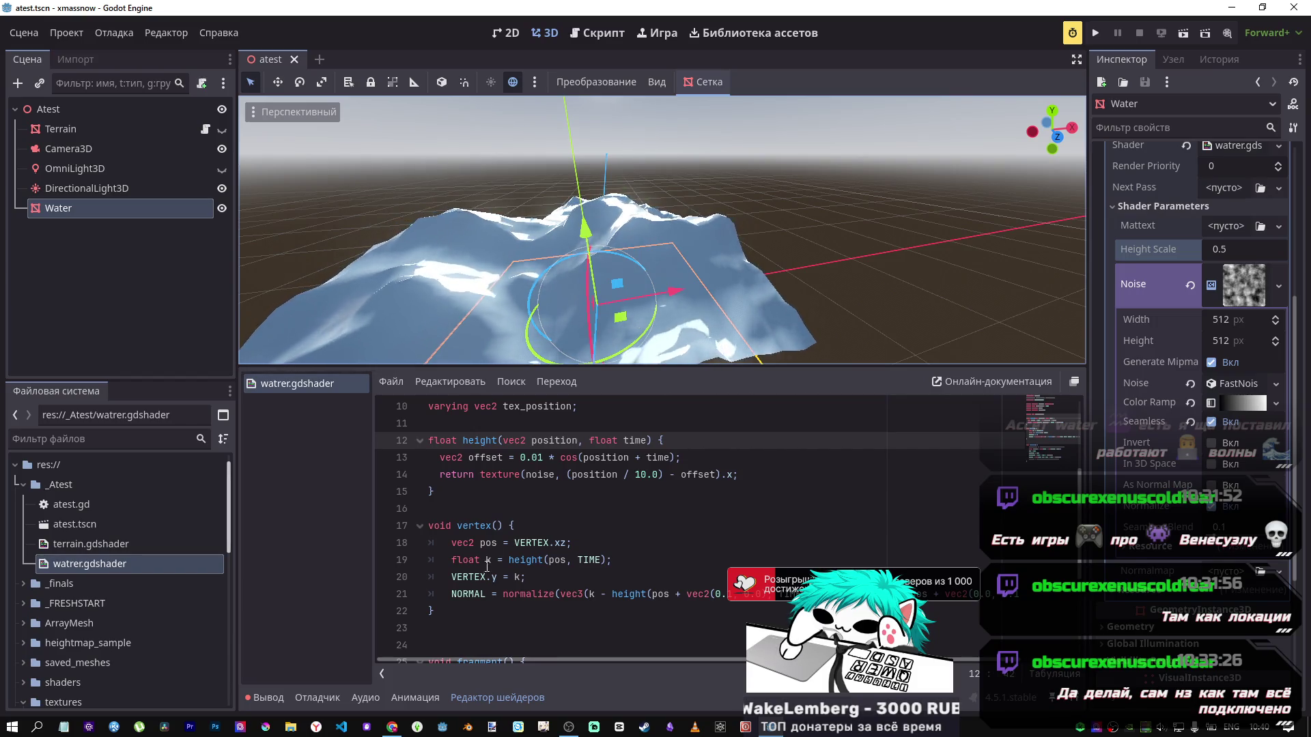
pyautogui.scroll(-1, 512, 565)
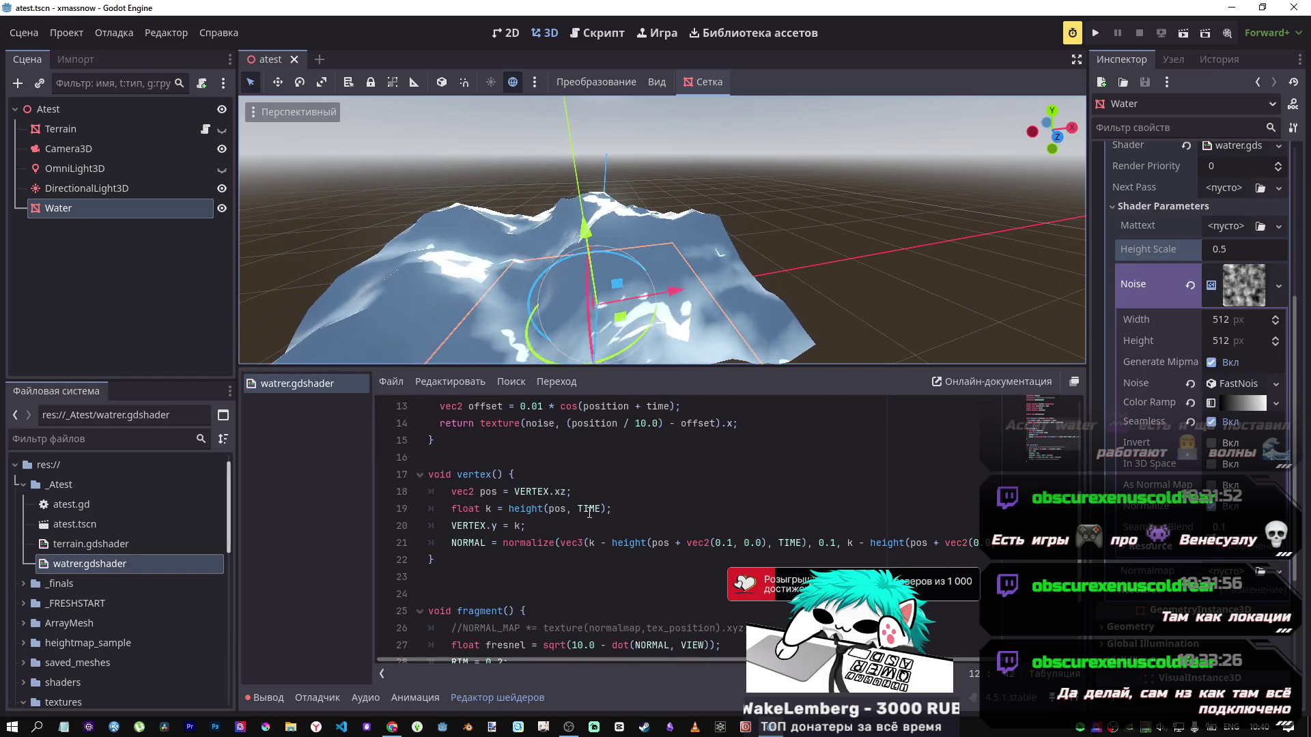
pyautogui.click(610, 508)
pyautogui.write('*height_scale')
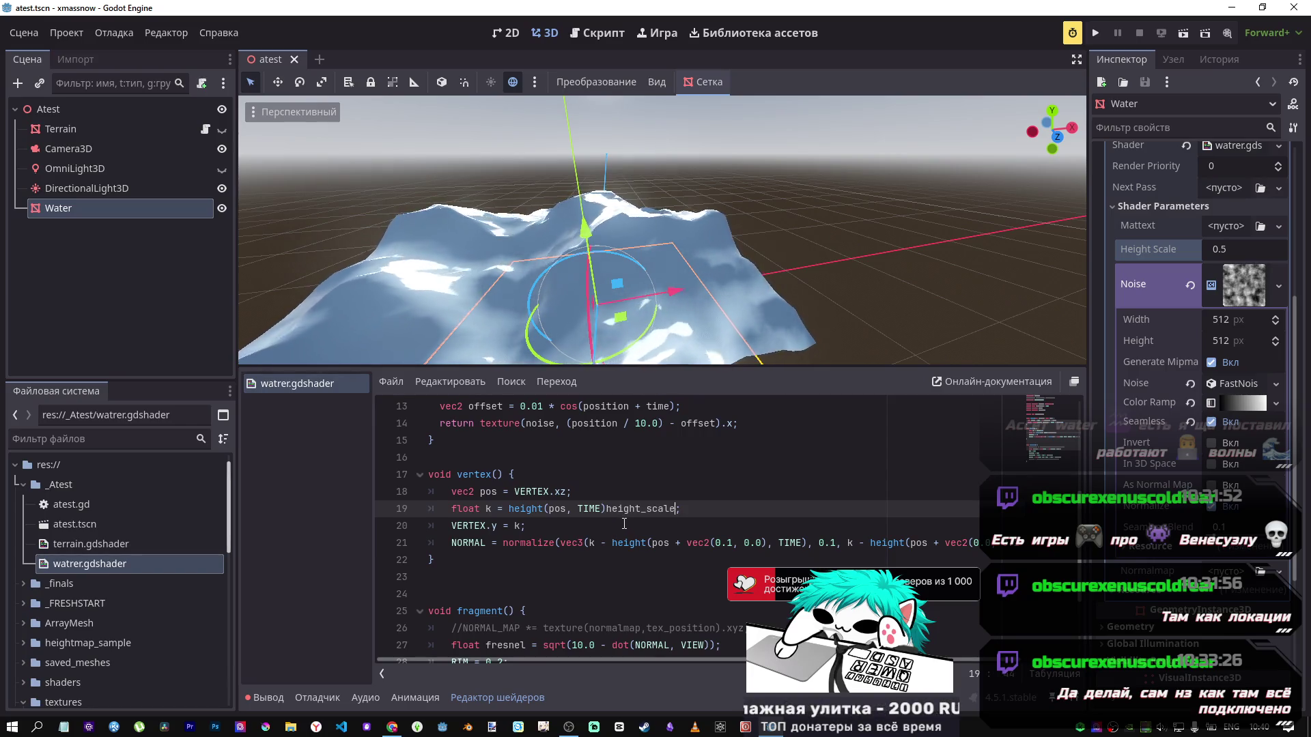
pyautogui.click(605, 508)
pyautogui.write('(')
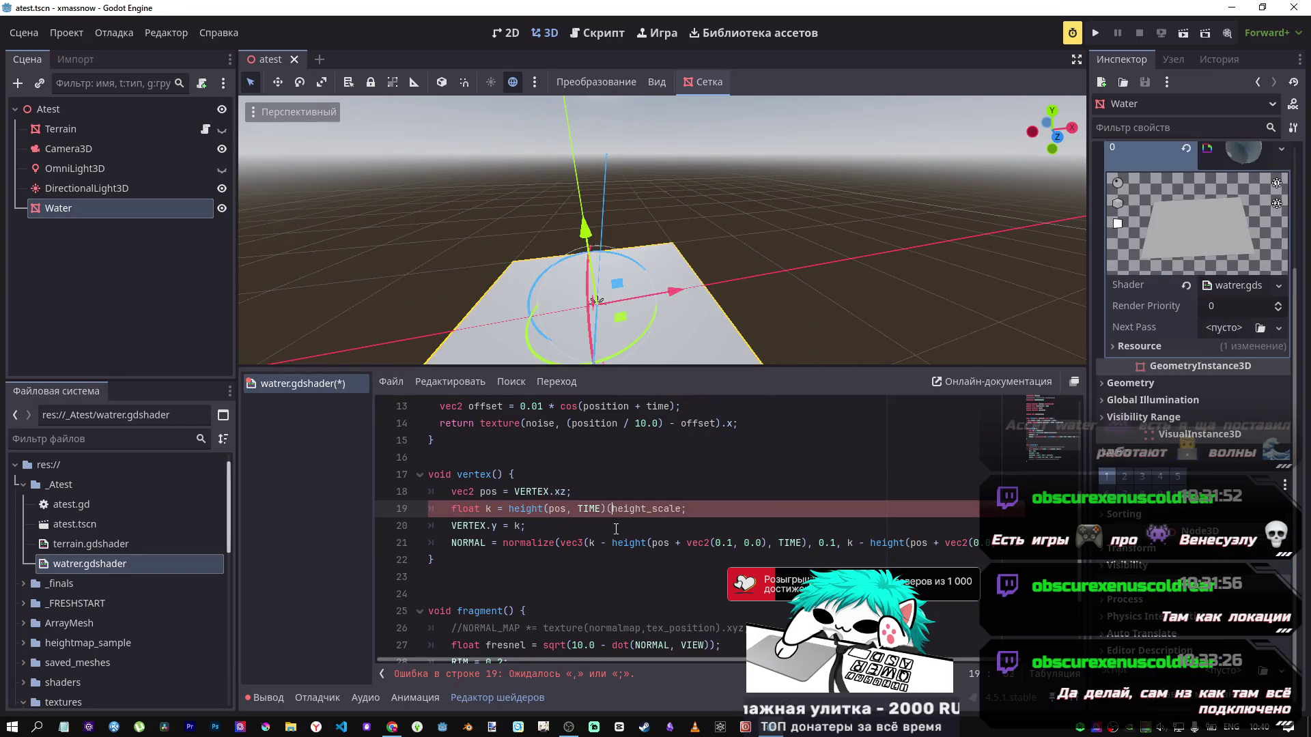
pyautogui.press('BackSpace')
pyautogui.write('*')
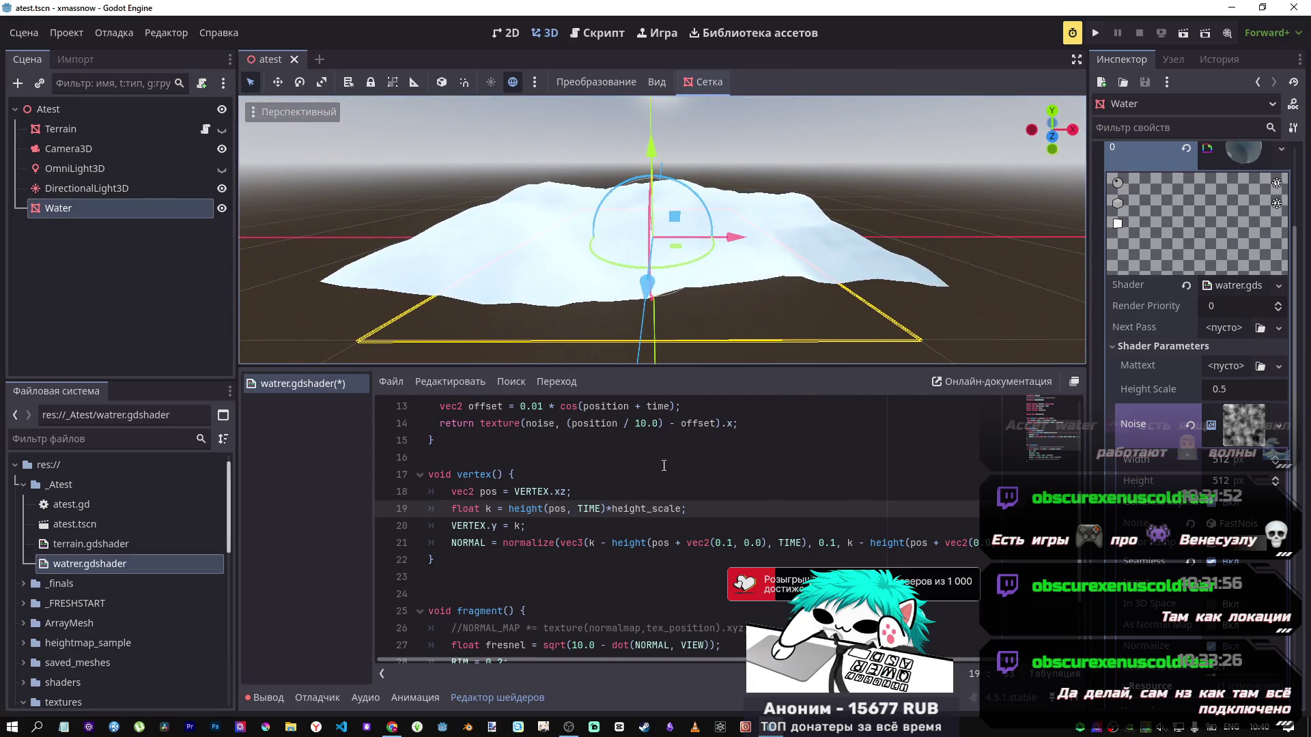
# Step: Preview Height Scale at 0.5 and about 0.9, then remove *height_scale from line 19 and save
pyautogui.moveTo(1231, 387)
pyautogui.mouseDown()
pyautogui.moveTo(1185, 387)
pyautogui.moveTo(1238, 387)
pyautogui.moveTo(1219, 387)
pyautogui.mouseUp()
pyautogui.write('0.5')
pyautogui.press('Return')
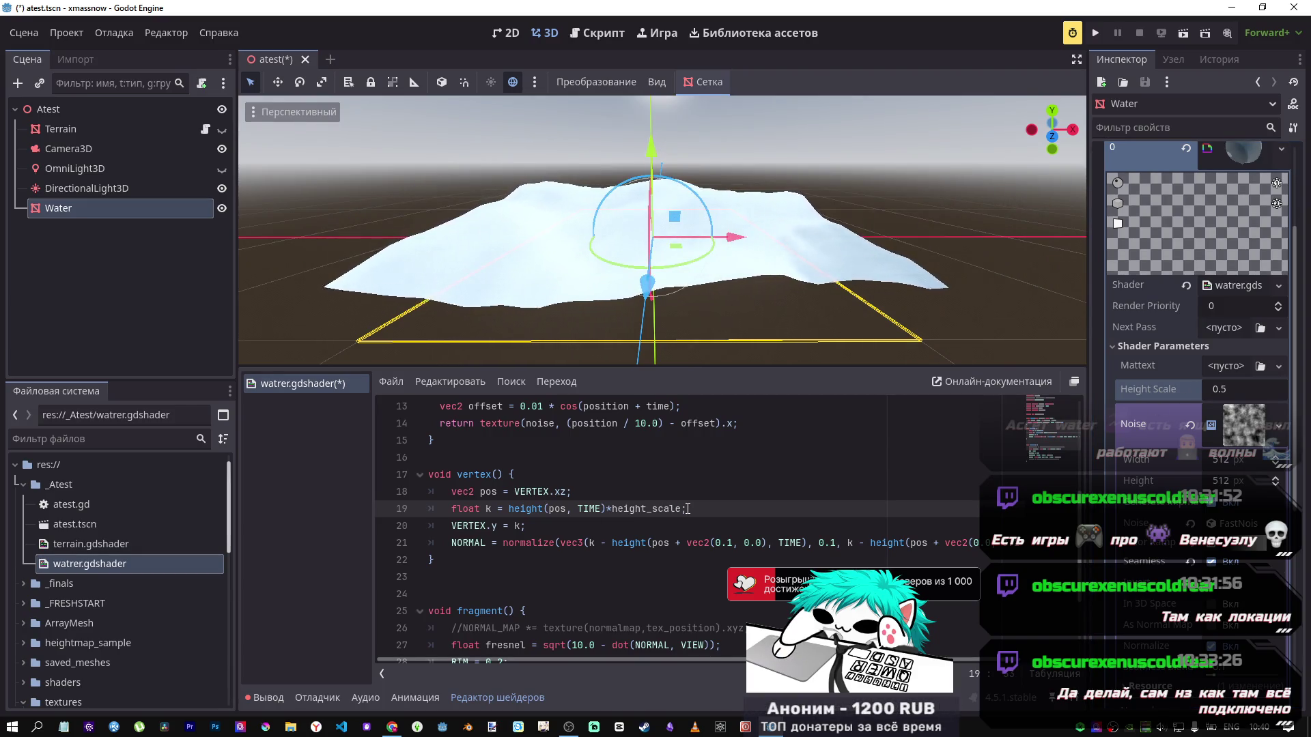
pyautogui.moveTo(1229, 389)
pyautogui.mouseDown()
pyautogui.moveTo(1250, 389)
pyautogui.moveTo(1226, 388)
pyautogui.mouseUp()
pyautogui.moveTo(652, 236)
pyautogui.mouseDown()
pyautogui.moveTo(649, 509)
pyautogui.moveTo(673, 510)
pyautogui.moveTo(606, 508)
pyautogui.mouseUp()
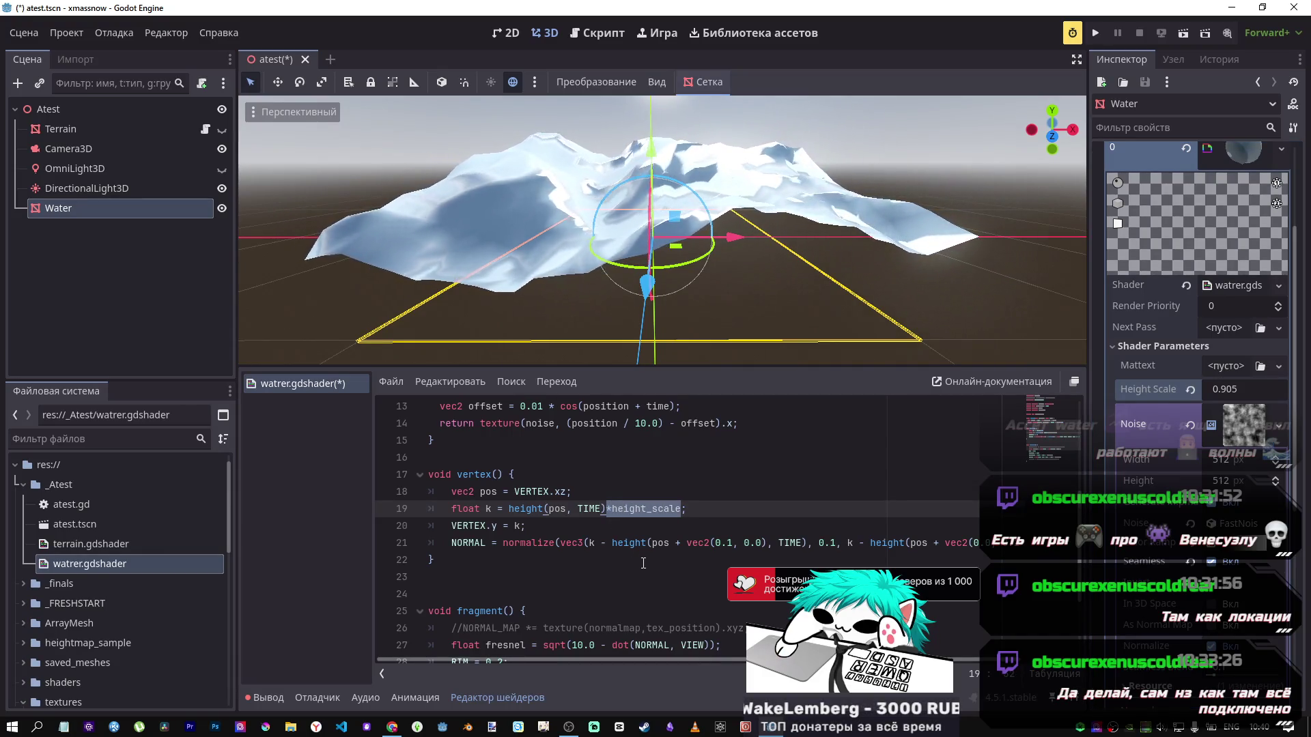
pyautogui.press('Delete')
pyautogui.hotkey('ctrl', 's')
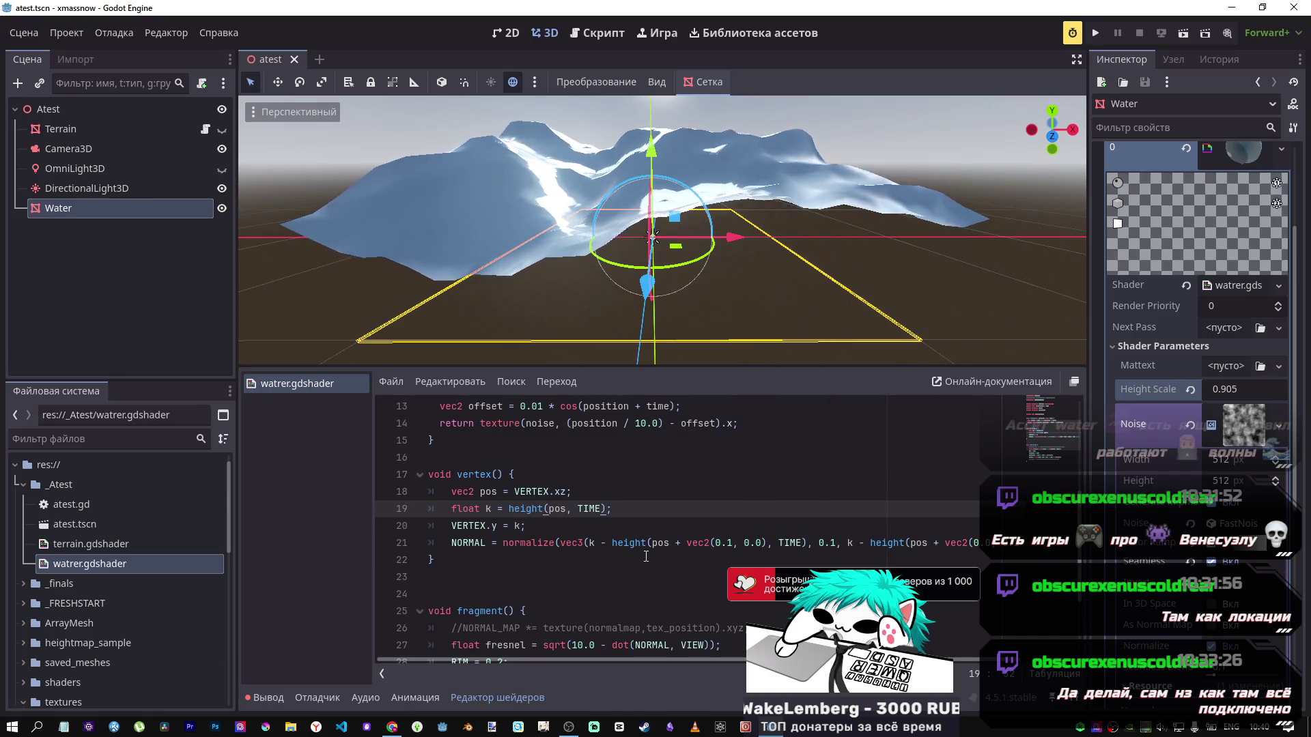
# Step: Revert Height Scale to 0.5, save, and restore the line 14 noise divisor to 10.0
pyautogui.click(1192, 389)
pyautogui.scroll(-2, 594, 546)
pyautogui.scroll(5, 594, 546)
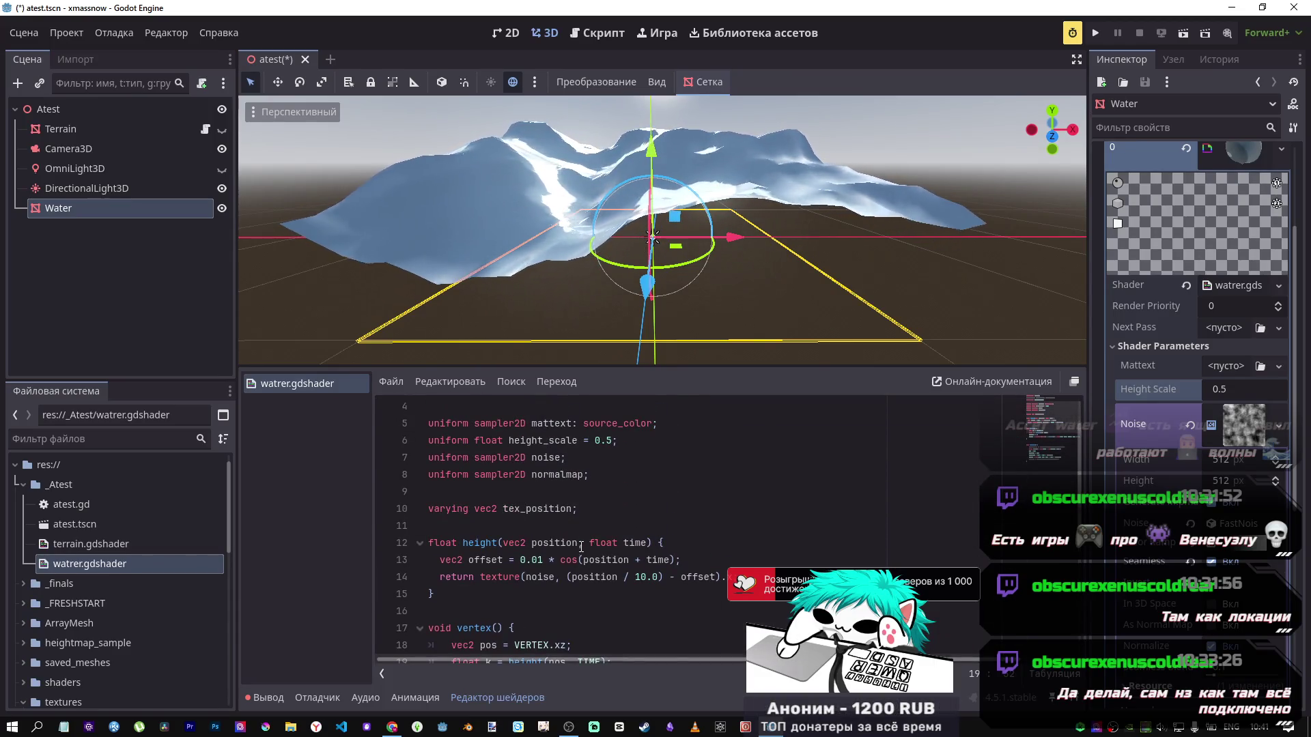
pyautogui.click(554, 580)
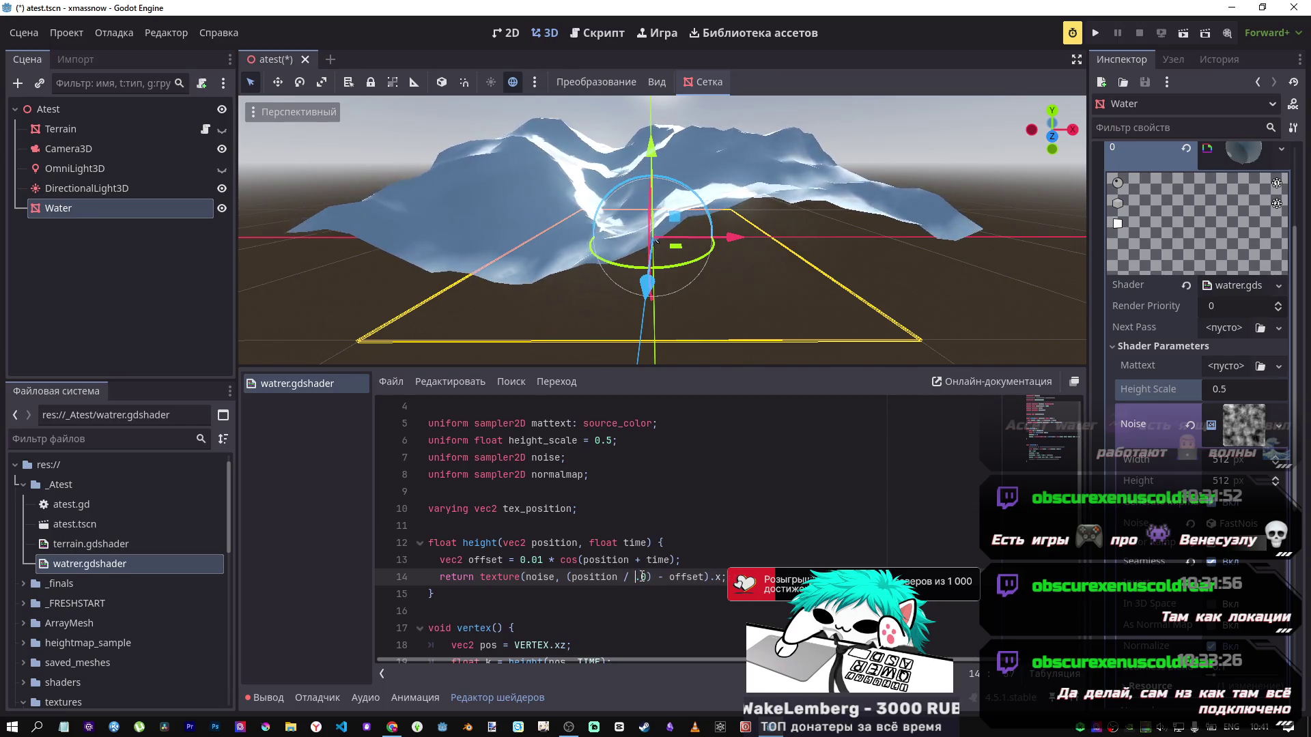
pyautogui.write('5')
pyautogui.hotkey('ctrl', 's')
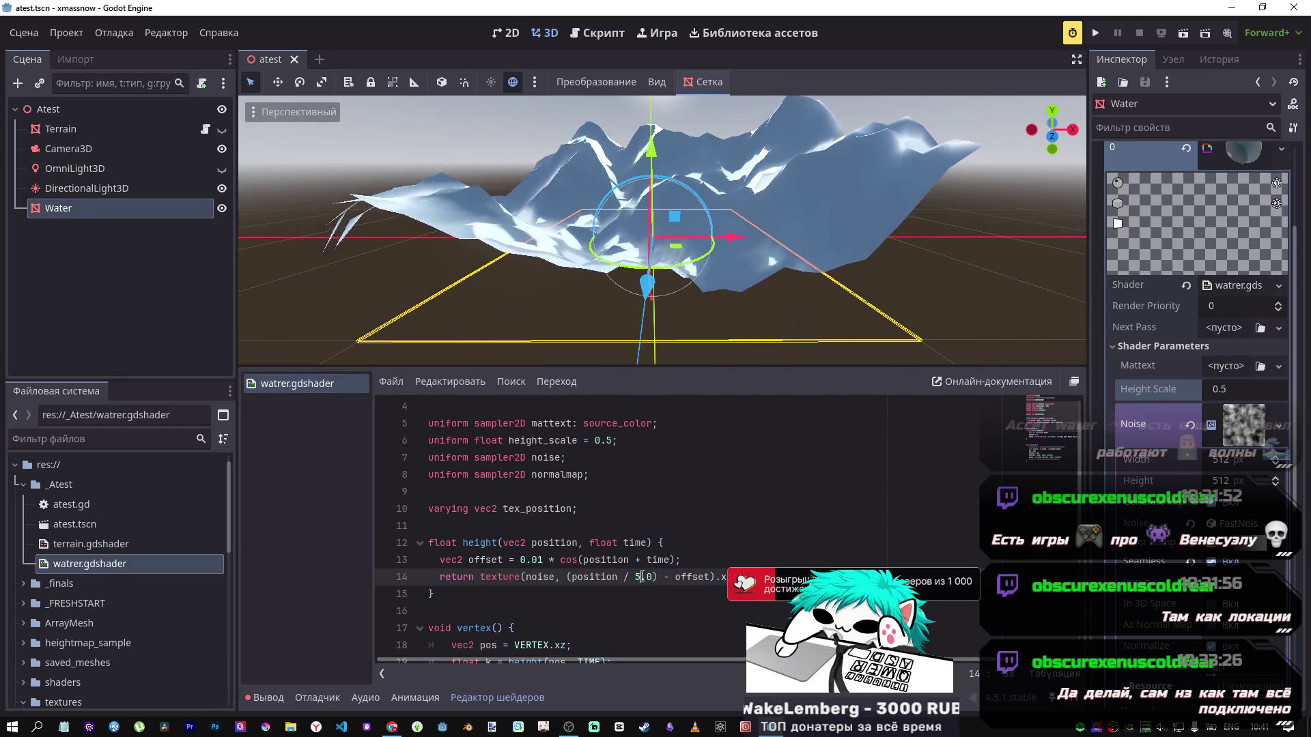
pyautogui.press('BackSpace')
pyautogui.write('10')
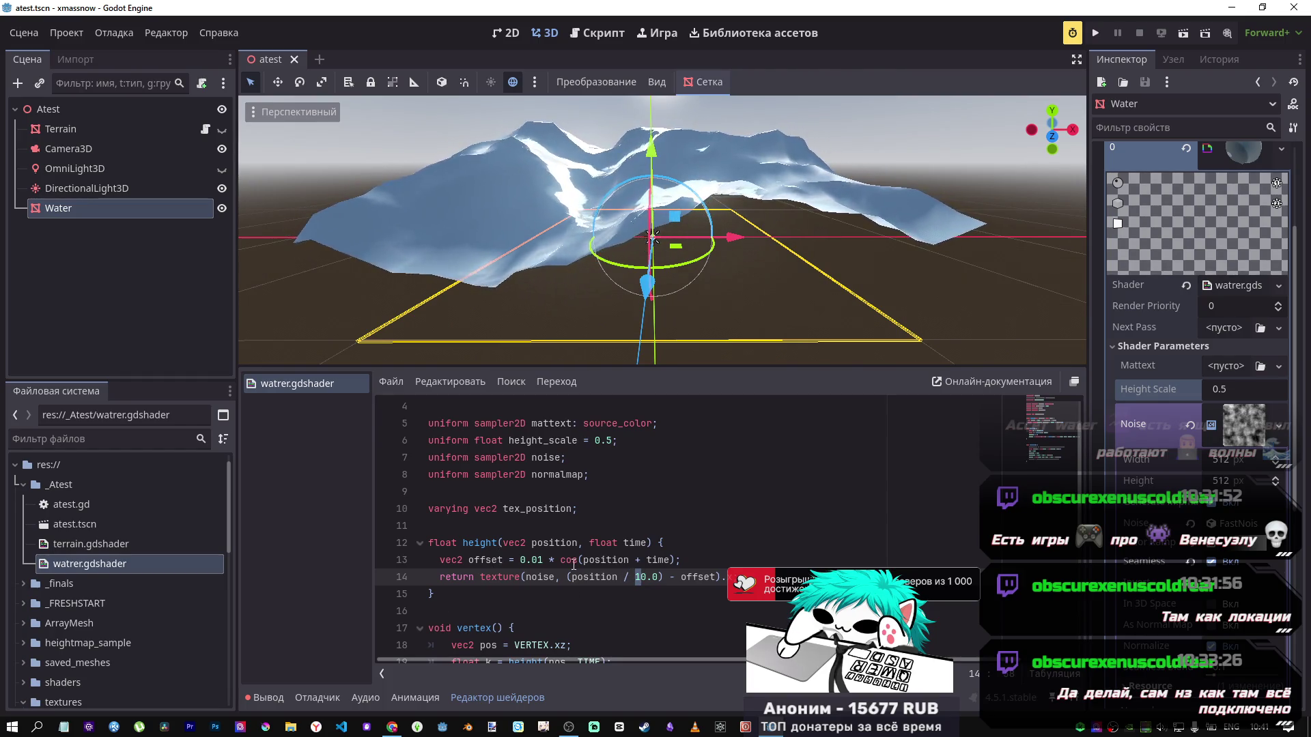
pyautogui.click(673, 560)
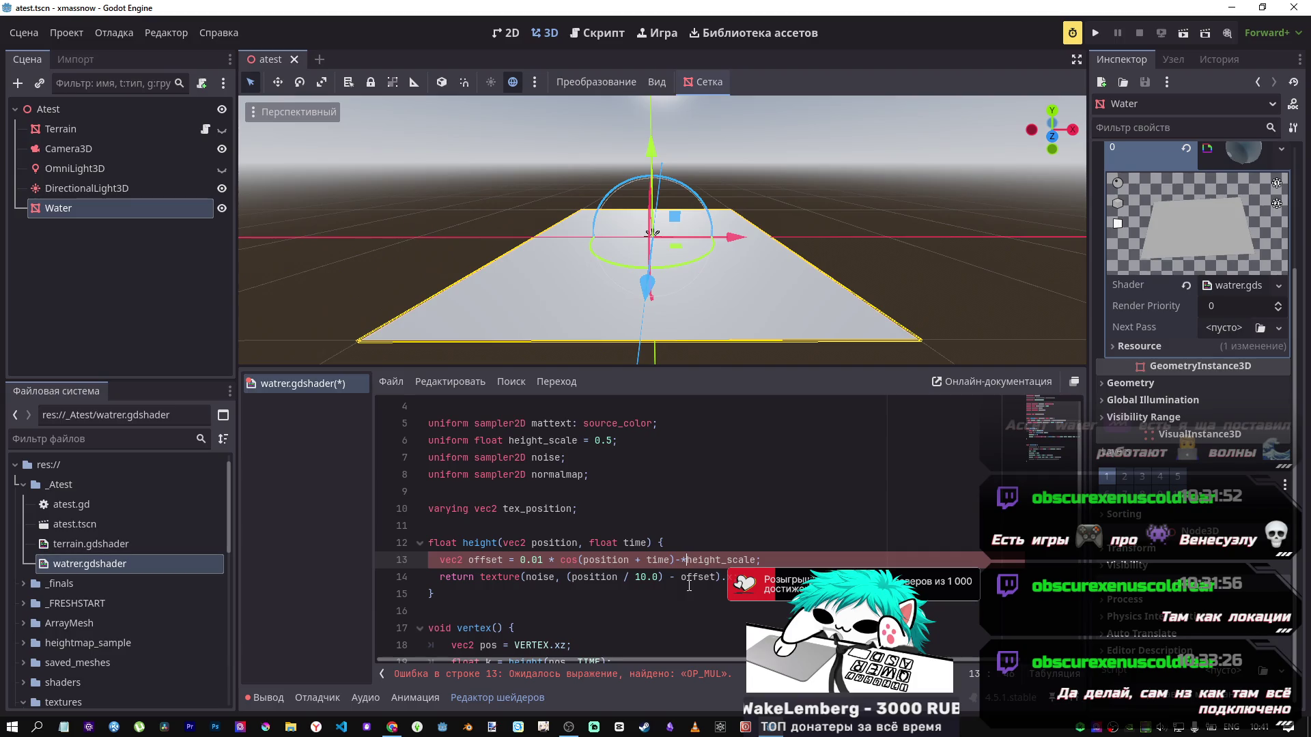
# Step: Save the shader, preview Height Scale at 1.1, then revert it to 0.5
pyautogui.hotkey('ctrl', 's')
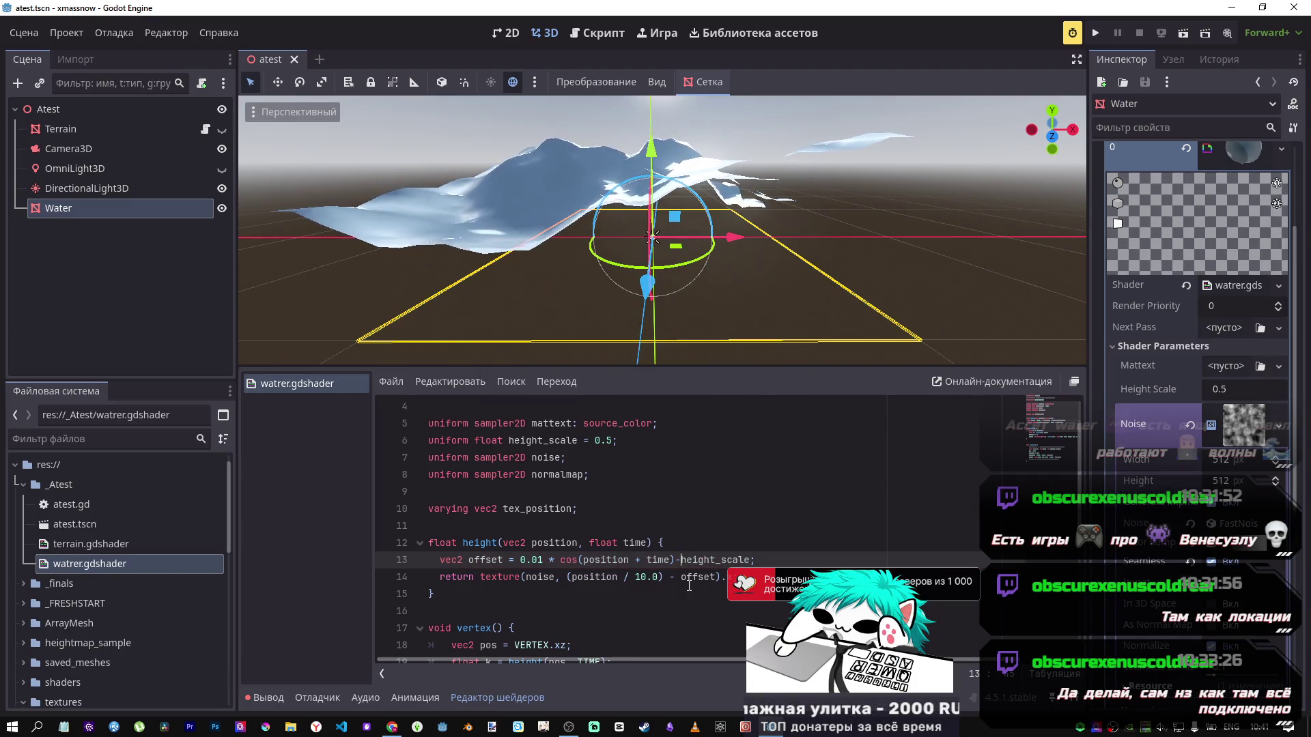
pyautogui.scroll(-2, 691, 337)
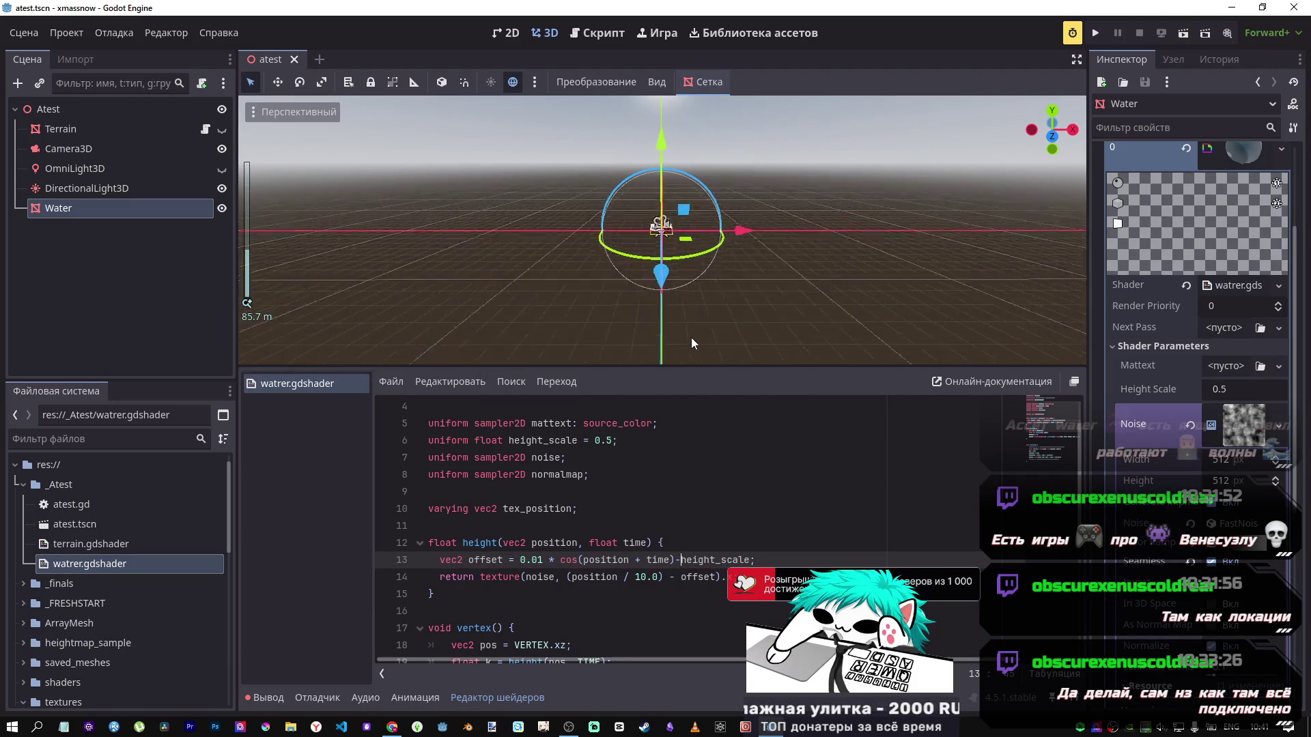
pyautogui.moveTo(1229, 389)
pyautogui.mouseDown()
pyautogui.moveTo(1310, 389)
pyautogui.moveTo(1222, 394)
pyautogui.mouseUp()
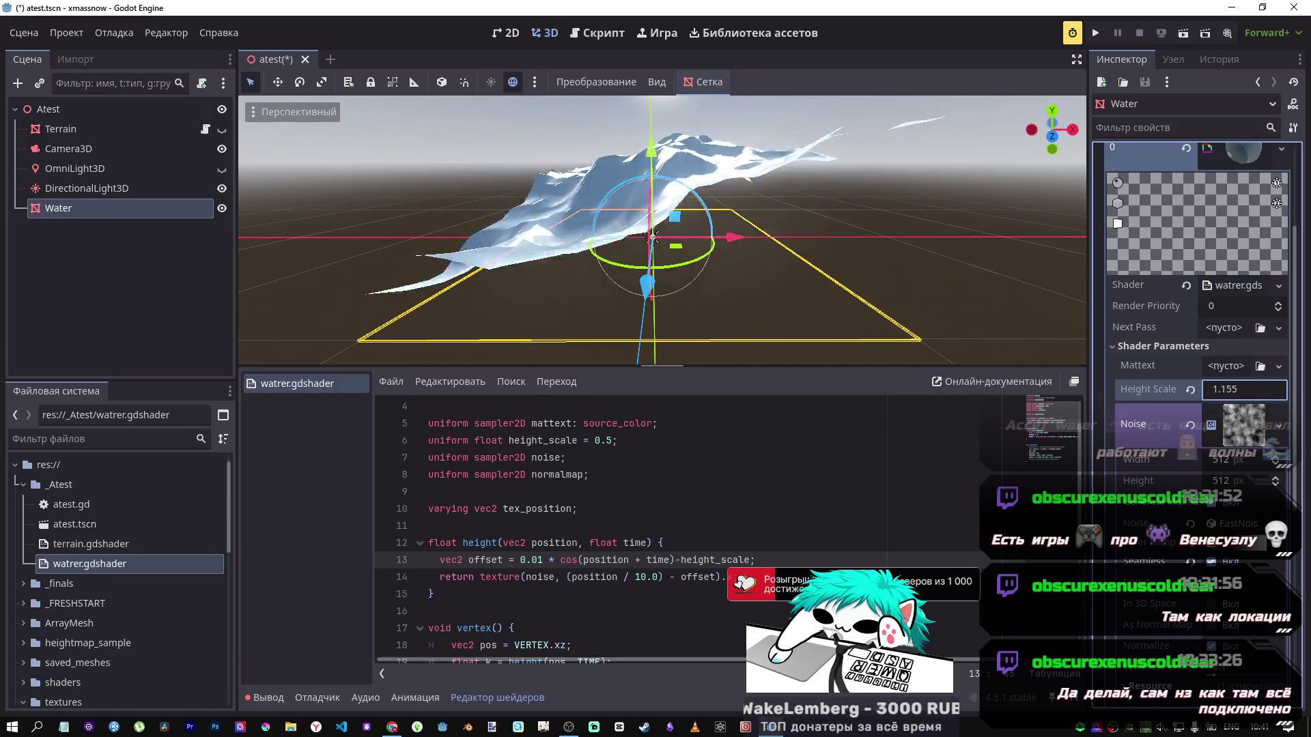
pyautogui.press('BackSpace')
pyautogui.write('1')
pyautogui.press('Return')
pyautogui.click(1191, 389)
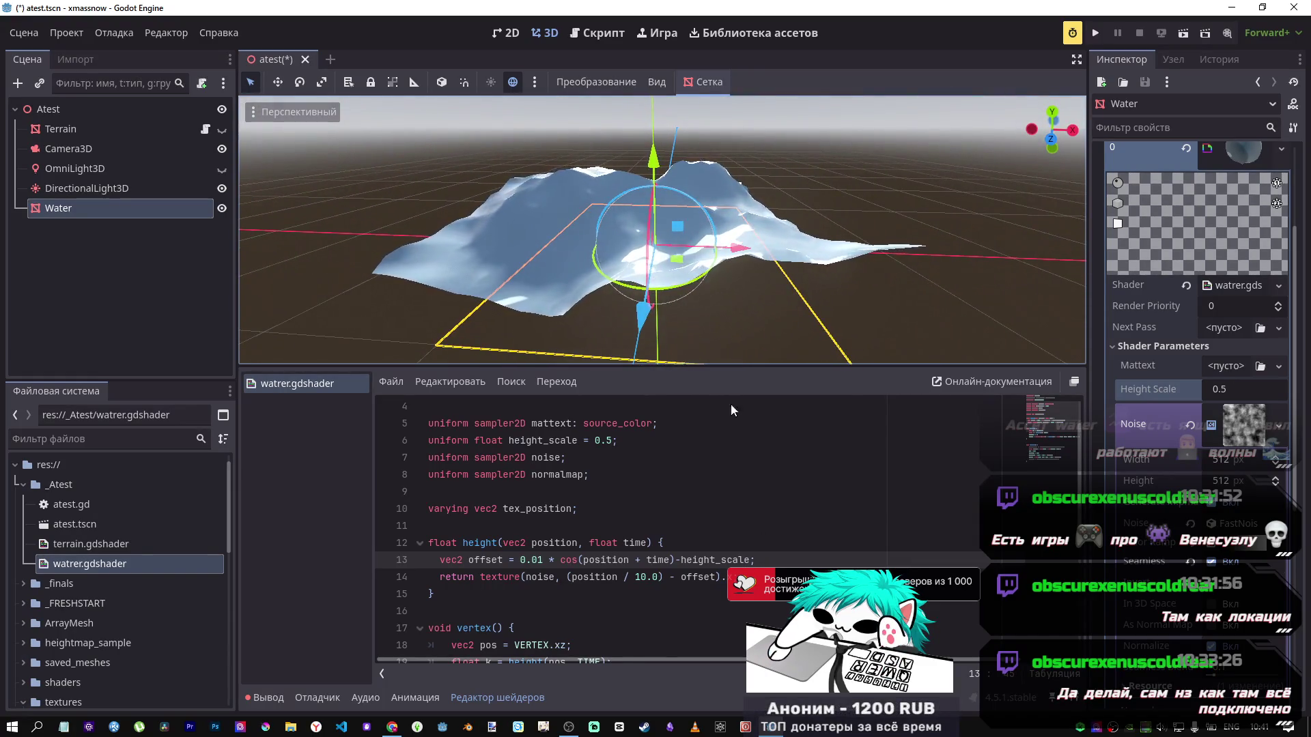
# Step: Remove -height_scale from line 13's offset and save
pyautogui.doubleClick(686, 560)
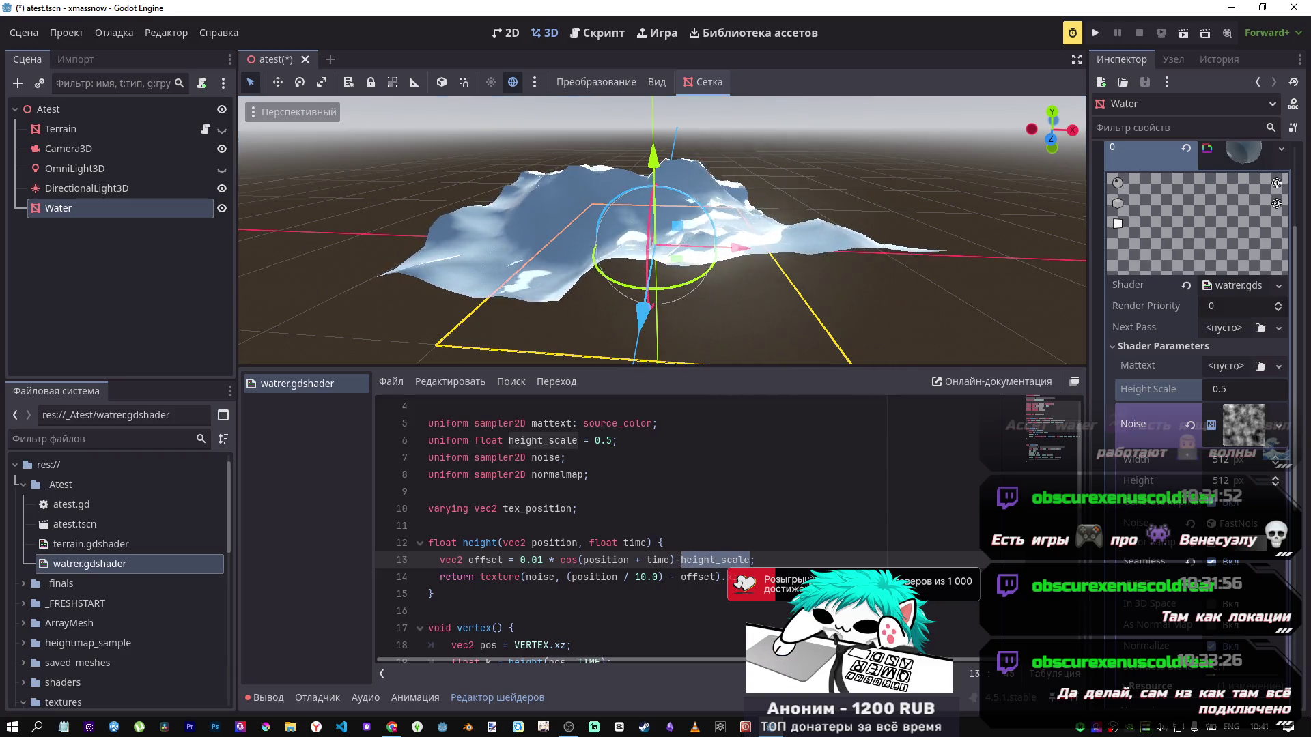
pyautogui.press('BackSpace')
pyautogui.press('BackSpace')
pyautogui.hotkey('ctrl', 's')
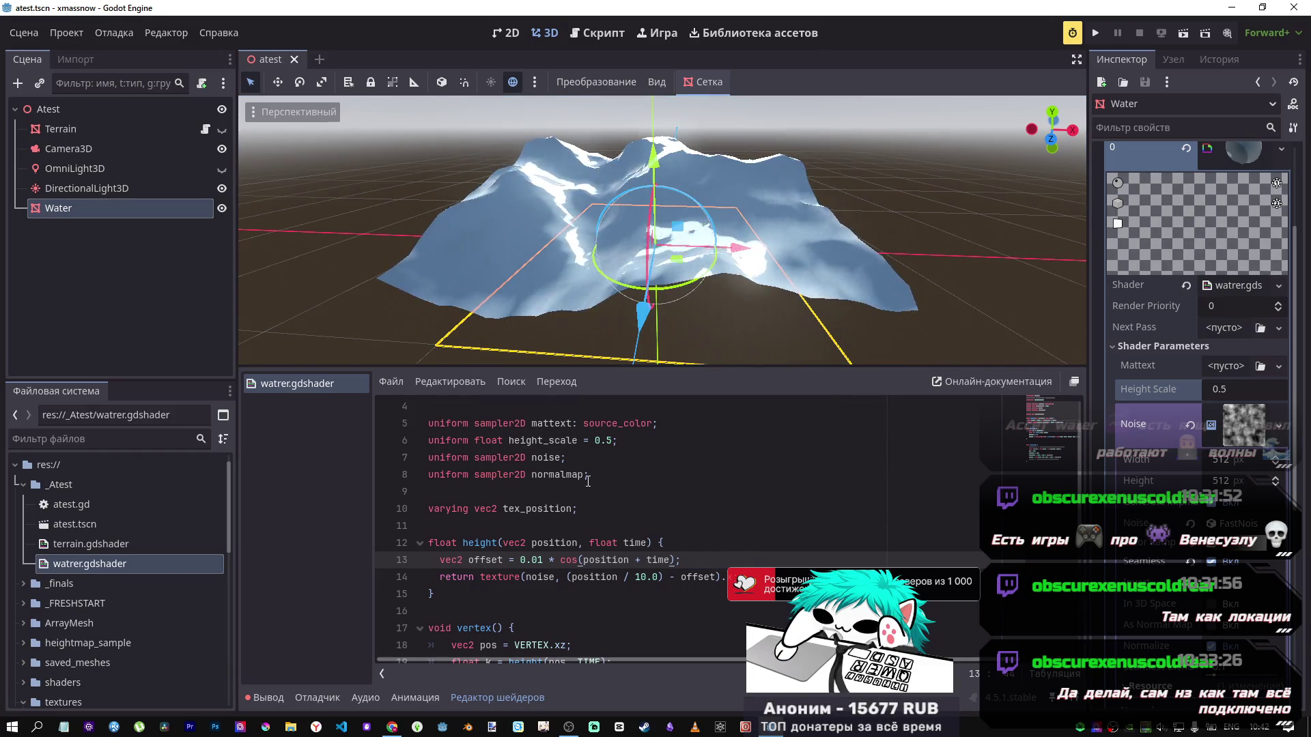
pyautogui.scroll(-2, 584, 486)
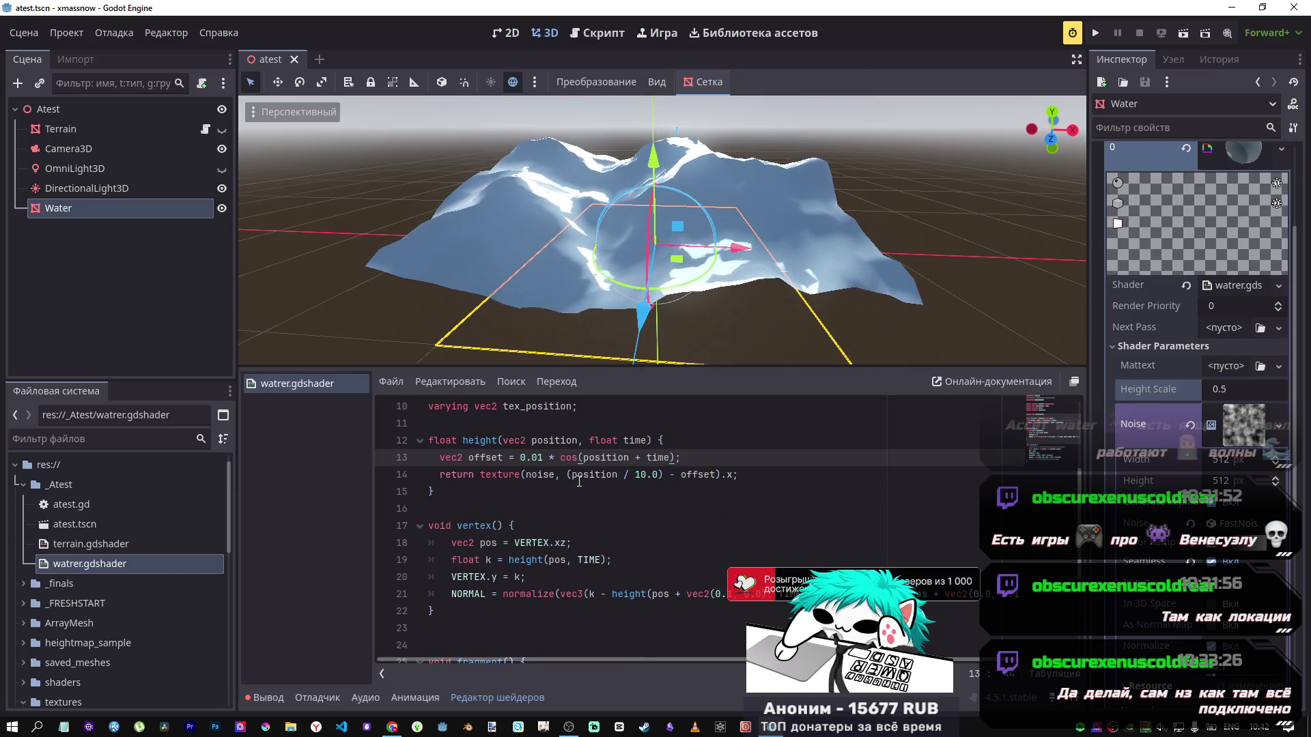
# Step: Append -height_scale to k on line 20 and test Height Scale values, ending at 0.2
pyautogui.scroll(-1, 581, 483)
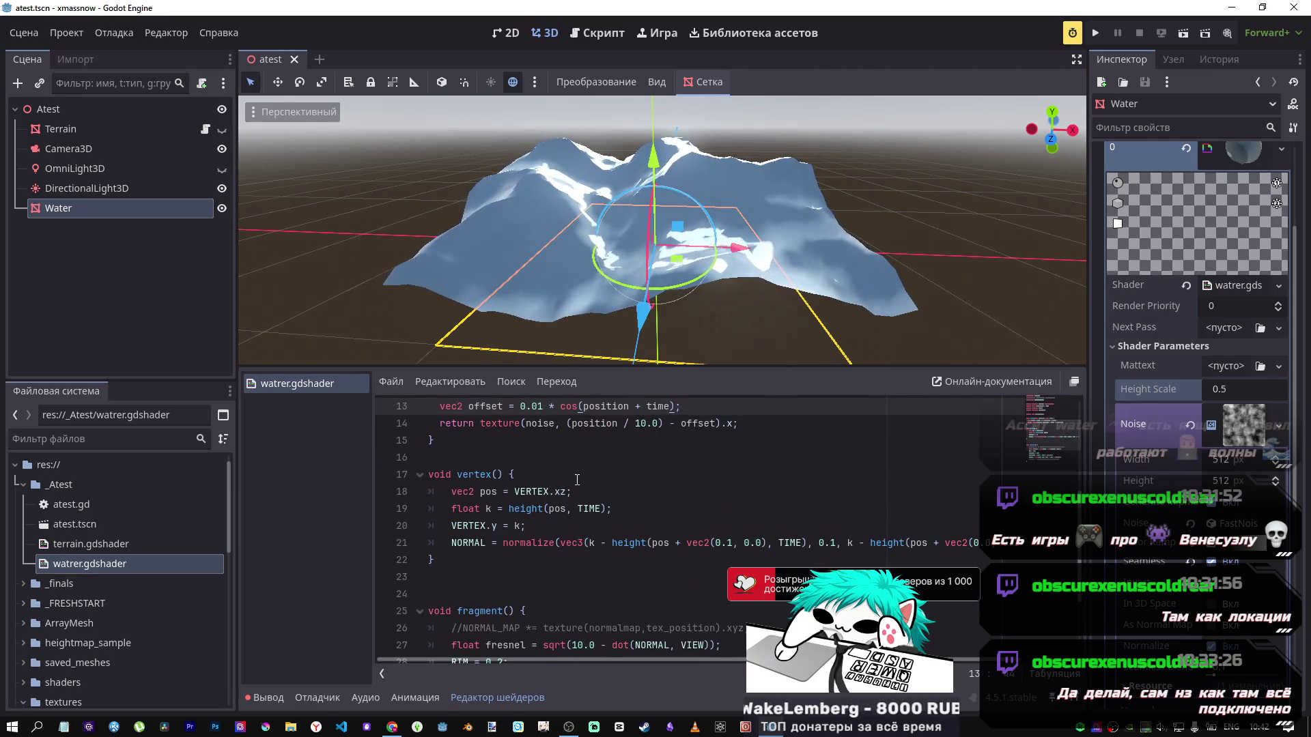
pyautogui.click(521, 526)
pyautogui.write('-height_scale')
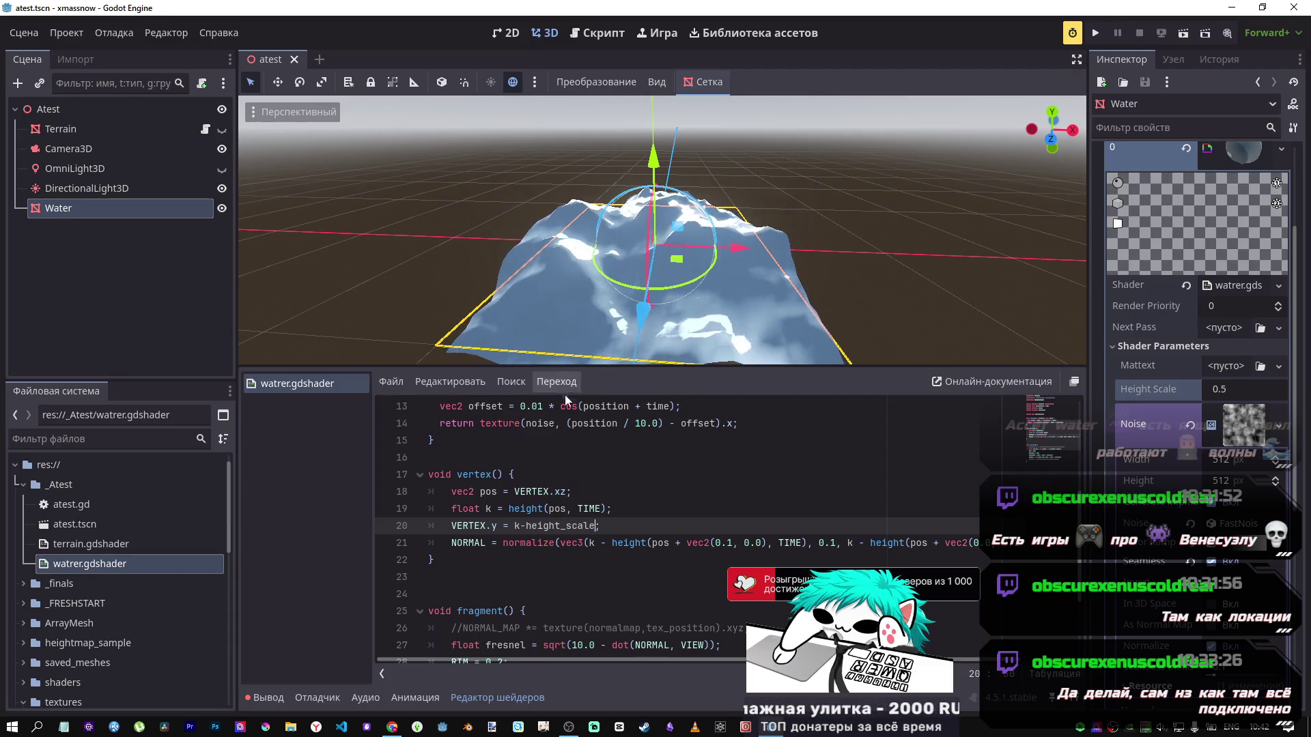
pyautogui.moveTo(665, 314)
pyautogui.mouseDown()
pyautogui.moveTo(587, 259)
pyautogui.moveTo(573, 287)
pyautogui.moveTo(567, 273)
pyautogui.moveTo(608, 290)
pyautogui.mouseUp()
pyautogui.moveTo(1243, 389); pyautogui.dragTo(1188, 389)
pyautogui.hotkey('ctrl', 'z')
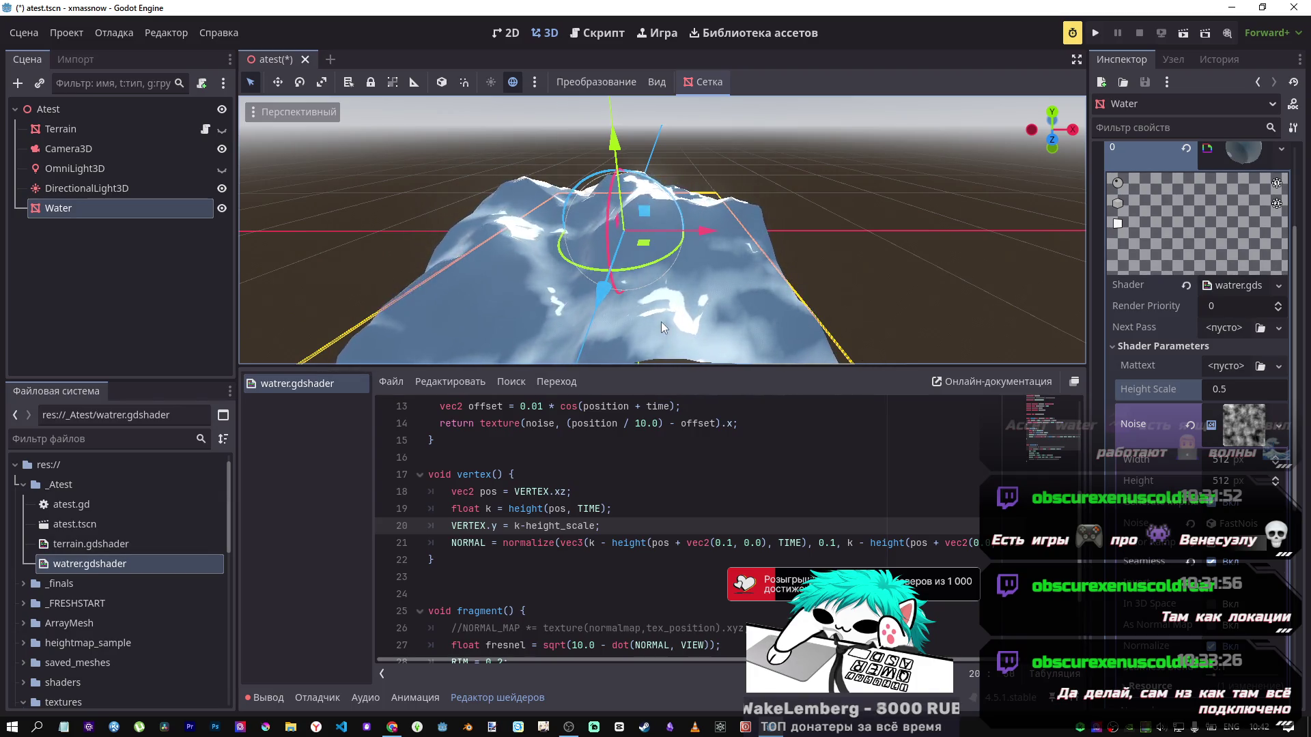
pyautogui.moveTo(661, 321); pyautogui.dragTo(661, 294)
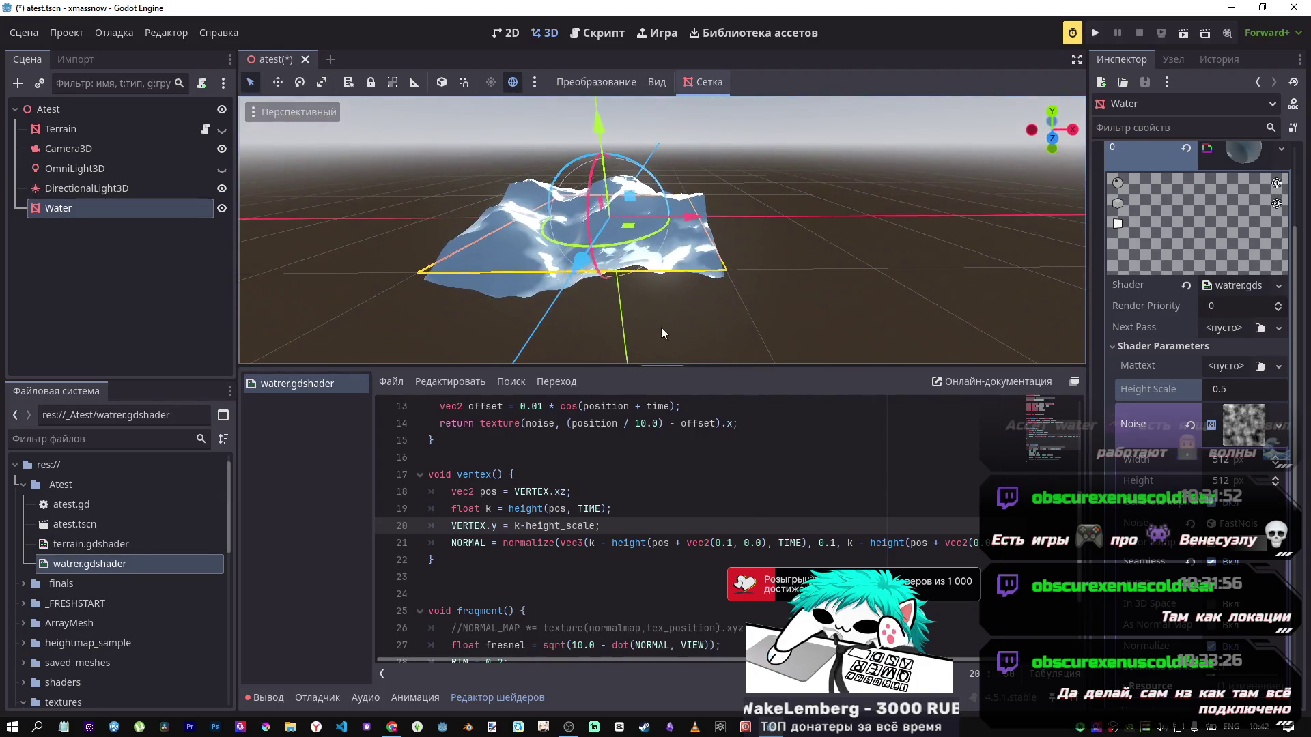
pyautogui.moveTo(1229, 389); pyautogui.dragTo(1215, 389)
pyautogui.write('0.2')
pyautogui.press('Return')
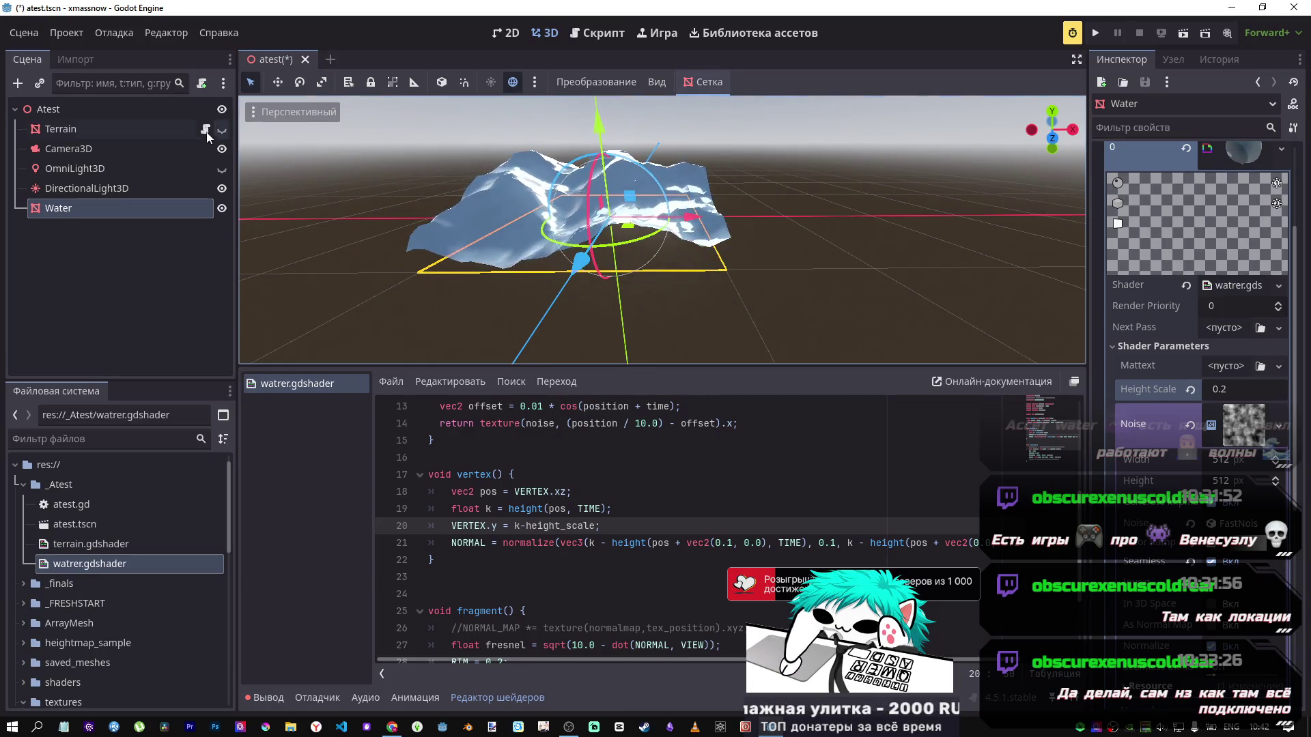
# Step: Make the Terrain visible and set Height Scale to 0.205
pyautogui.click(222, 129)
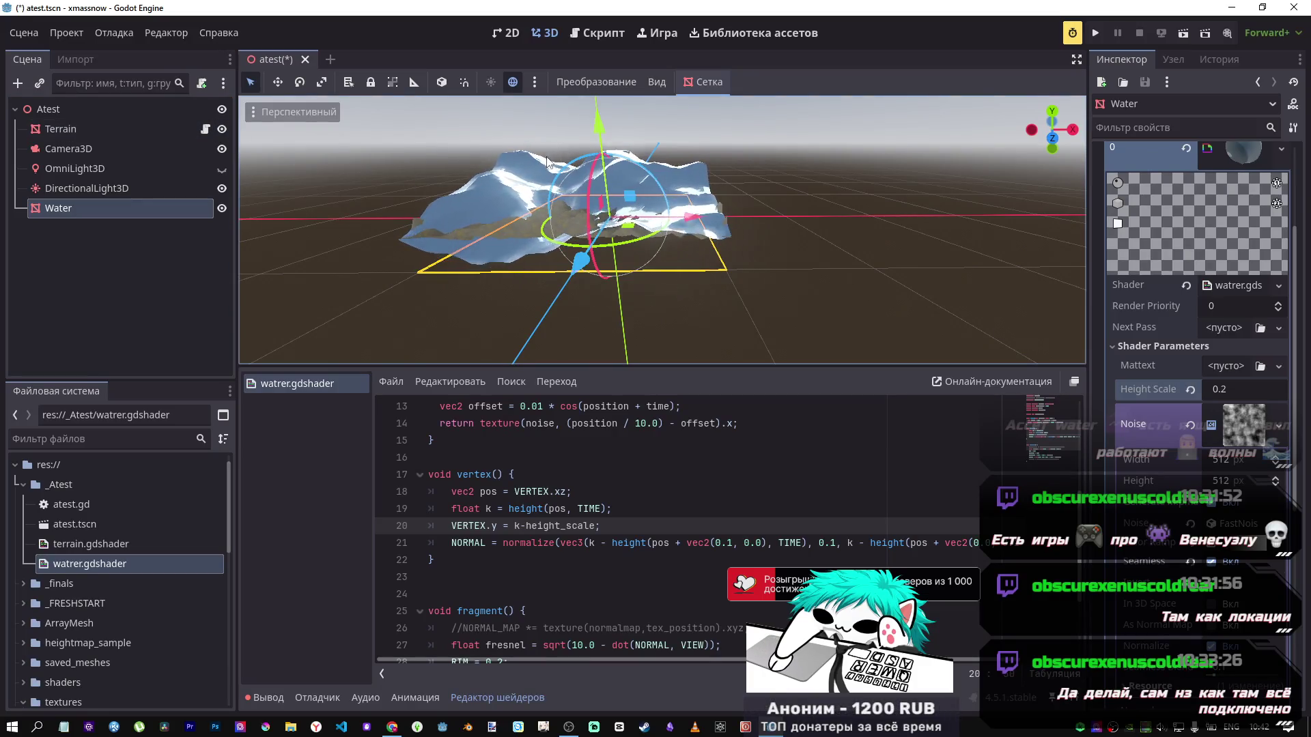
pyautogui.click(1221, 392)
pyautogui.write('0.5')
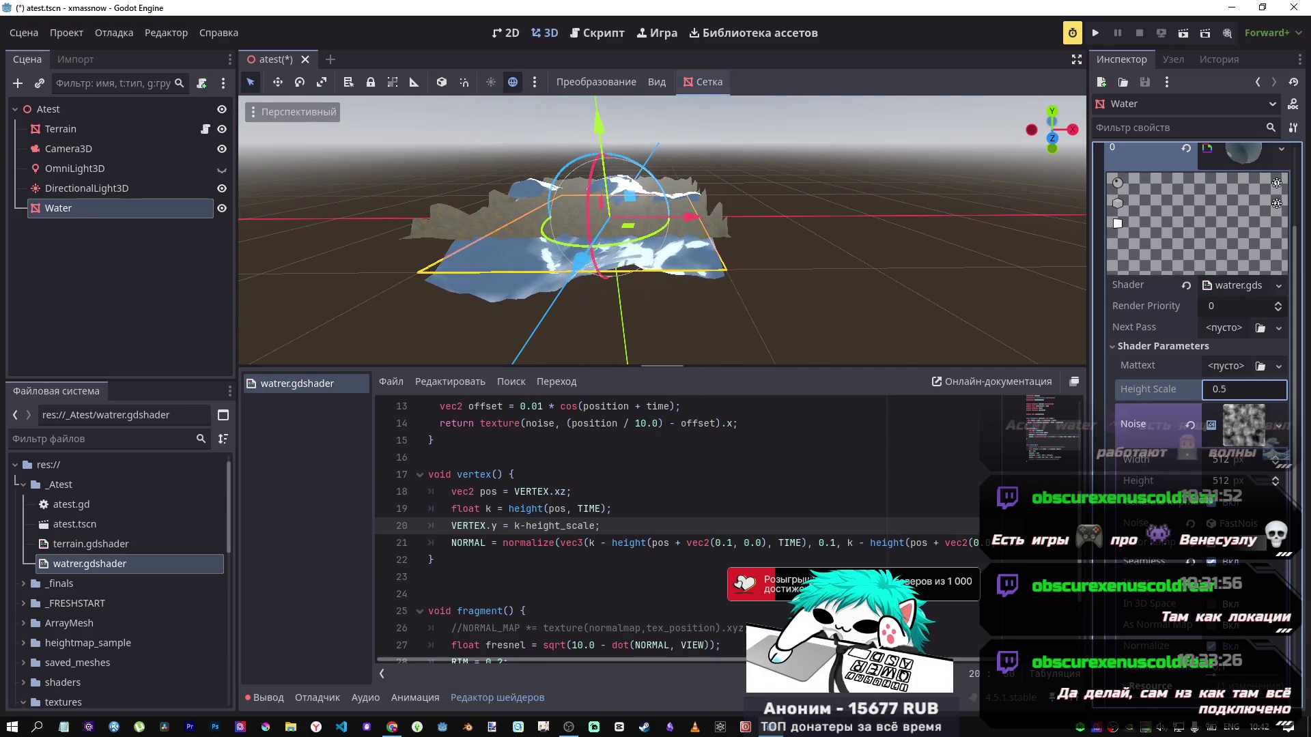
pyautogui.press('BackSpace')
pyautogui.press('BackSpace')
pyautogui.press('BackSpace')
pyautogui.write('0.205')
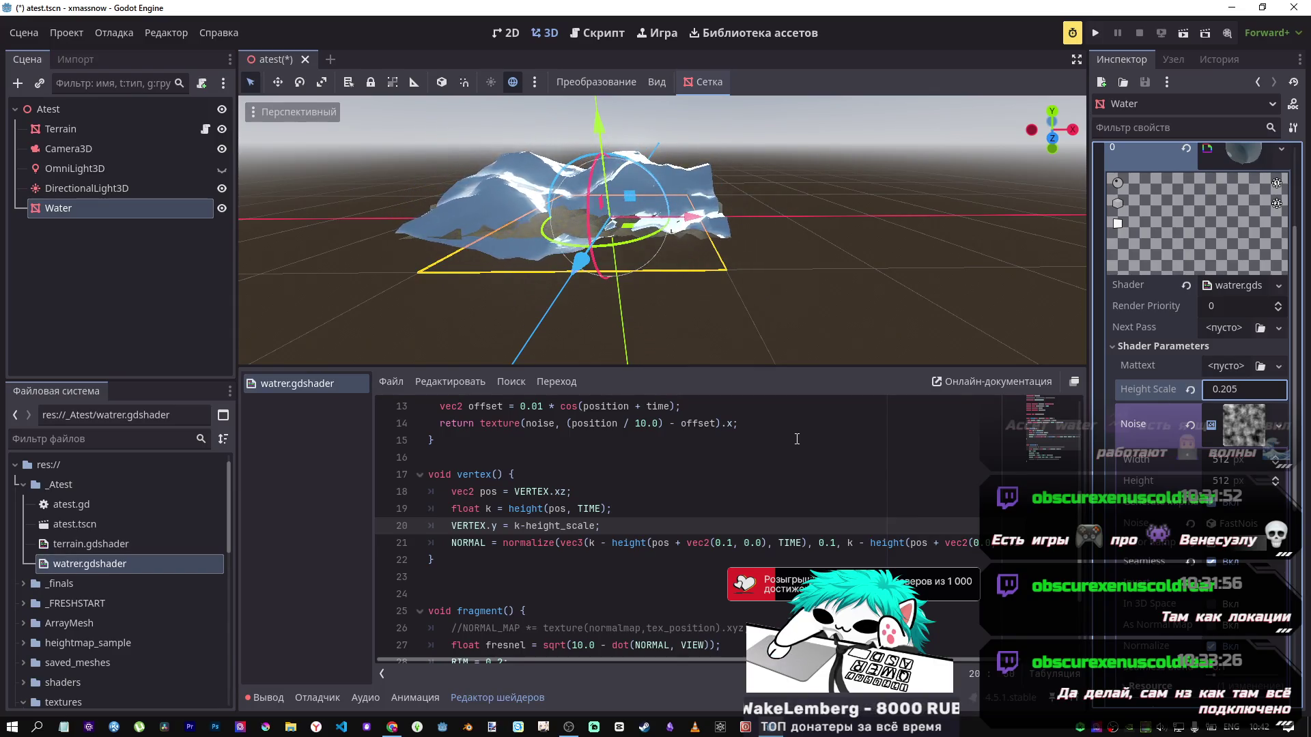
pyautogui.press('Return')
# Step: Remove -height_scale from line 20 so it reads VERTEX.y = k, and save
pyautogui.scroll(3, 662, 232)
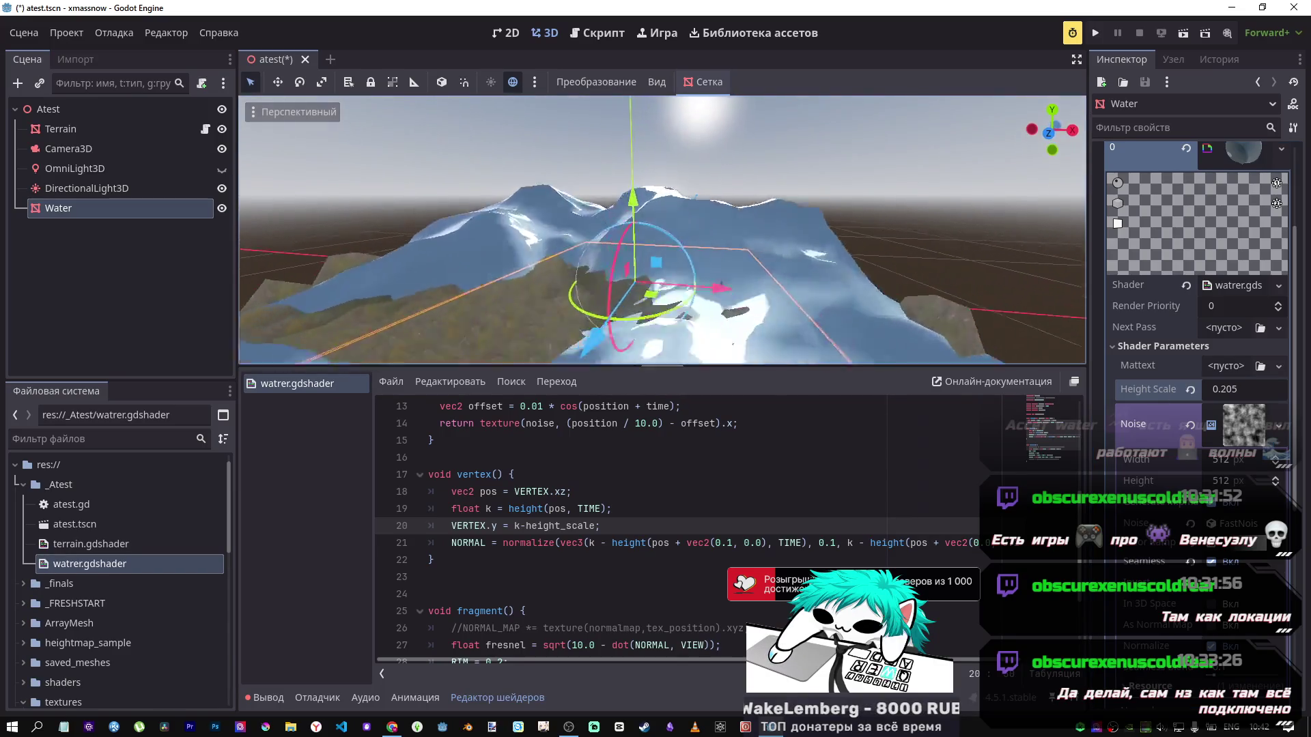
pyautogui.scroll(-3, 663, 232)
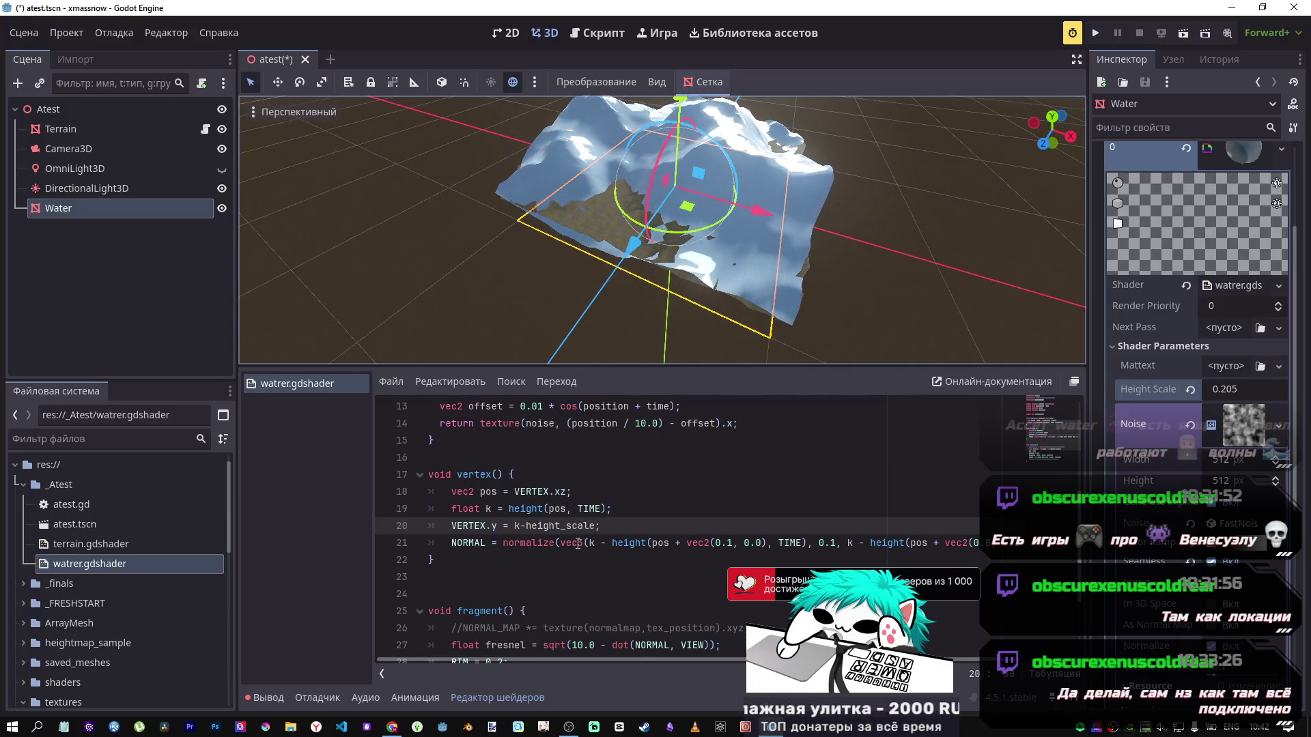
pyautogui.doubleClick(523, 526)
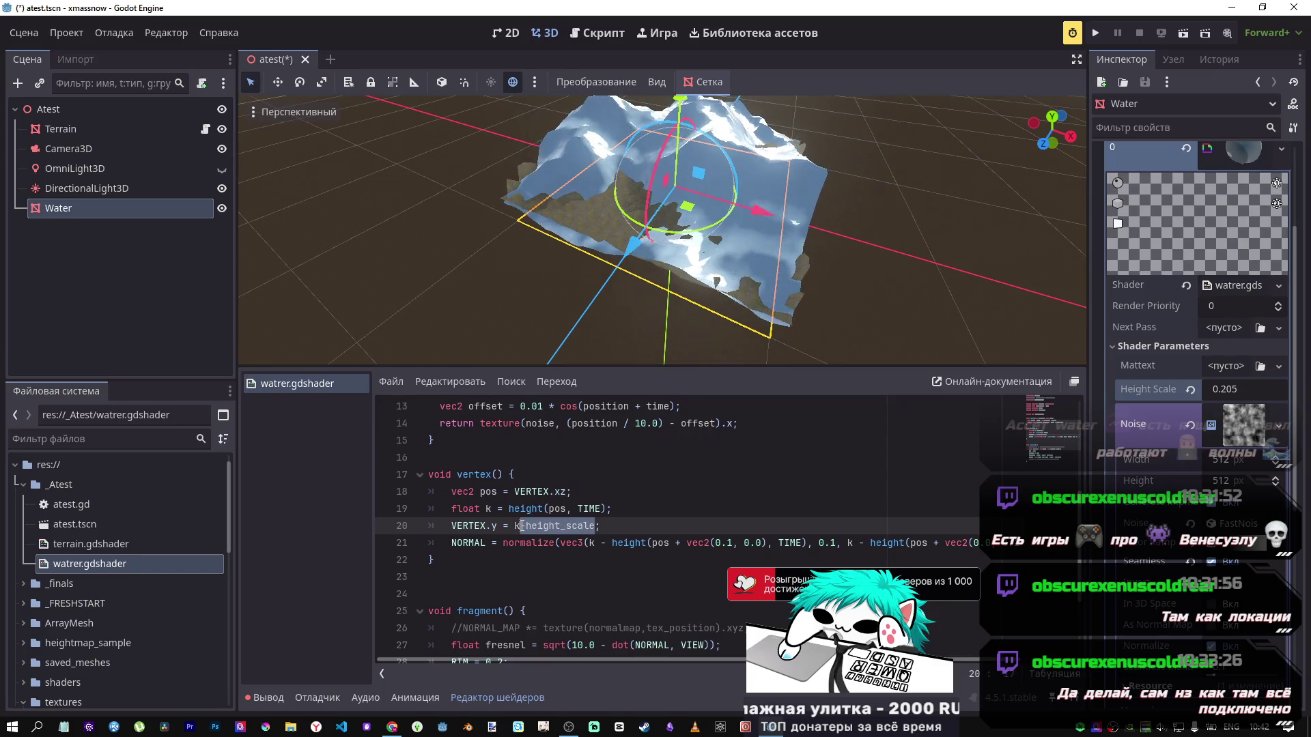
pyautogui.press('BackSpace')
pyautogui.press('BackSpace')
pyautogui.hotkey('ctrl', 's')
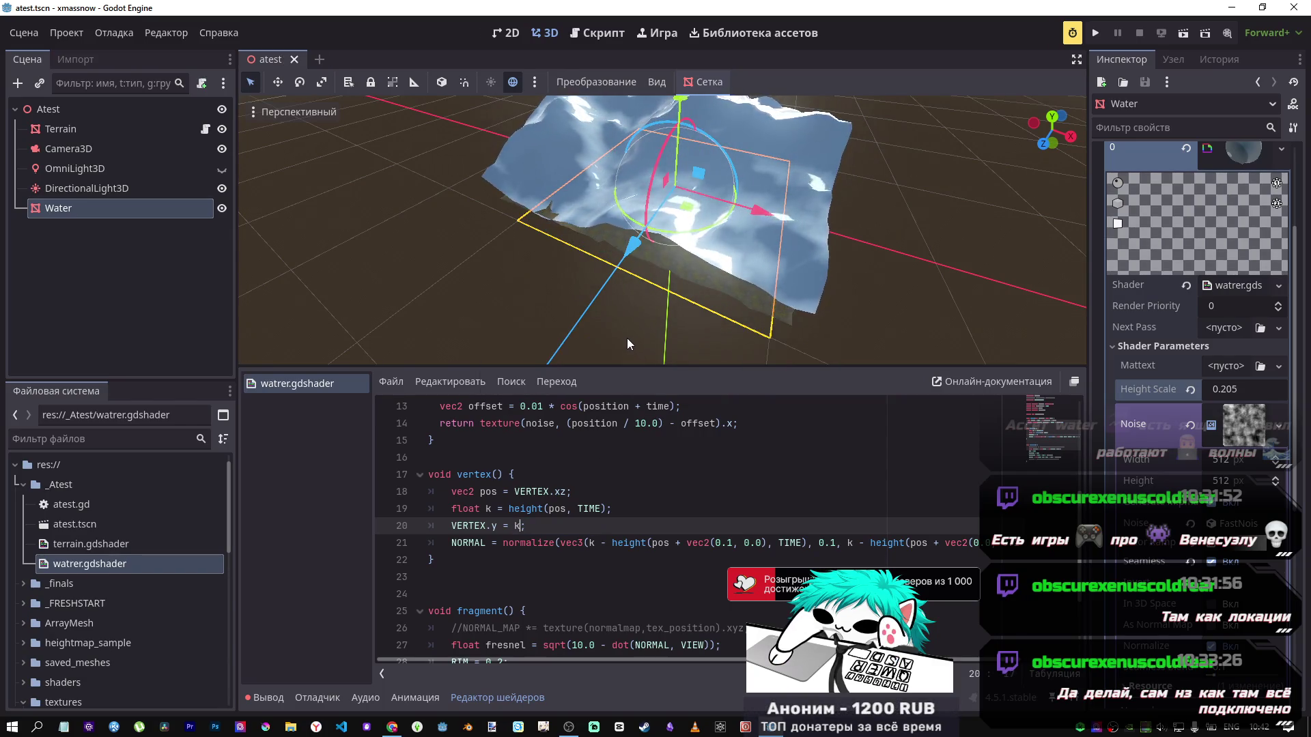
# Step: Hide the Terrain node and view the tall noise-displaced water peaks from a low side angle
pyautogui.click(222, 129)
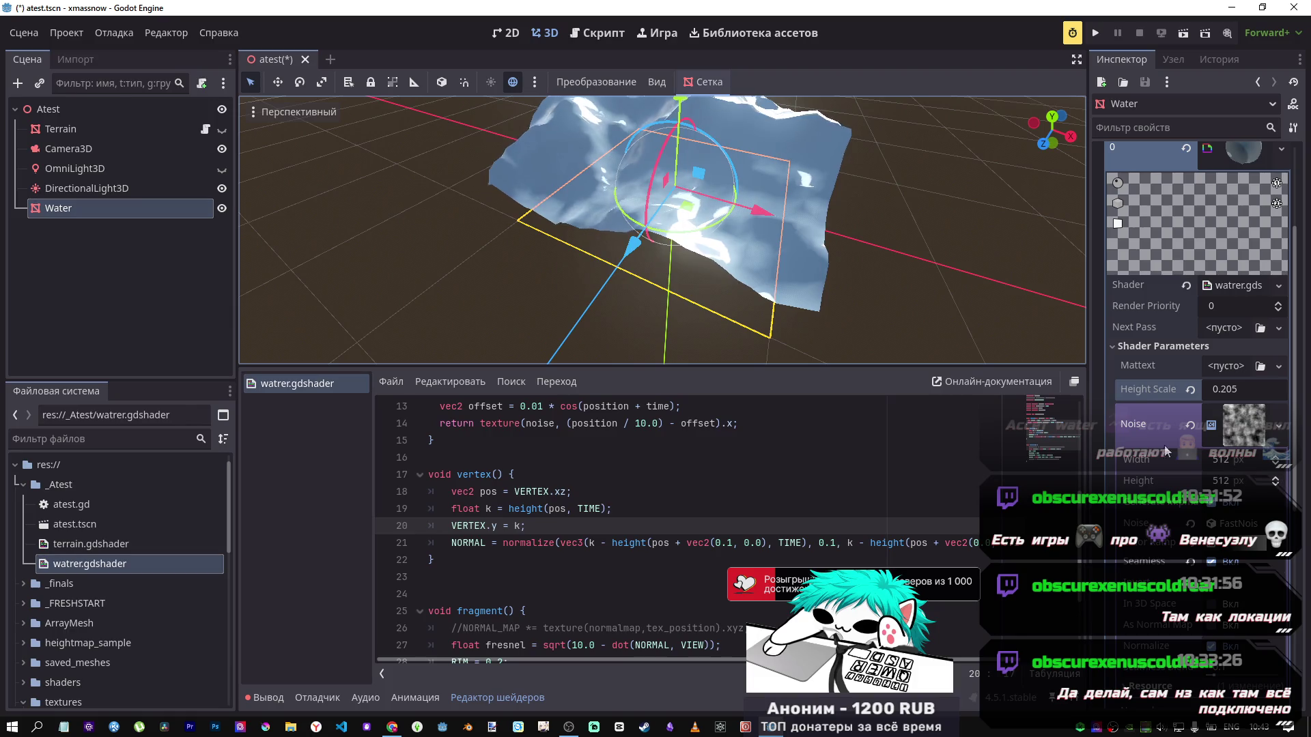
pyautogui.moveTo(661, 259)
pyautogui.mouseDown()
pyautogui.moveTo(656, 233)
pyautogui.moveTo(676, 219)
pyautogui.moveTo(661, 241)
pyautogui.moveTo(757, 268)
pyautogui.mouseUp()
pyautogui.scroll(2, 661, 240)
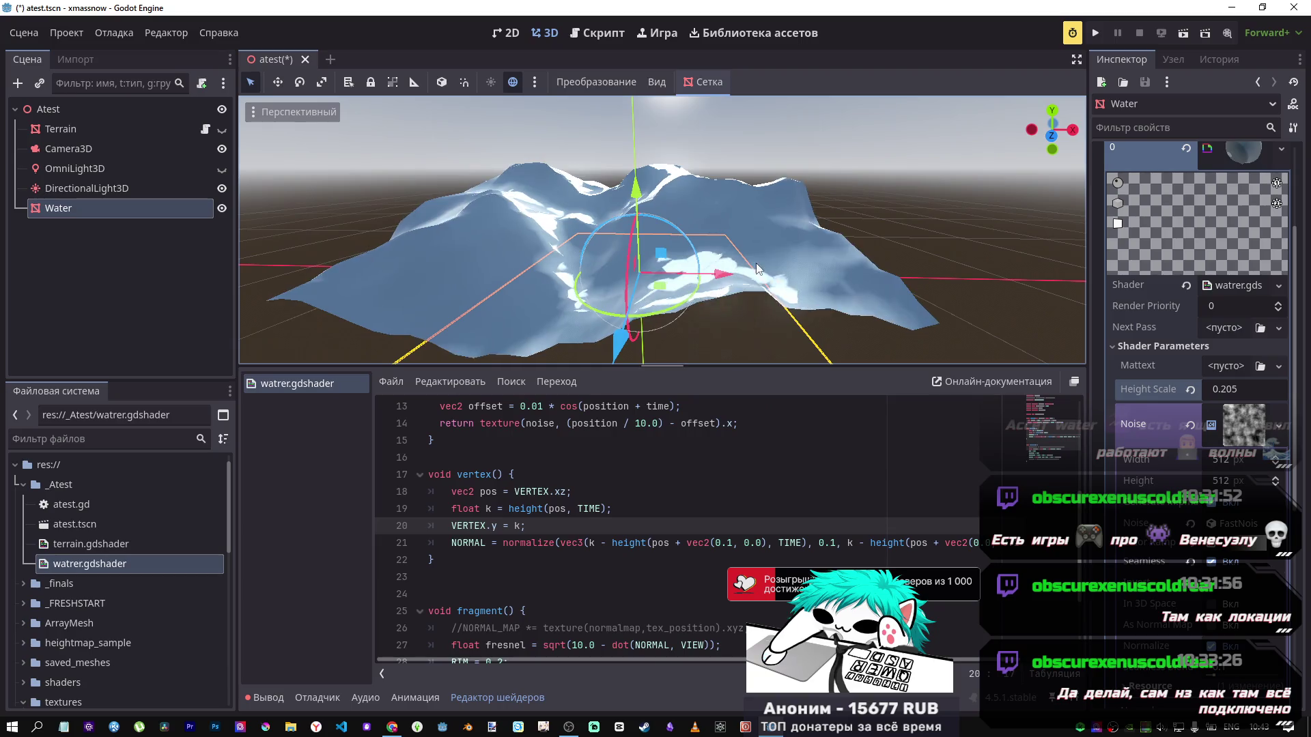
pyautogui.scroll(-2, 634, 501)
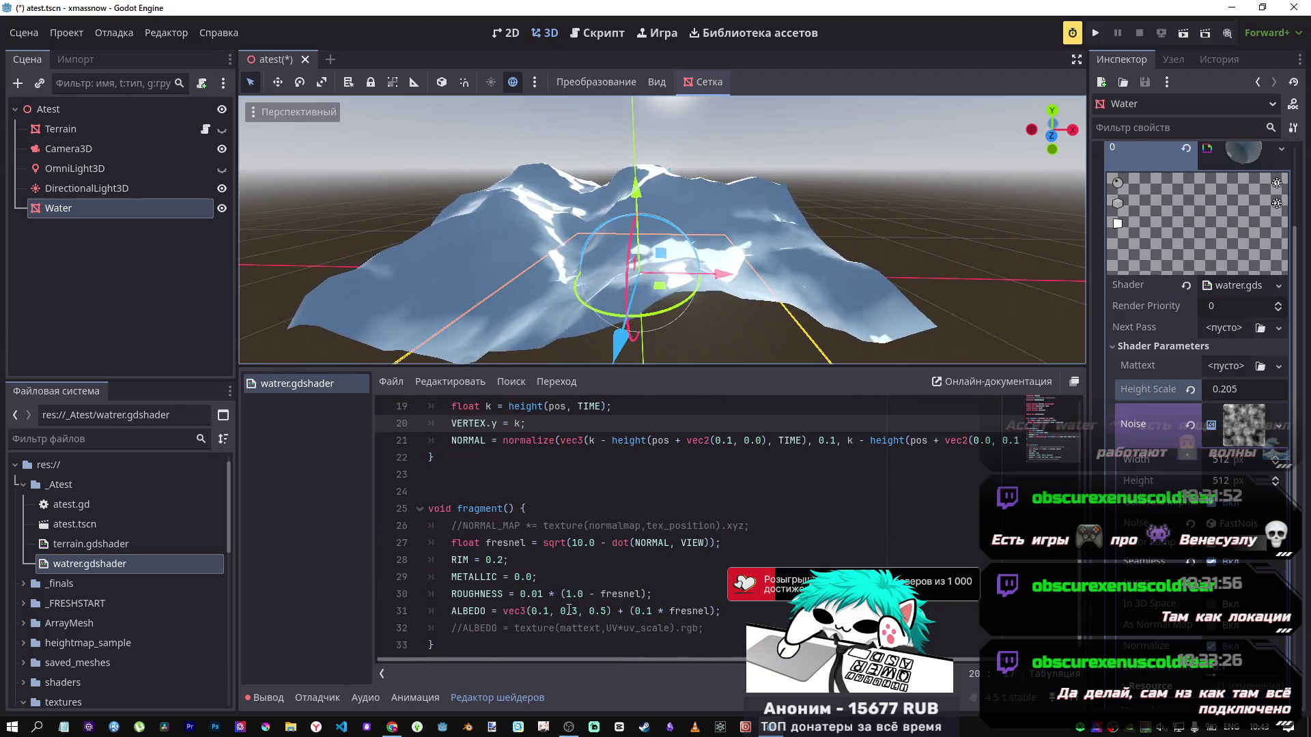
pyautogui.scroll(2, 599, 473)
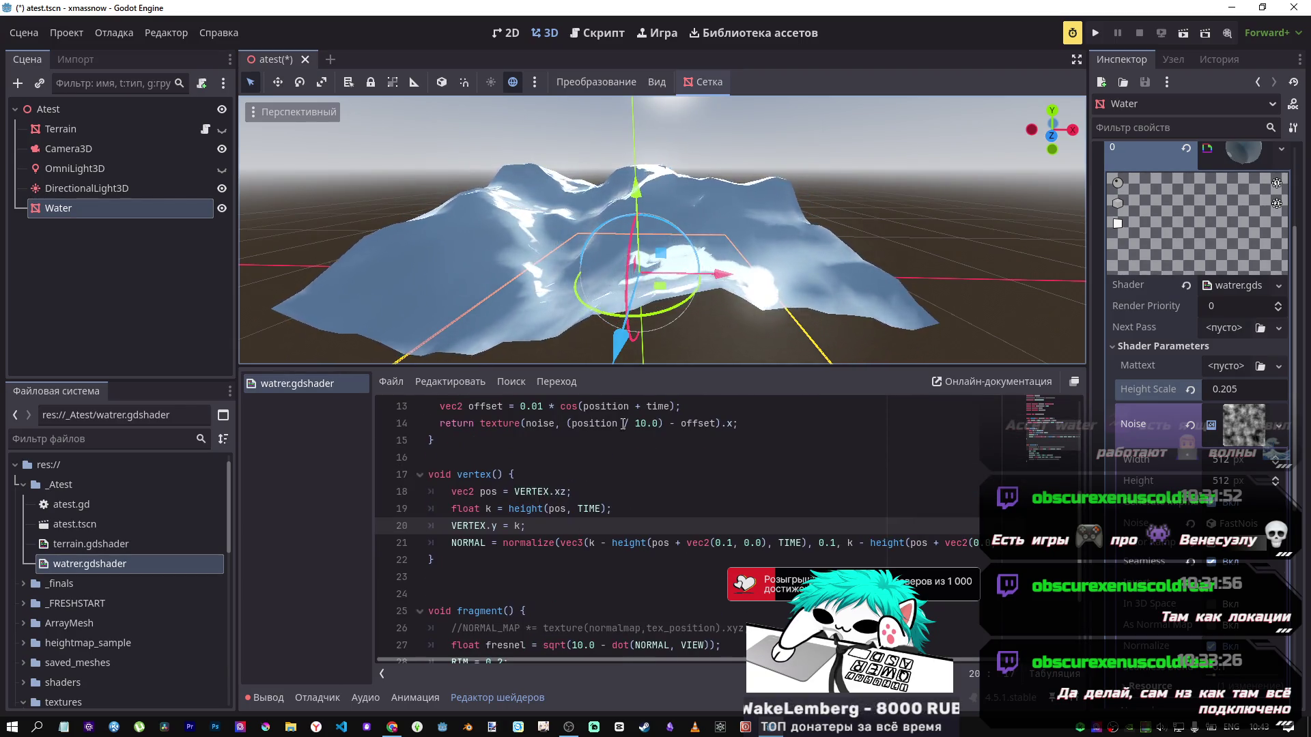
# Step: Change line 19 to height(pos-height_scale, TIME), removing the duplicated minus, and save
pyautogui.click(571, 492)
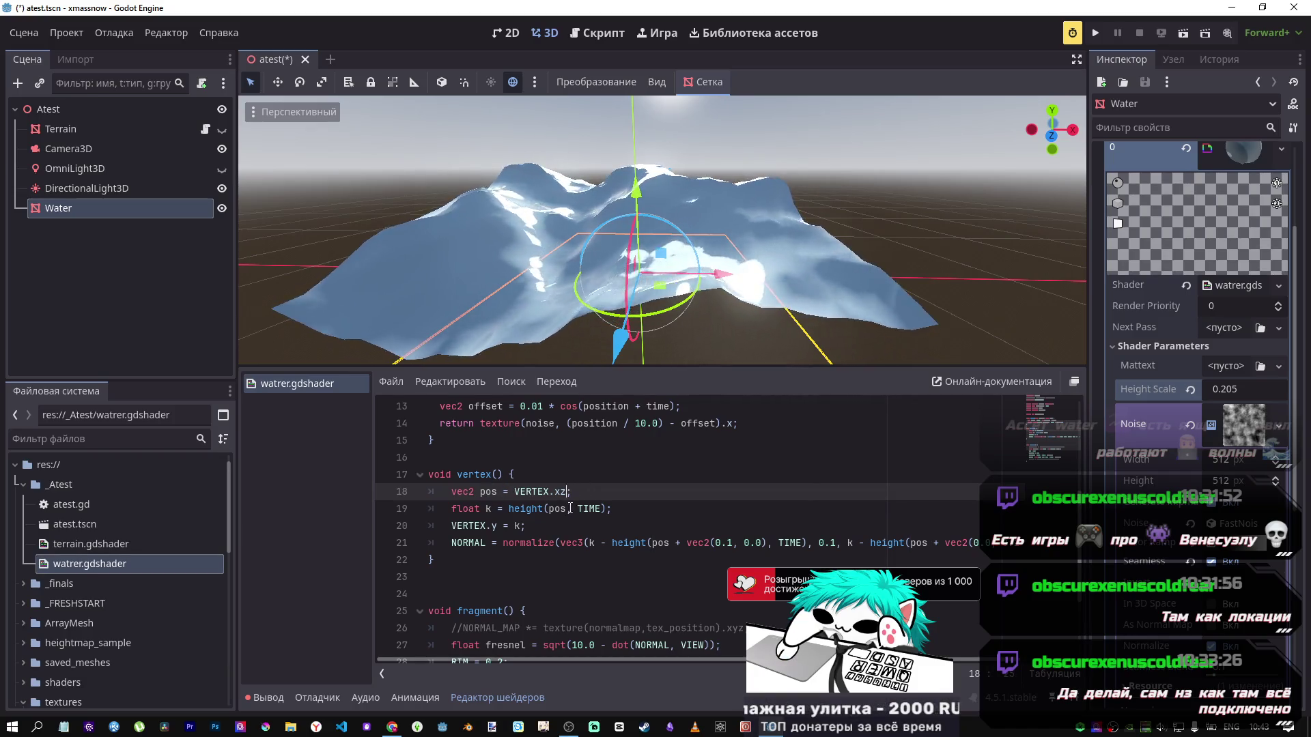
pyautogui.press('Down')
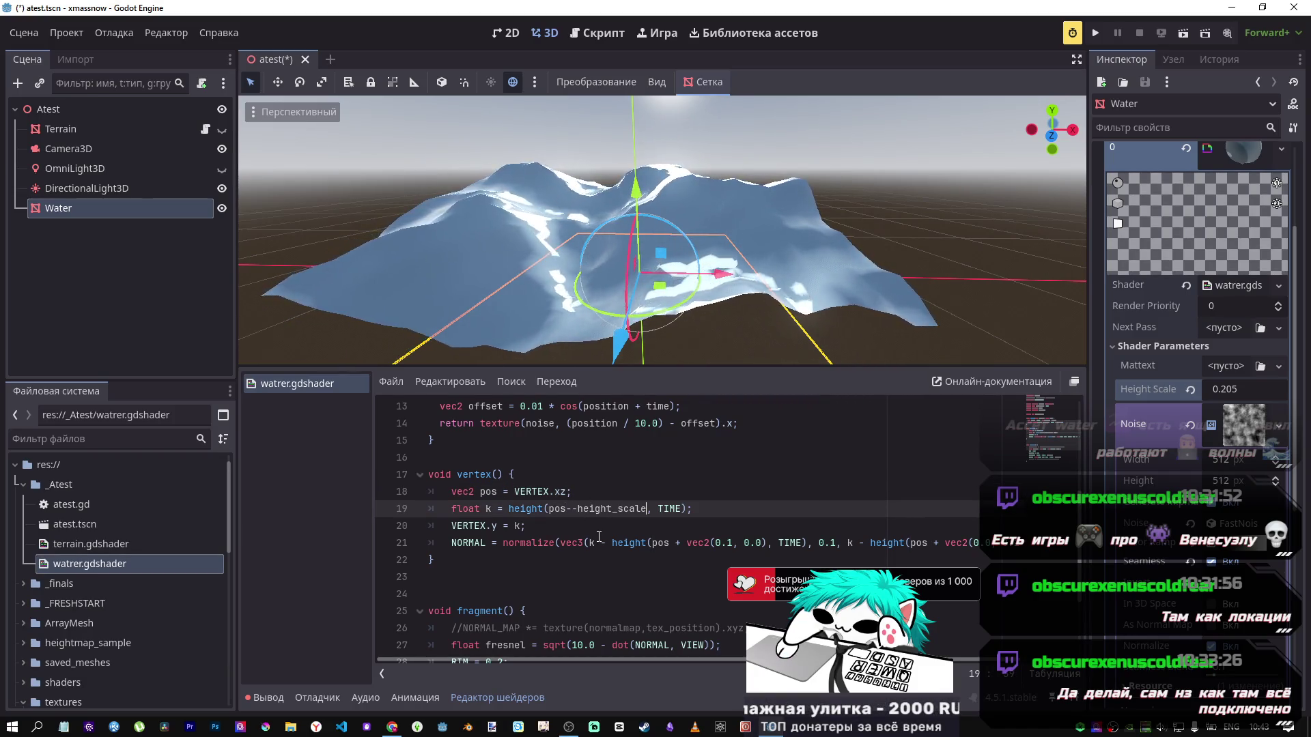
pyautogui.hotkey('ctrl', 's')
pyautogui.press('BackSpace')
pyautogui.hotkey('ctrl', 's')
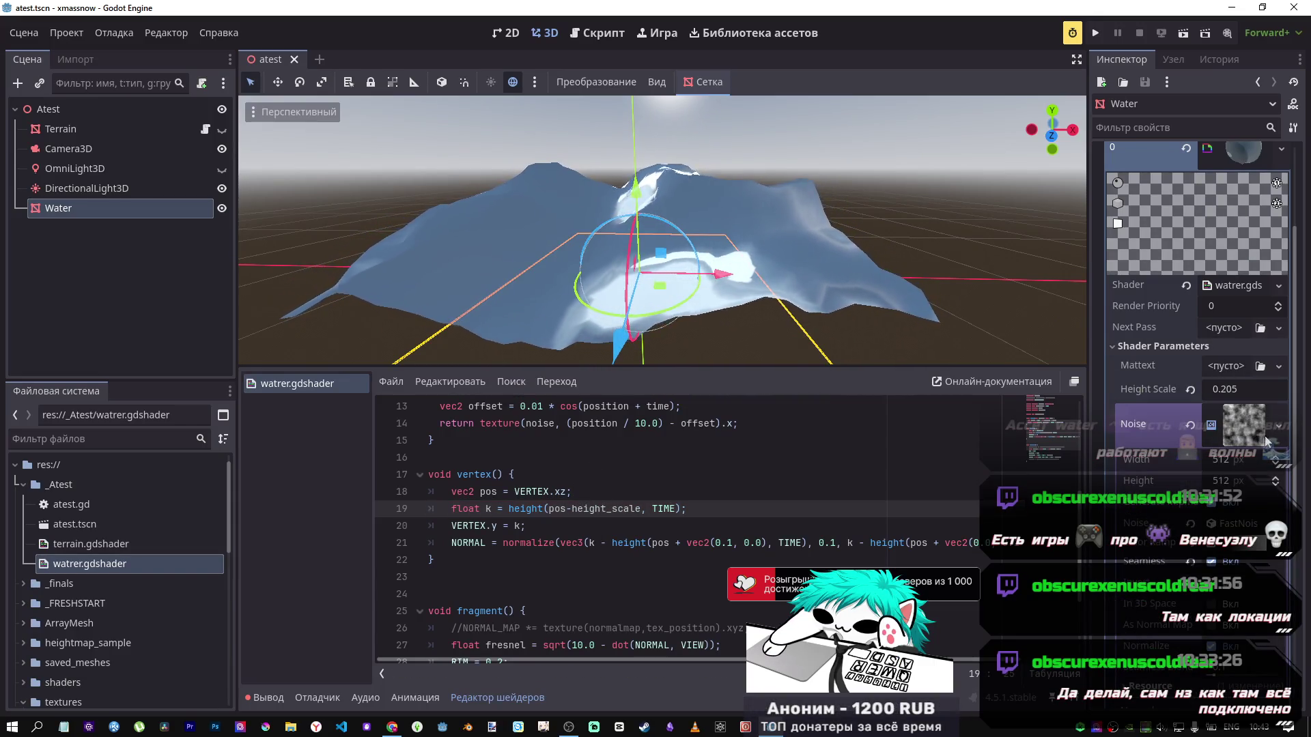
# Step: Revert Height Scale to 0.5, delete the -height_scale offset from height(), and save
pyautogui.moveTo(1227, 397); pyautogui.dragTo(1202, 397)
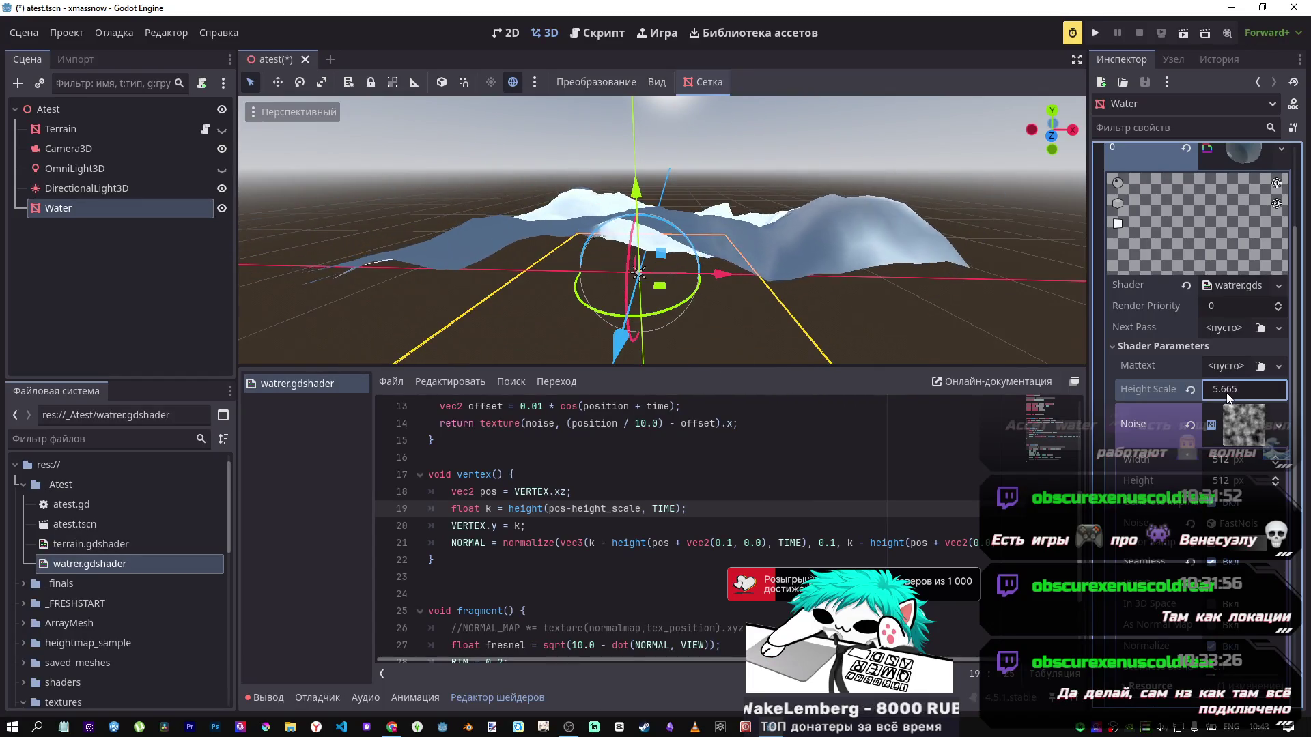
pyautogui.click(1194, 390)
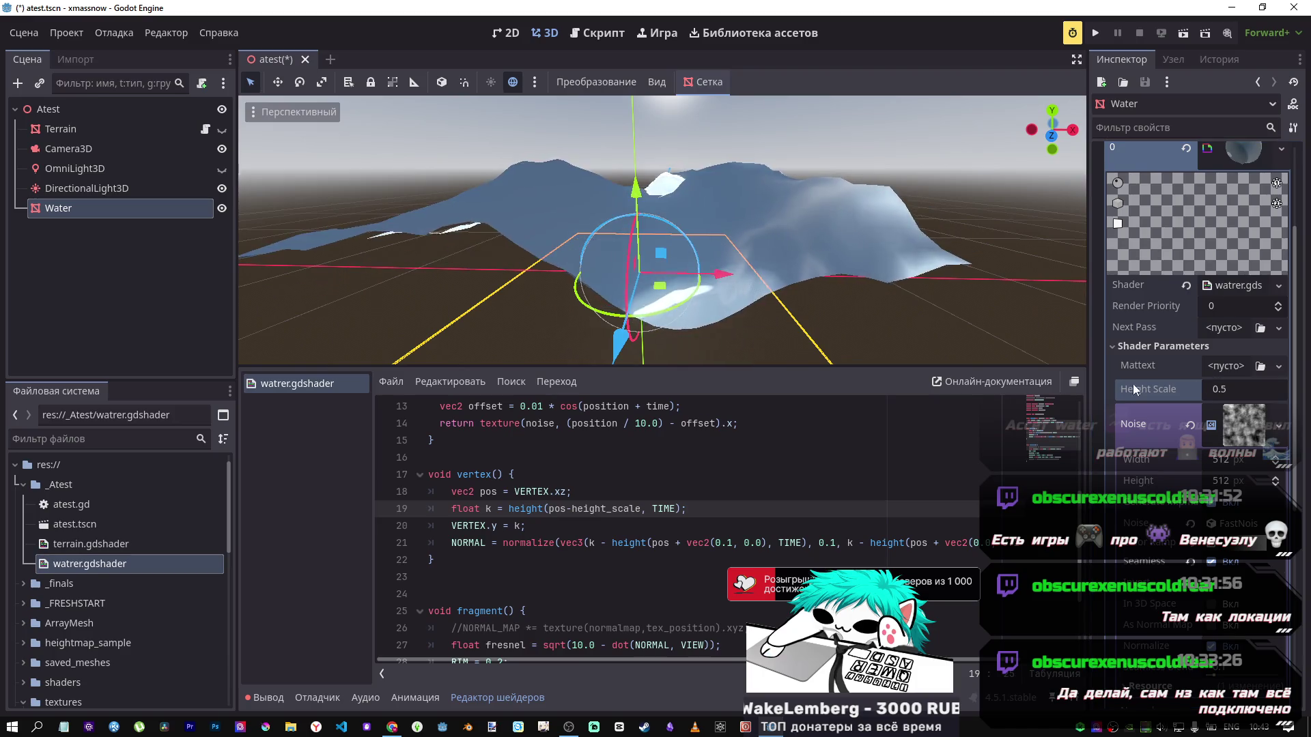
pyautogui.click(543, 480)
pyautogui.moveTo(641, 509); pyautogui.dragTo(579, 509)
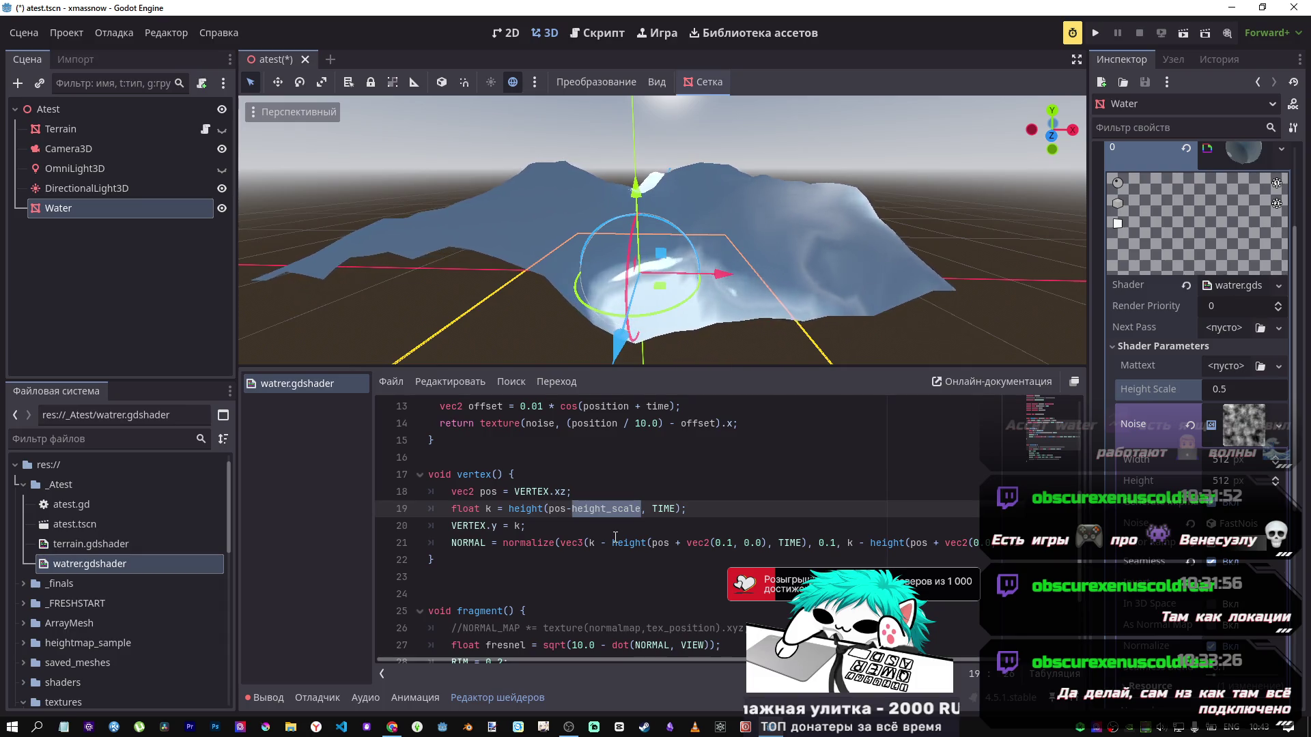
pyautogui.press('BackSpace')
pyautogui.press('BackSpace')
pyautogui.hotkey('ctrl', 's')
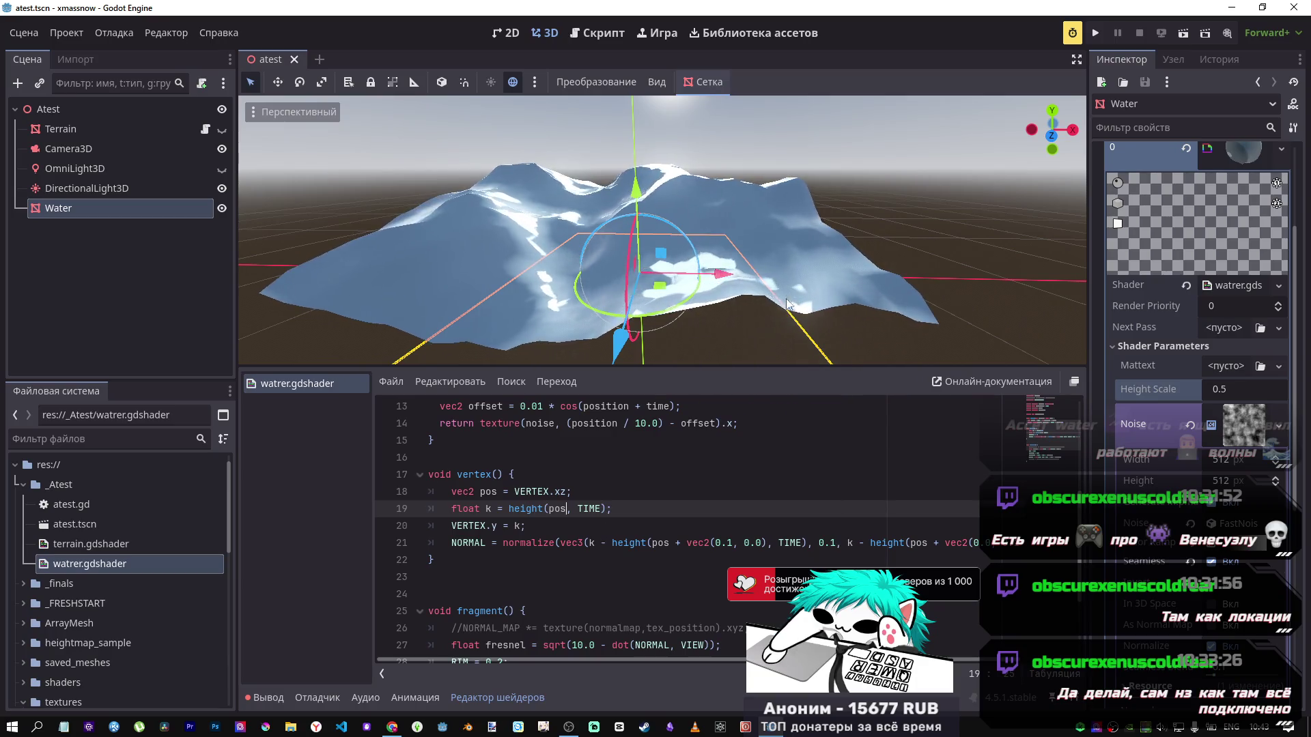
pyautogui.moveTo(678, 309)
pyautogui.mouseDown()
pyautogui.moveTo(608, 315)
pyautogui.moveTo(654, 319)
pyautogui.mouseUp()
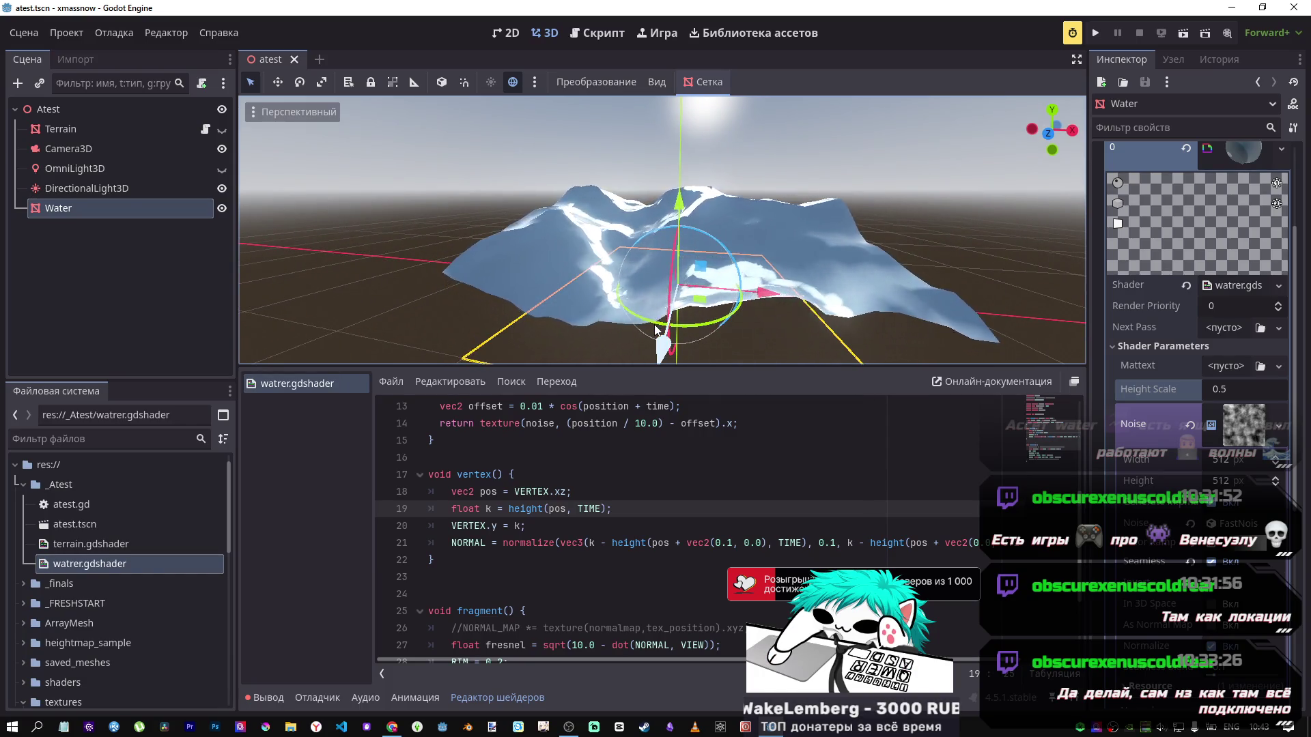
pyautogui.hotkey('alt', 'Tab')
pyautogui.scroll(-3, 702, 379)
pyautogui.scroll(2, 702, 379)
pyautogui.scroll(6, 696, 375)
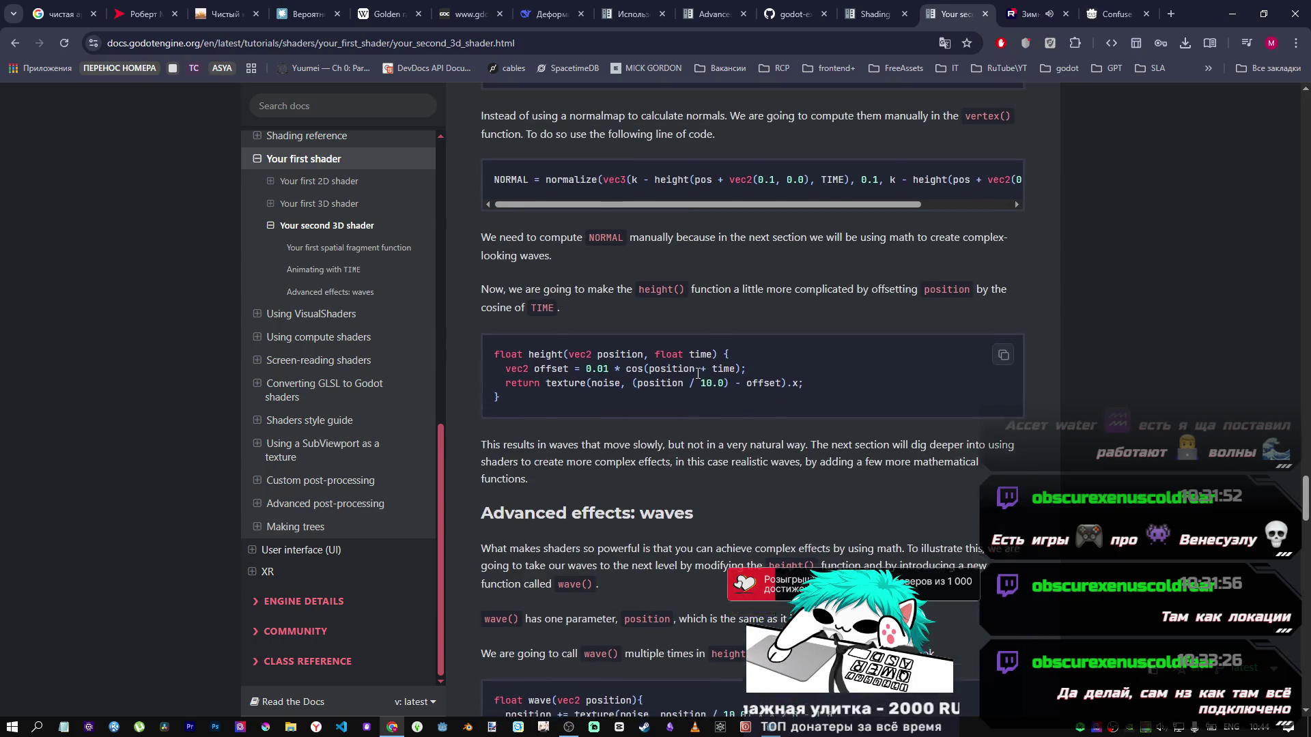
pyautogui.scroll(3, 690, 372)
pyautogui.scroll(-3, 687, 371)
pyautogui.scroll(3, 684, 372)
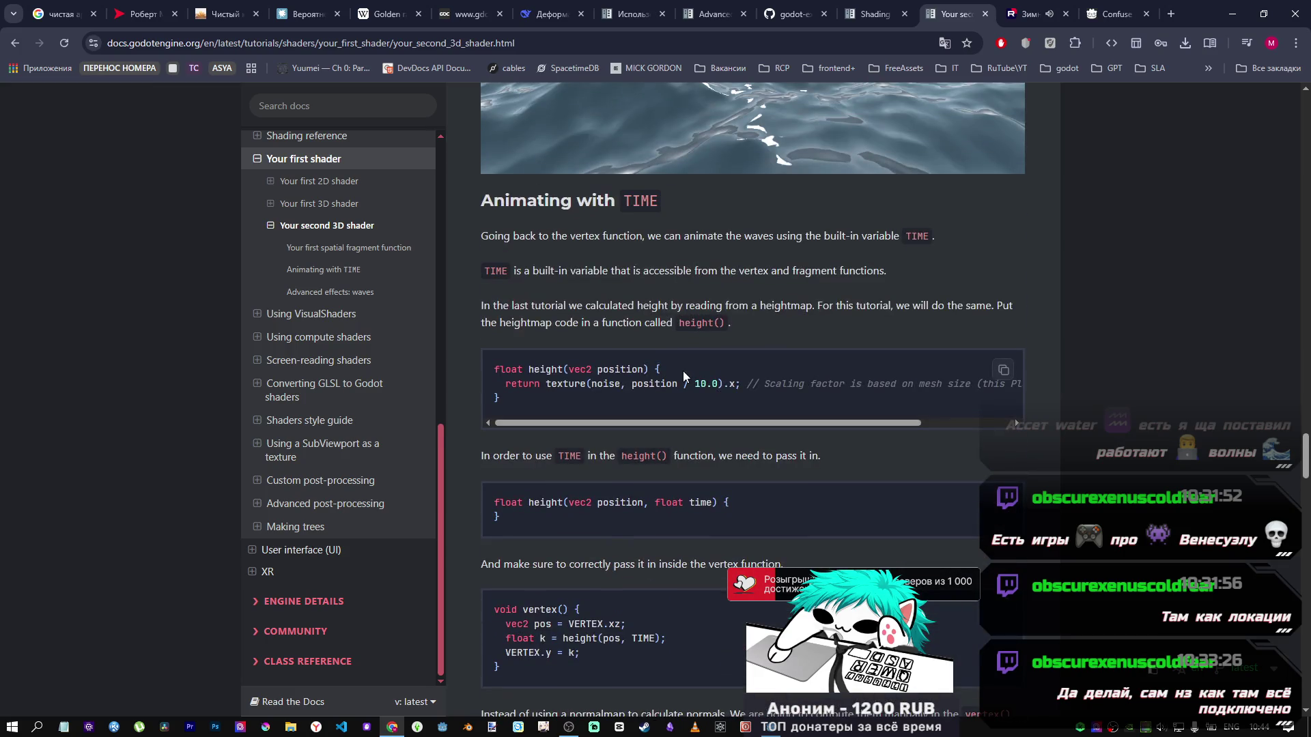
pyautogui.scroll(-8, 682, 371)
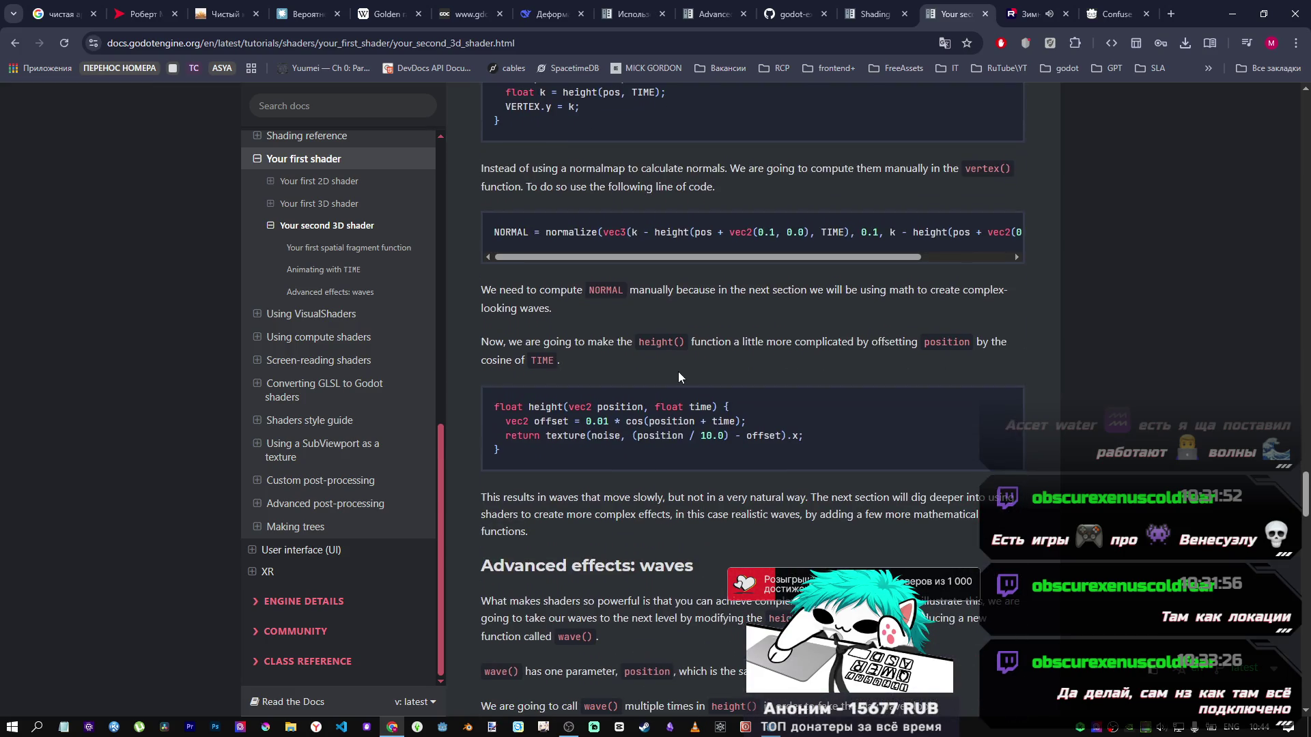
pyautogui.click(774, 729)
pyautogui.scroll(-2, 637, 504)
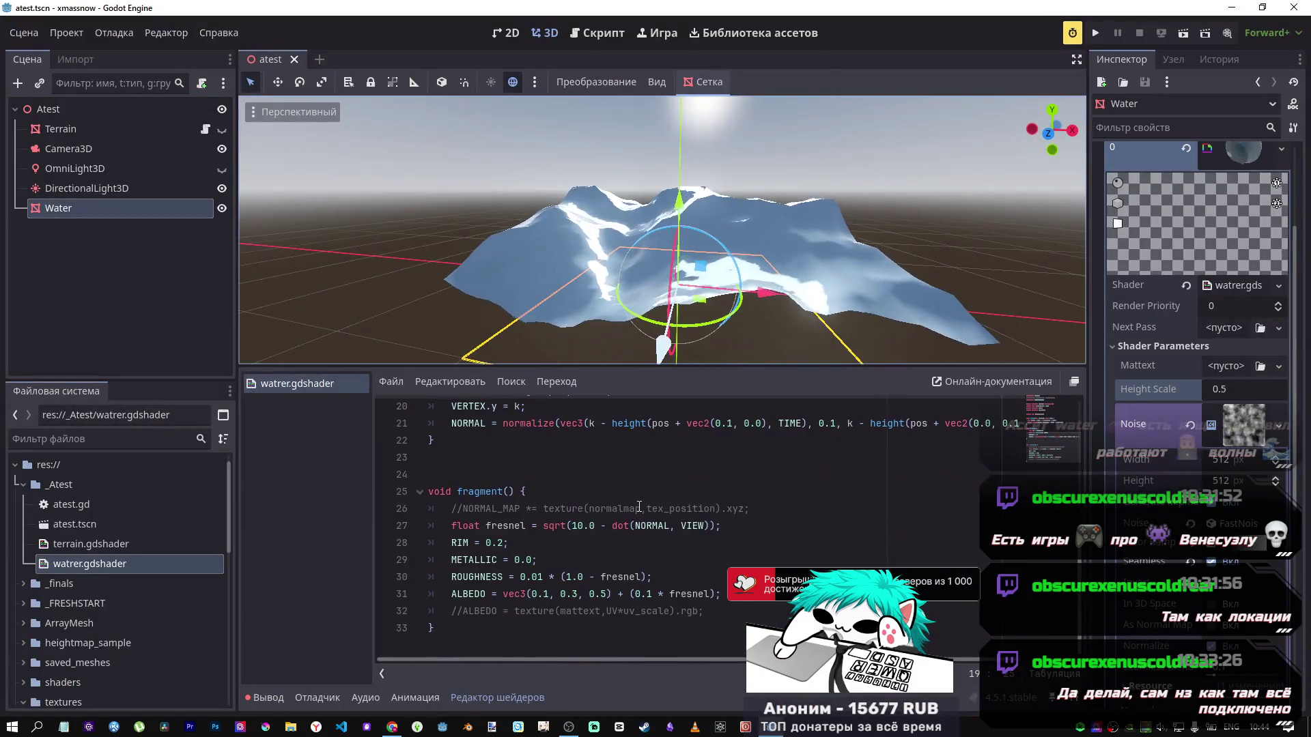
# Step: Comment out the vertex displacement lines 18–20, then restore them and save
pyautogui.scroll(2, 637, 504)
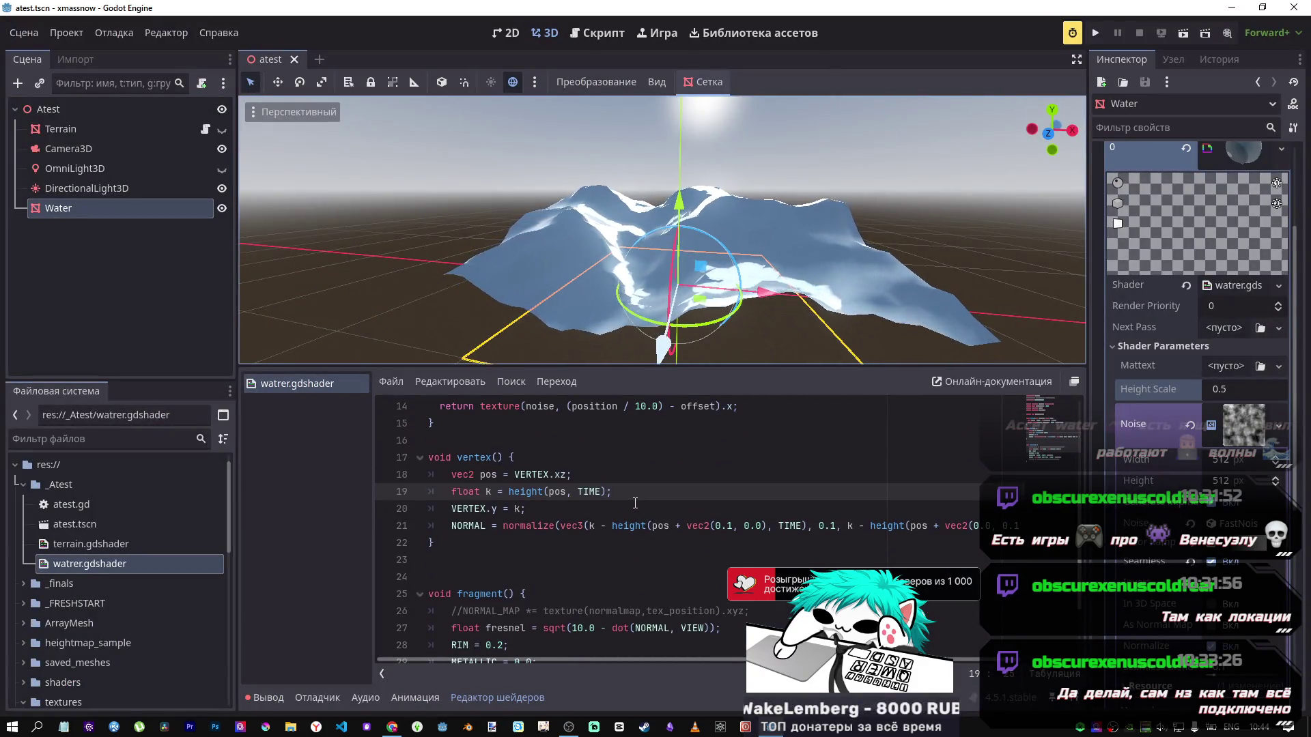
pyautogui.scroll(-2, 632, 502)
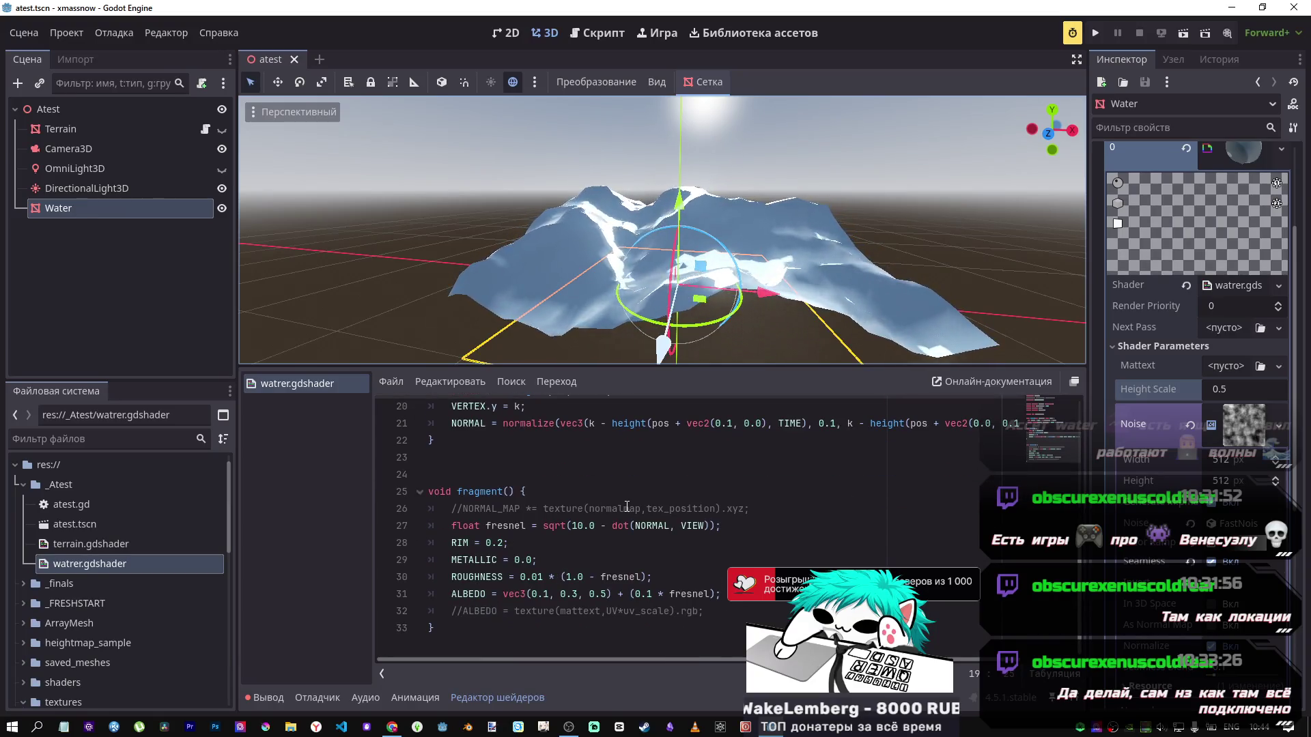
pyautogui.scroll(2, 625, 507)
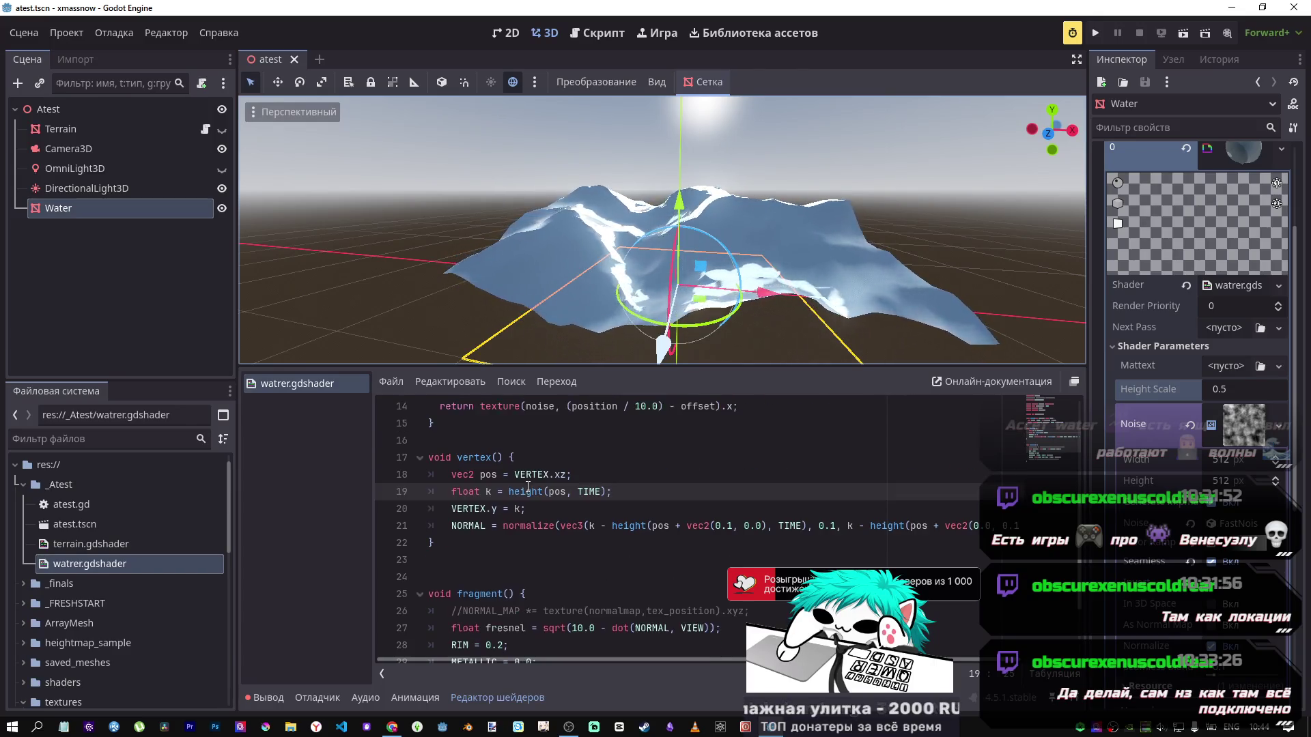
pyautogui.moveTo(538, 492); pyautogui.dragTo(503, 482)
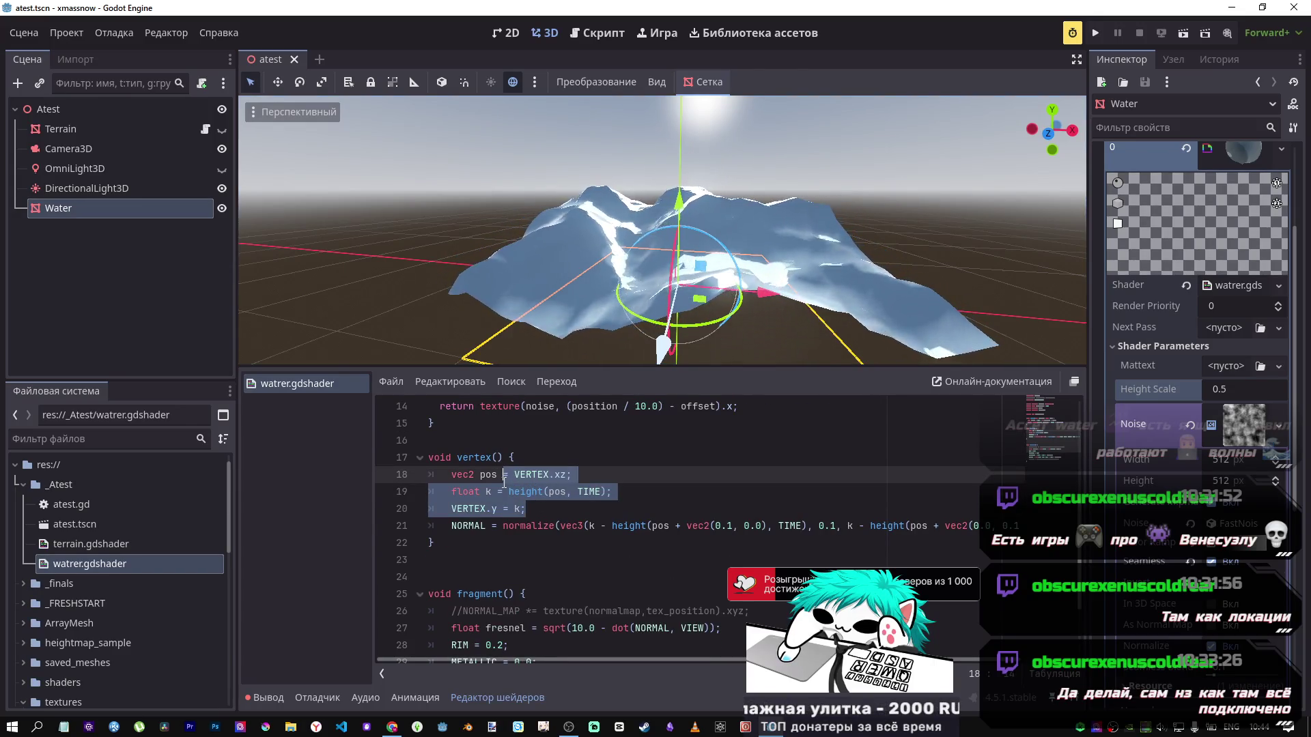
pyautogui.hotkey('ctrl', 'k')
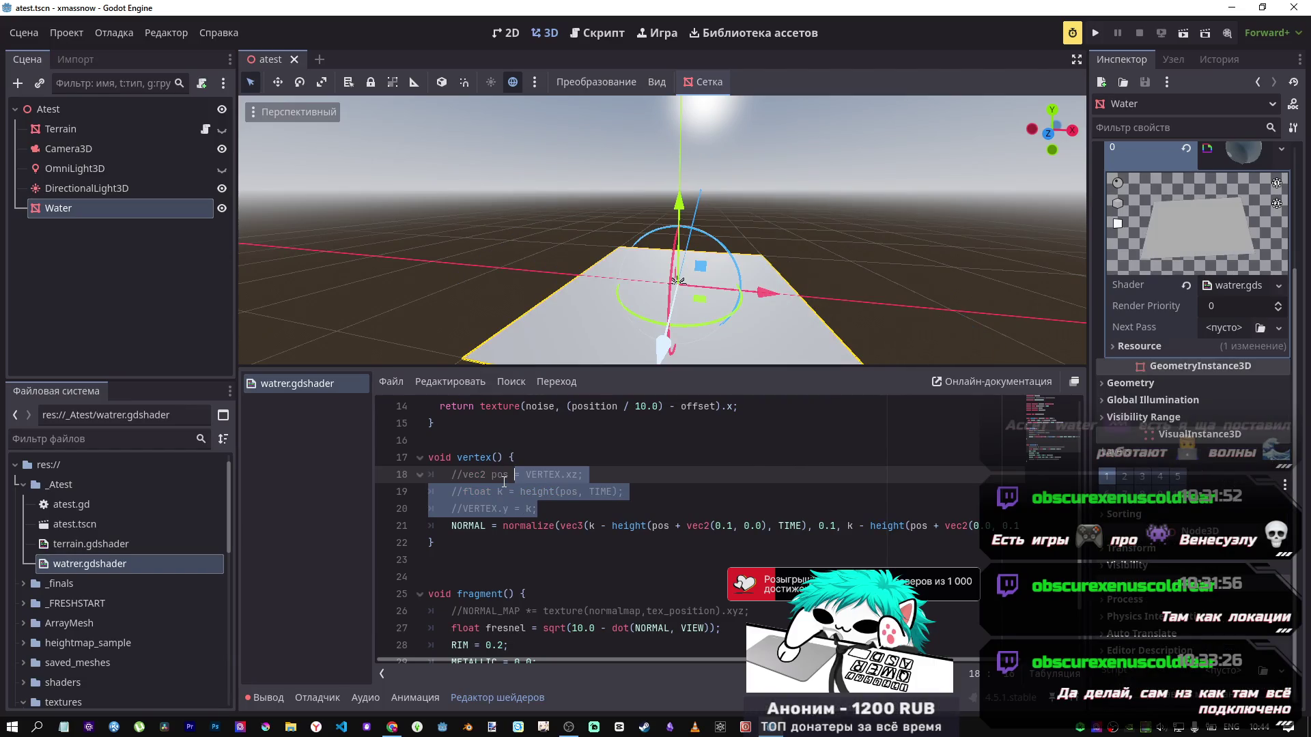
pyautogui.hotkey('ctrl', 'k')
pyautogui.hotkey('ctrl', 's')
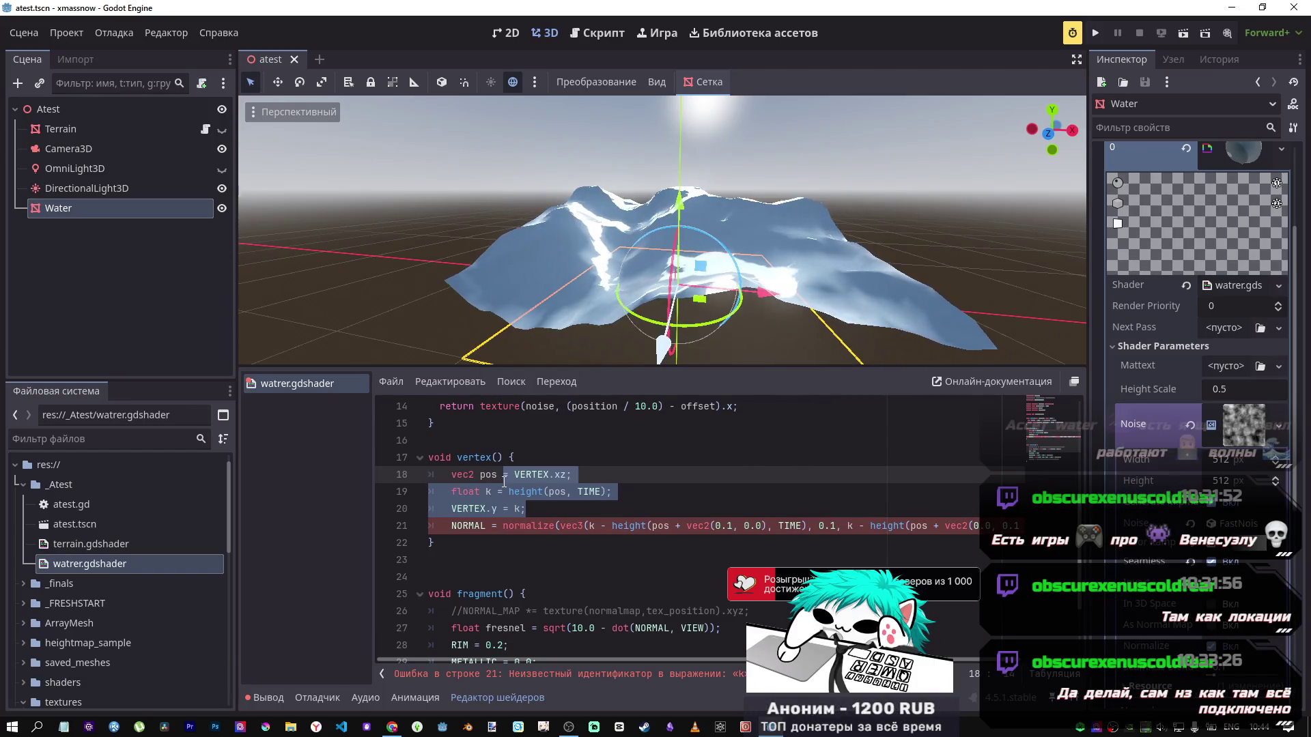
# Step: Comment out only the VERTEX.y = k line and save, leaving the water flat
pyautogui.scroll(1, 502, 481)
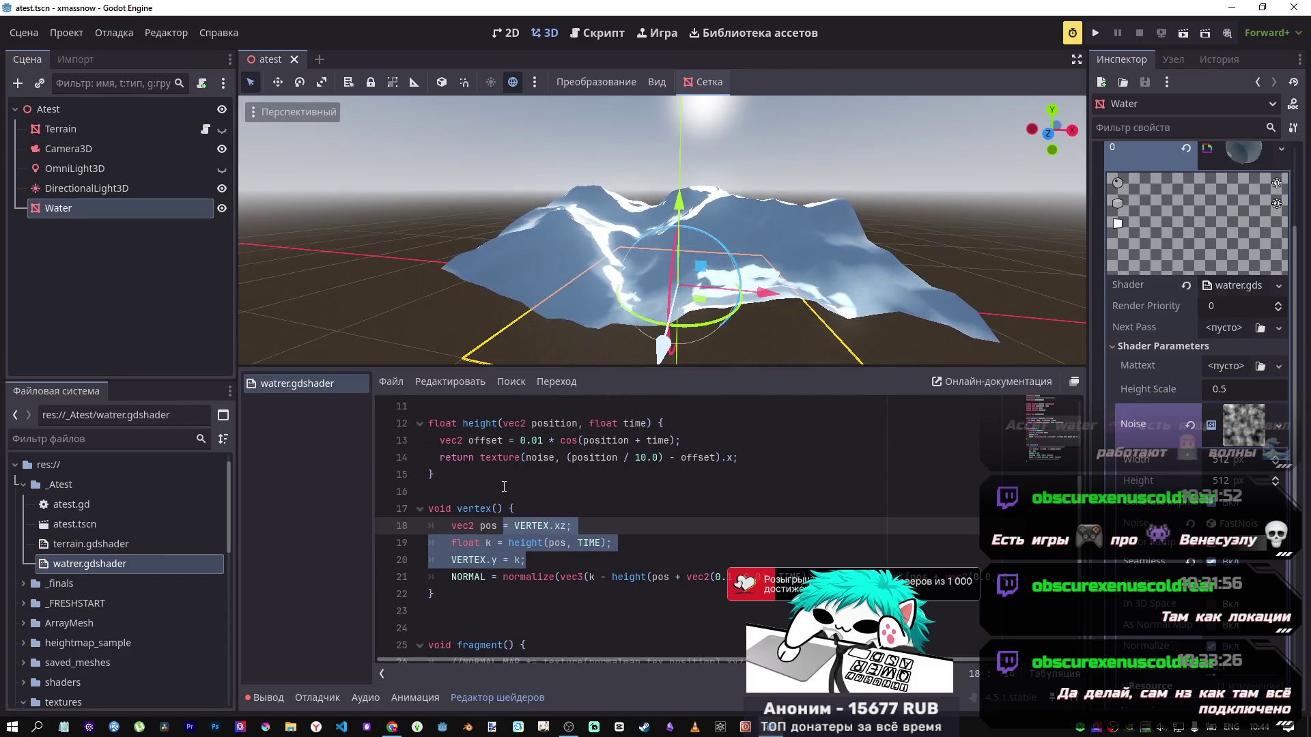
pyautogui.click(539, 527)
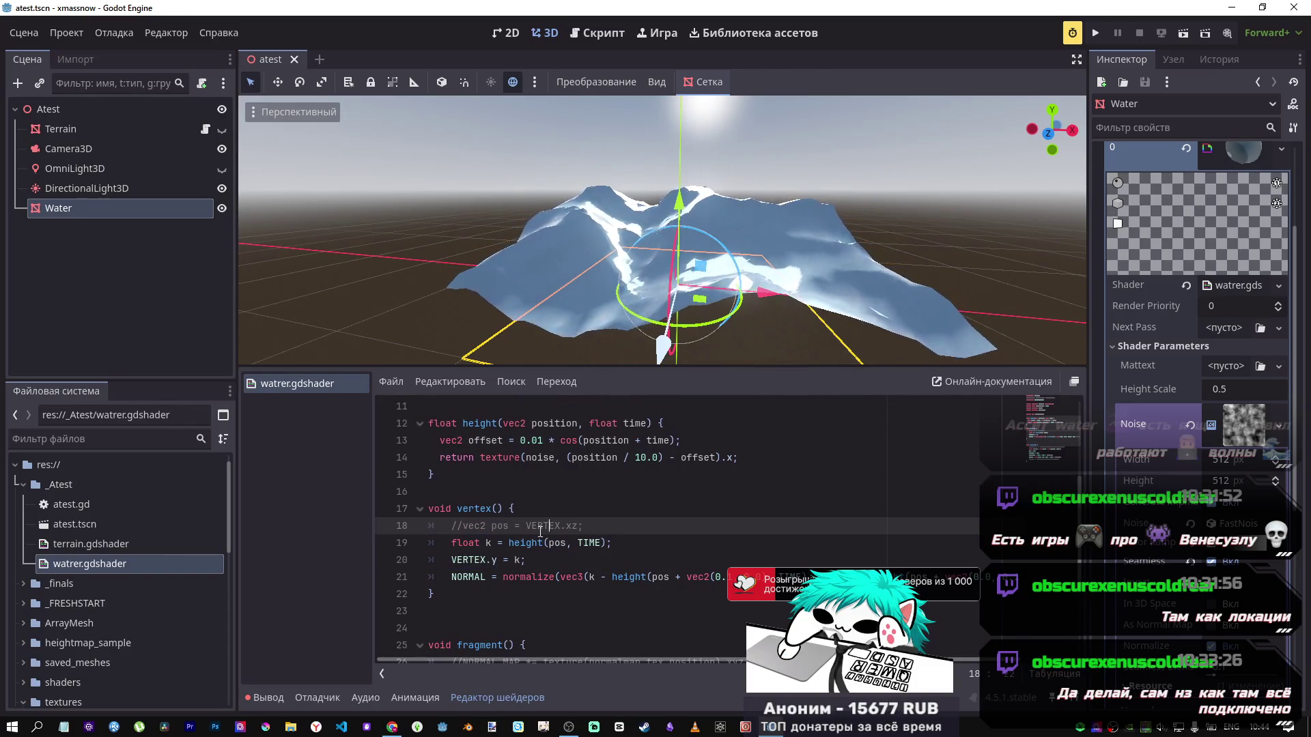
pyautogui.hotkey('ctrl', 'k')
pyautogui.press('Down')
pyautogui.press('Down')
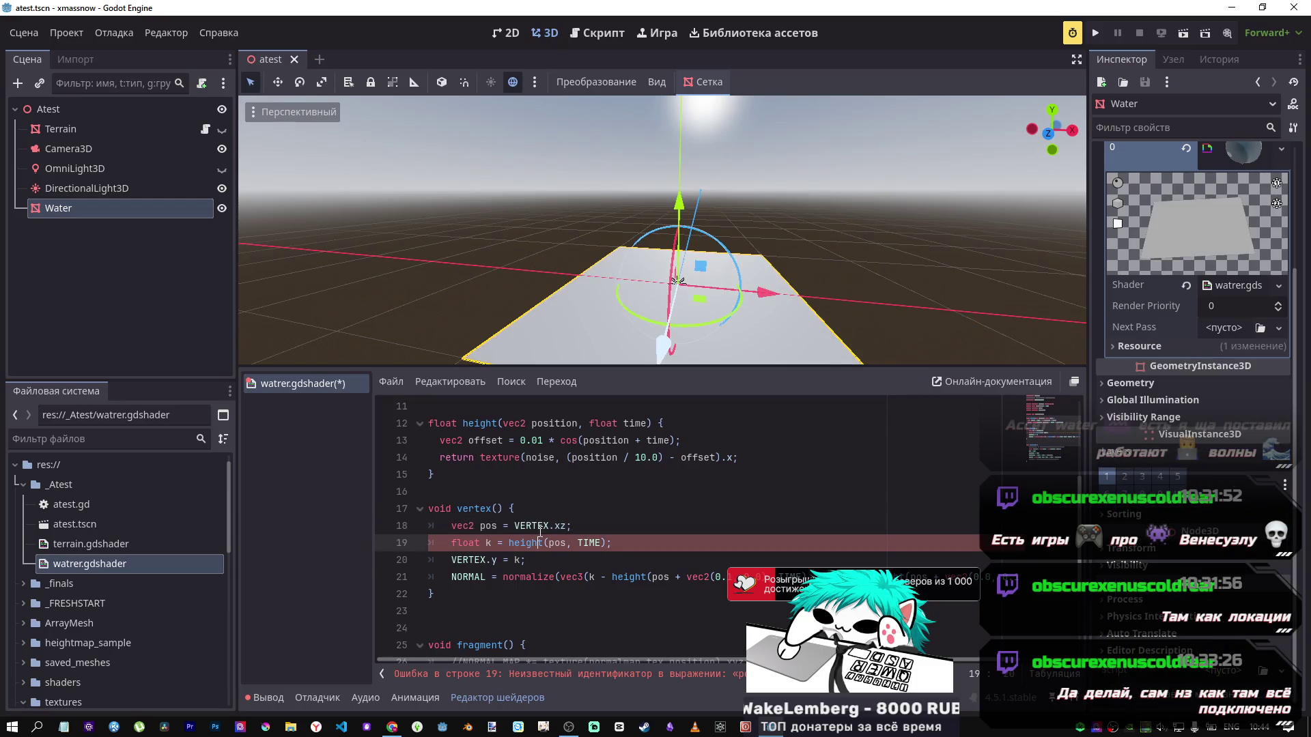
pyautogui.hotkey('ctrl', 'k')
pyautogui.hotkey('ctrl', 's')
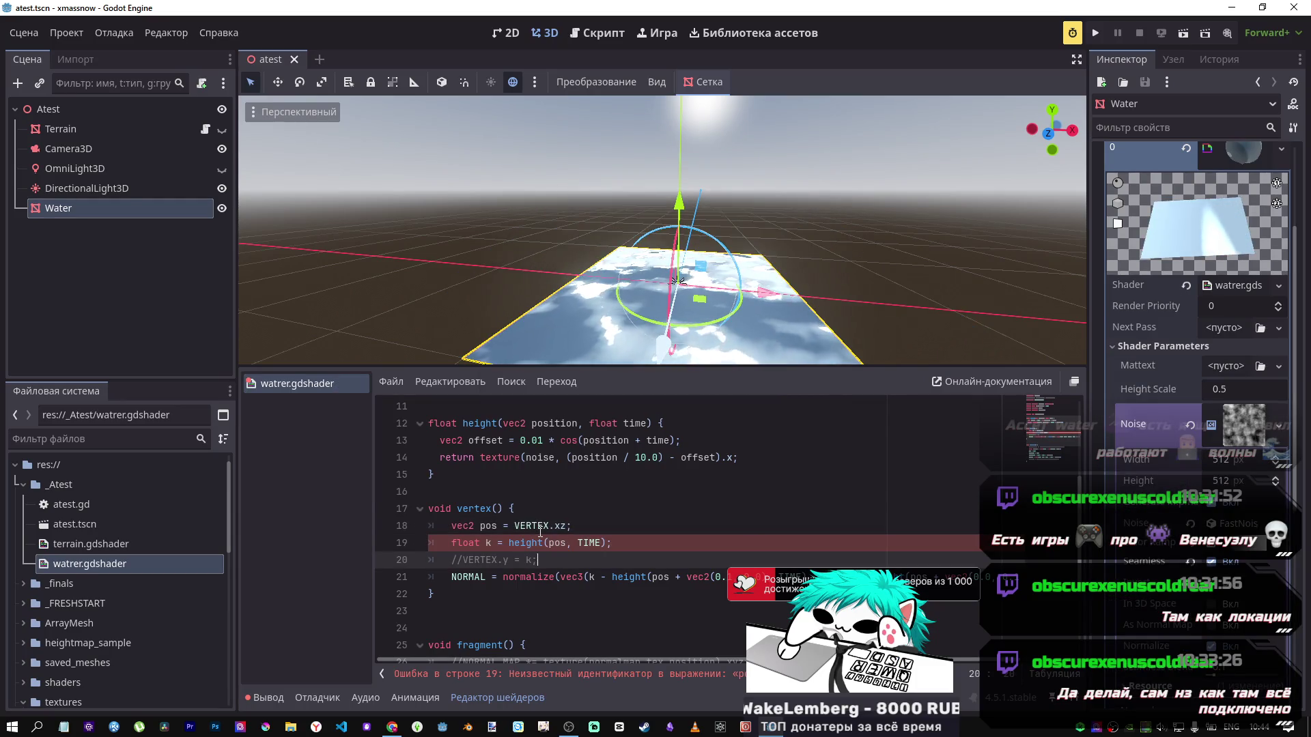
pyautogui.moveTo(756, 325); pyautogui.dragTo(755, 287)
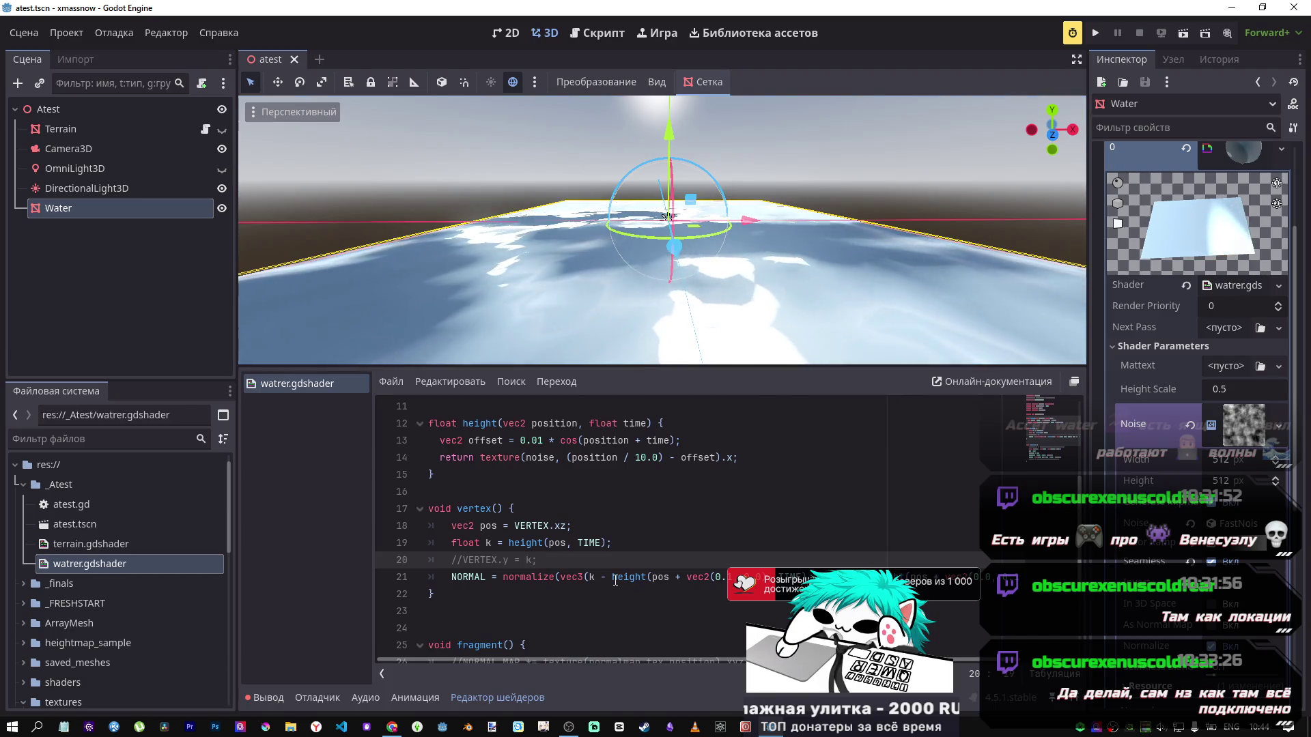
# Step: Add a new VERTEX.y = height_scale line below the commented VERTEX.y = k line and save
pyautogui.hotkey('ctrl', 'k')
pyautogui.hotkey('ctrl', 's')
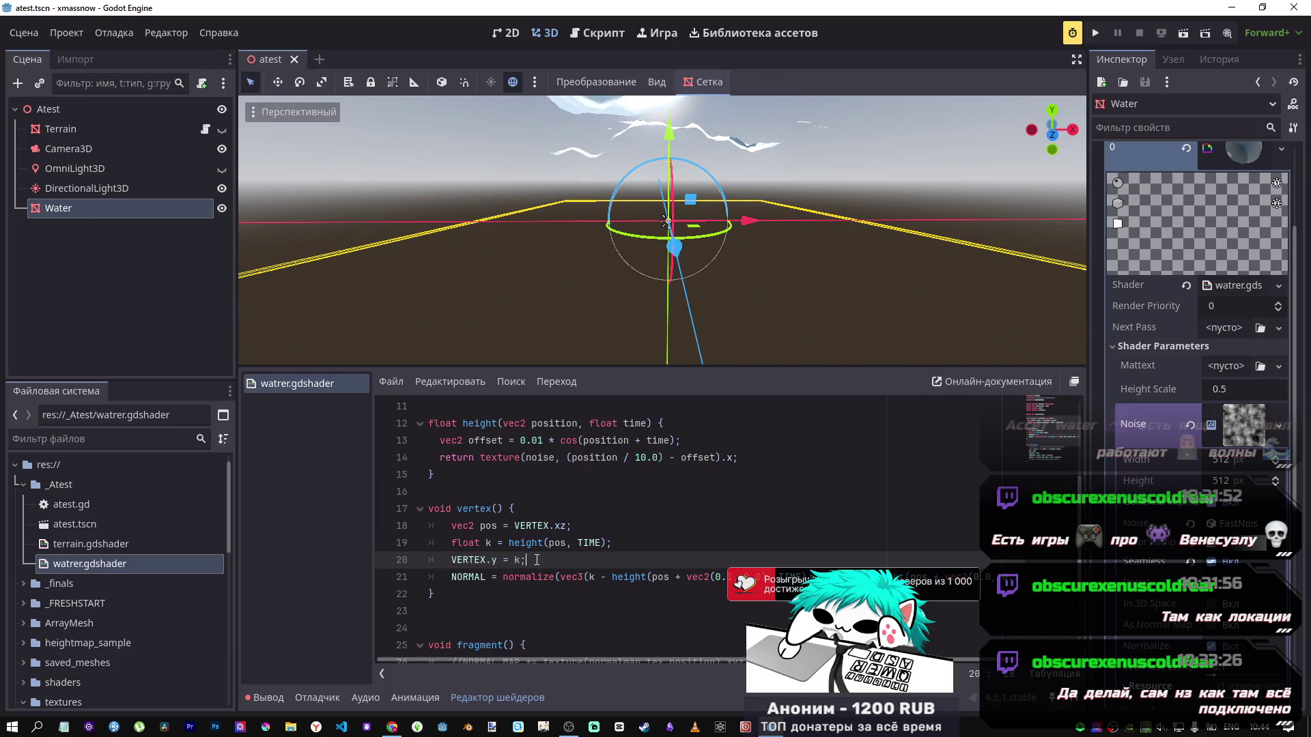
pyautogui.press('Down')
pyautogui.press('Up')
pyautogui.press('Return')
pyautogui.write('ve')
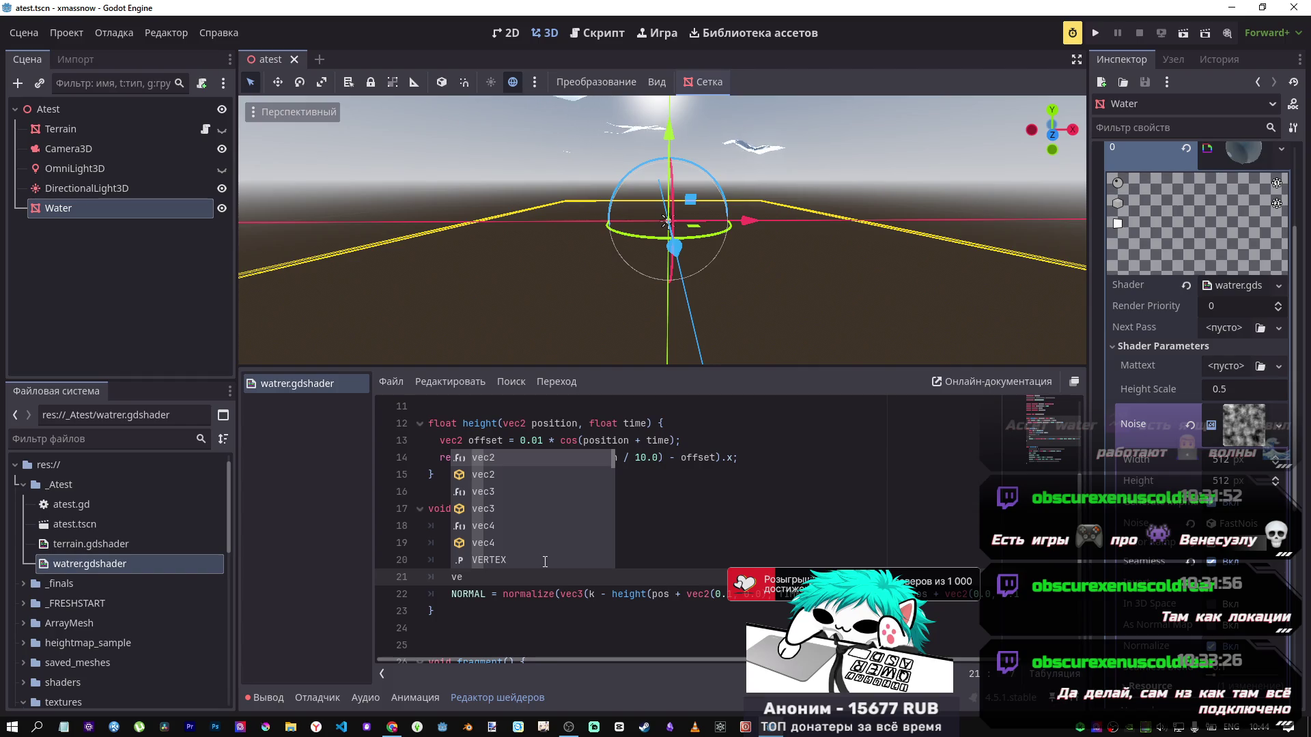
pyautogui.press('Down')
pyautogui.press('Down')
pyautogui.press('Down')
pyautogui.press('BackSpace')
pyautogui.press('BackSpace')
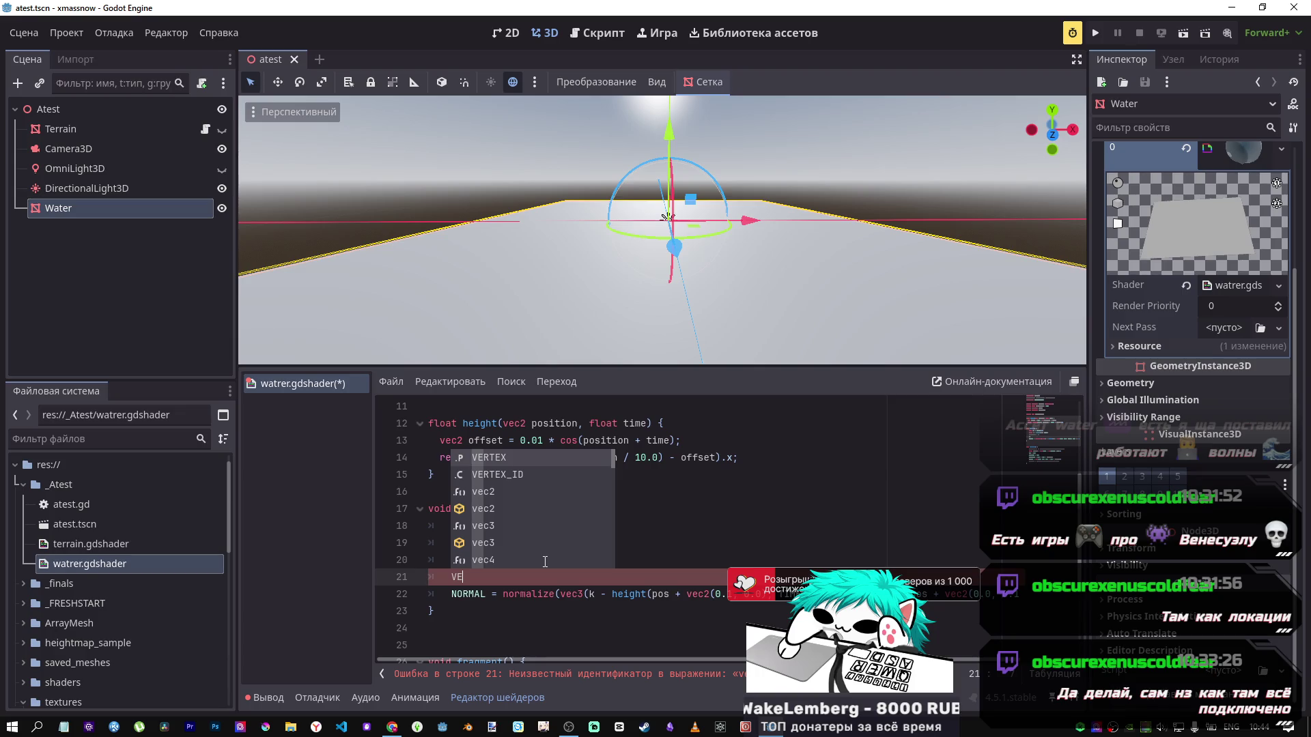
pyautogui.press('Return')
pyautogui.write('.')
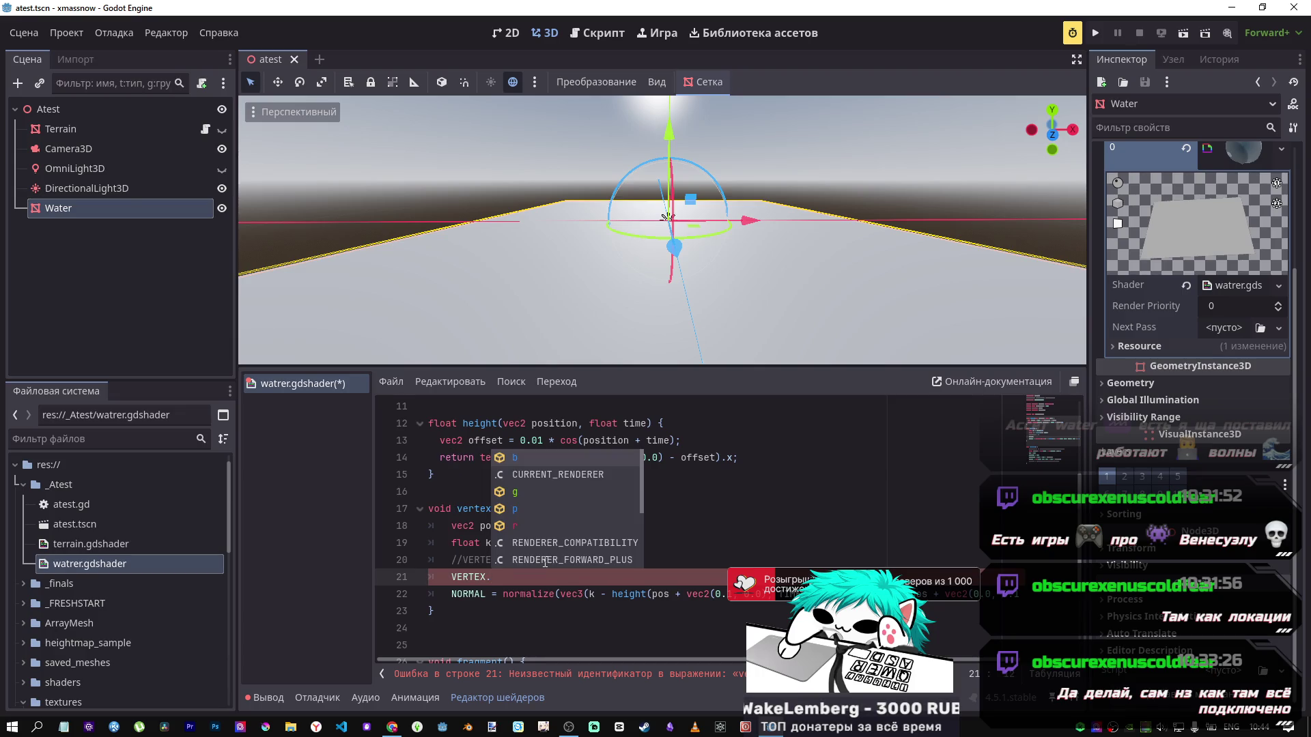
pyautogui.write('y = -height_scale')
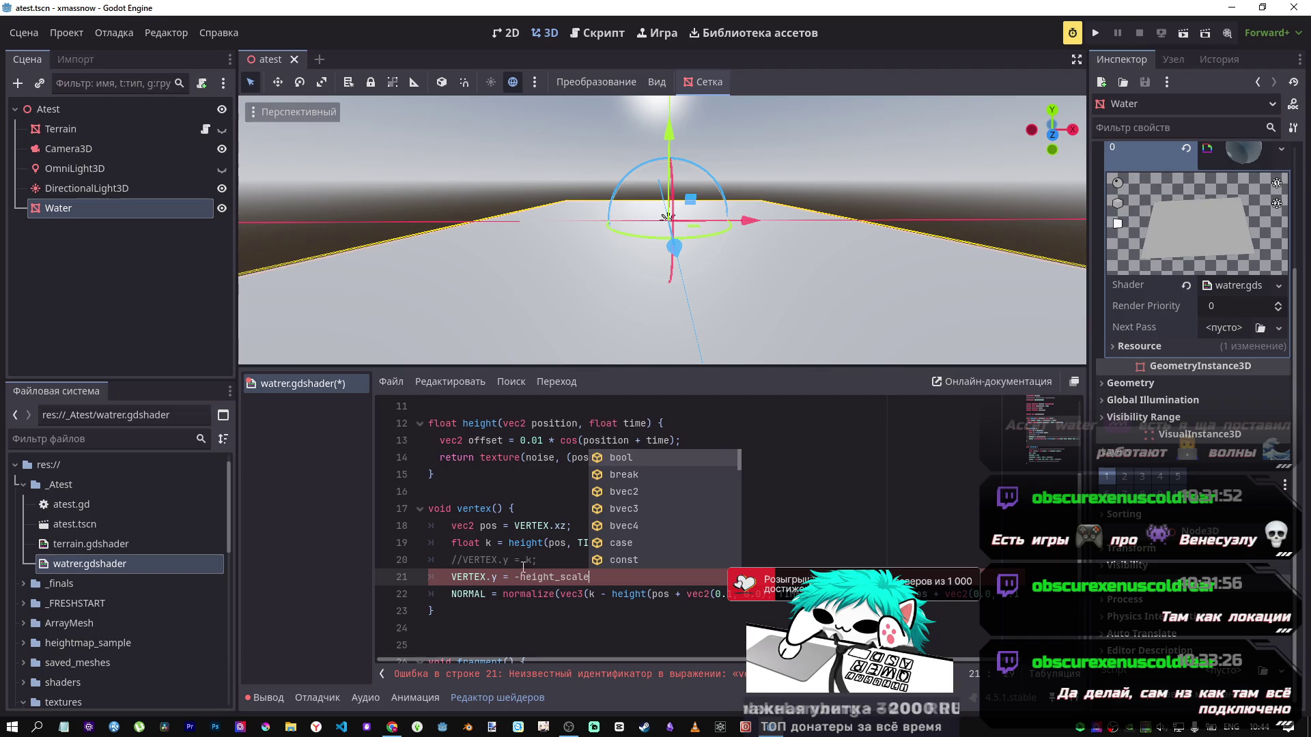
pyautogui.click(523, 579)
pyautogui.hotkey('ctrl', 's')
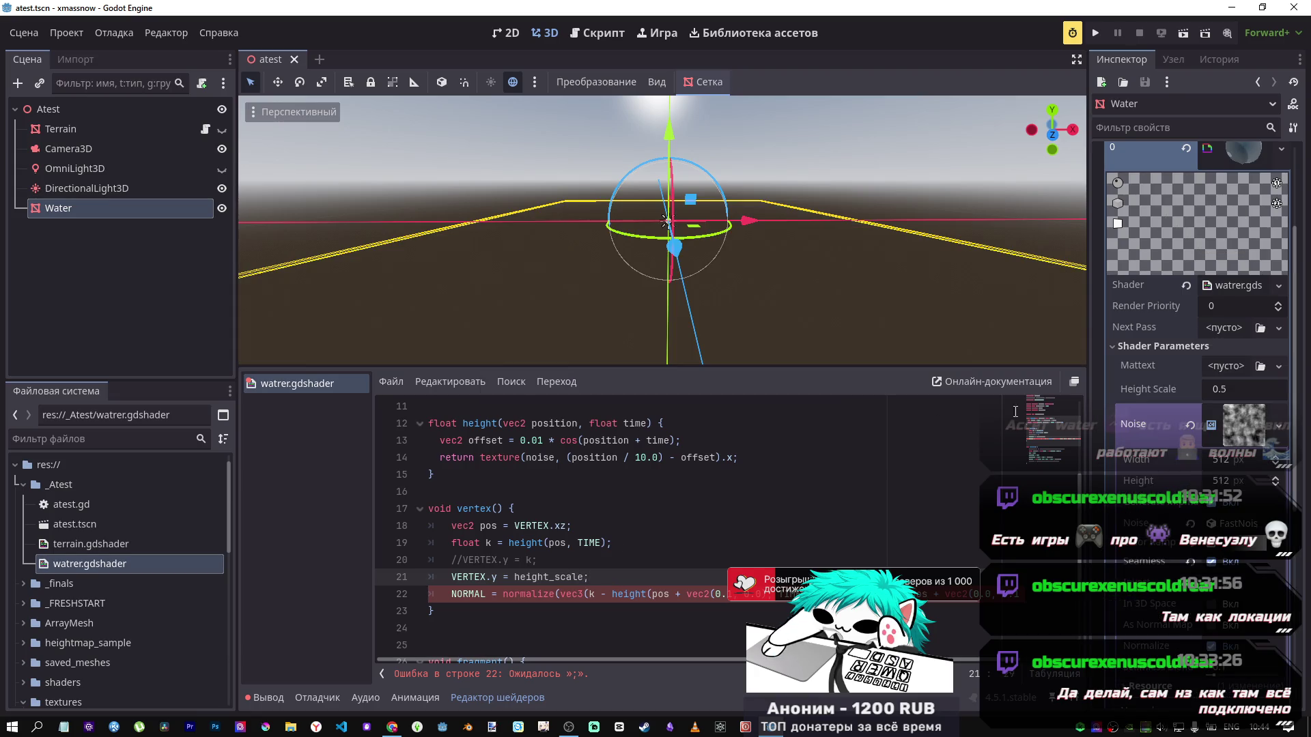
# Step: Fly the camera down close to the flat Water plane using freelook
pyautogui.scroll(-1, 816, 414)
pyautogui.scroll(2, 787, 421)
pyautogui.scroll(-1, 792, 301)
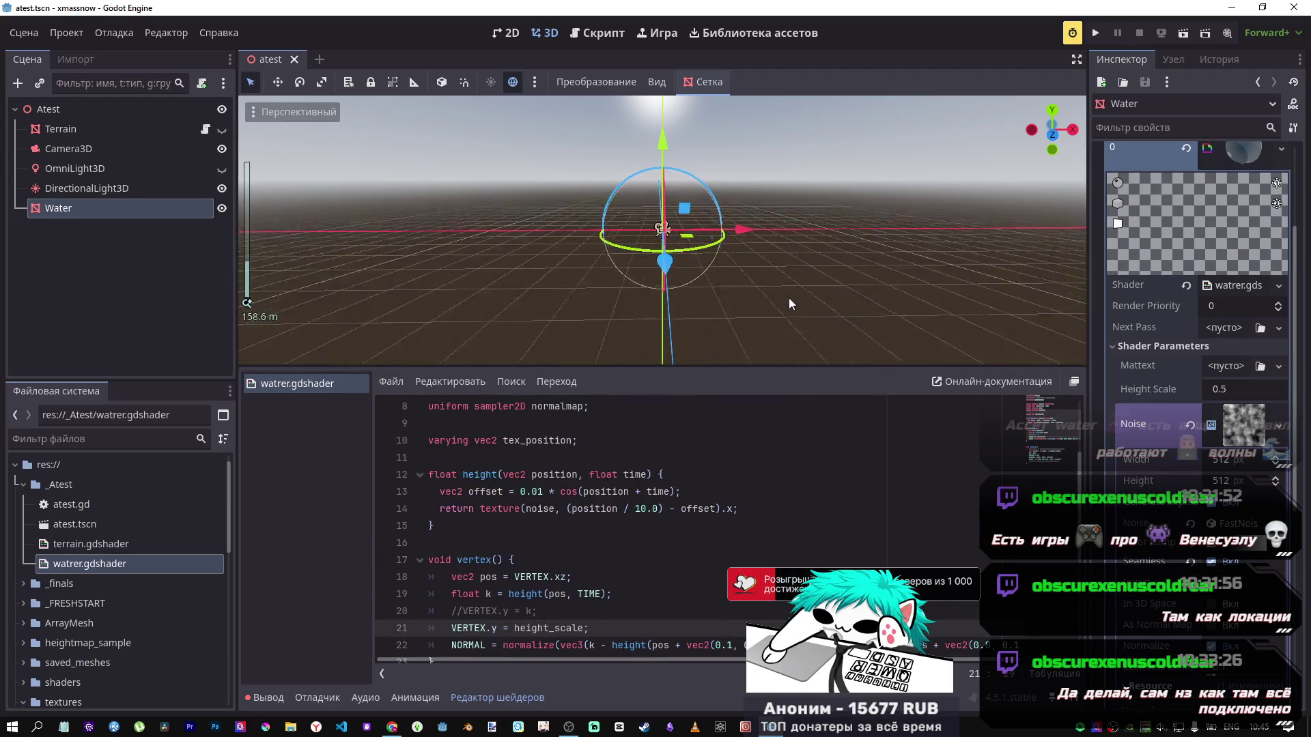
pyautogui.rightClick(706, 265)
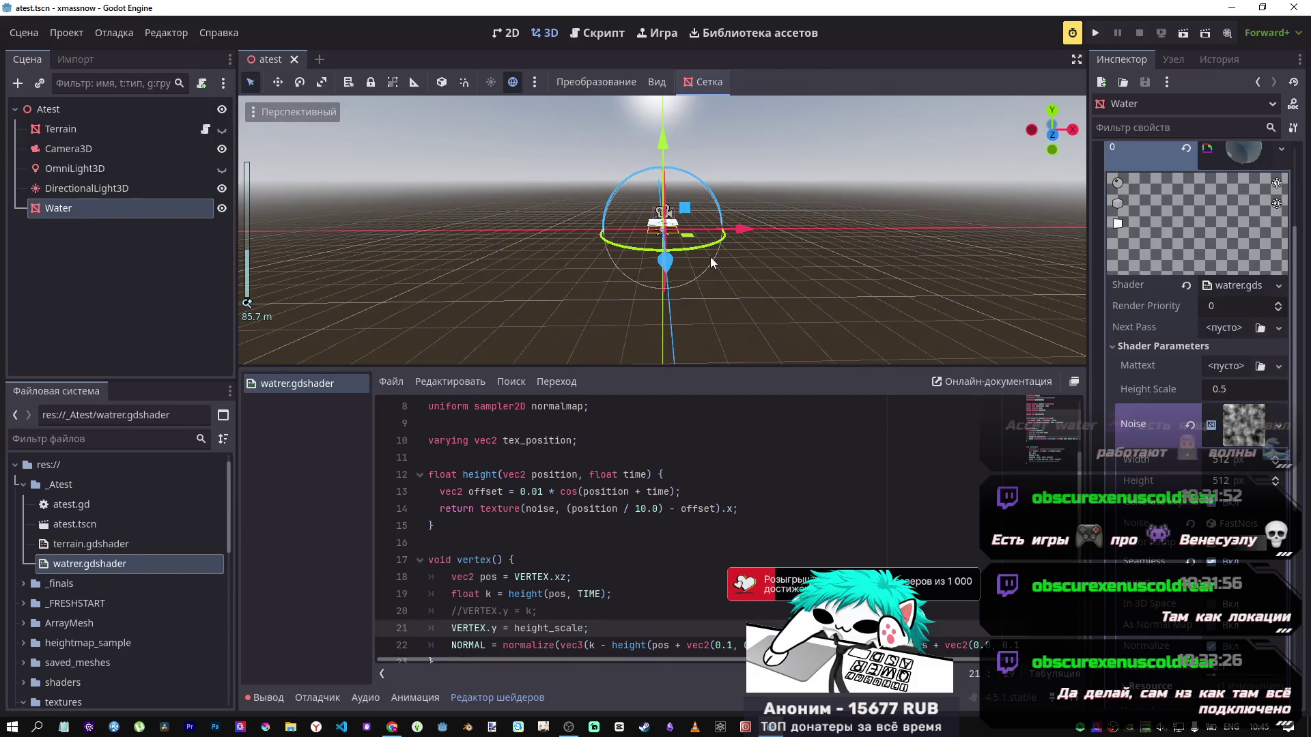
pyautogui.press('e')
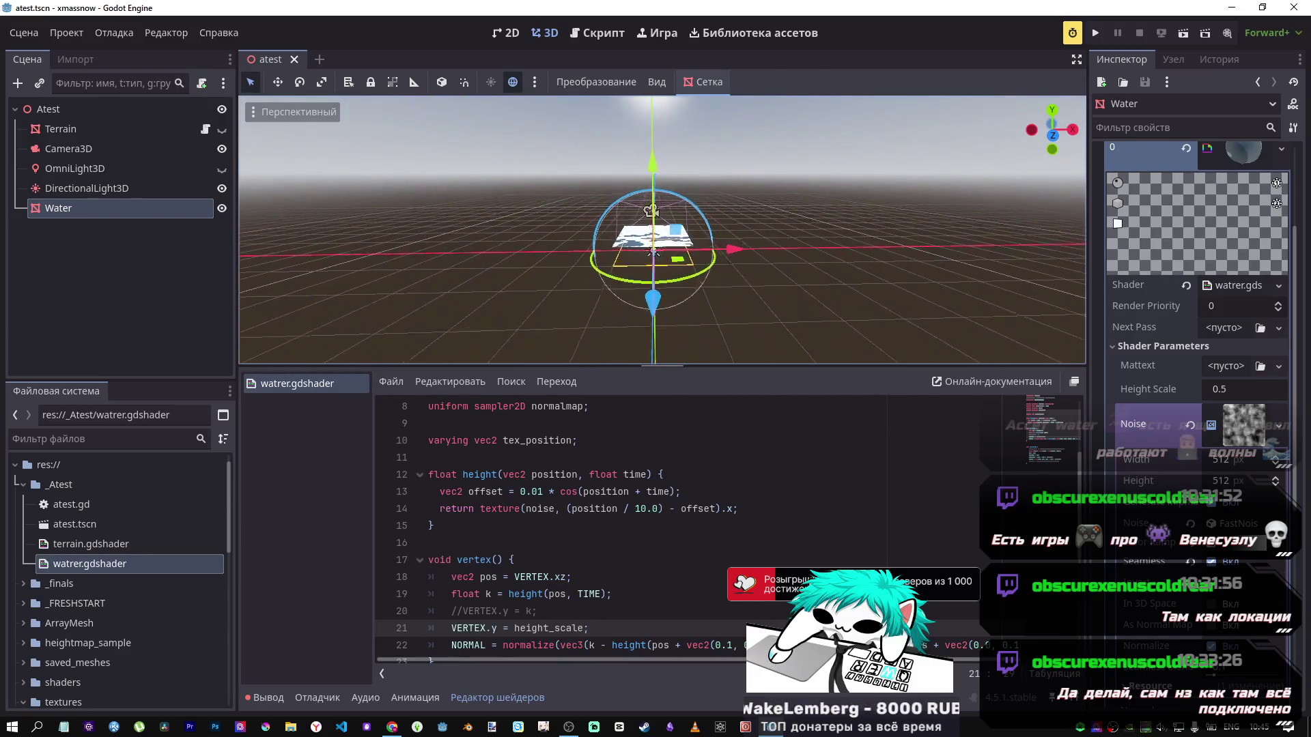
pyautogui.press('q')
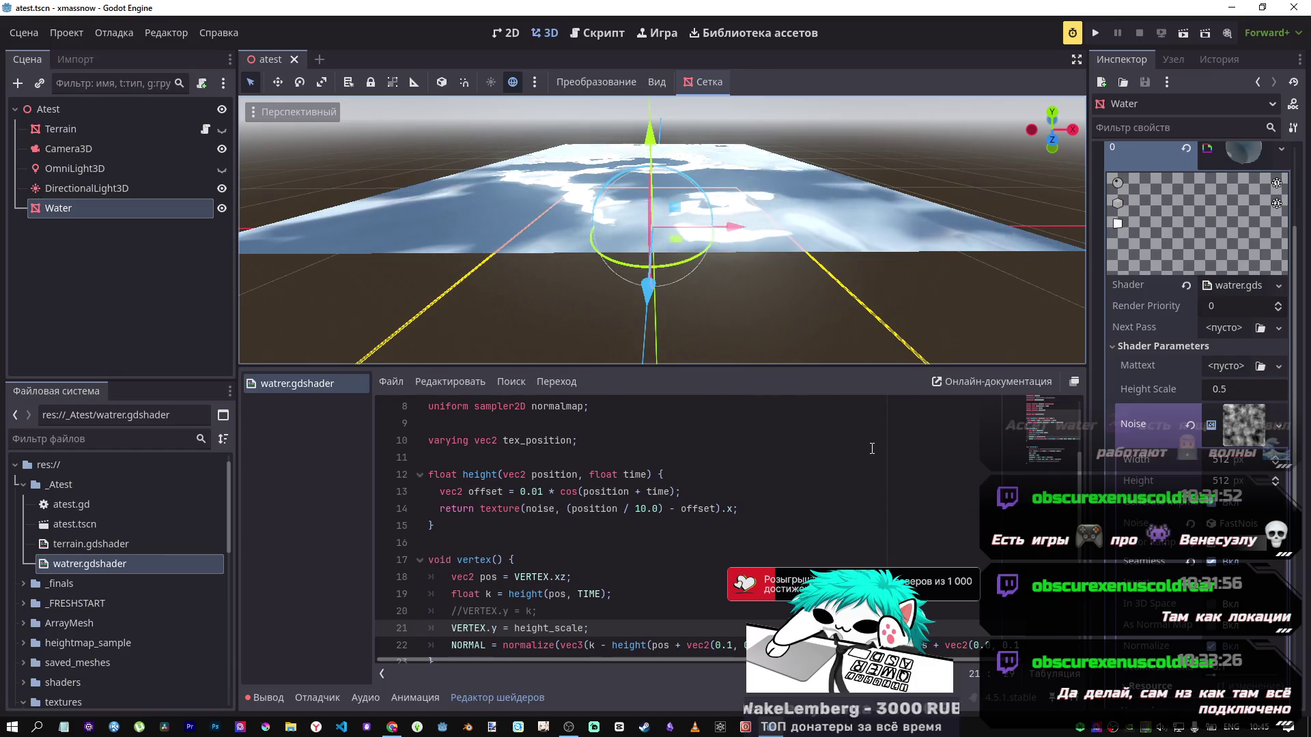
# Step: Lower the water's Height Scale to -0.085 while orbiting to look down on the plane
pyautogui.moveTo(1228, 388)
pyautogui.mouseDown()
pyautogui.moveTo(1182, 388)
pyautogui.moveTo(1195, 388)
pyautogui.mouseUp()
pyautogui.moveTo(920, 295)
pyautogui.mouseDown()
pyautogui.moveTo(819, 205)
pyautogui.moveTo(751, 232)
pyautogui.moveTo(683, 191)
pyautogui.moveTo(683, 260)
pyautogui.moveTo(604, 189)
pyautogui.mouseUp()
pyautogui.scroll(5, 603, 189)
pyautogui.scroll(-5, 605, 188)
pyautogui.scroll(5, 607, 187)
pyautogui.scroll(-4, 611, 186)
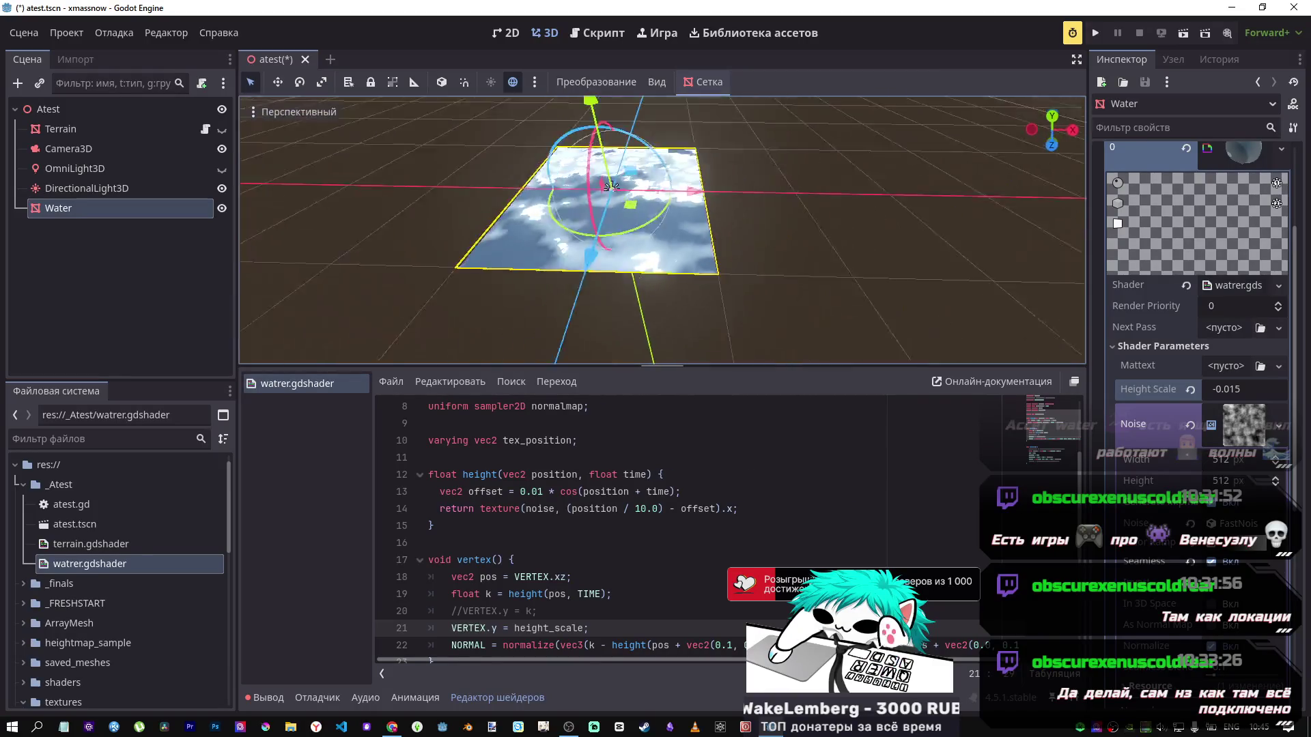
pyautogui.scroll(-2, 611, 186)
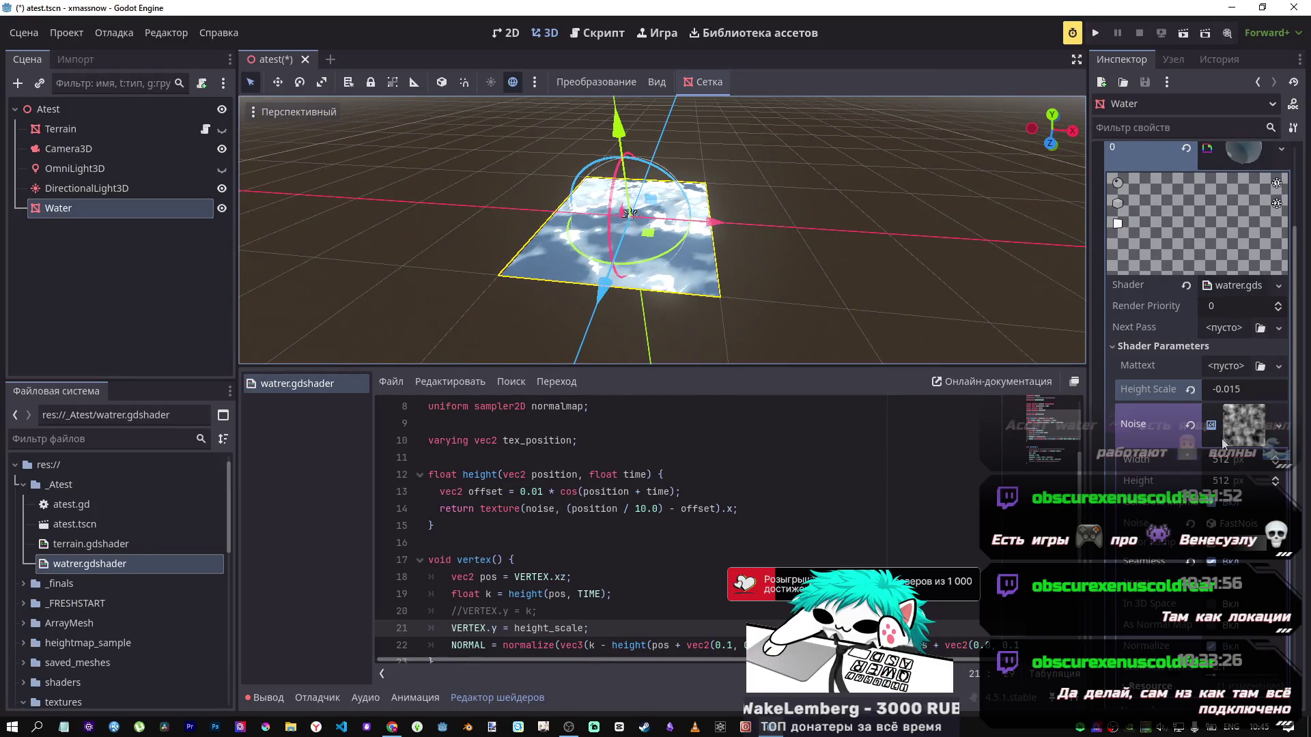
pyautogui.moveTo(1236, 389); pyautogui.dragTo(1216, 389)
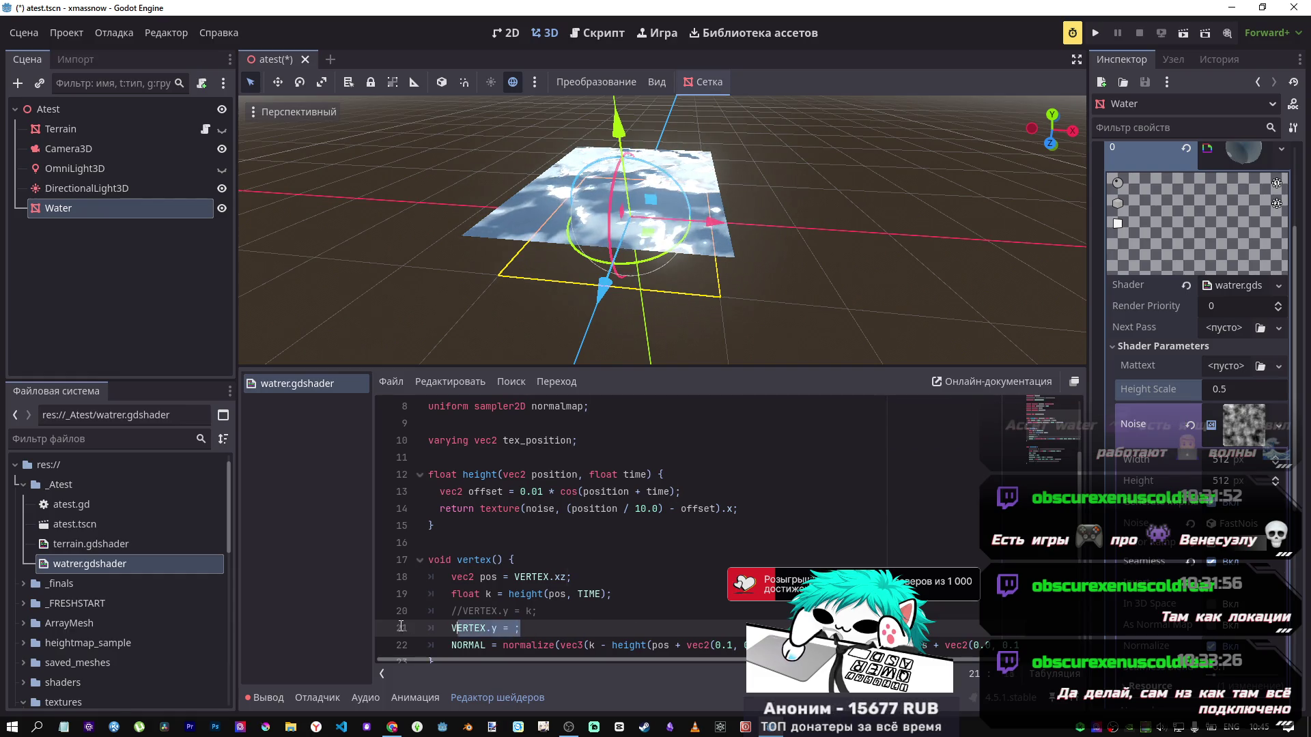
# Step: Delete line 21 and make line 20 read VERTEX.y = k-height_scale, then save
pyautogui.press('BackSpace')
pyautogui.press('BackSpace')
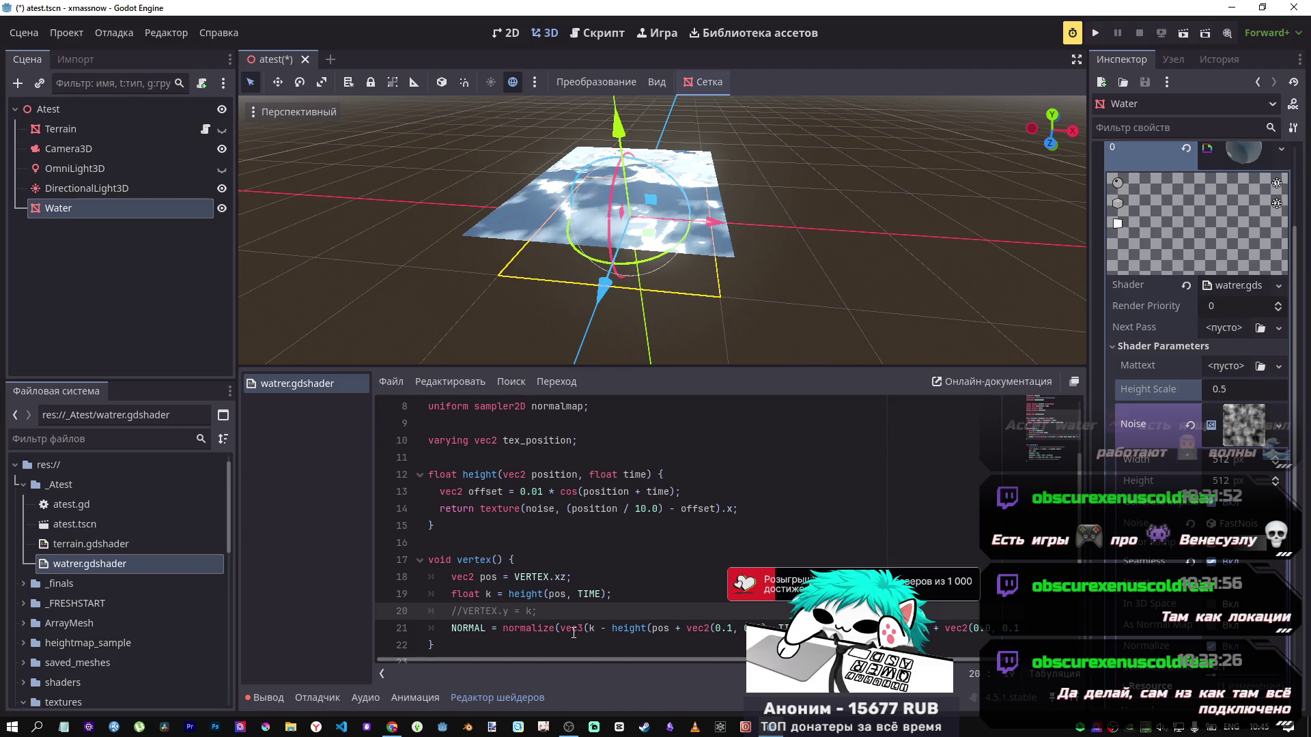
pyautogui.click(516, 601)
pyautogui.click(526, 614)
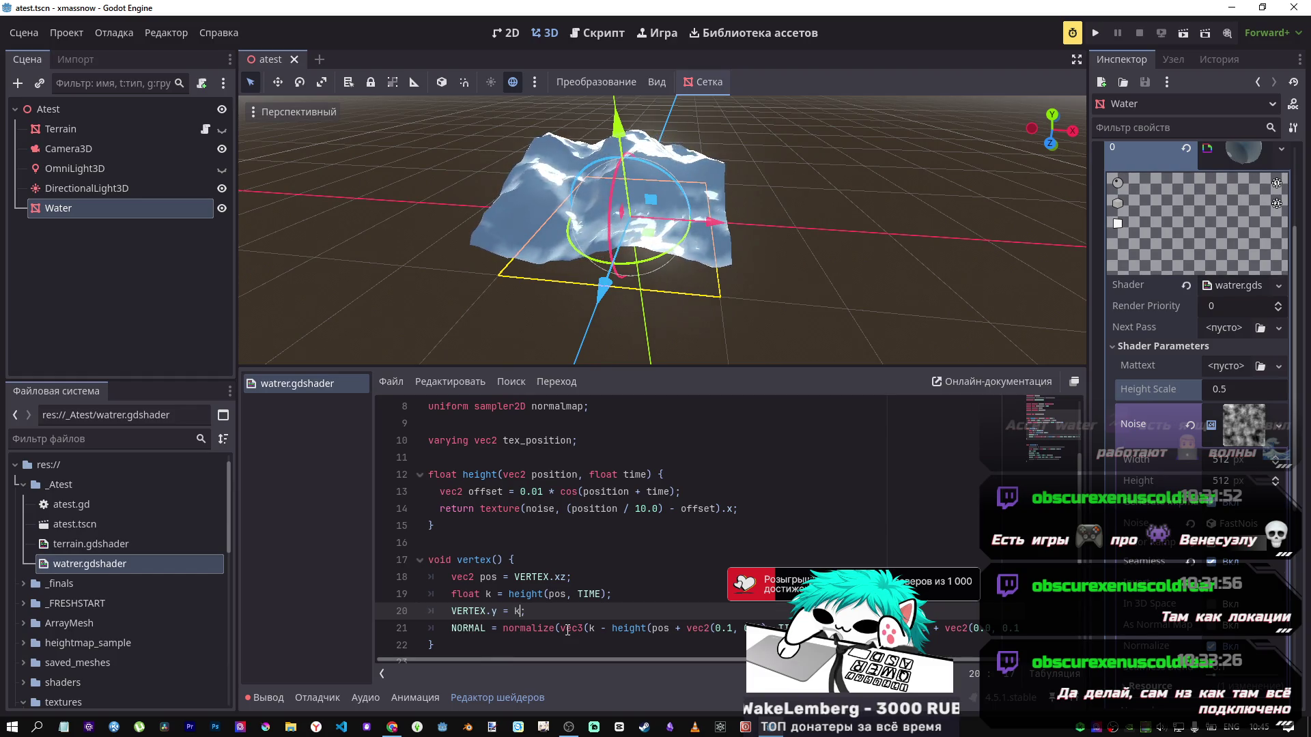
pyautogui.write('-height_scale')
pyautogui.hotkey('ctrl', 's')
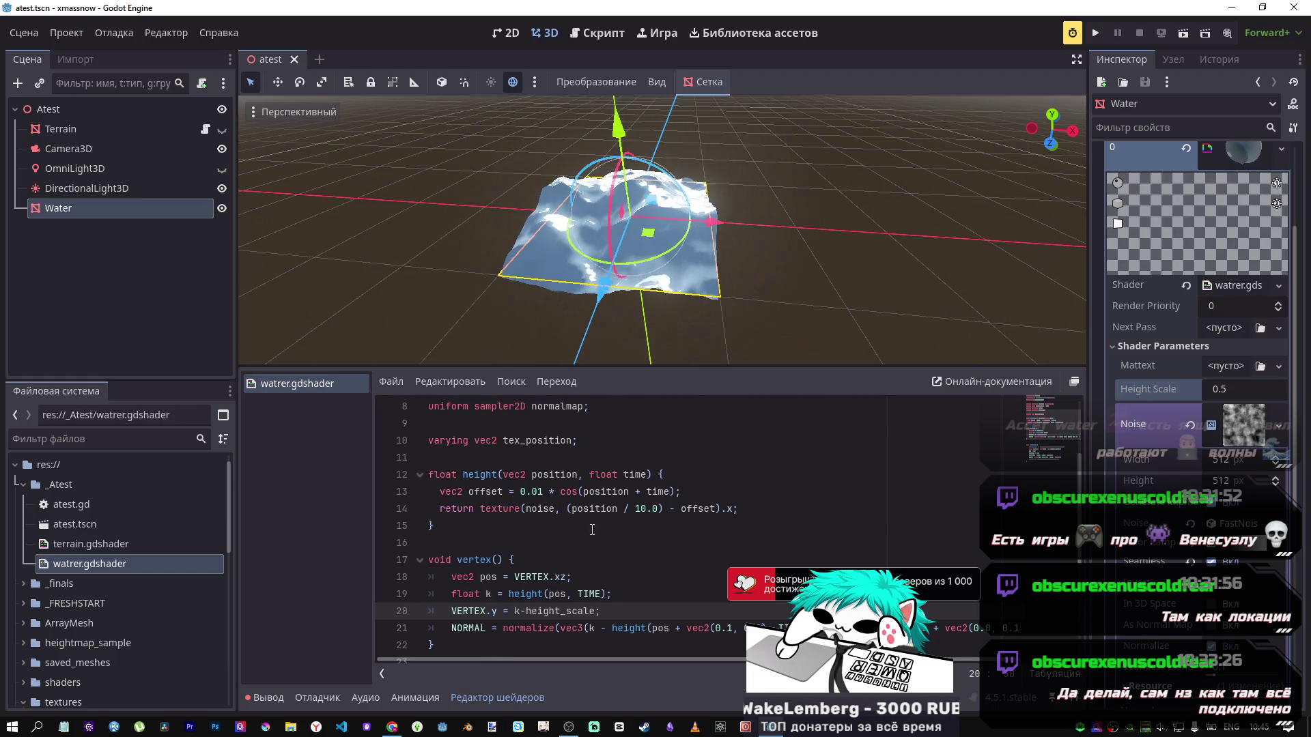
# Step: Raise Height Scale to 0.62 and set the FastNoise Frequency to 0.0091
pyautogui.moveTo(1227, 385); pyautogui.dragTo(1244, 385)
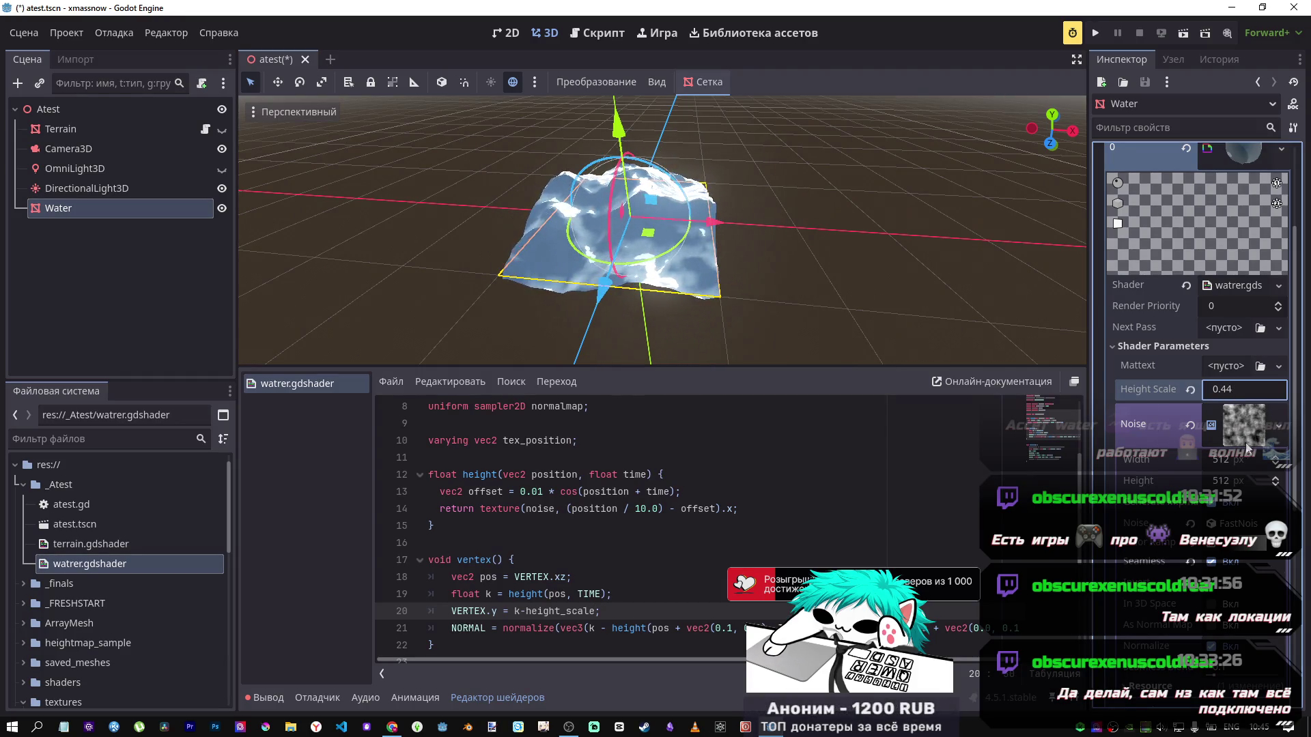
pyautogui.click(1236, 523)
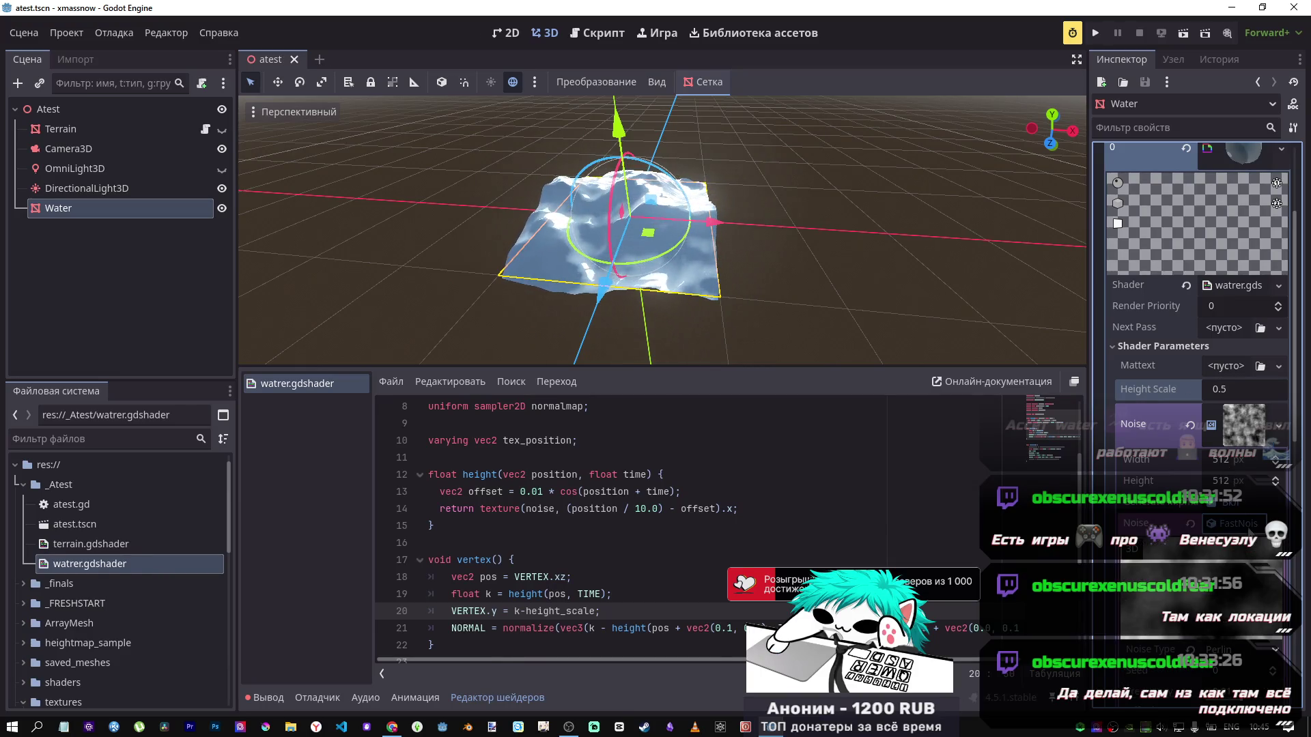
pyautogui.scroll(-5, 1202, 341)
pyautogui.moveTo(1237, 415); pyautogui.dragTo(1243, 425)
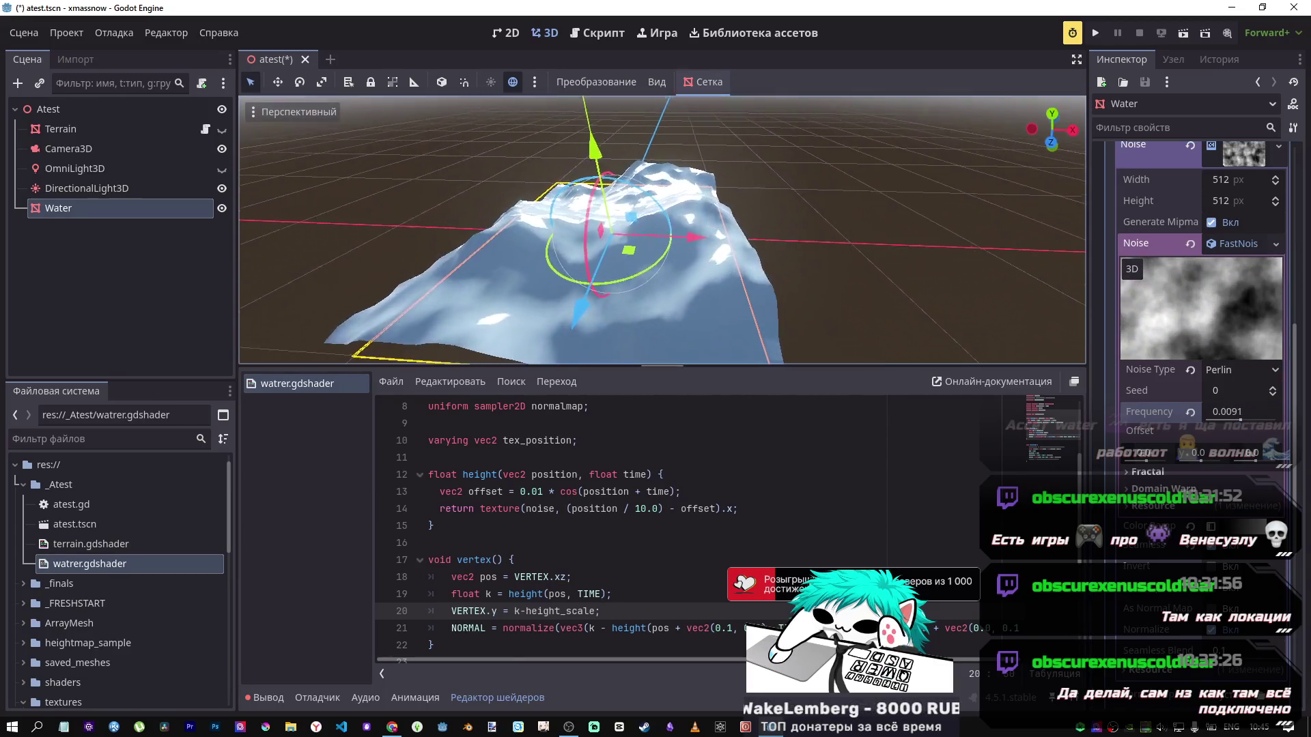
# Step: Reset noise Frequency to 0.01 and try a few Seed values before reverting Seed to 0
pyautogui.click(1190, 410)
pyautogui.click(1274, 389)
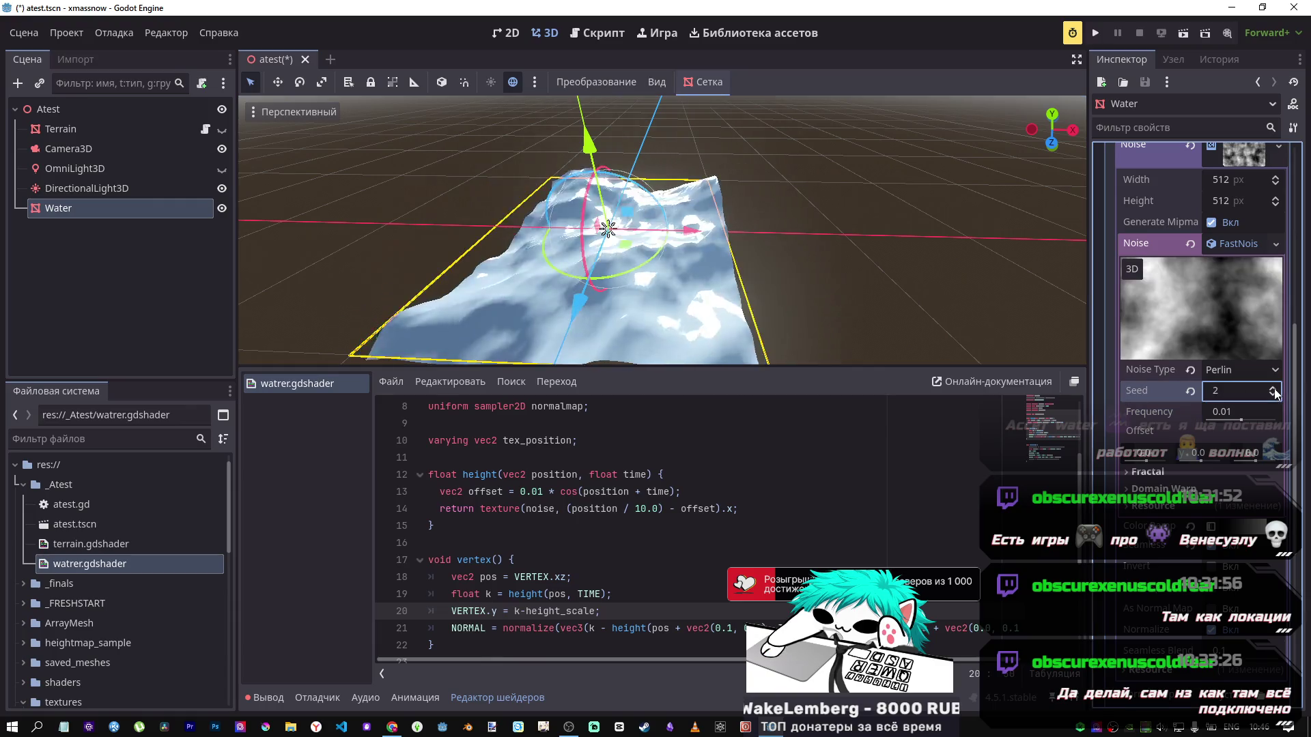
pyautogui.click(1274, 389)
pyautogui.click(1274, 389)
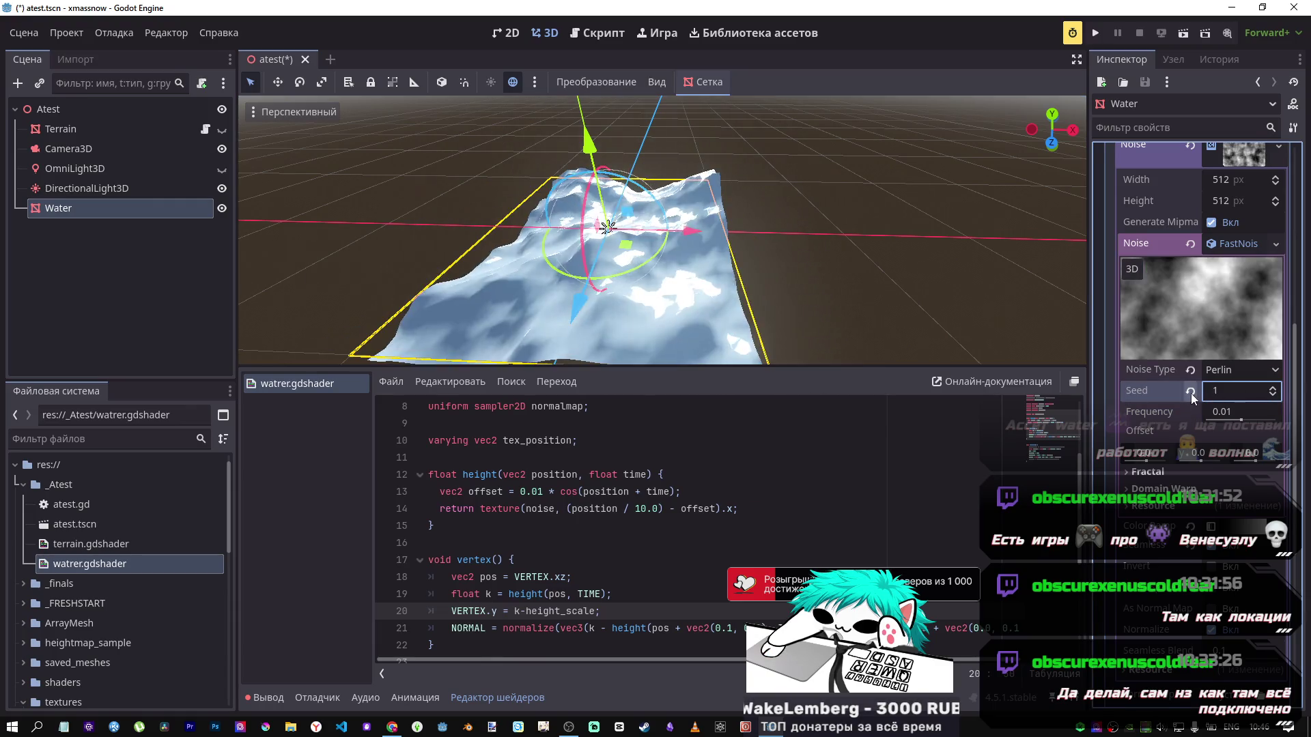
pyautogui.click(1222, 369)
# Step: Compare Simplex Smooth, Perlin, Value Cubic and Cellular noise types
pyautogui.click(1238, 411)
pyautogui.click(1220, 370)
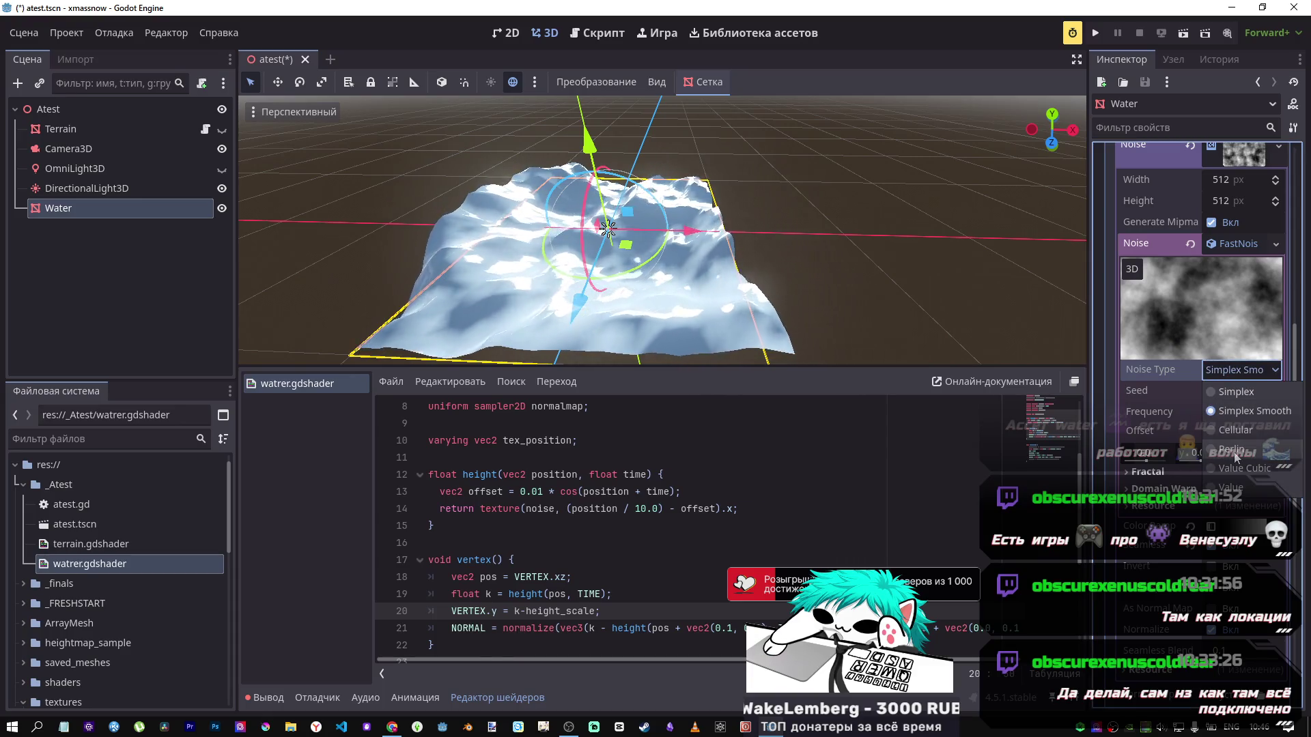
pyautogui.click(1233, 455)
pyautogui.click(1219, 375)
pyautogui.click(1236, 478)
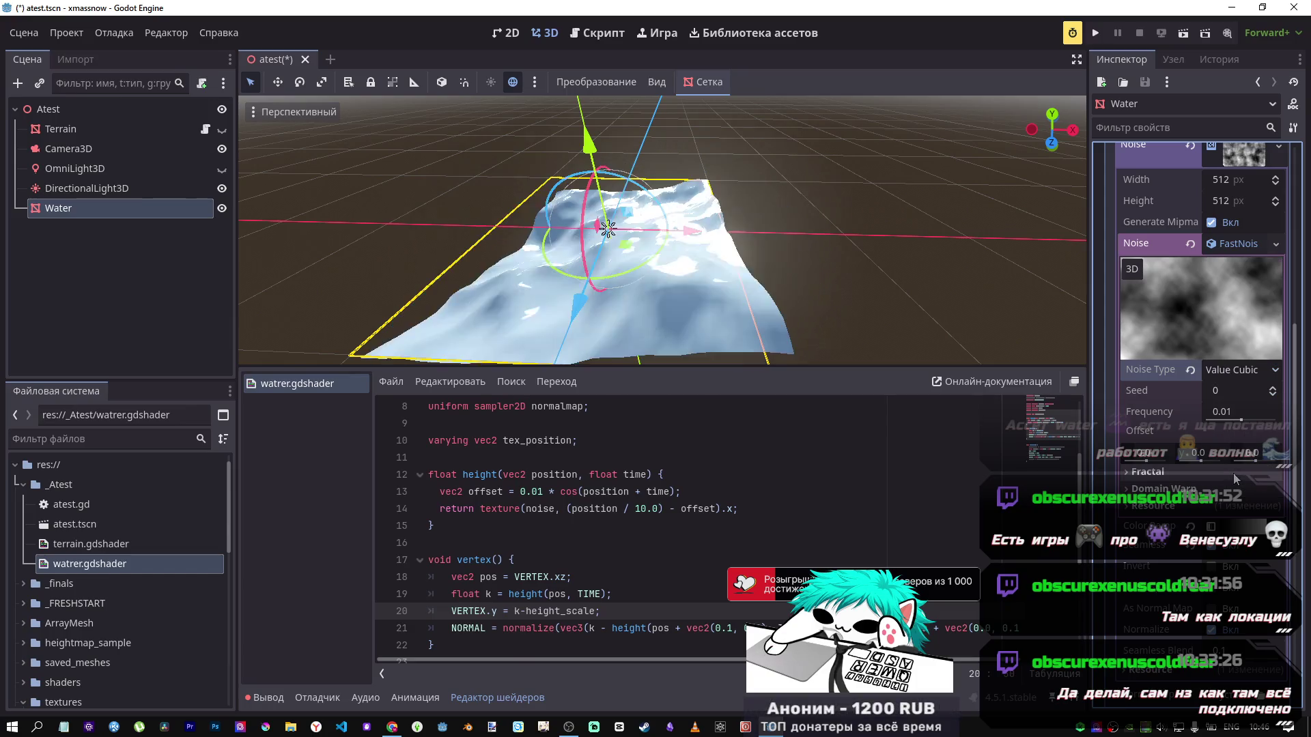
pyautogui.click(1235, 370)
pyautogui.click(1236, 430)
# Step: Revert Frequency to 0.01, try Simplex Smooth again, and settle on Perlin noise
pyautogui.moveTo(1244, 420)
pyautogui.mouseDown()
pyautogui.moveTo(1259, 422)
pyautogui.moveTo(1238, 422)
pyautogui.mouseUp()
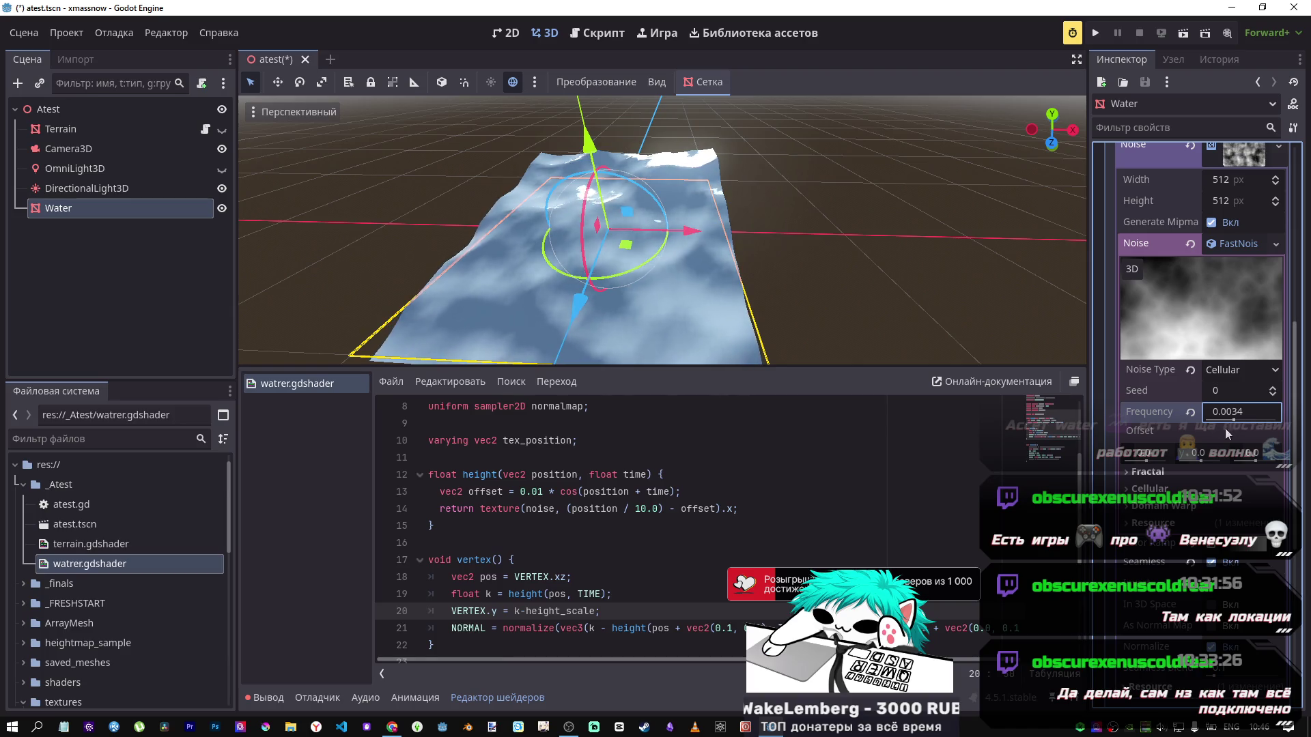
pyautogui.click(1192, 412)
pyautogui.click(1240, 375)
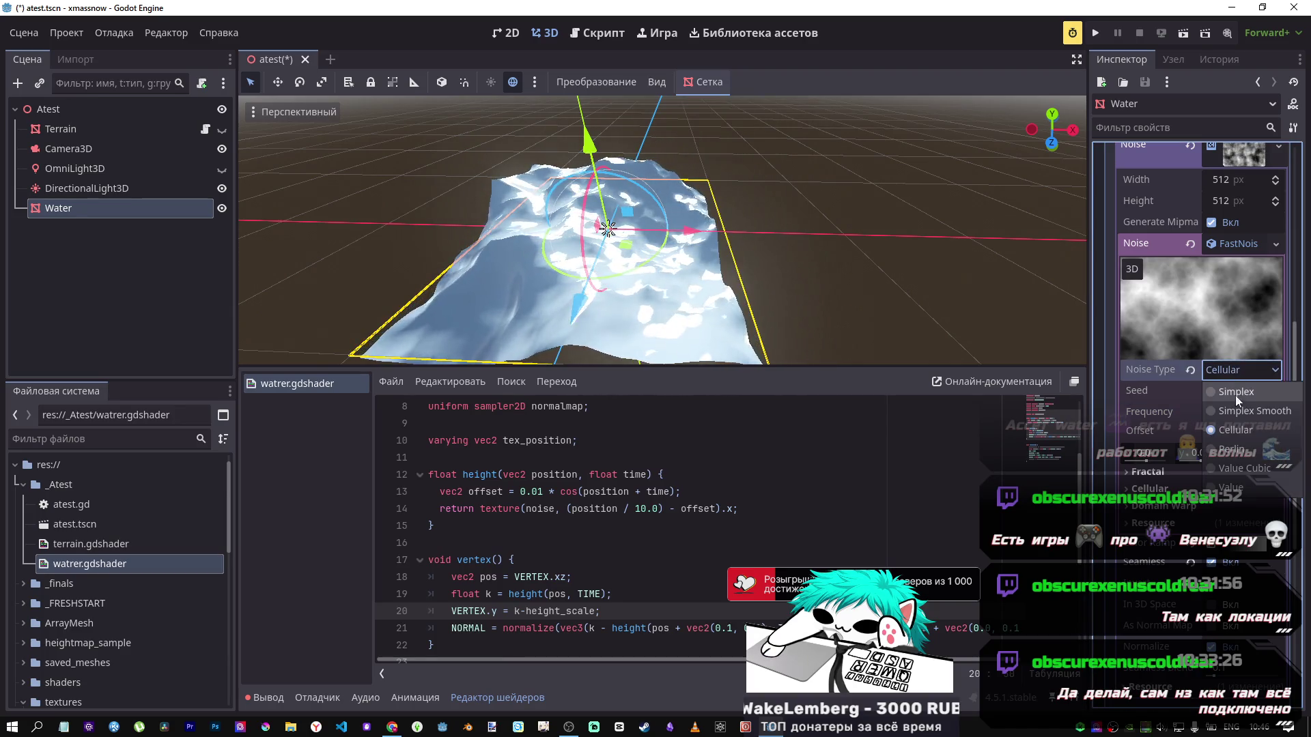
pyautogui.click(1249, 410)
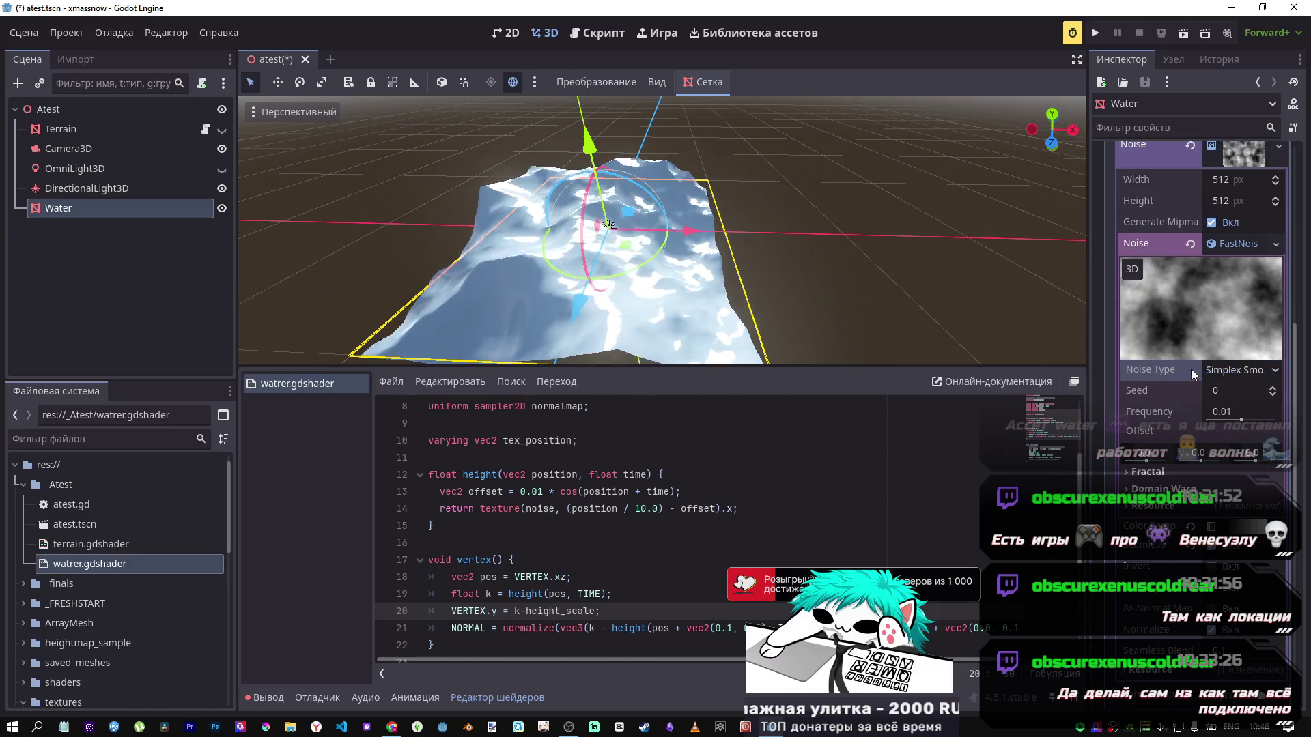
pyautogui.click(1227, 453)
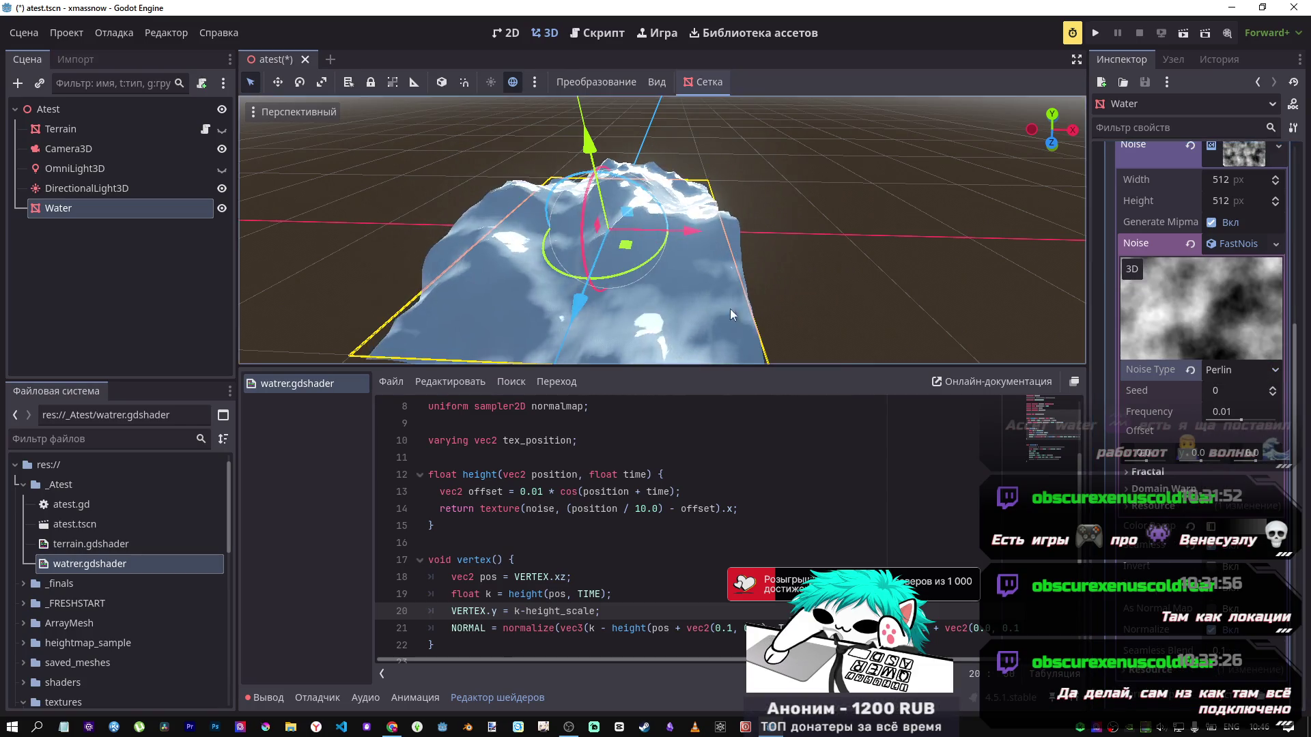
pyautogui.scroll(-5, 685, 299)
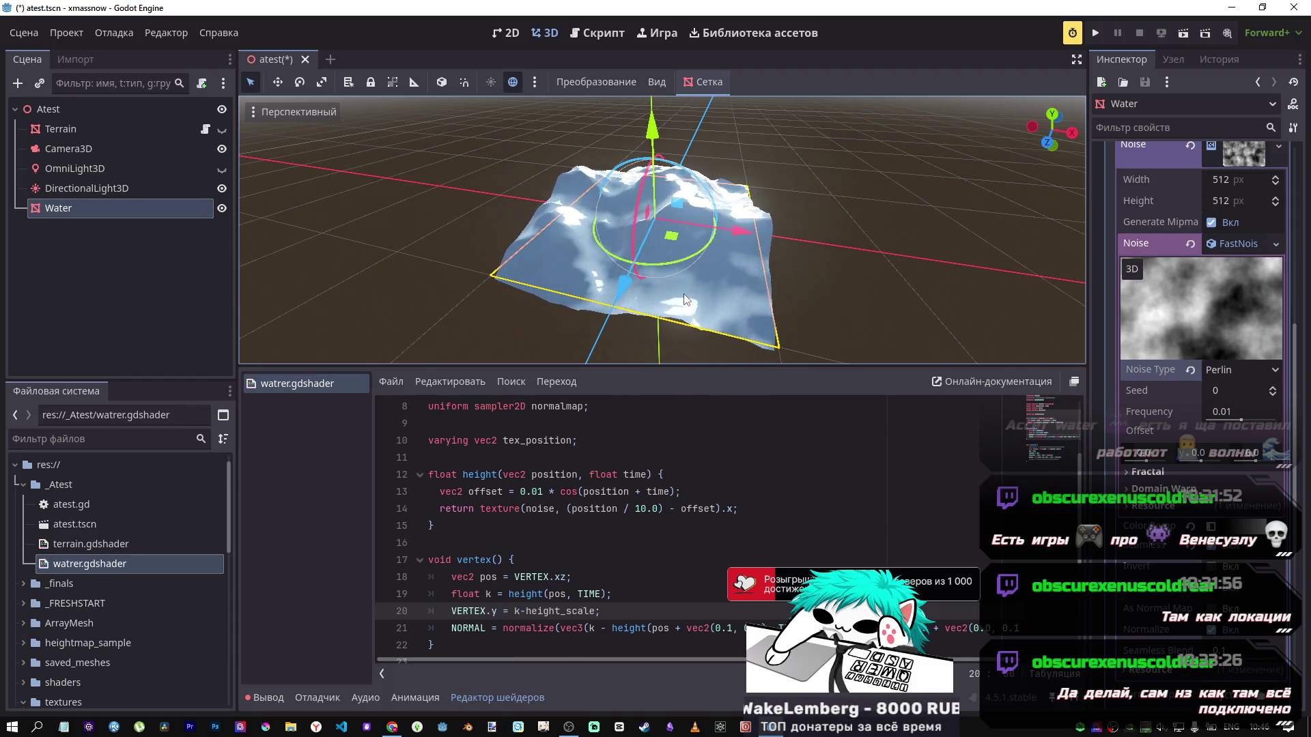
# Step: Check the shader tutorial in the browser, then select watrer.gdshader in FileSystem
pyautogui.moveTo(826, 275); pyautogui.dragTo(825, 267)
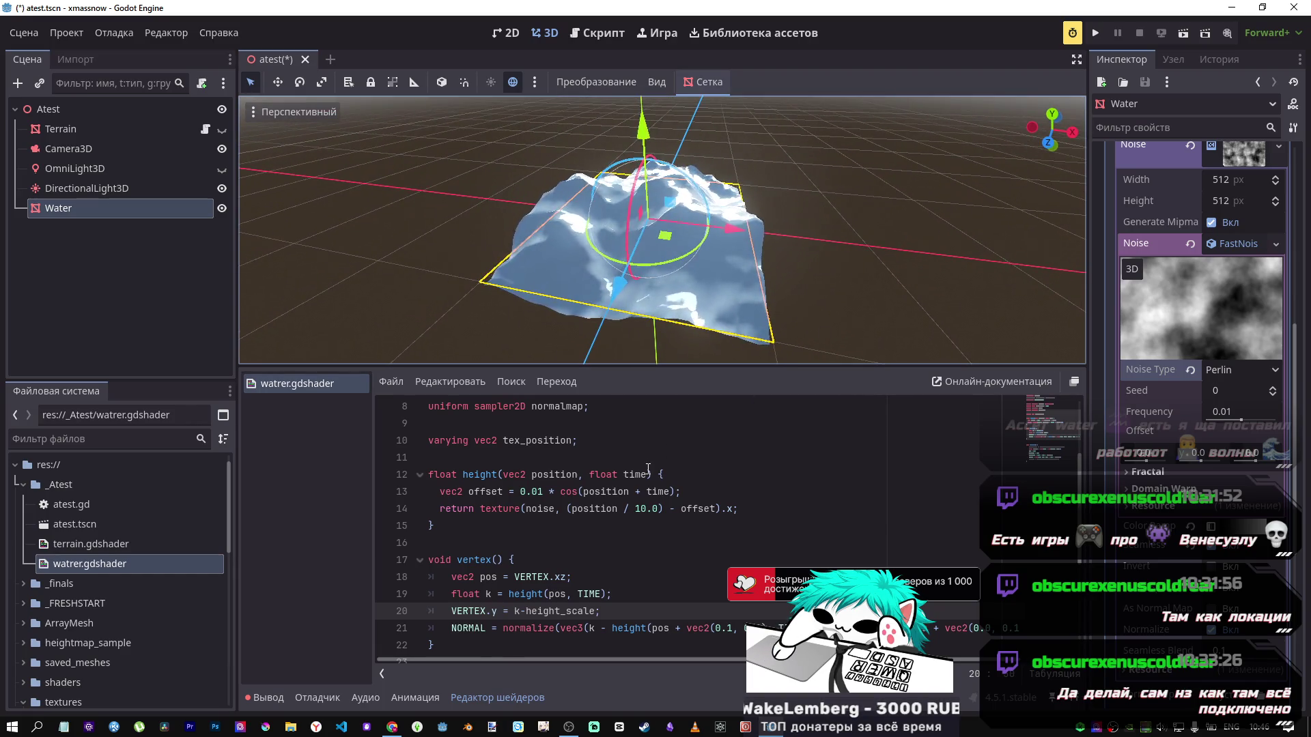
pyautogui.hotkey('alt', 'Tab')
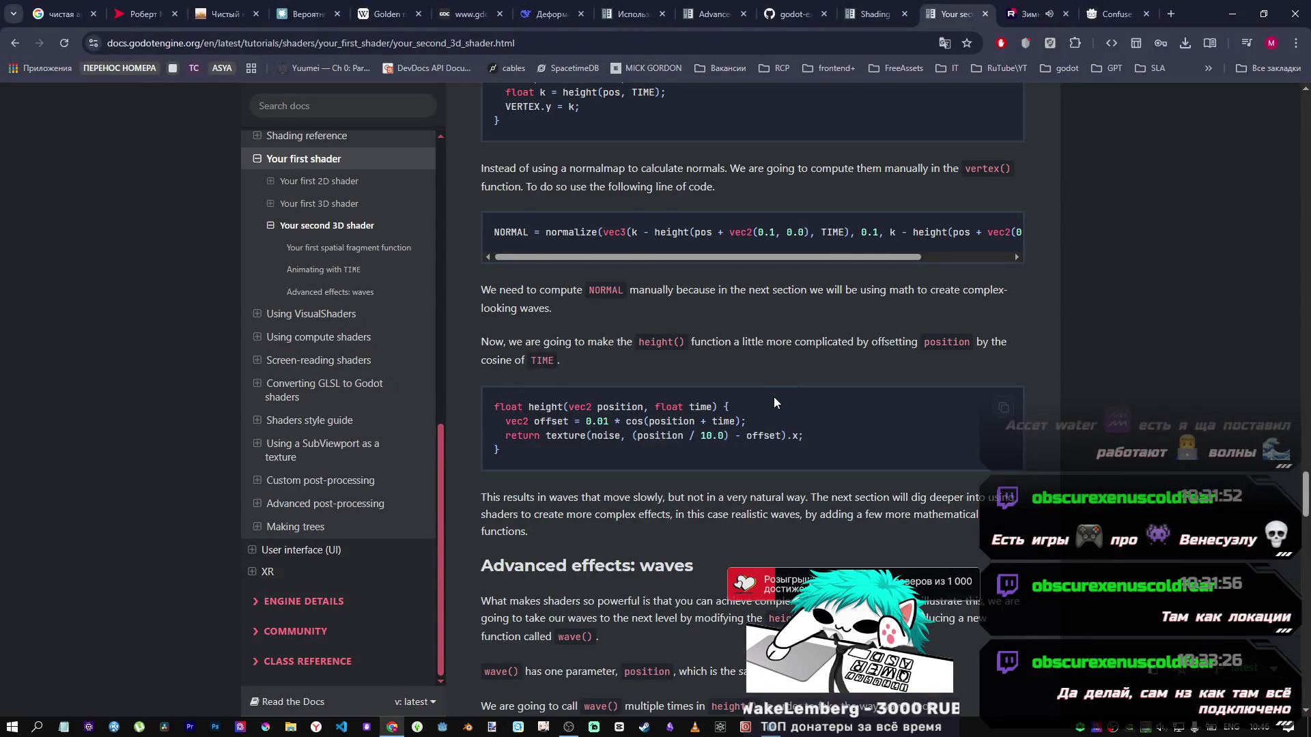
pyautogui.scroll(5, 774, 402)
pyautogui.hotkey('alt', 'Tab')
pyautogui.scroll(2, 556, 478)
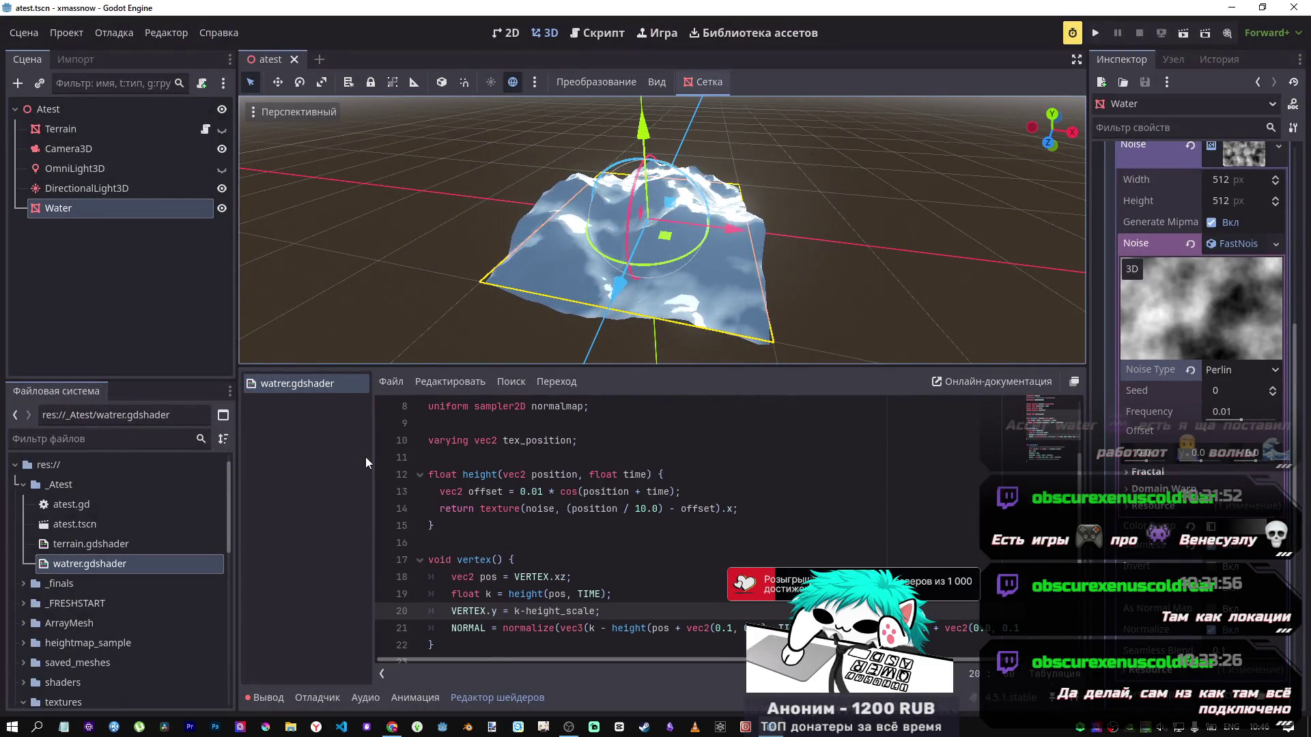
pyautogui.click(101, 564)
# Step: Duplicate watrer.gdshader as advanced_watrer.gdshader, open the copy, and close the original tab
pyautogui.hotkey('ctrl', 'd')
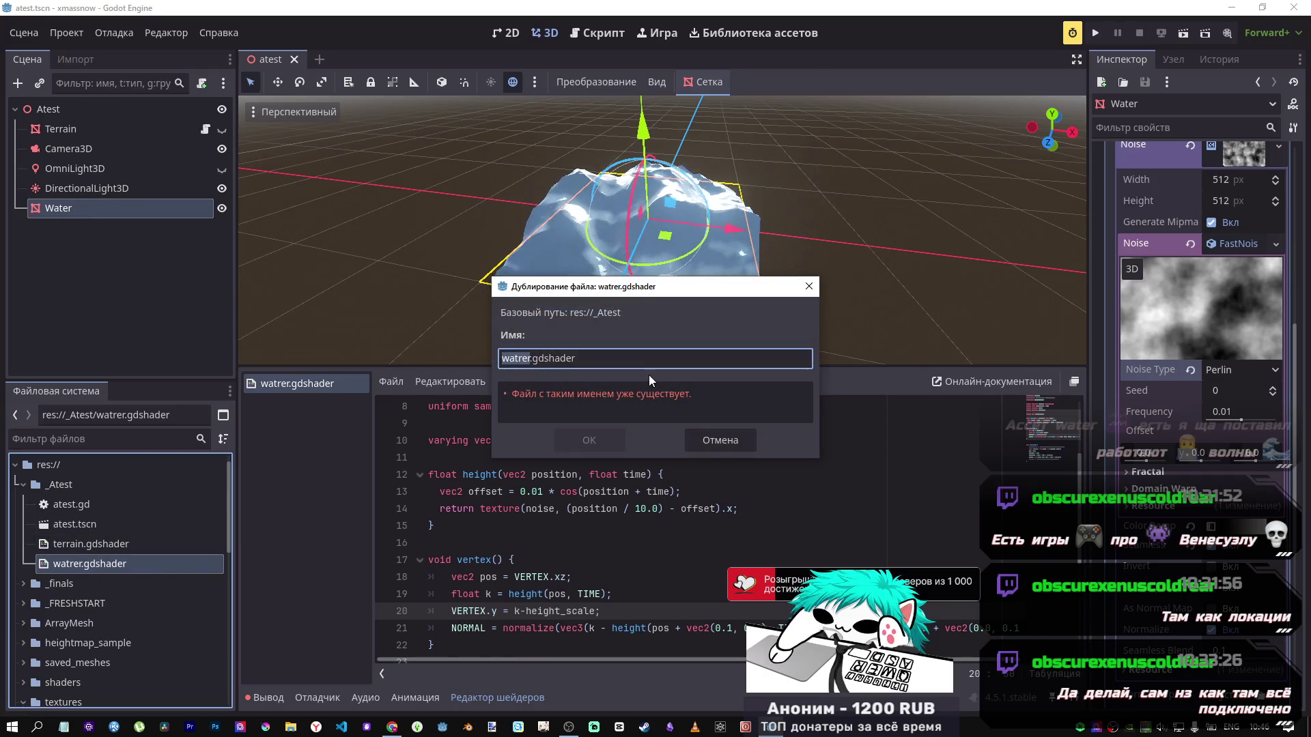
pyautogui.write('advanc')
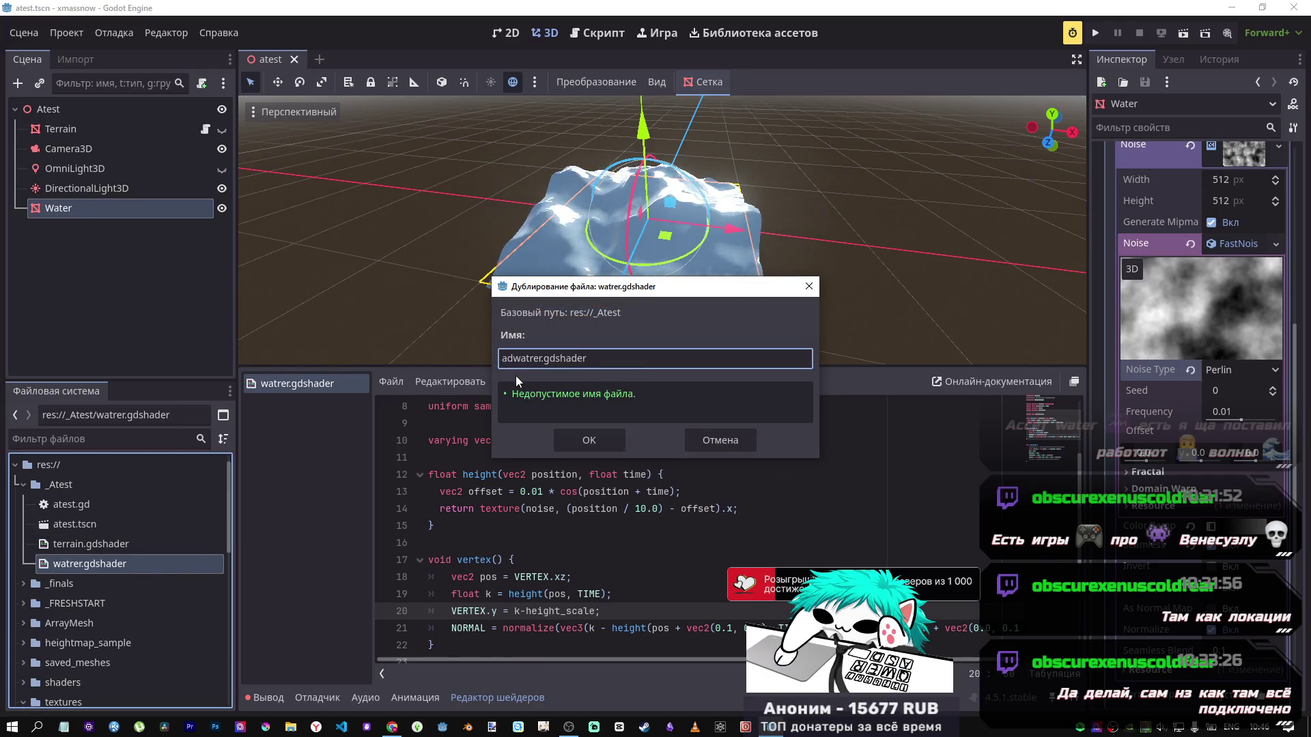
pyautogui.write('ed_')
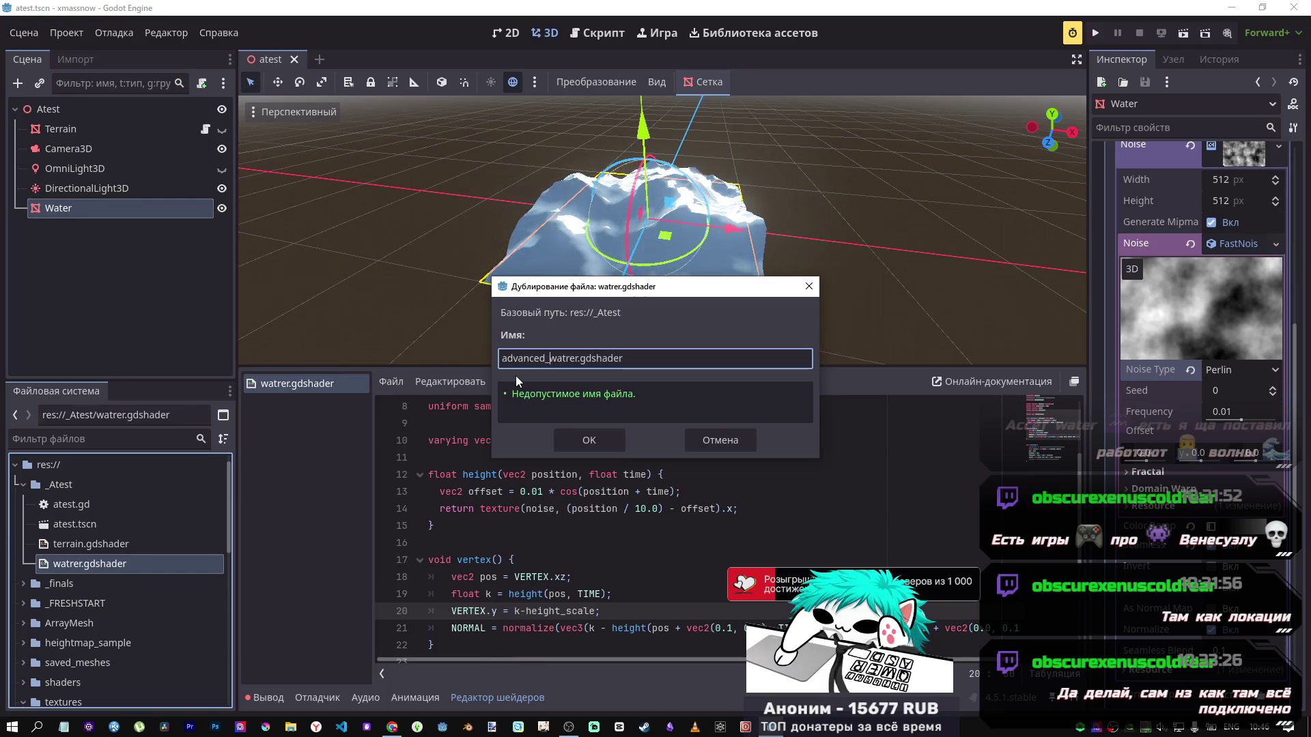
pyautogui.click(613, 437)
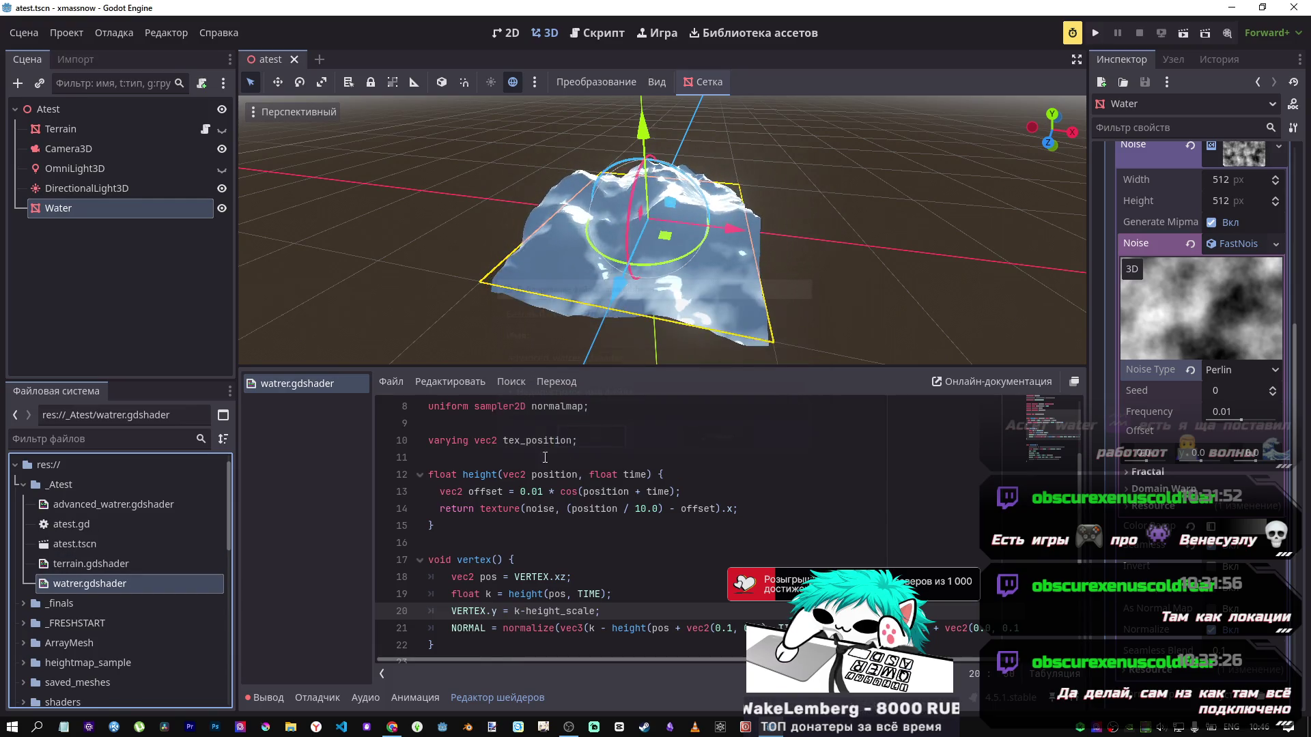
pyautogui.click(106, 568)
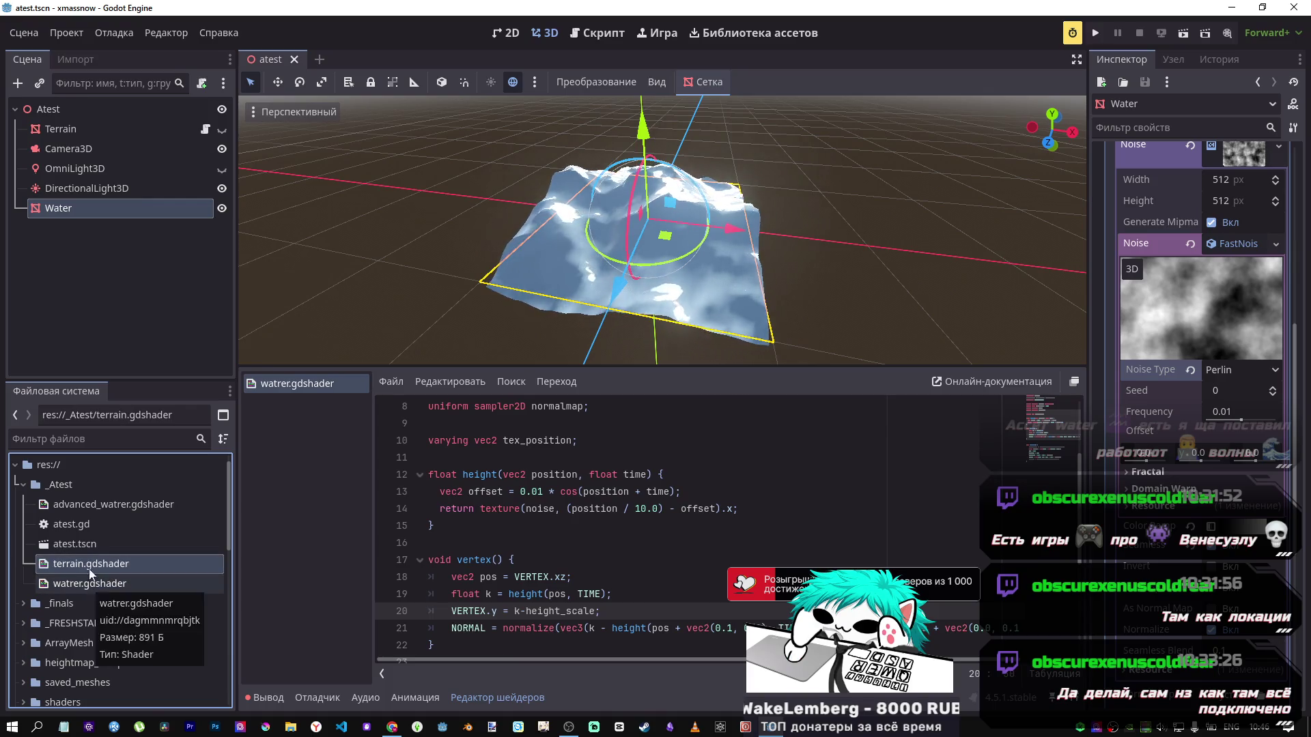
pyautogui.click(92, 506)
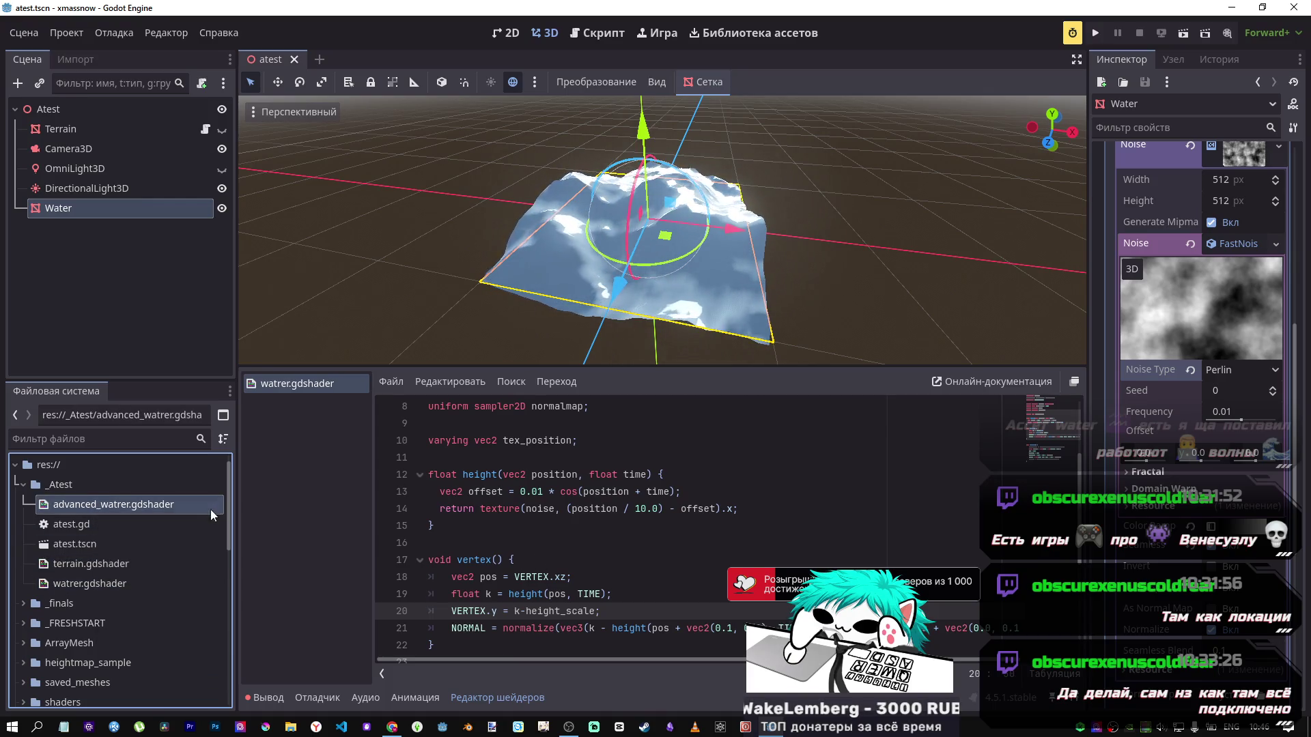
pyautogui.doubleClick(126, 509)
pyautogui.middleClick(310, 382)
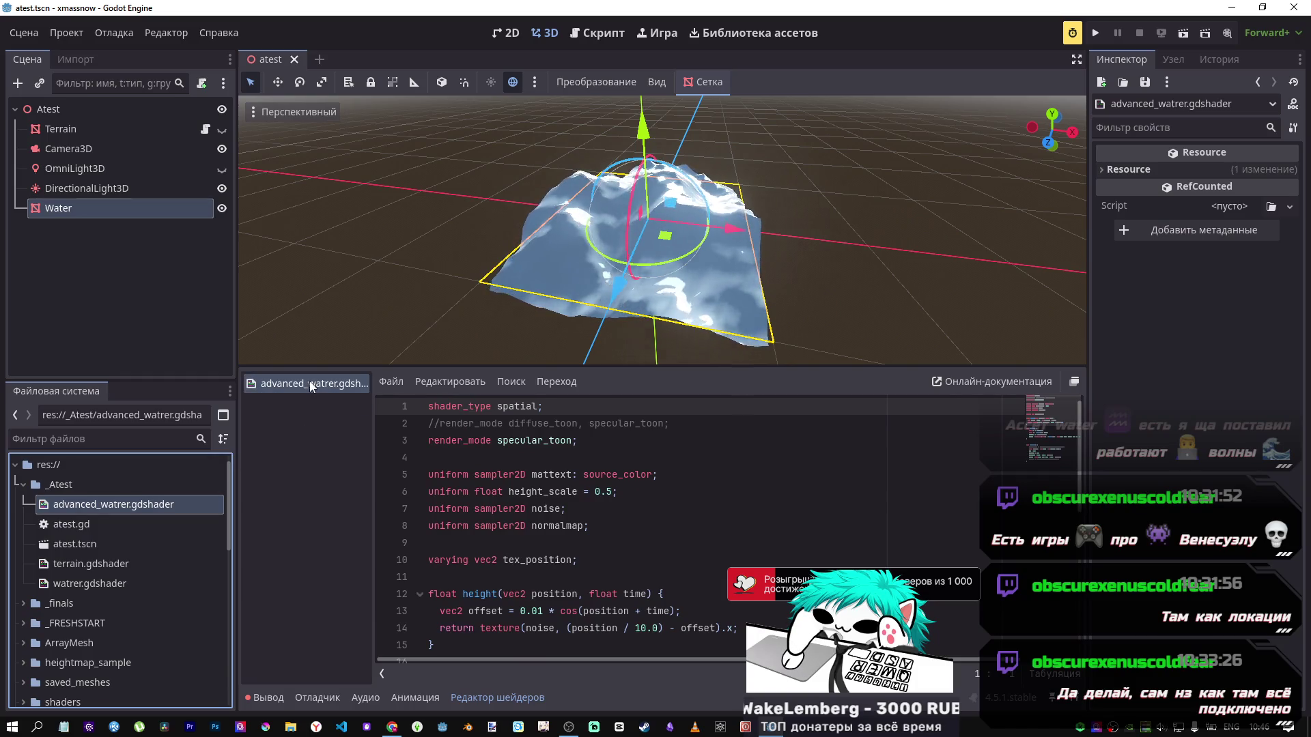
# Step: Add a MeshInstance3D child under Atest by searching 'mesh', then select the new node
pyautogui.click(97, 206)
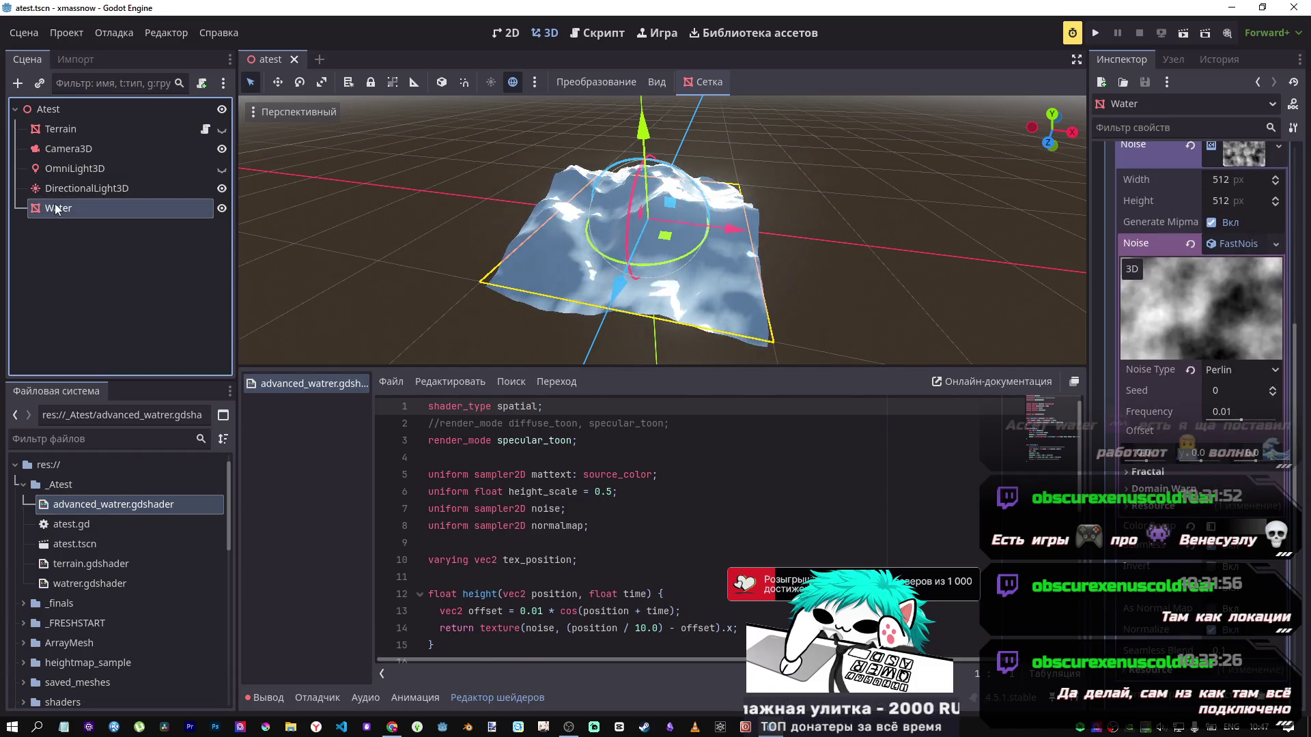
pyautogui.click(61, 111)
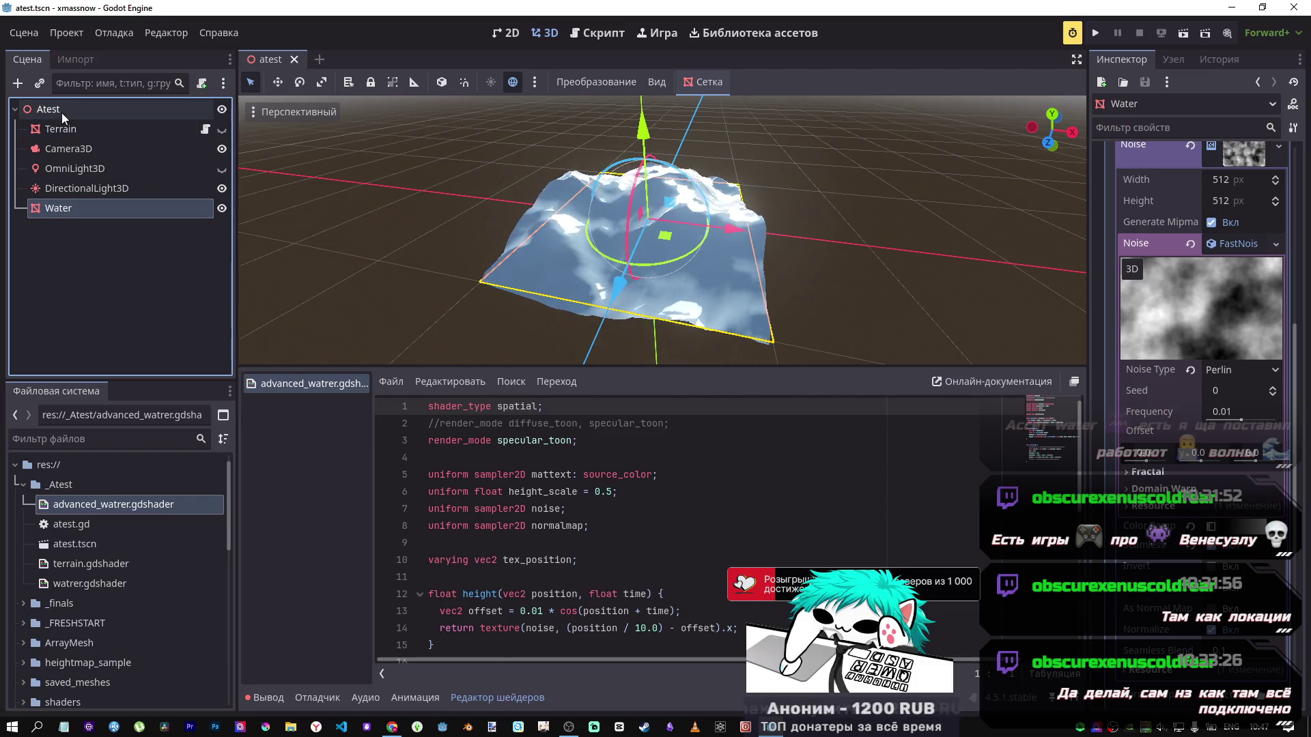
pyautogui.rightClick(62, 111)
pyautogui.click(102, 121)
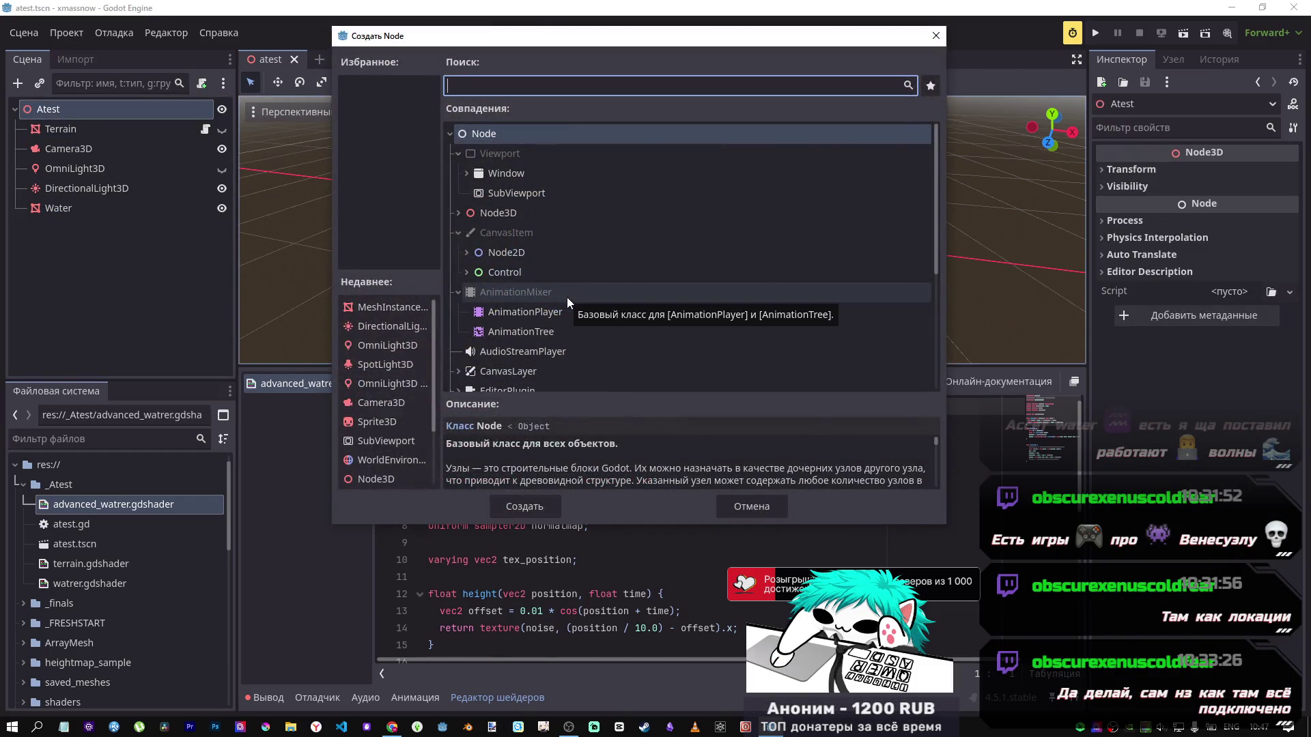
pyautogui.click(740, 505)
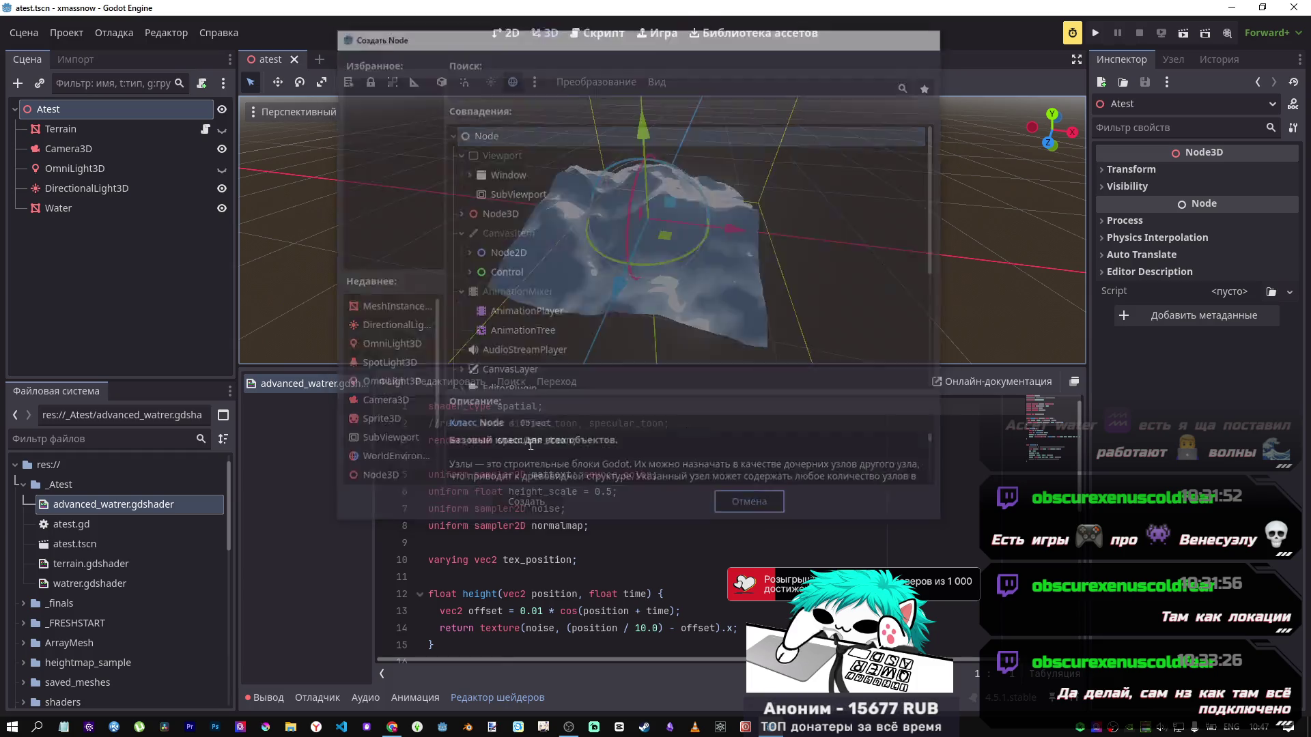
pyautogui.rightClick(69, 112)
pyautogui.click(176, 123)
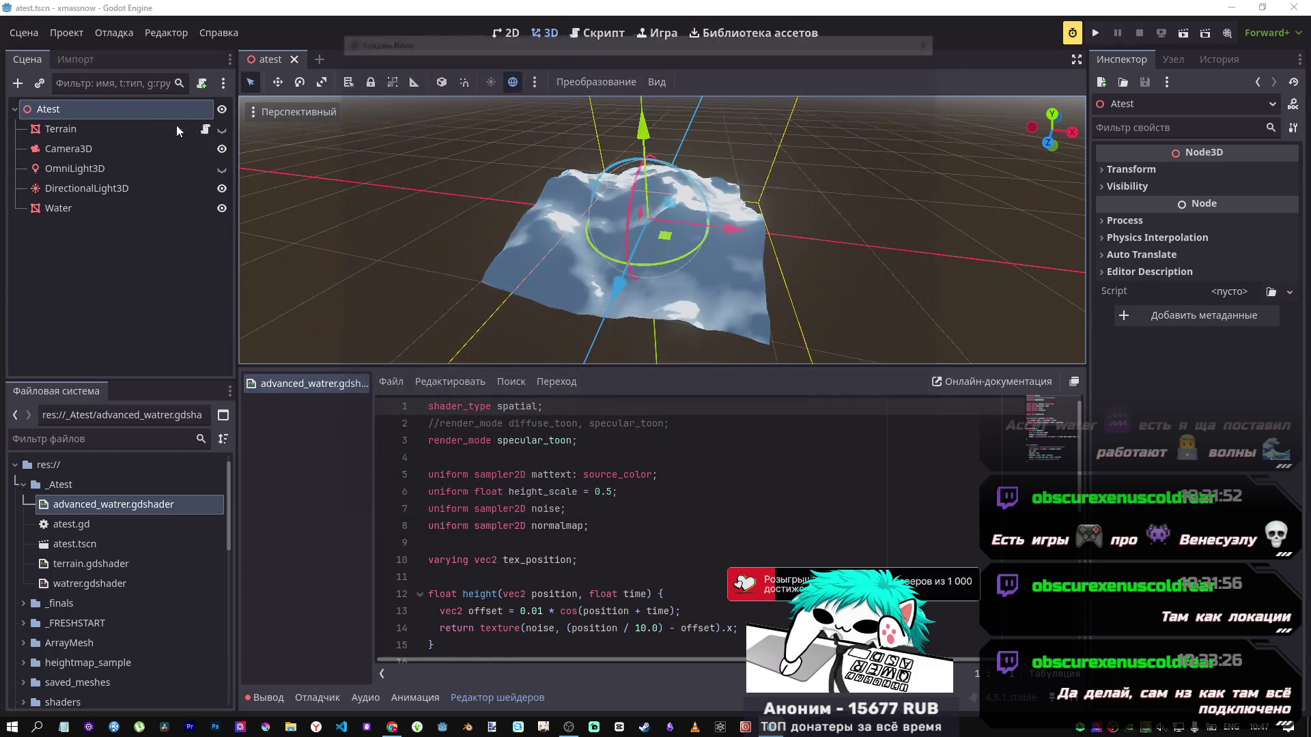
pyautogui.write('mesh')
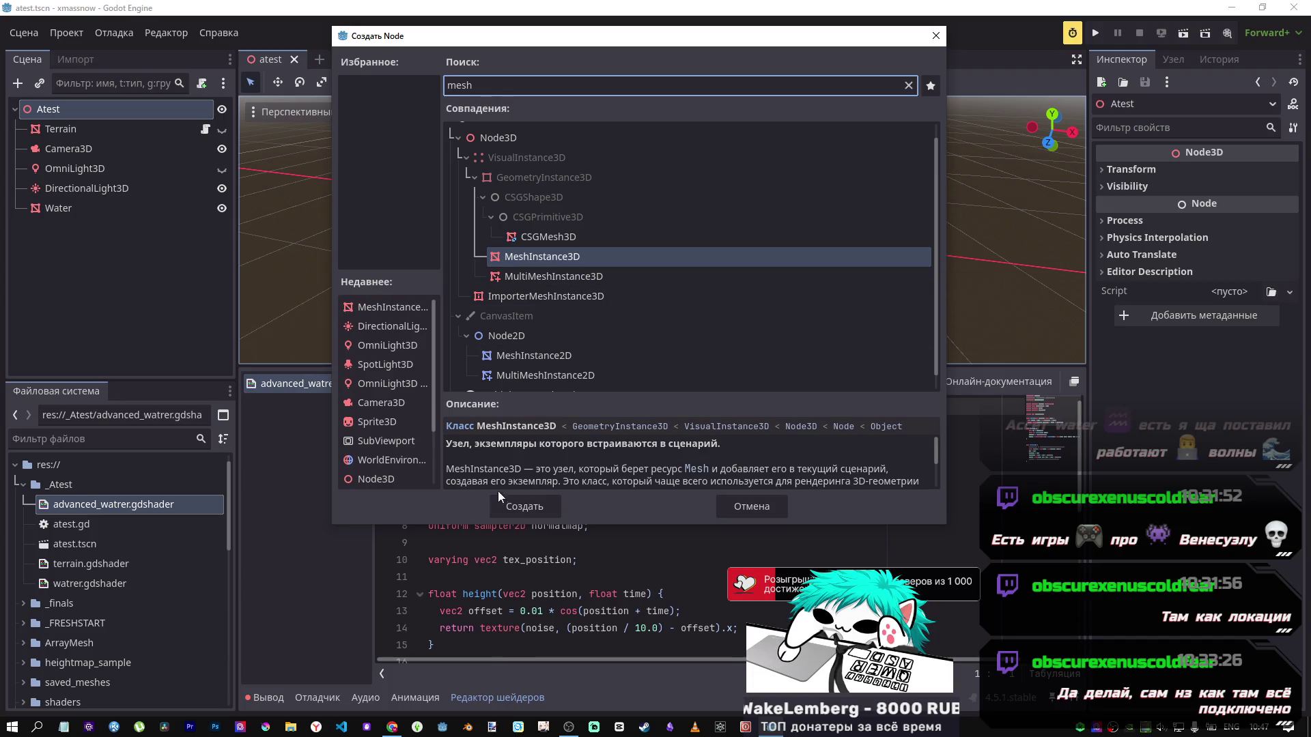
pyautogui.click(509, 505)
pyautogui.click(87, 212)
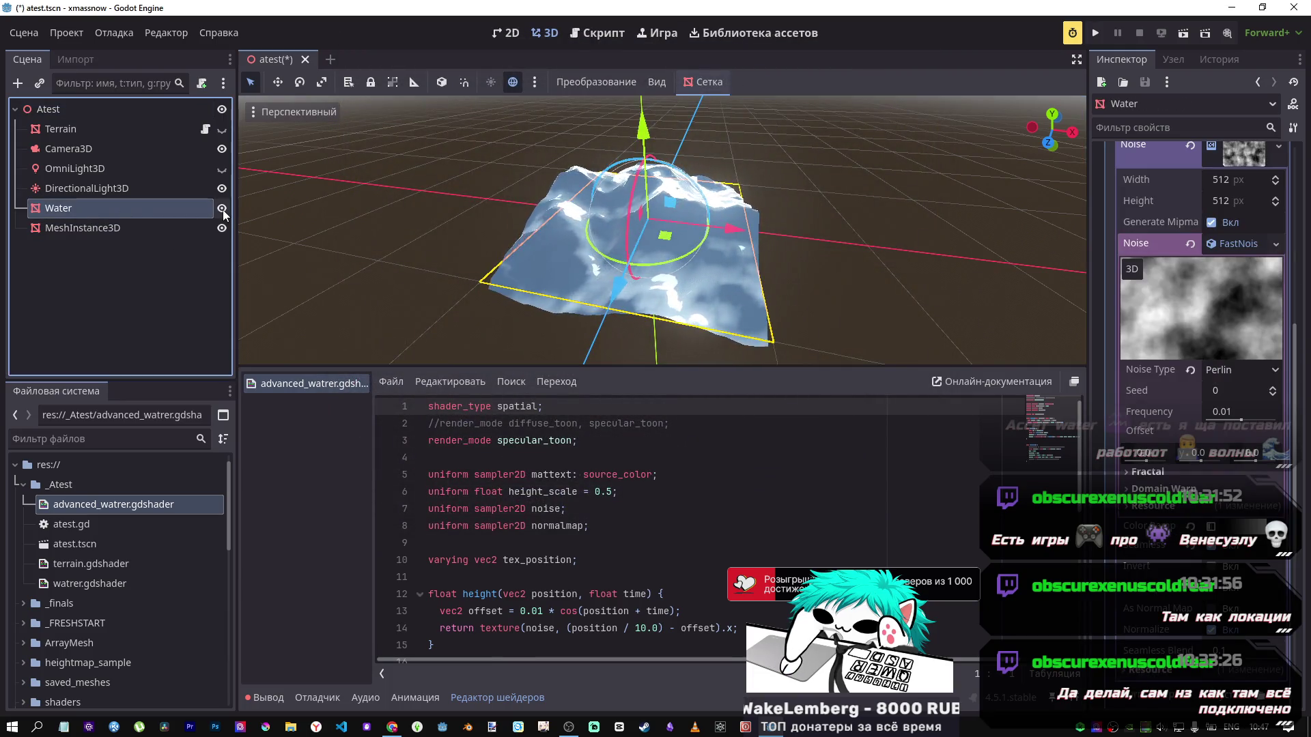
pyautogui.click(168, 227)
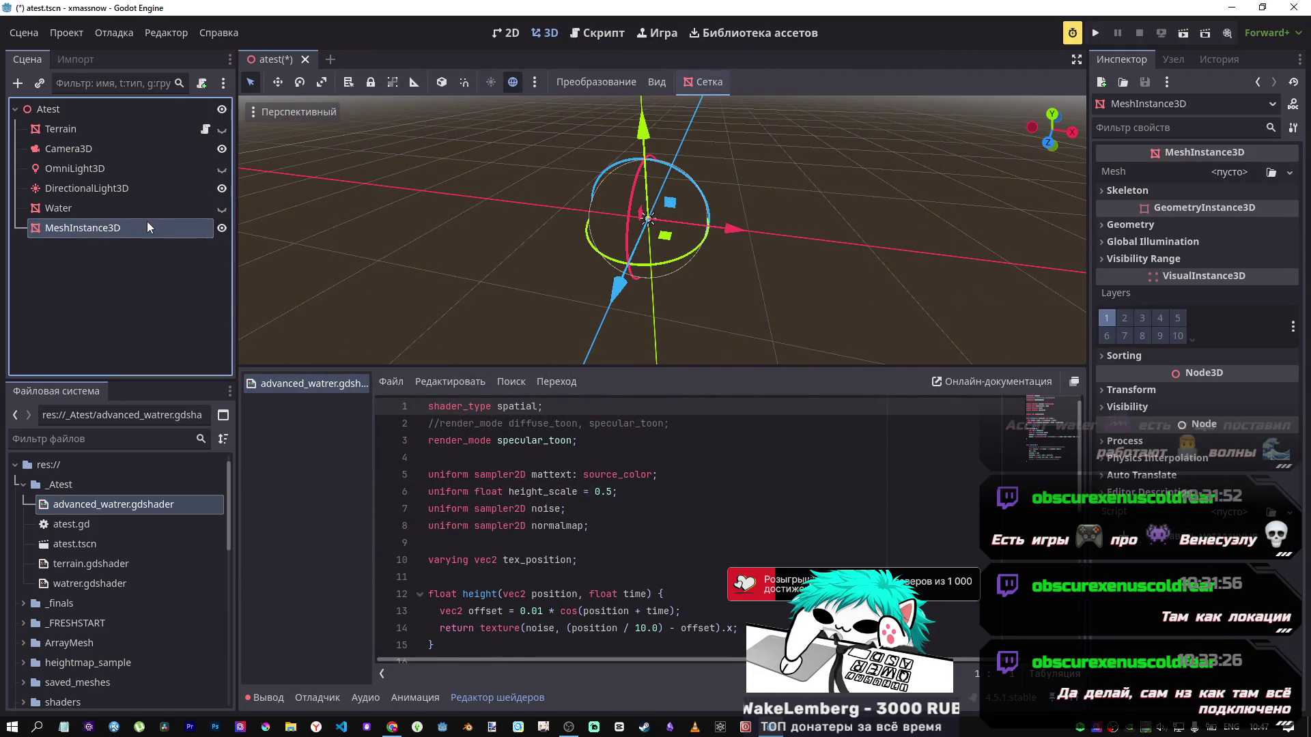
# Step: Assign the node a new PlaneMesh with Subdivide Width and Depth both set to 32
pyautogui.click(1215, 171)
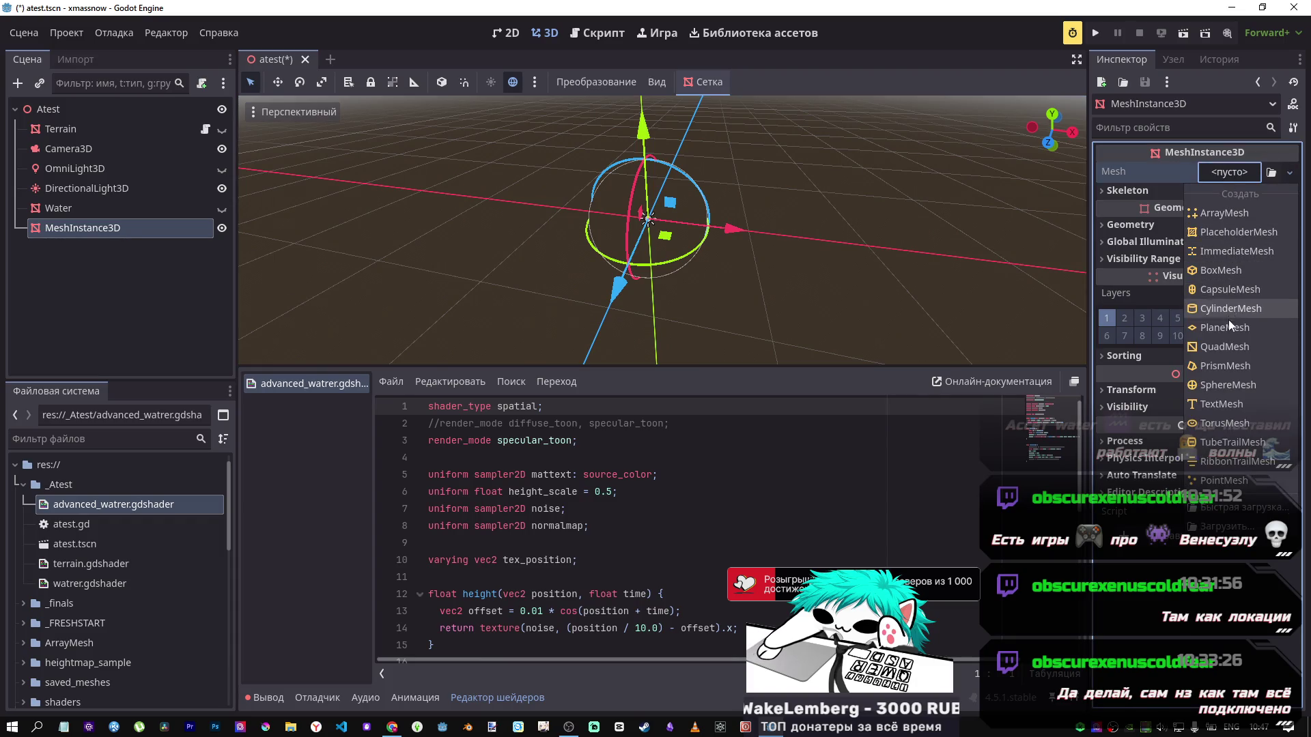
pyautogui.click(1248, 322)
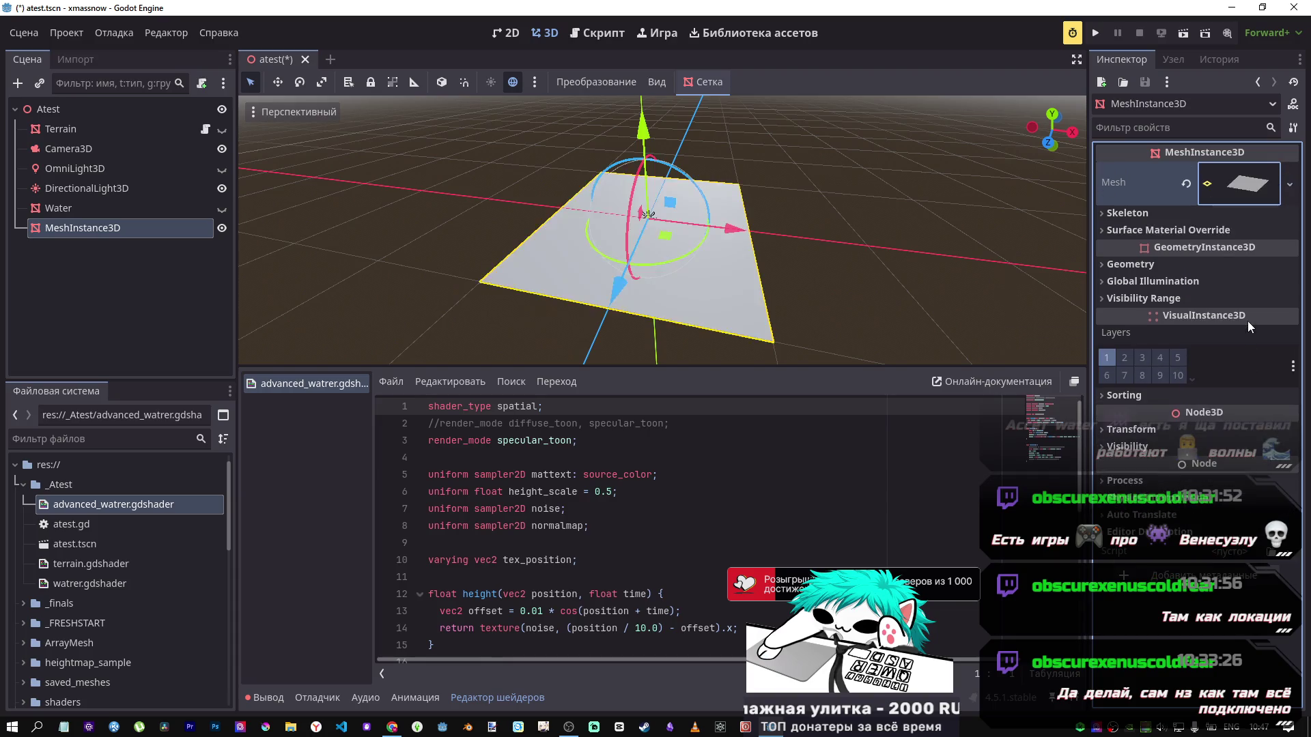
pyautogui.click(1229, 195)
pyautogui.click(1209, 367)
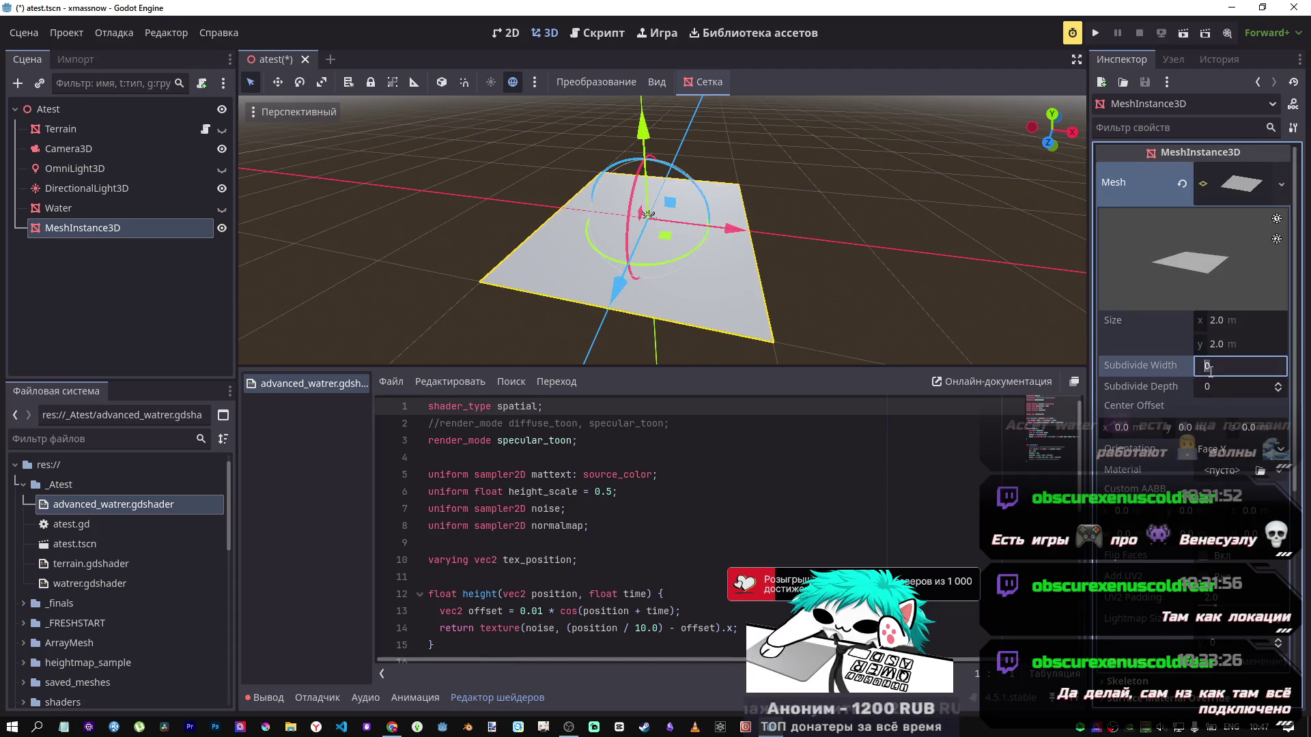
pyautogui.write('32')
pyautogui.press('Tab')
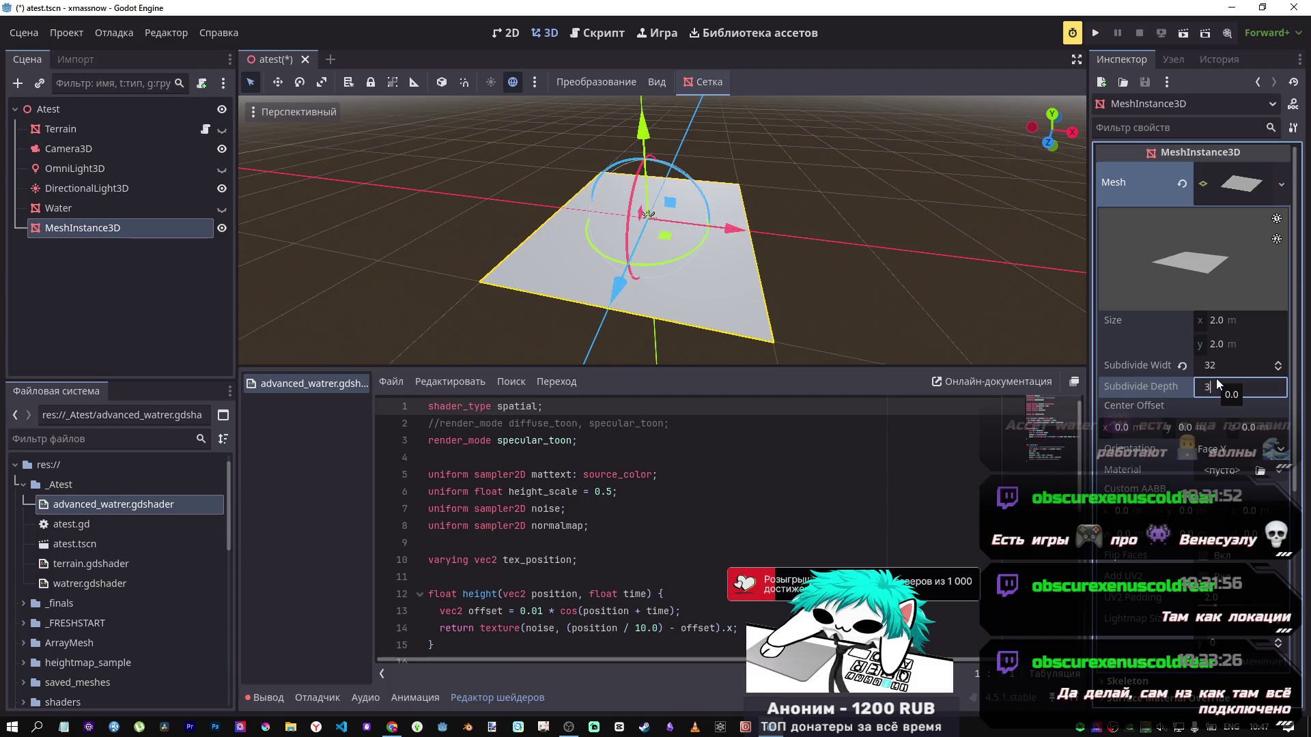
pyautogui.write('32')
pyautogui.press('Tab')
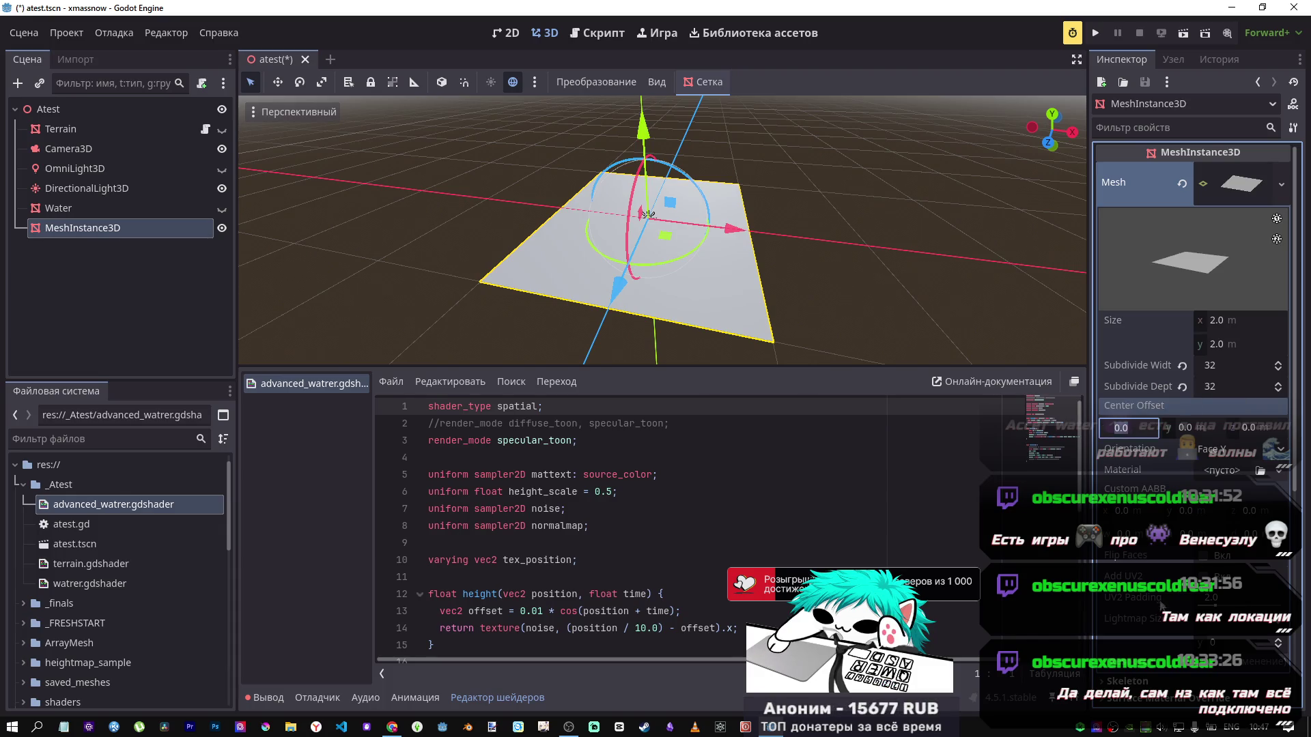
pyautogui.press('Escape')
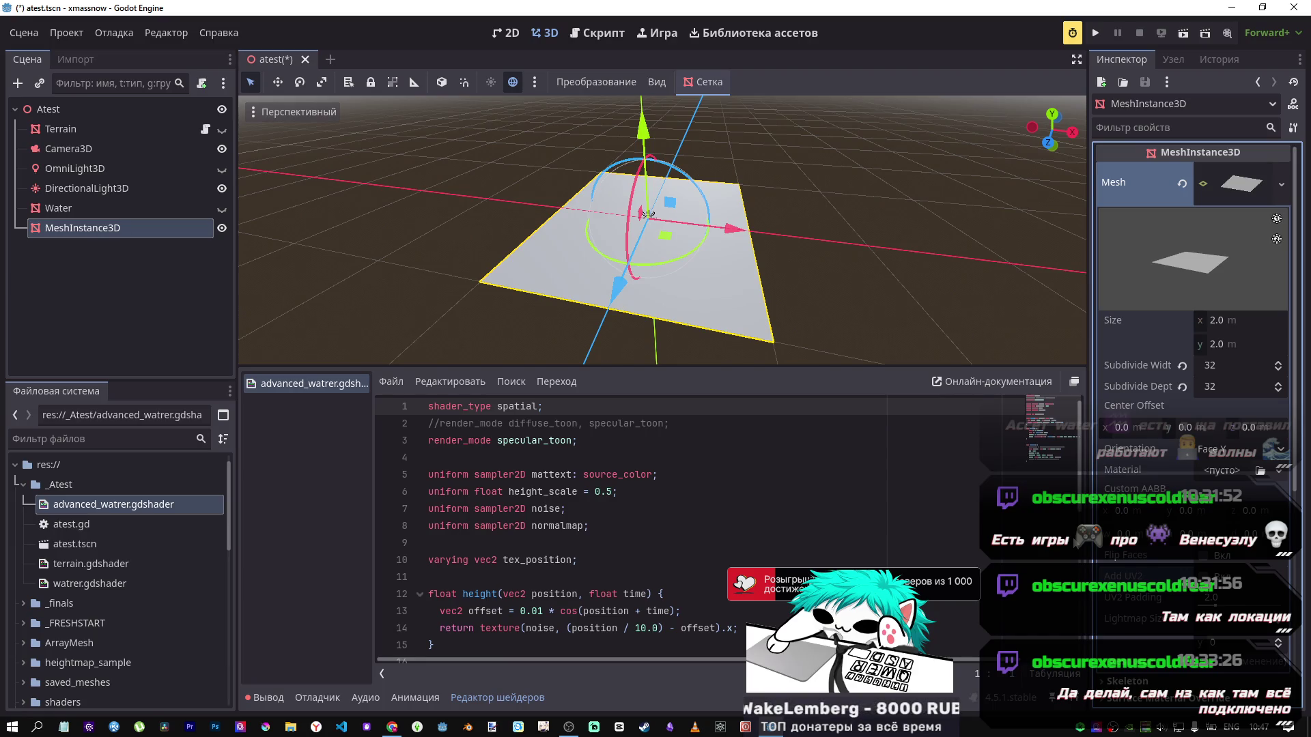
pyautogui.click(1254, 189)
pyautogui.click(1255, 192)
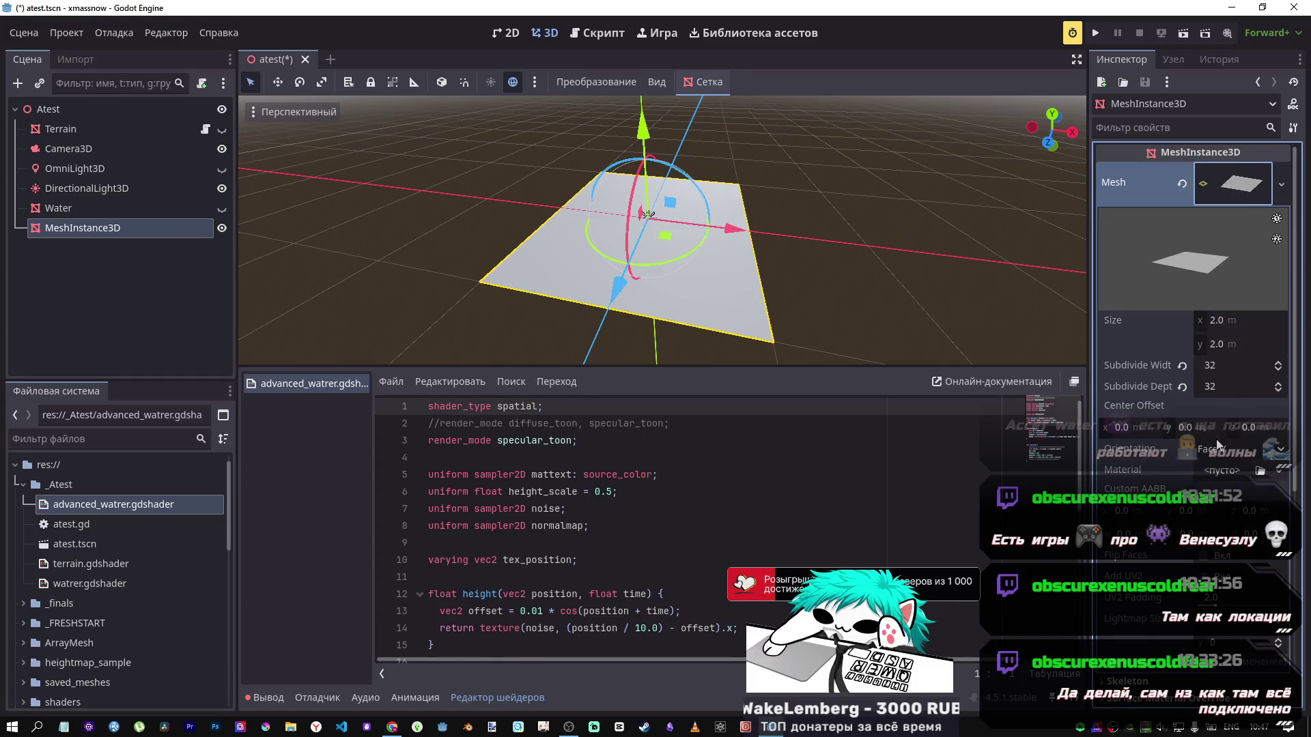
# Step: Apply advanced_watrer.gdshader to Surface Material Override slot 0
pyautogui.scroll(-5, 1218, 445)
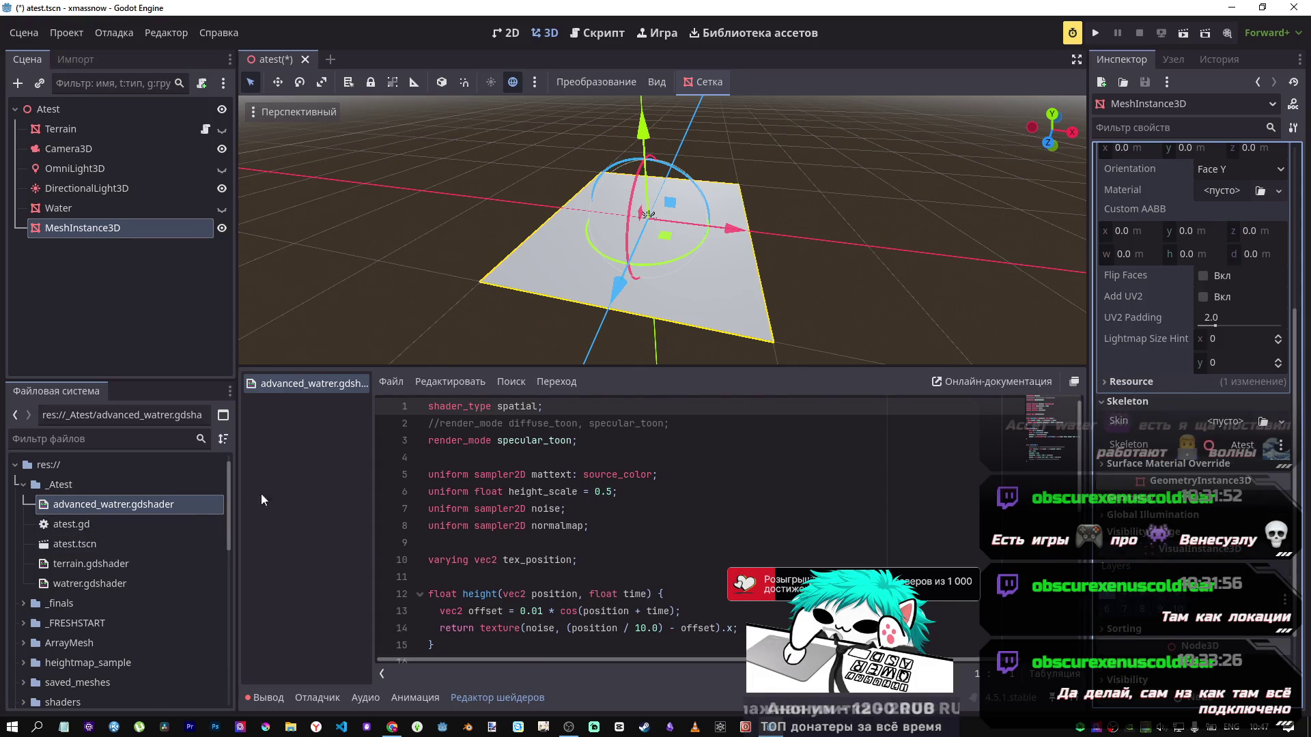
pyautogui.click(1158, 420)
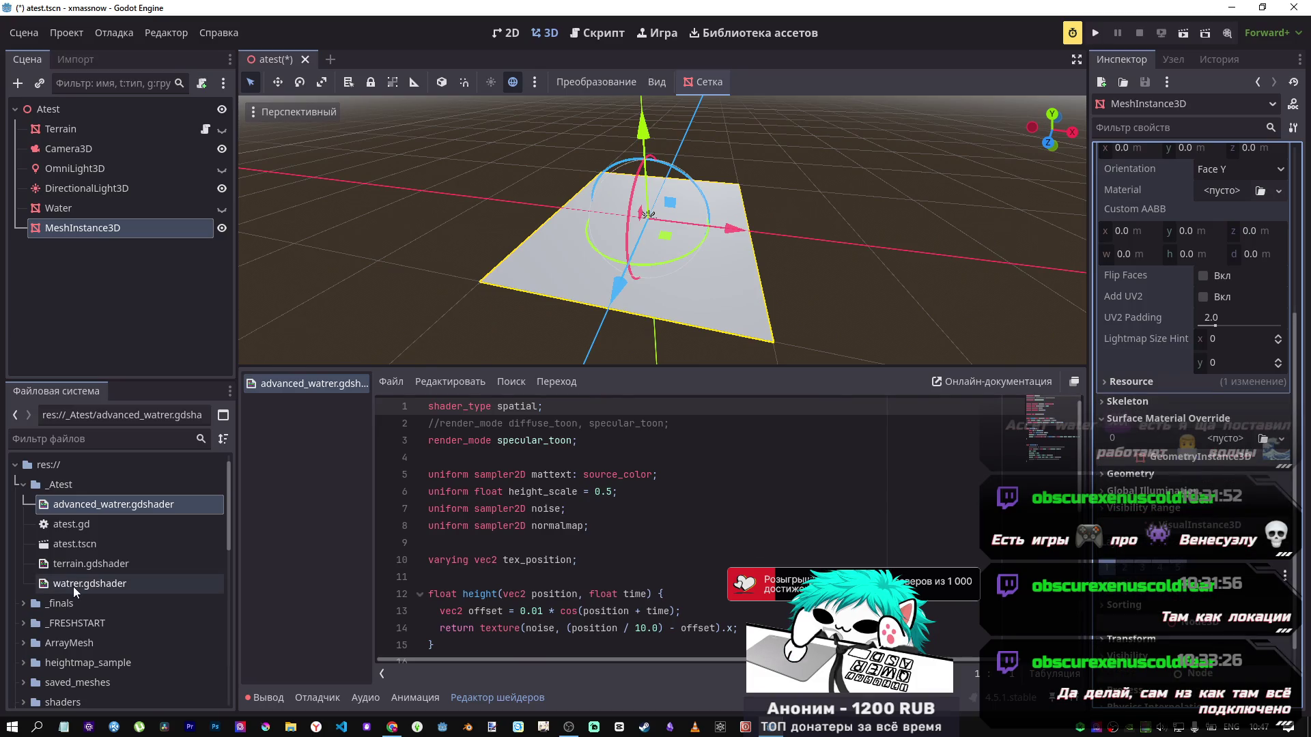
pyautogui.moveTo(100, 504); pyautogui.dragTo(1259, 444)
pyautogui.moveTo(572, 347); pyautogui.dragTo(731, 326)
pyautogui.click(1187, 424)
# Step: Assign a new NoiseTexture2D to the material's Noise shader parameter
pyautogui.click(1195, 424)
pyautogui.click(1233, 452)
pyautogui.scroll(-3, 1190, 551)
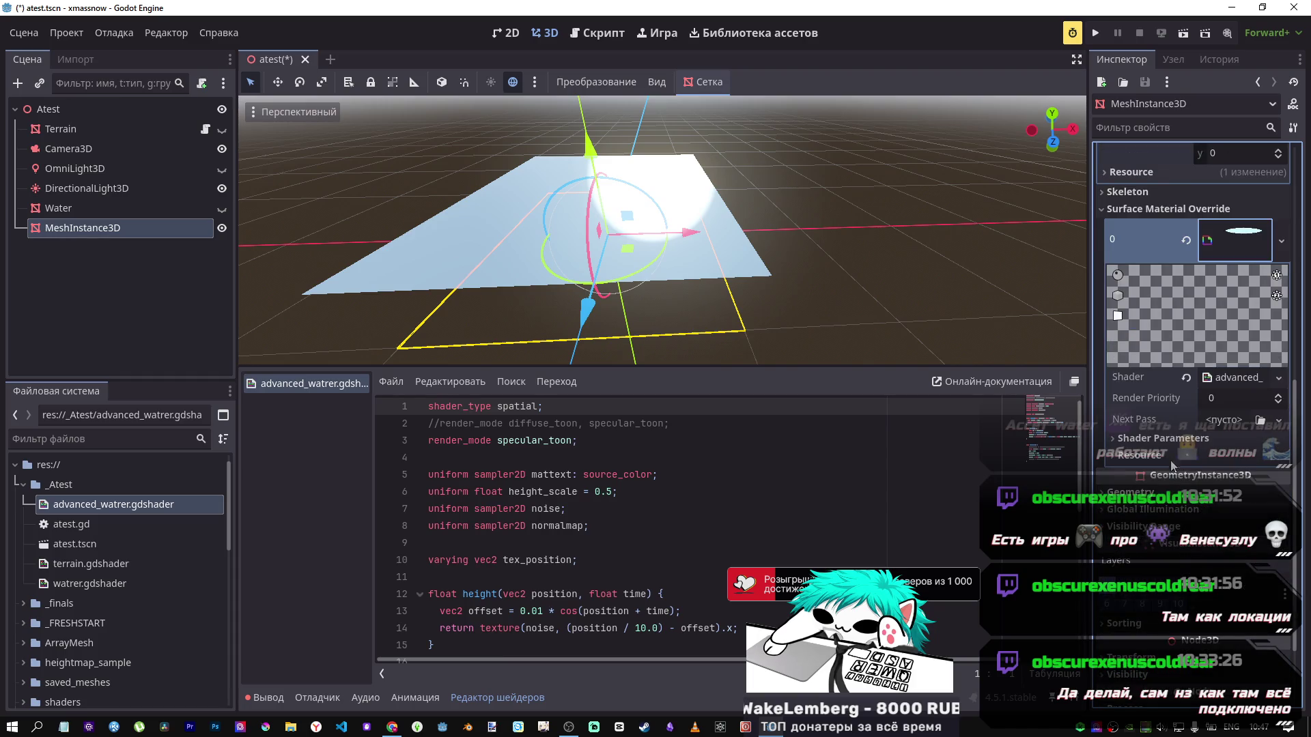
pyautogui.click(1223, 457)
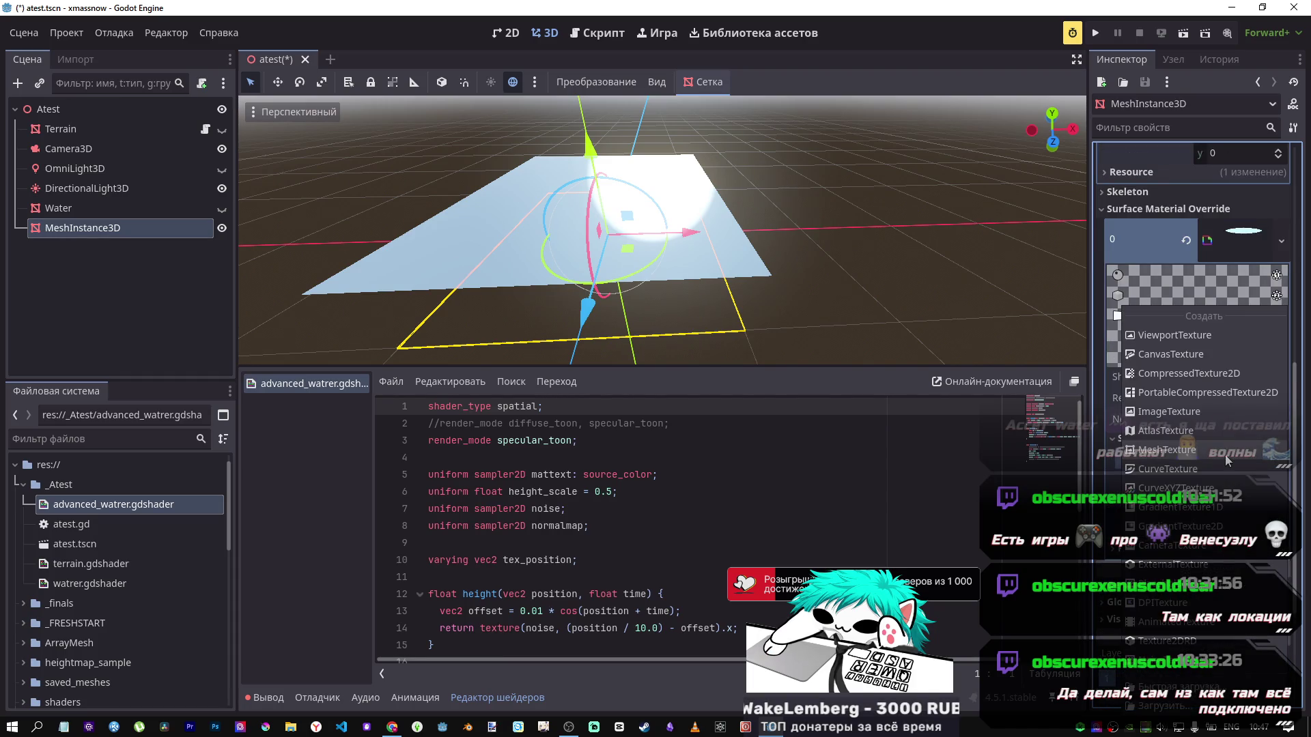
pyautogui.click(1117, 471)
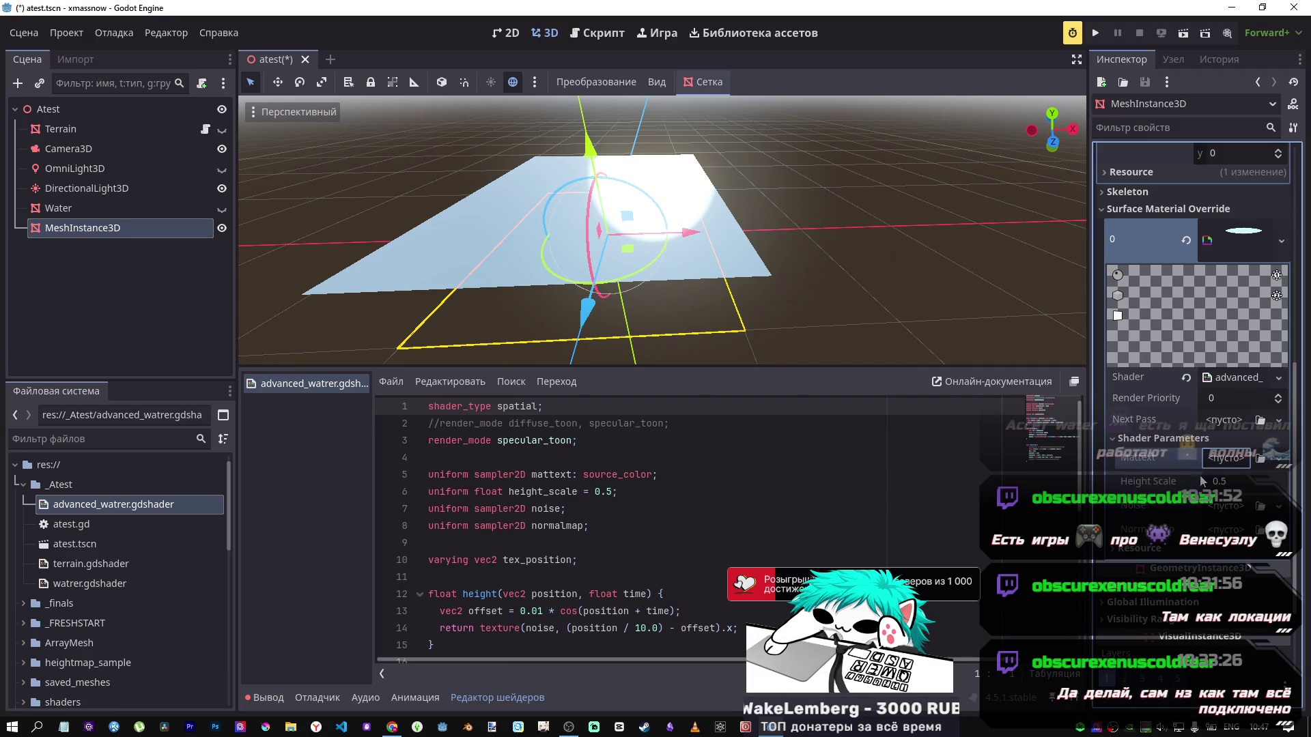
pyautogui.click(1226, 508)
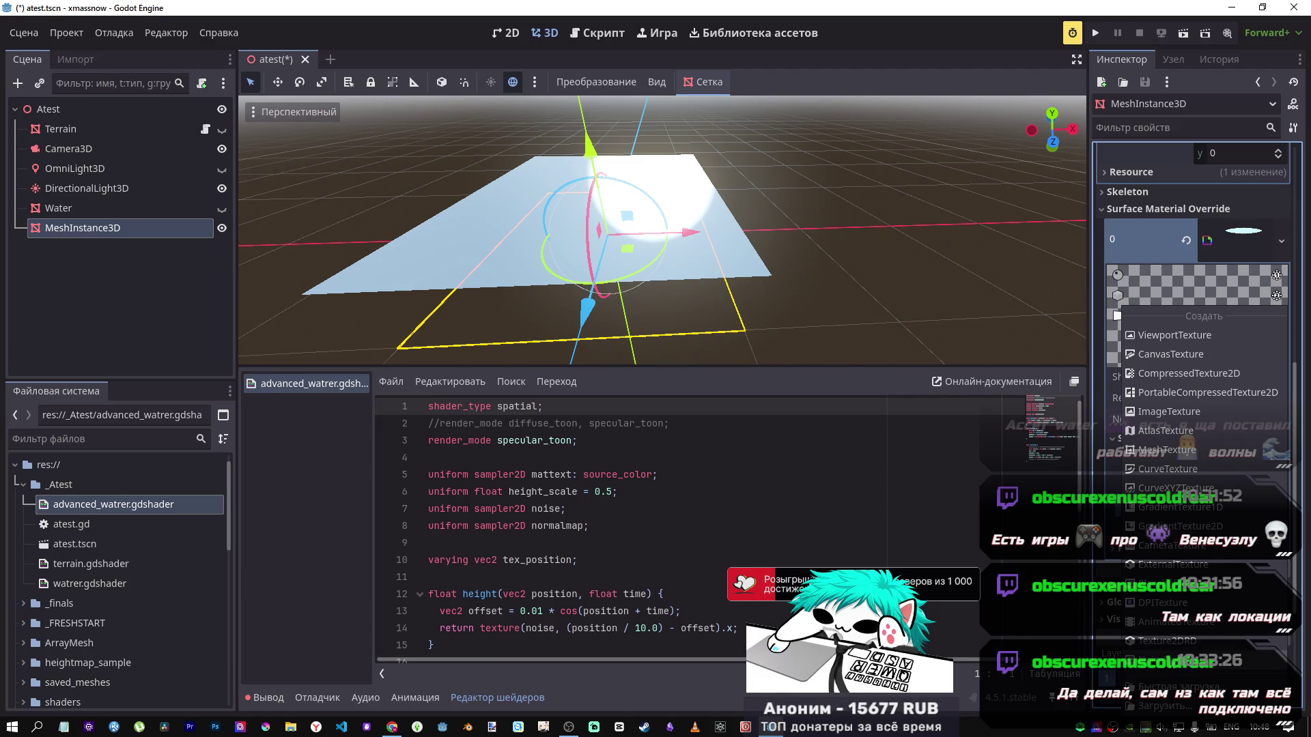
pyautogui.click(1168, 583)
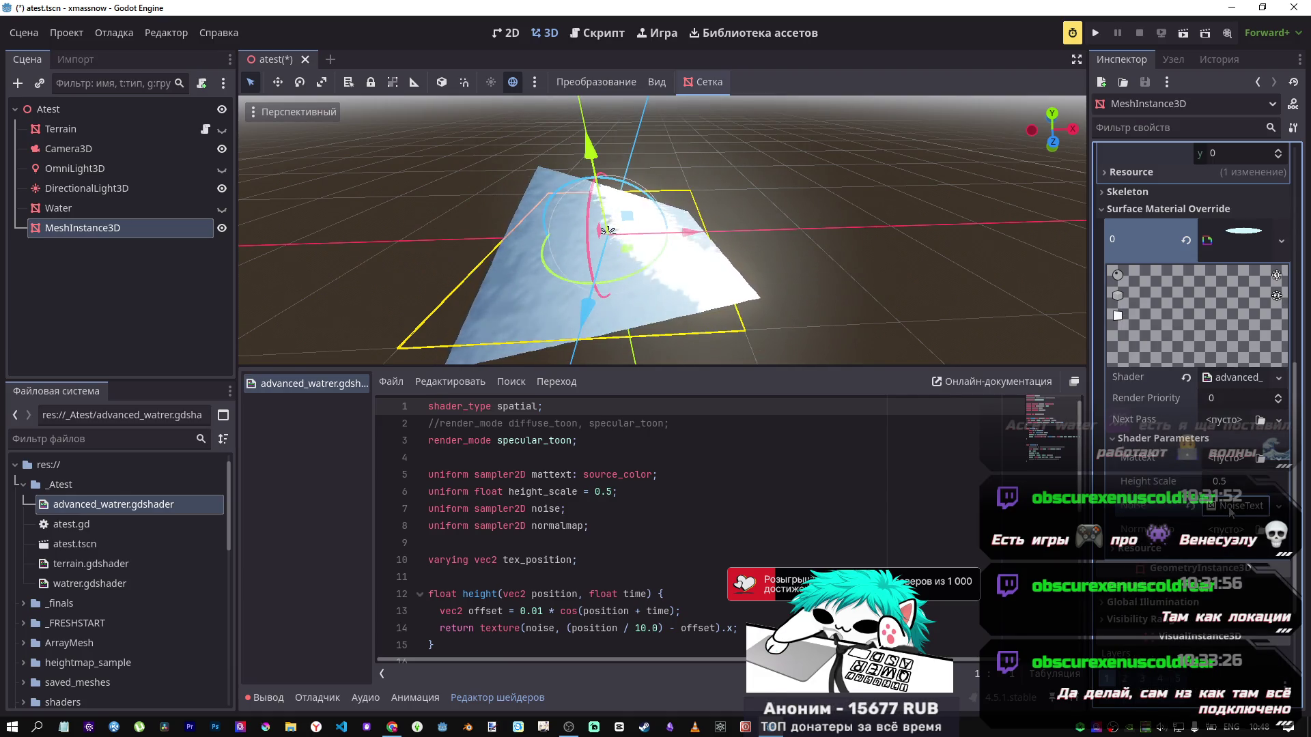
# Step: Give the noise texture a FastNoiseLite generator, a new Gradient colour ramp, and Seamless enabled
pyautogui.click(1229, 506)
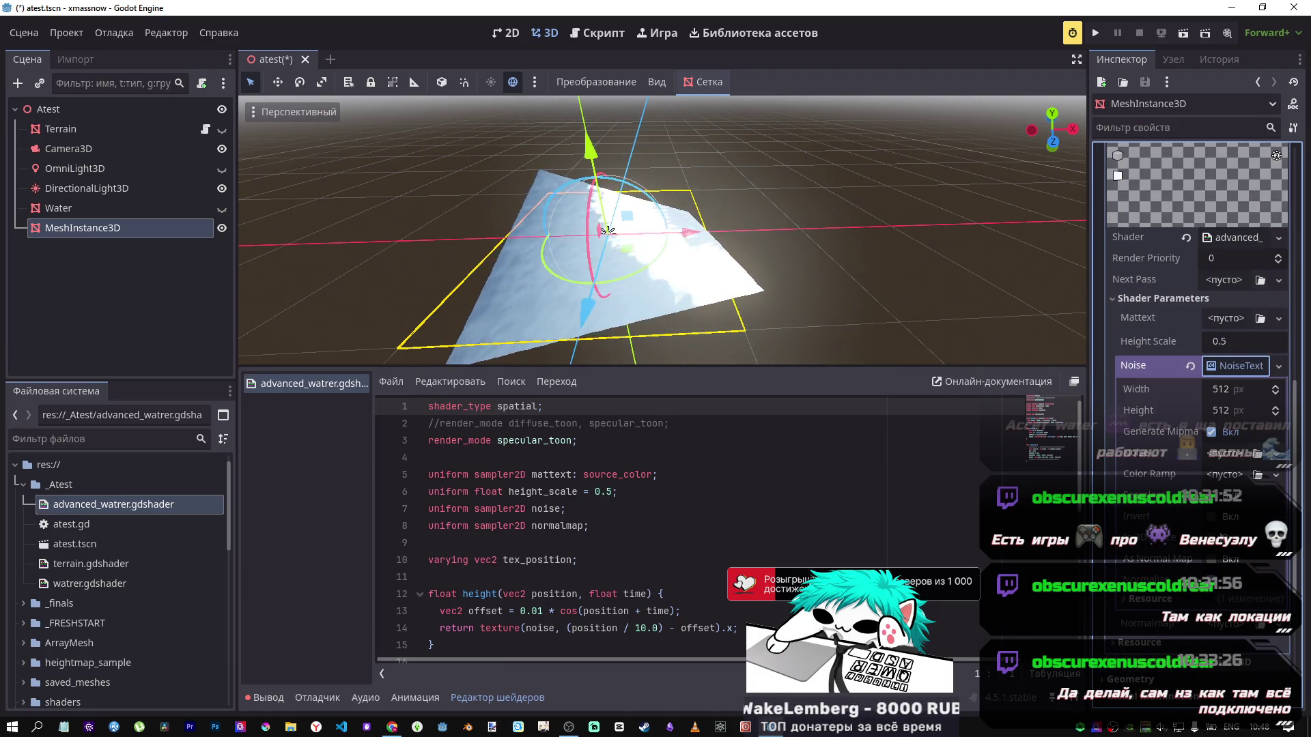
pyautogui.click(1225, 454)
pyautogui.click(1218, 497)
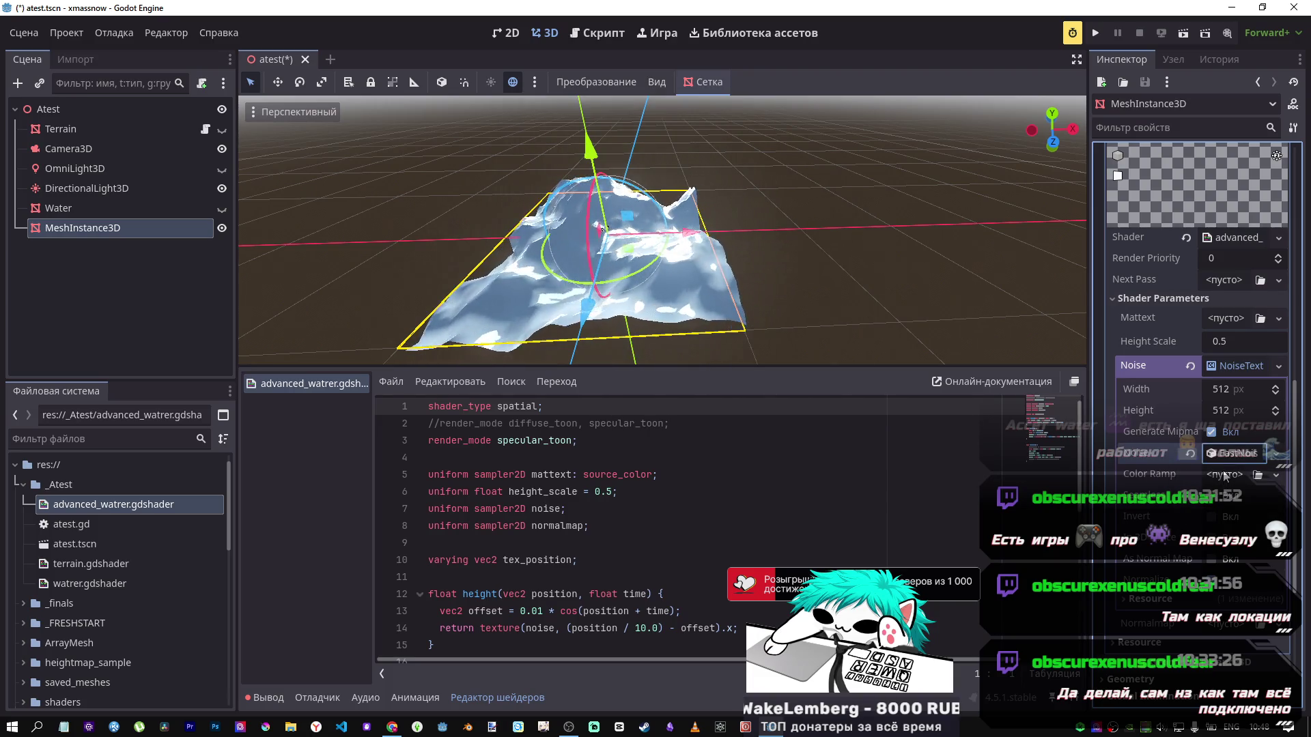
pyautogui.click(1224, 475)
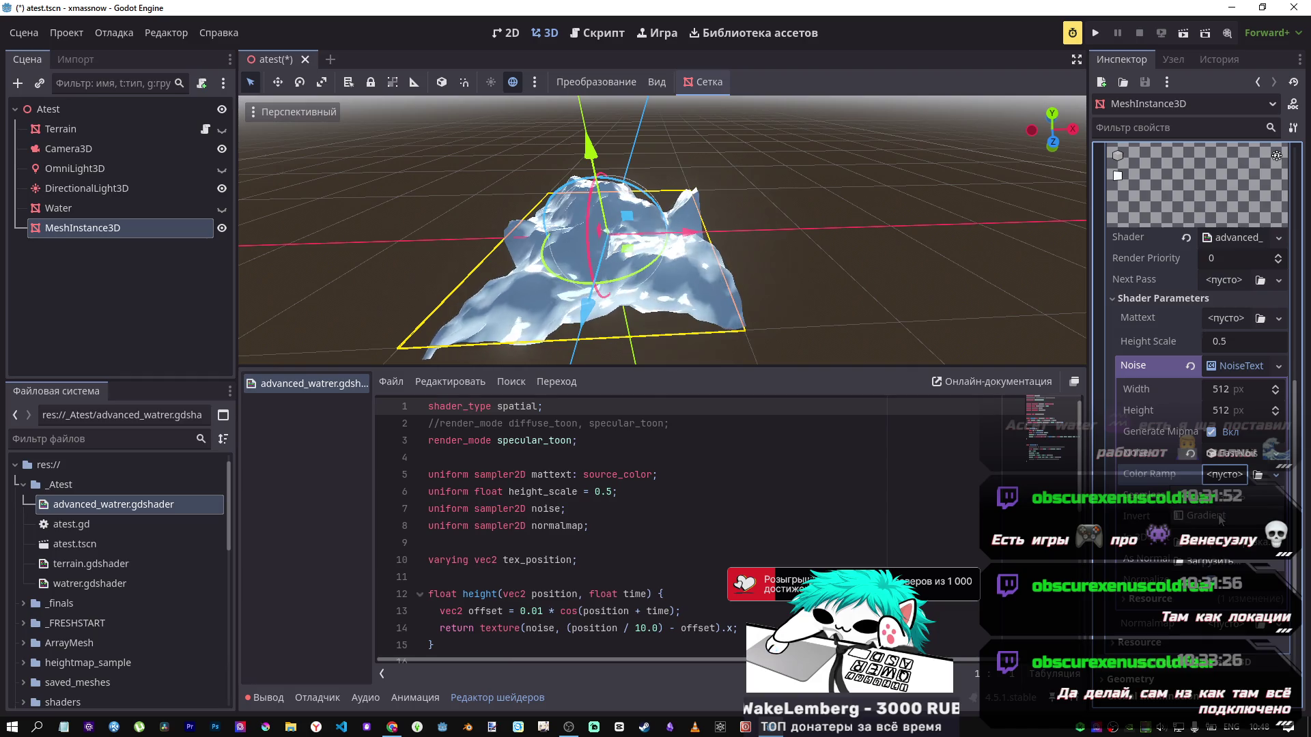
pyautogui.click(1219, 519)
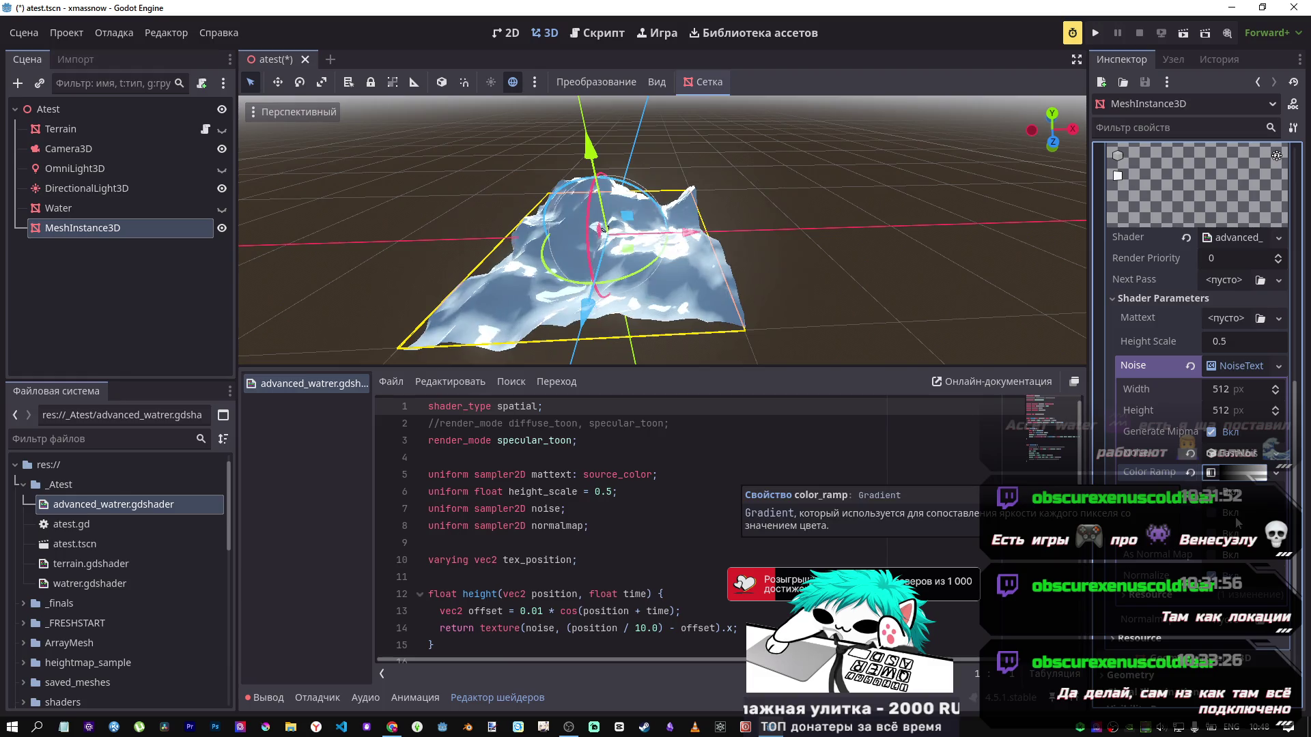
pyautogui.click(1225, 497)
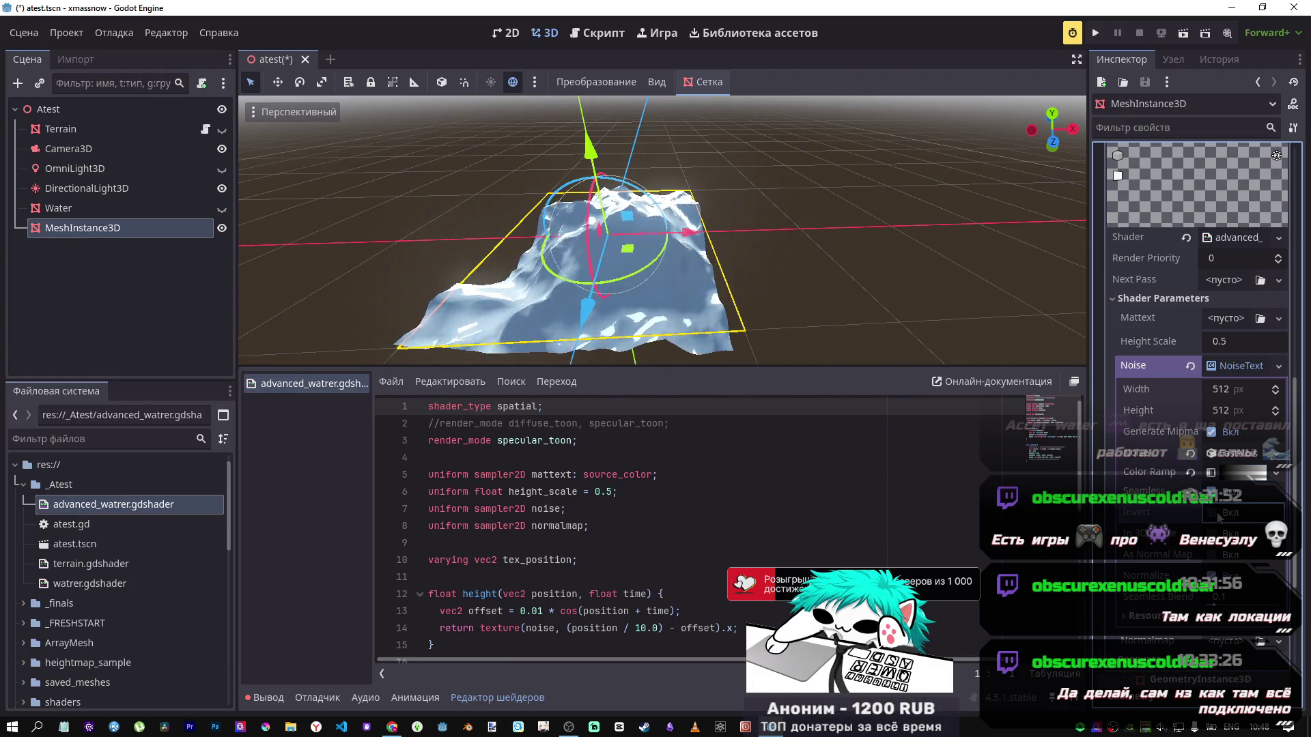
# Step: Switch the noise texture's normal map mode on, then turn it back off
pyautogui.click(1210, 554)
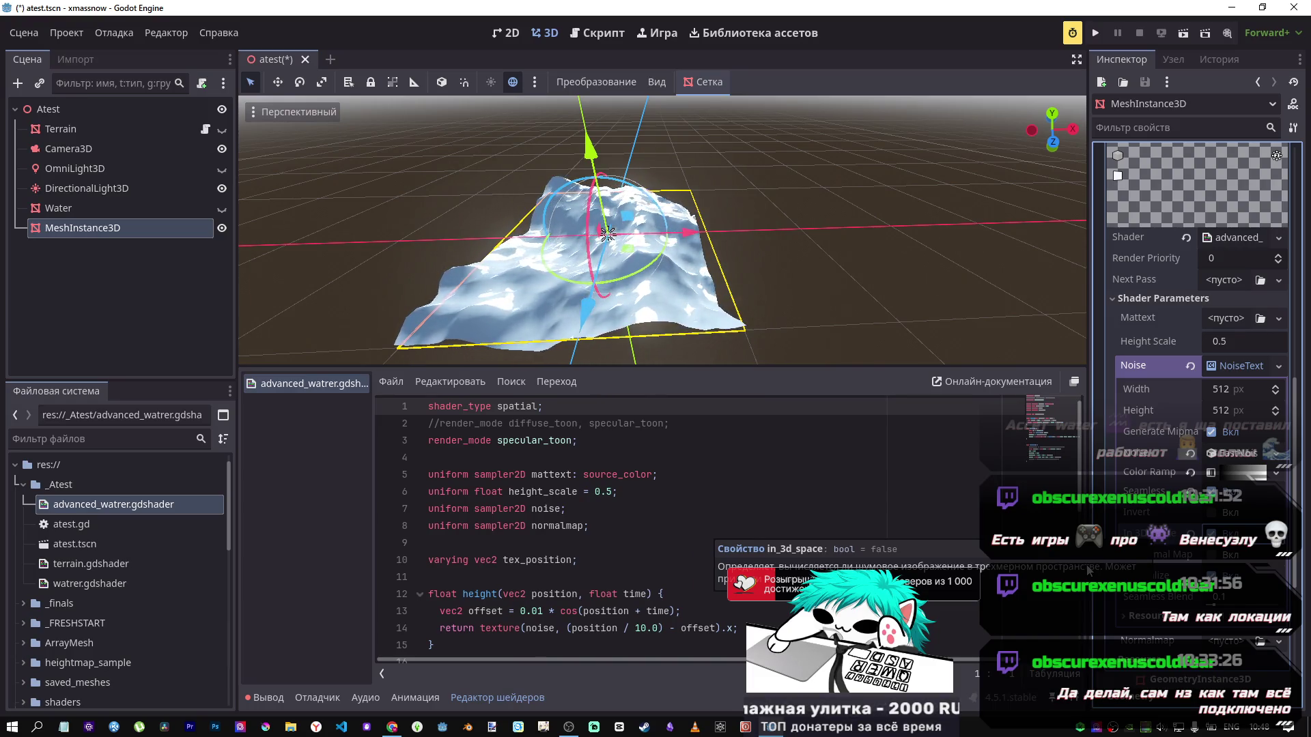
pyautogui.click(1224, 555)
pyautogui.click(1212, 556)
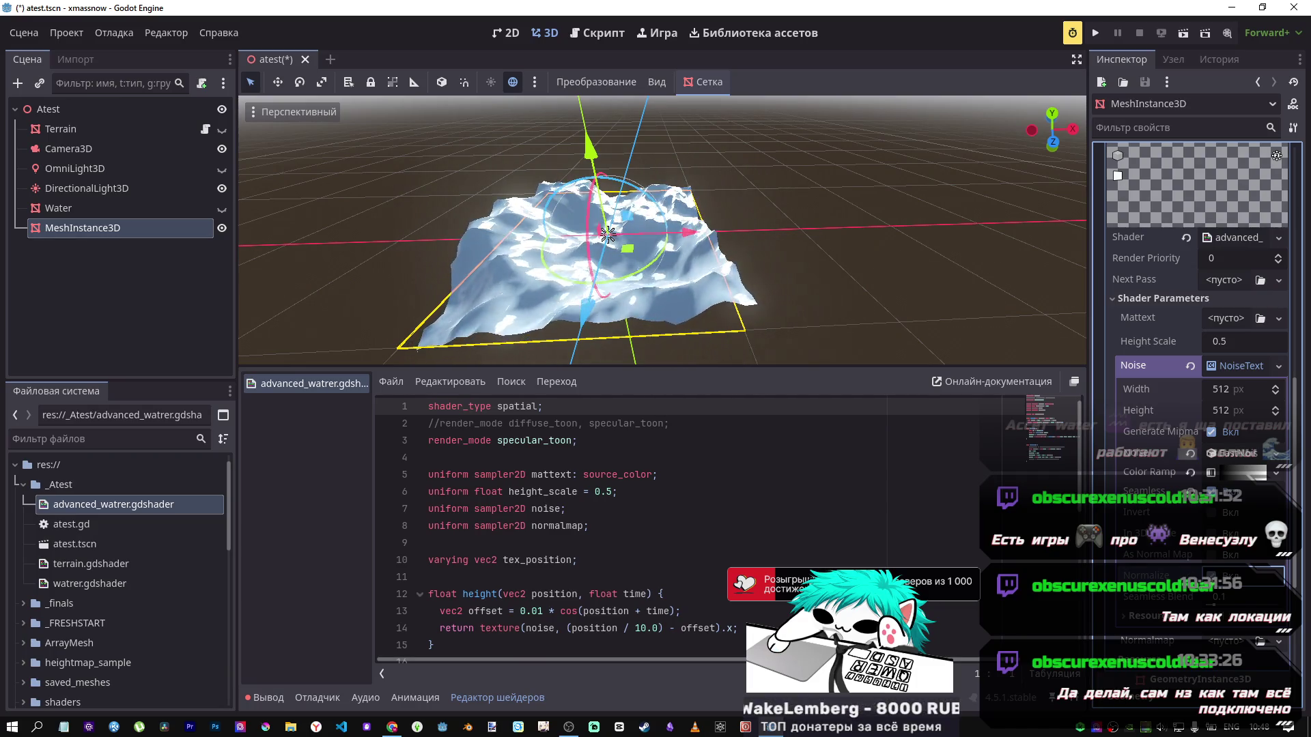
pyautogui.moveTo(1157, 577)
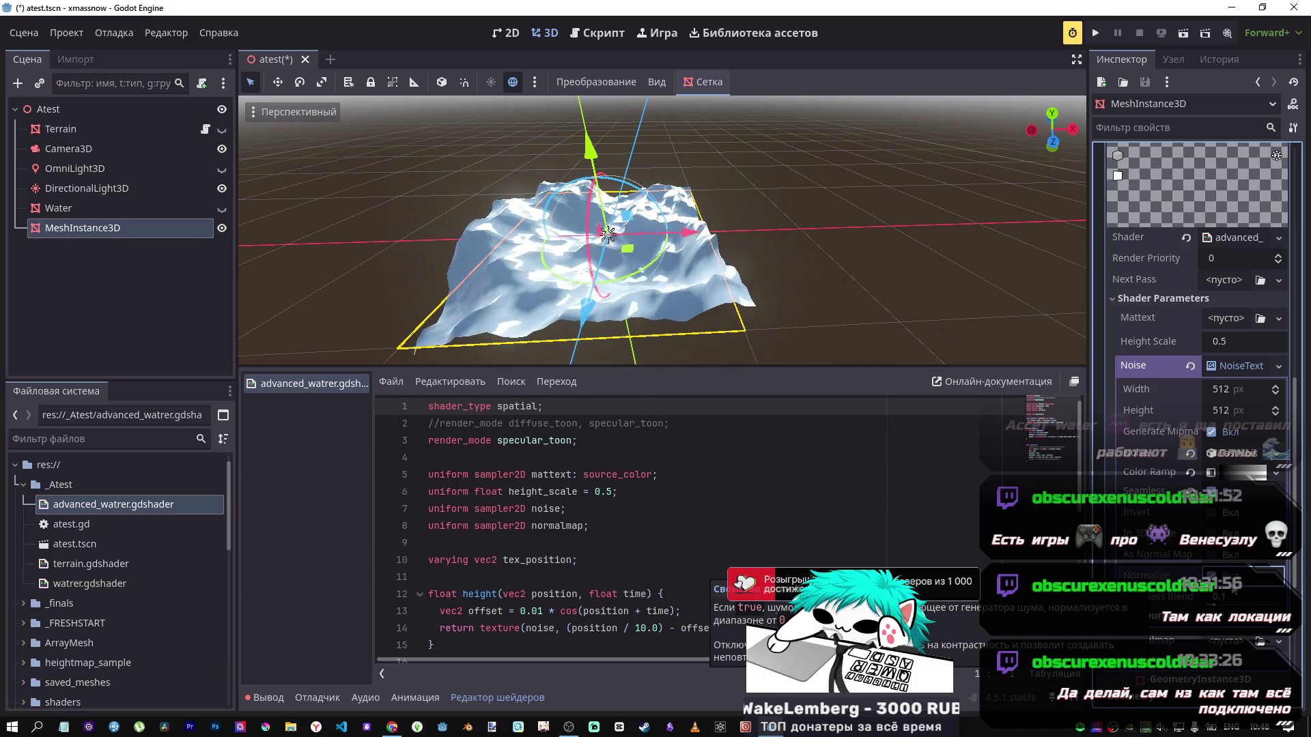
pyautogui.scroll(3, 723, 353)
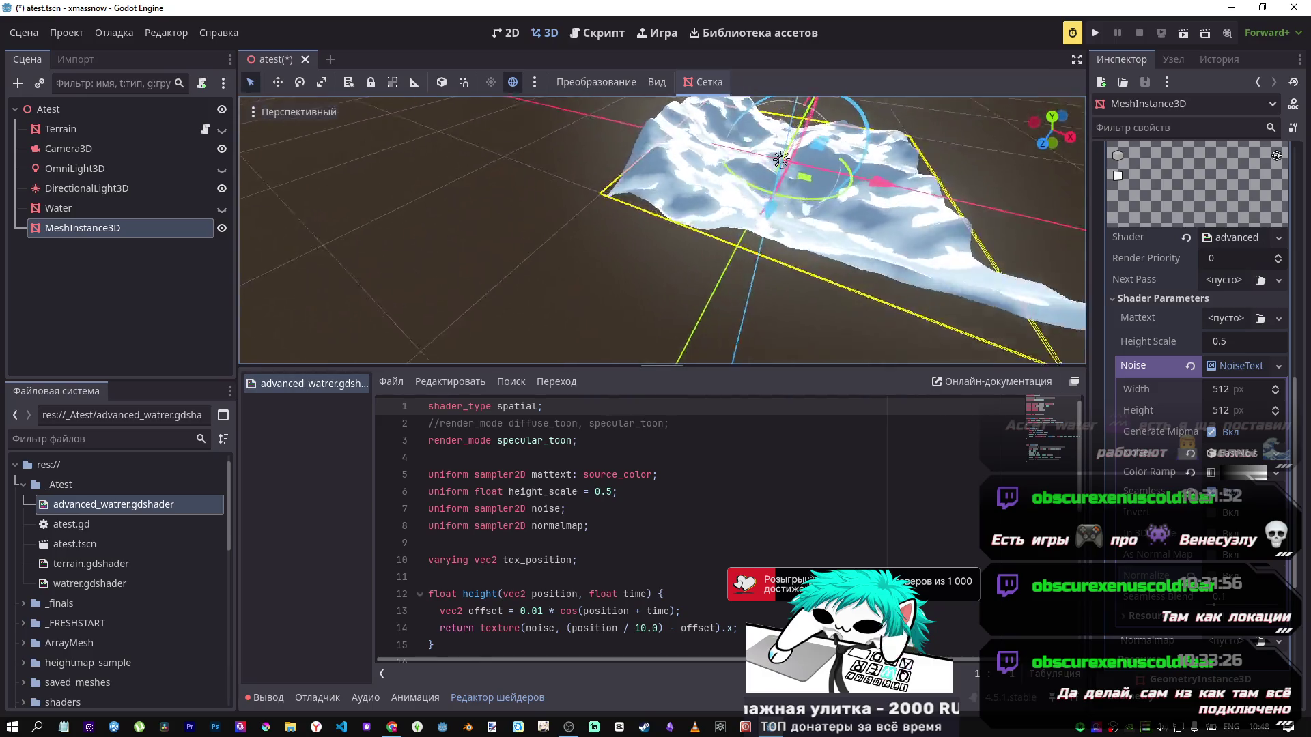
pyautogui.scroll(3, 663, 232)
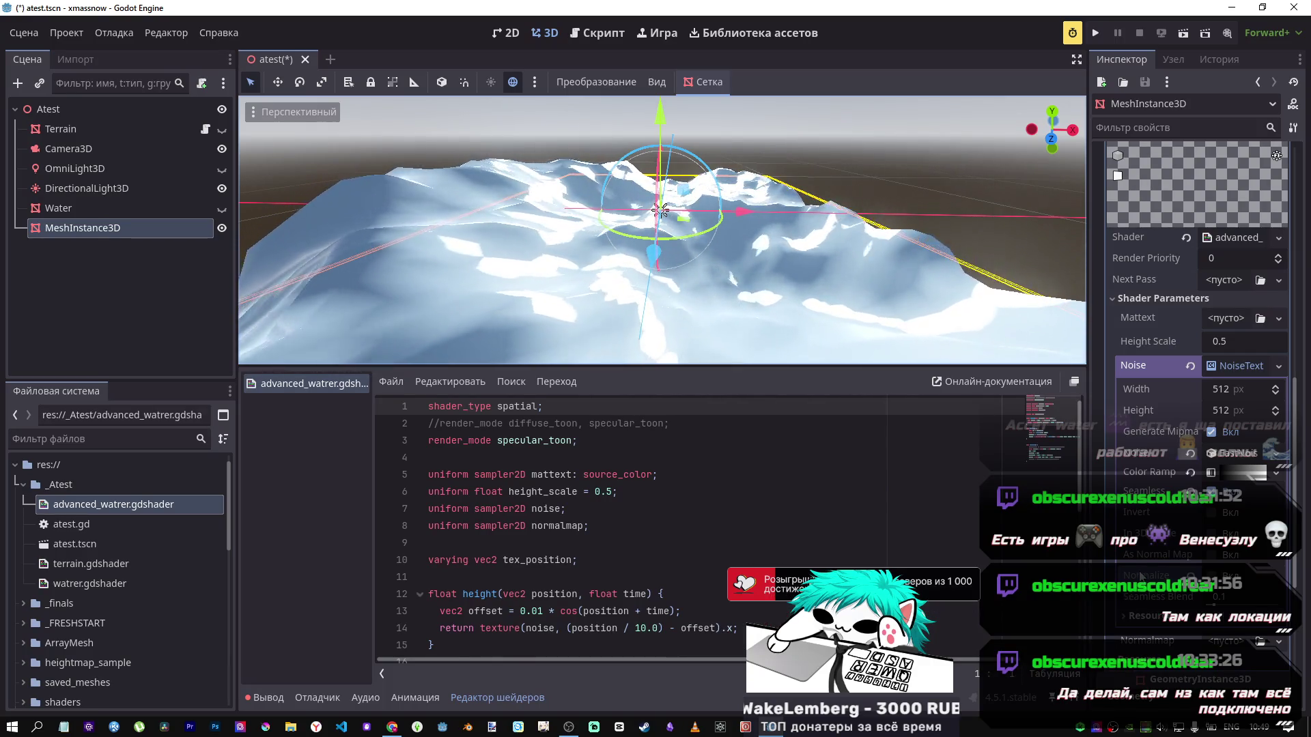
pyautogui.scroll(-5, 662, 232)
pyautogui.scroll(5, 777, 326)
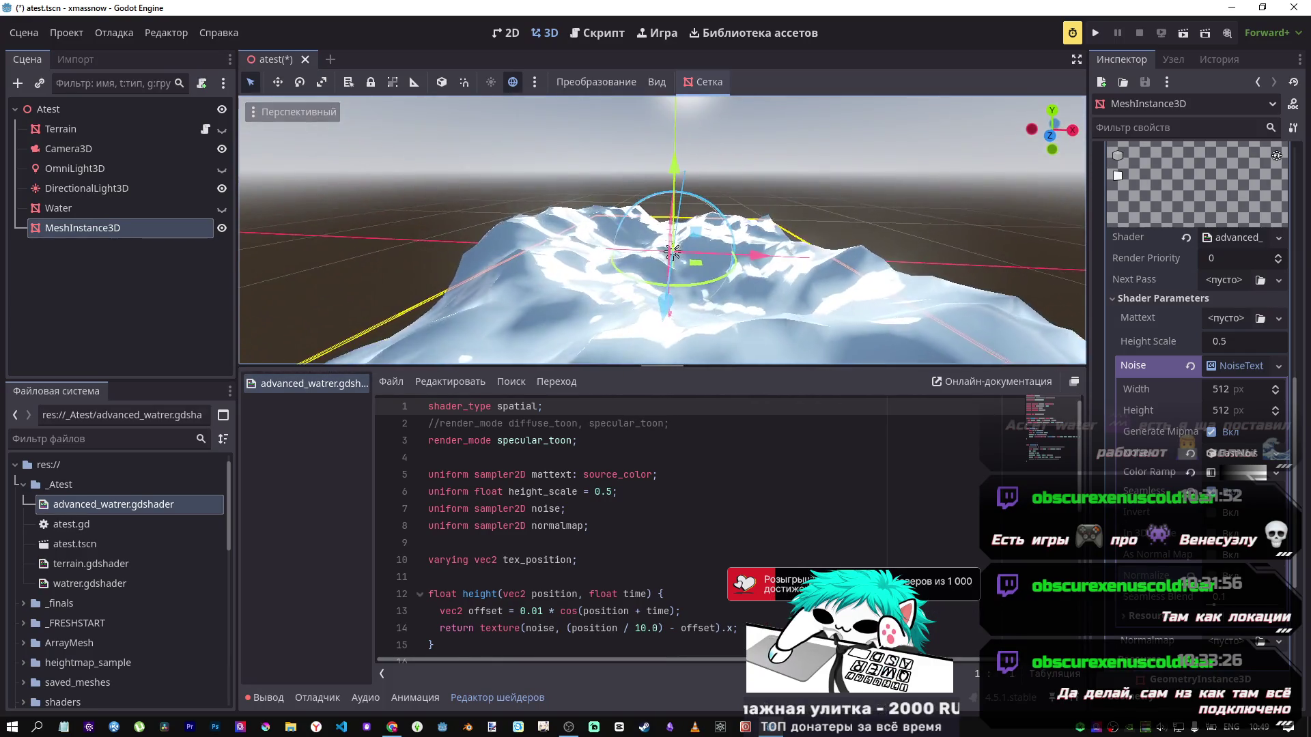
# Step: Expand the FastNoiseLite settings and change the noise type for smoother terrain
pyautogui.click(1232, 453)
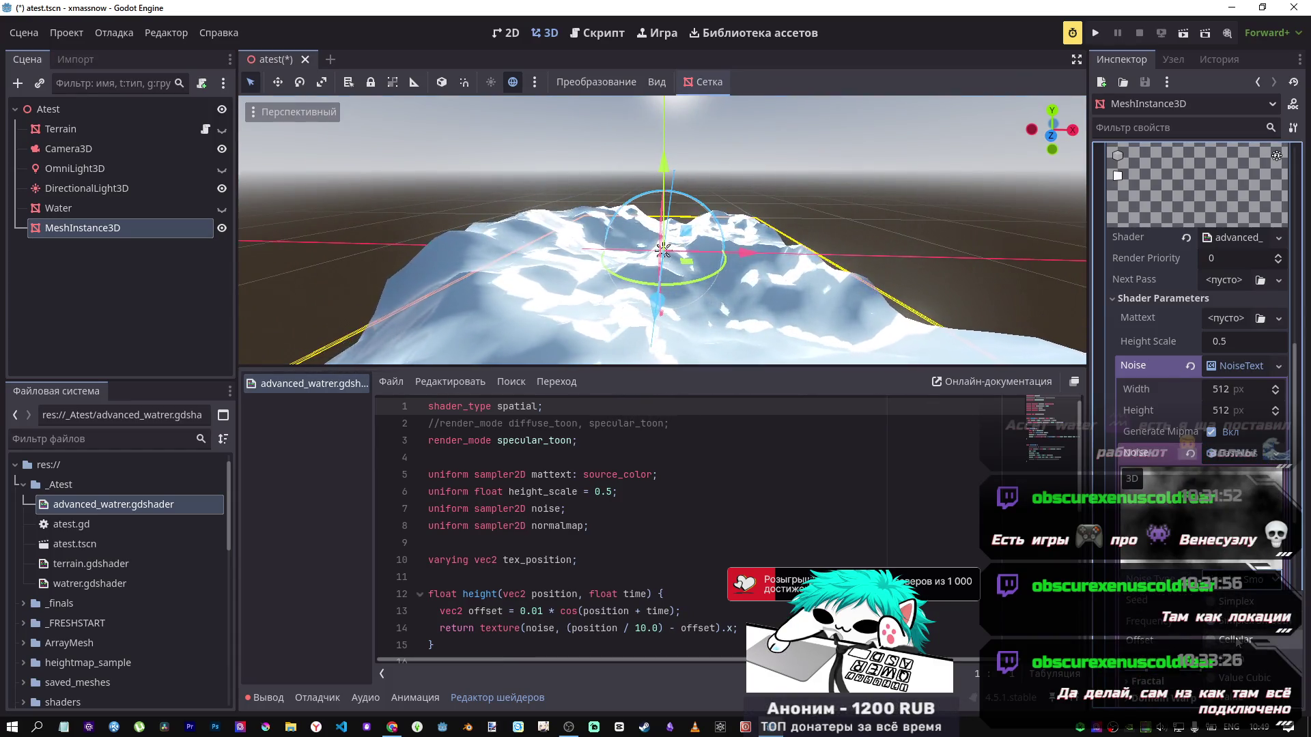
pyautogui.click(1229, 659)
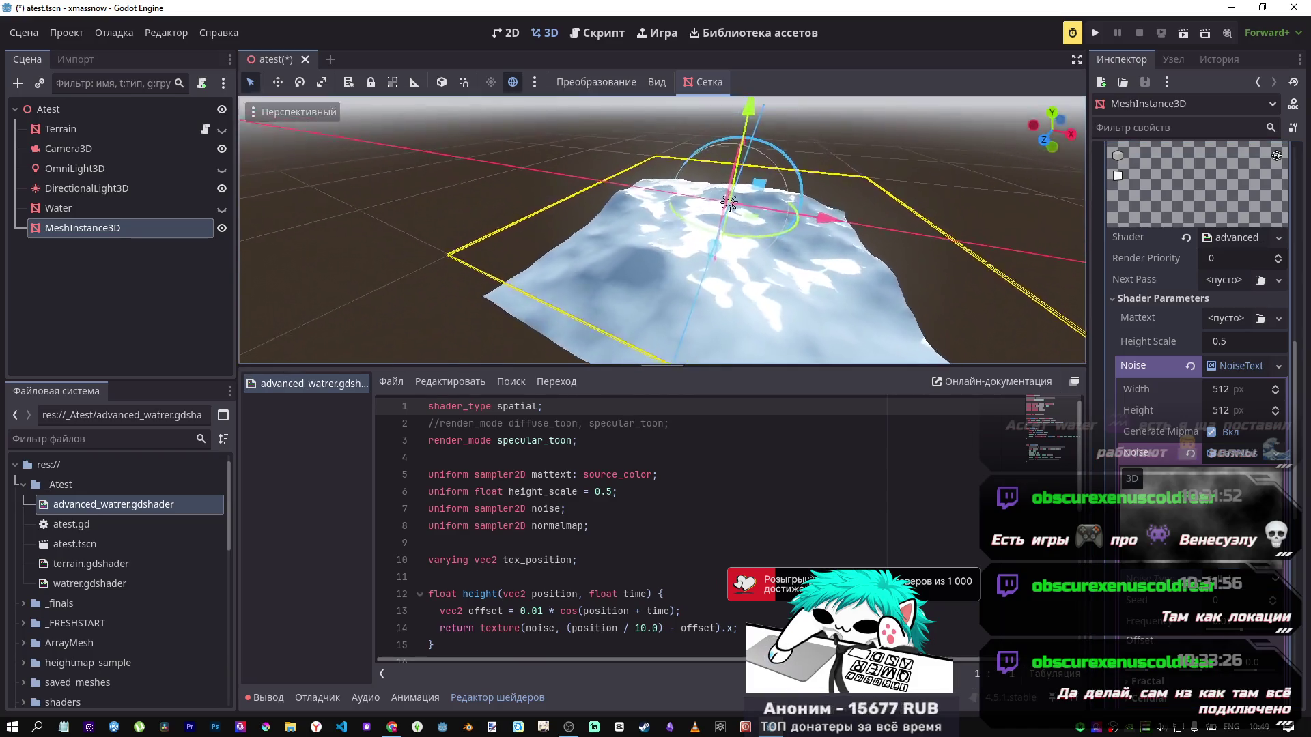
pyautogui.scroll(-3, 663, 229)
pyautogui.scroll(3, 662, 229)
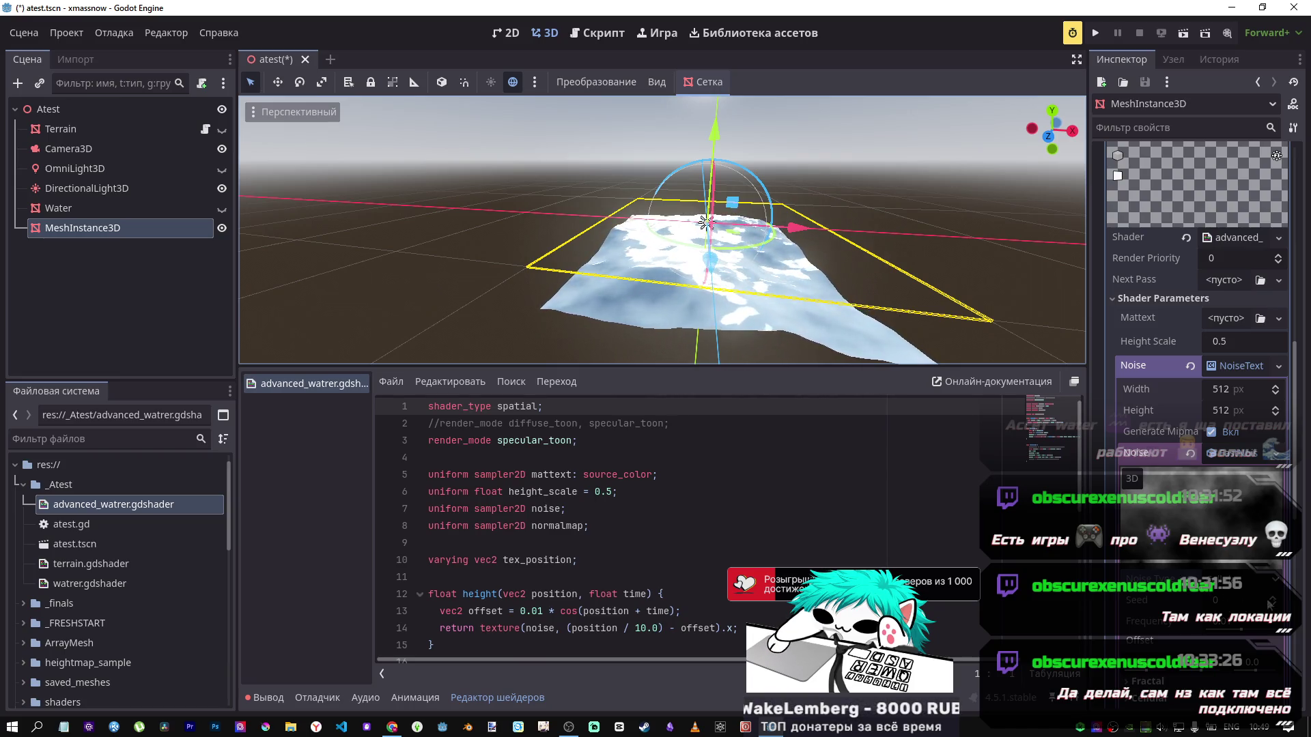
# Step: Set the noise Seed to 4 and drag Frequency lower to roughen the mesh surface
pyautogui.click(1273, 598)
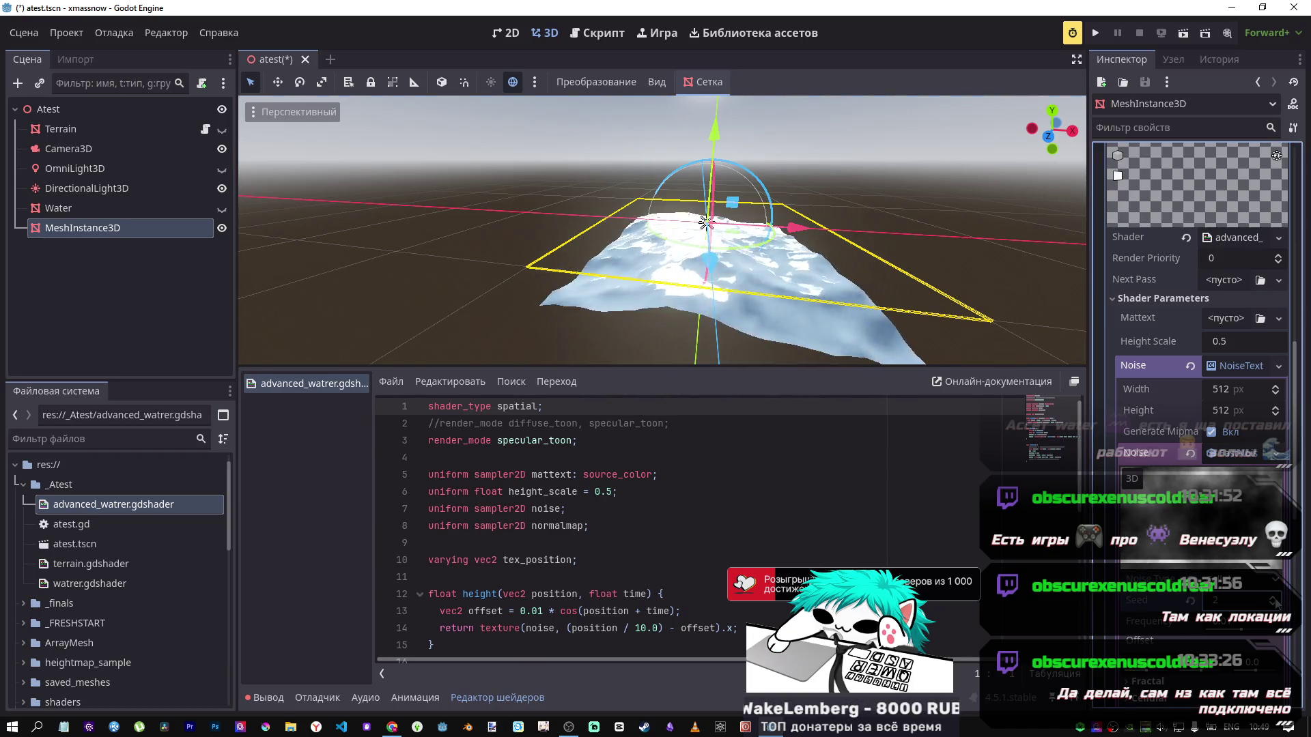
pyautogui.scroll(5, 1262, 604)
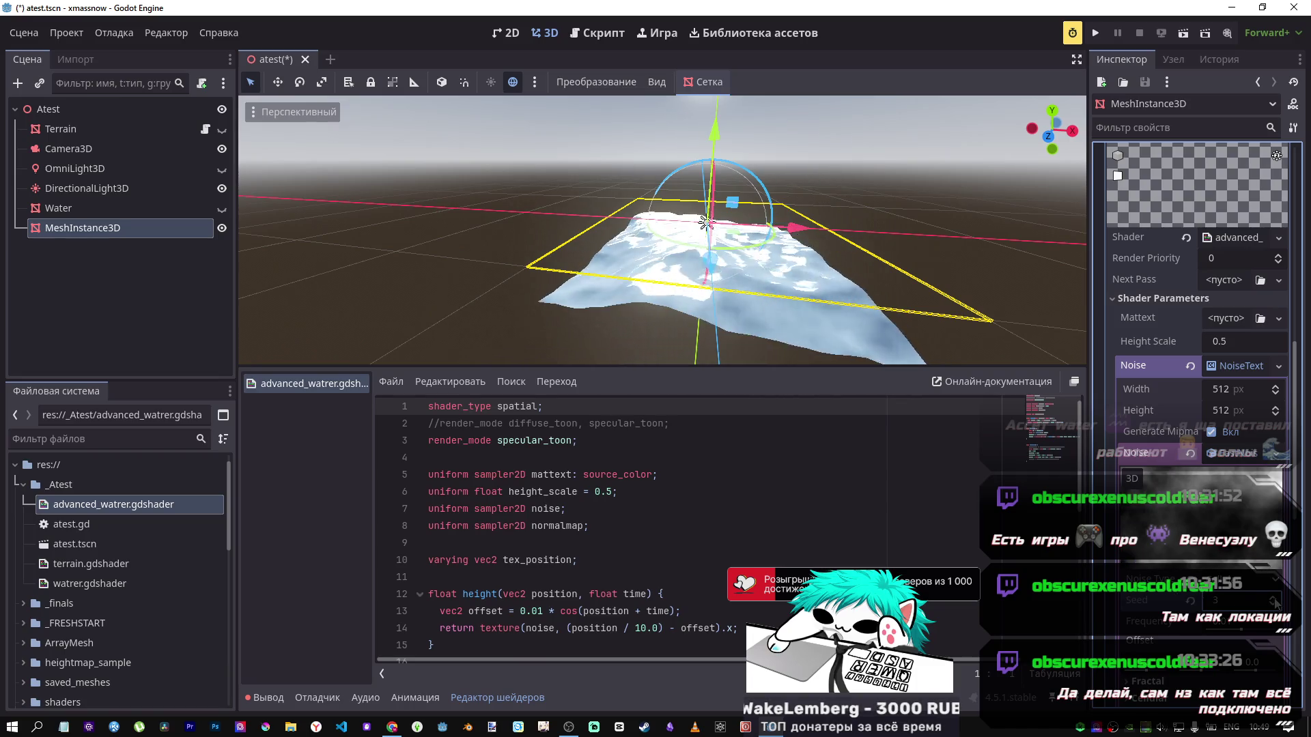
pyautogui.moveTo(1255, 637); pyautogui.dragTo(1195, 628)
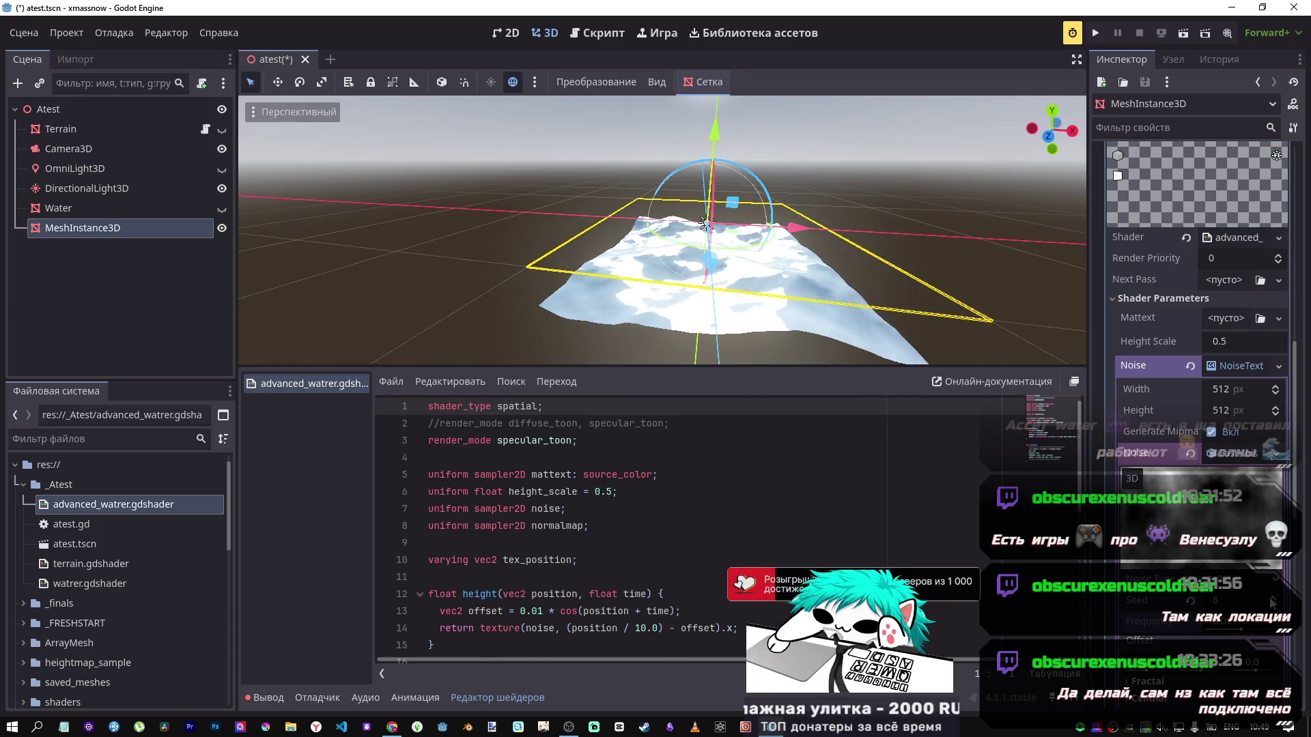
pyautogui.scroll(-2, 1272, 604)
pyautogui.moveTo(707, 222)
pyautogui.mouseDown()
pyautogui.moveTo(642, 218)
pyautogui.moveTo(712, 259)
pyautogui.mouseUp()
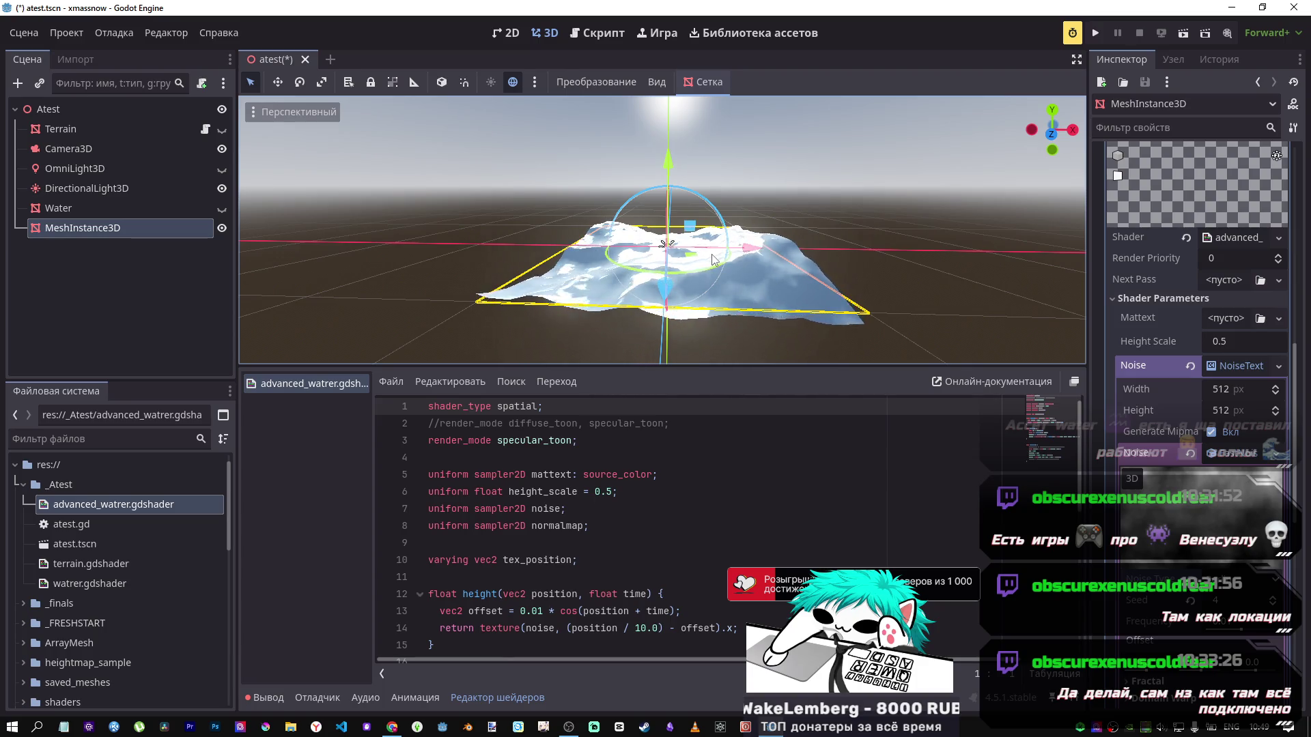
# Step: Rename MeshInstance3D to AdvancedWater, save with Ctrl+S, and bring up the Godot docs in Chrome
pyautogui.rightClick(76, 229)
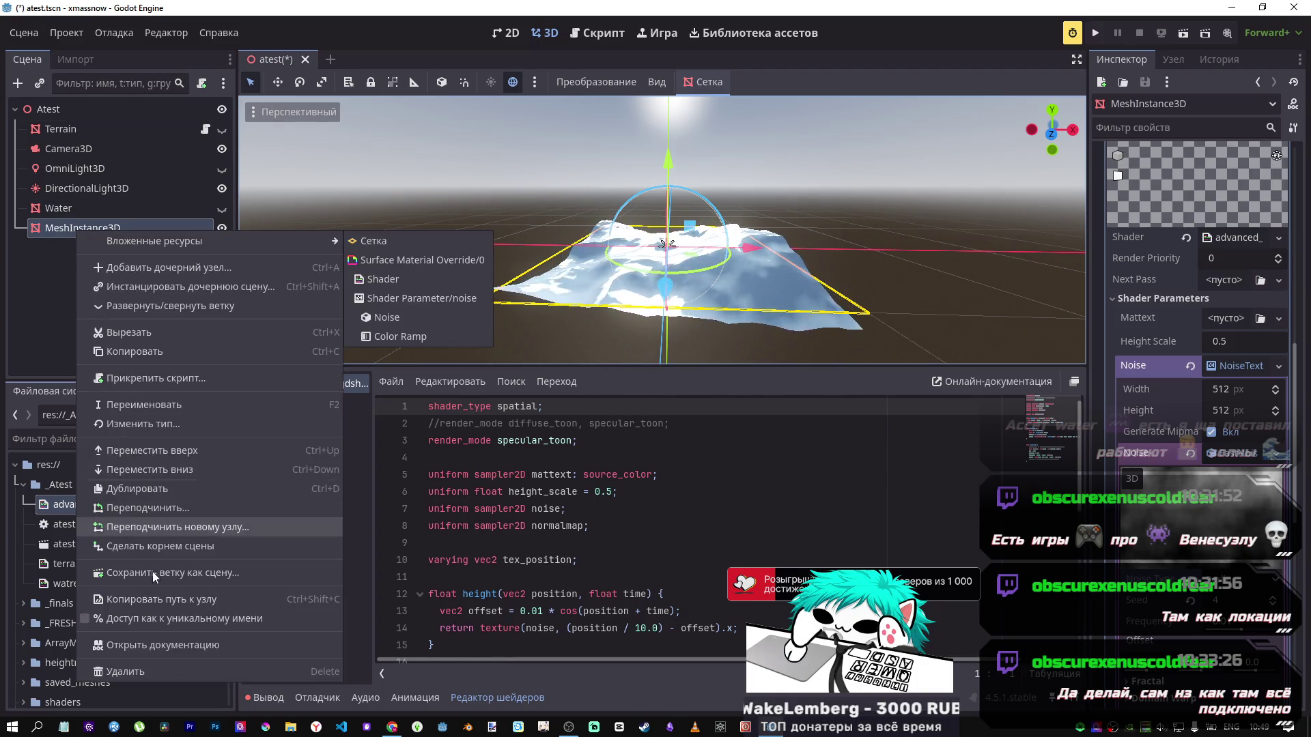
pyautogui.click(205, 405)
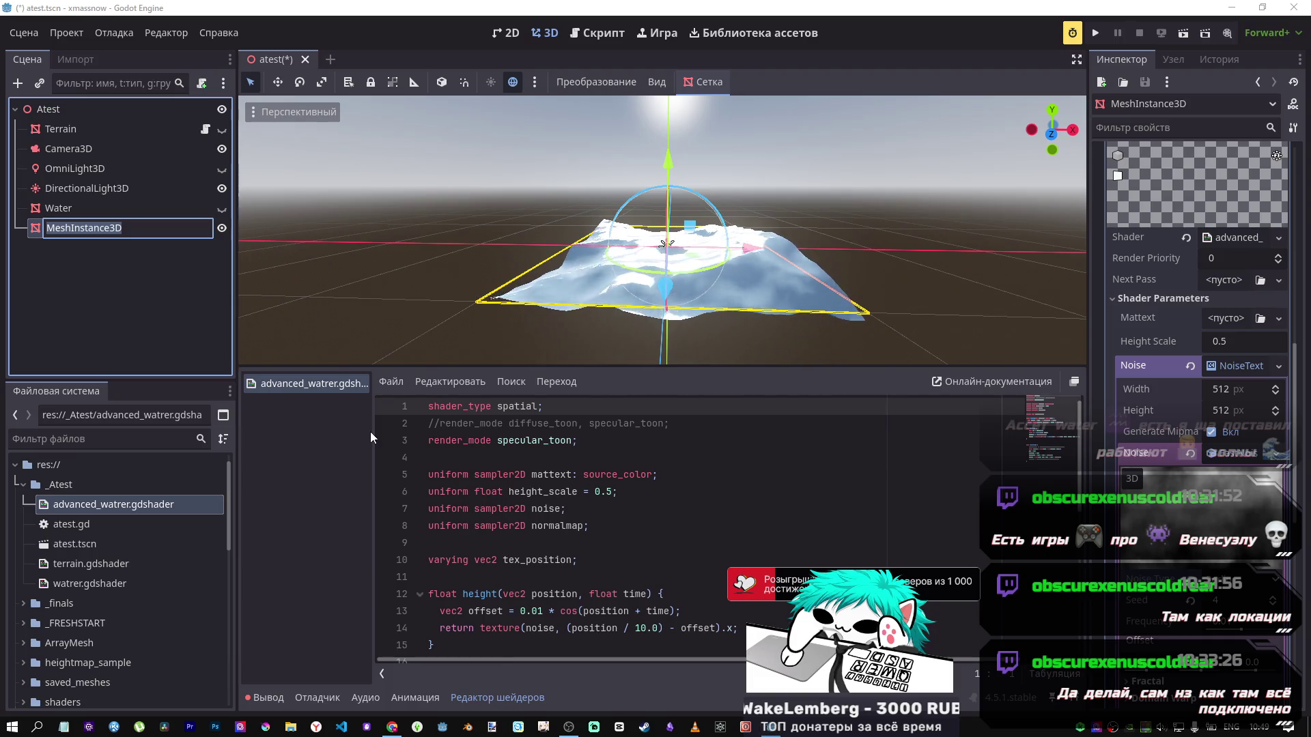
pyautogui.write('Advanced')
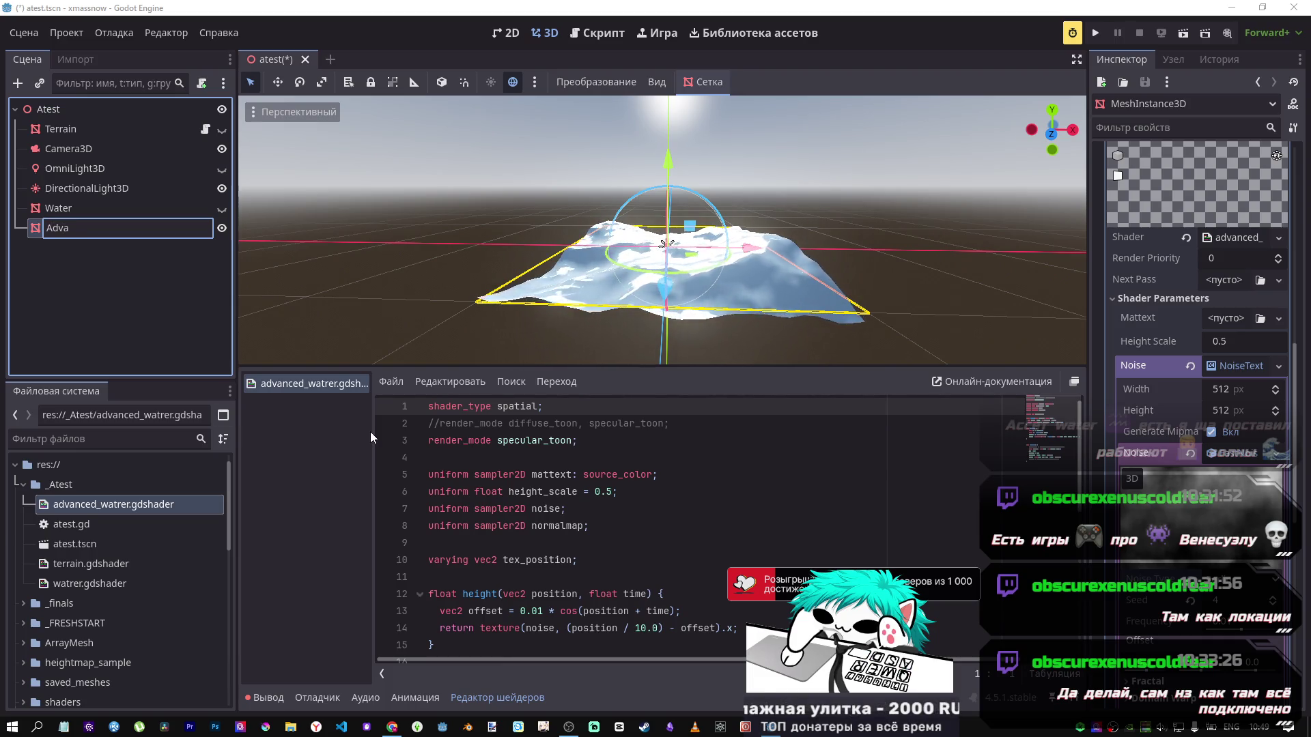
pyautogui.write('Water')
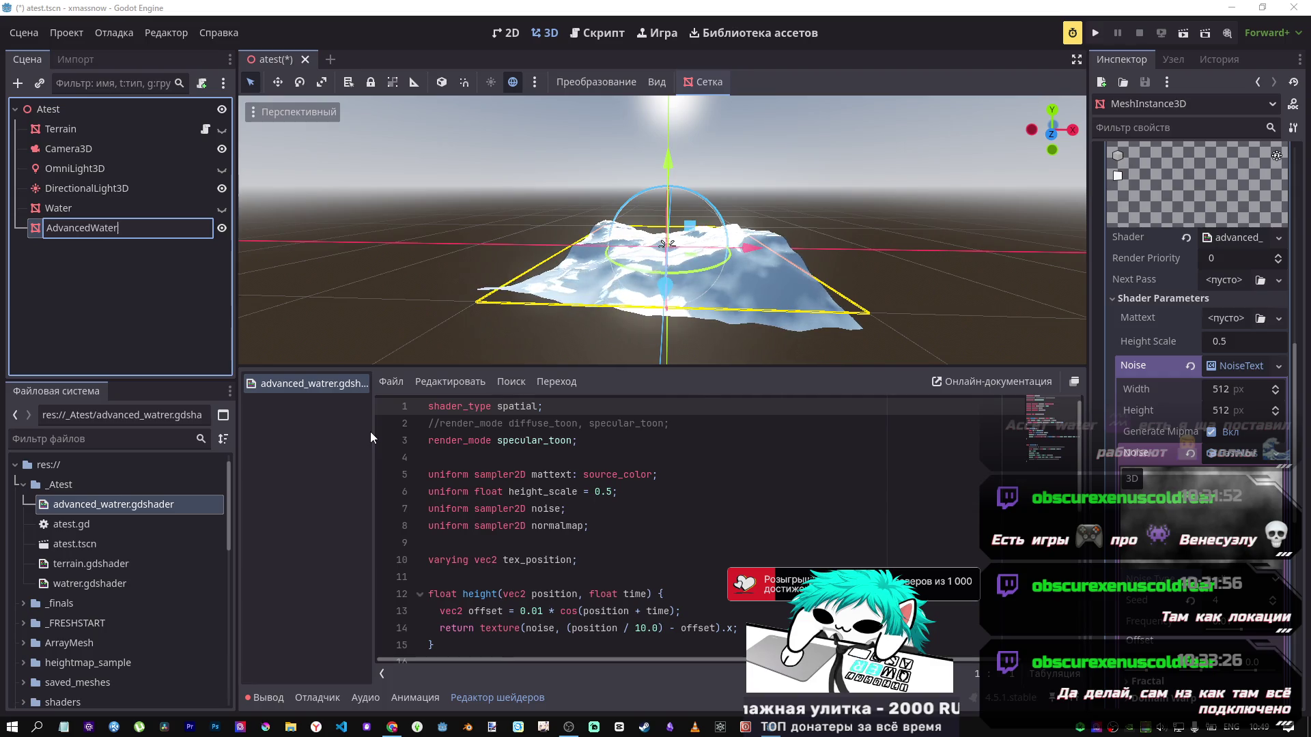
pyautogui.press('Return')
pyautogui.hotkey('ctrl', 's')
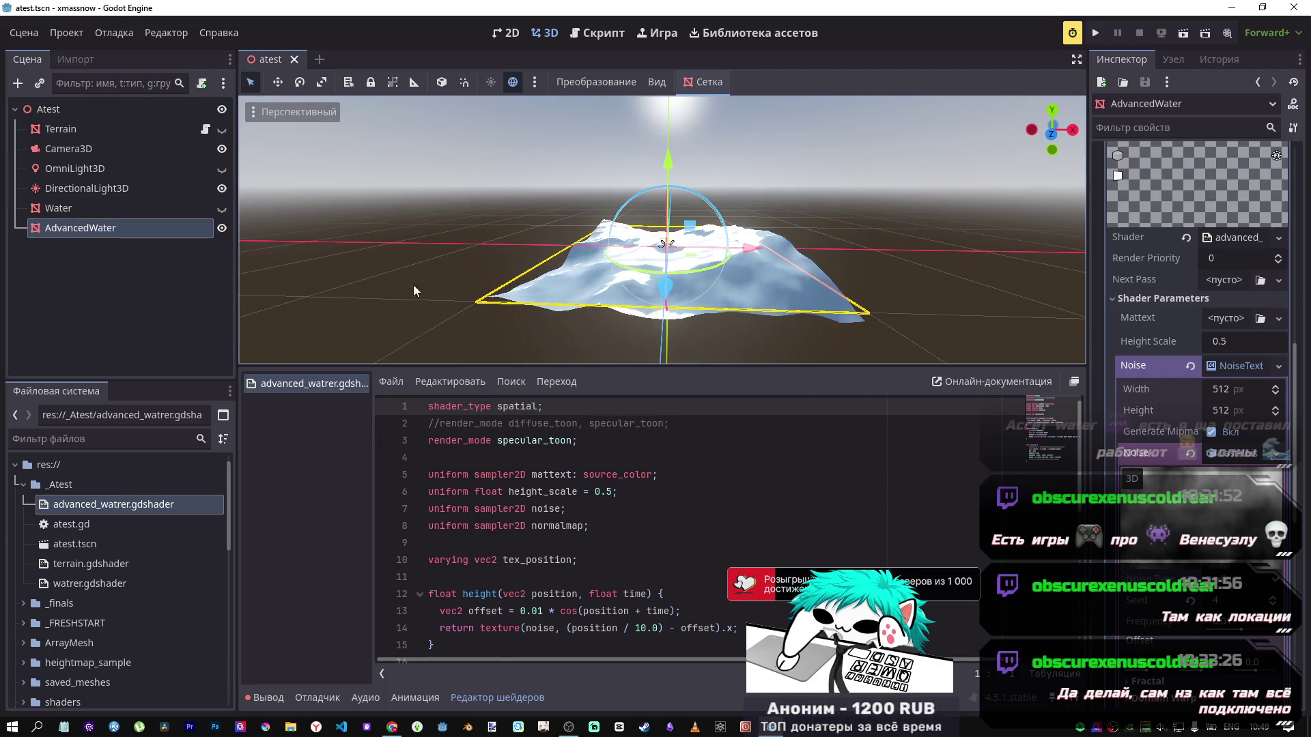
pyautogui.hotkey('alt', 'Tab')
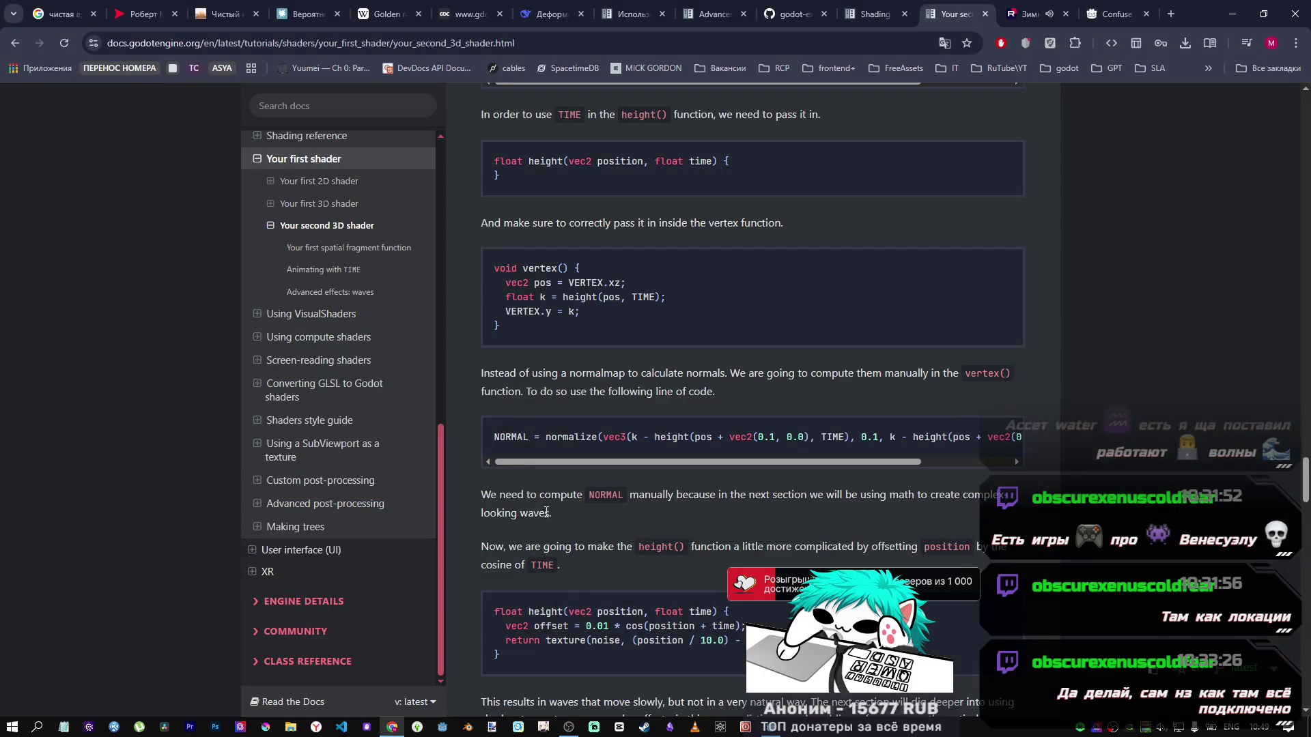
# Step: Copy the wave() code block from 'Advanced effects: waves' and switch back to the Godot editor
pyautogui.scroll(3, 659, 409)
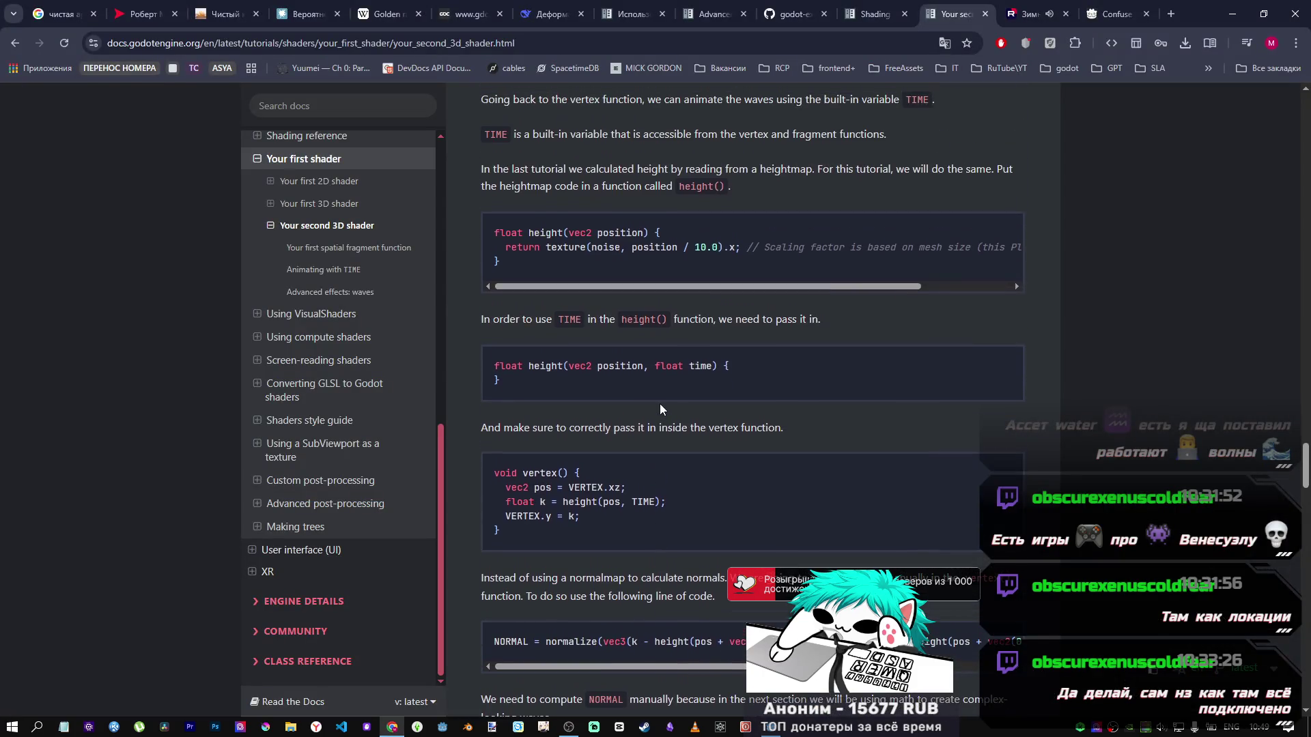
pyautogui.scroll(5, 657, 396)
pyautogui.scroll(-3, 611, 364)
pyautogui.scroll(1, 609, 367)
pyautogui.scroll(-15, 609, 379)
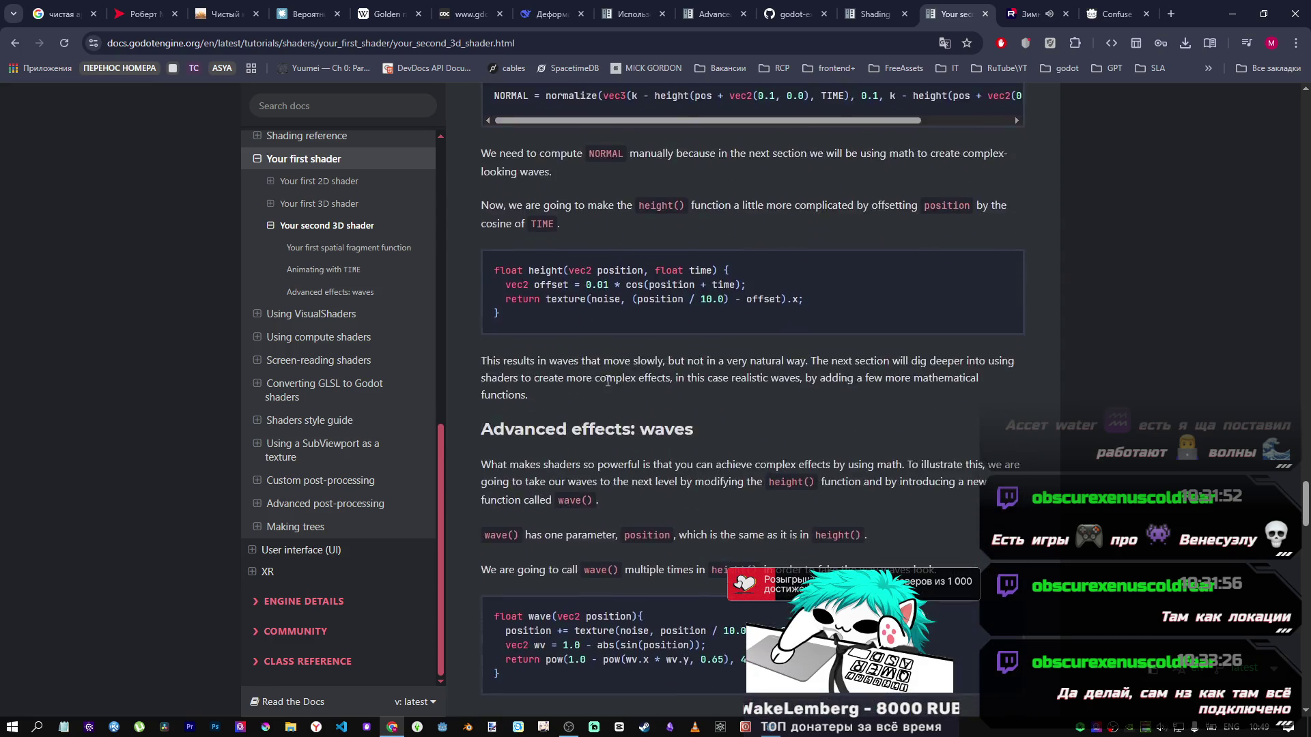
pyautogui.scroll(-2, 605, 380)
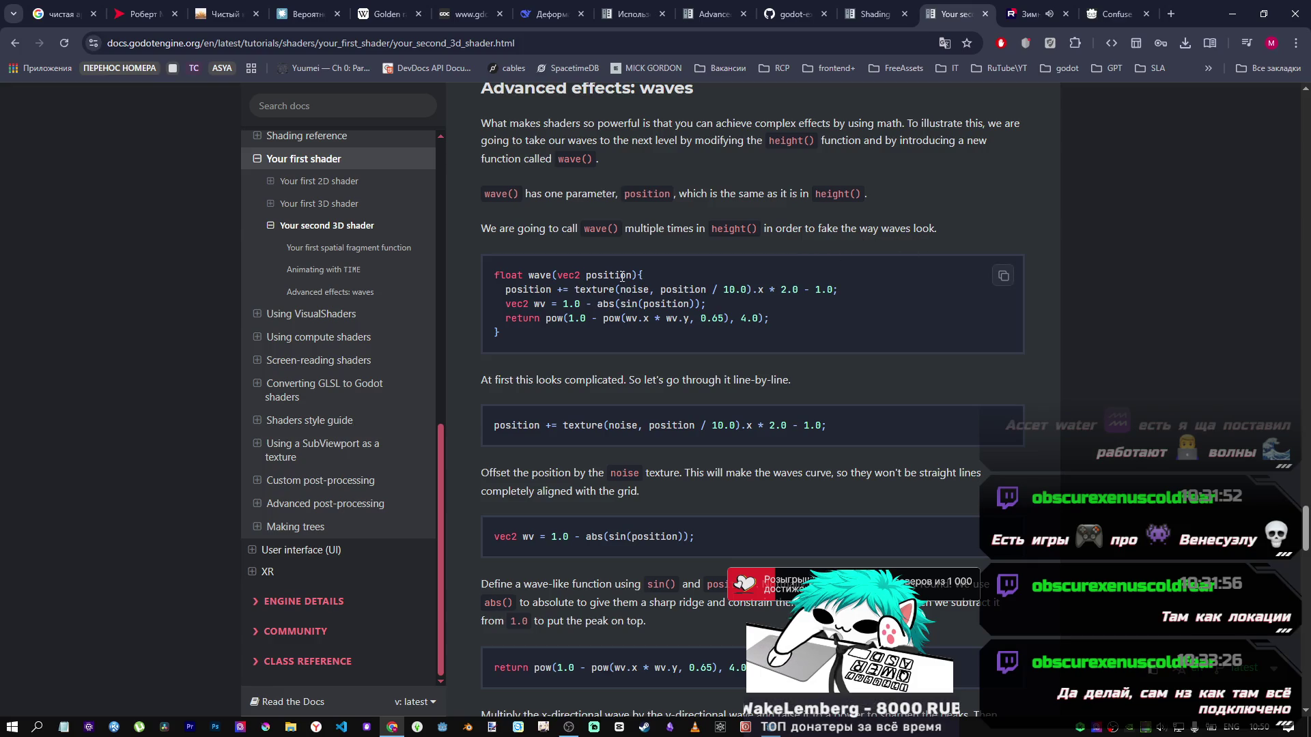
pyautogui.scroll(-6, 703, 342)
pyautogui.scroll(6, 703, 342)
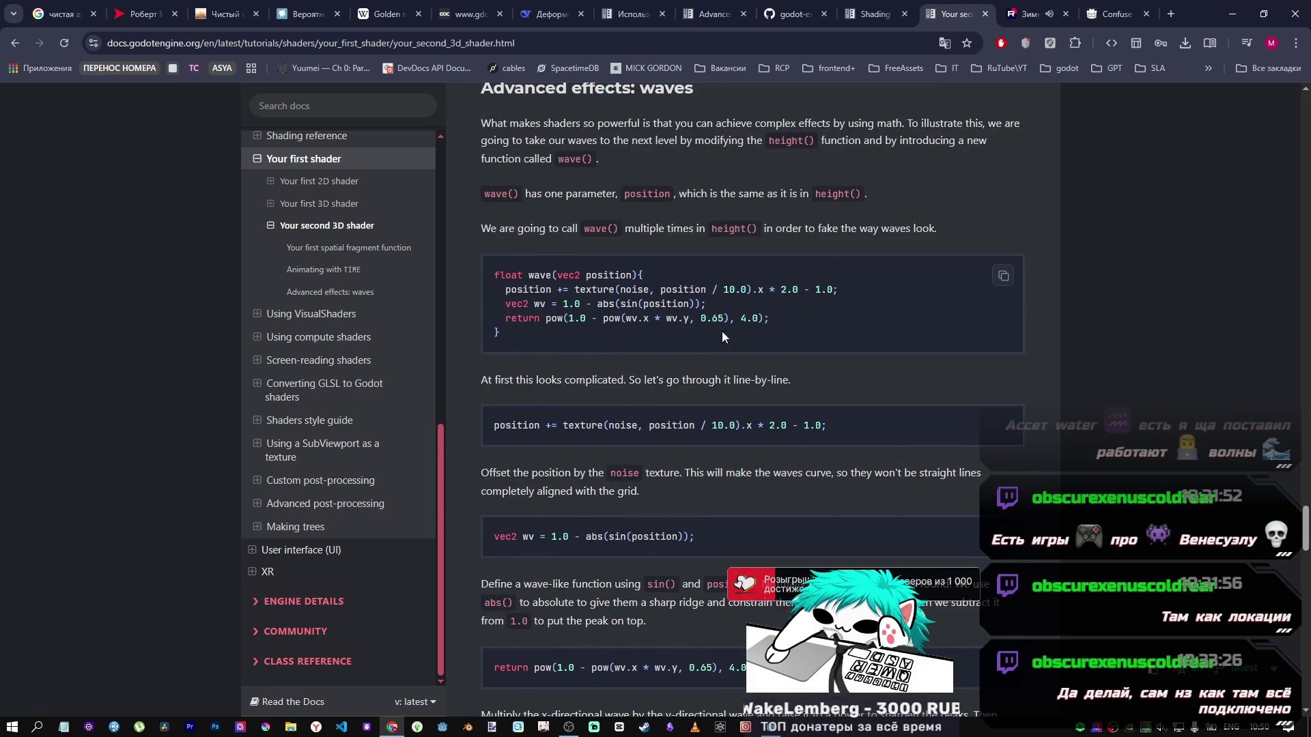
pyautogui.click(1003, 277)
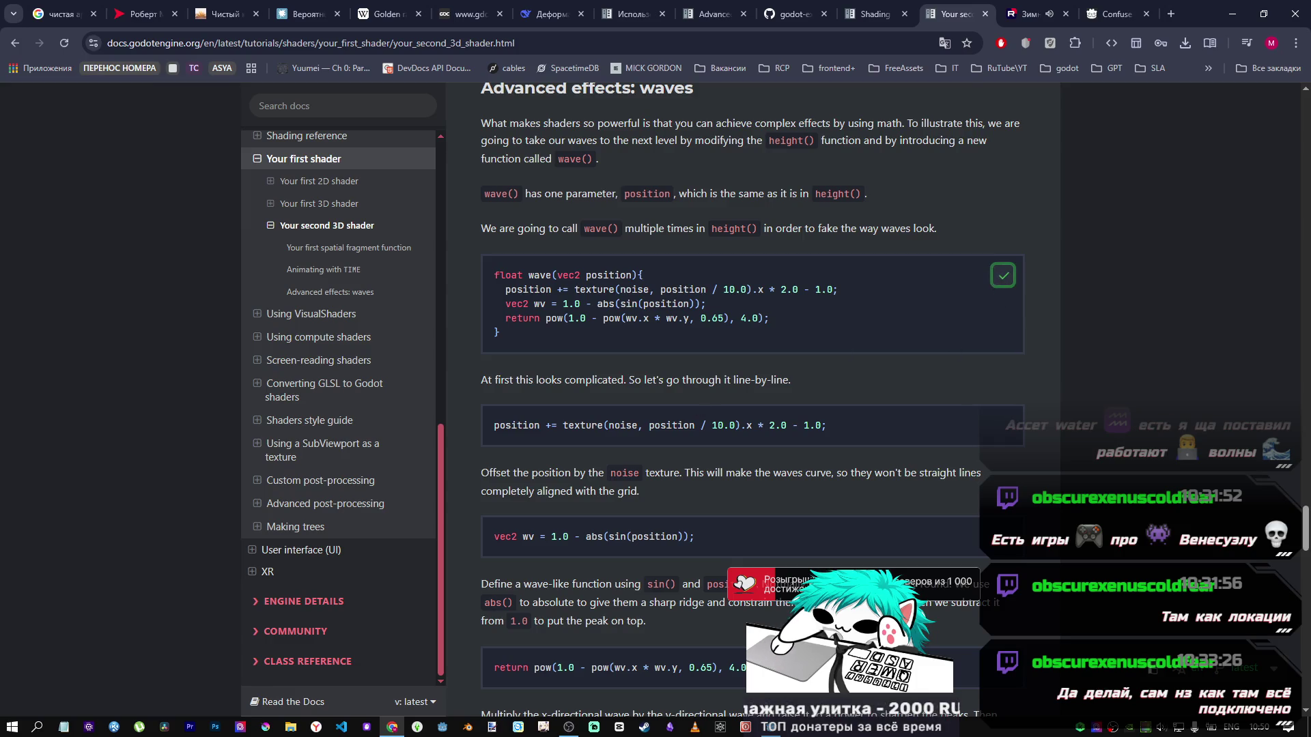
pyautogui.click(789, 731)
pyautogui.scroll(-2, 458, 497)
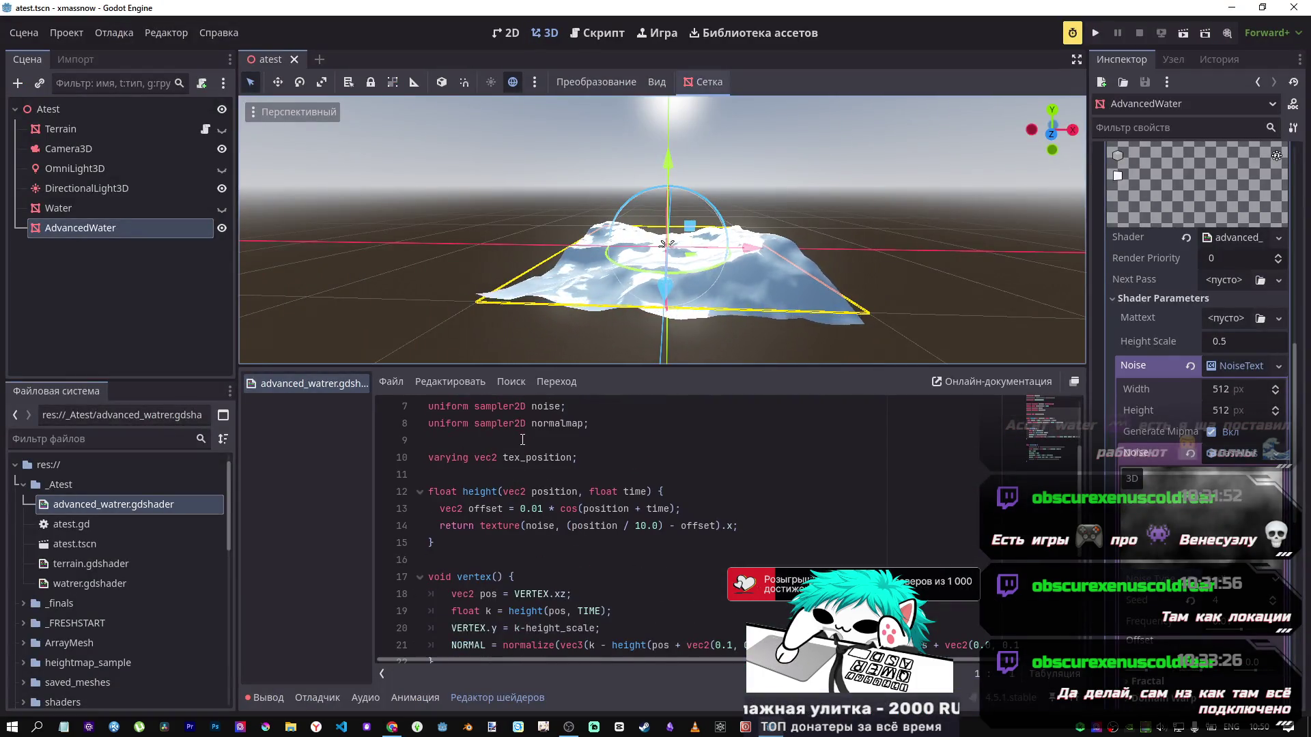
# Step: Paste wave() on a new line above height() in advanced_watrer.gdshader, then return to the docs
pyautogui.click(464, 476)
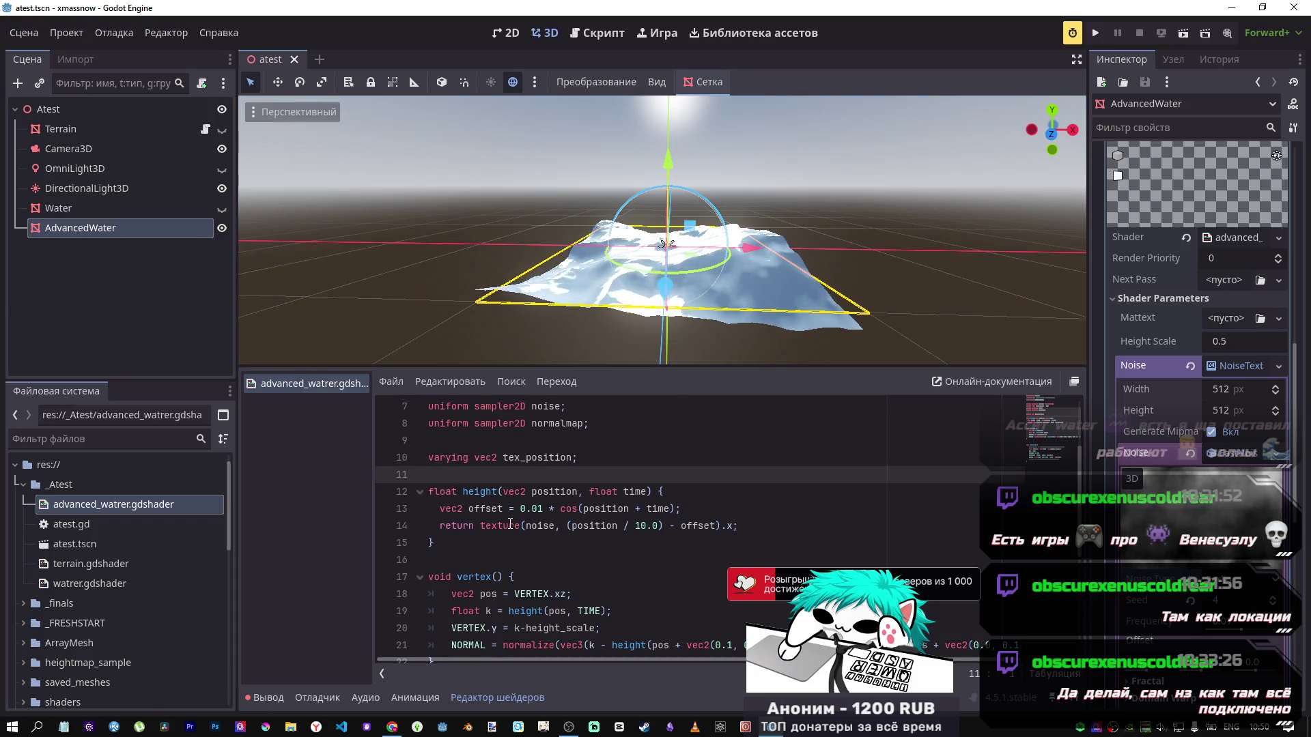
pyautogui.press('Return')
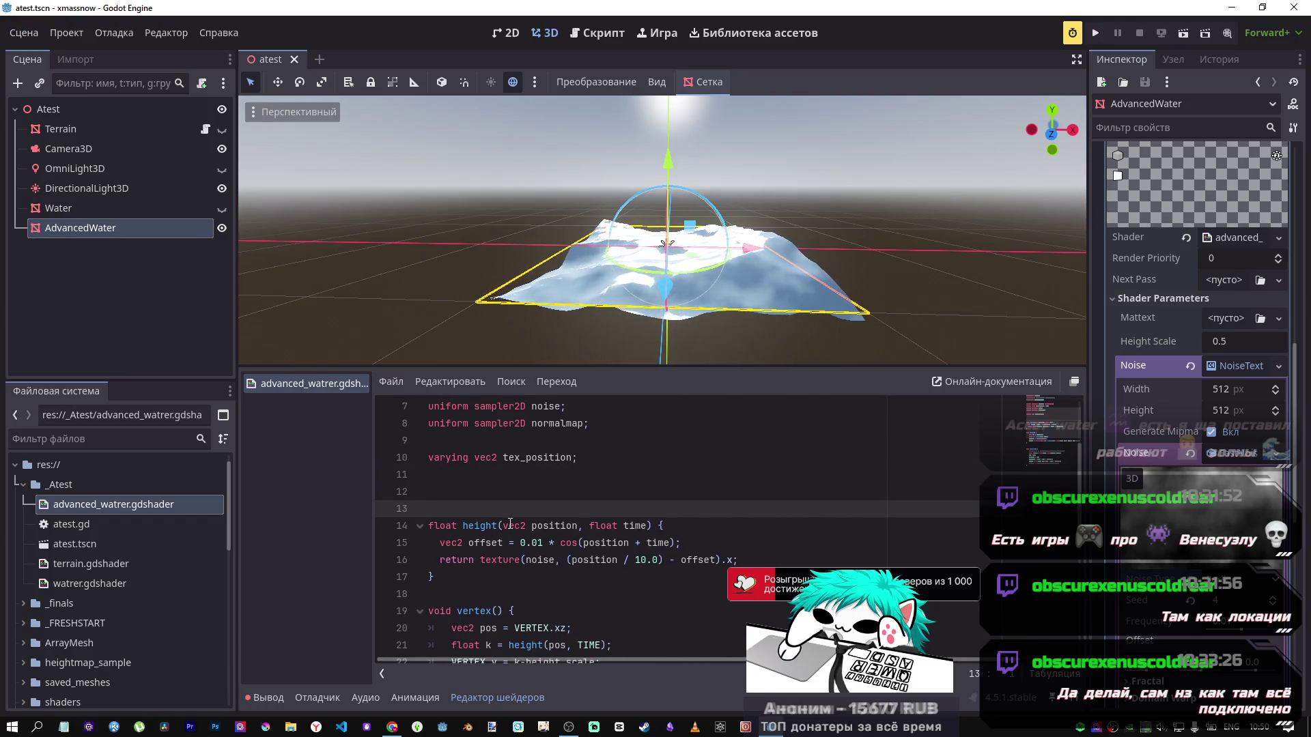
pyautogui.hotkey('ctrl', 'v')
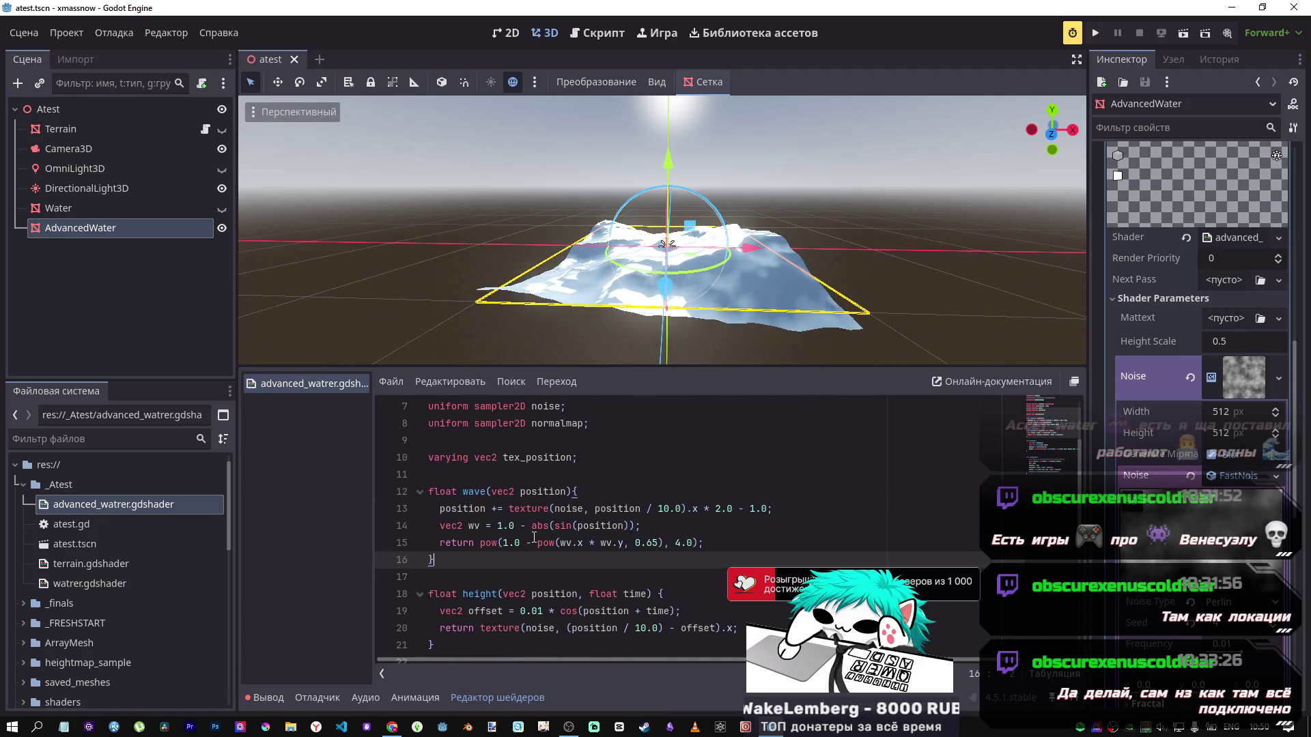
pyautogui.scroll(-1, 534, 537)
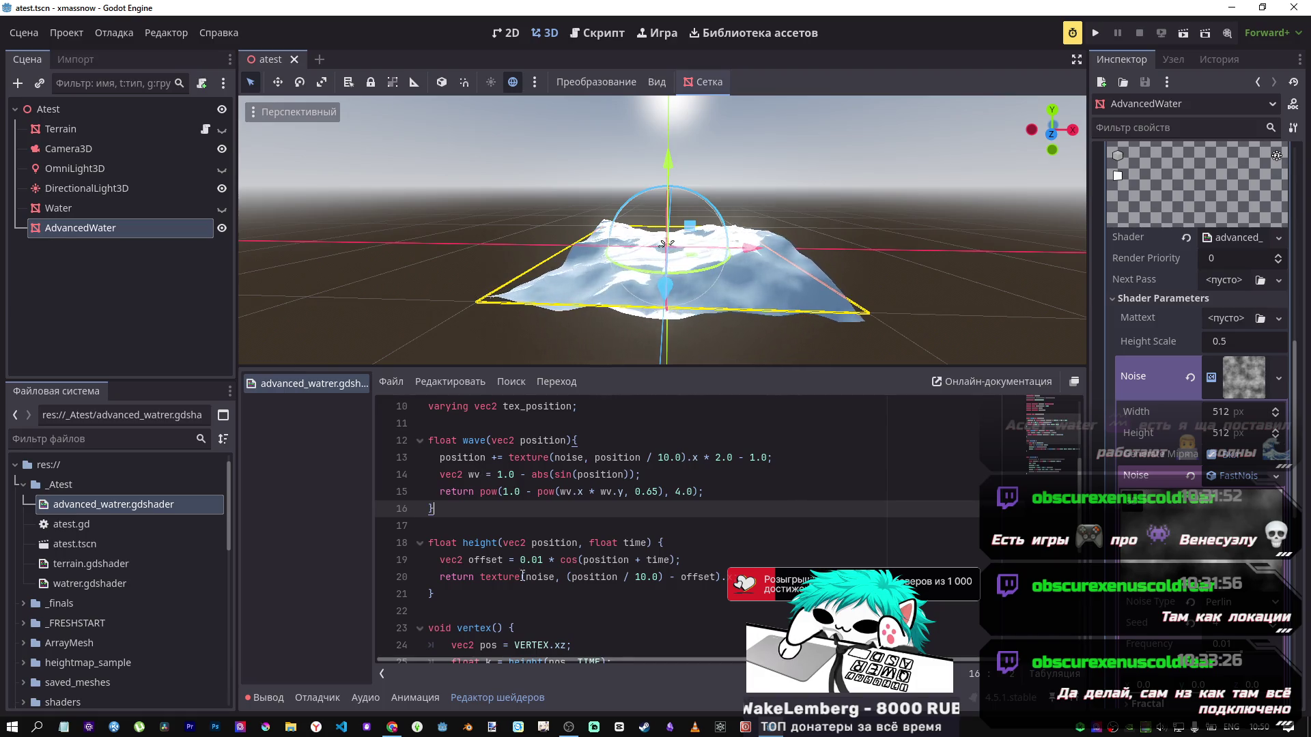
pyautogui.moveTo(473, 594); pyautogui.dragTo(420, 543)
pyautogui.hotkey('alt', 'Tab')
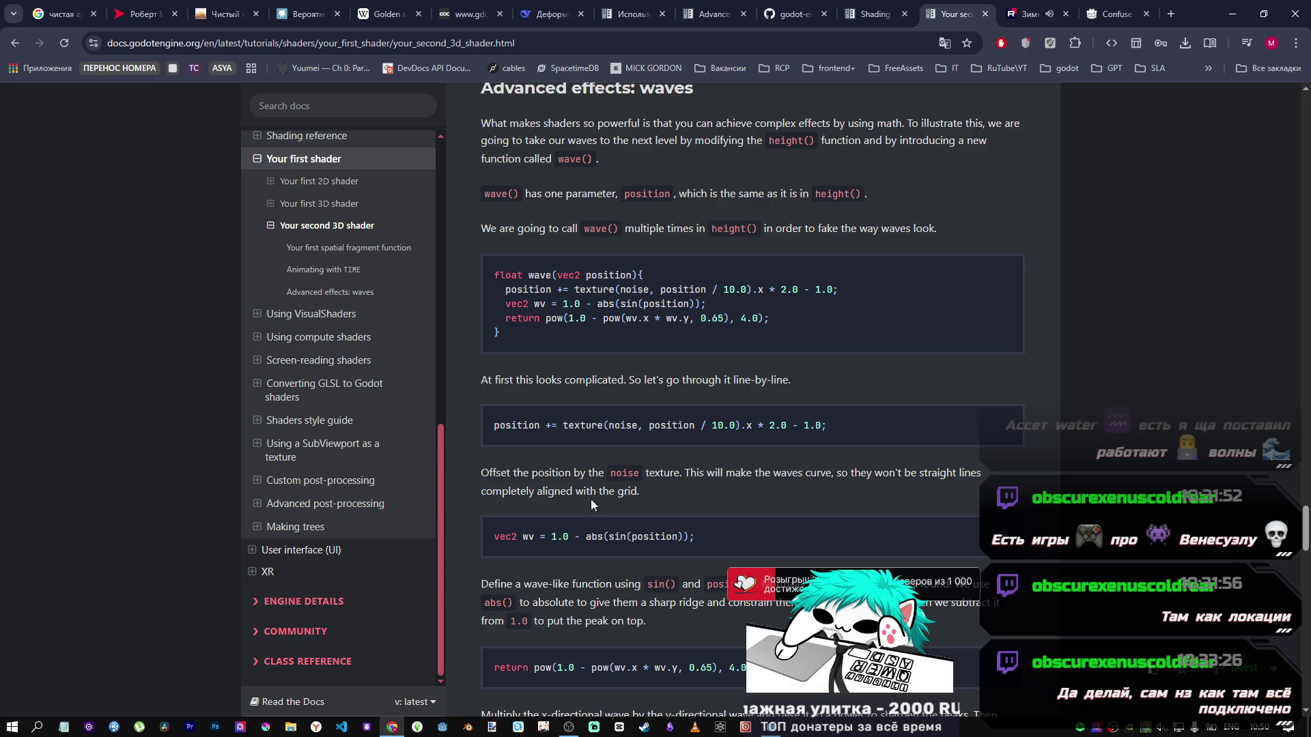
# Step: Read the explanation of offsetting position by the noise texture and curving the waves
pyautogui.scroll(-1, 592, 498)
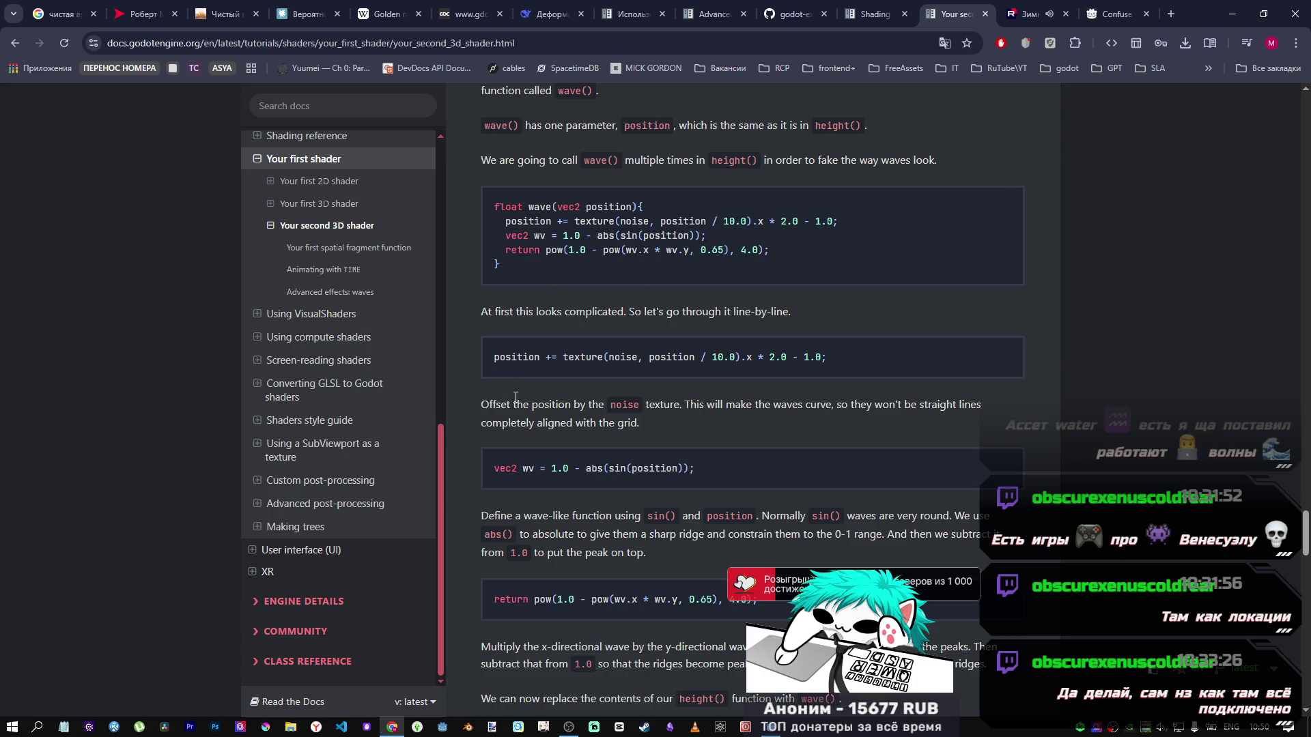
pyautogui.moveTo(502, 406); pyautogui.dragTo(582, 411)
pyautogui.moveTo(670, 412); pyautogui.dragTo(678, 411)
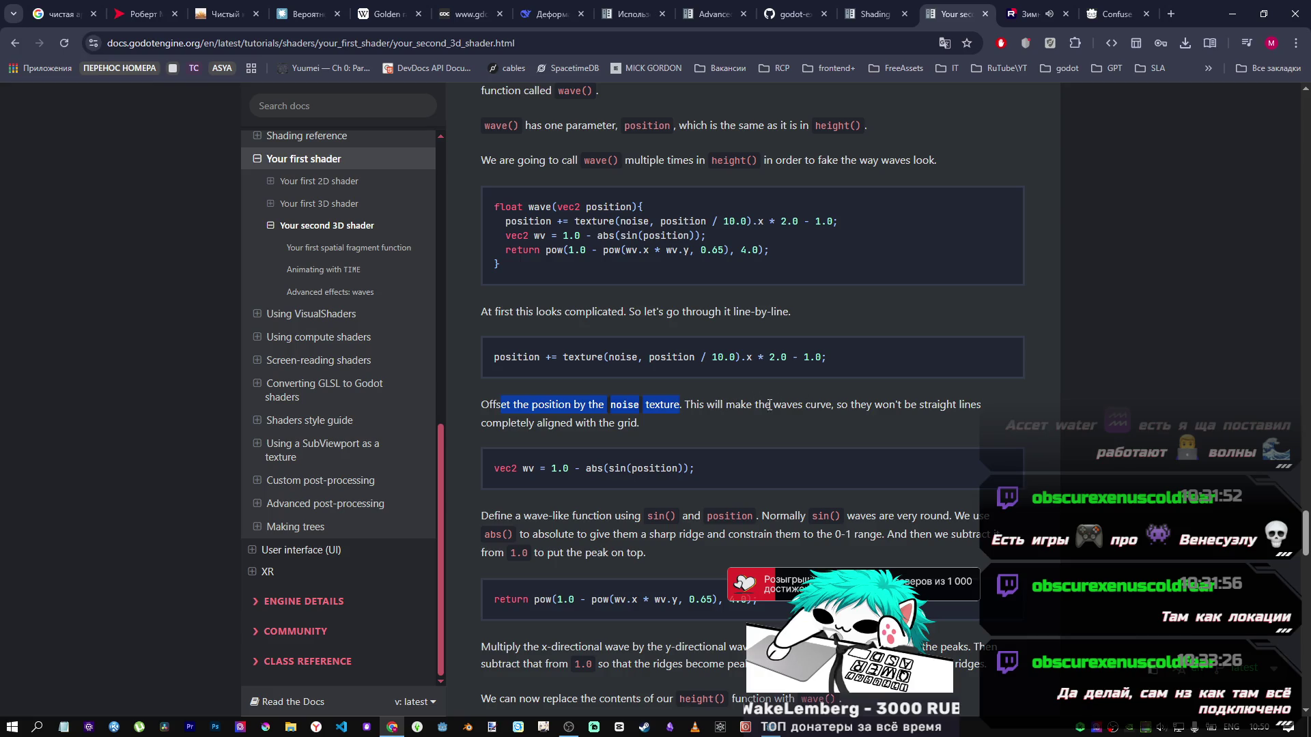
pyautogui.moveTo(793, 405)
pyautogui.mouseDown()
pyautogui.moveTo(832, 406)
pyautogui.moveTo(855, 425)
pyautogui.moveTo(935, 412)
pyautogui.mouseUp()
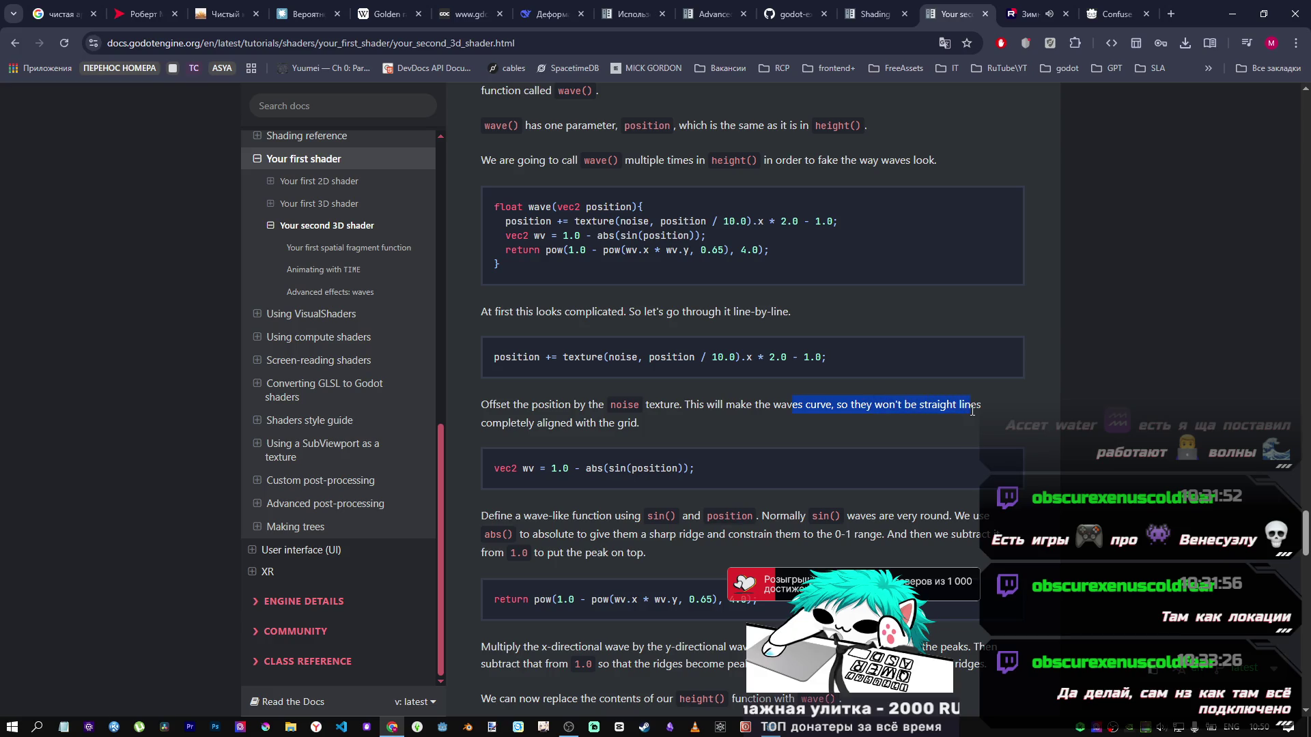
pyautogui.click(627, 425)
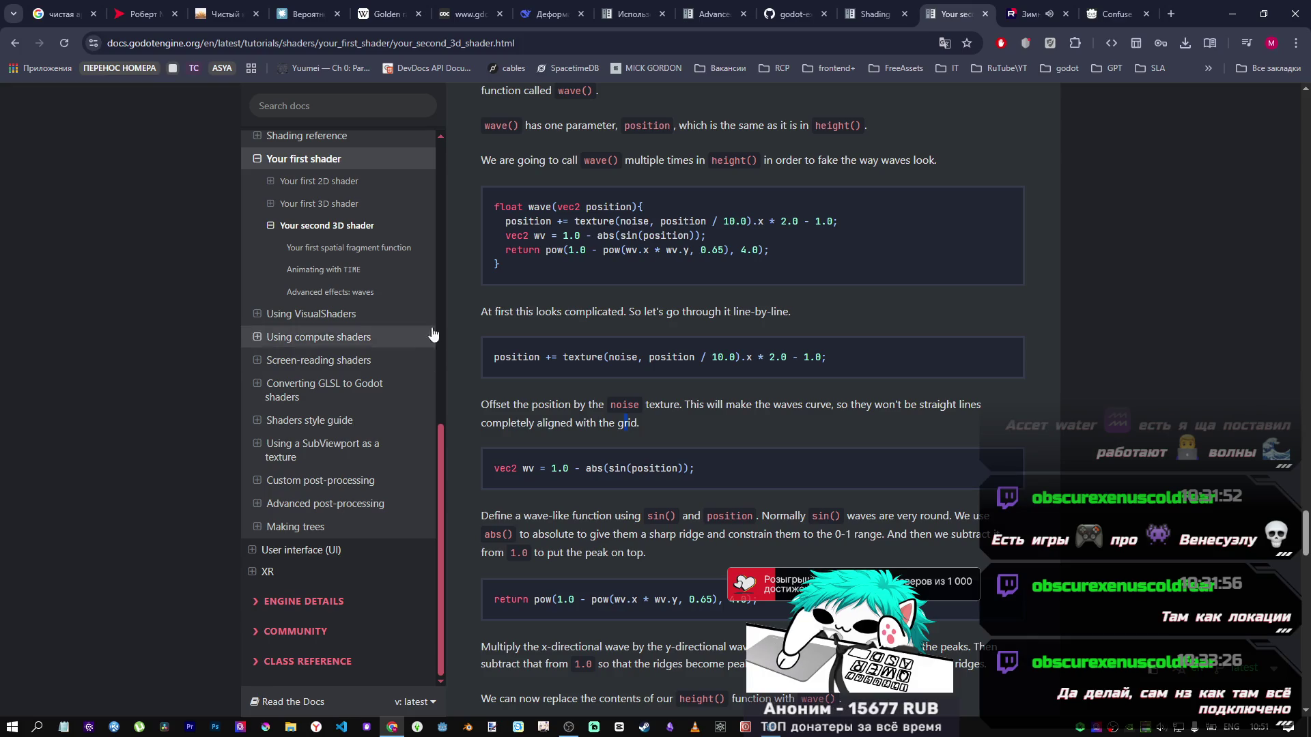
pyautogui.scroll(-1, 509, 241)
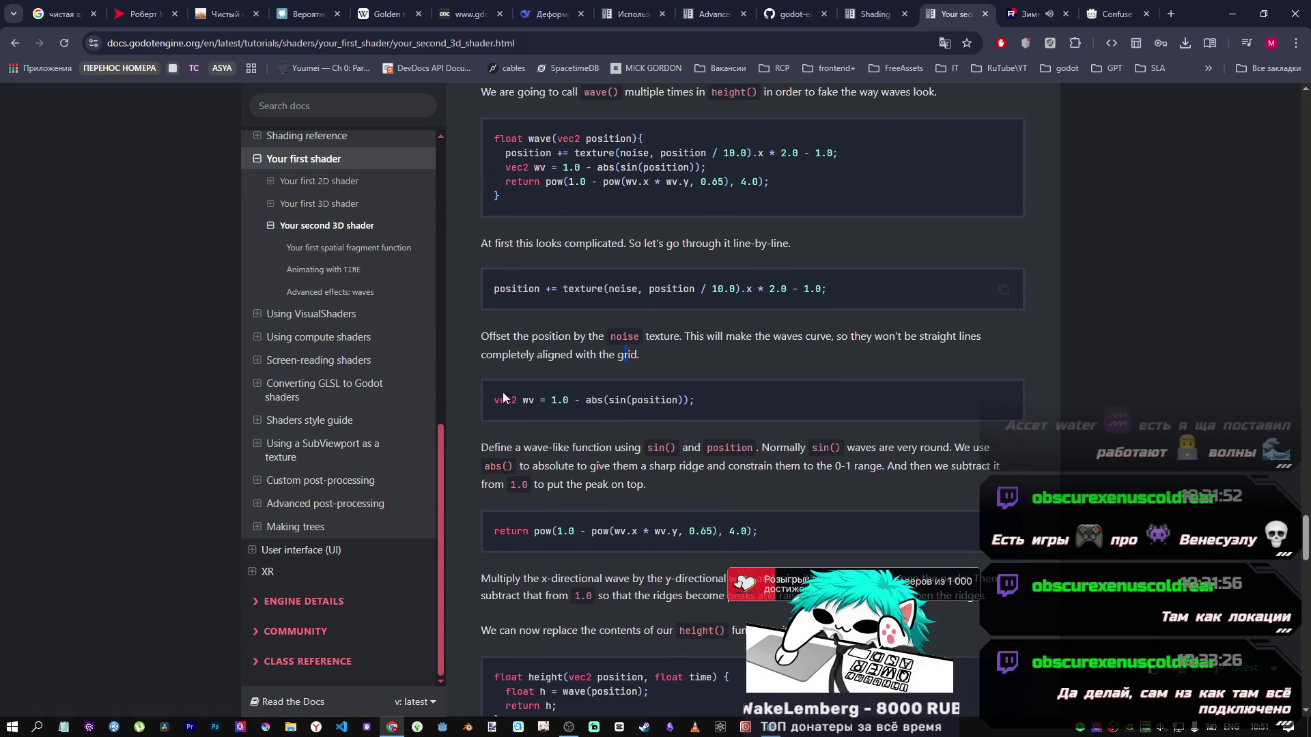
pyautogui.scroll(1, 521, 410)
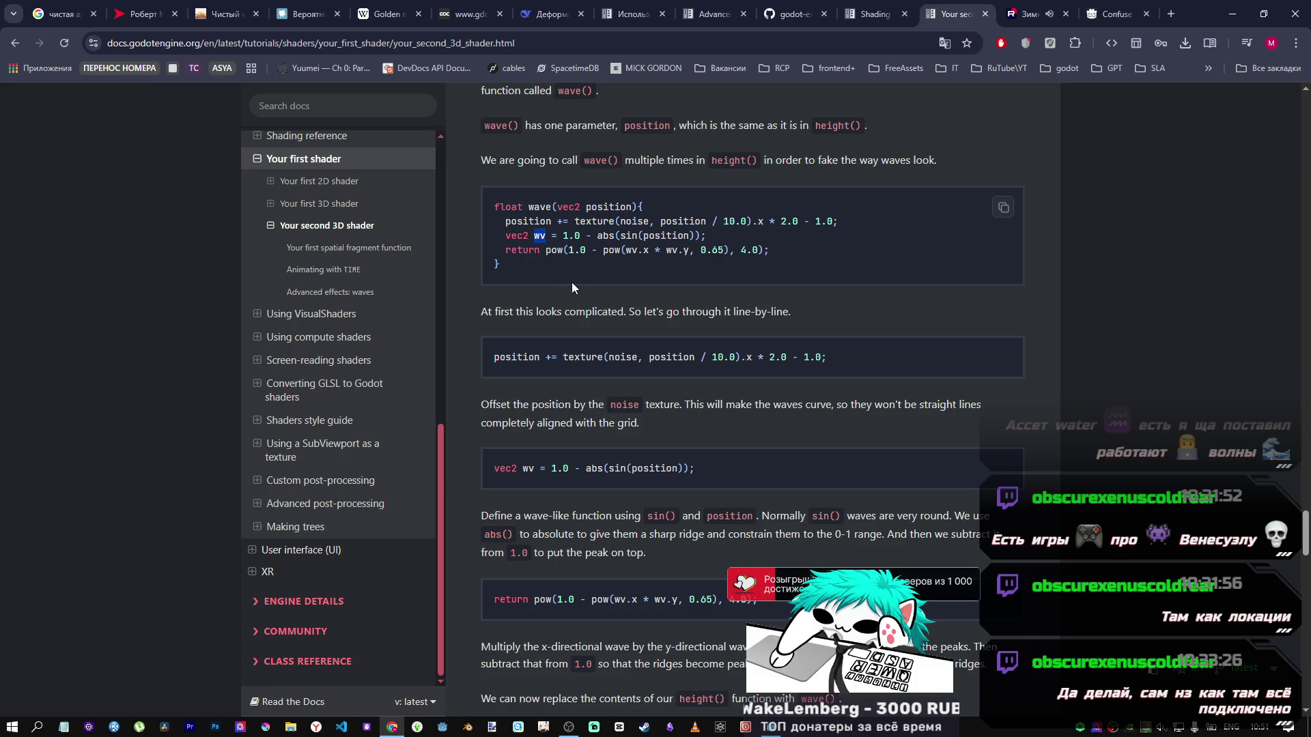
# Step: Study how wave() uses sin(position) and abs to produce a wave-like value in the 0-1 range
pyautogui.moveTo(616, 236); pyautogui.dragTo(697, 236)
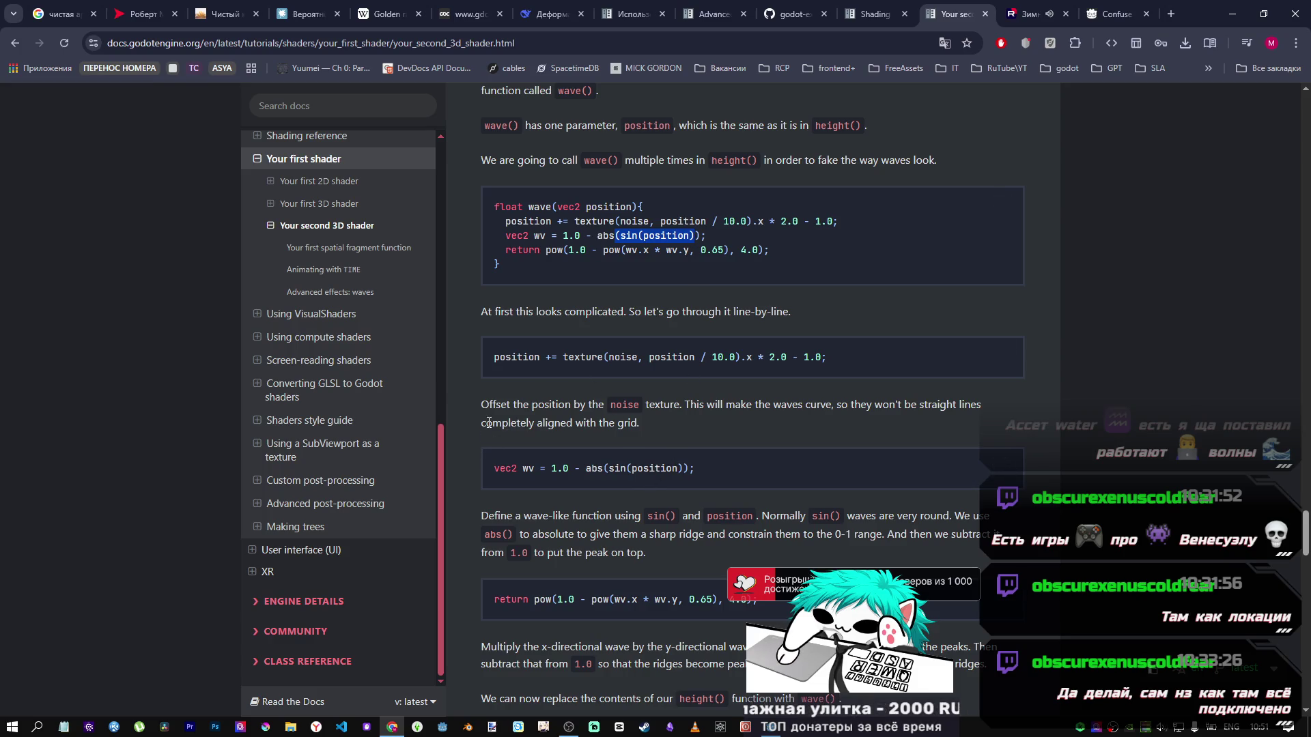
pyautogui.moveTo(571, 517); pyautogui.dragTo(610, 521)
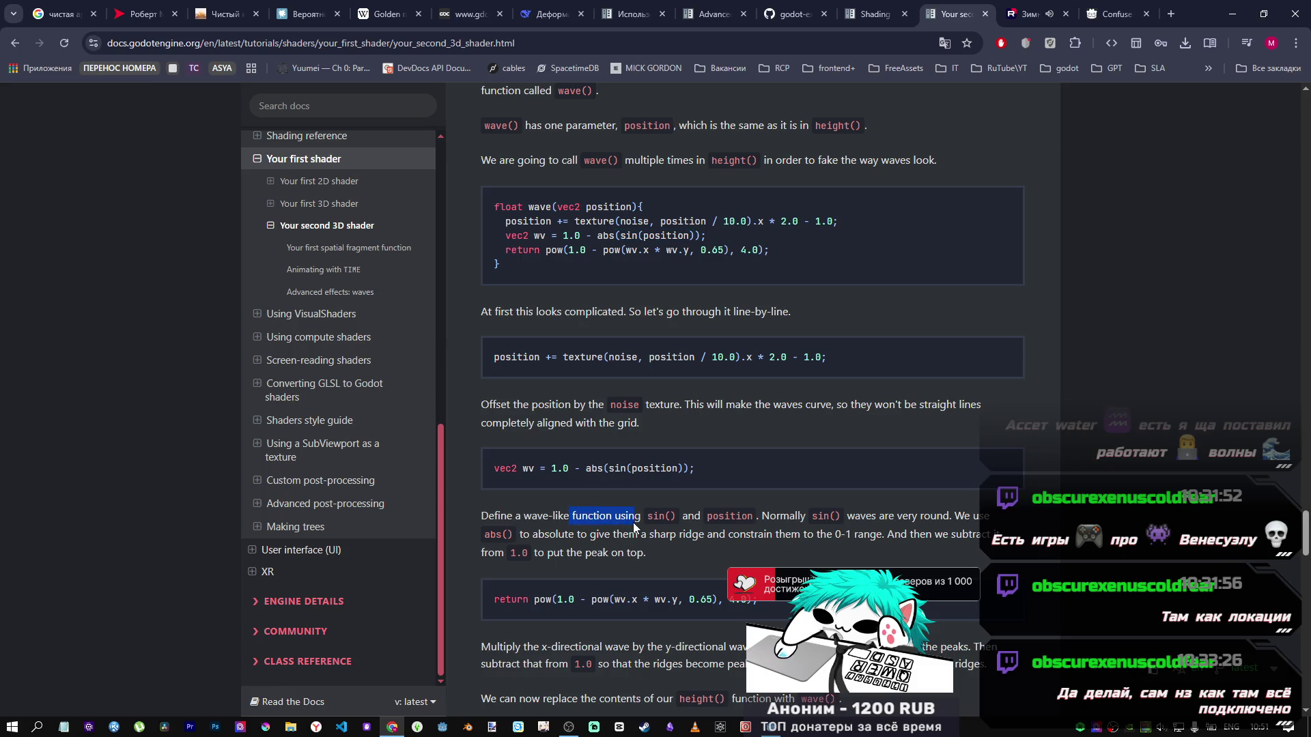
pyautogui.moveTo(524, 516); pyautogui.dragTo(598, 516)
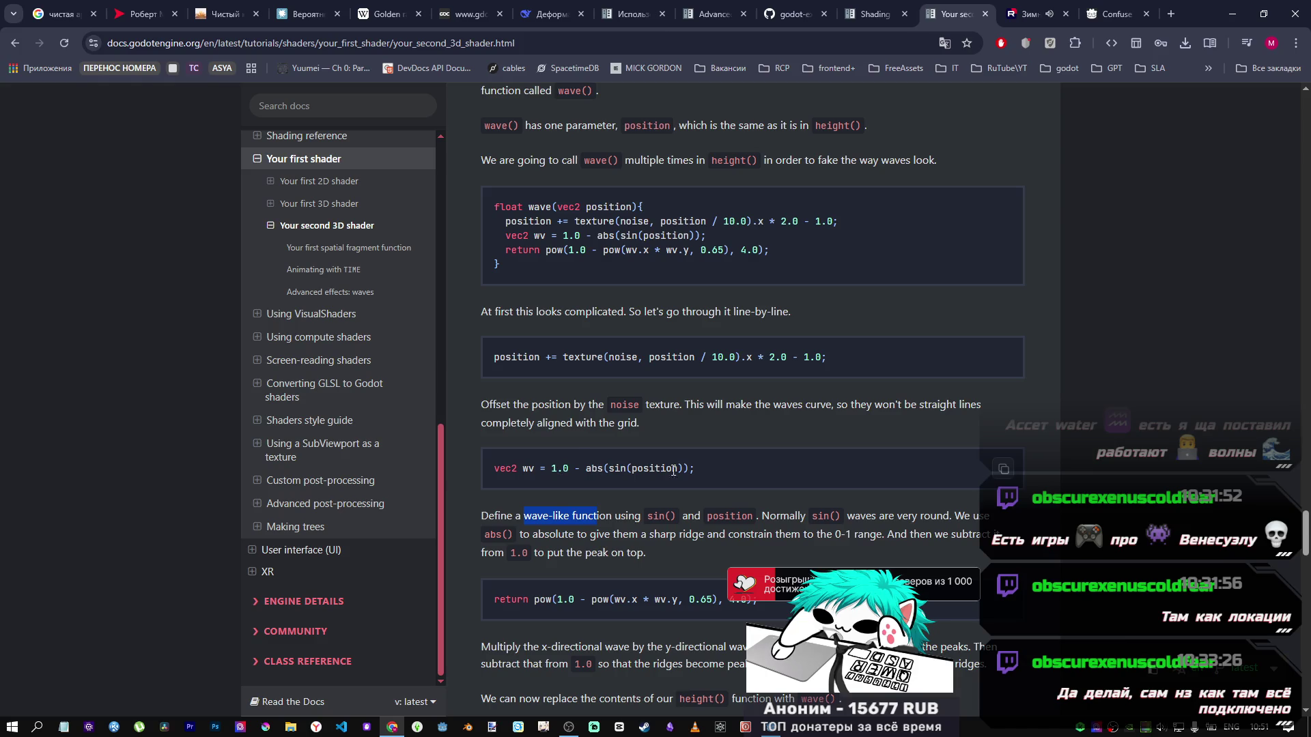
pyautogui.moveTo(603, 468); pyautogui.dragTo(587, 468)
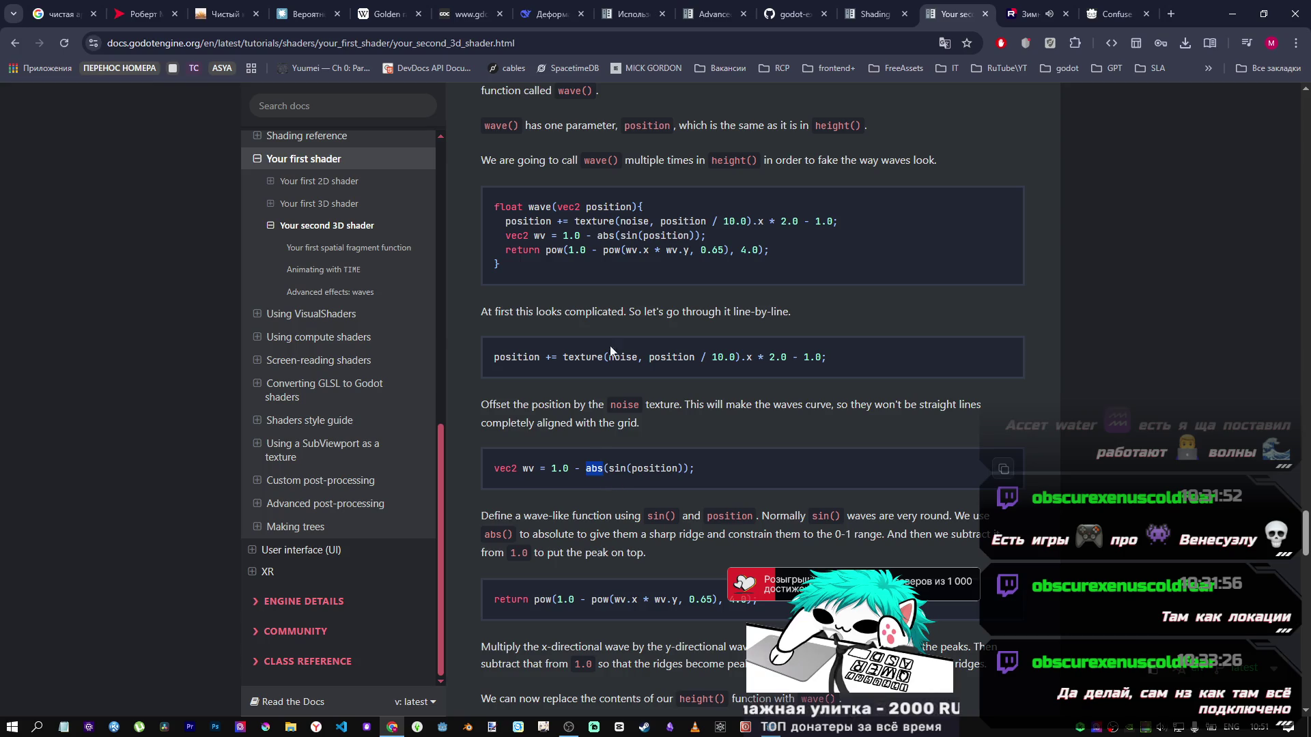
pyautogui.click(527, 219)
pyautogui.moveTo(631, 235); pyautogui.dragTo(657, 236)
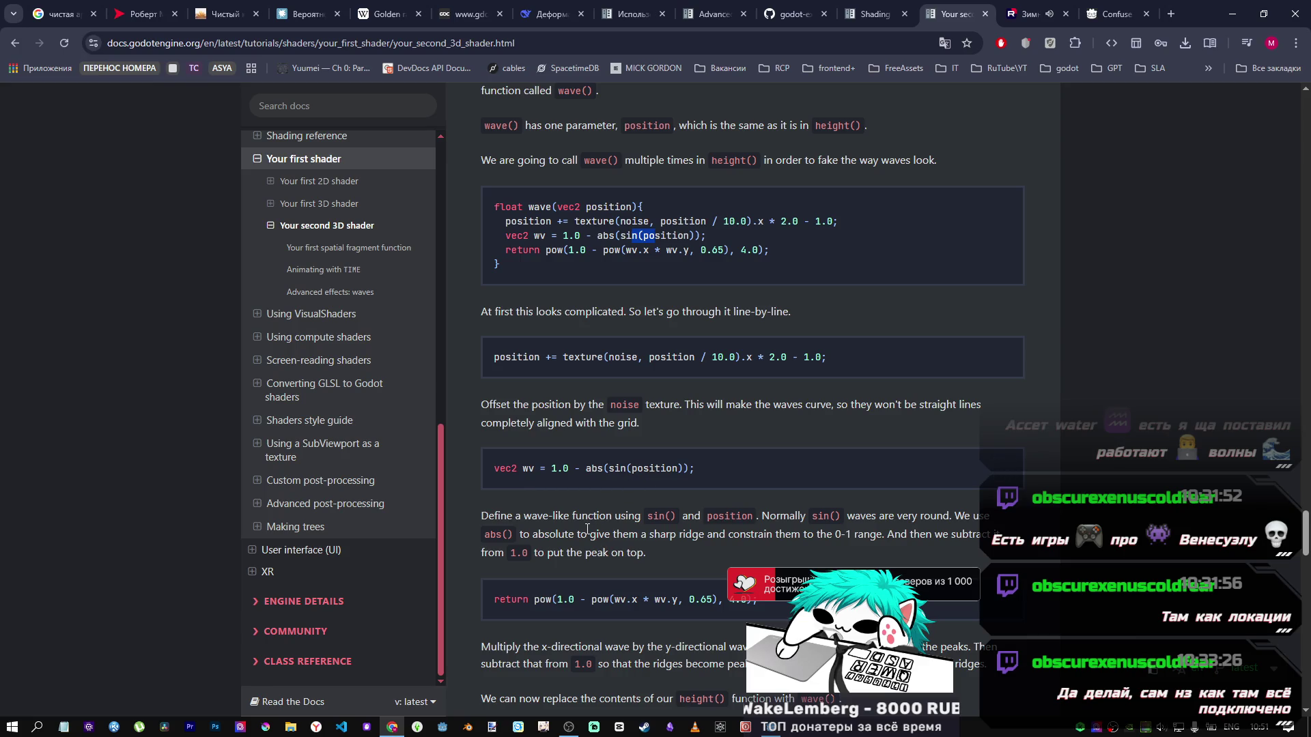
pyautogui.click(580, 469)
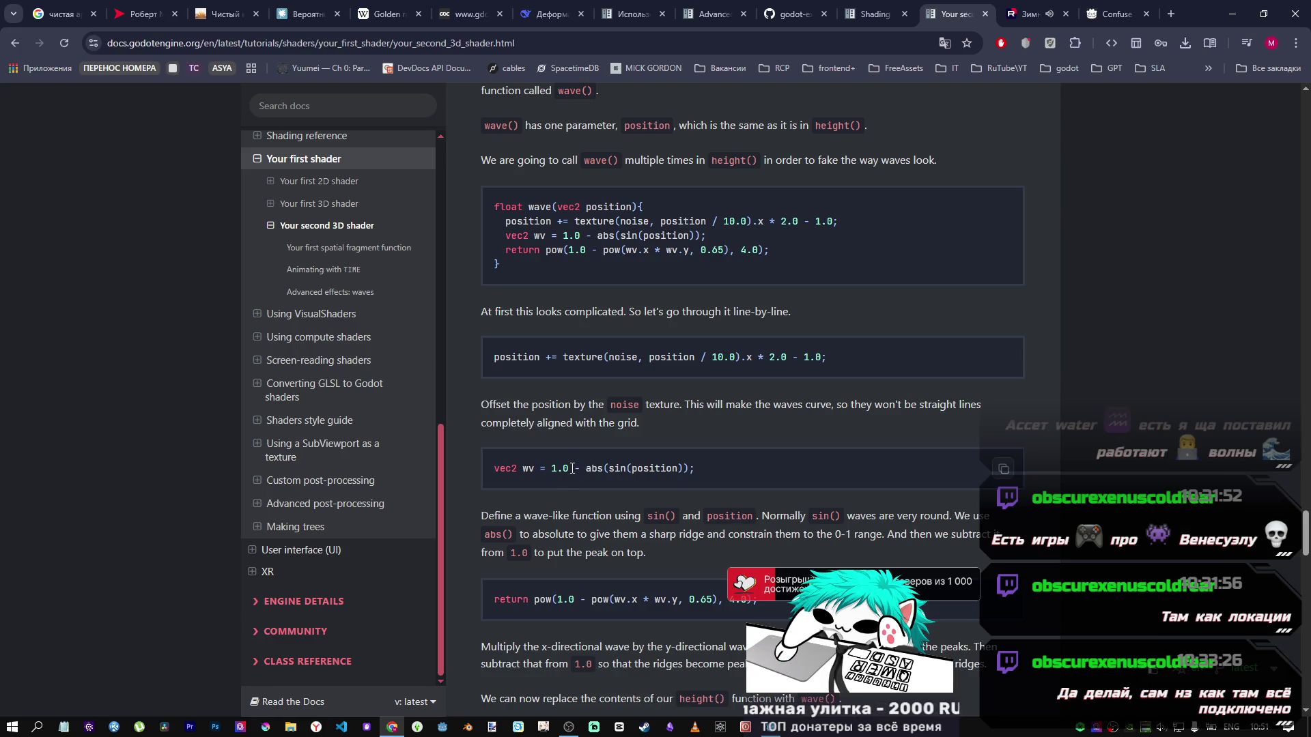
pyautogui.moveTo(834, 535); pyautogui.dragTo(852, 536)
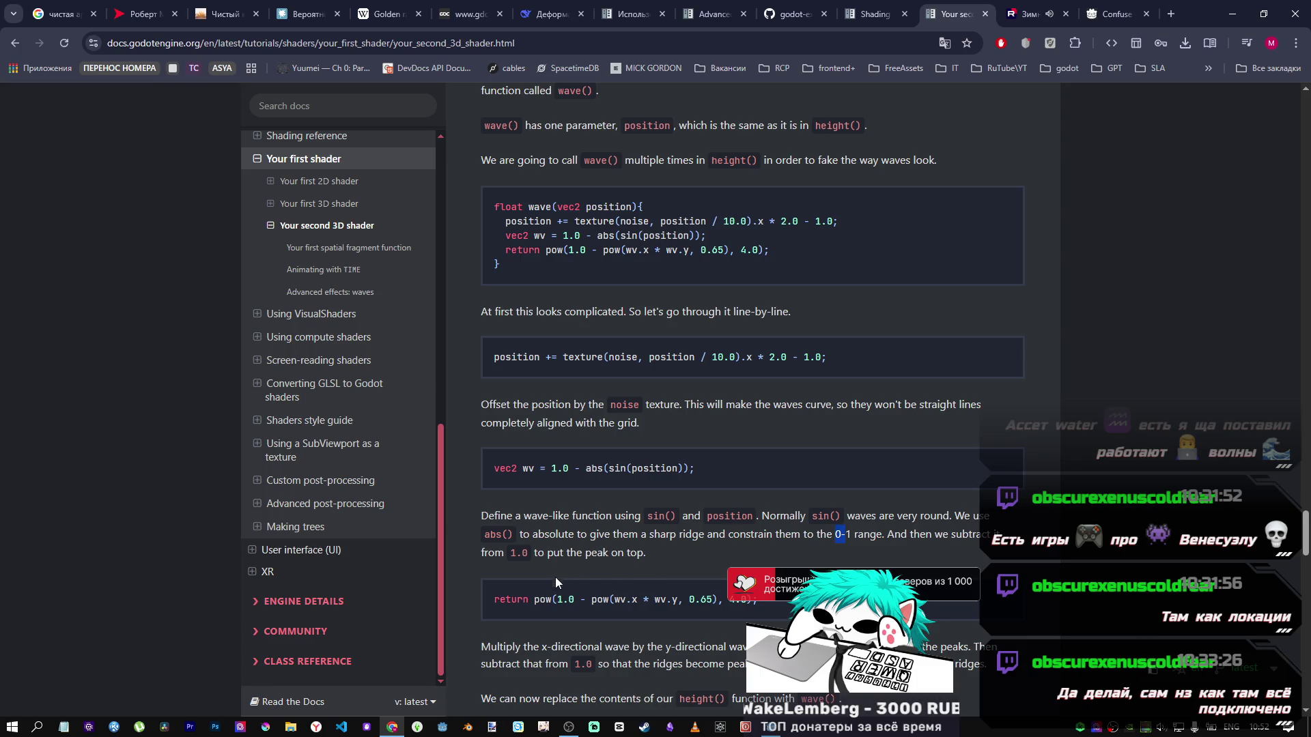
pyautogui.moveTo(556, 600); pyautogui.dragTo(642, 605)
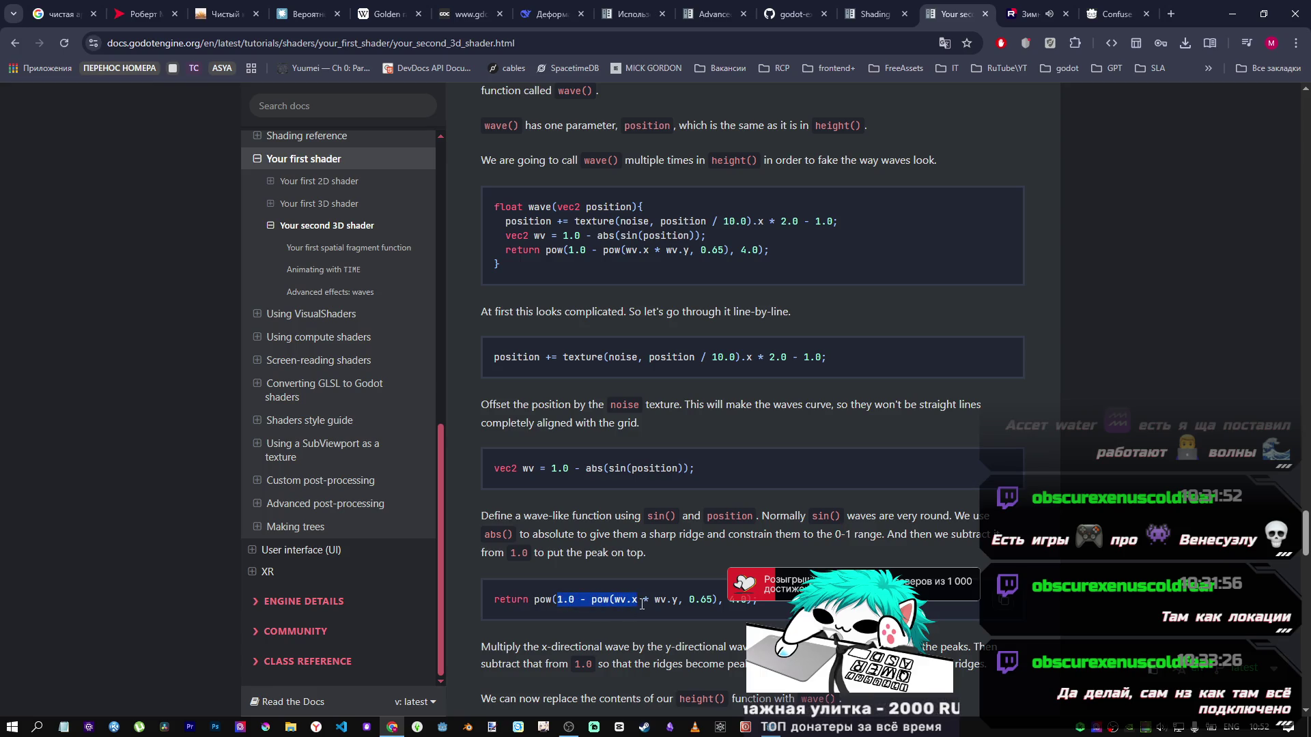
pyautogui.click(637, 599)
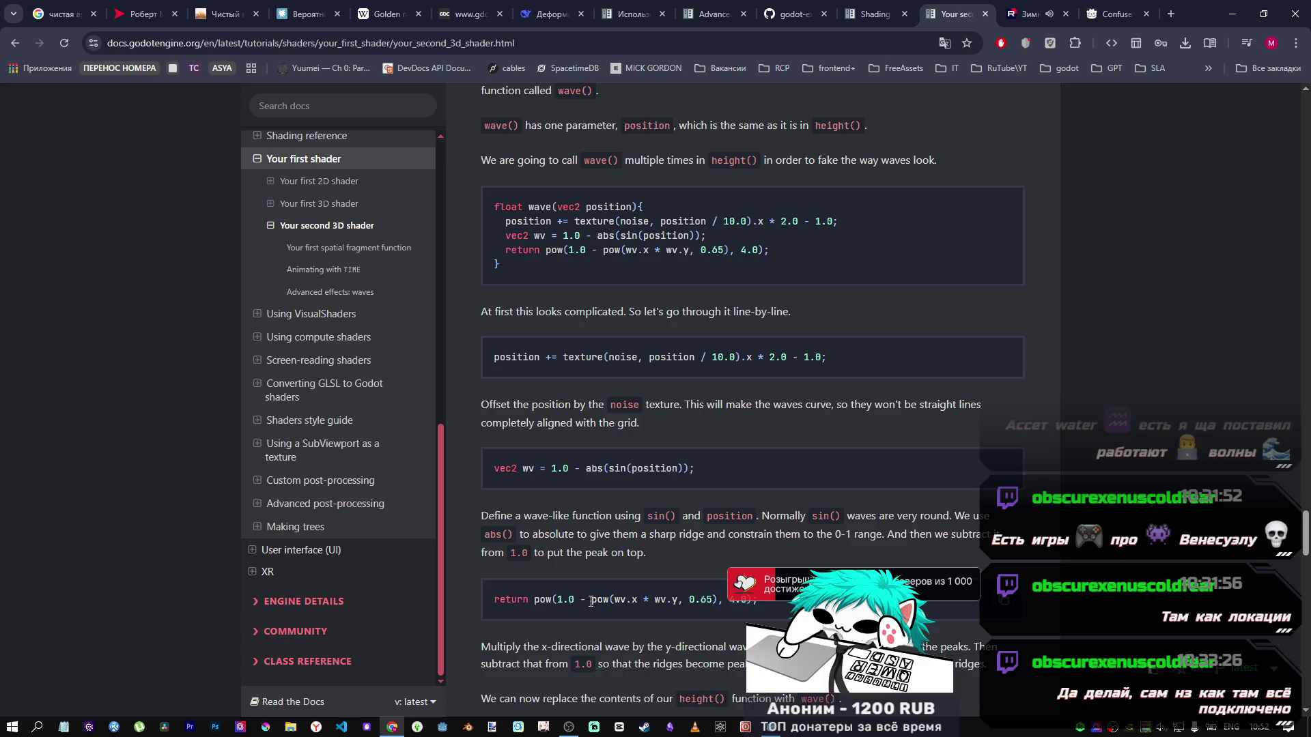
# Step: Examine the return line's pow(wv.x * wv.y, 0.65) and 4.0 exponent, then switch to Godot
pyautogui.scroll(-3, 637, 597)
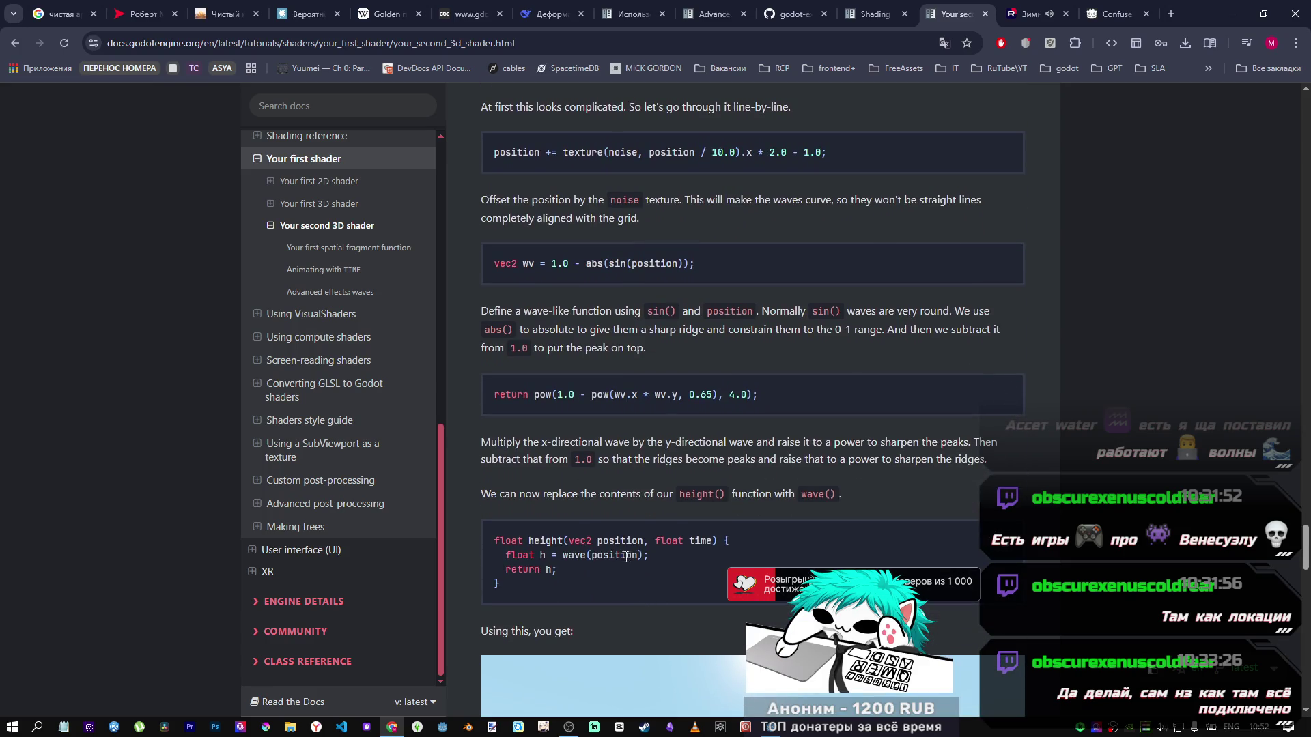
pyautogui.moveTo(729, 395); pyautogui.dragTo(751, 397)
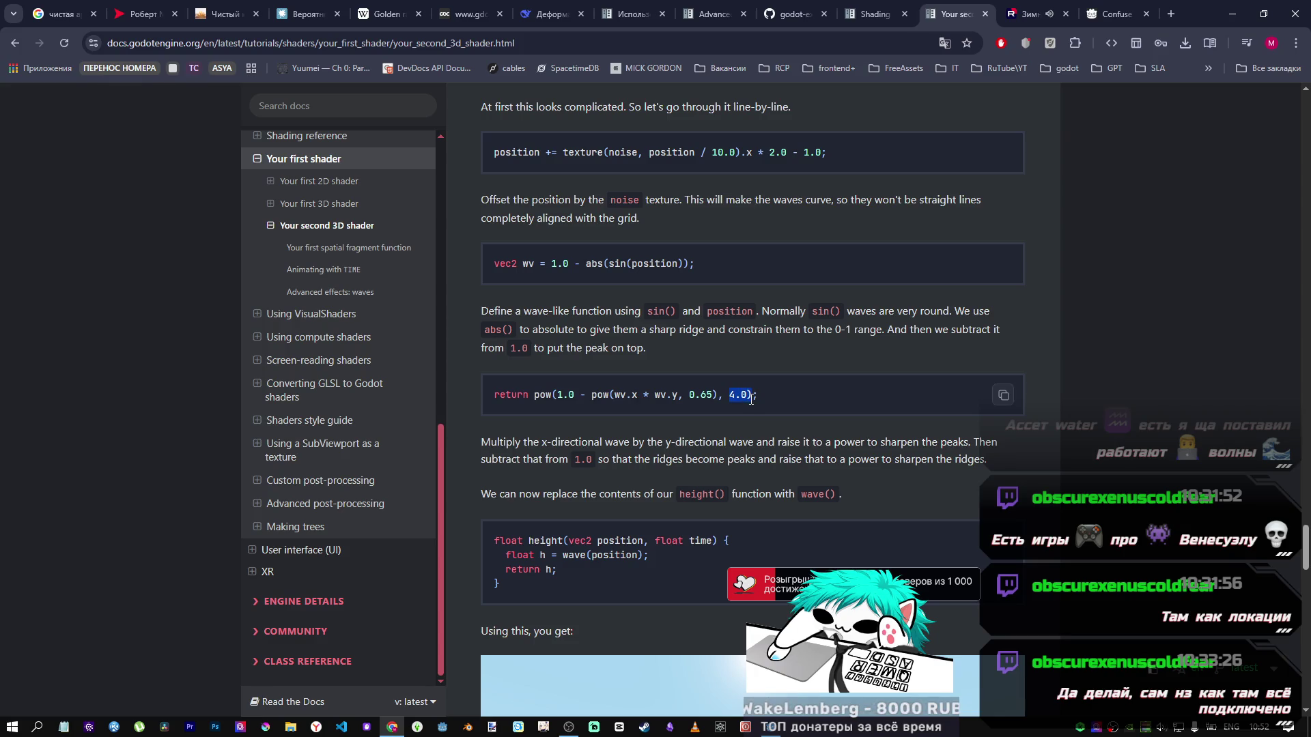
pyautogui.moveTo(718, 396); pyautogui.dragTo(562, 398)
pyautogui.moveTo(723, 396); pyautogui.dragTo(736, 398)
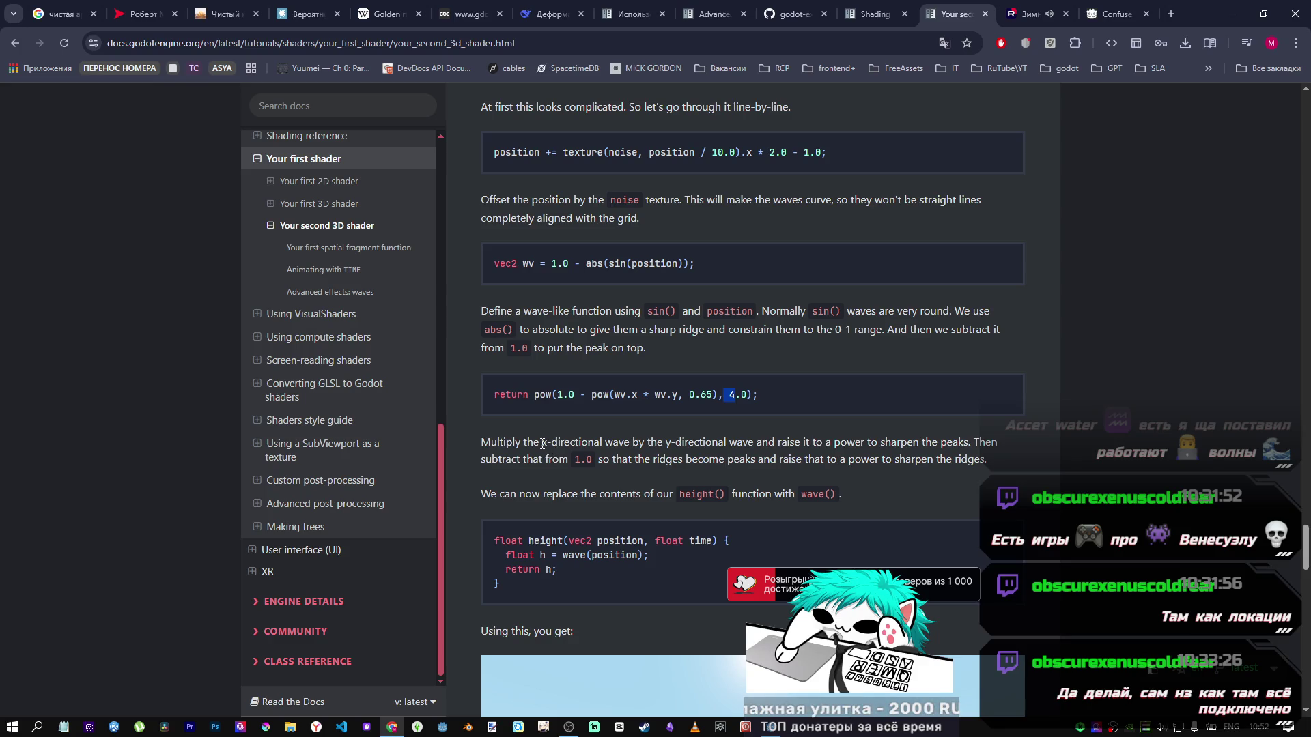
pyautogui.doubleClick(542, 395)
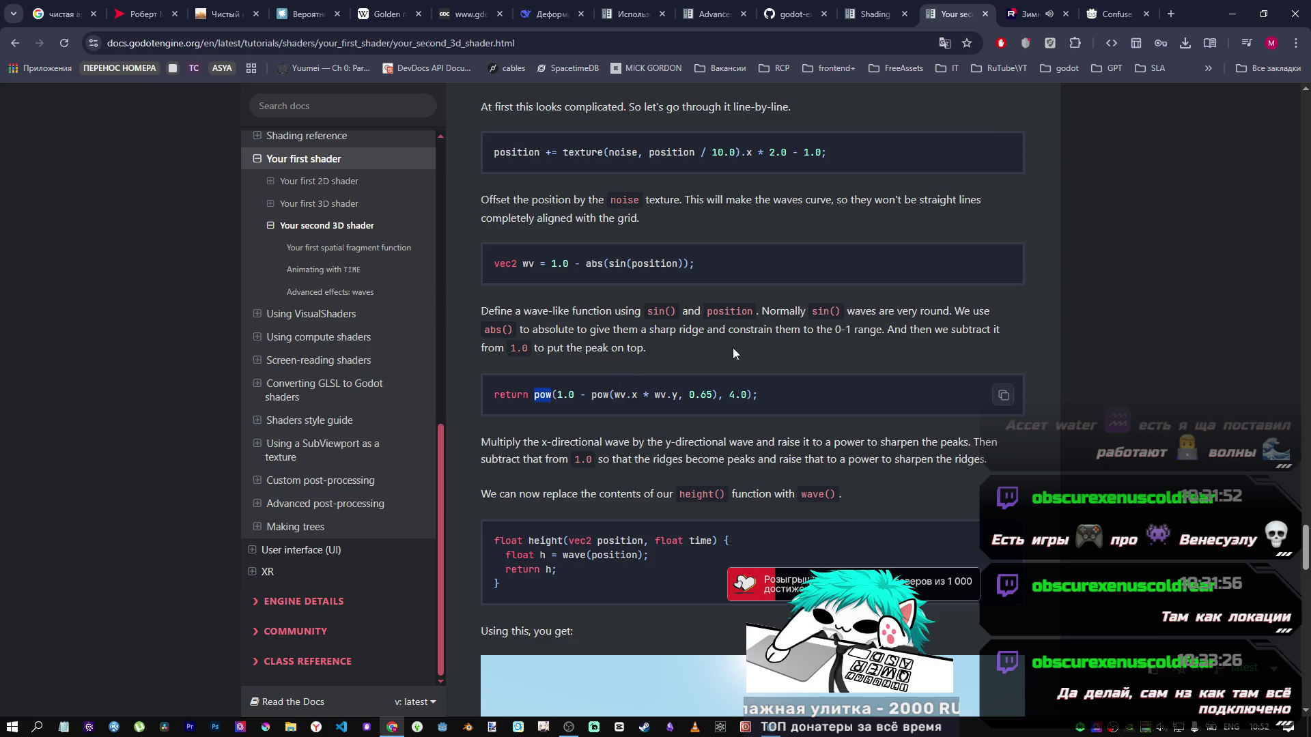
pyautogui.hotkey('alt', 'Tab')
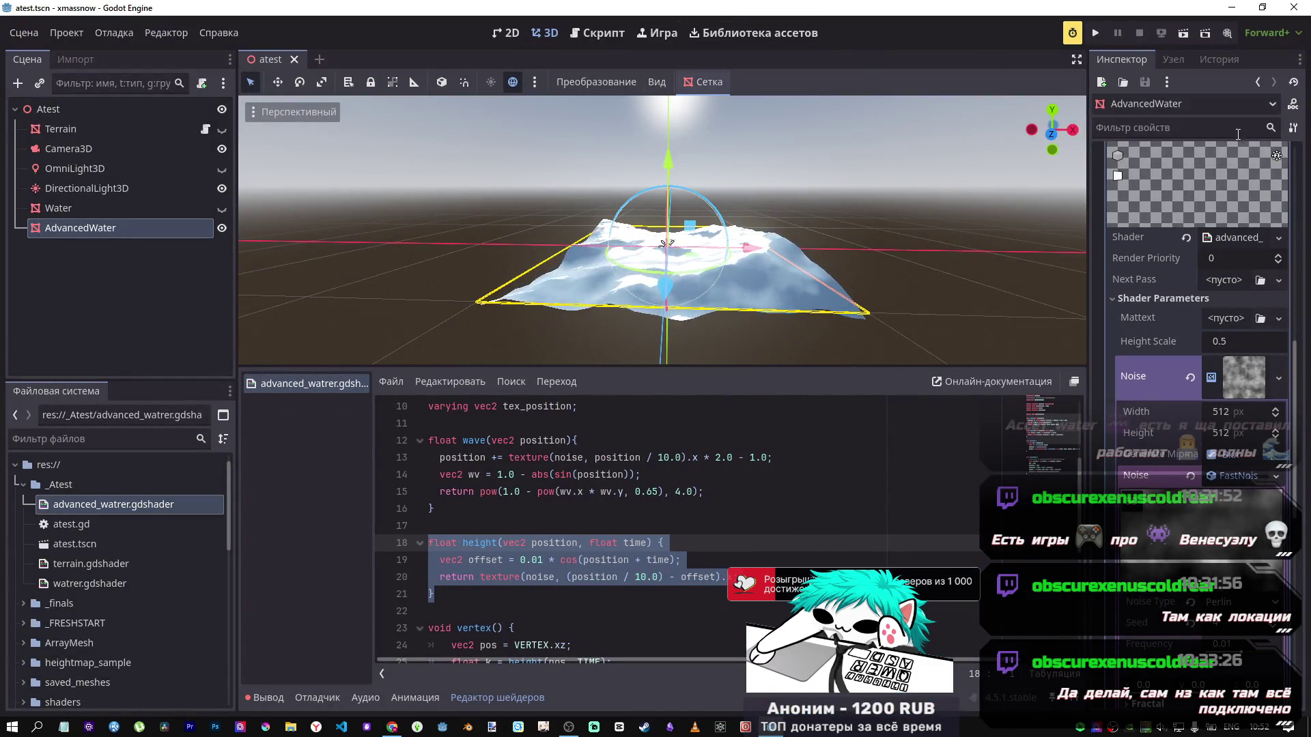
pyautogui.click(1293, 104)
pyautogui.click(962, 85)
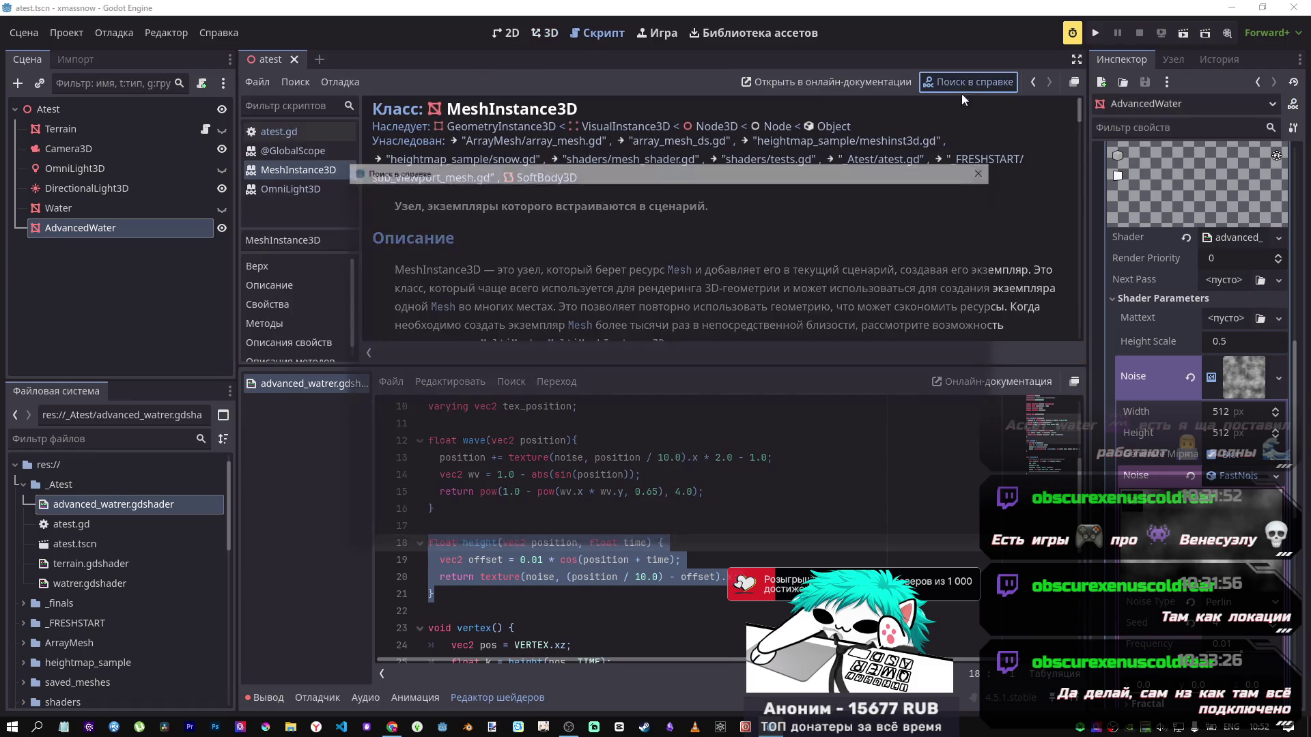
pyautogui.write('pow')
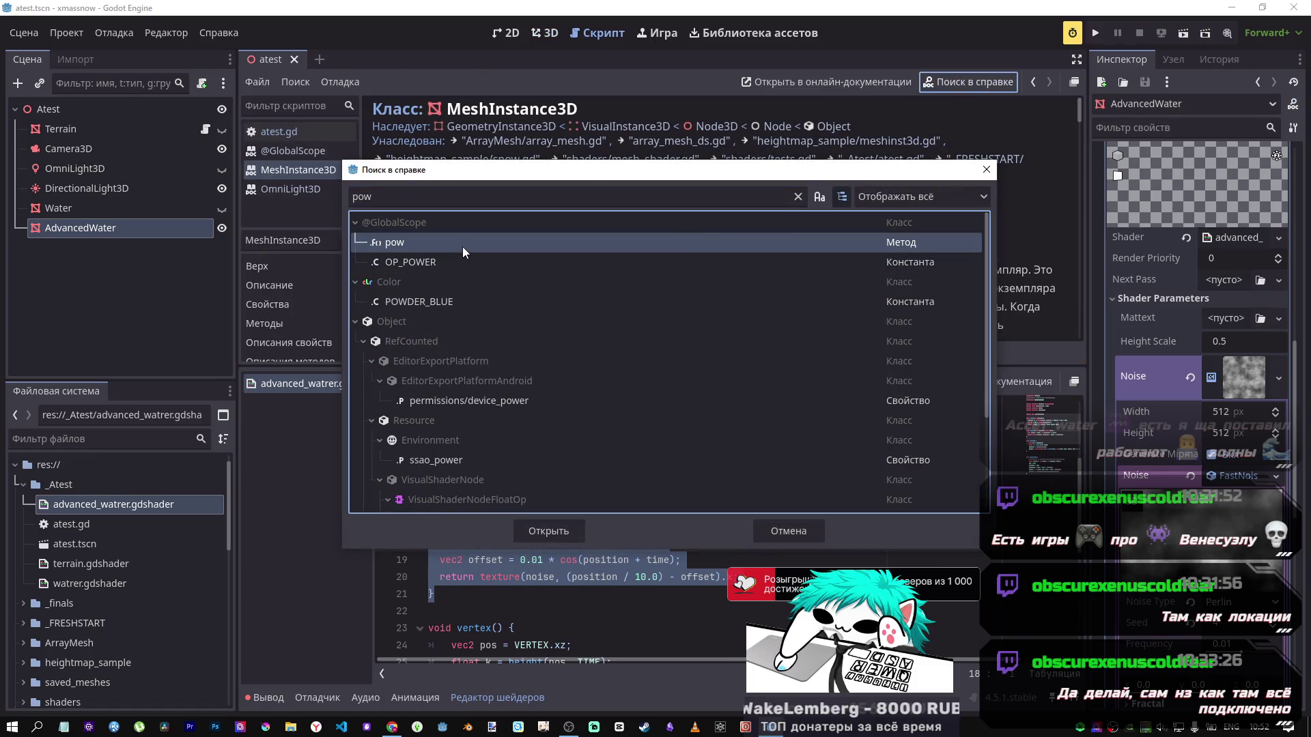
pyautogui.doubleClick(463, 247)
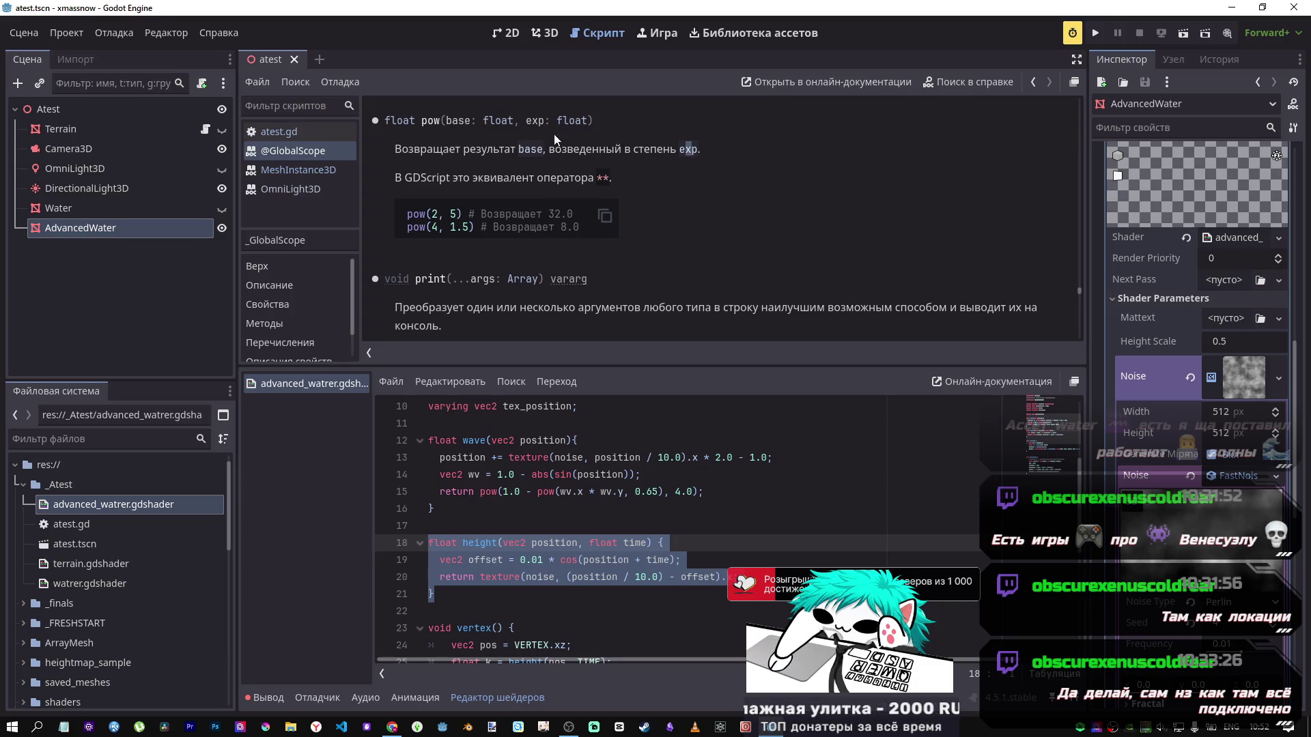
pyautogui.moveTo(545, 121); pyautogui.dragTo(567, 124)
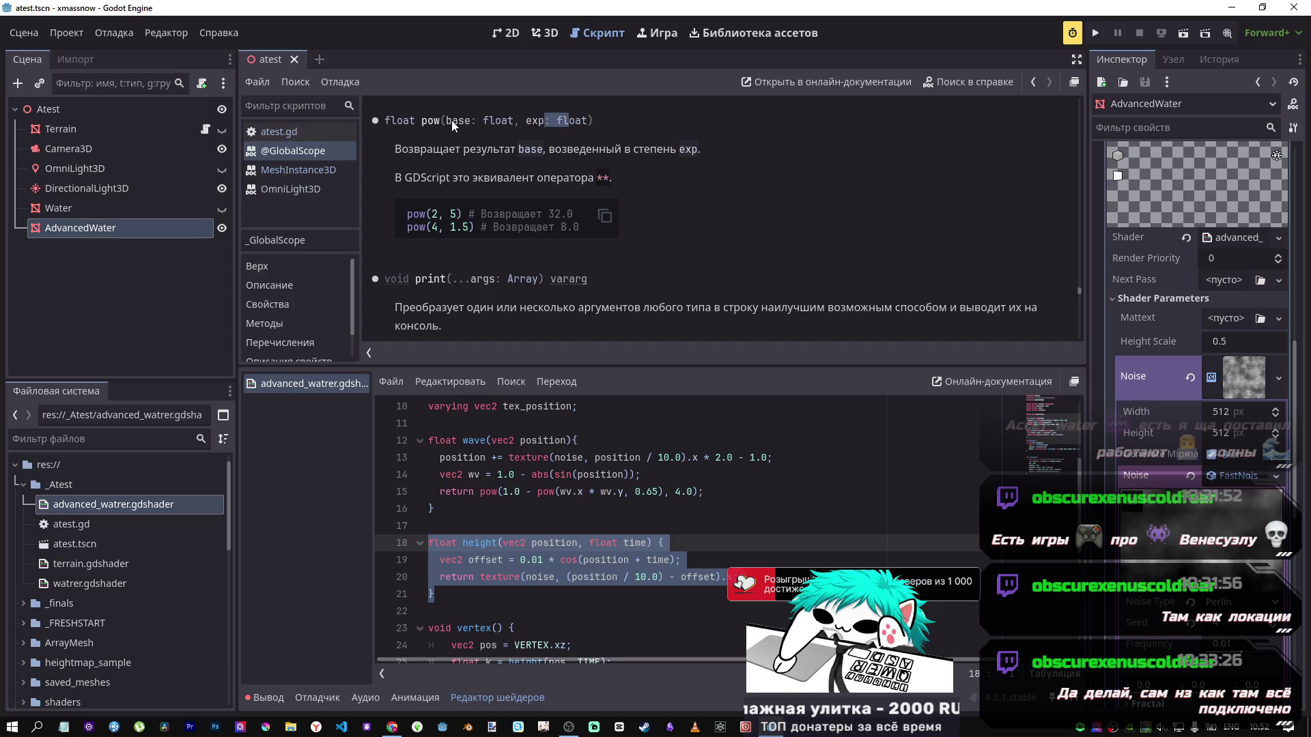
pyautogui.moveTo(464, 122); pyautogui.dragTo(492, 121)
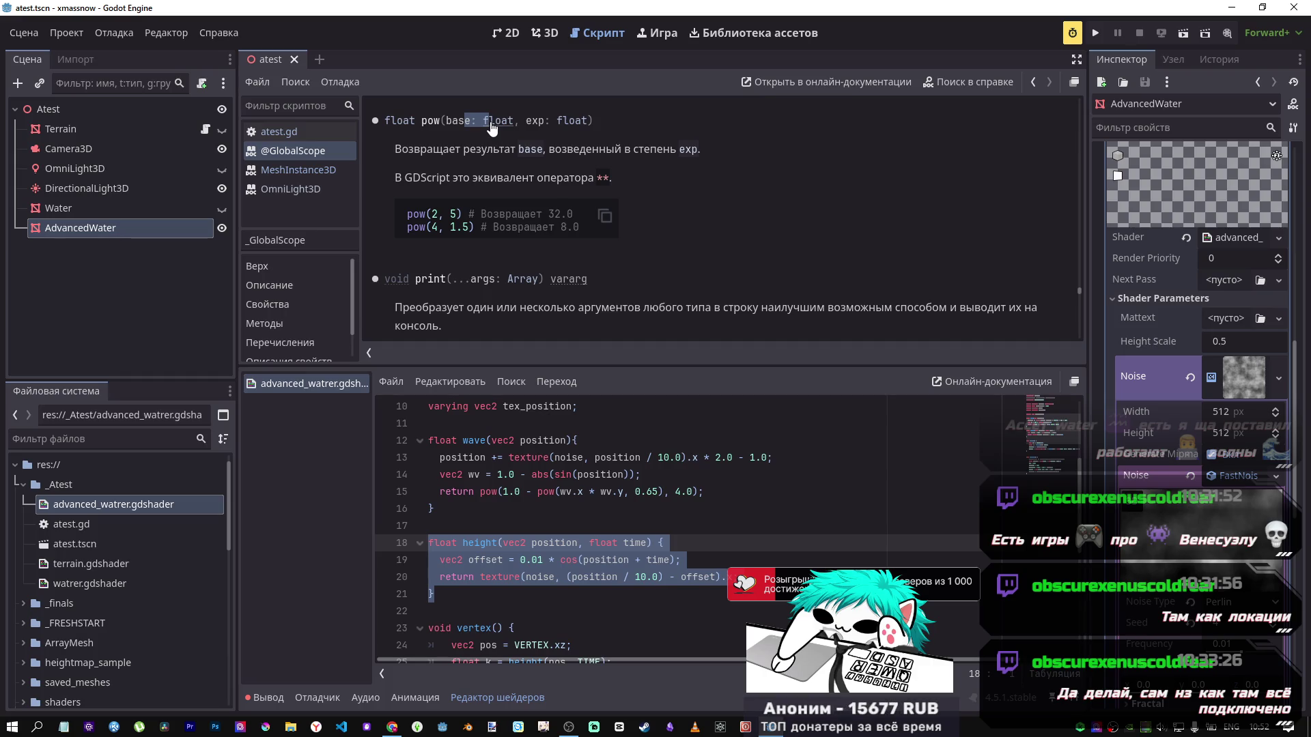
pyautogui.moveTo(397, 725)
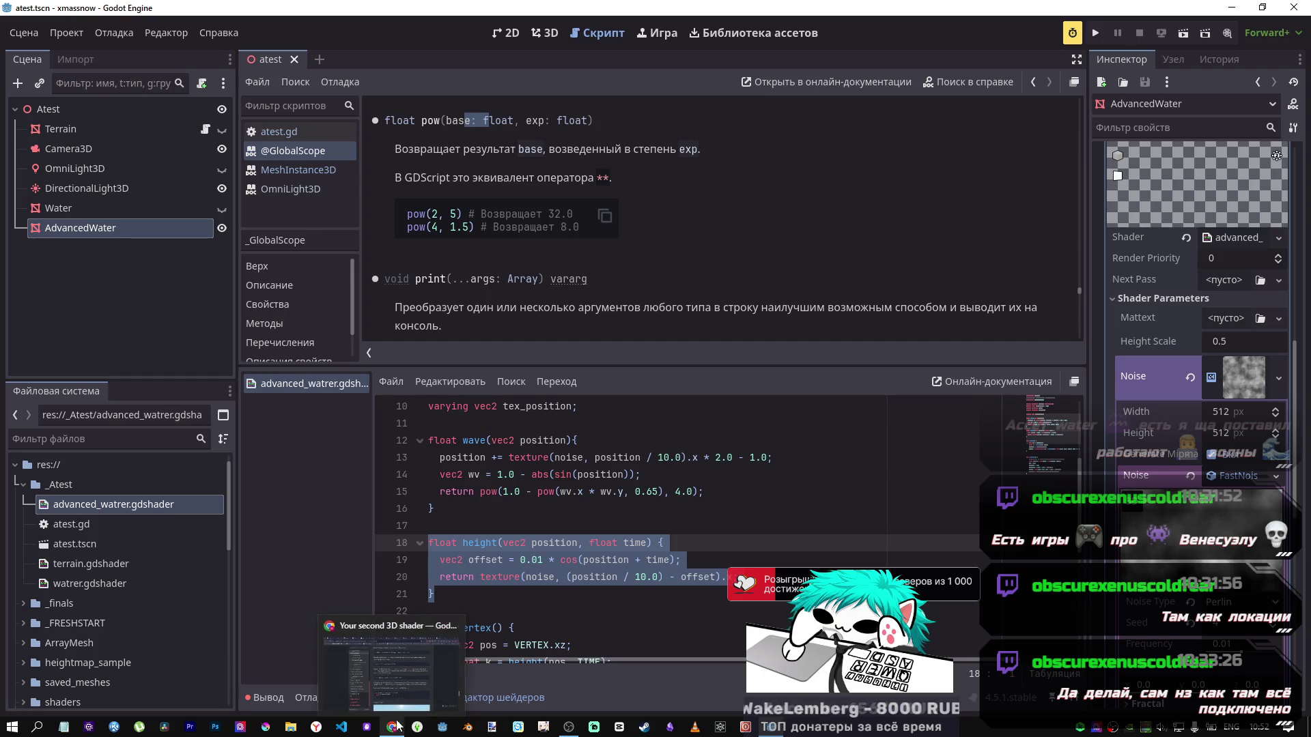
pyautogui.click(407, 674)
pyautogui.scroll(-2, 662, 541)
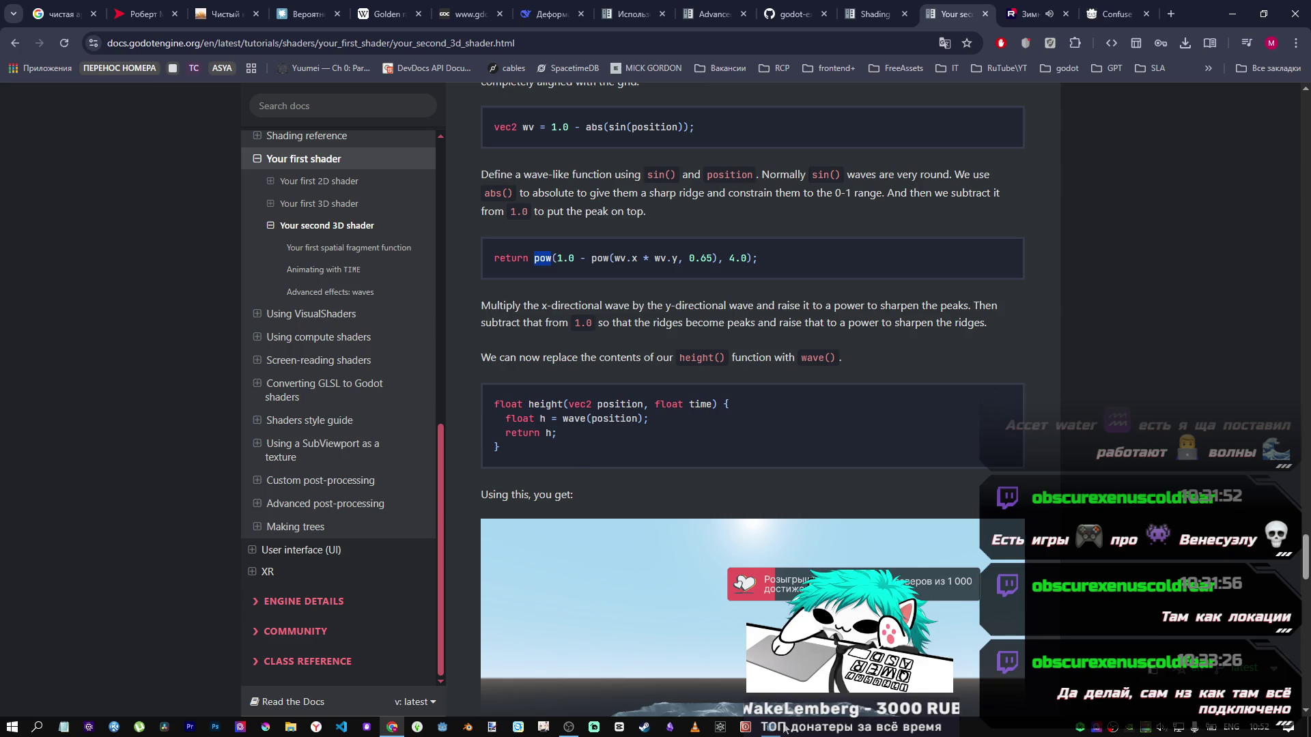
# Step: Select the docs' new height() example that returns wave(position)
pyautogui.click(772, 728)
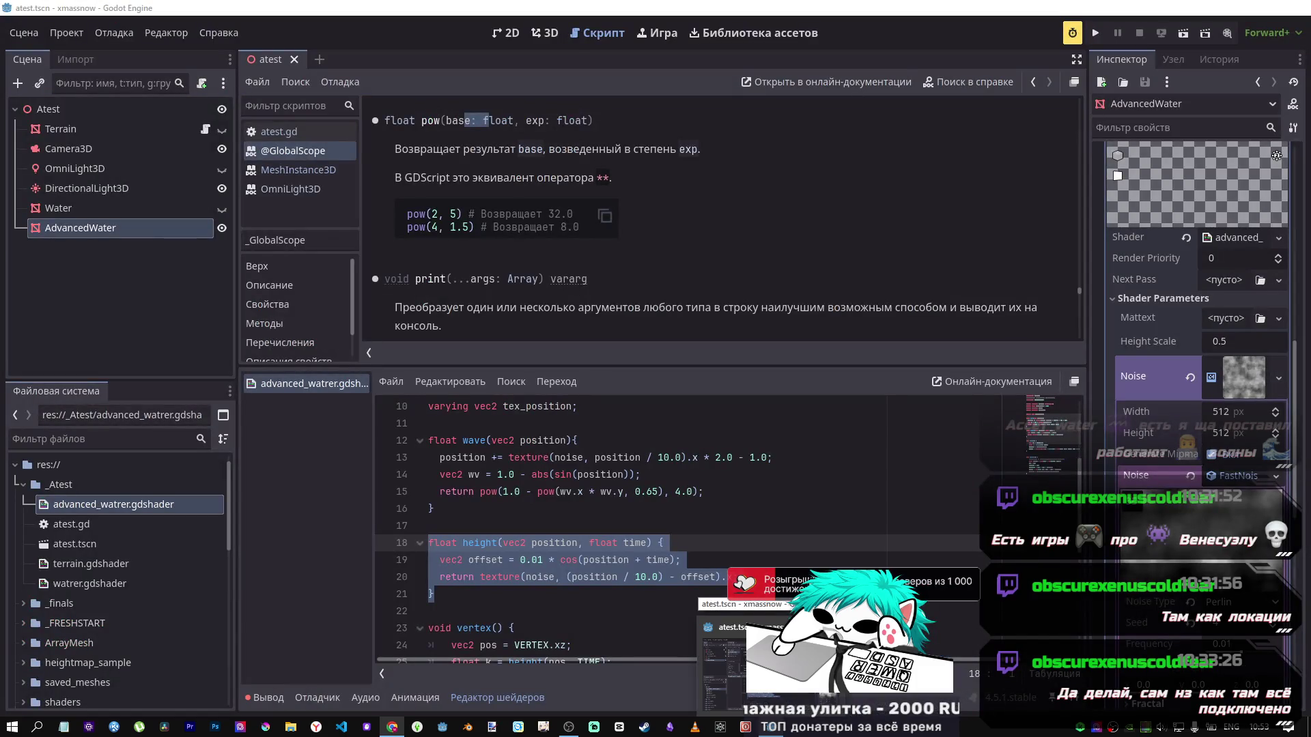
pyautogui.hotkey('alt', 'Tab')
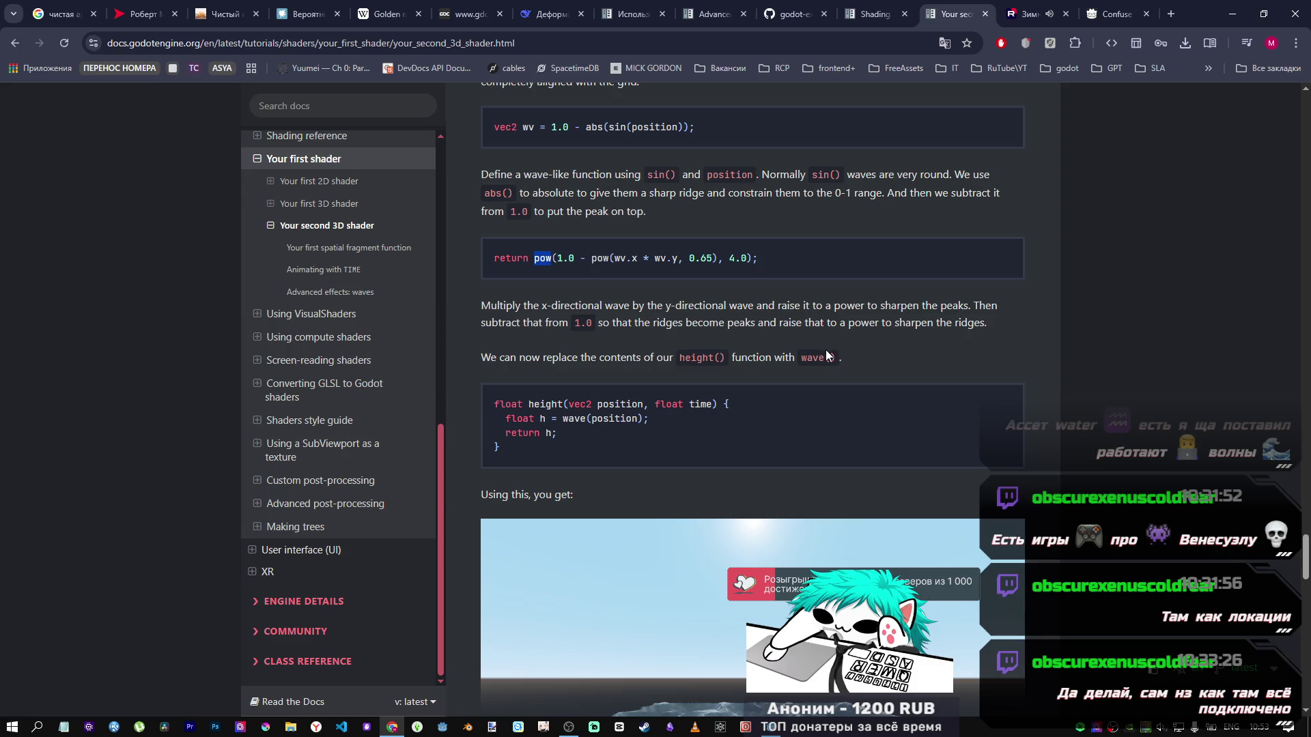
pyautogui.scroll(-2, 723, 358)
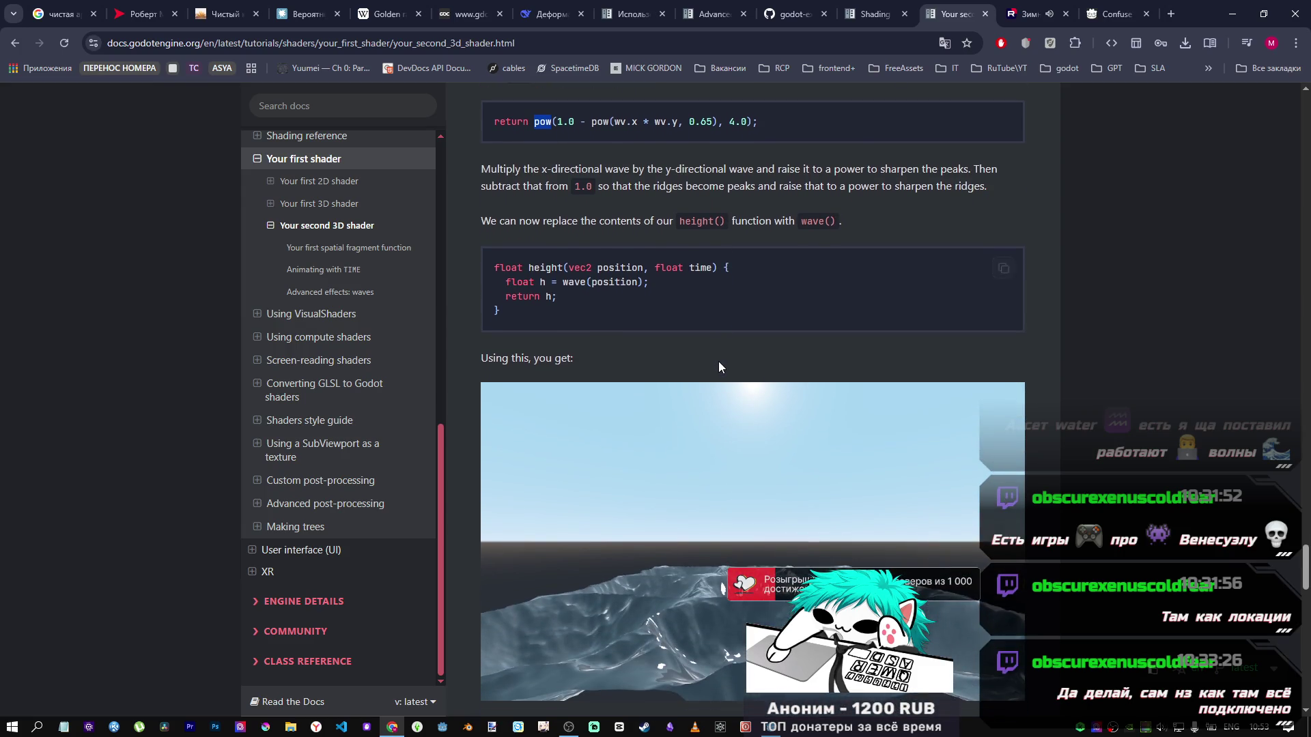
pyautogui.scroll(2, 718, 362)
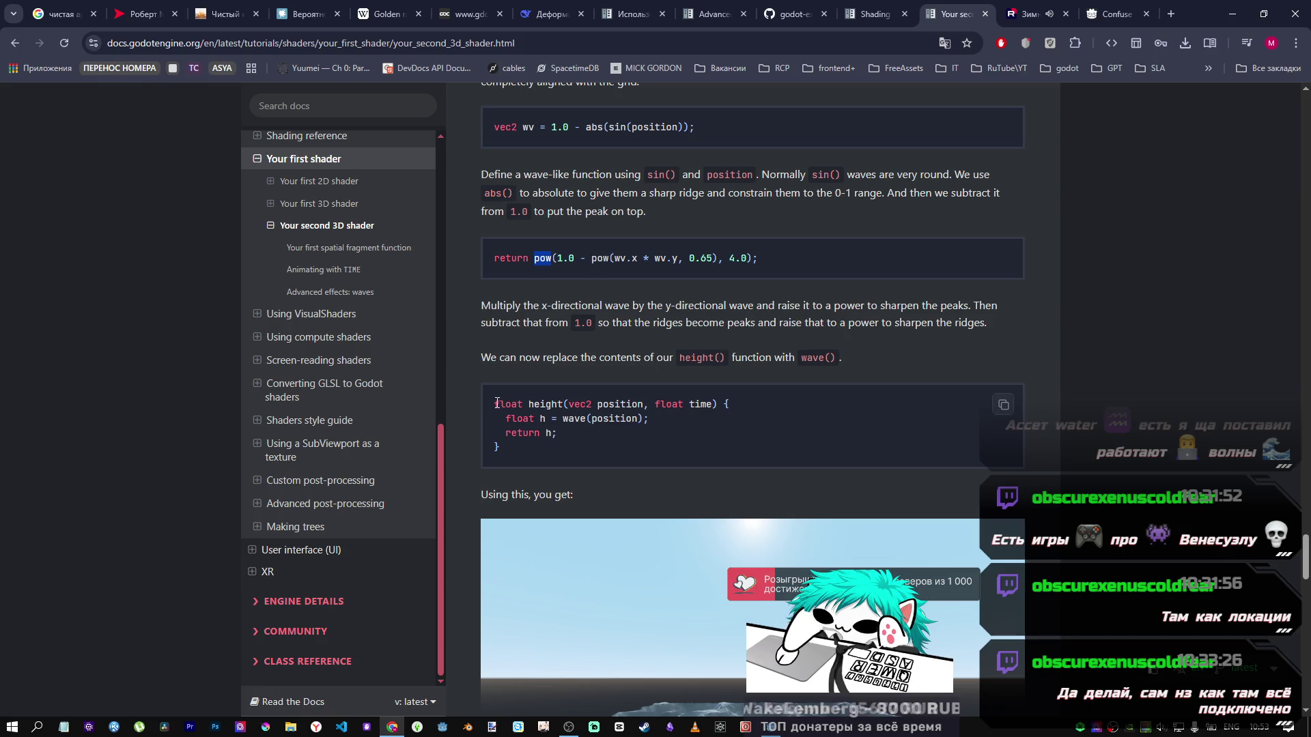
pyautogui.moveTo(494, 404); pyautogui.dragTo(544, 430)
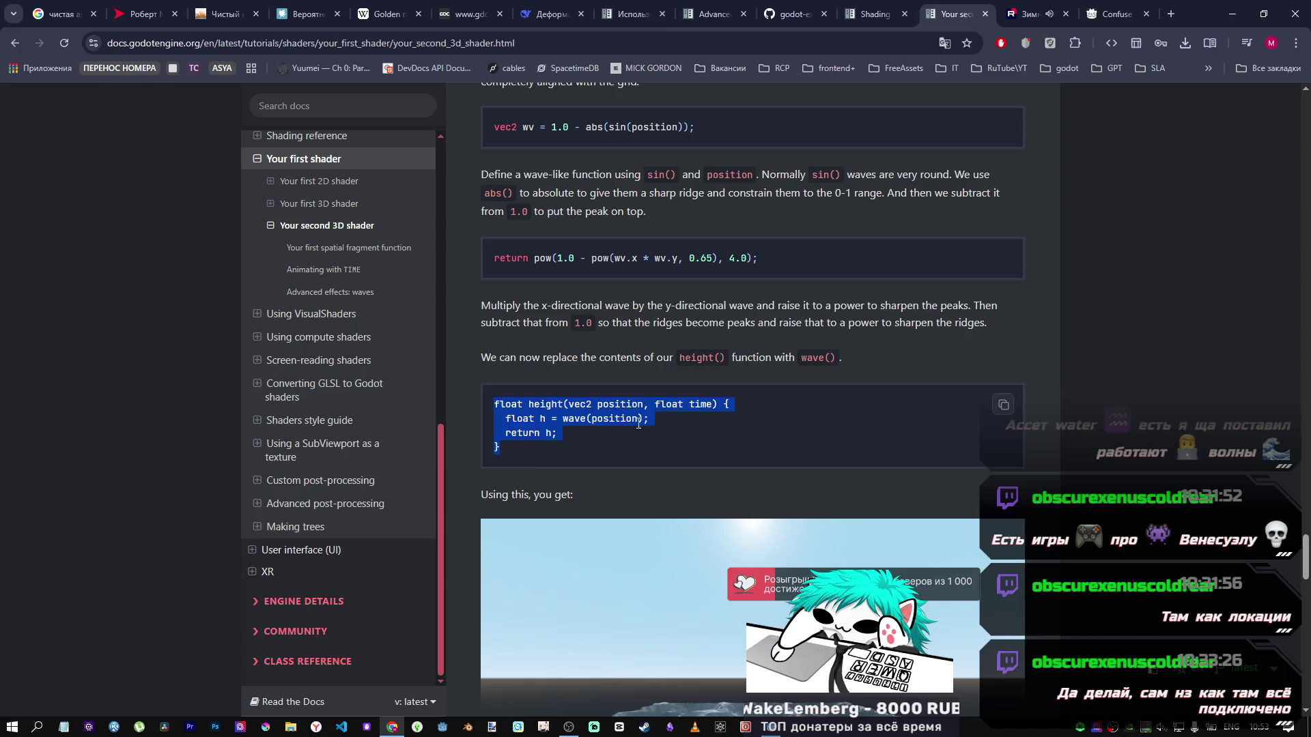
pyautogui.hotkey('alt', 'Tab')
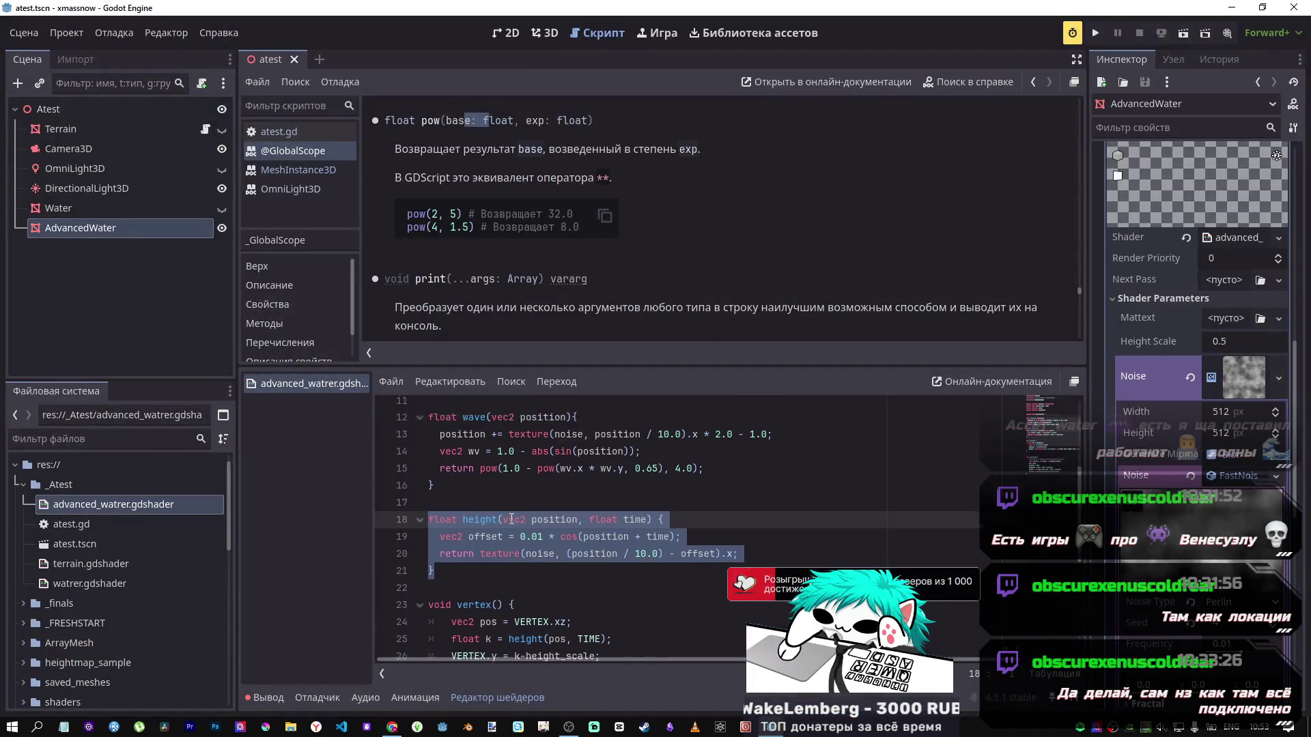
pyautogui.scroll(-1, 511, 519)
pyautogui.click(509, 517)
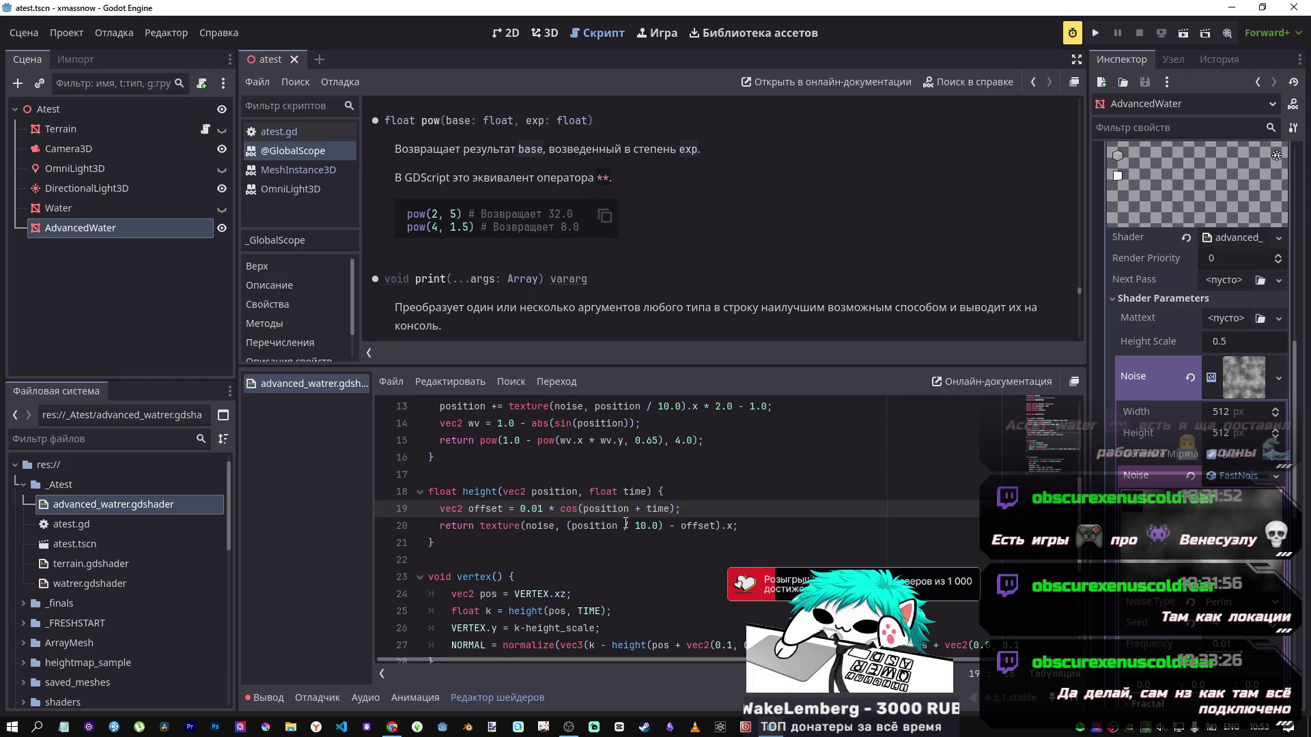
pyautogui.hotkey('alt', 'Tab')
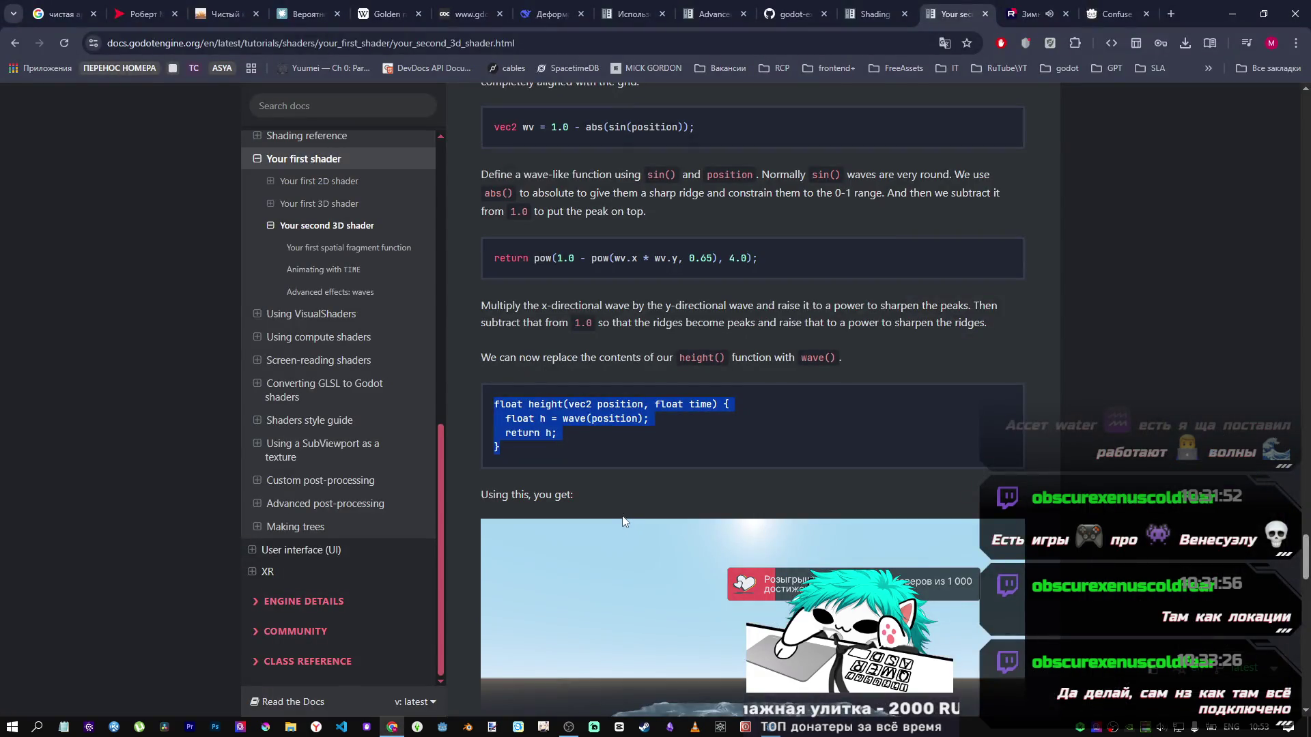
pyautogui.click(521, 447)
pyautogui.moveTo(521, 447); pyautogui.dragTo(484, 407)
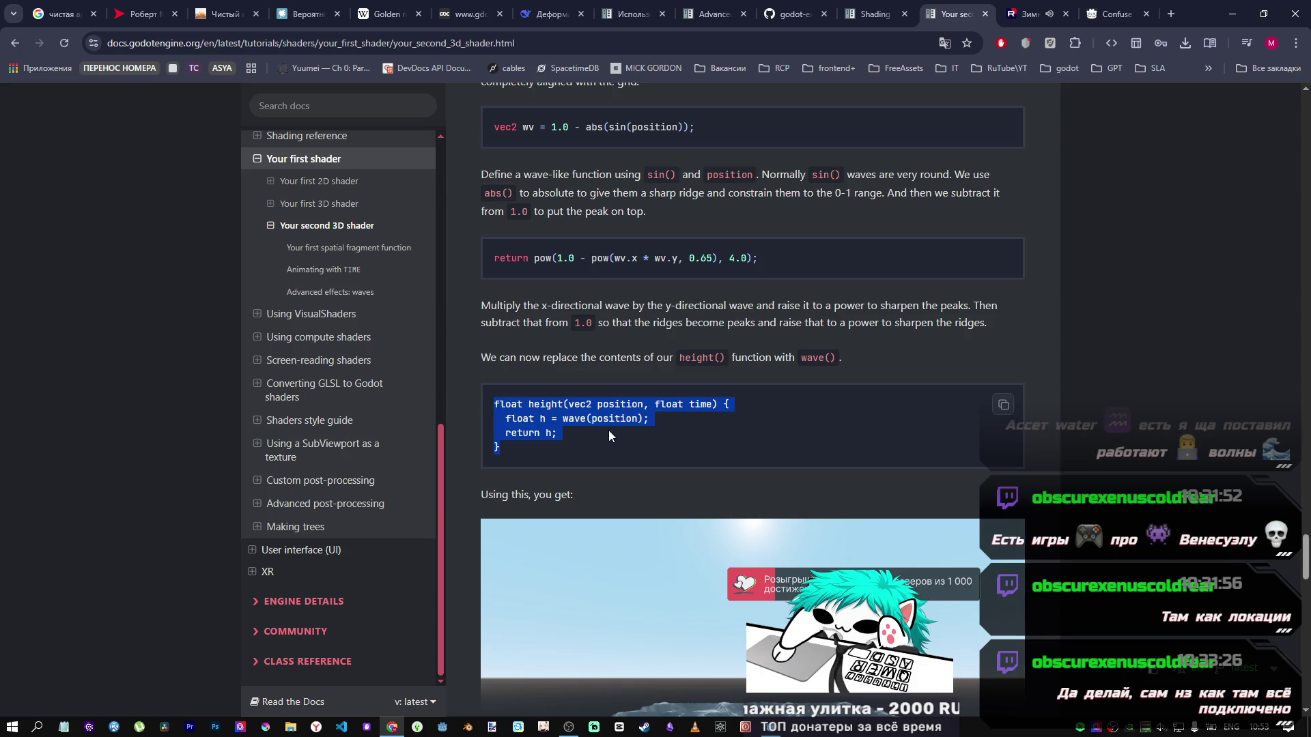
pyautogui.hotkey('alt', 'Tab')
# Step: Paste it over lines 18–21 so height() returns wave(position), then check the sharp ridges
pyautogui.moveTo(473, 539); pyautogui.dragTo(429, 507)
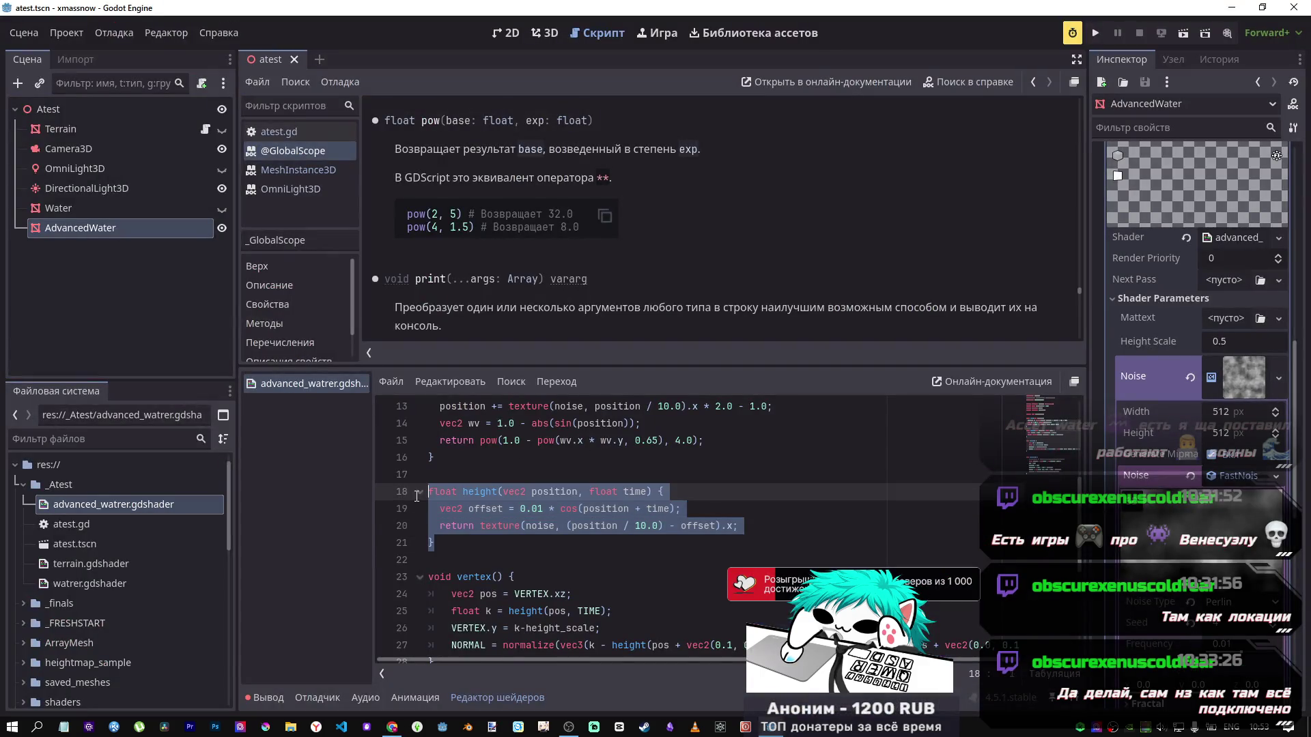
pyautogui.write('float height(vec2 position, float time) { \tfloat h = wave(position); \treturn h; }')
pyautogui.hotkey('ctrl', 'F2')
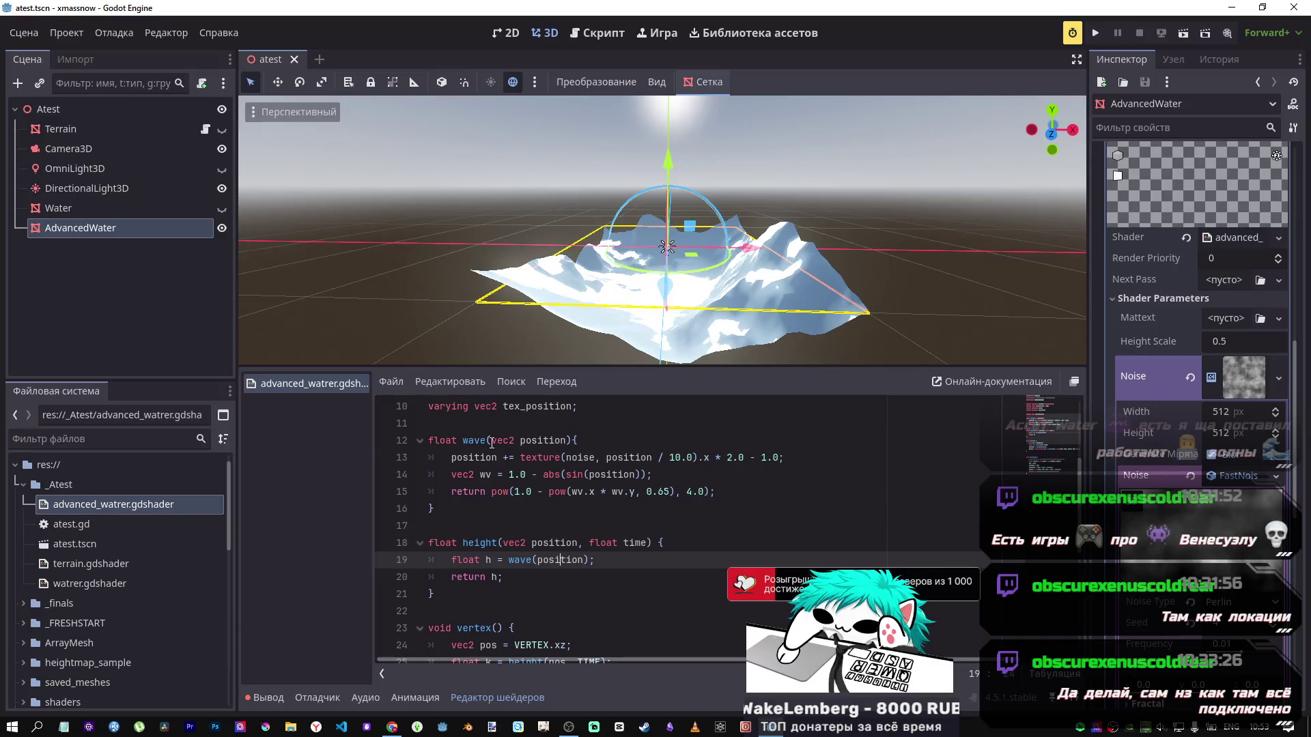
pyautogui.click(491, 441)
pyautogui.moveTo(544, 543); pyautogui.dragTo(566, 544)
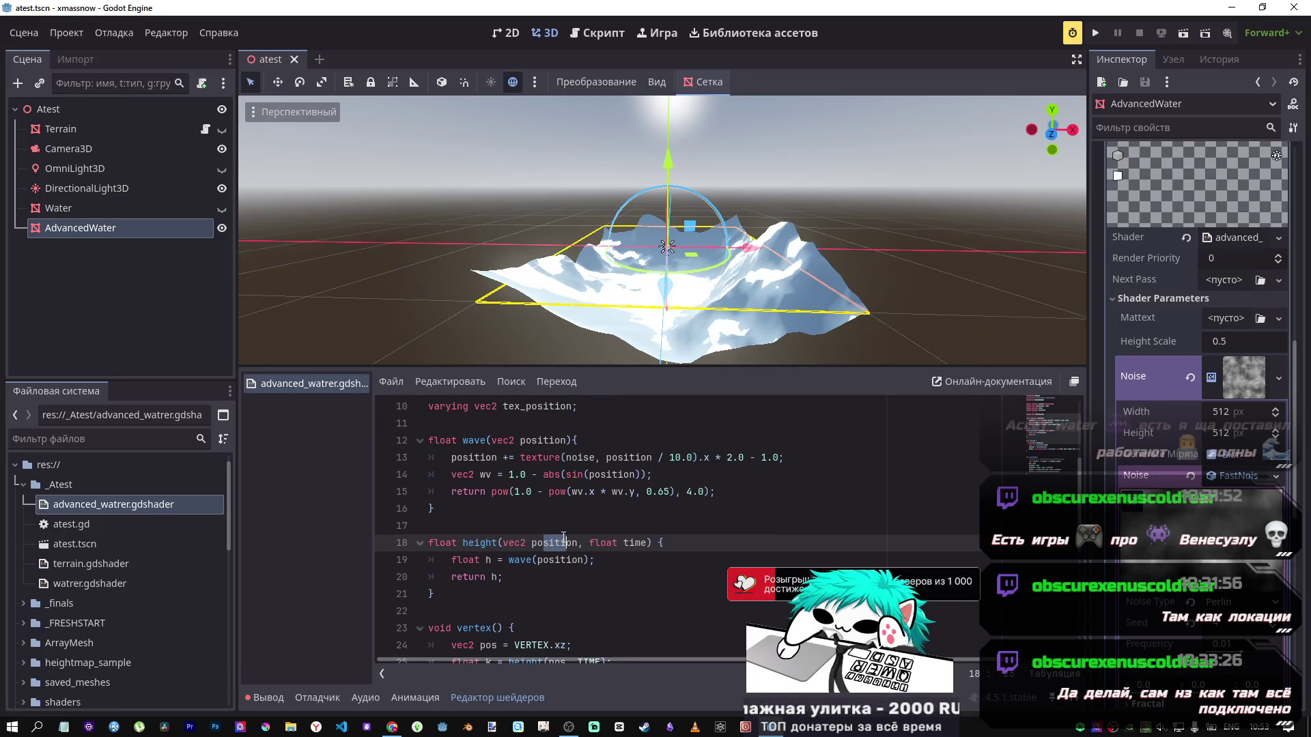
pyautogui.scroll(3, 563, 538)
pyautogui.scroll(-3, 558, 534)
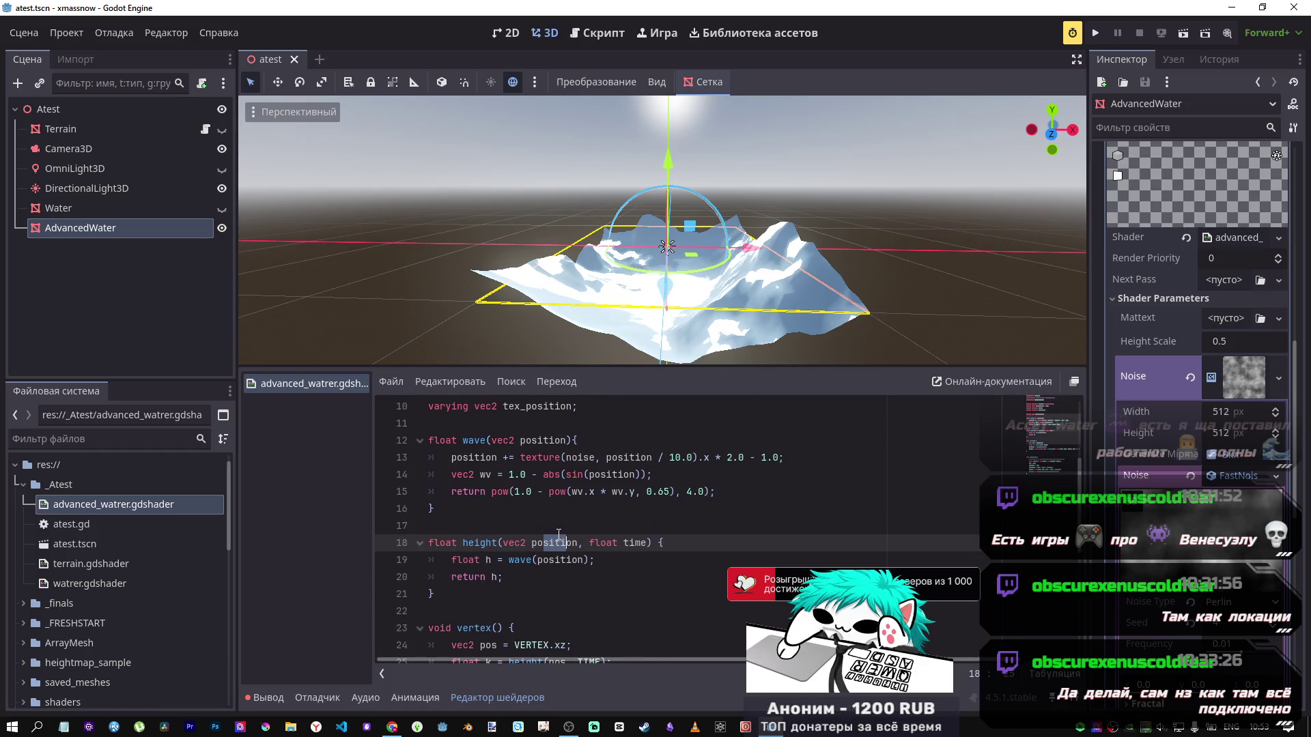
pyautogui.scroll(-2, 558, 534)
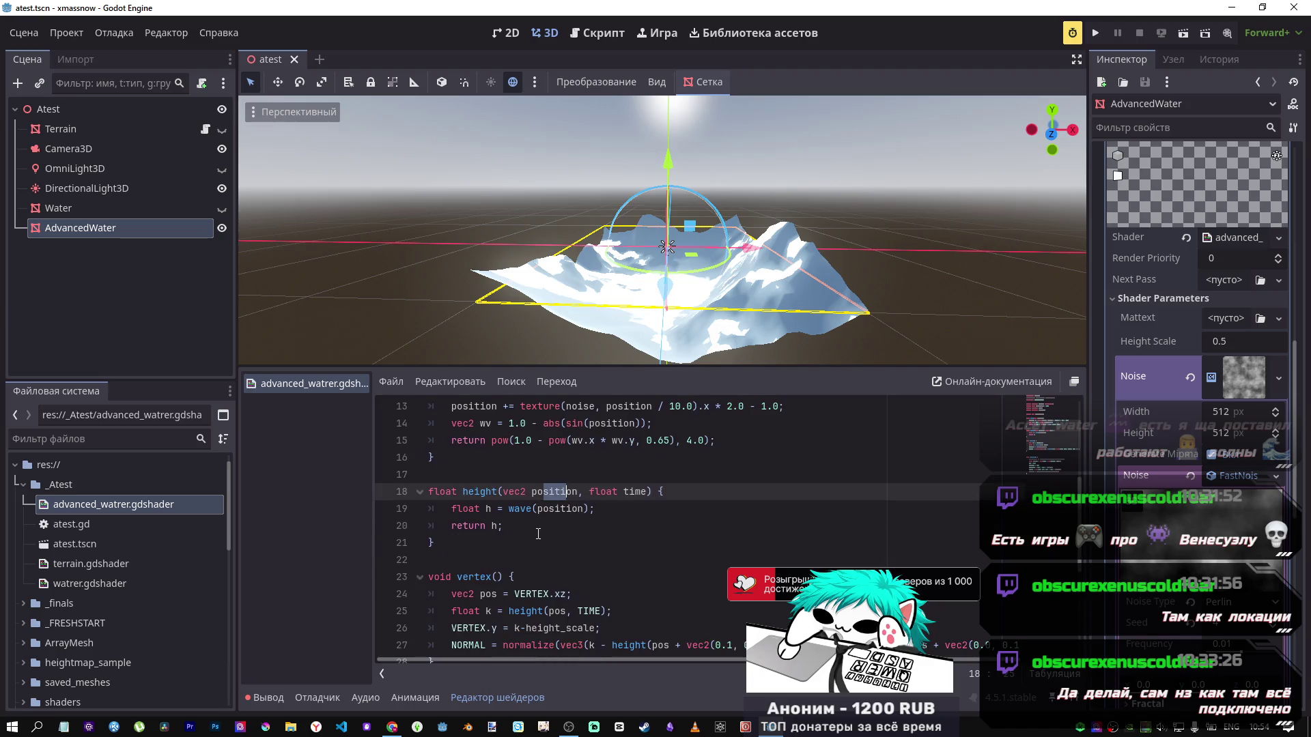
pyautogui.hotkey('alt', 'Tab')
pyautogui.scroll(-5, 671, 428)
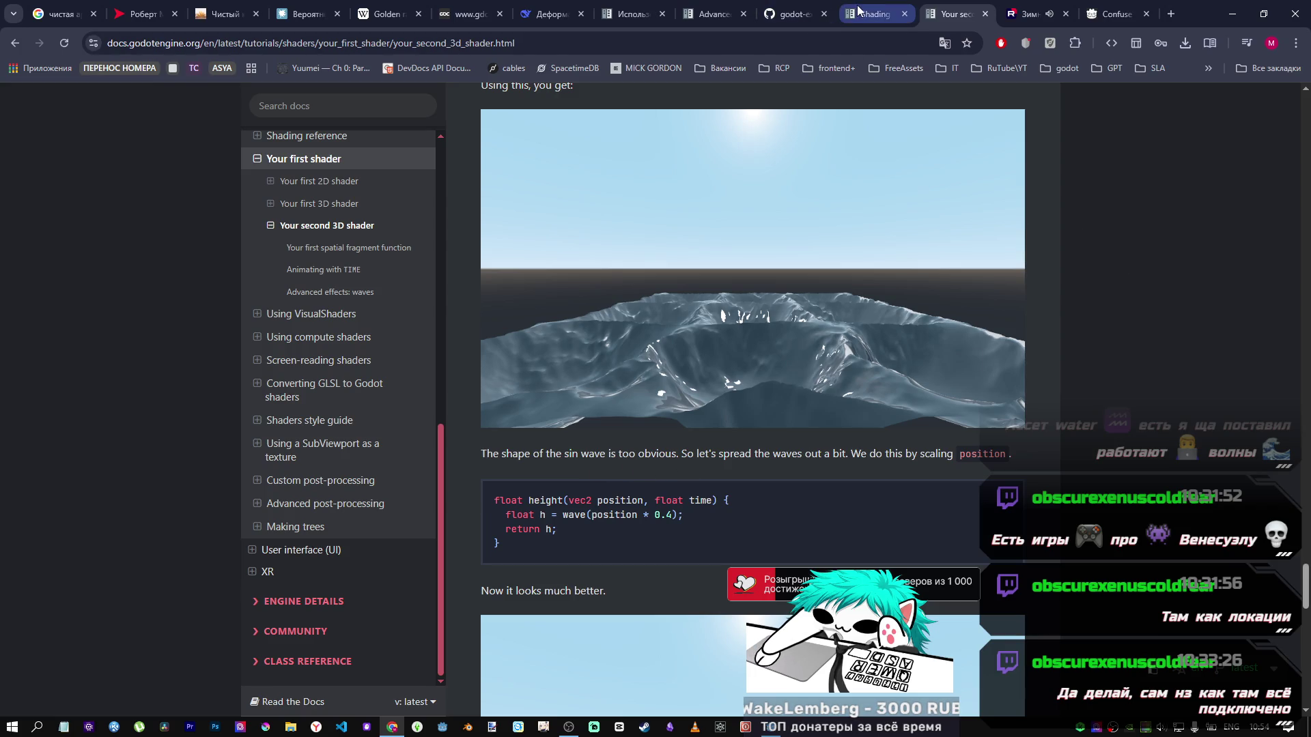
# Step: Set the noise type to Simplex Smooth and orbit around the AdvancedWater mesh
pyautogui.click(855, 13)
pyautogui.click(937, 15)
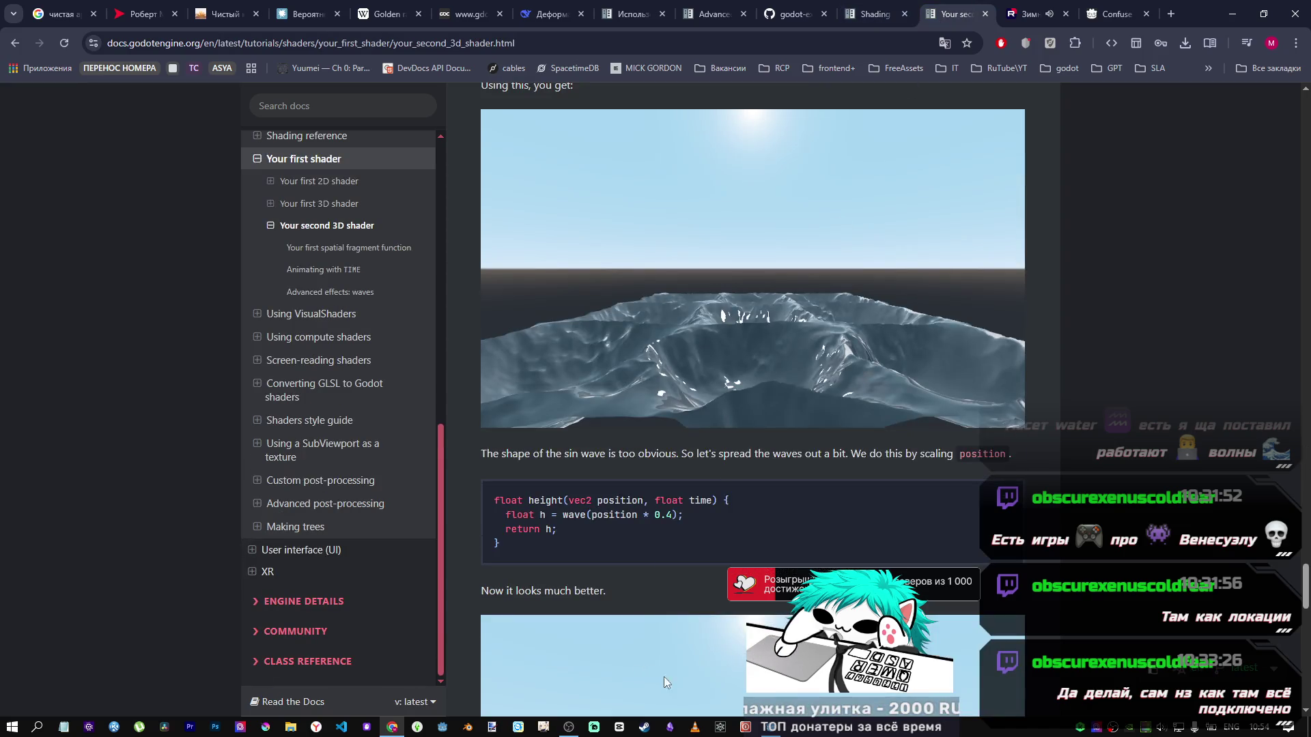
pyautogui.hotkey('alt', 'Tab')
pyautogui.moveTo(663, 233)
pyautogui.mouseDown()
pyautogui.moveTo(579, 222)
pyautogui.moveTo(594, 248)
pyautogui.moveTo(601, 236)
pyautogui.mouseUp()
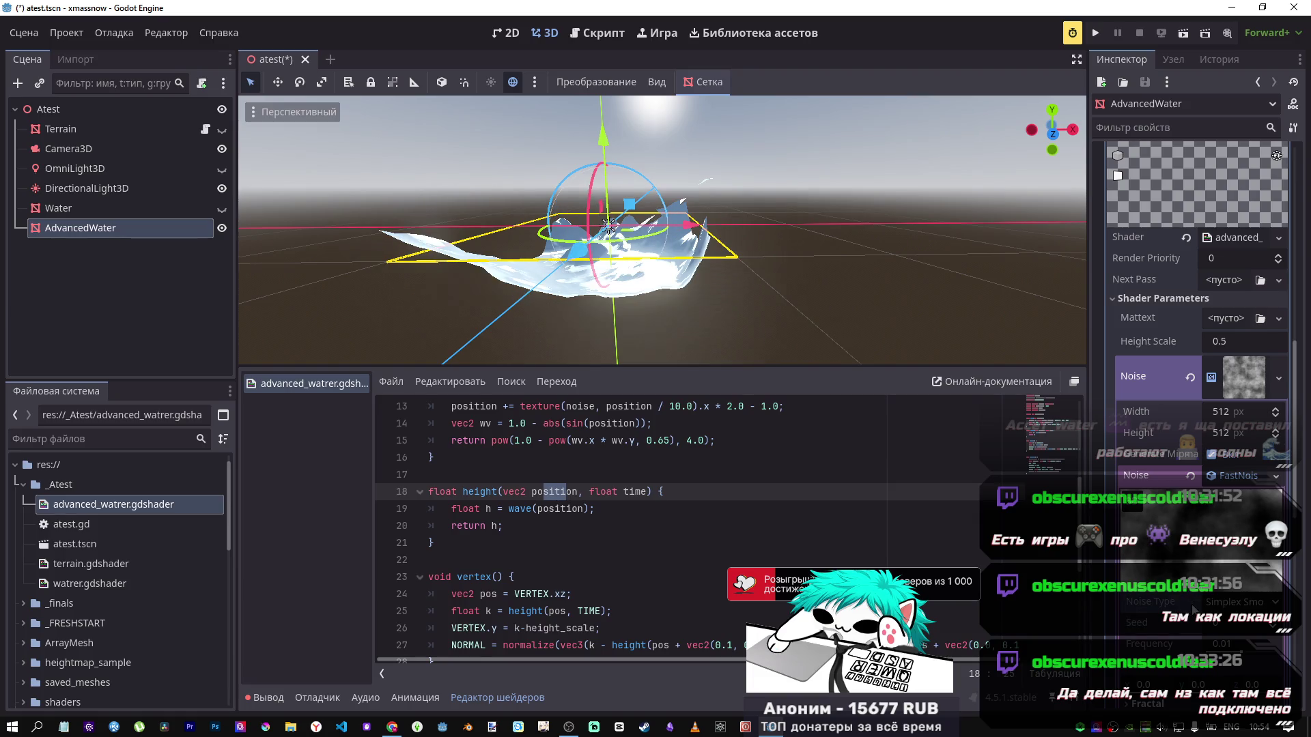
pyautogui.click(1236, 601)
pyautogui.moveTo(662, 229)
pyautogui.mouseDown()
pyautogui.moveTo(737, 229)
pyautogui.moveTo(627, 272)
pyautogui.mouseUp()
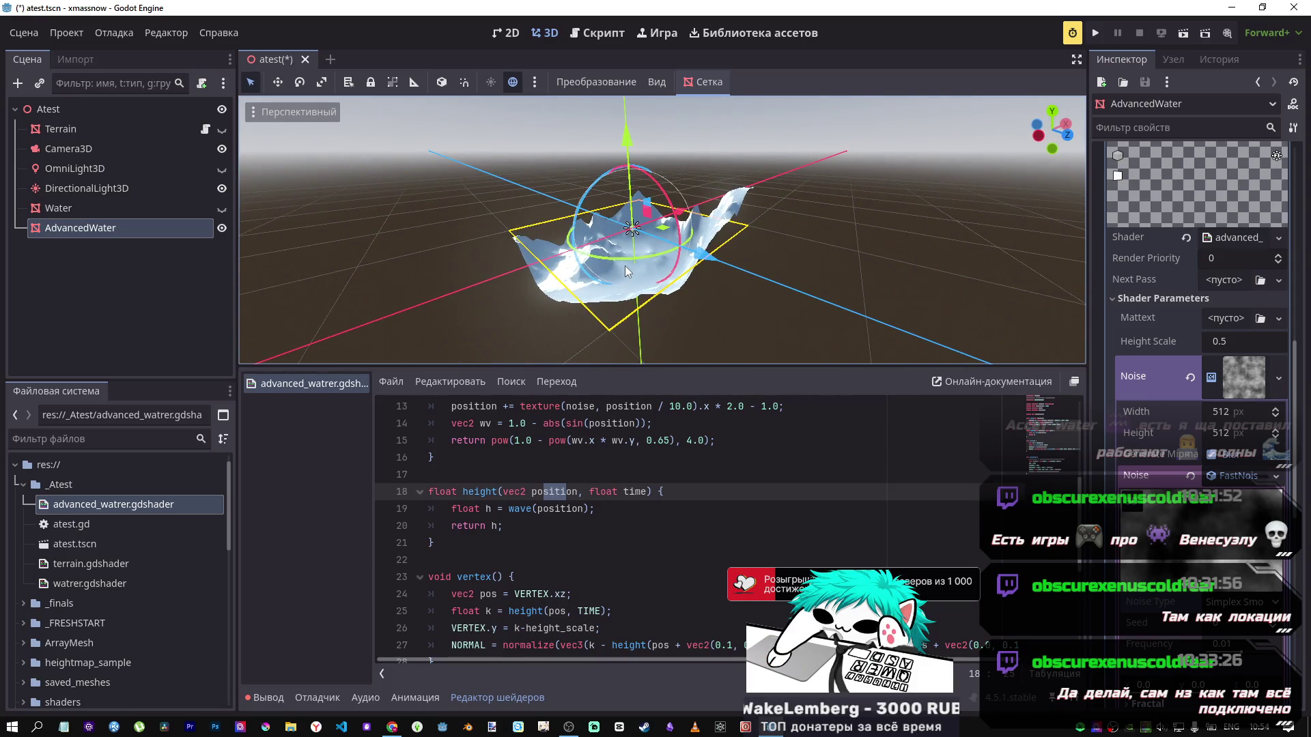
pyautogui.scroll(-1, 494, 507)
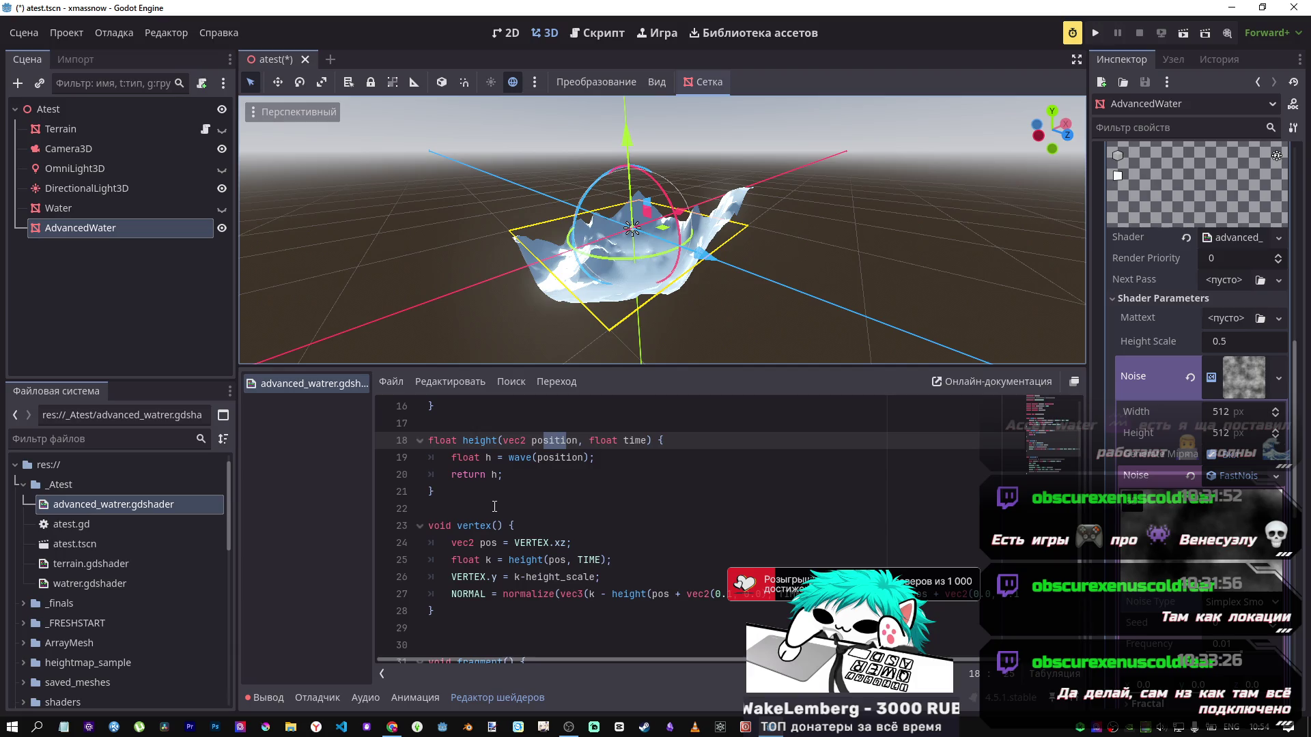
# Step: Replace the old height() with the docs' wave(position * 0.4) version, save, and frame the mesh
pyautogui.hotkey('alt', 'Tab')
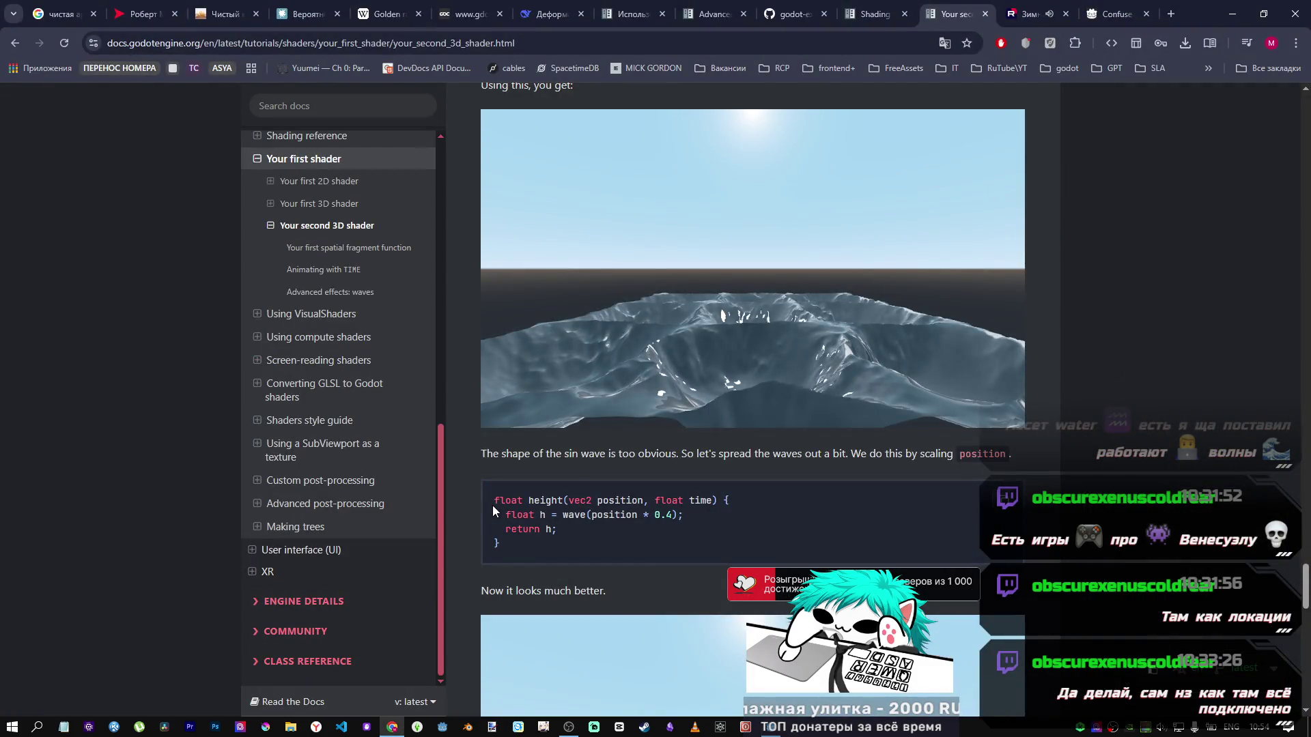
pyautogui.moveTo(504, 542); pyautogui.dragTo(491, 505)
pyautogui.hotkey('ctrl', 'c')
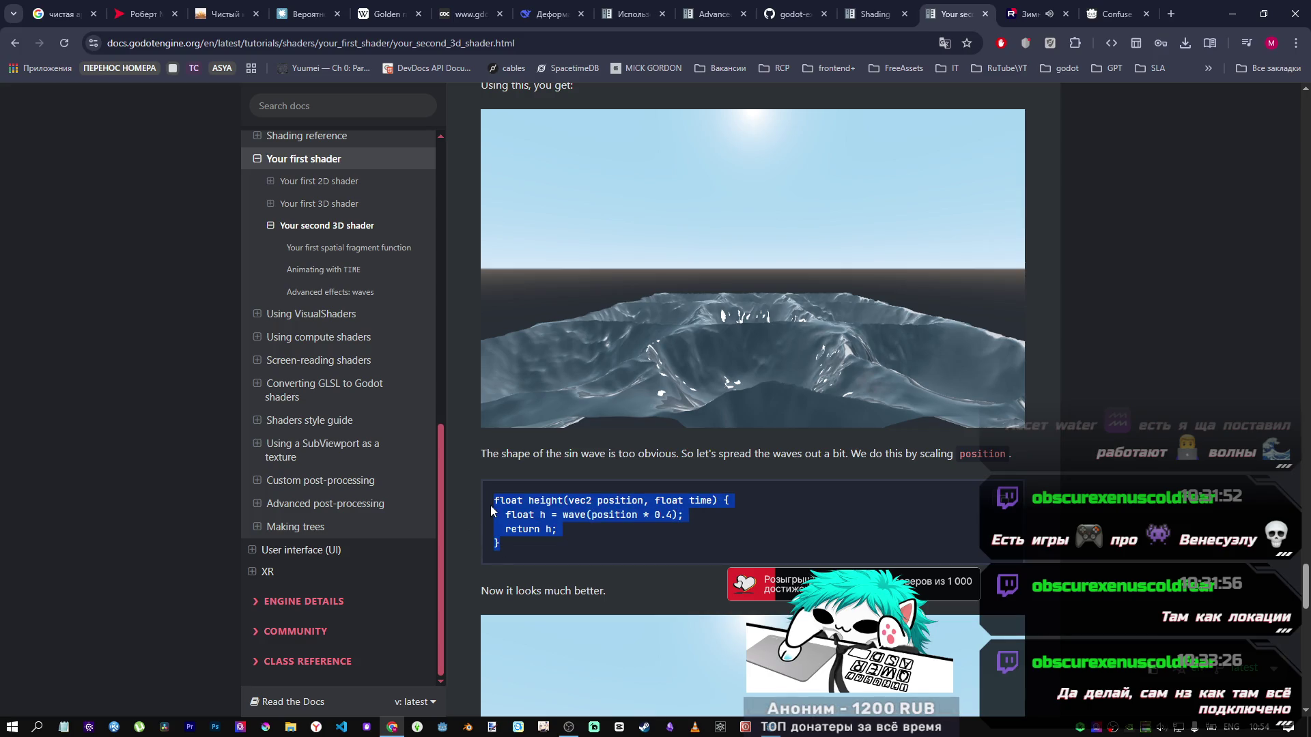
pyautogui.hotkey('alt', 'Tab')
pyautogui.scroll(3, 547, 512)
pyautogui.moveTo(437, 595); pyautogui.dragTo(438, 577)
pyautogui.keyDown('shift'); pyautogui.click(423, 543); pyautogui.keyUp('shift')
pyautogui.hotkey('ctrl', 'v')
pyautogui.hotkey('ctrl', 's')
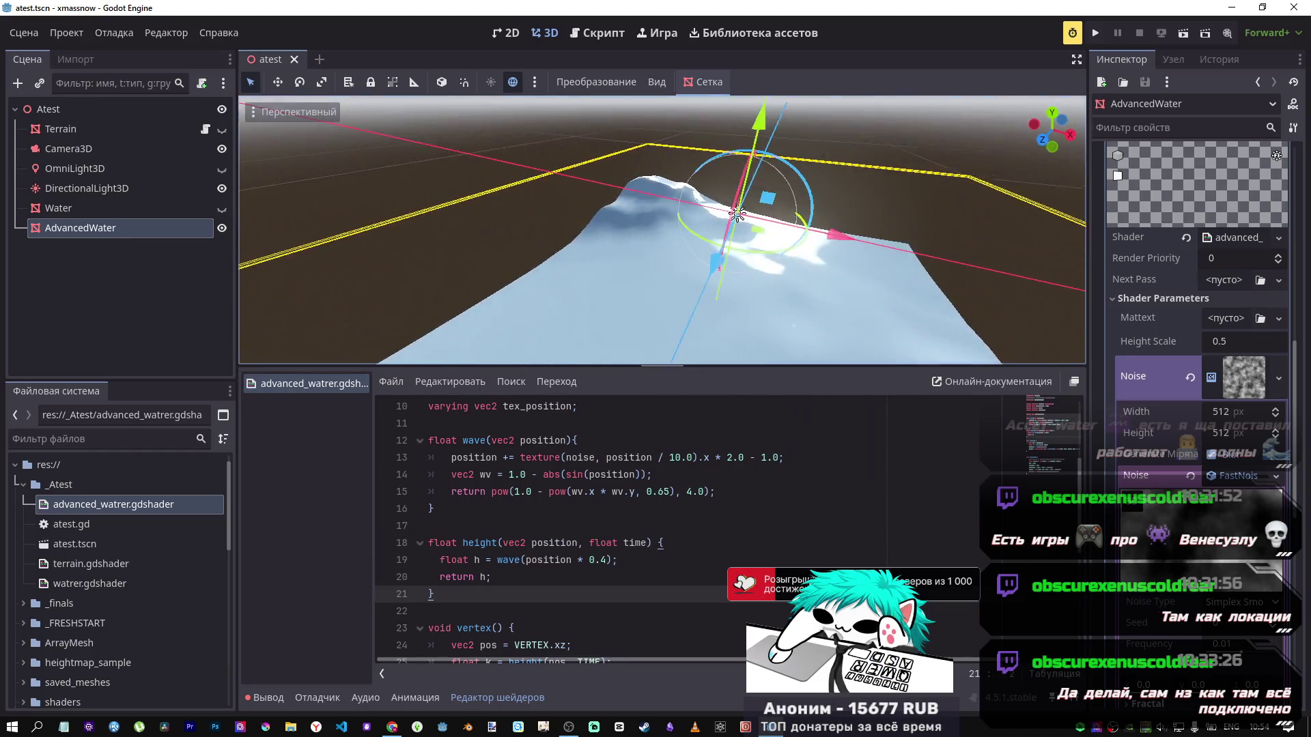
pyautogui.press('f')
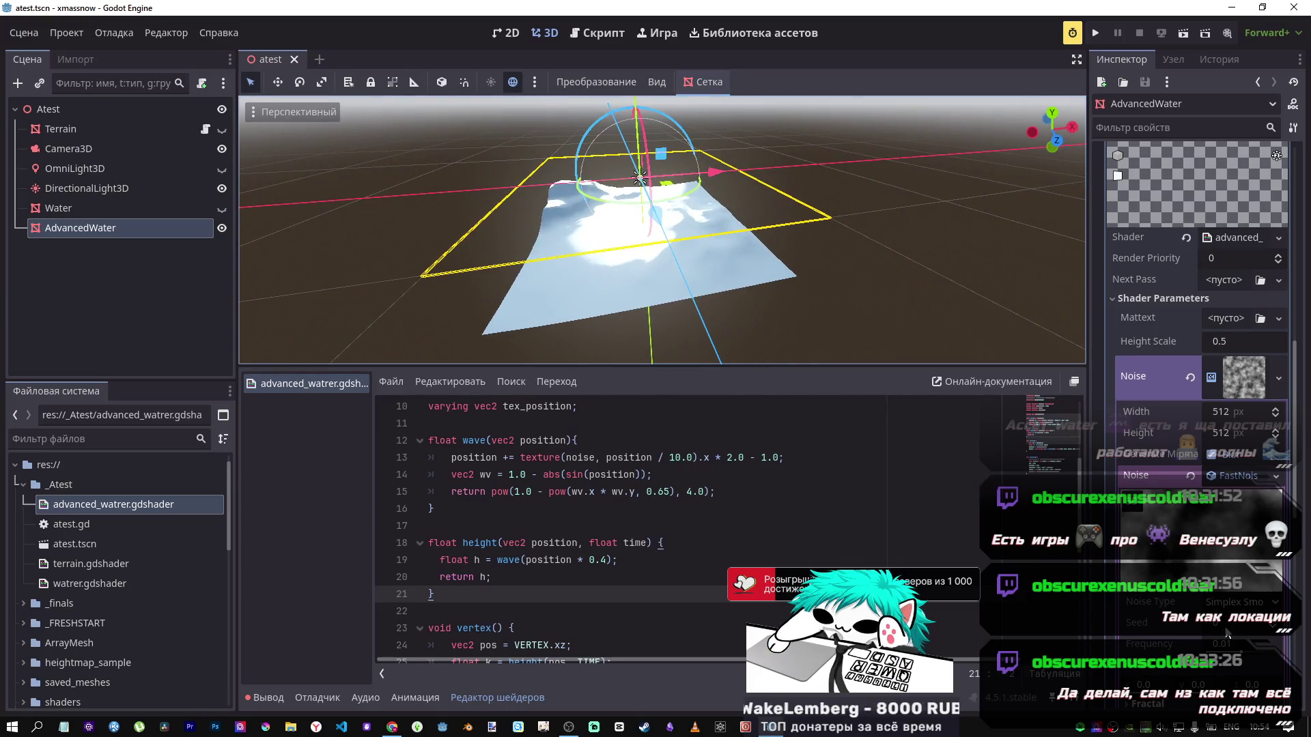
pyautogui.click(1236, 602)
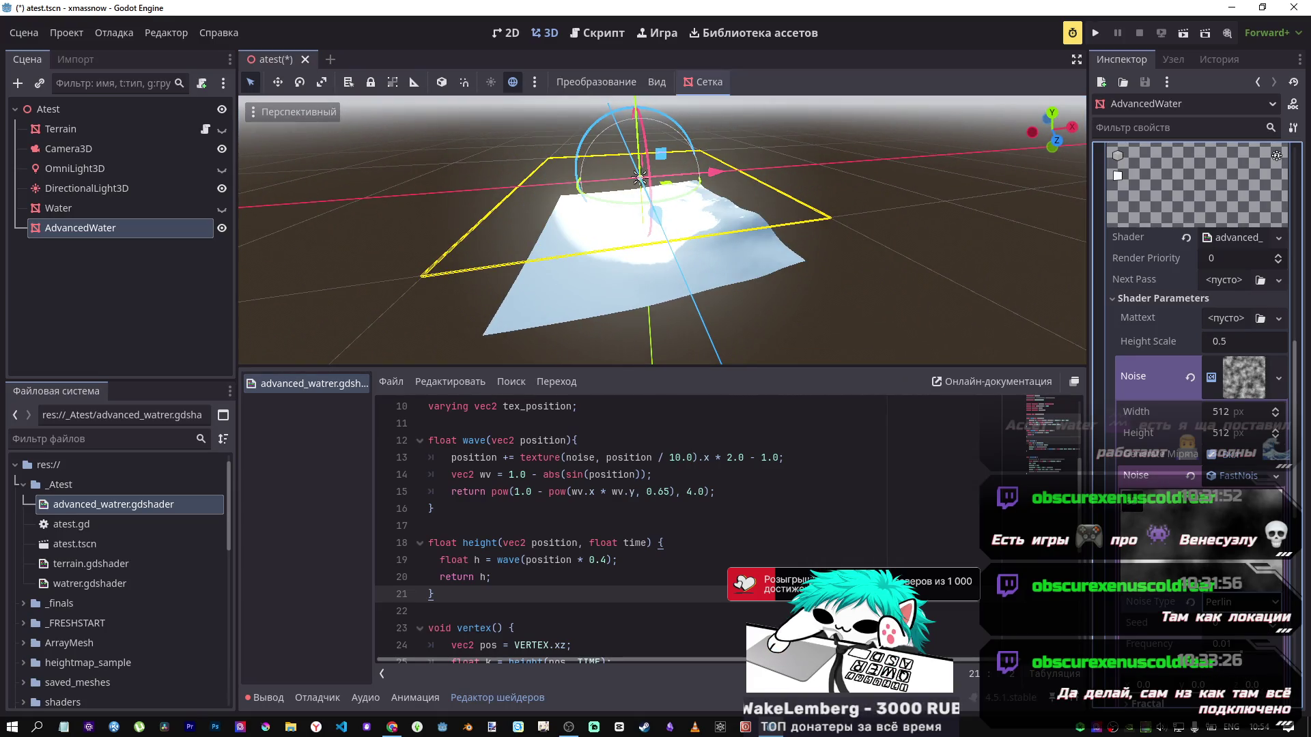
# Step: Set the noise type back to Perlin, try Height Scale 0.005 then 0.035, and save the scene
pyautogui.click(1236, 656)
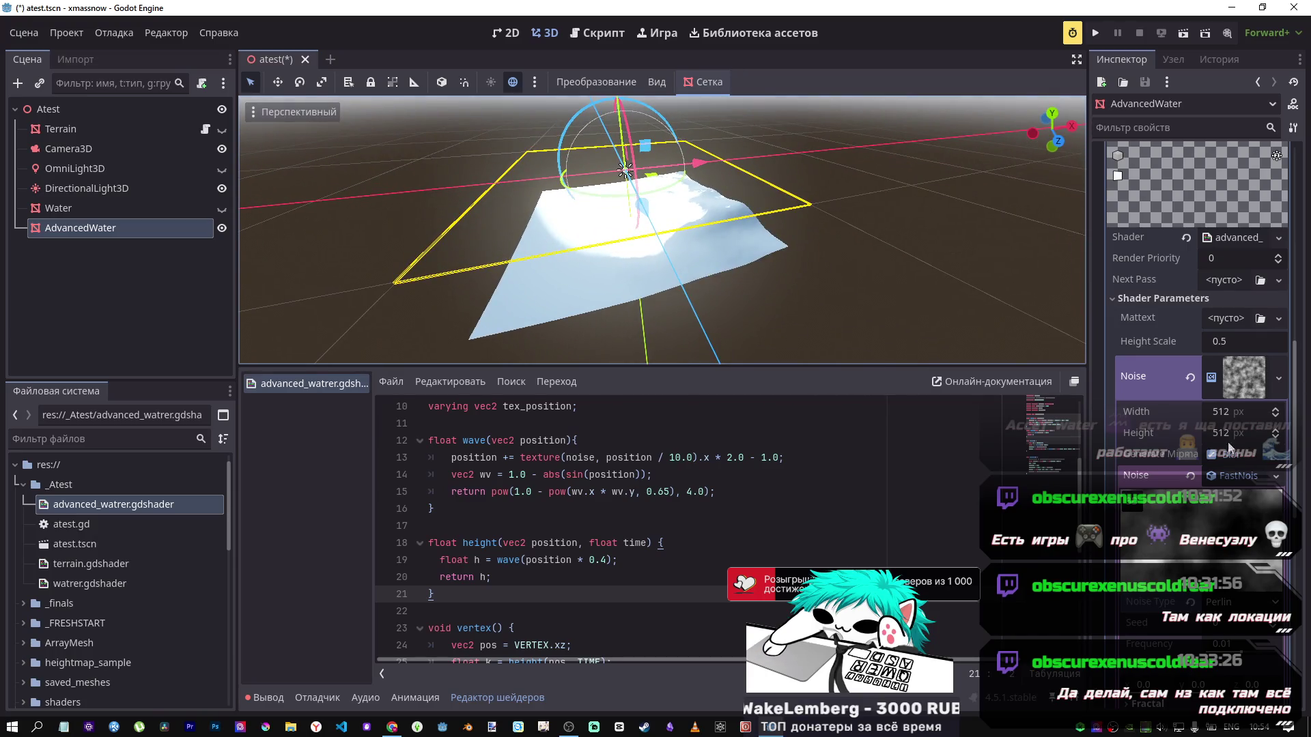
pyautogui.click(1223, 344)
pyautogui.write('0.005')
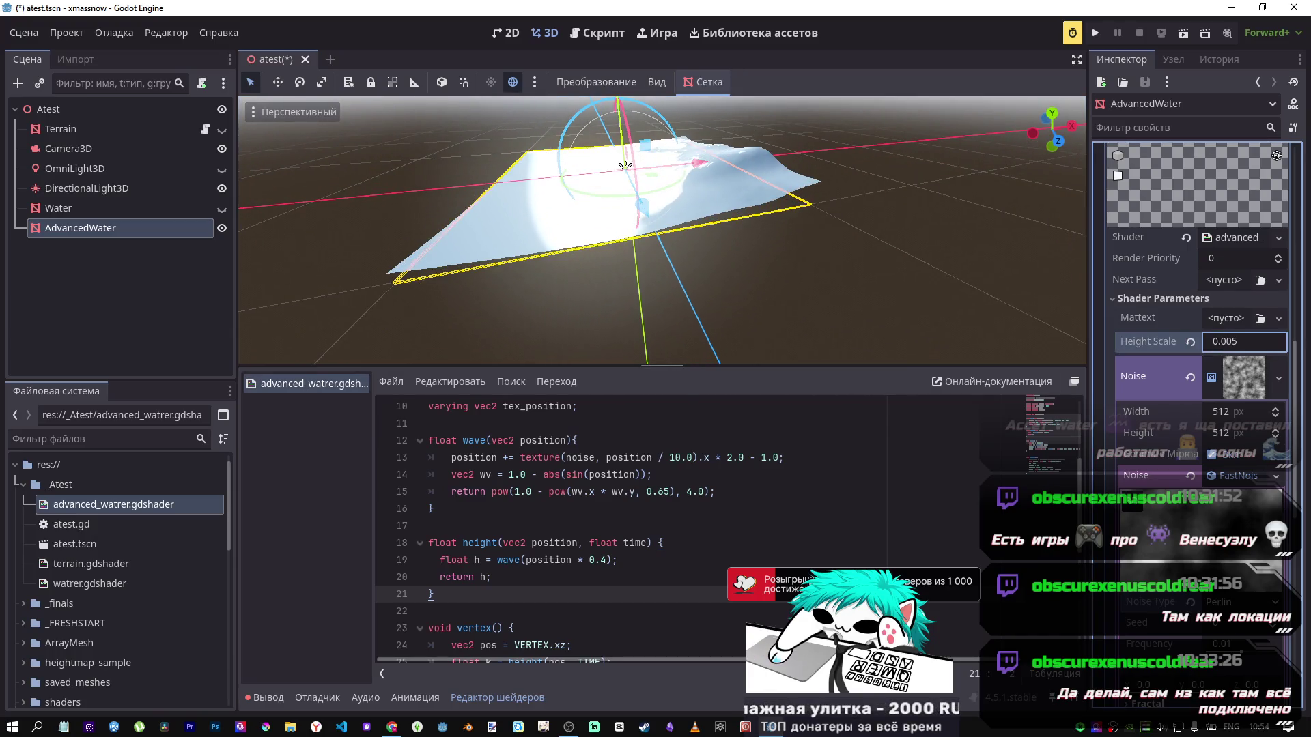
pyautogui.press('BackSpace')
pyautogui.press('BackSpace')
pyautogui.write('35')
pyautogui.press('Return')
pyautogui.hotkey('ctrl', 's')
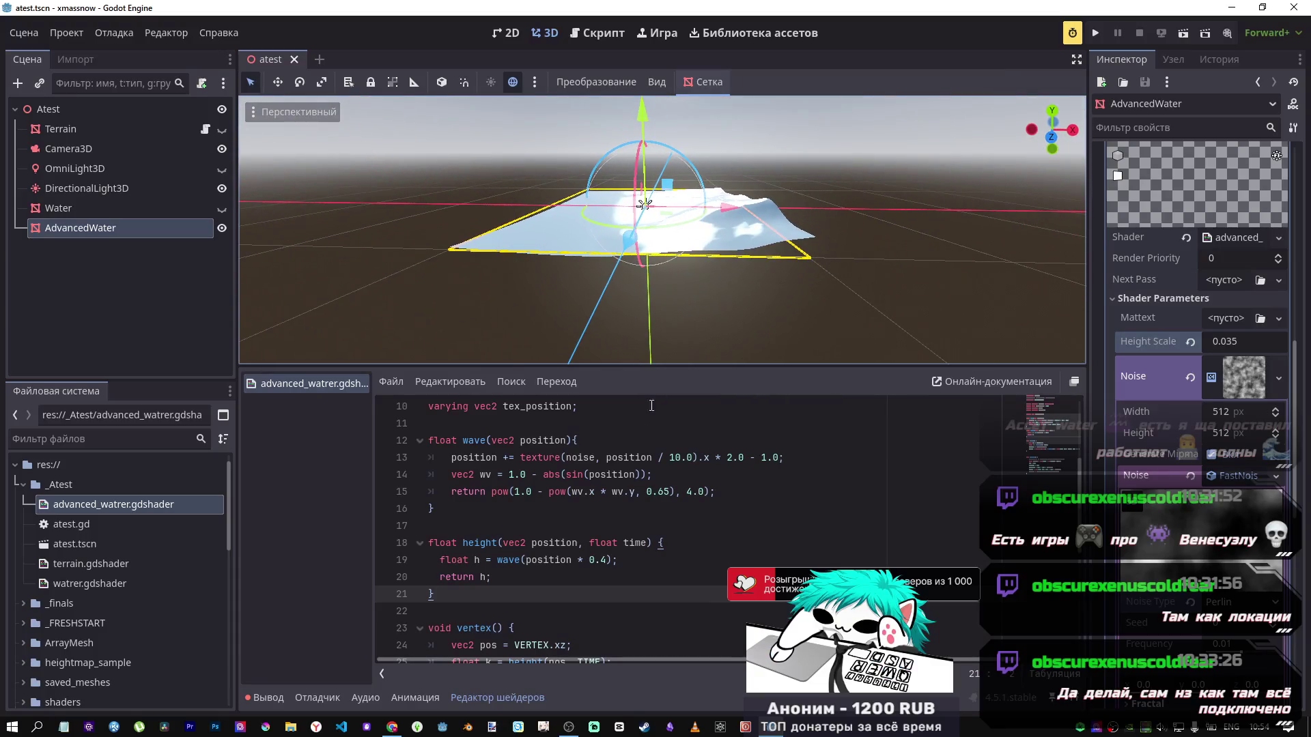
# Step: Change the position scale on line 19 from 0.4 to 0.7 and save to recompile
pyautogui.click(605, 560)
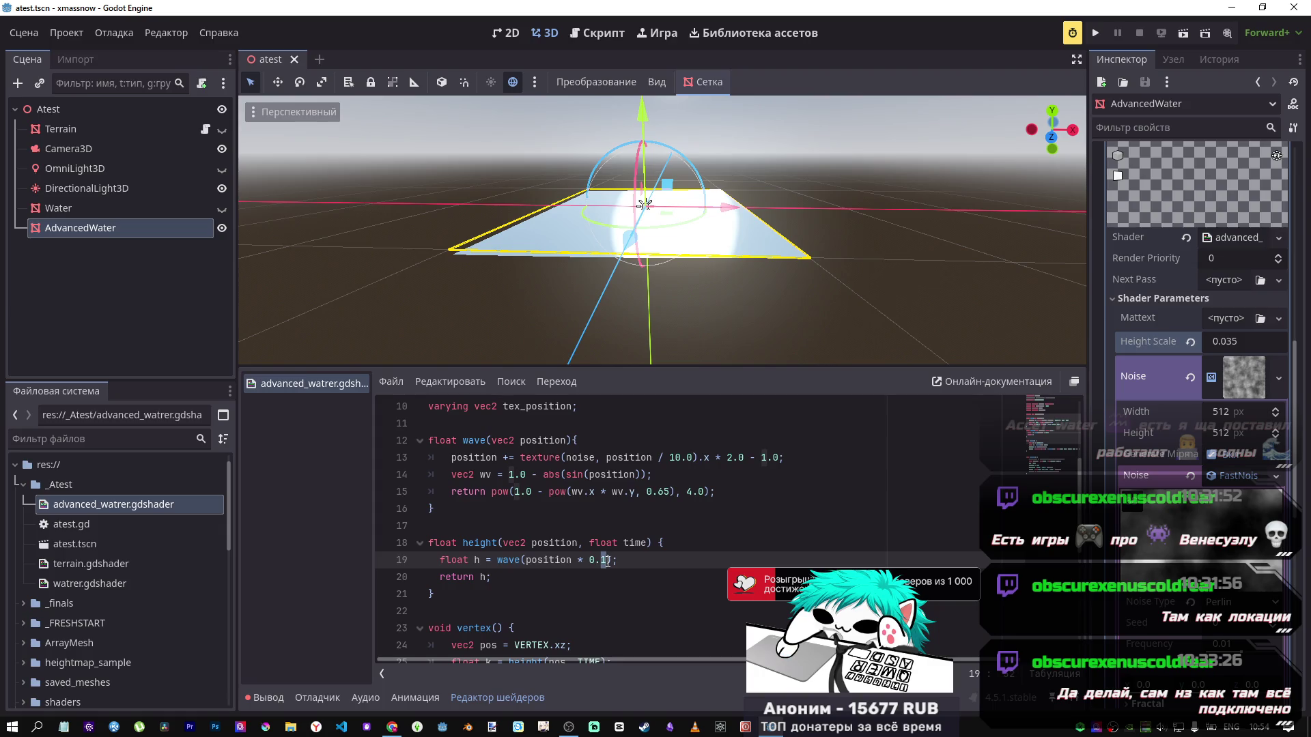
pyautogui.hotkey('ctrl', 's')
pyautogui.write('4')
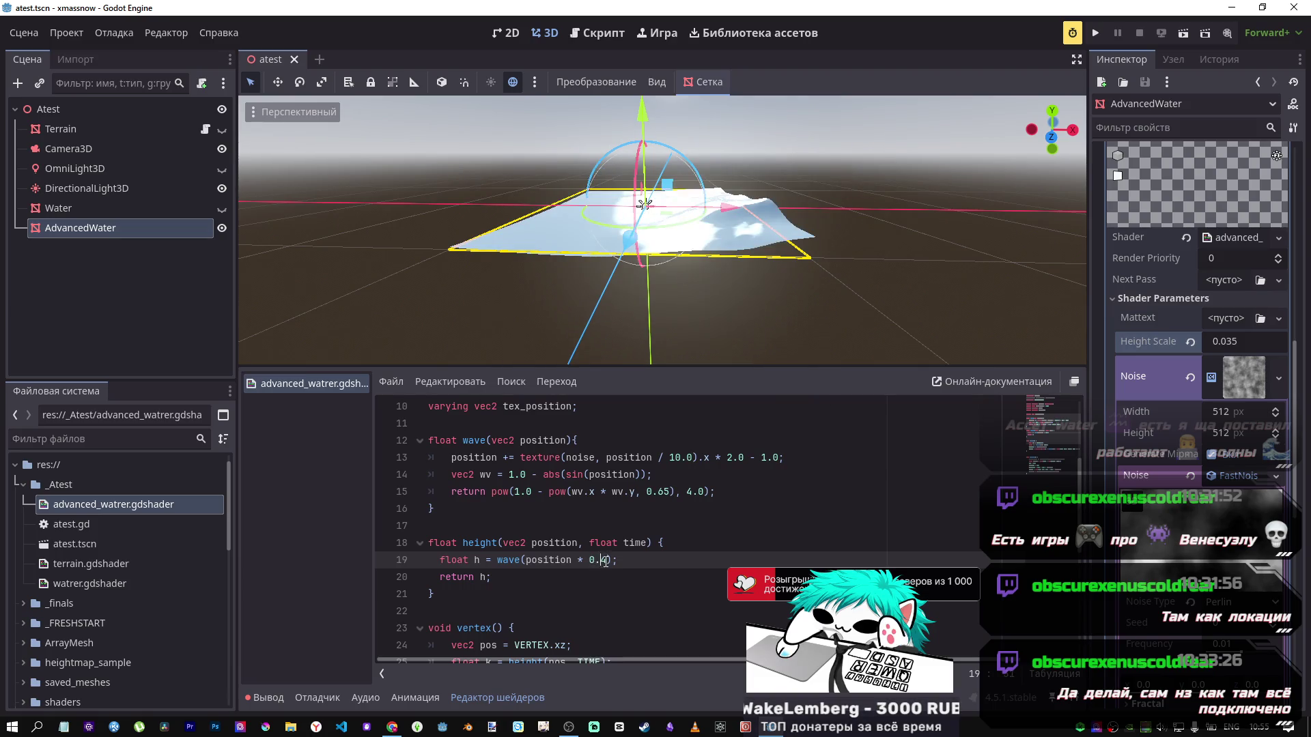
pyautogui.write('7')
pyautogui.hotkey('ctrl', 's')
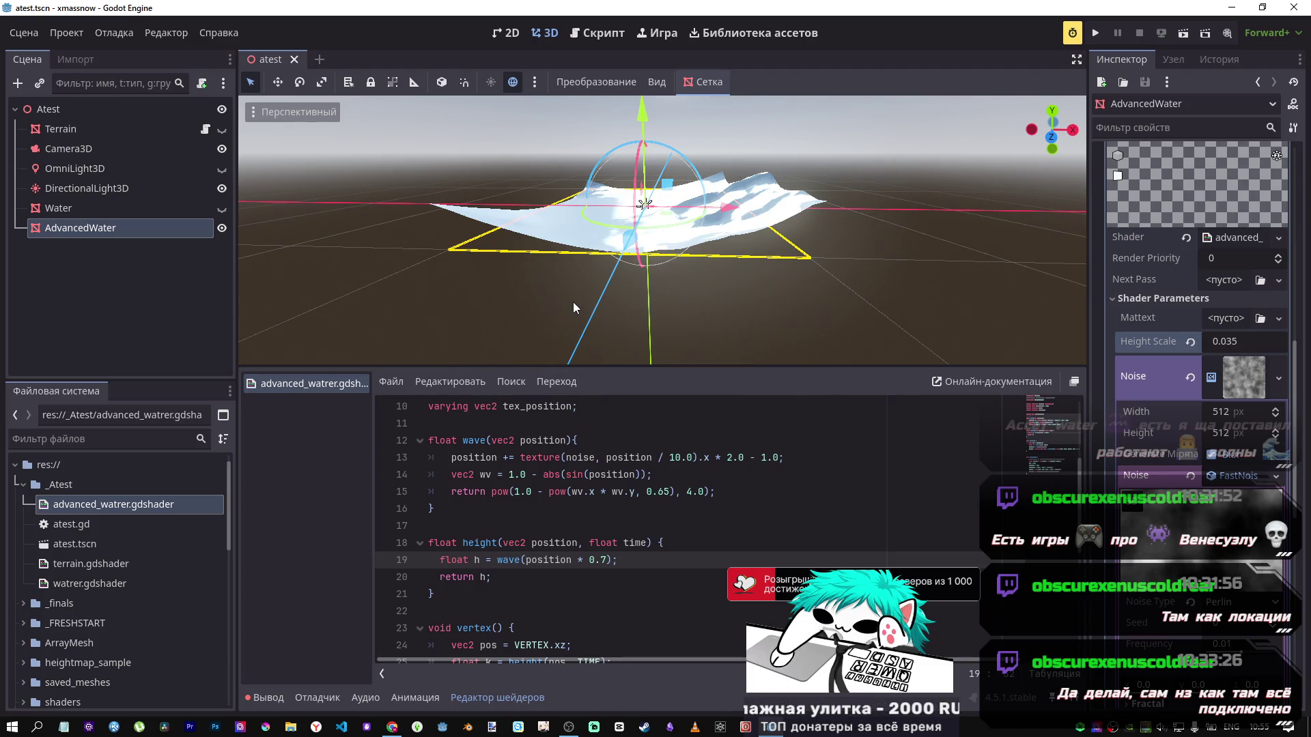
# Step: Review the shader tutorial in the browser, deselecting the copied code block
pyautogui.hotkey('alt', 'Tab')
pyautogui.scroll(-3, 780, 486)
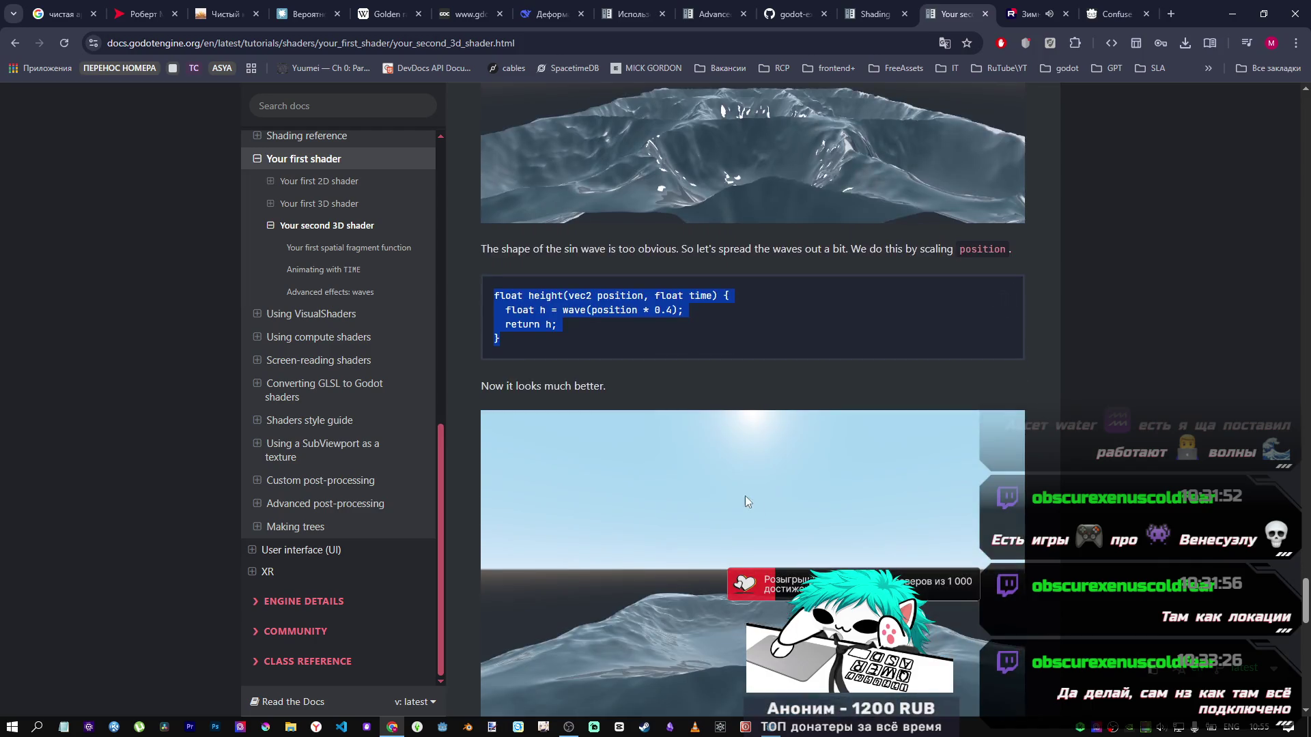
pyautogui.scroll(-3, 745, 502)
pyautogui.hotkey('alt', 'Tab')
pyautogui.hotkey('alt', 'Tab')
pyautogui.scroll(2, 705, 443)
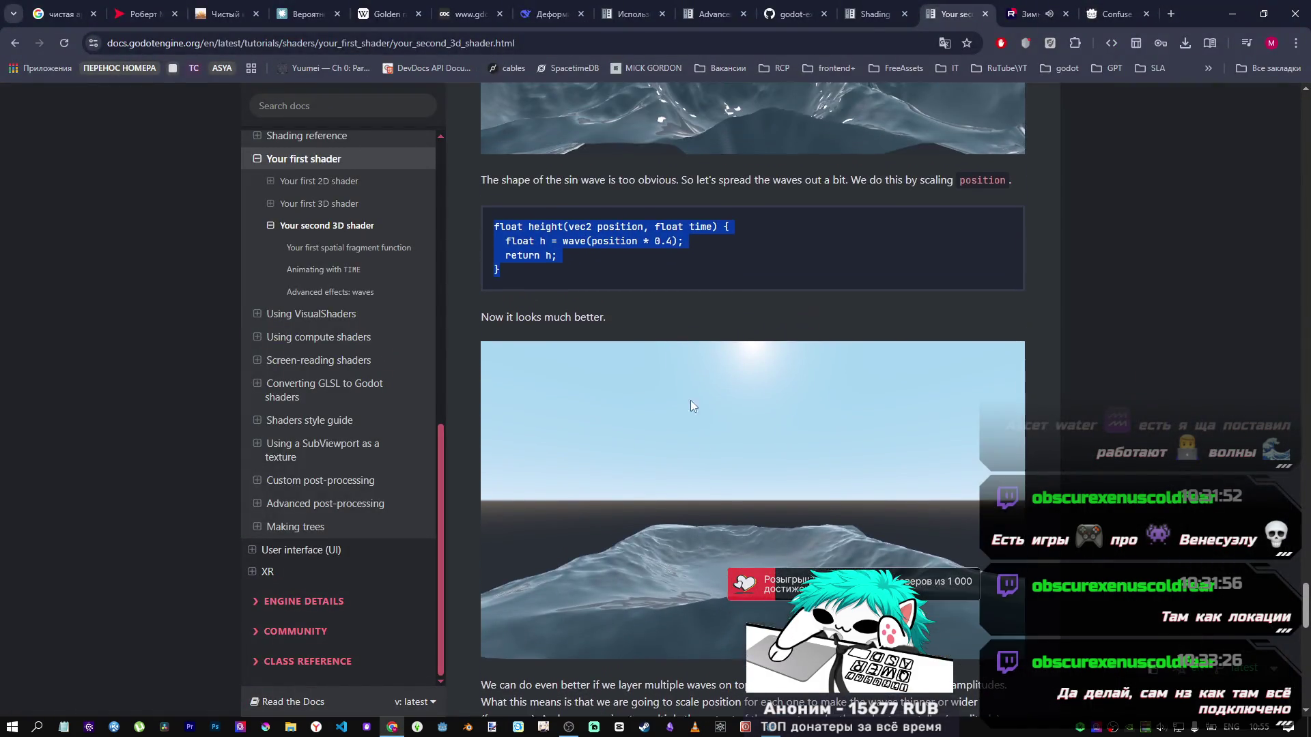
pyautogui.click(665, 244)
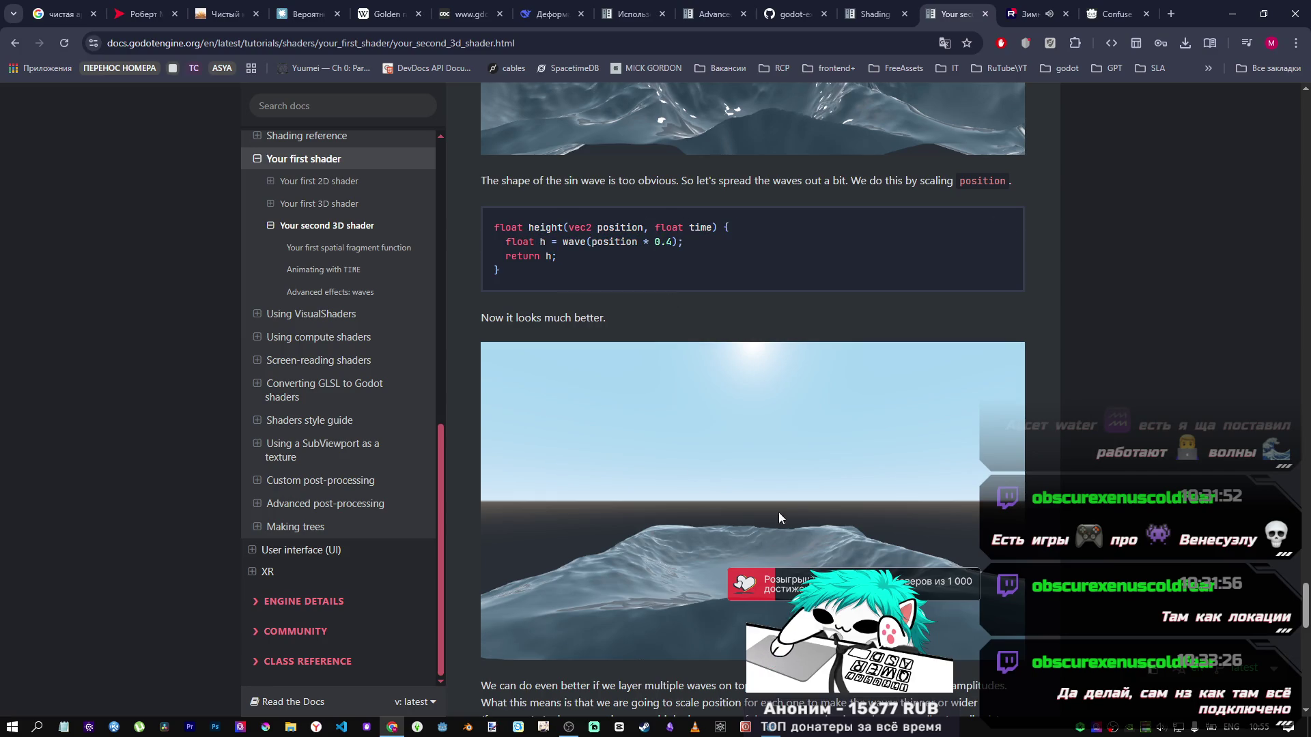
pyautogui.hotkey('alt', 'Tab')
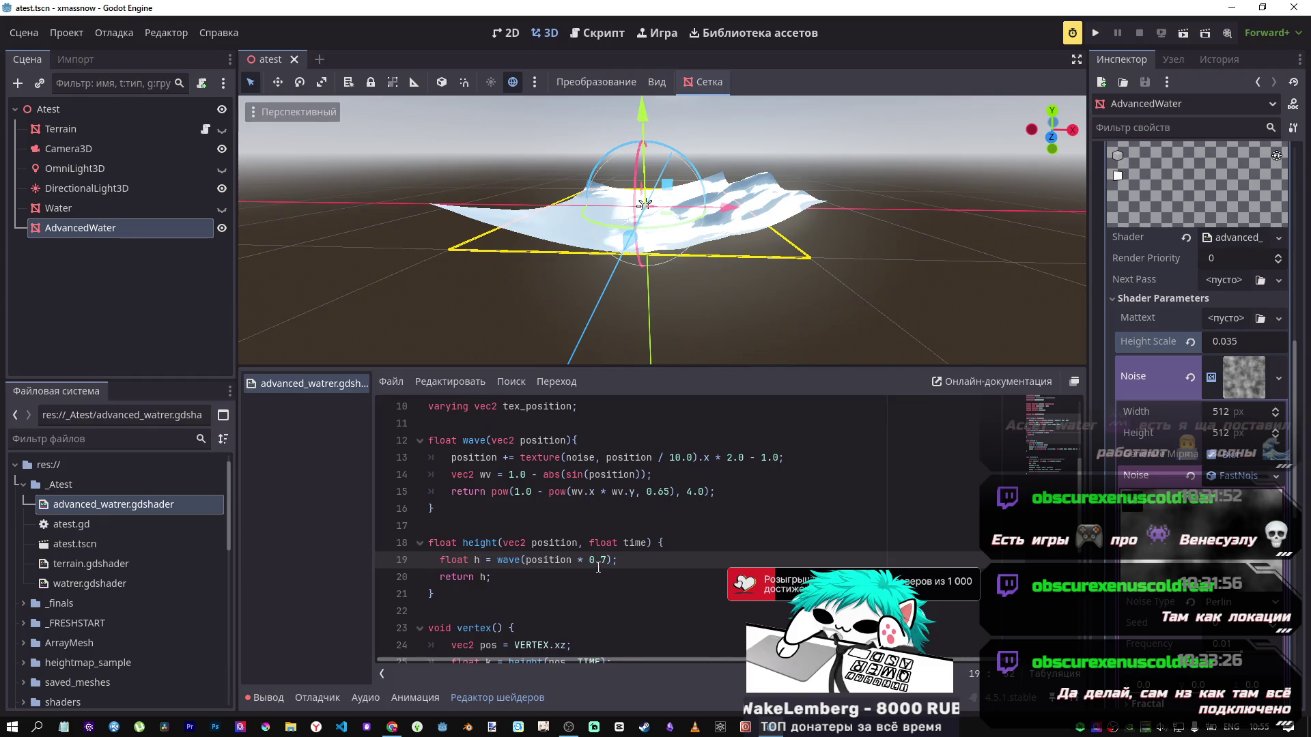
# Step: Raise the position scale to 0.9 and set Height Scale back to 0.5, inspecting the mesh
pyautogui.write('9')
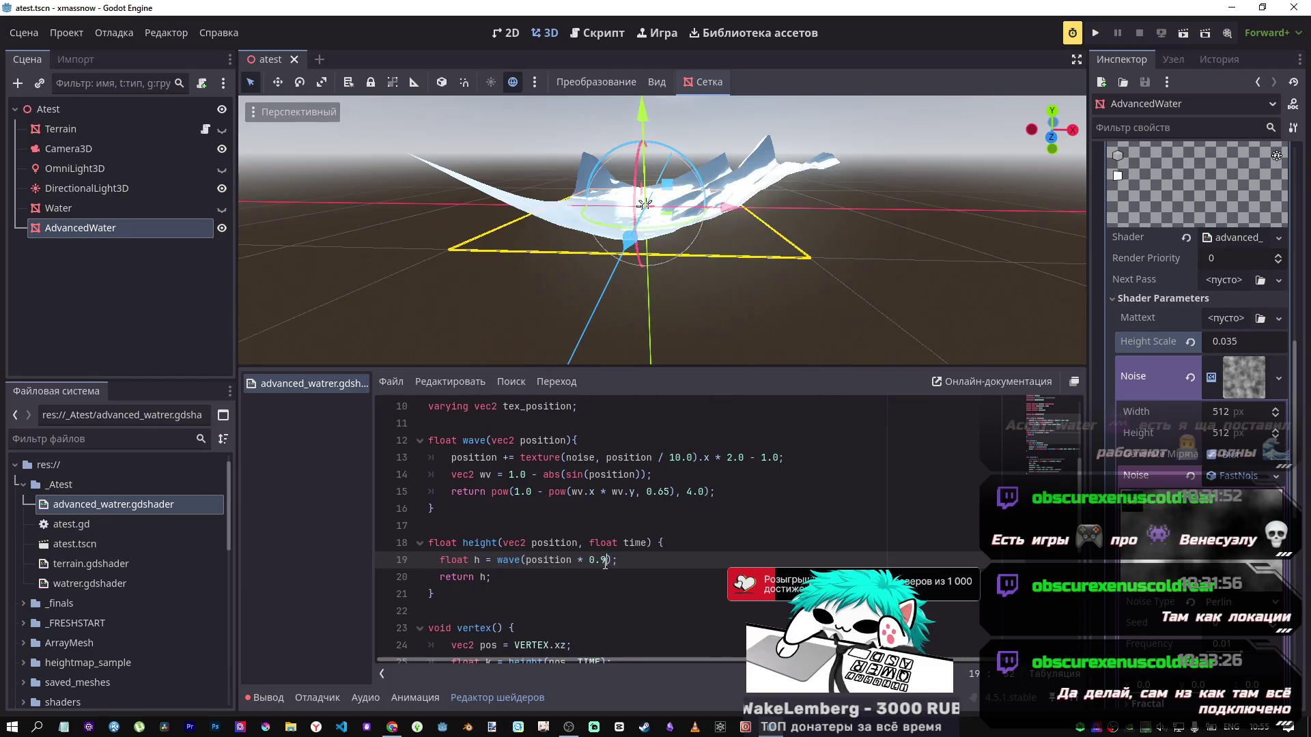
pyautogui.moveTo(644, 203)
pyautogui.mouseDown()
pyautogui.moveTo(640, 303)
pyautogui.moveTo(614, 286)
pyautogui.moveTo(655, 279)
pyautogui.moveTo(669, 294)
pyautogui.mouseUp()
pyautogui.moveTo(646, 249); pyautogui.dragTo(646, 177)
pyautogui.click(1195, 337)
pyautogui.write('0.5')
pyautogui.press('Return')
pyautogui.moveTo(740, 194)
pyautogui.mouseDown()
pyautogui.moveTo(601, 222)
pyautogui.moveTo(615, 225)
pyautogui.mouseUp()
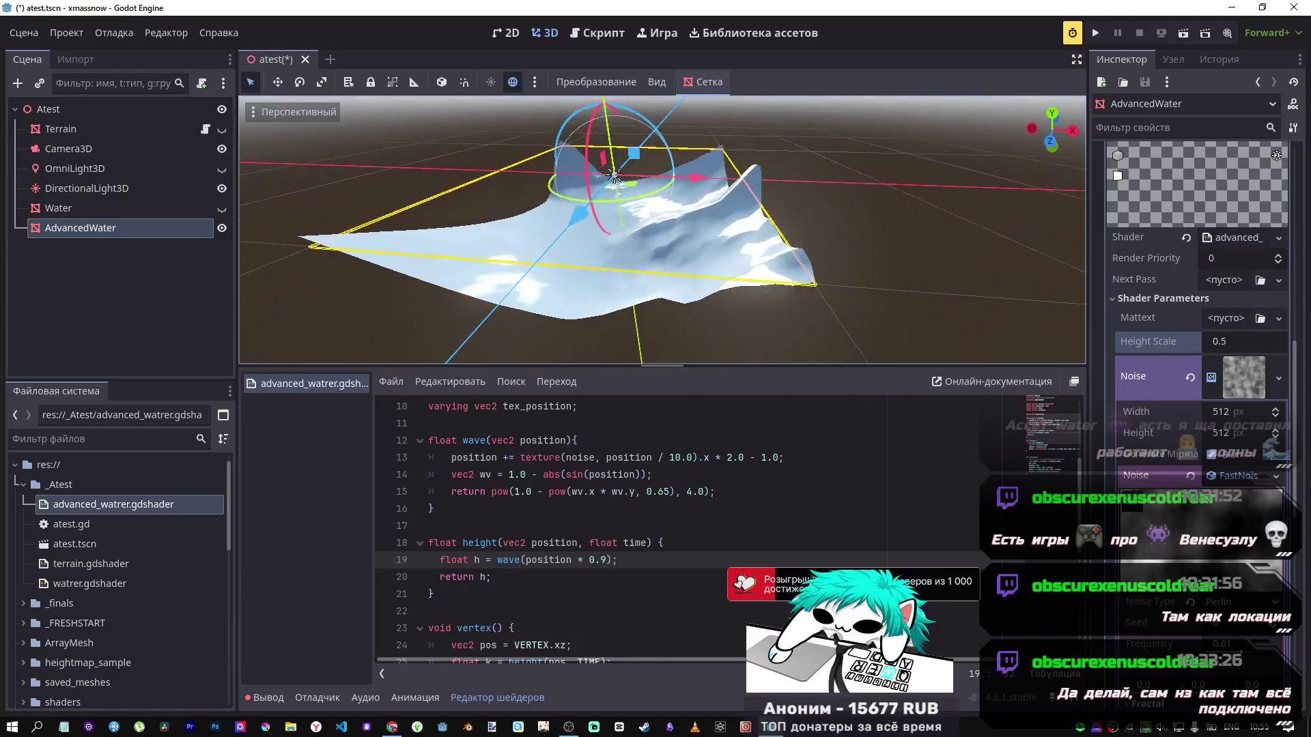
pyautogui.scroll(3, 662, 230)
# Step: Recheck the shader tutorial, then bring up the noise type list in the Inspector
pyautogui.hotkey('alt', 'Tab')
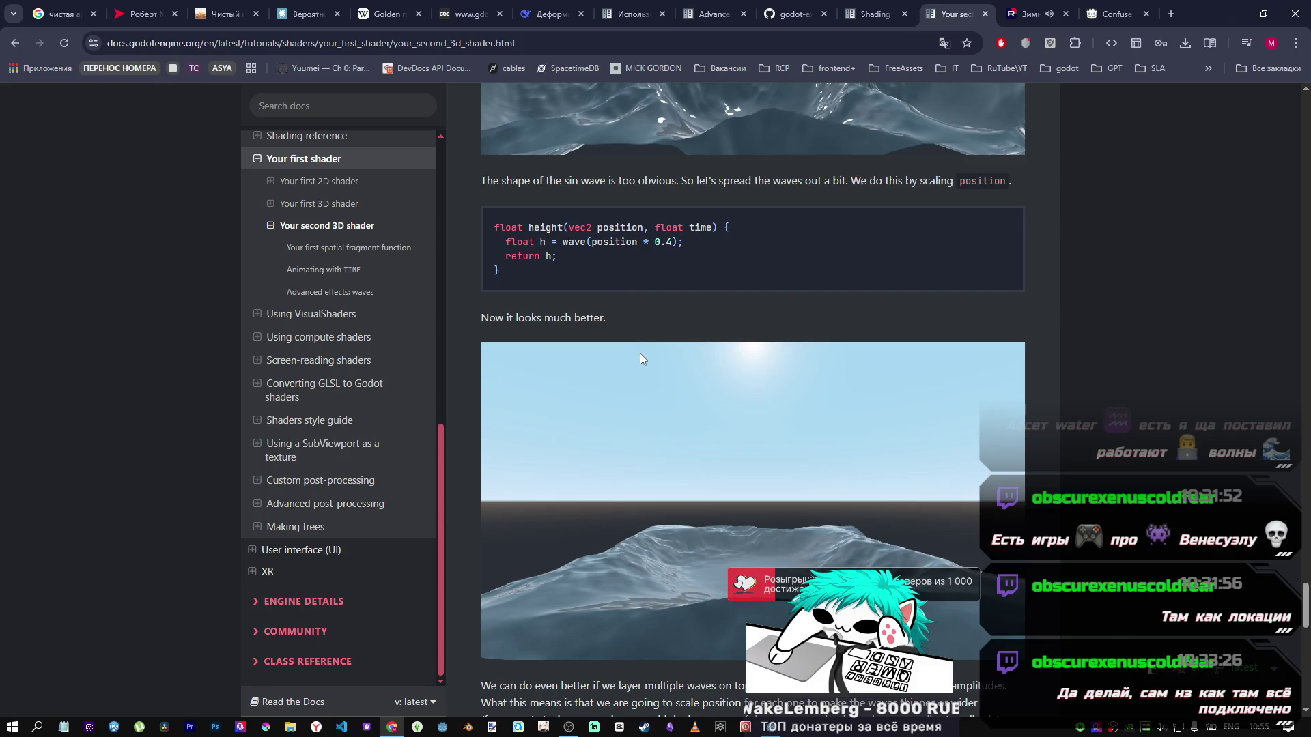
pyautogui.scroll(4, 641, 355)
pyautogui.scroll(-4, 775, 310)
pyautogui.hotkey('alt', 'Tab')
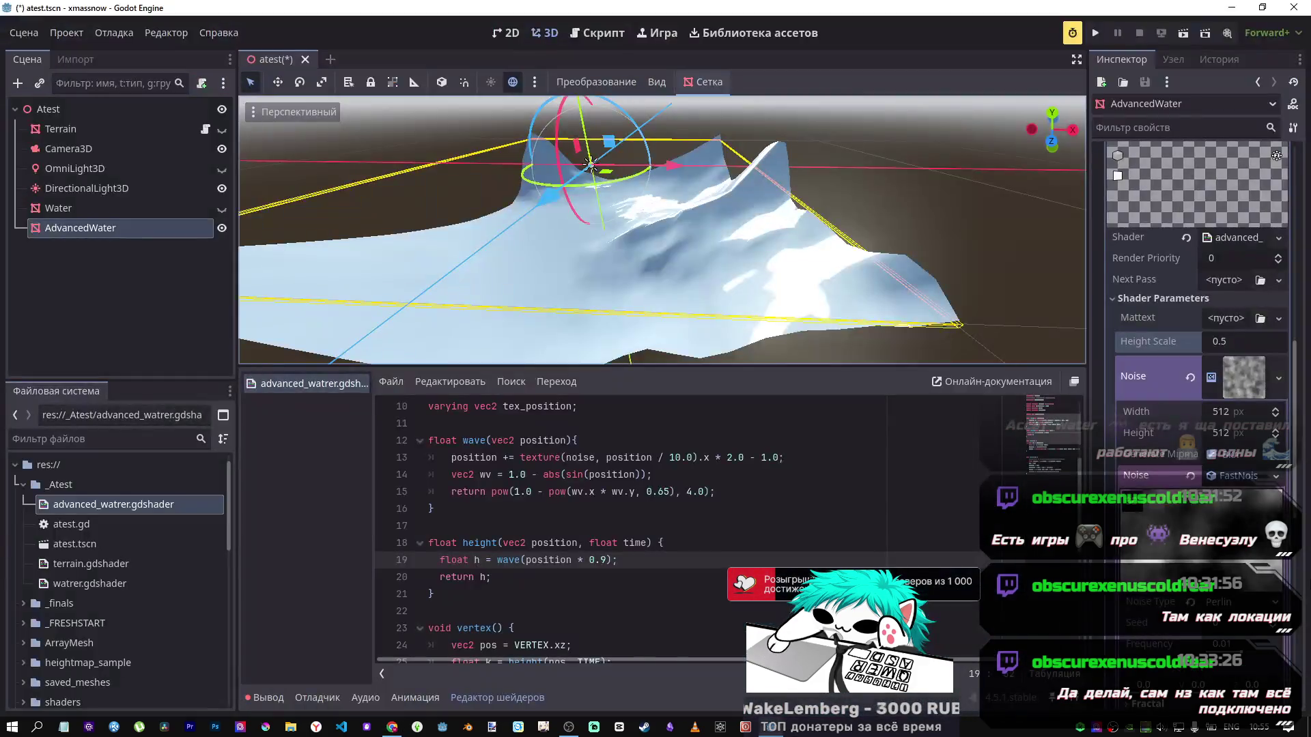
pyautogui.click(1220, 603)
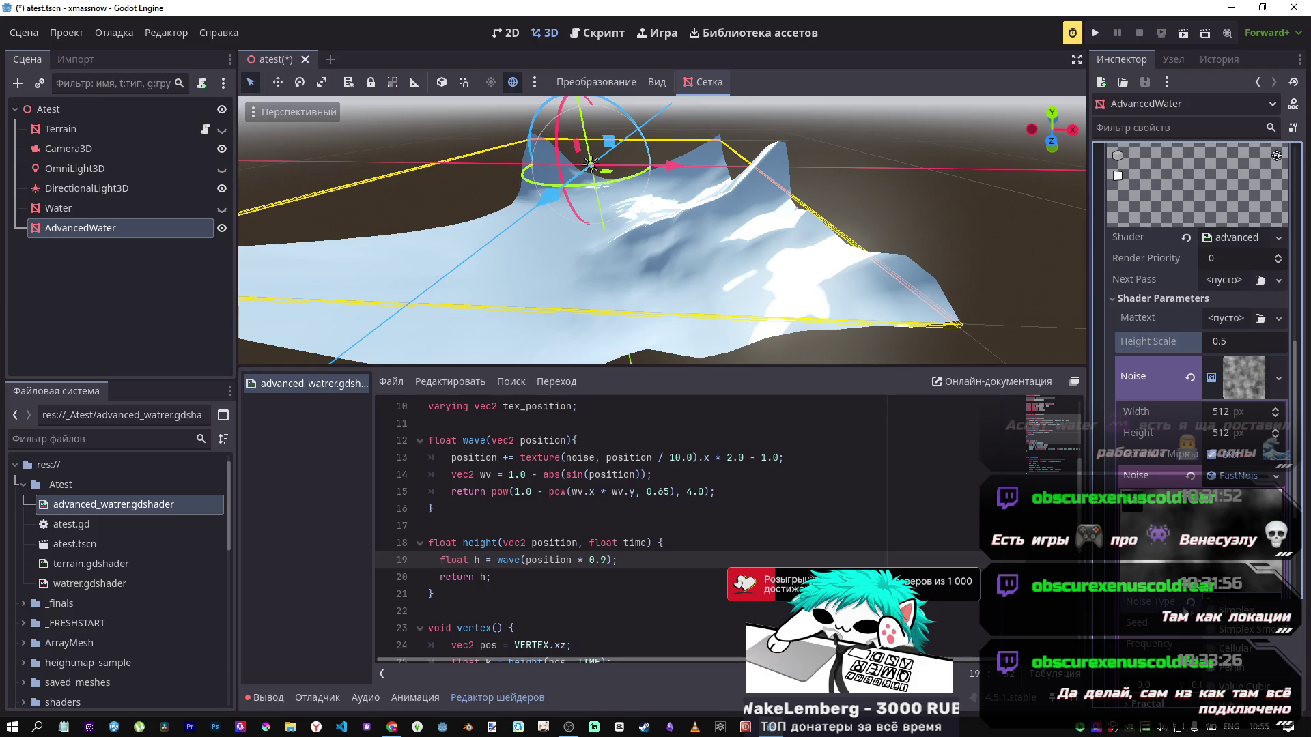
# Step: Raise noise frequency to about 0.0247, try Value and Simplex Smooth, and settle on Cellular
pyautogui.moveTo(1244, 654)
pyautogui.mouseDown()
pyautogui.moveTo(1253, 661)
pyautogui.moveTo(1242, 635)
pyautogui.mouseUp()
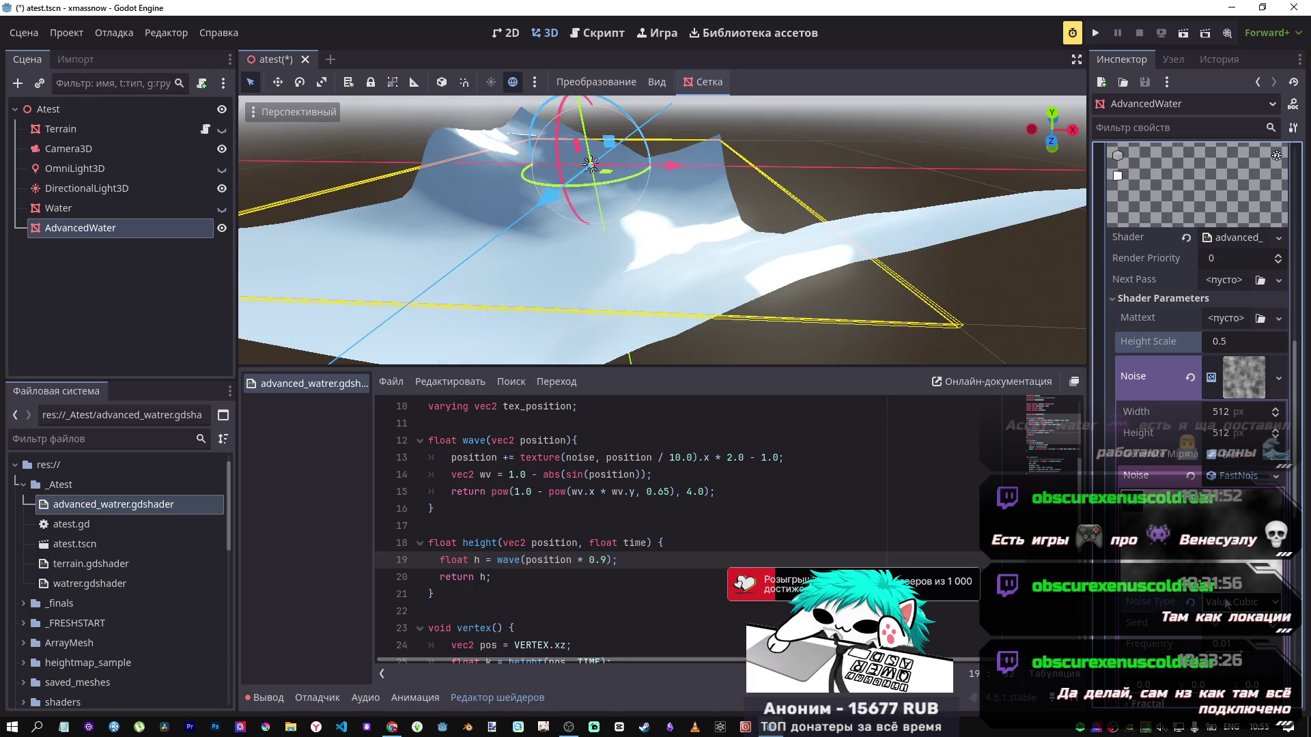
pyautogui.click(1232, 605)
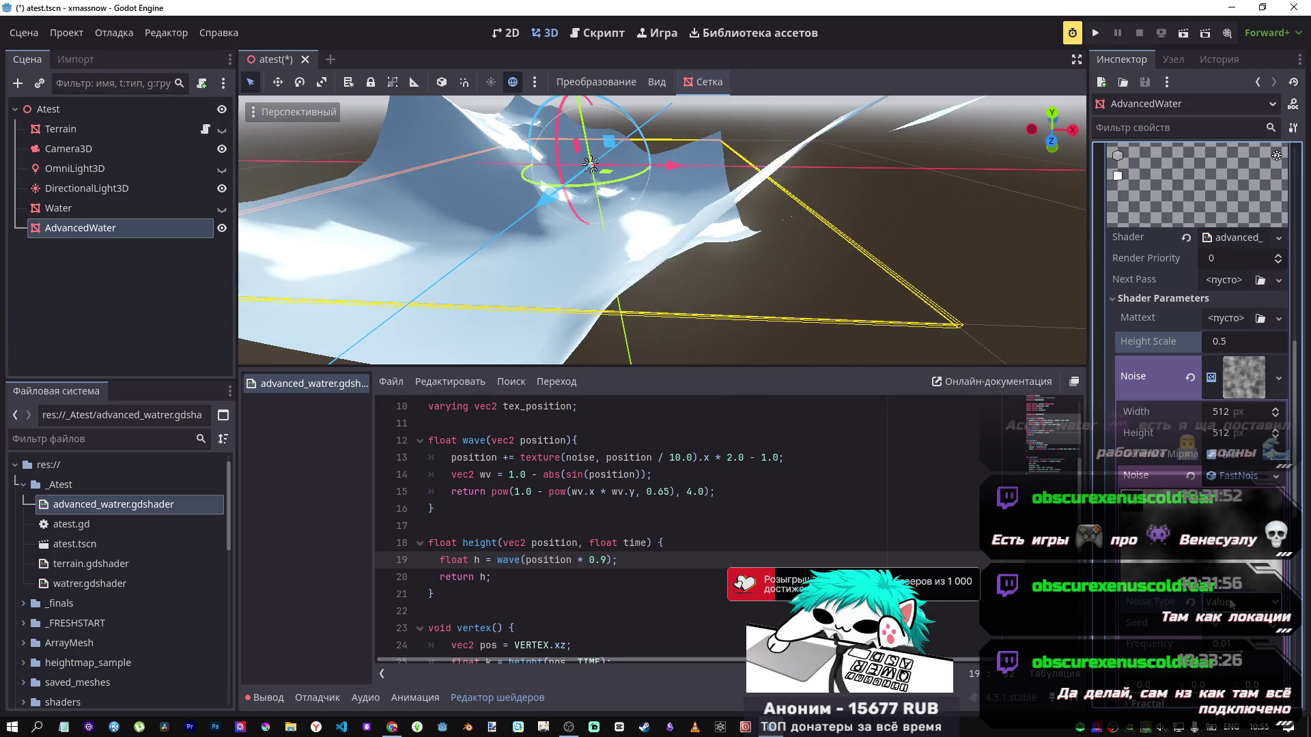
pyautogui.click(1225, 630)
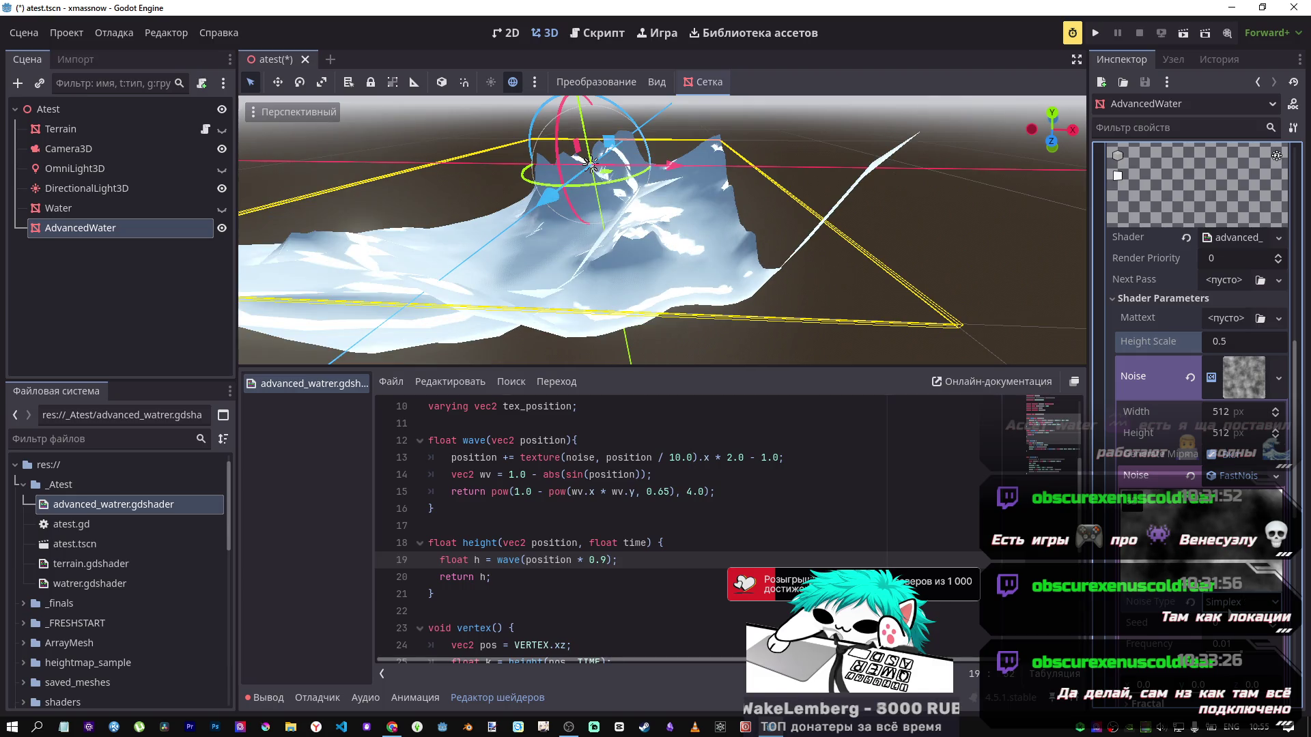
pyautogui.click(1233, 647)
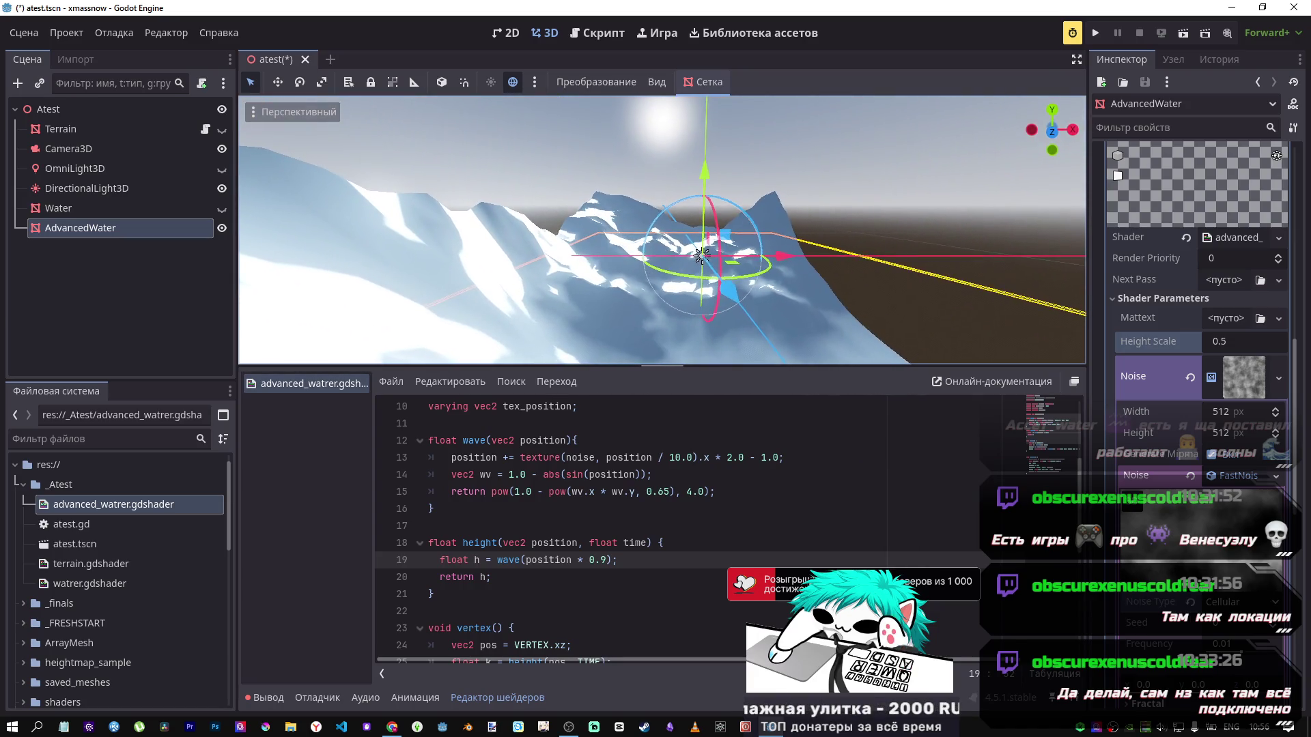
# Step: Scroll the browser's shader tutorial to the layered four-wave height() example
pyautogui.hotkey('alt', 'Tab')
pyautogui.scroll(-4, 670, 355)
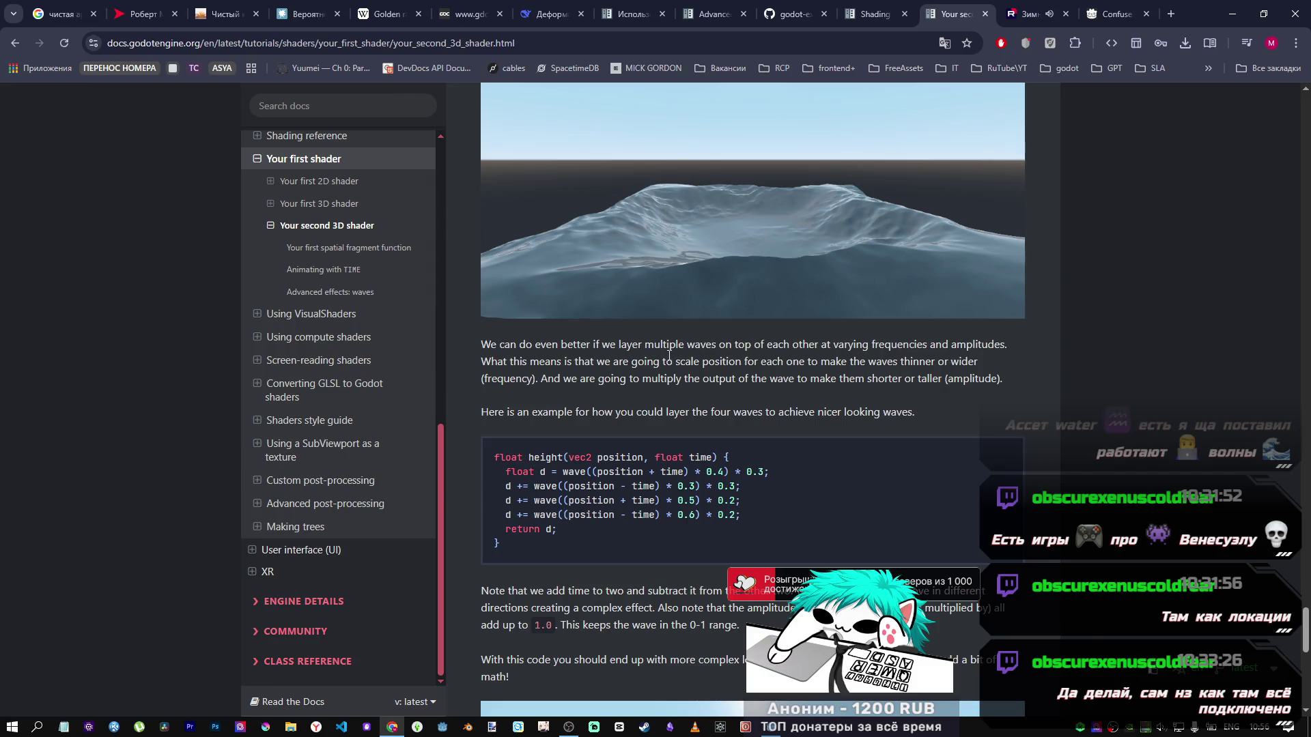
pyautogui.scroll(-1, 668, 356)
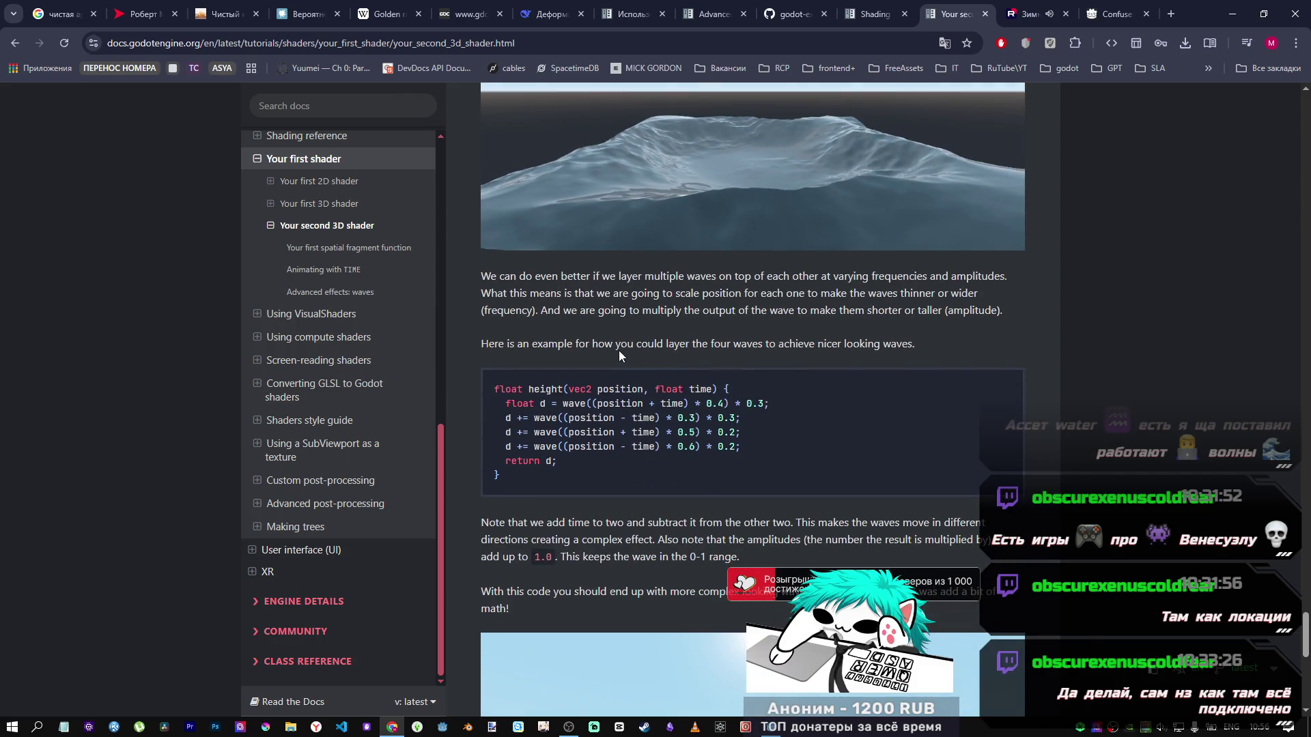
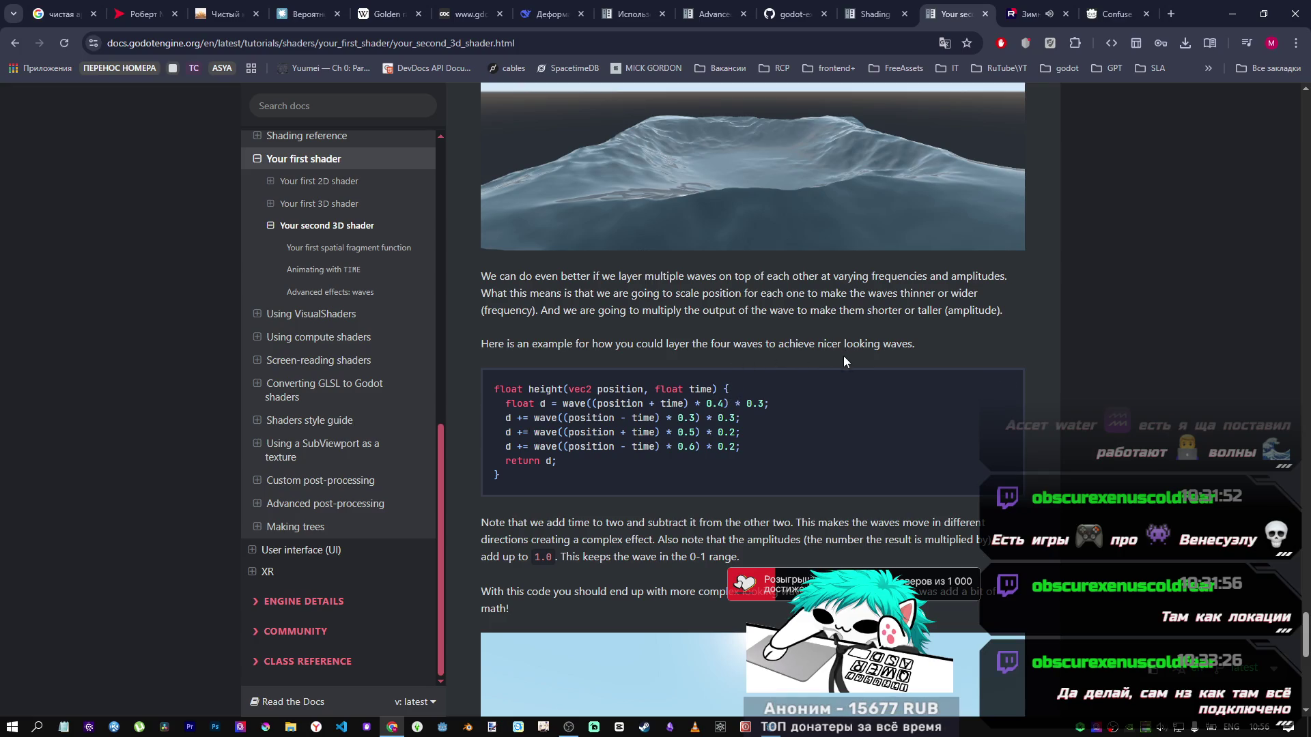
# Step: Copy the layered four-wave height() example from the 'Your second 3D shader' docs page
pyautogui.scroll(-4, 842, 361)
pyautogui.scroll(-3, 649, 407)
pyautogui.scroll(4, 649, 408)
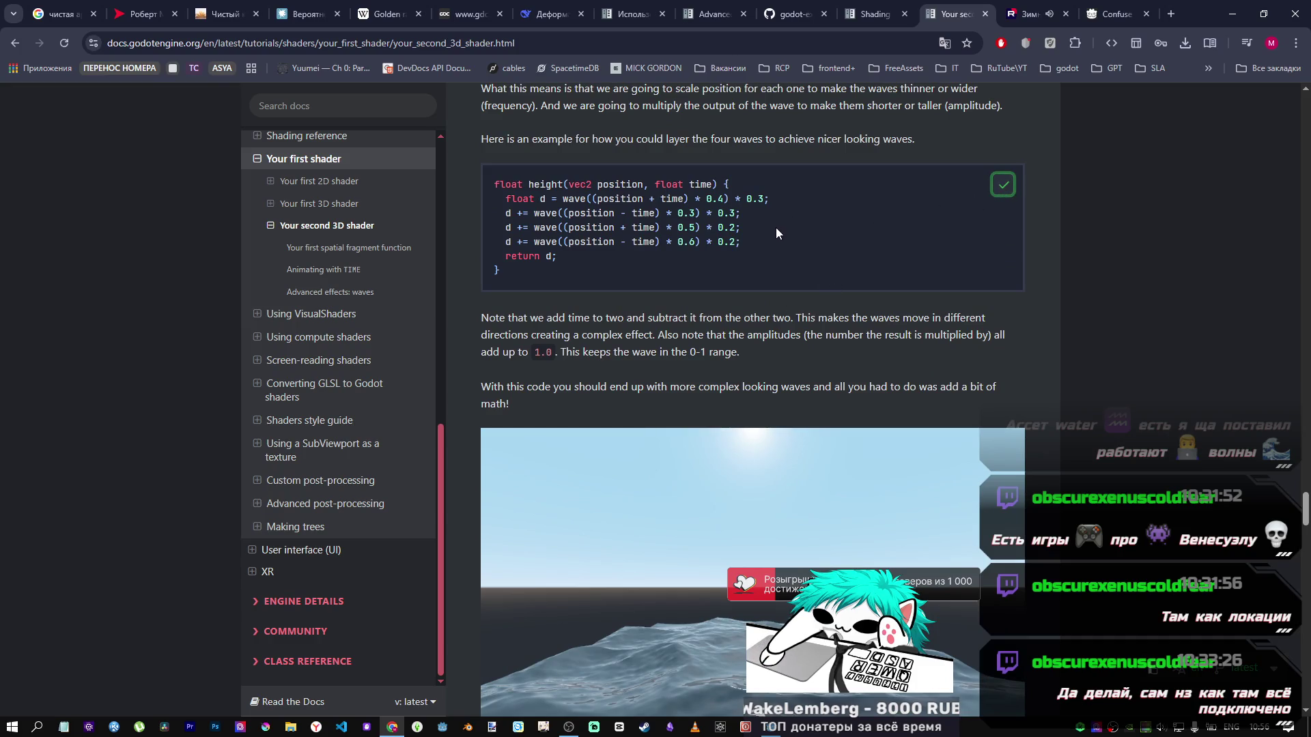
pyautogui.hotkey('alt', 'Tab')
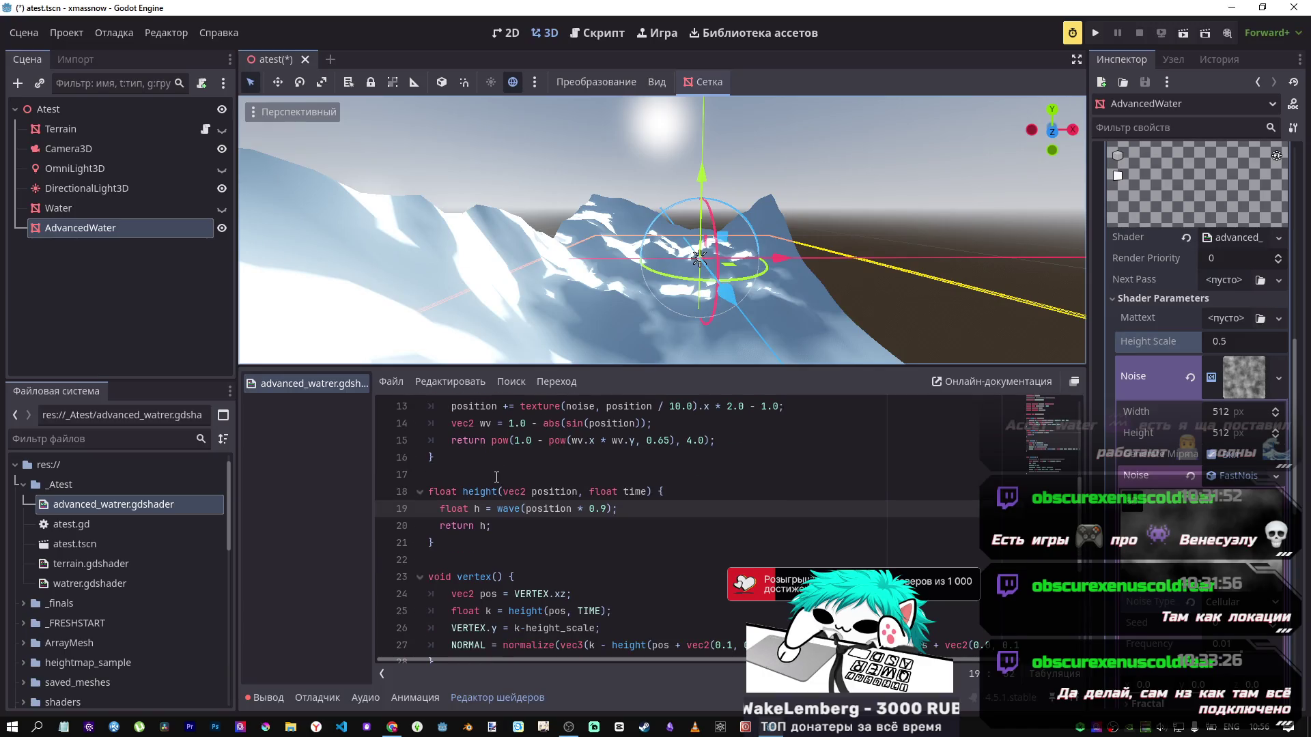
# Step: Replace the old height() body with the pasted four-wave version and save
pyautogui.scroll(-1, 497, 477)
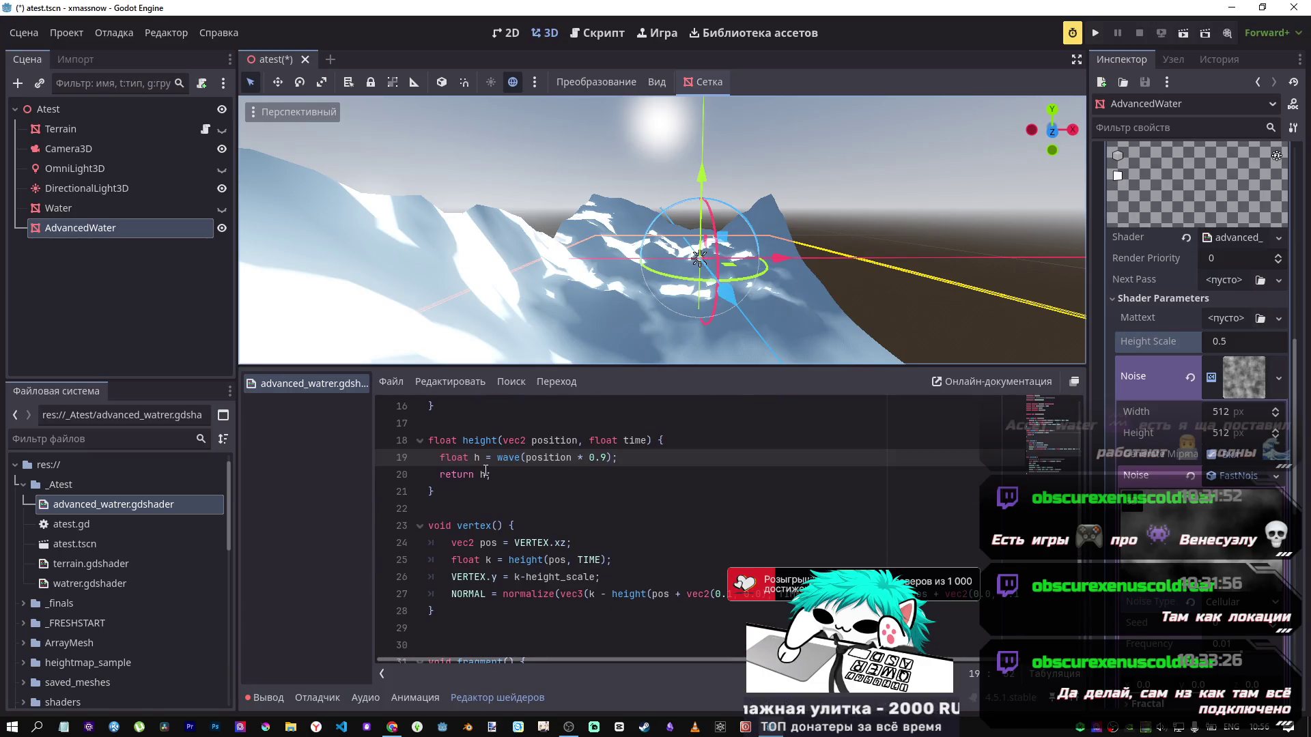
pyautogui.moveTo(450, 490); pyautogui.dragTo(426, 451)
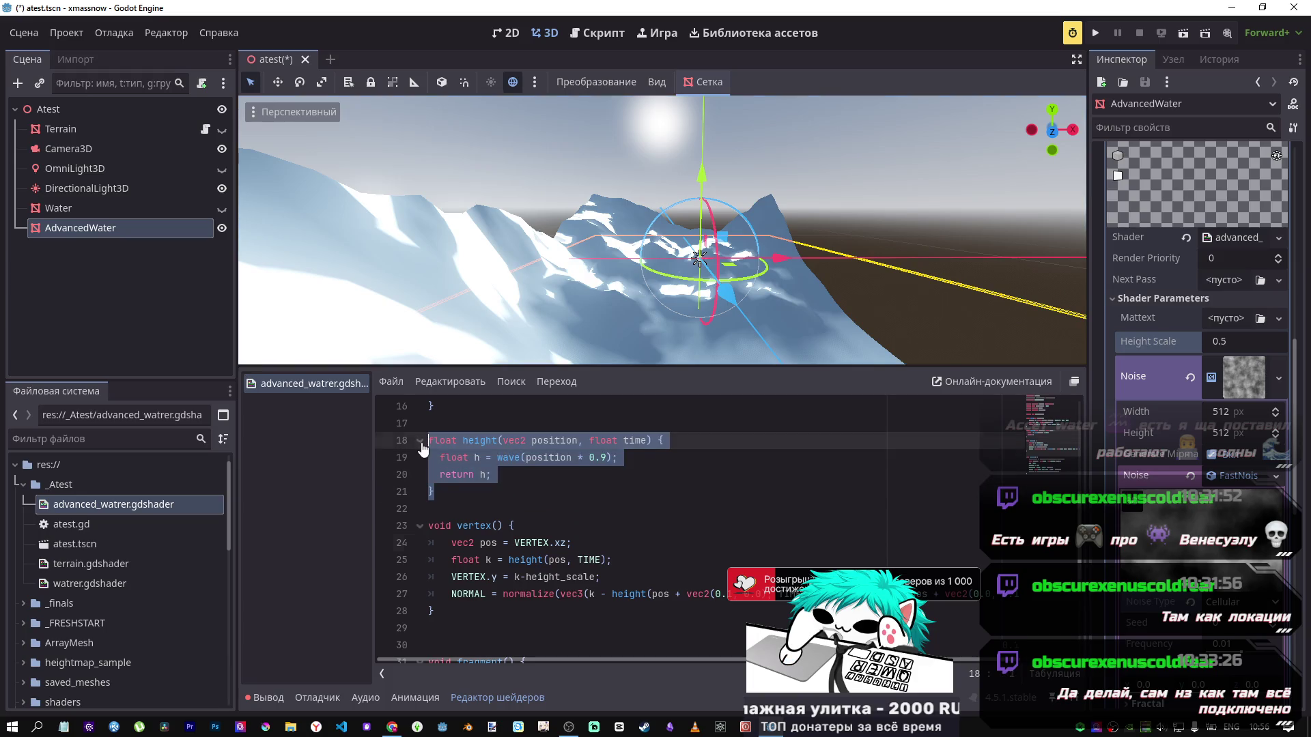
pyautogui.write('float height(vec2 position, float time) { \tfloat d = wave((position + time) * 0.4) * 0.3; \td += wave((position - time) * 0.3) * 0.3; \td += wave((position + time) * 0.5) * 0.2; \td += wave((position - time) * 0.6) * 0.2; \treturn d; }')
pyautogui.hotkey('ctrl', 's')
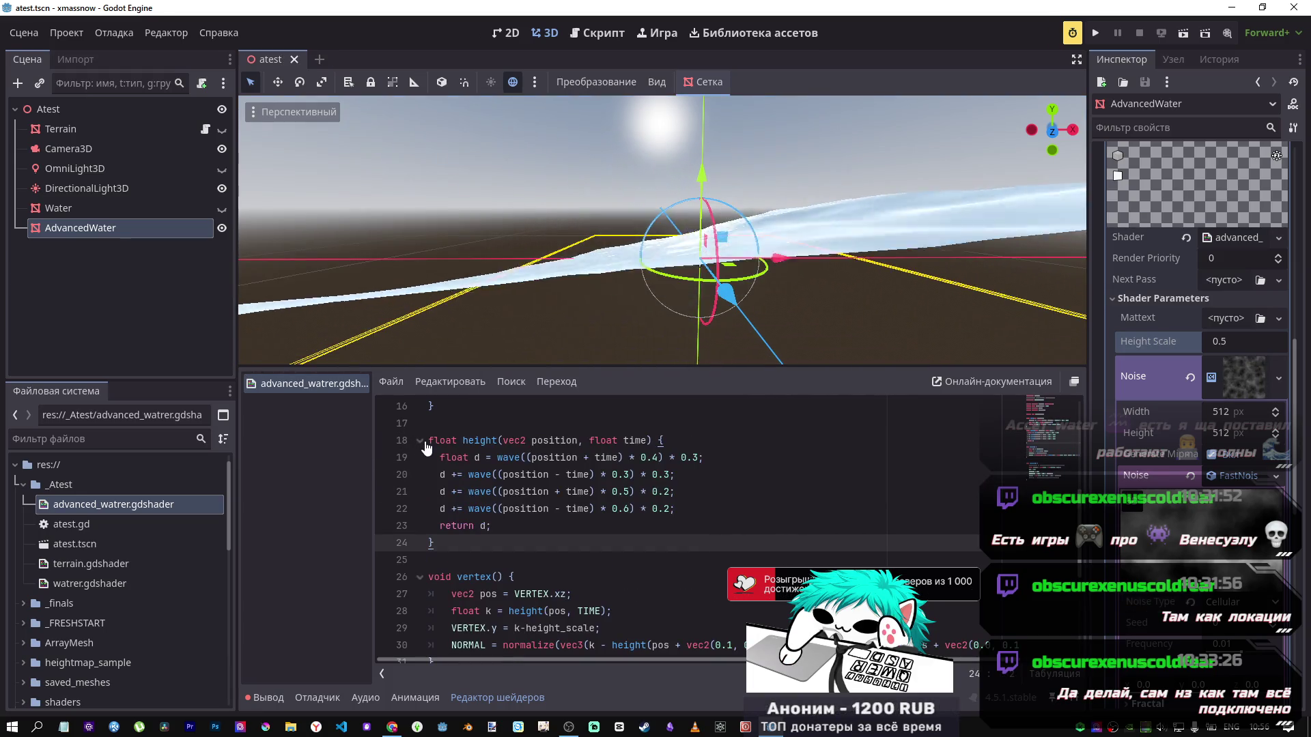
# Step: Set the water's Noise Type to Perlin
pyautogui.moveTo(751, 281)
pyautogui.mouseDown()
pyautogui.moveTo(682, 253)
pyautogui.moveTo(648, 205)
pyautogui.mouseUp()
pyautogui.click(1227, 602)
pyautogui.click(1227, 666)
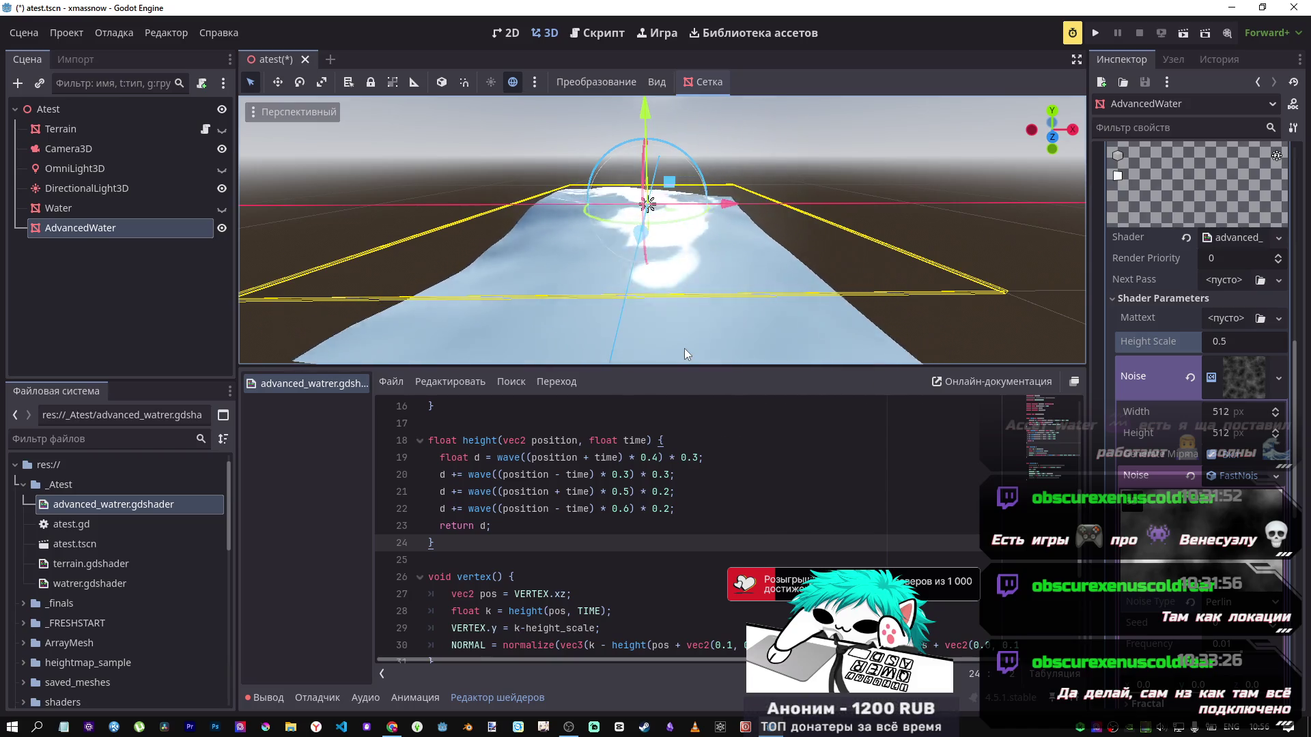
# Step: Set the water's Height Scale to 1, then drag it lower to flatten the waves
pyautogui.click(456, 486)
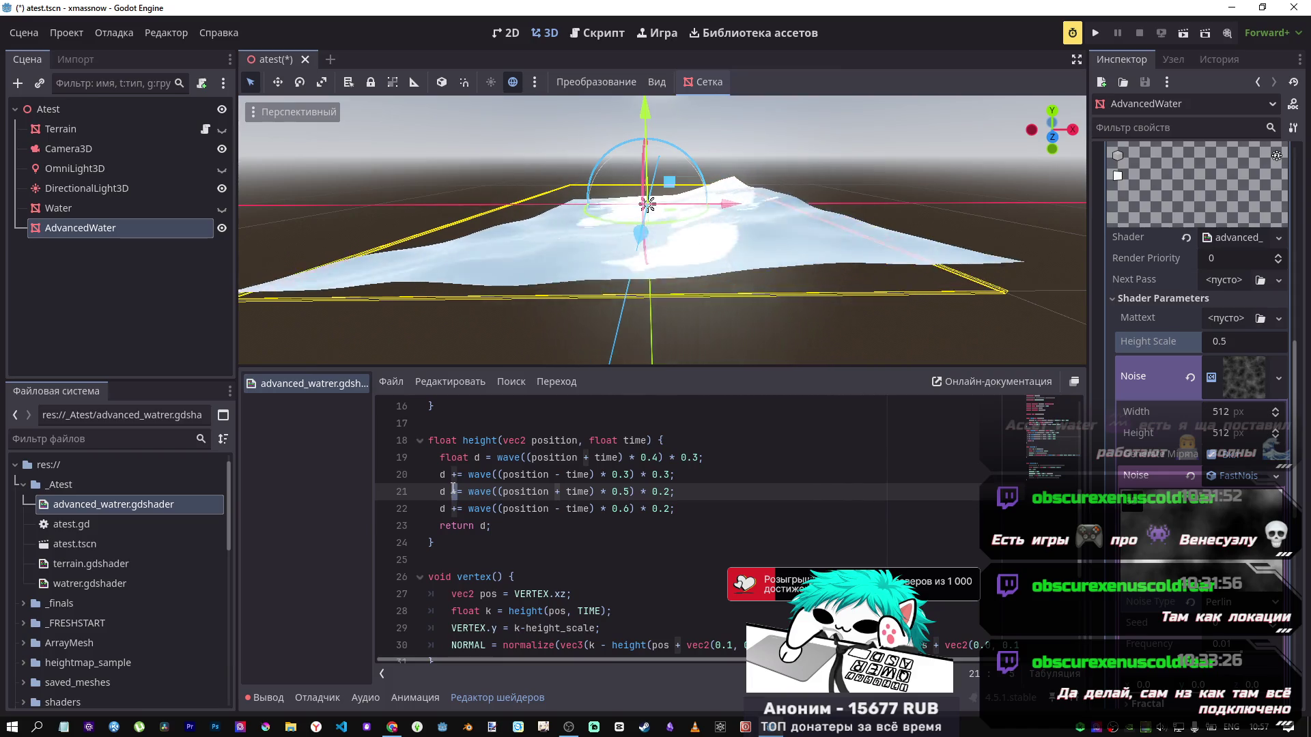
pyautogui.hotkey('ctrl', 's')
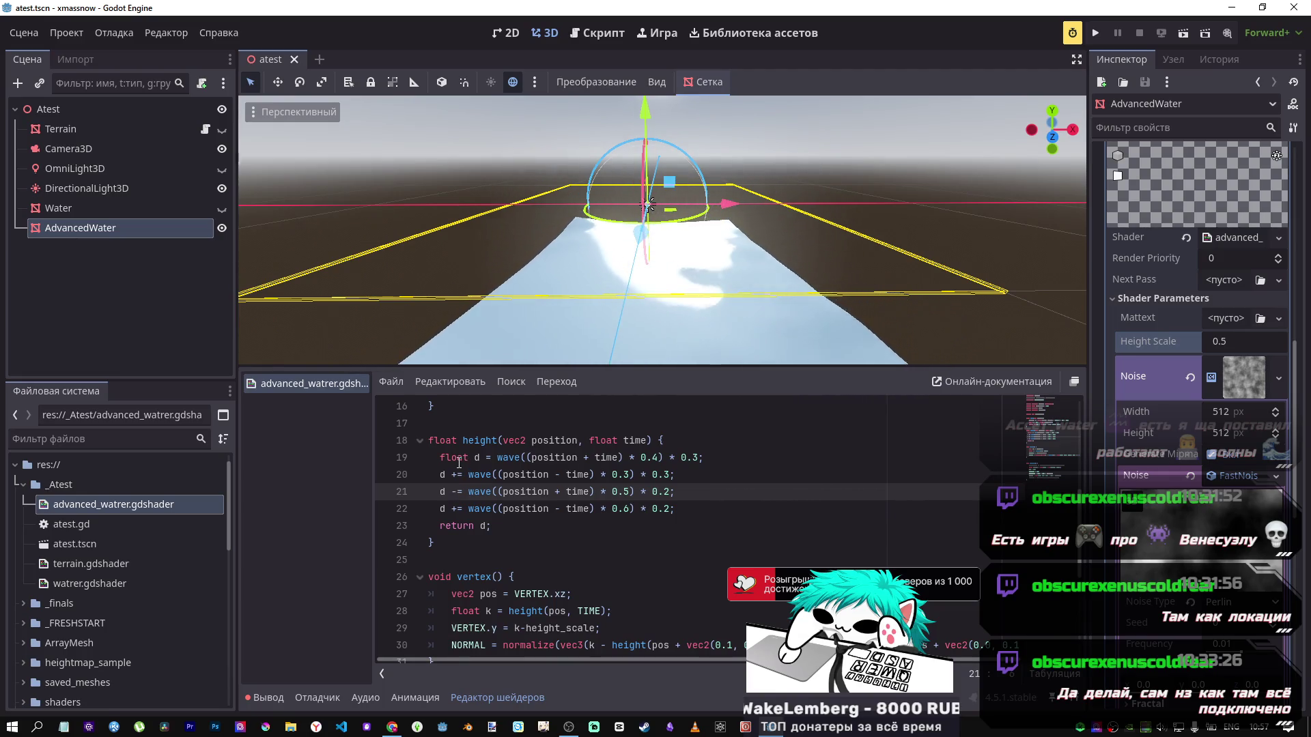
pyautogui.click(1231, 338)
pyautogui.write('1')
pyautogui.press('Return')
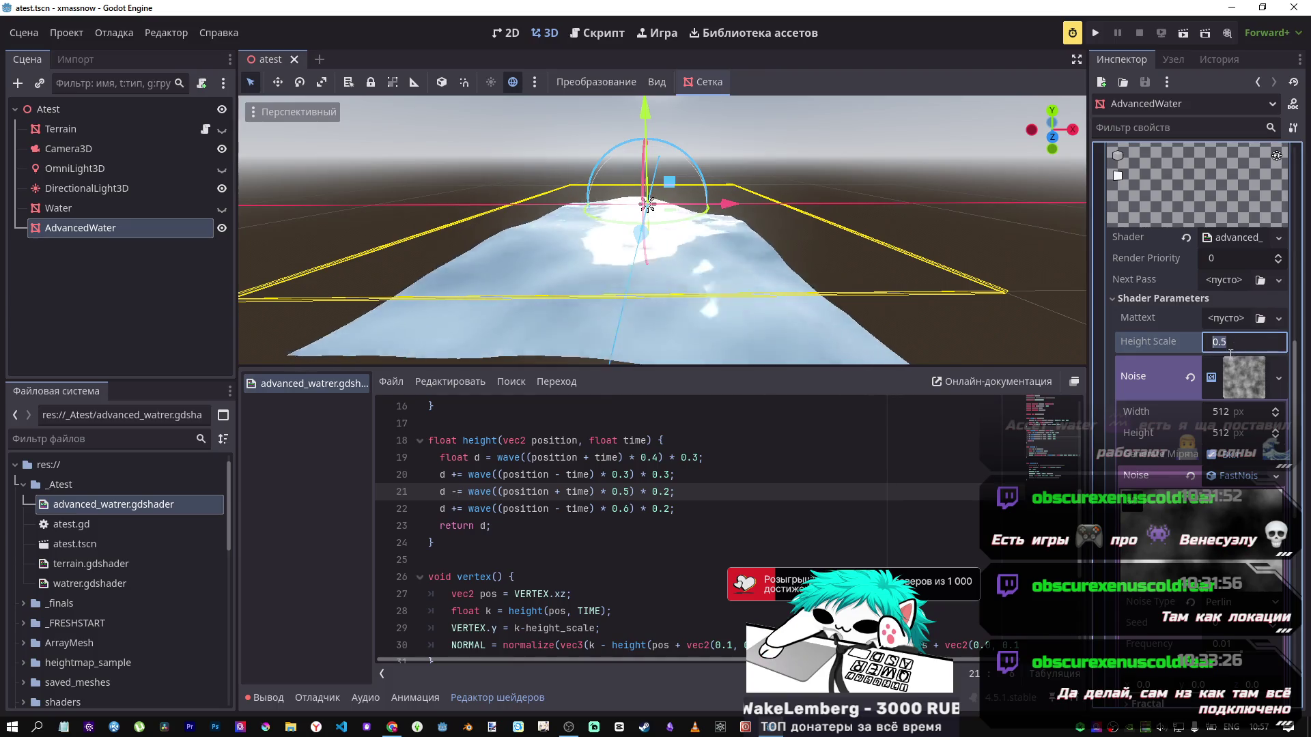
pyautogui.moveTo(1227, 342)
pyautogui.mouseDown()
pyautogui.moveTo(1174, 342)
pyautogui.moveTo(1235, 348)
pyautogui.mouseUp()
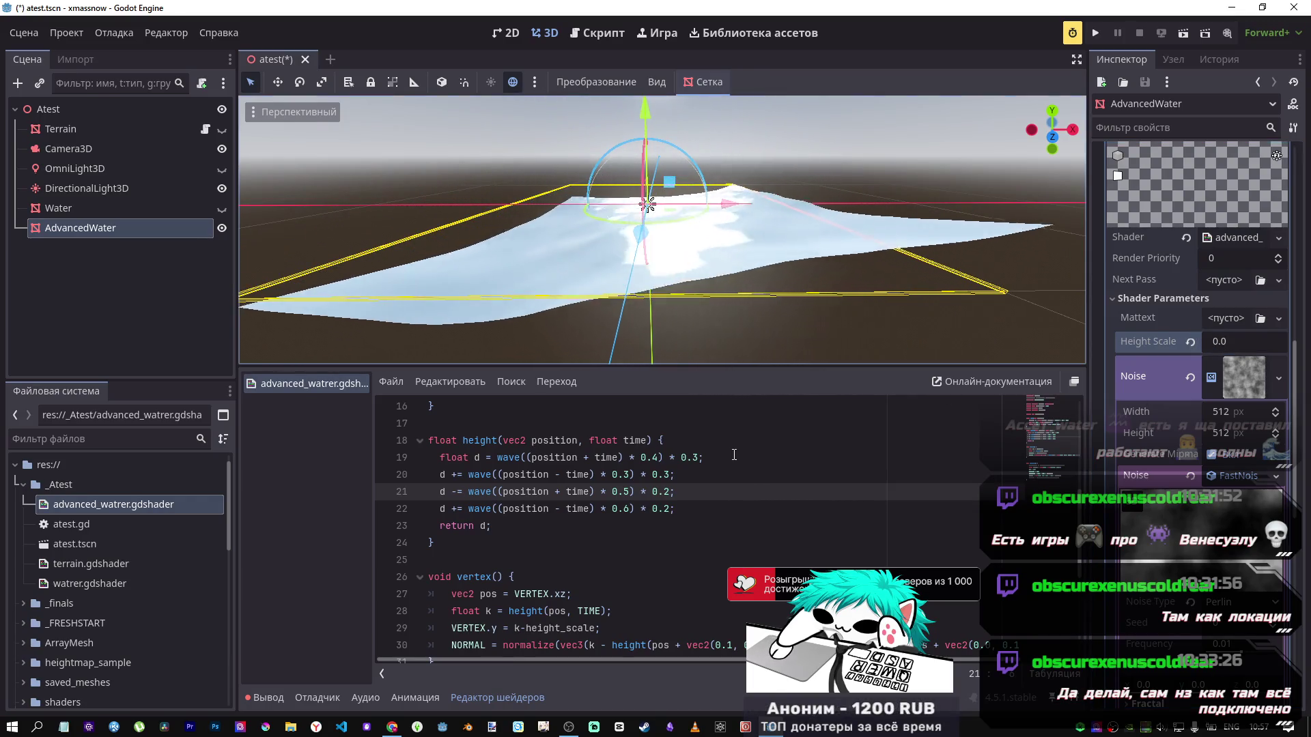
pyautogui.click(666, 500)
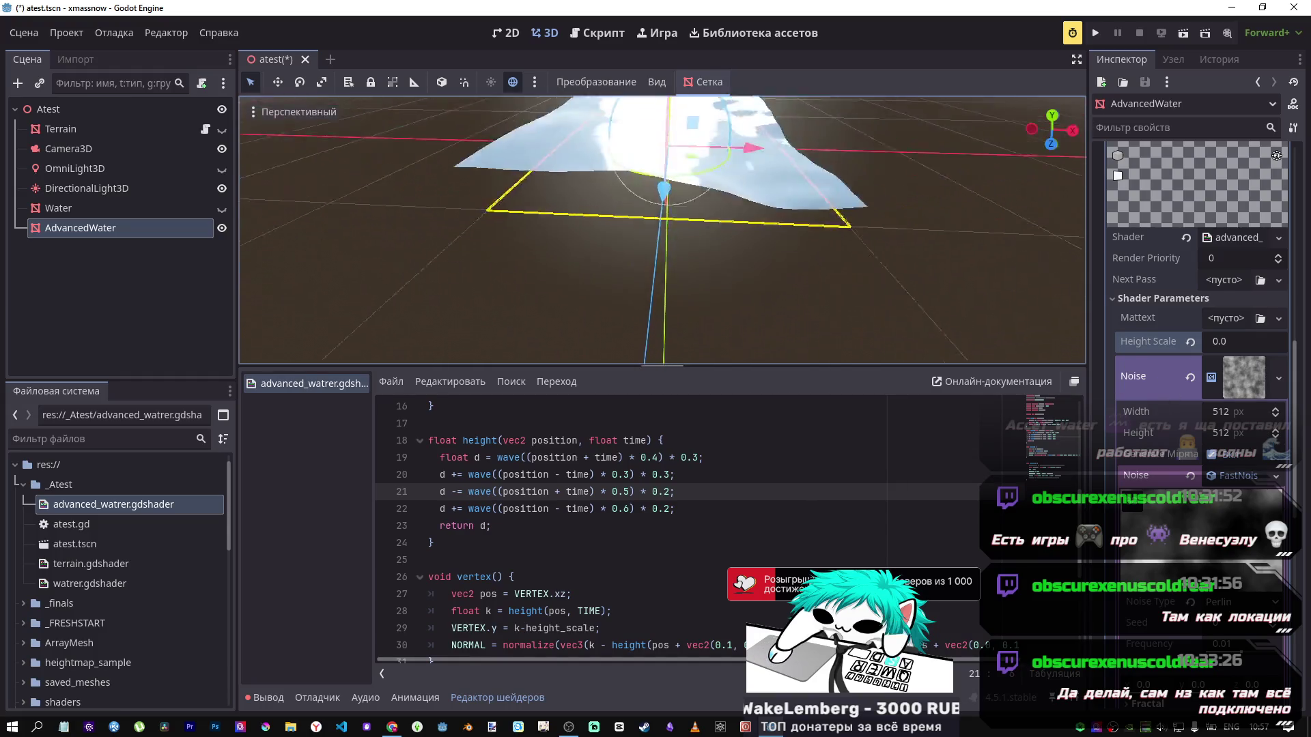
# Step: Make the Terrain visible again beside the water and inspect the scene
pyautogui.click(221, 130)
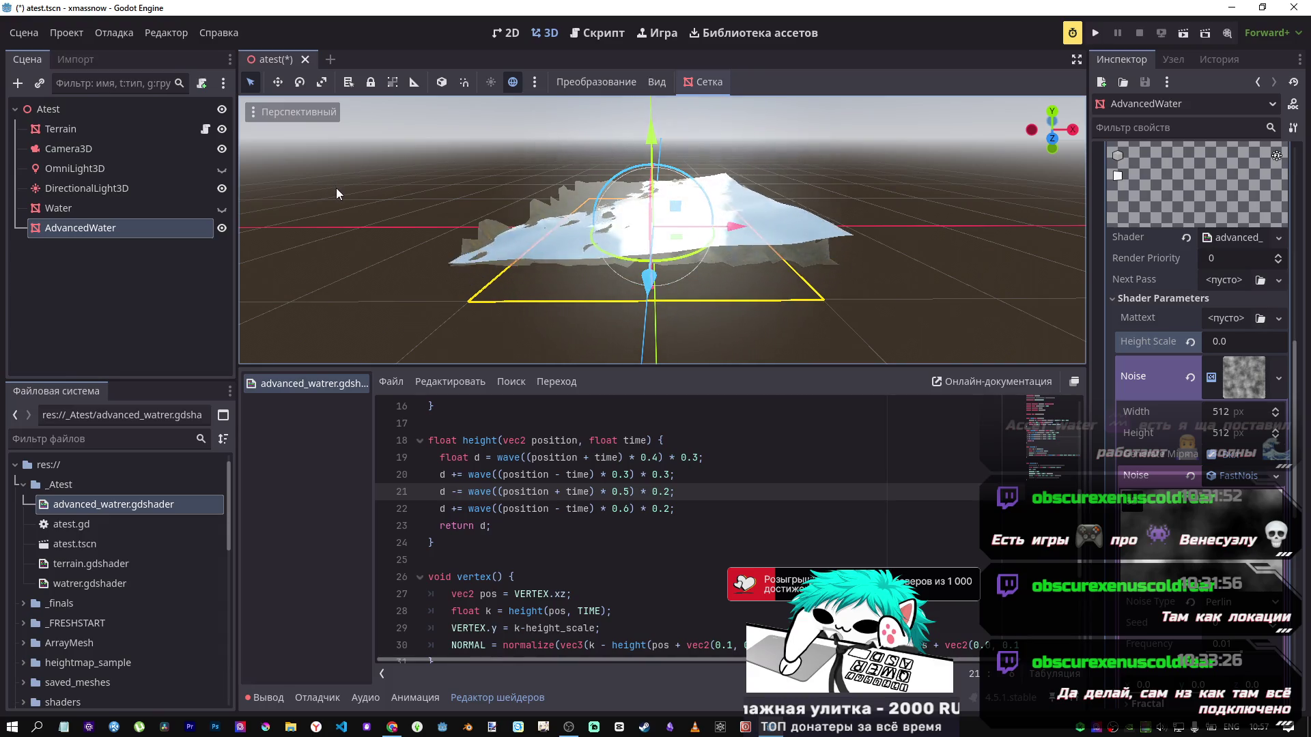
pyautogui.scroll(5, 642, 201)
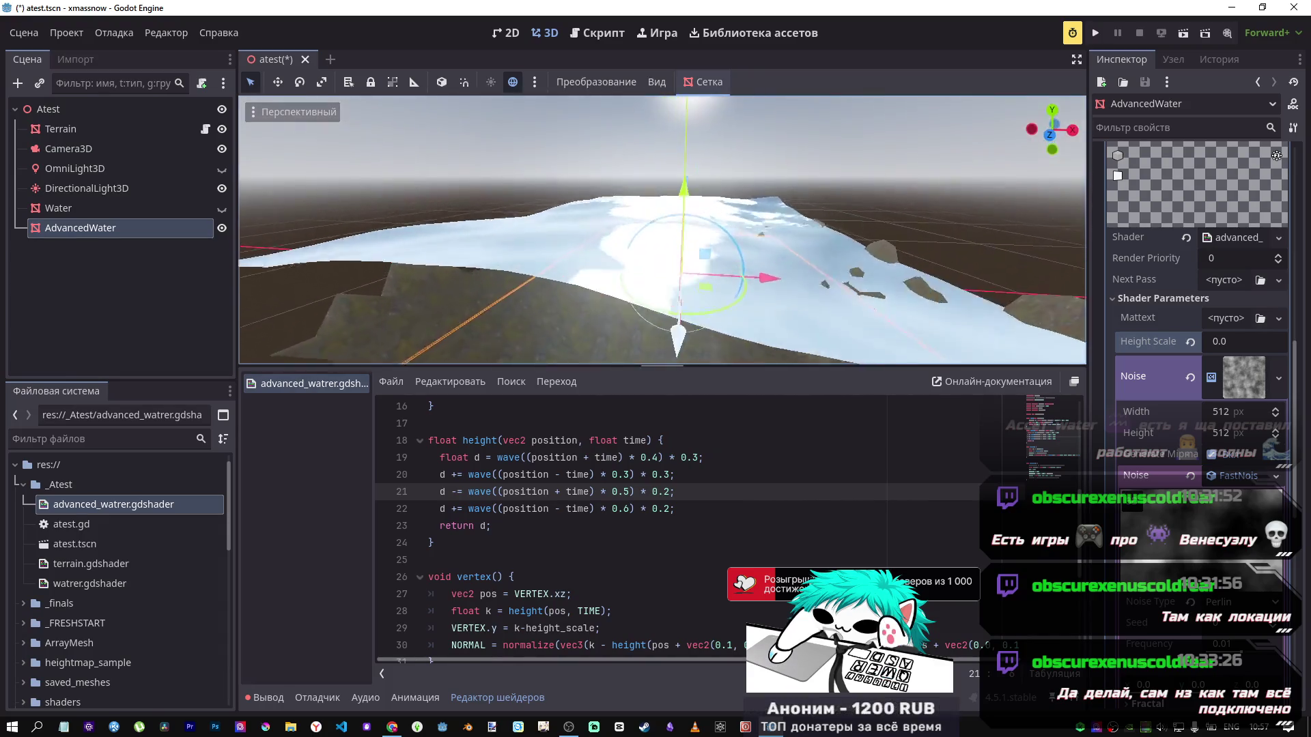
pyautogui.scroll(-5, 662, 229)
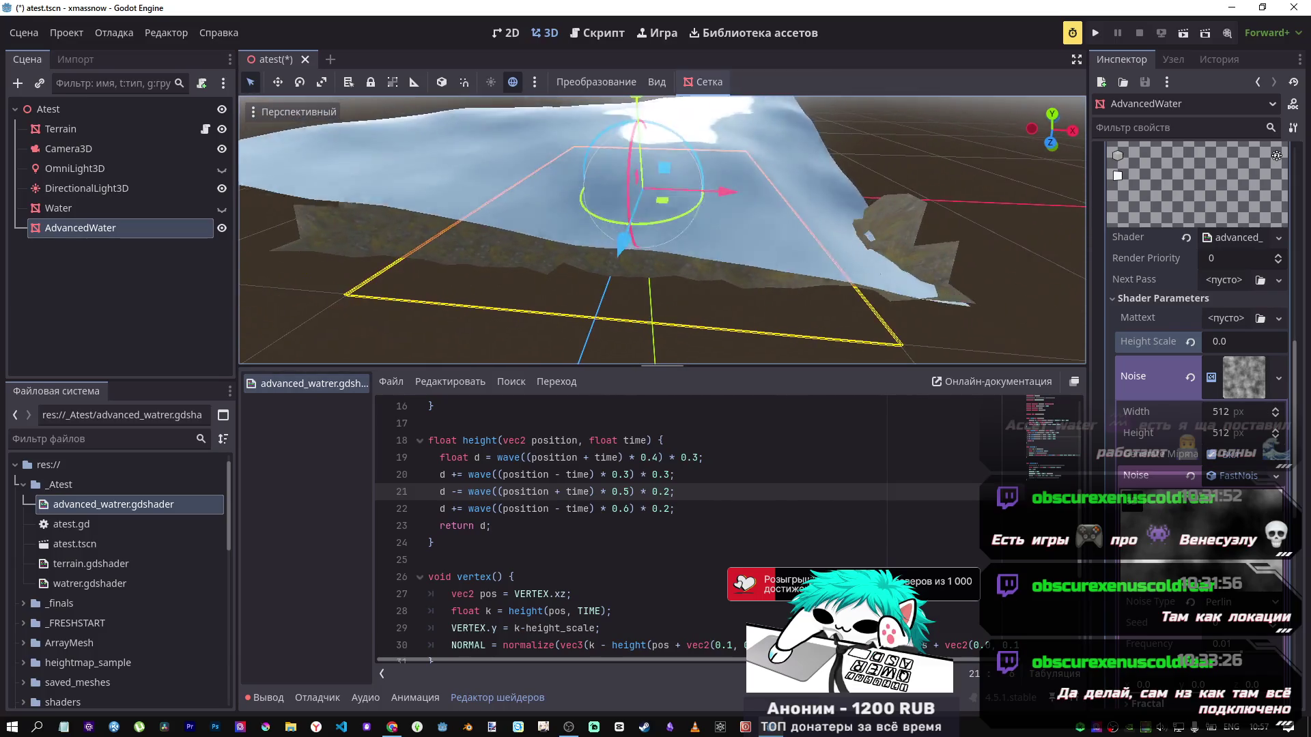
pyautogui.scroll(3, 662, 229)
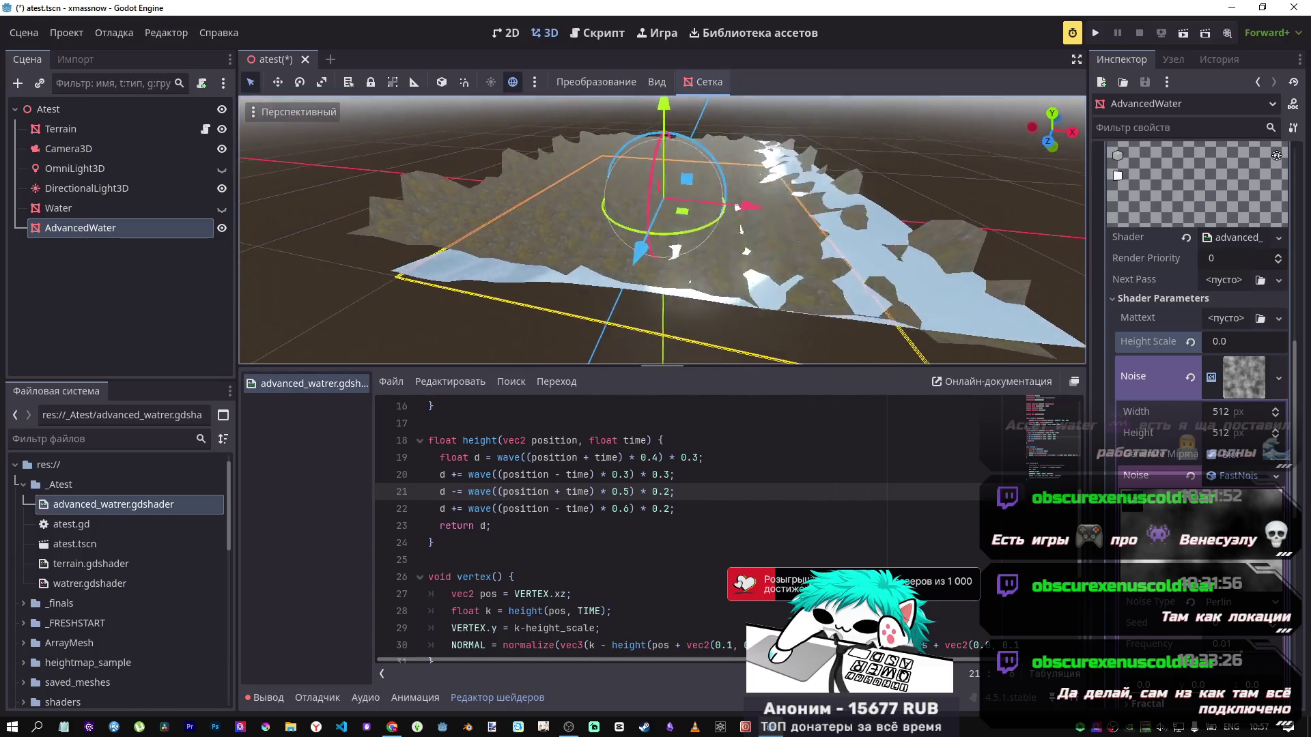
pyautogui.scroll(-5, 663, 229)
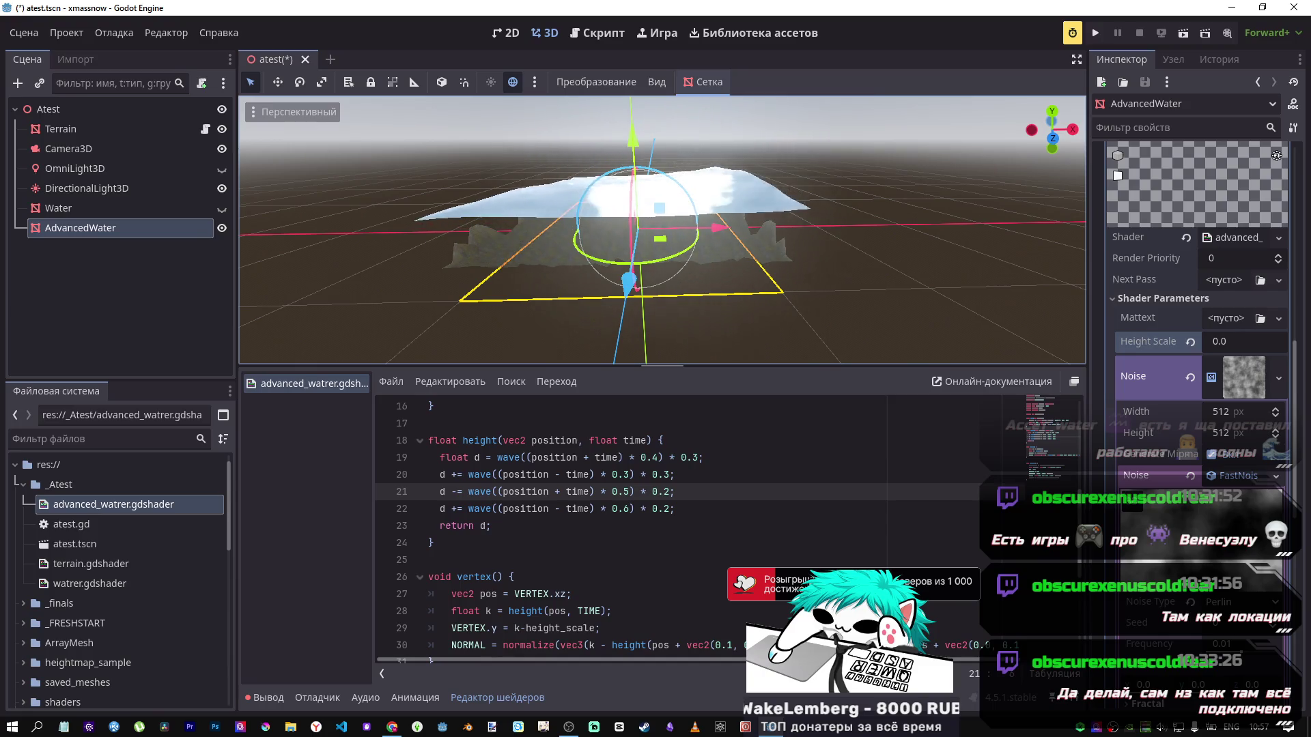
pyautogui.scroll(5, 662, 228)
pyautogui.scroll(-5, 662, 229)
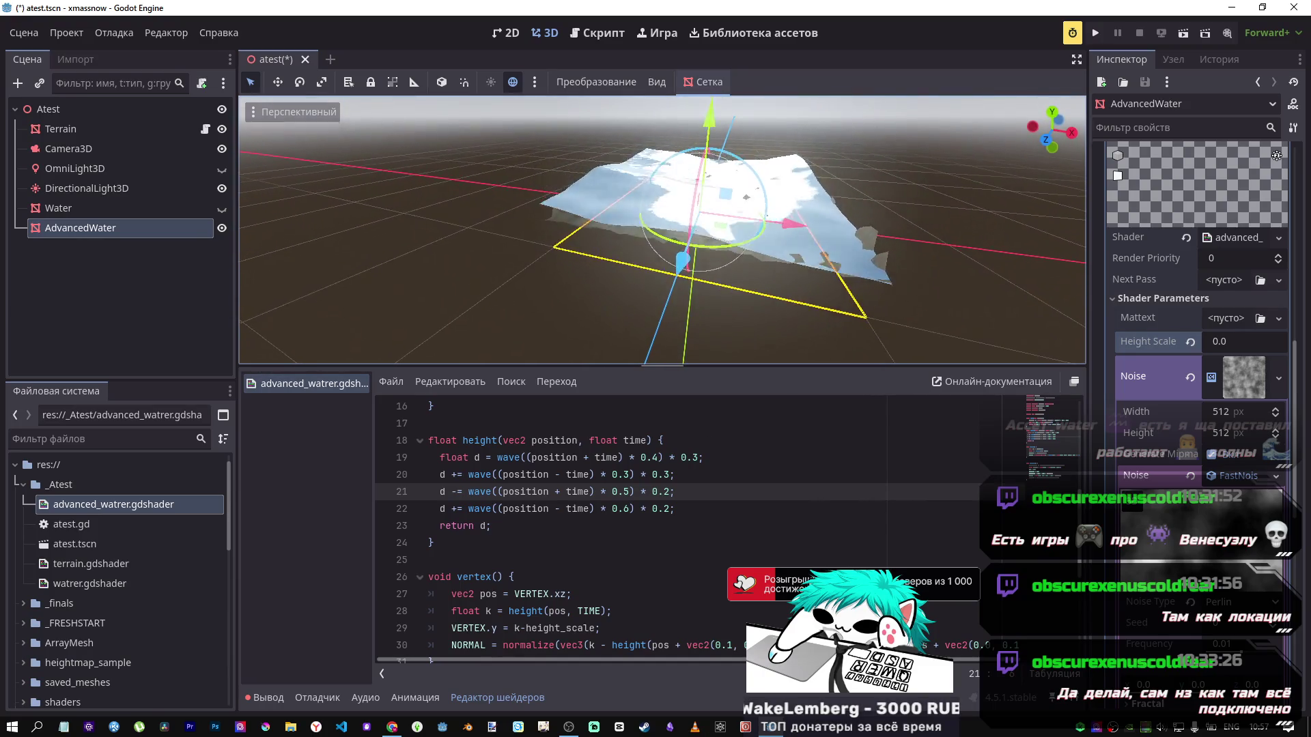
pyautogui.moveTo(707, 247); pyautogui.dragTo(707, 248)
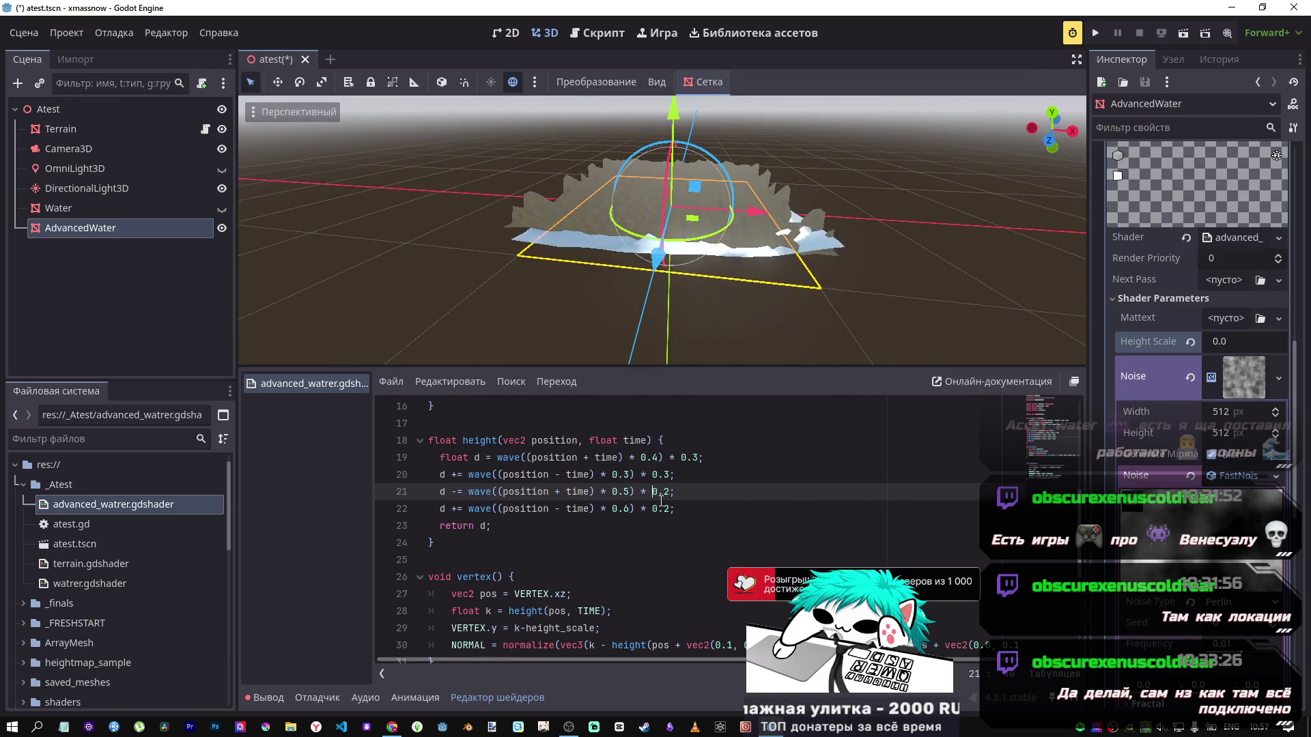
# Step: Change line 21's wave operator from minus back to plus, save, and select Terrain
pyautogui.click(460, 496)
pyautogui.press('BackSpace')
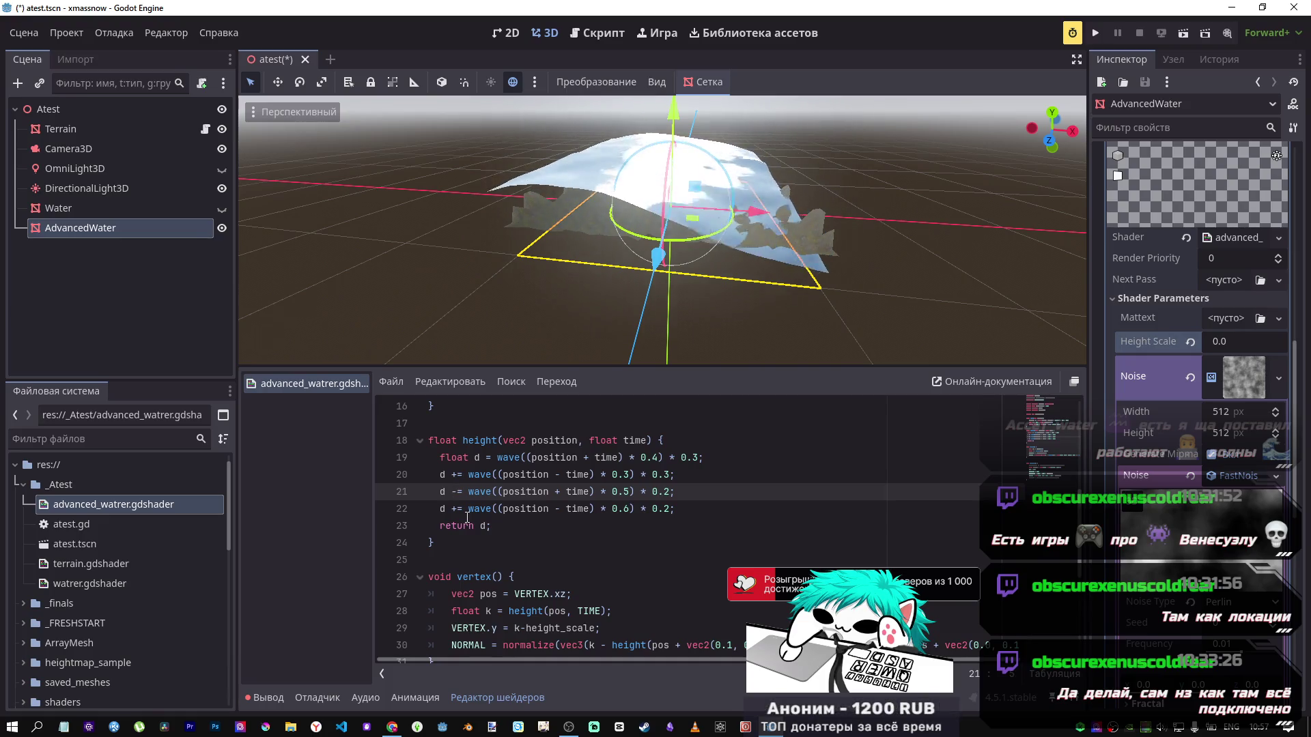
pyautogui.write('+')
pyautogui.hotkey('ctrl', 's')
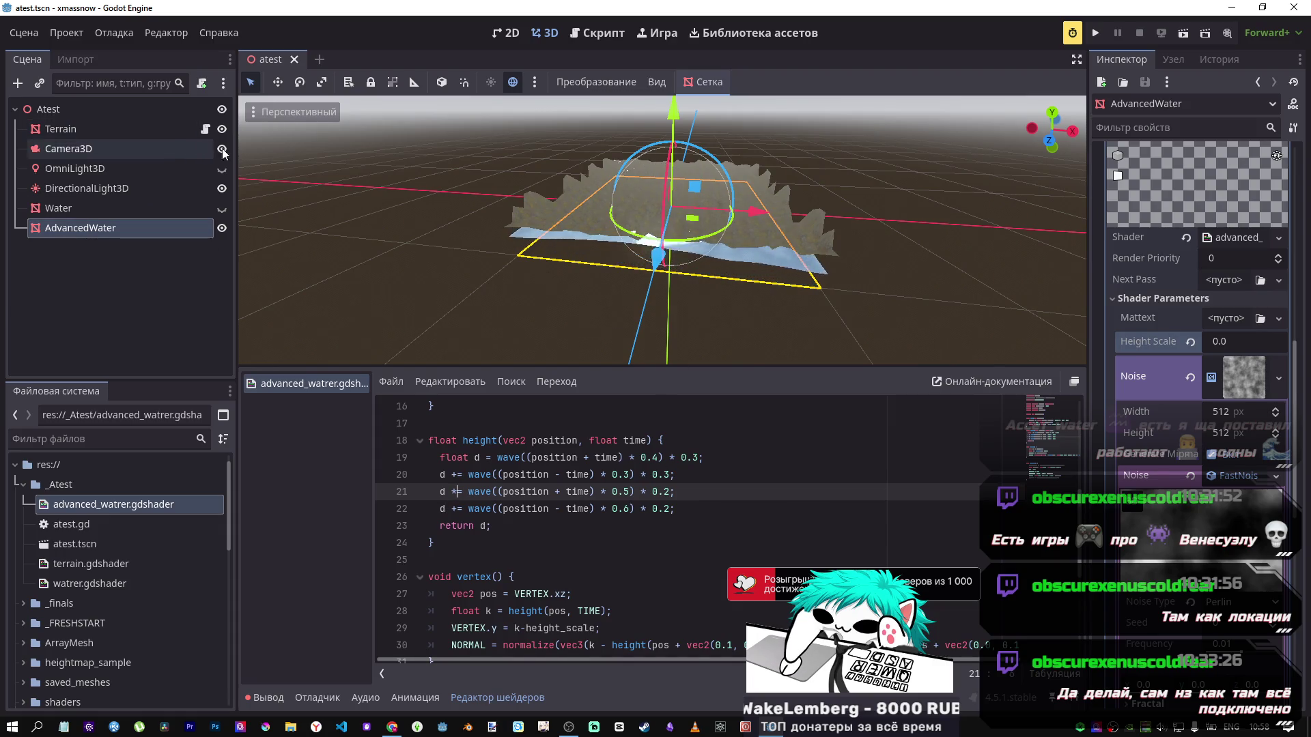
pyautogui.click(145, 128)
# Step: Lower the Terrain's UV Scale slightly, then hide the Terrain and move closer to the water
pyautogui.scroll(3, 1274, 394)
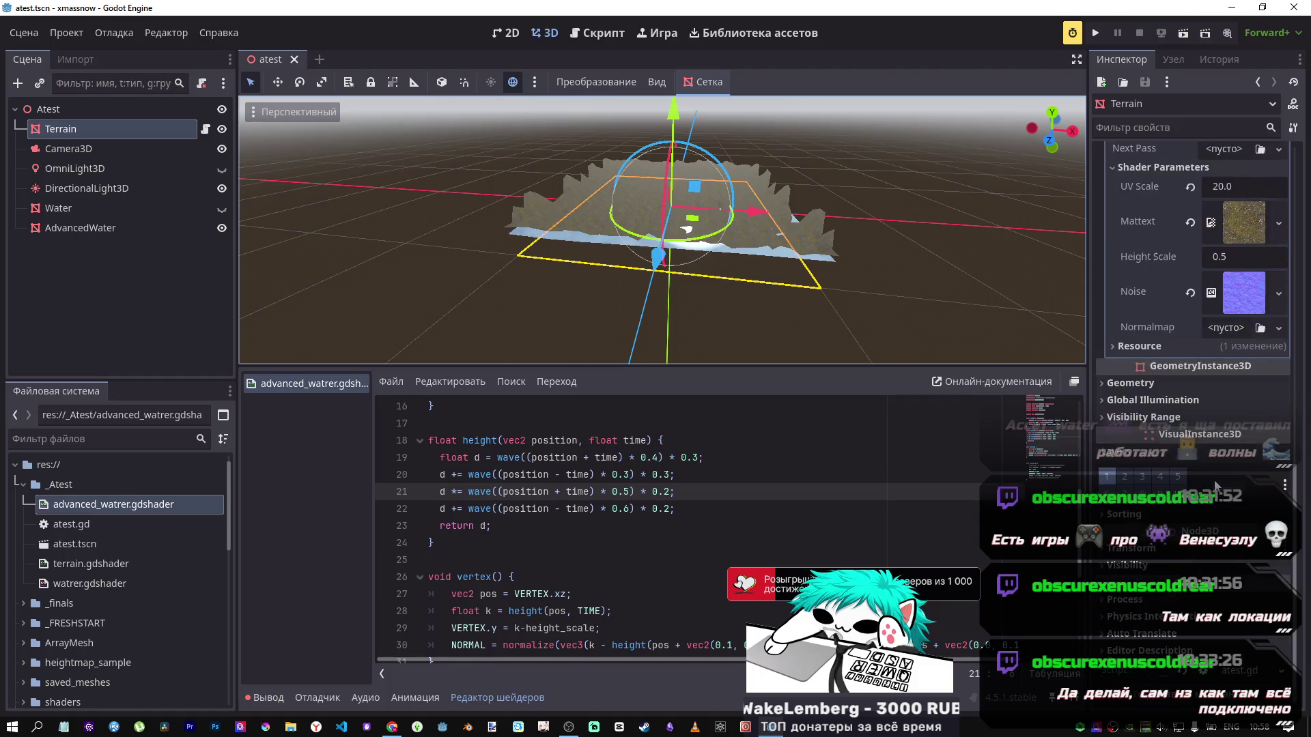
pyautogui.moveTo(1223, 395); pyautogui.dragTo(1195, 396)
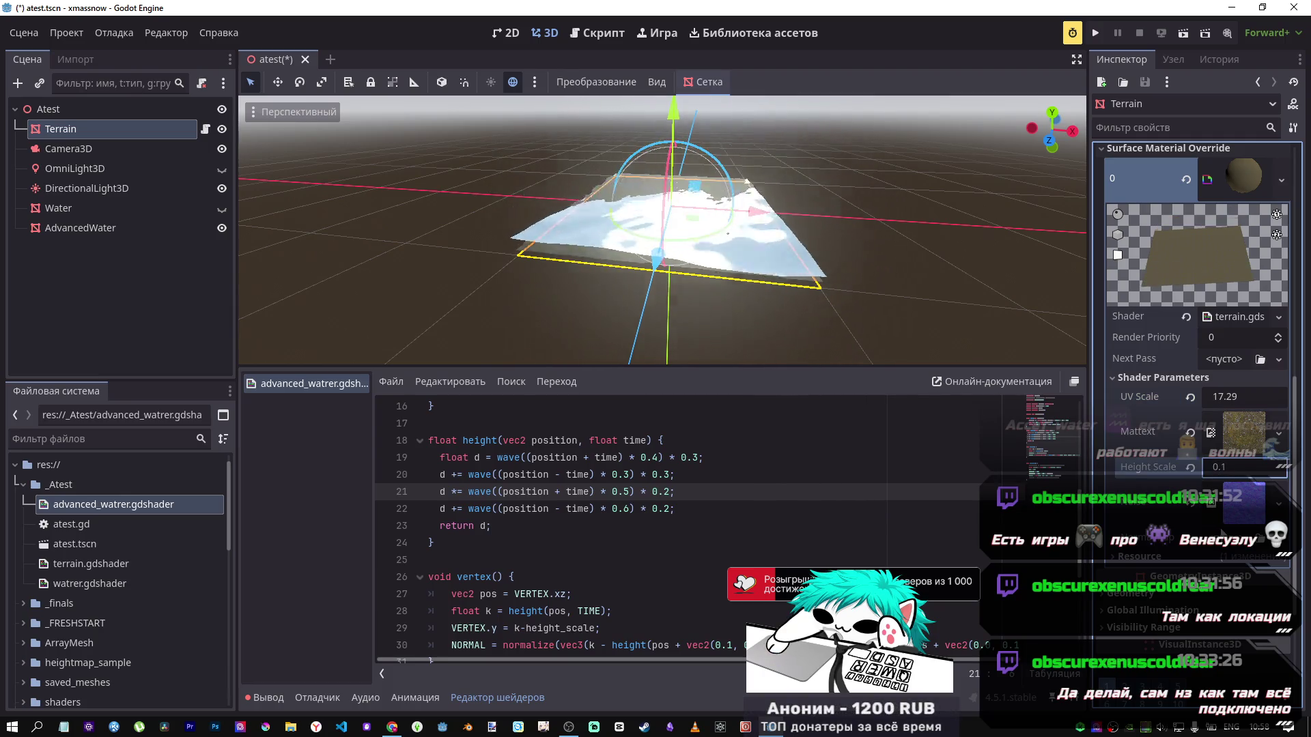
pyautogui.click(221, 129)
pyautogui.moveTo(247, 140); pyautogui.dragTo(247, 157)
pyautogui.moveTo(659, 225); pyautogui.dragTo(553, 157)
# Step: Edit line 40 so ALBEDO reads vec3(0.01, 0.3, 0.5) + (0.1 * fresnel)
pyautogui.scroll(-4, 614, 489)
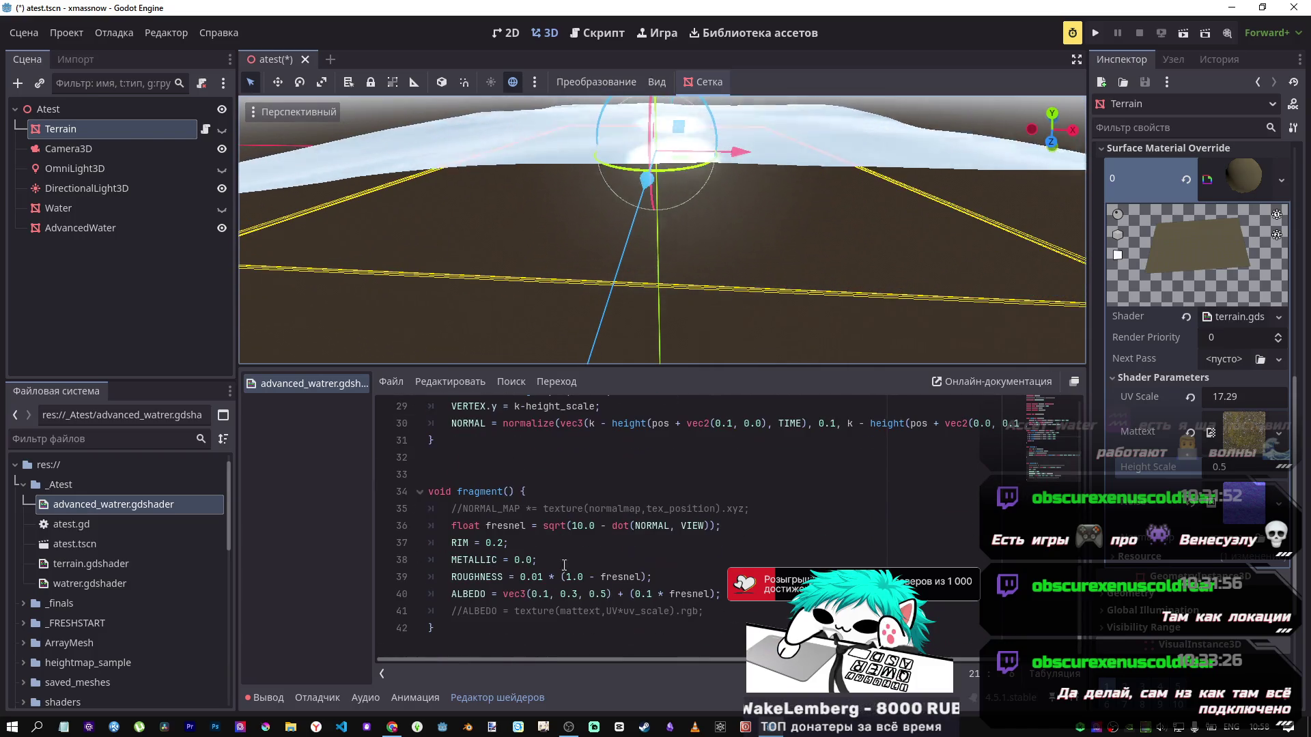
pyautogui.click(545, 594)
pyautogui.write('0')
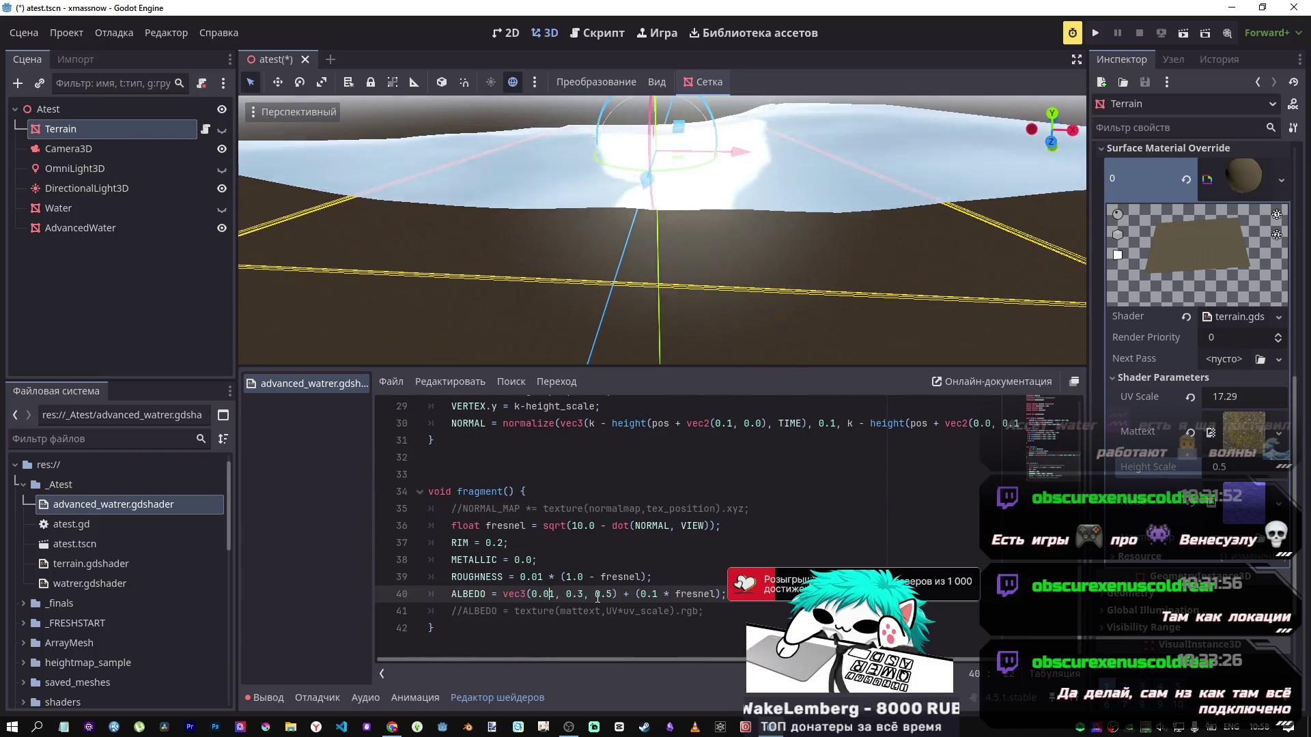
pyautogui.click(579, 594)
pyautogui.write('0.')
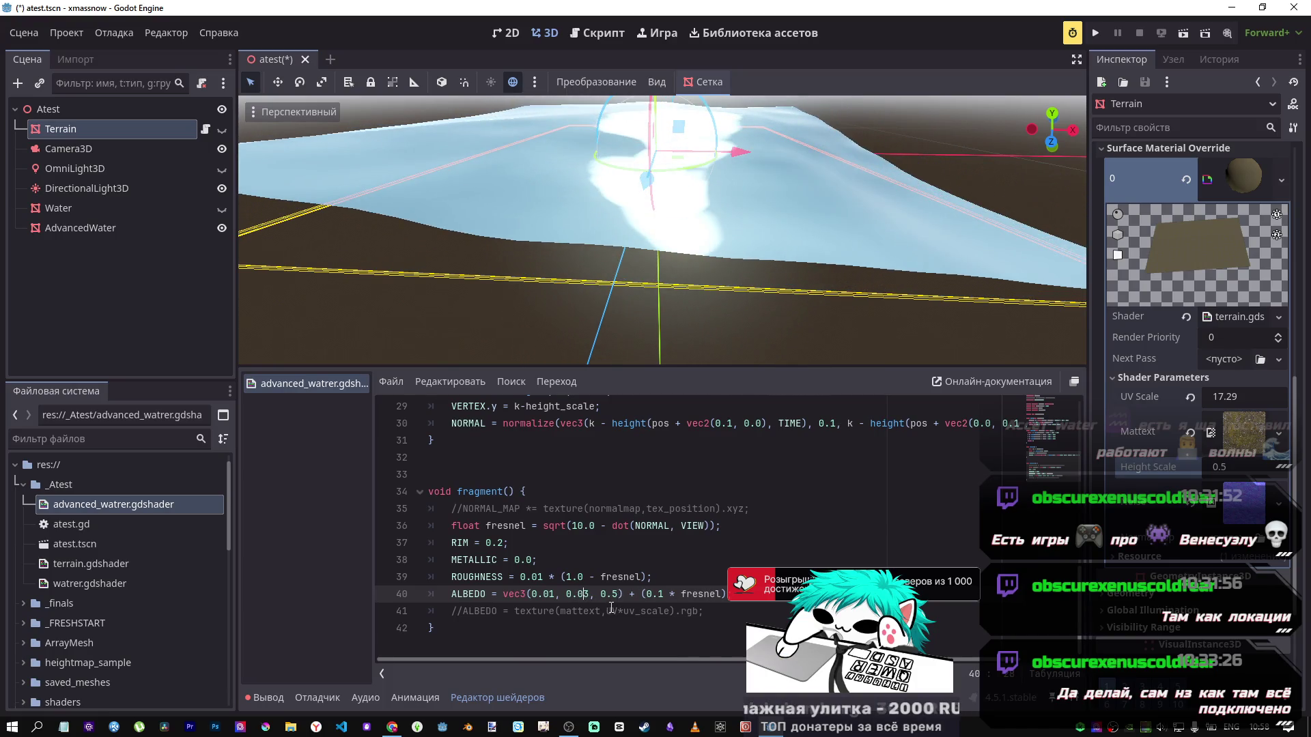
pyautogui.write('0')
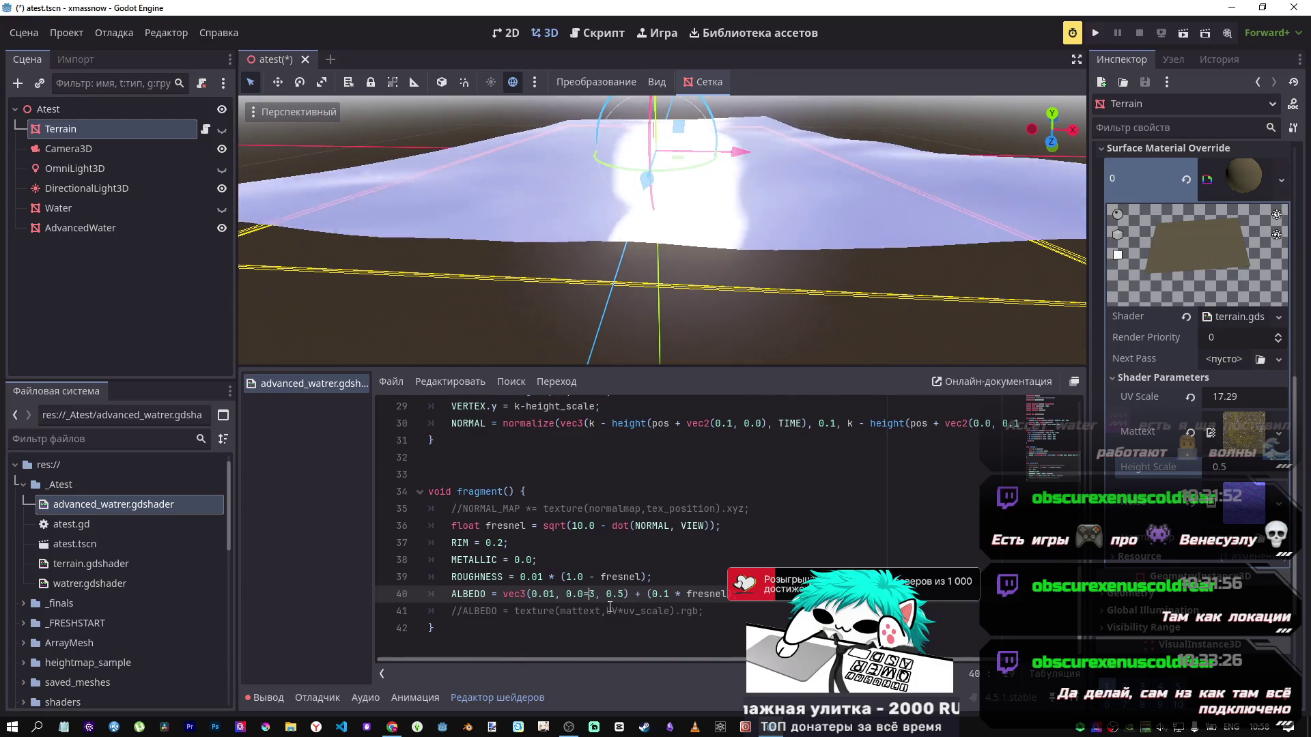
pyautogui.hotkey('ctrl', 'space')
pyautogui.press('BackSpace')
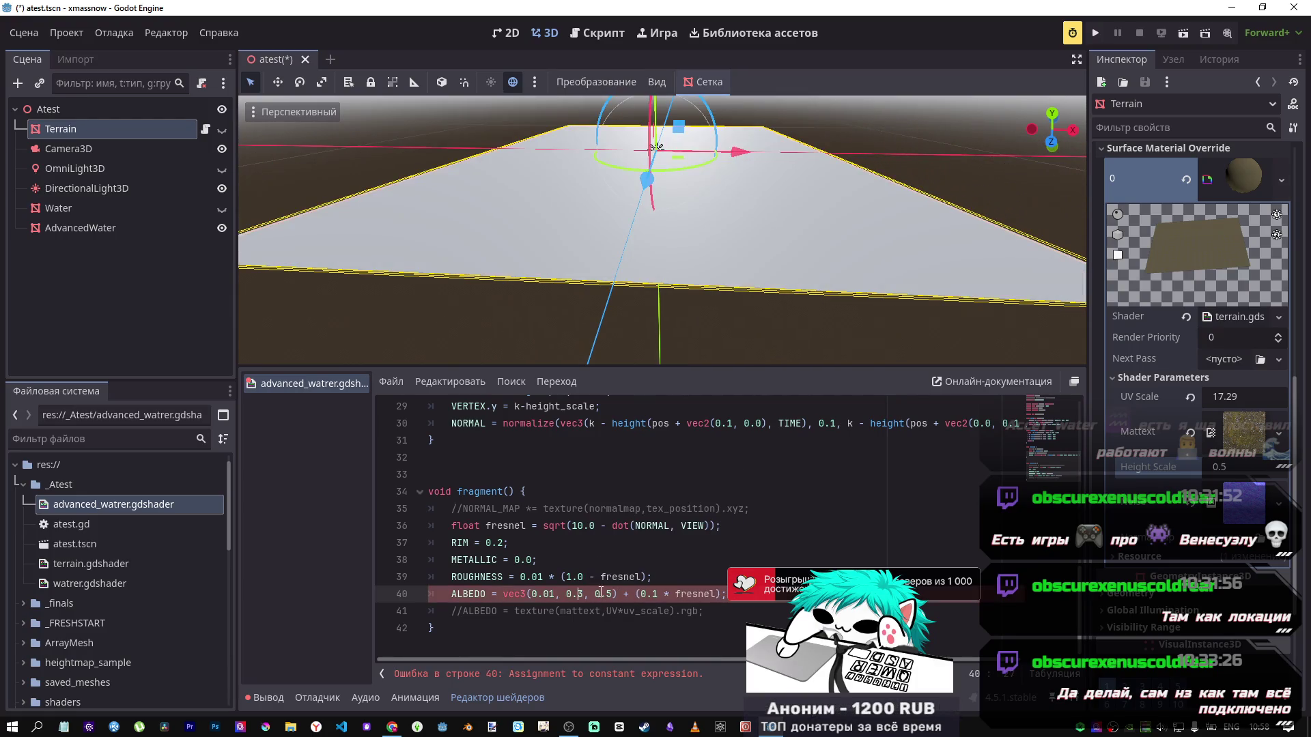
pyautogui.scroll(-5, 661, 297)
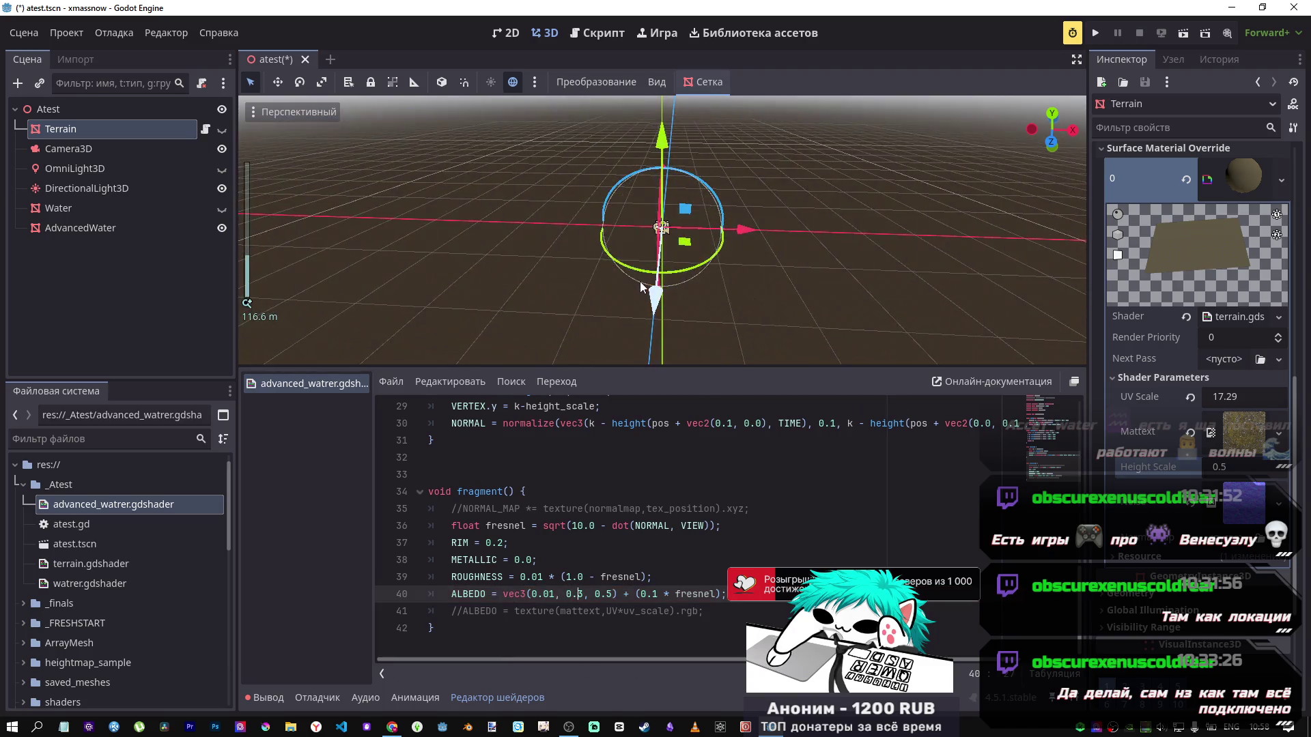
pyautogui.scroll(5, 641, 281)
pyautogui.moveTo(663, 232)
pyautogui.mouseDown()
pyautogui.moveTo(656, 212)
pyautogui.moveTo(642, 280)
pyautogui.moveTo(656, 225)
pyautogui.moveTo(531, 339)
pyautogui.mouseUp()
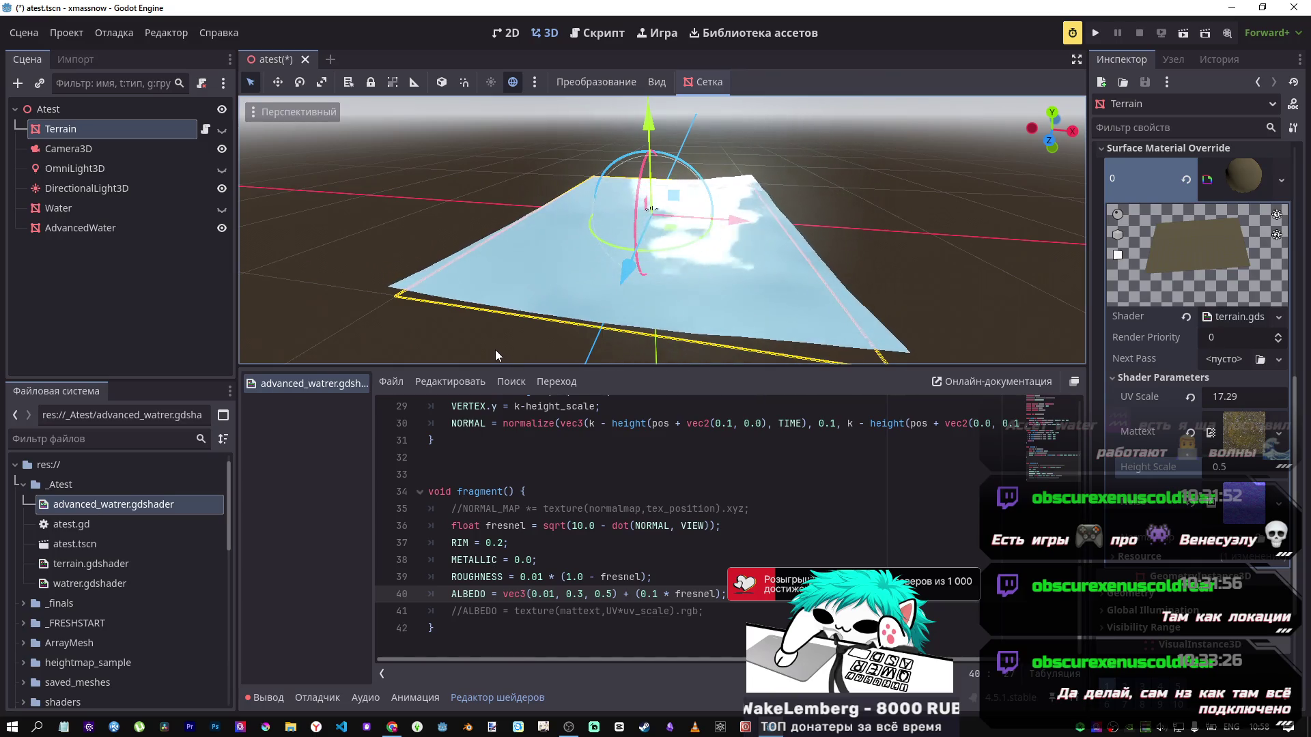
pyautogui.scroll(3, 569, 445)
pyautogui.scroll(2, 569, 446)
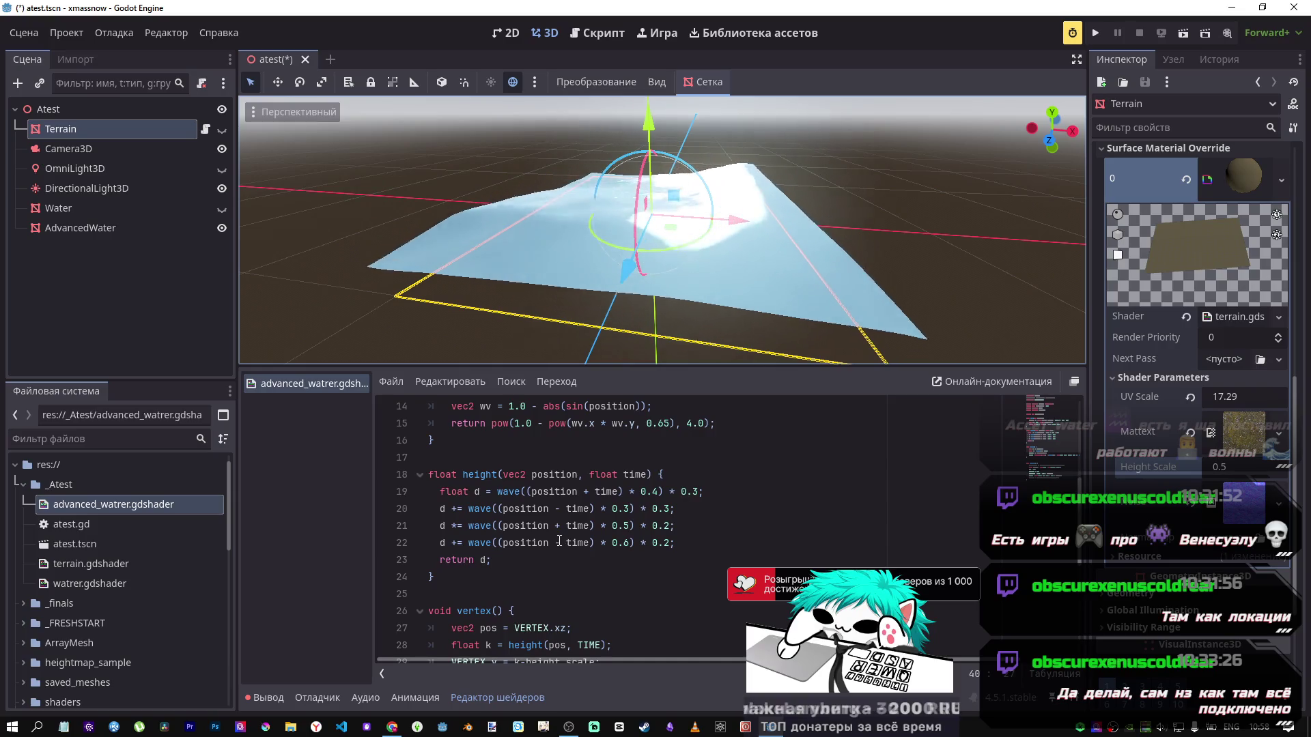
# Step: Make the third wave term multiply, then comment out line 21 and save
pyautogui.click(458, 526)
pyautogui.press('BackSpace')
pyautogui.write('*')
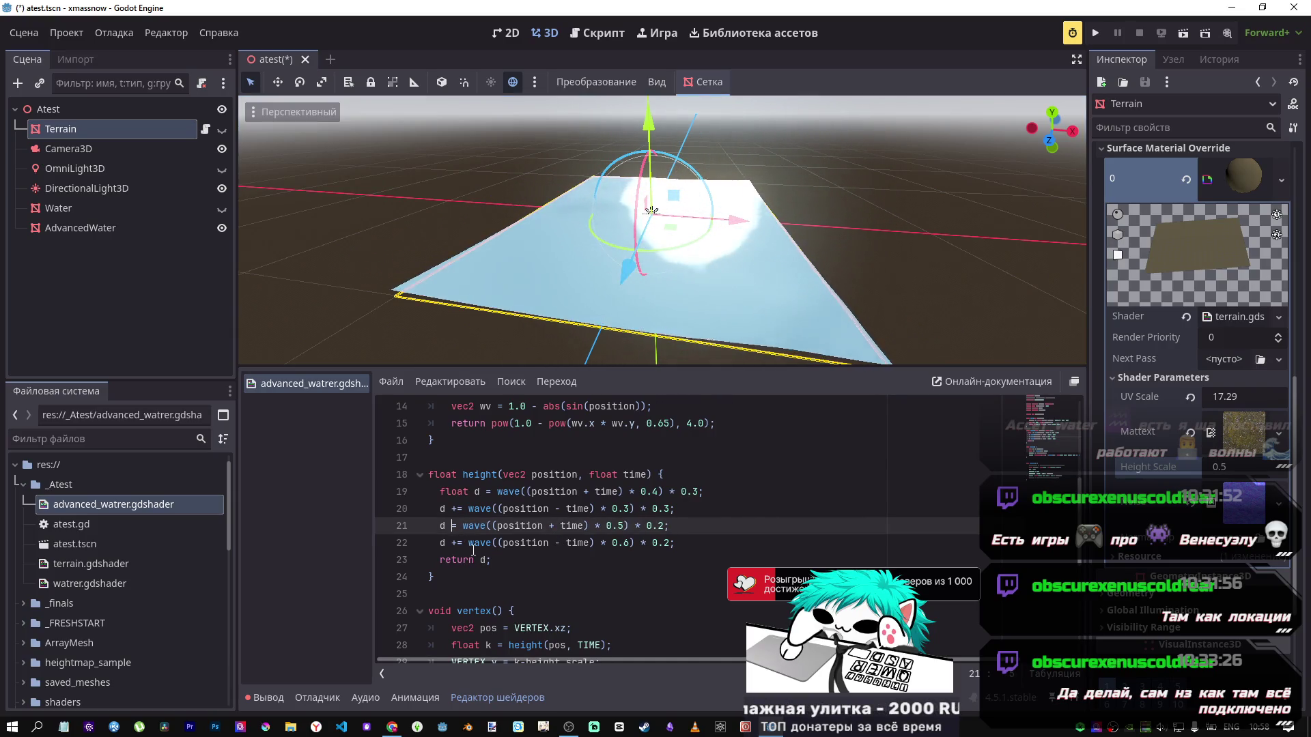
pyautogui.hotkey('ctrl', 's')
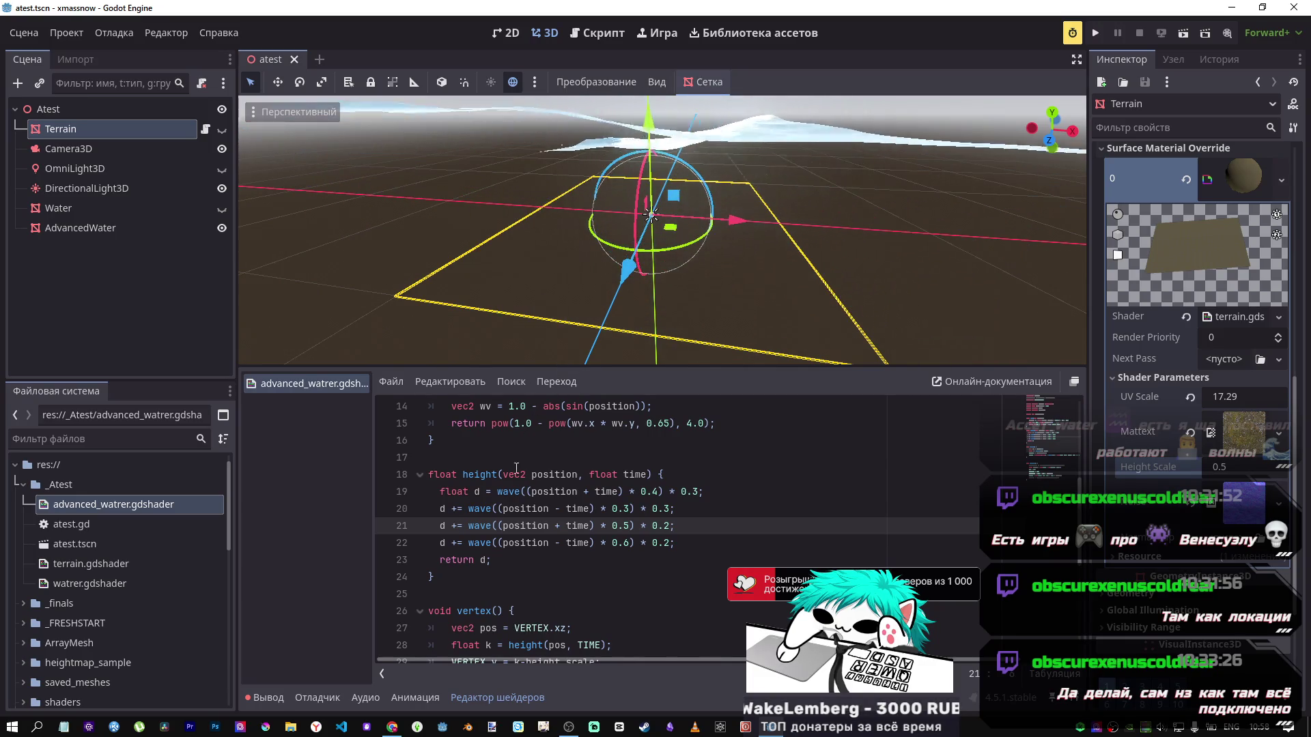
pyautogui.hotkey('ctrl', 'k')
pyautogui.hotkey('ctrl', 's')
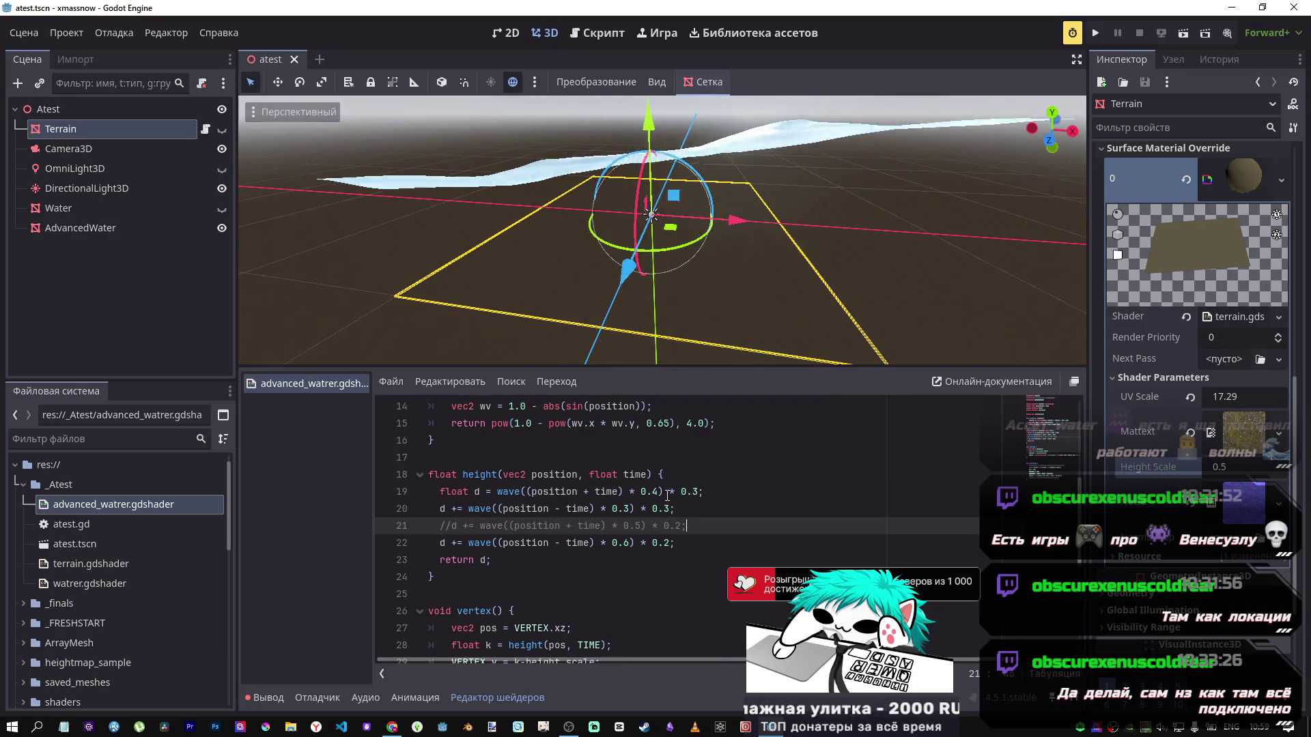
# Step: Test a minus on the fourth wave term, then restore its plus sign
pyautogui.click(456, 543)
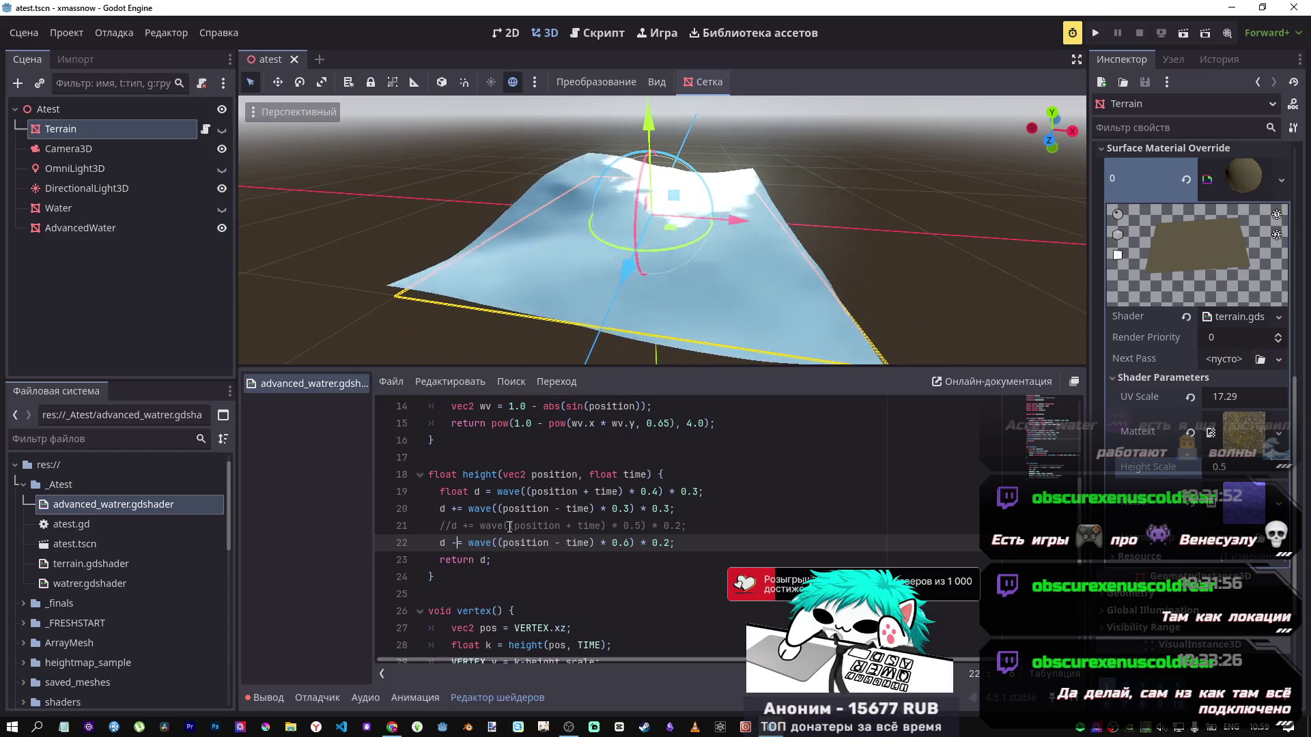
pyautogui.press('BackSpace')
pyautogui.write('-')
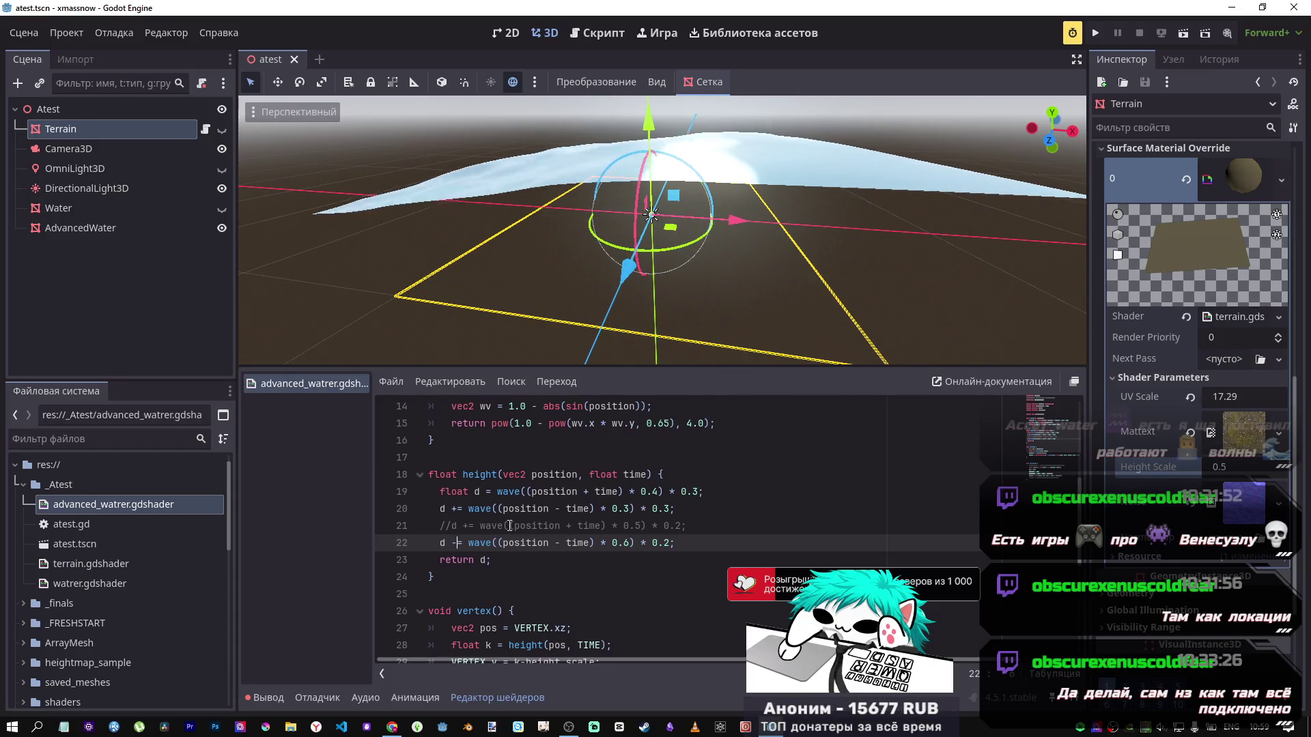
pyautogui.press('BackSpace')
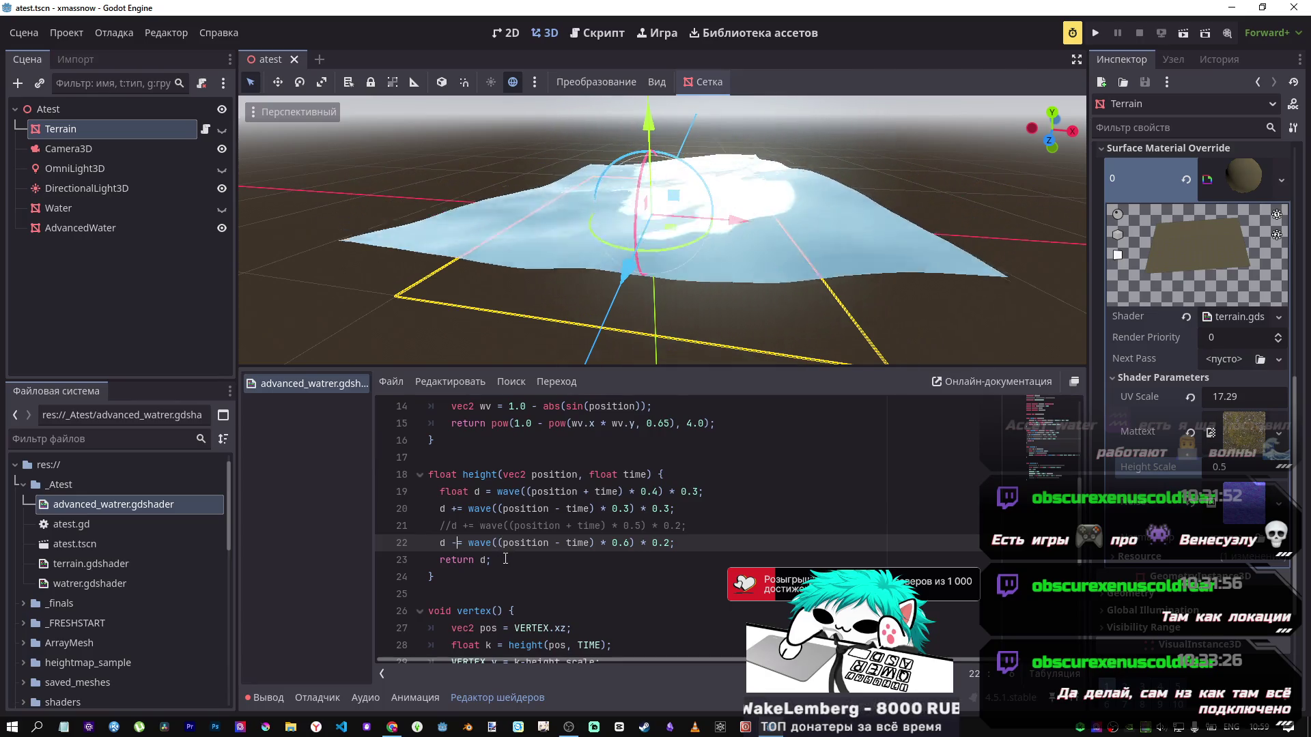
pyautogui.write('+')
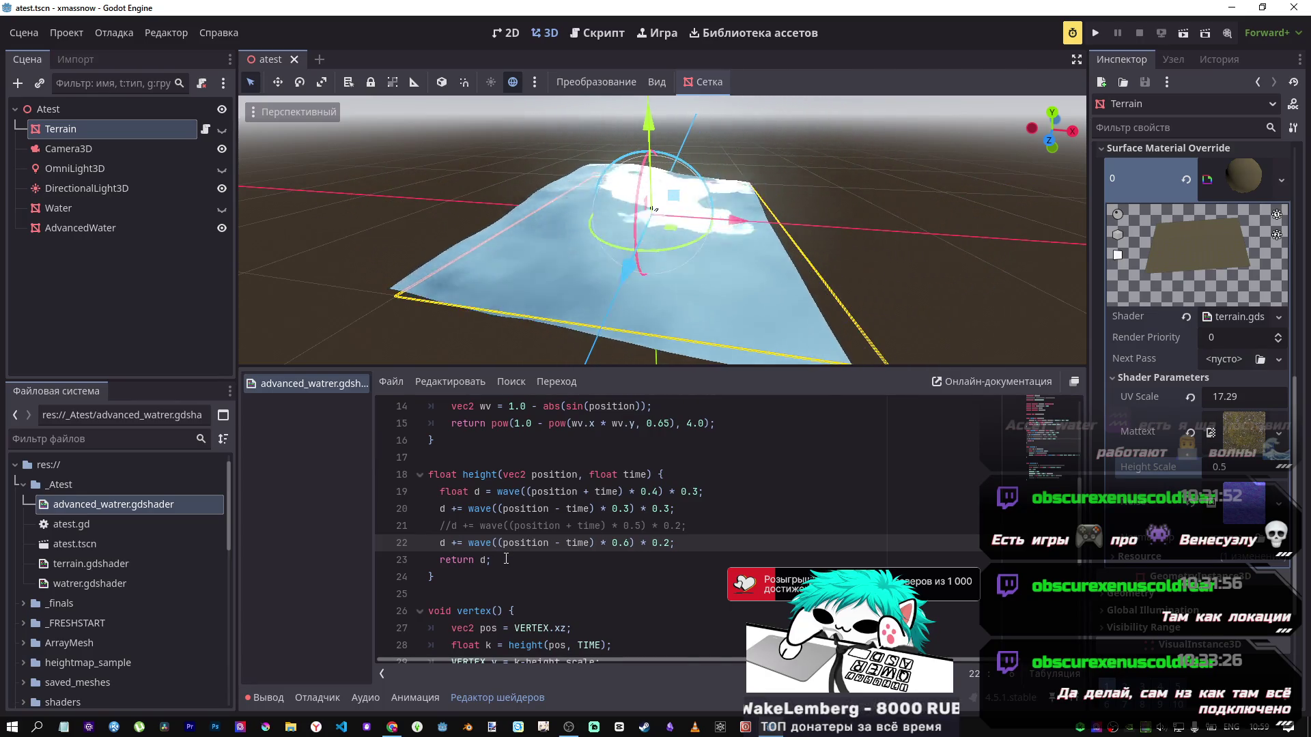
# Step: Try 0.04 and -0.4 for the first wave's 0.4 factor, then revert it to 0.4
pyautogui.scroll(1, 506, 558)
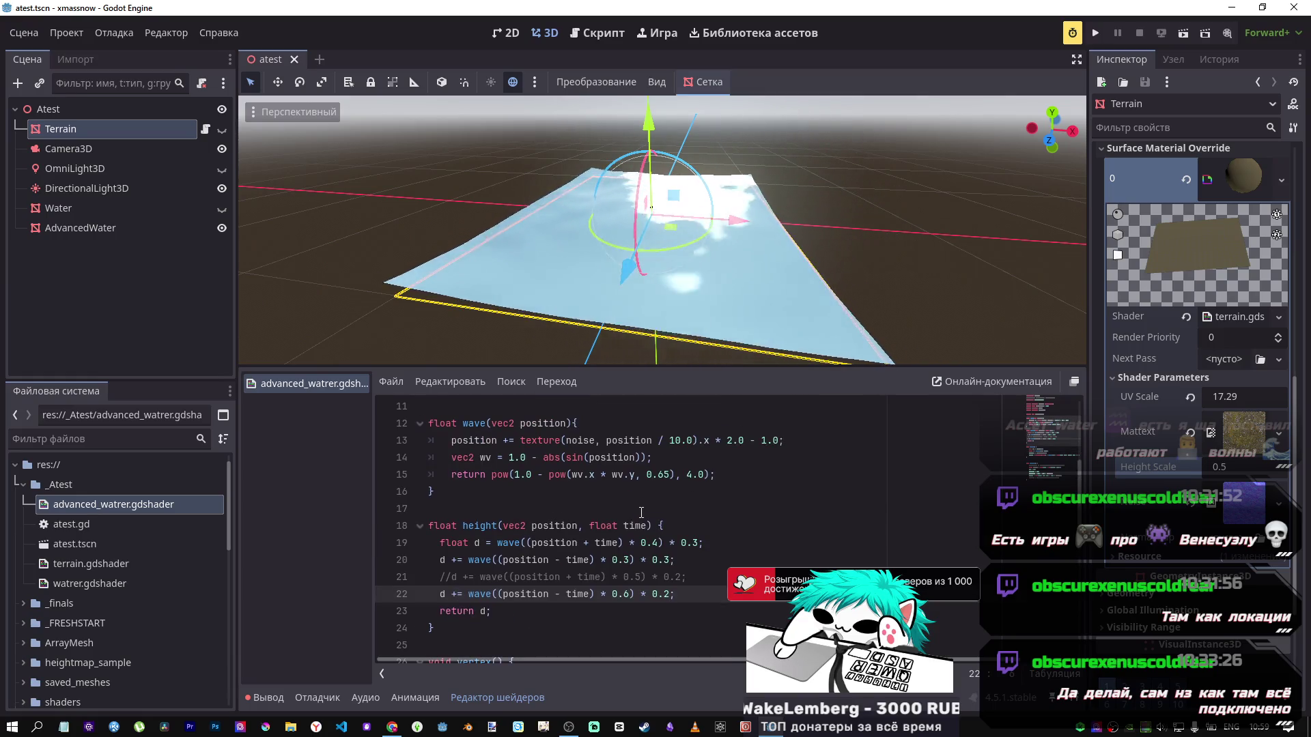
pyautogui.click(654, 542)
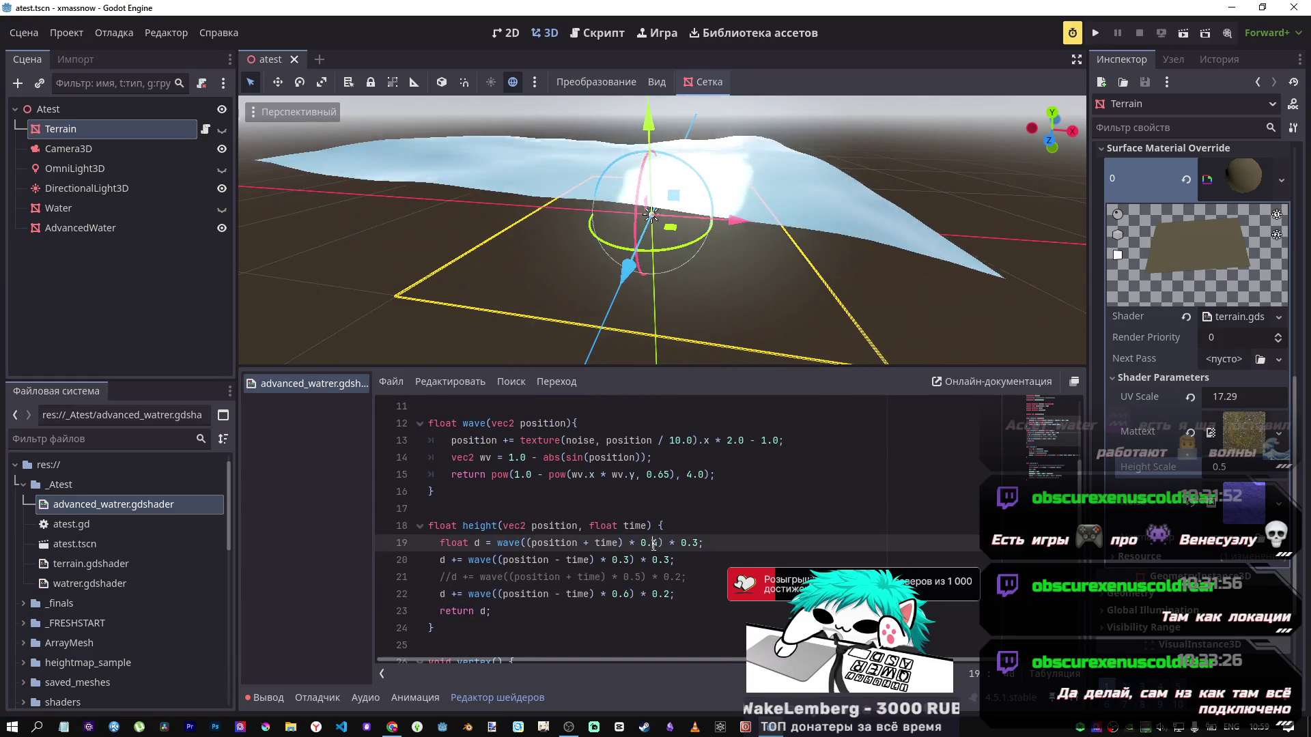
pyautogui.write('0')
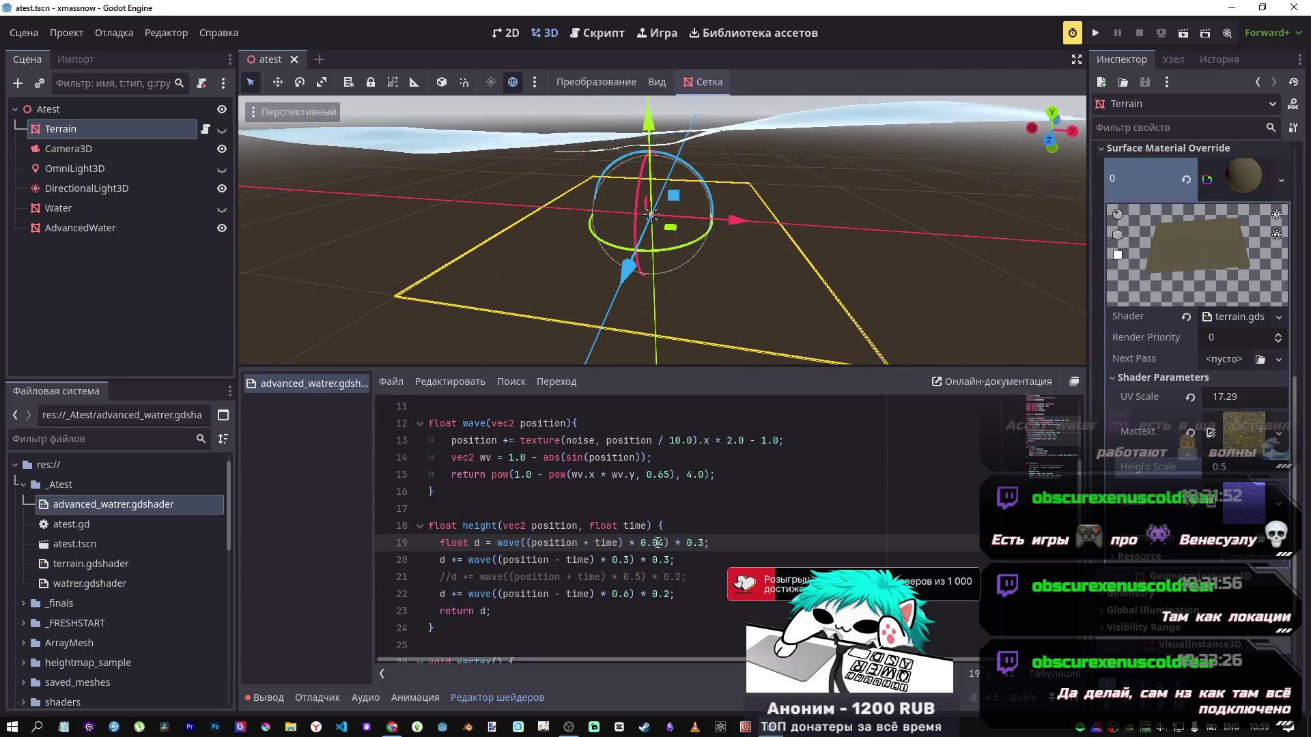
pyautogui.press('BackSpace')
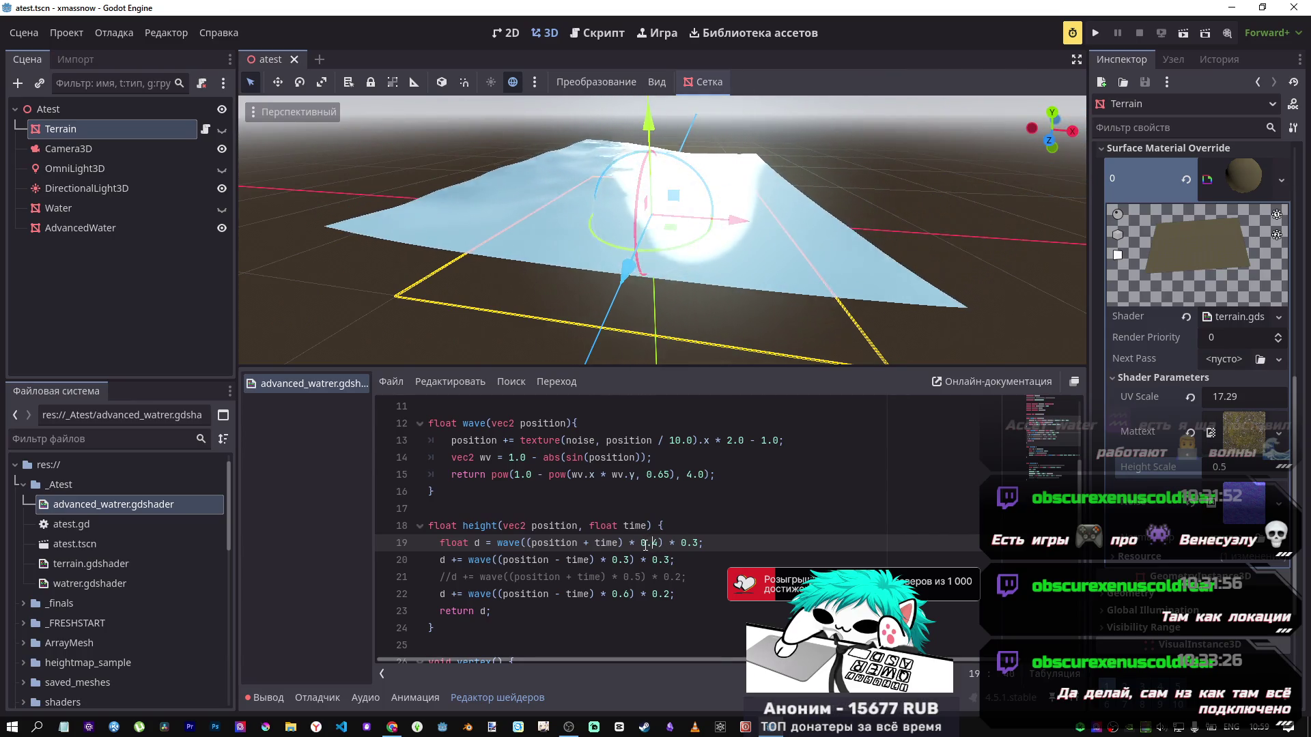
pyautogui.write('-')
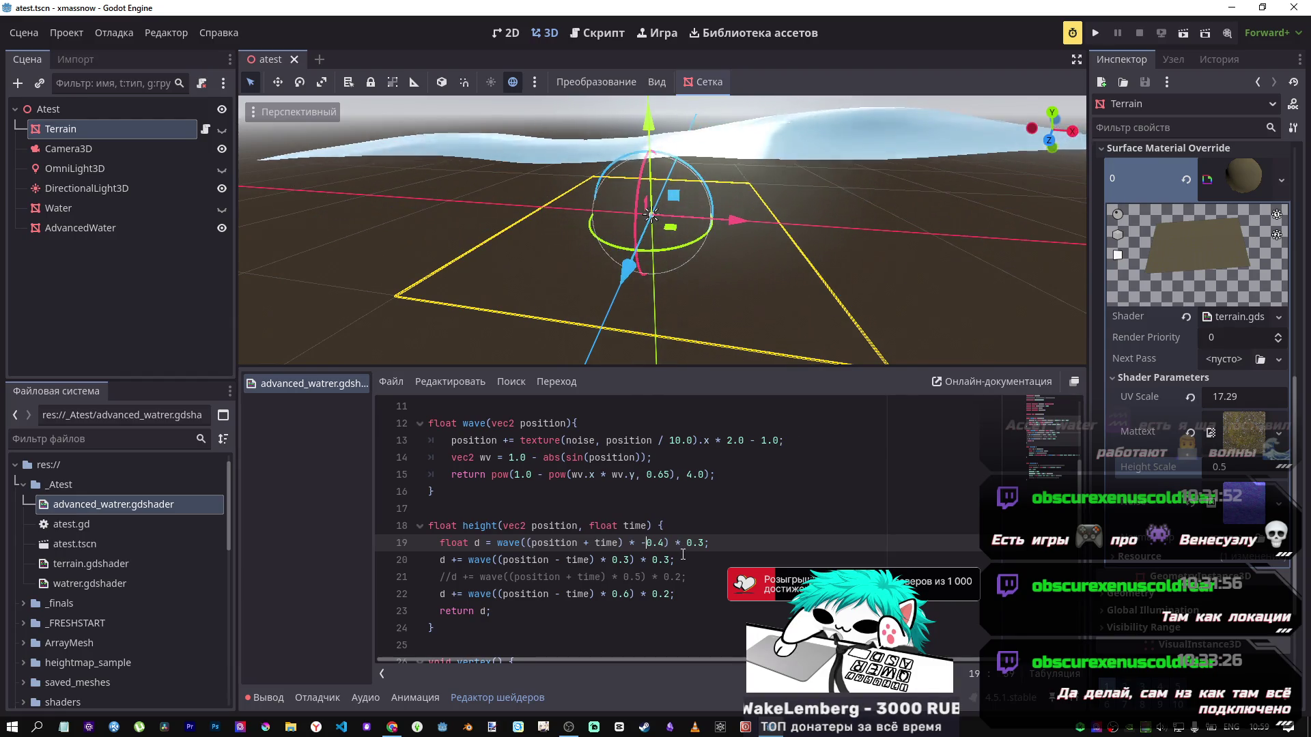
pyautogui.press('BackSpace')
pyautogui.scroll(2, 548, 551)
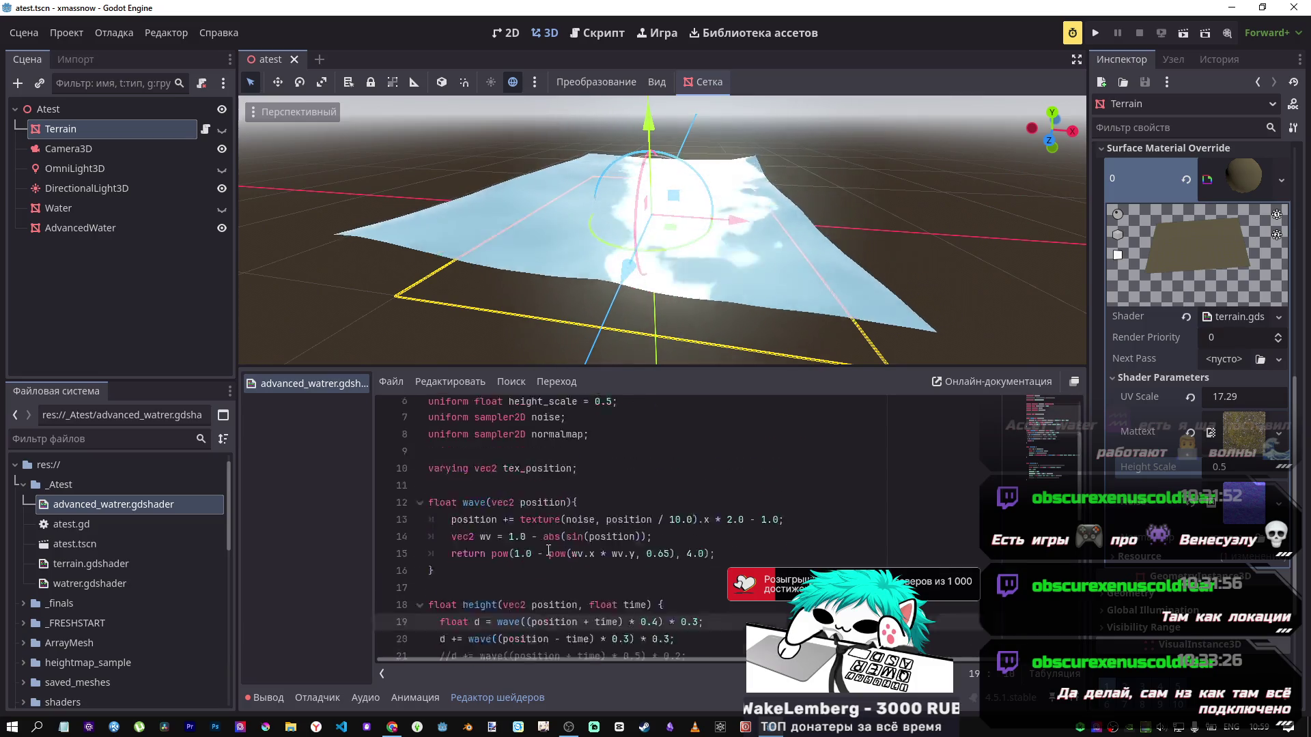
pyautogui.scroll(-2, 548, 550)
pyautogui.scroll(3, 612, 545)
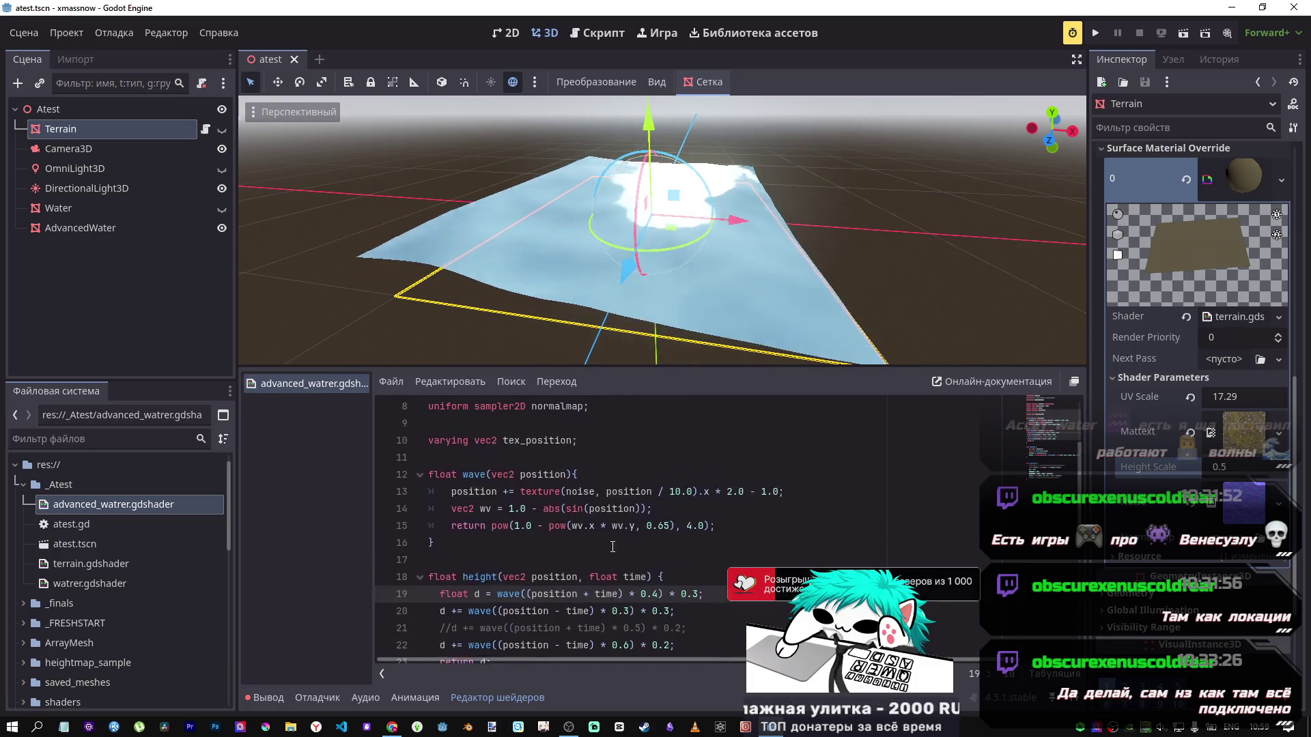
pyautogui.scroll(-3, 610, 542)
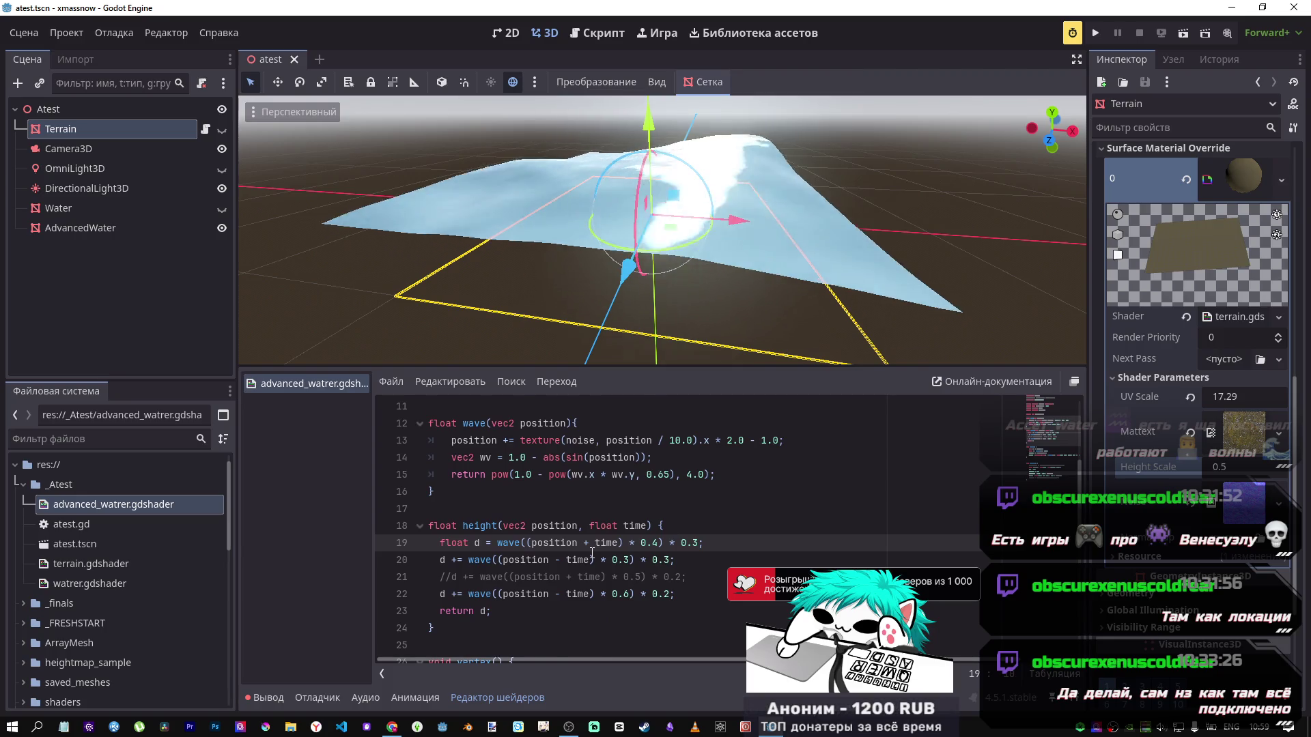
pyautogui.scroll(-1, 592, 553)
pyautogui.scroll(-1, 590, 553)
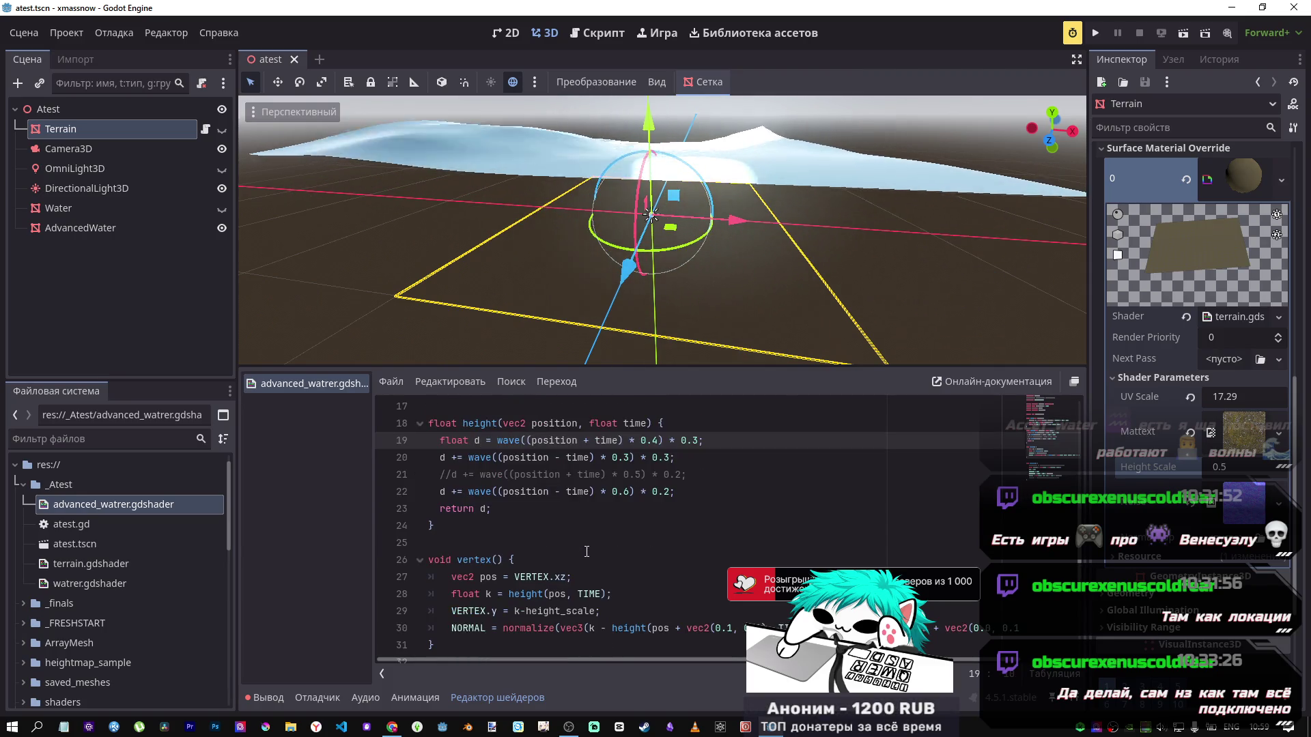
# Step: Comment out and restore vertex()'s height() calculation line, saving to compare
pyautogui.scroll(-1, 586, 551)
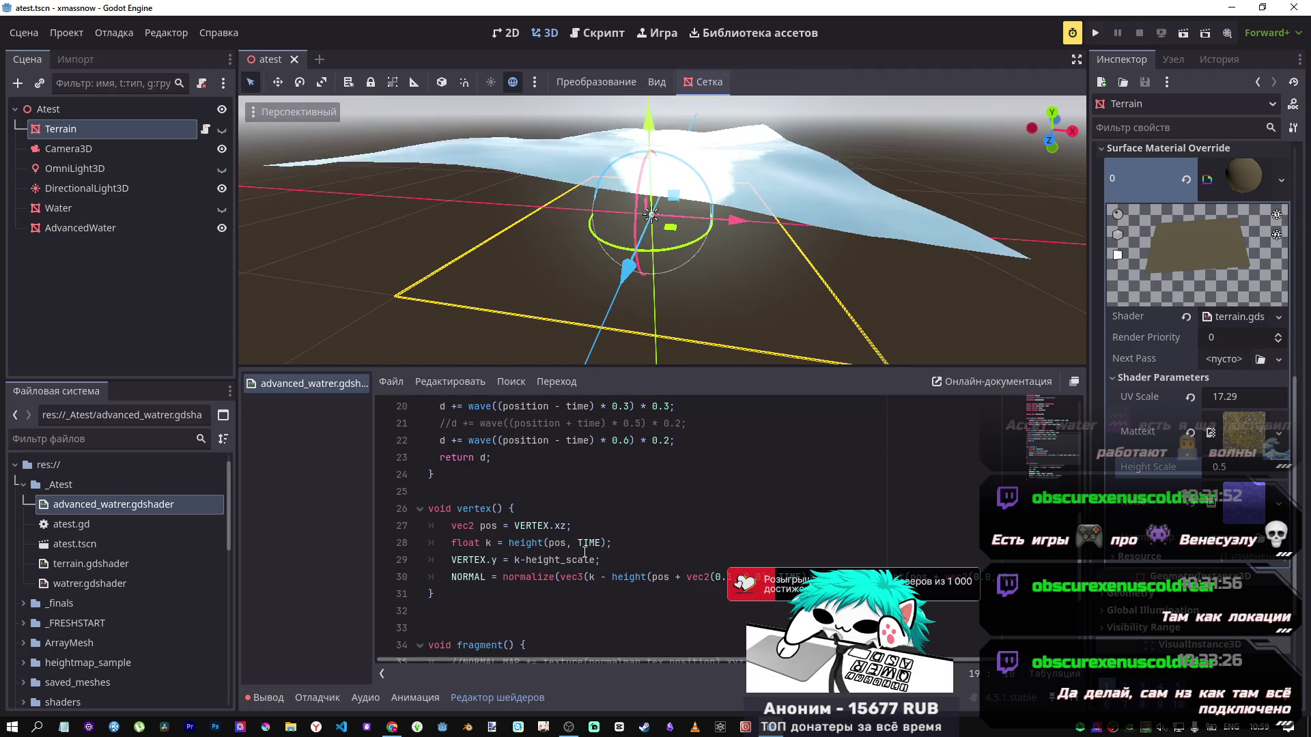
pyautogui.click(589, 544)
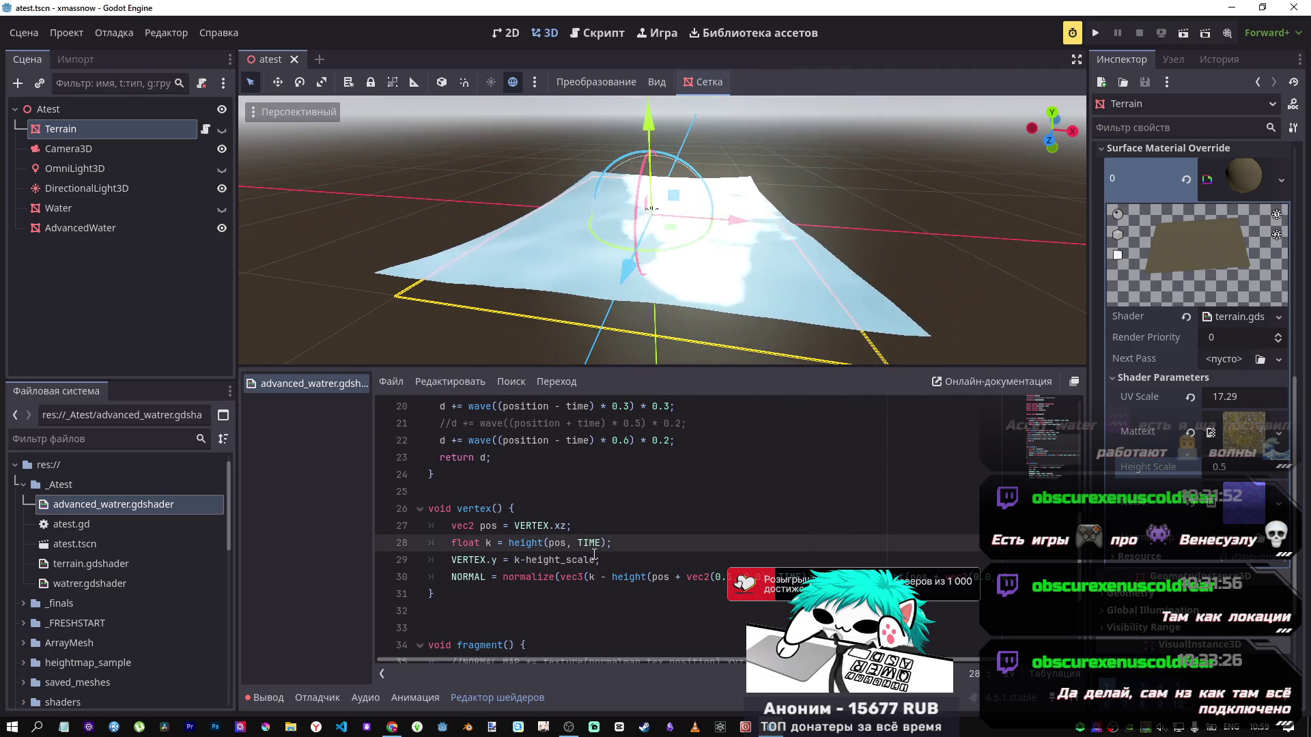
pyautogui.hotkey('ctrl', 'k')
pyautogui.hotkey('ctrl', 'k')
pyautogui.hotkey('ctrl', 's')
pyautogui.press('Down')
pyautogui.press('Down')
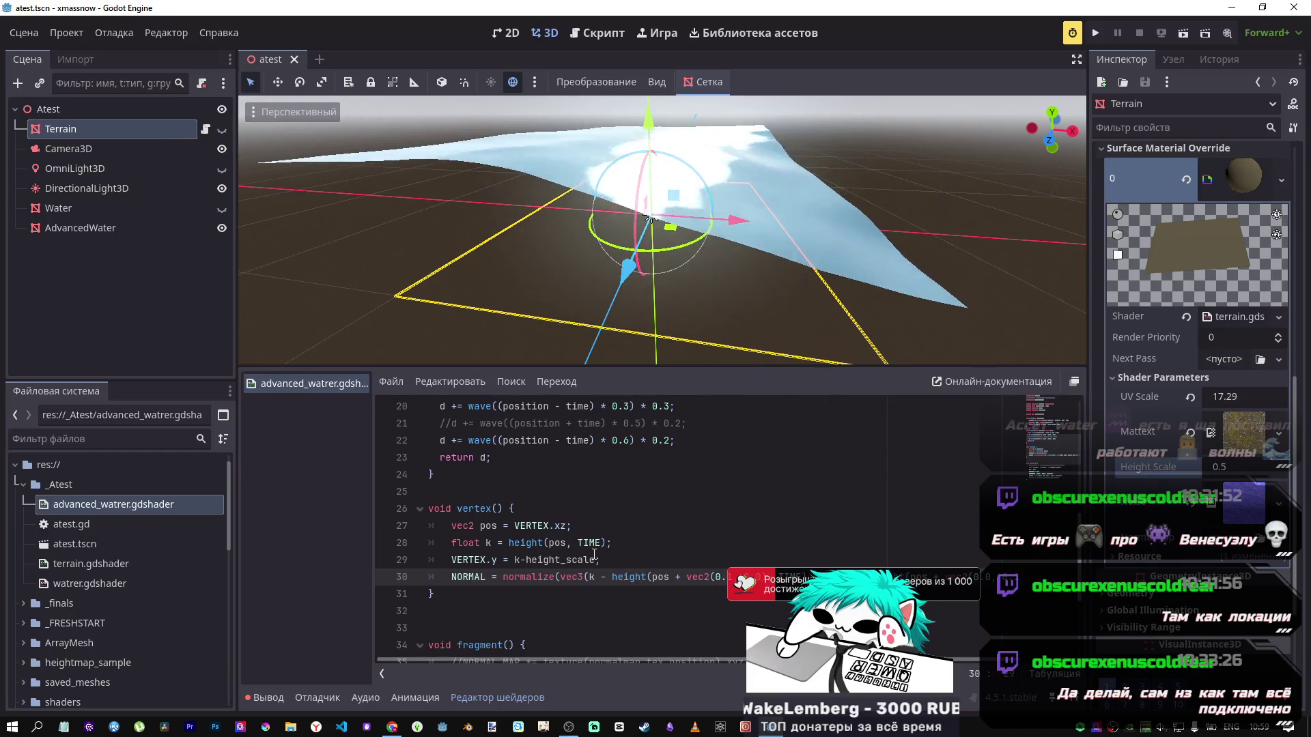
# Step: Toggle the VERTEX.y displacement line off and back on, saving to compare
pyautogui.press('Up')
pyautogui.hotkey('ctrl', 'k')
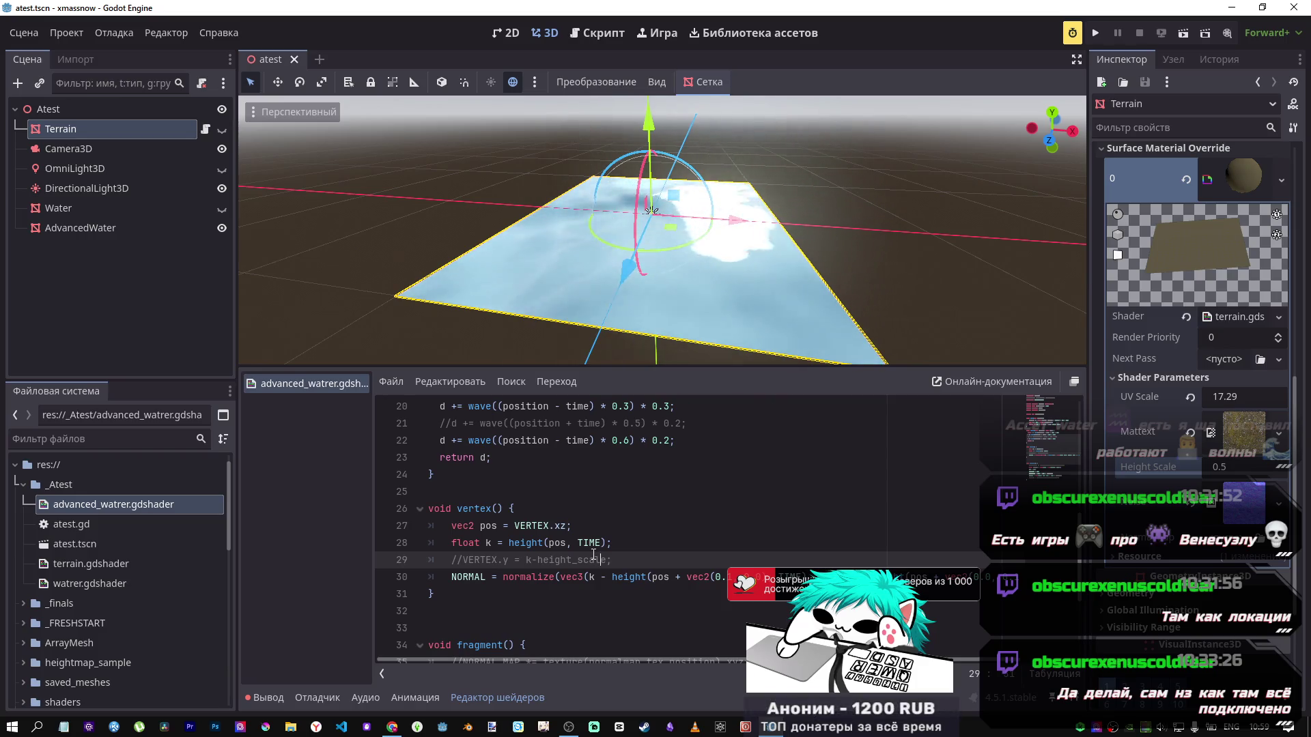
pyautogui.hotkey('ctrl', 's')
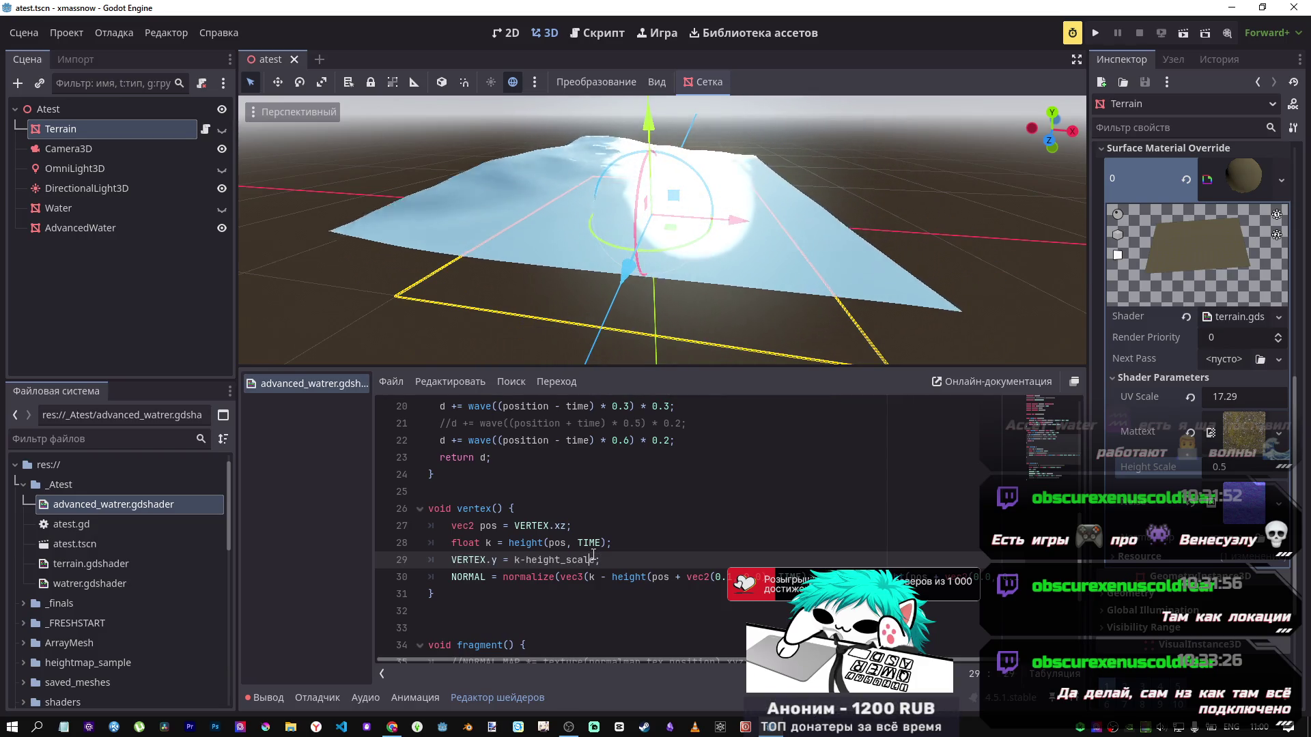
pyautogui.scroll(1, 593, 555)
pyautogui.click(568, 595)
pyautogui.write('-1')
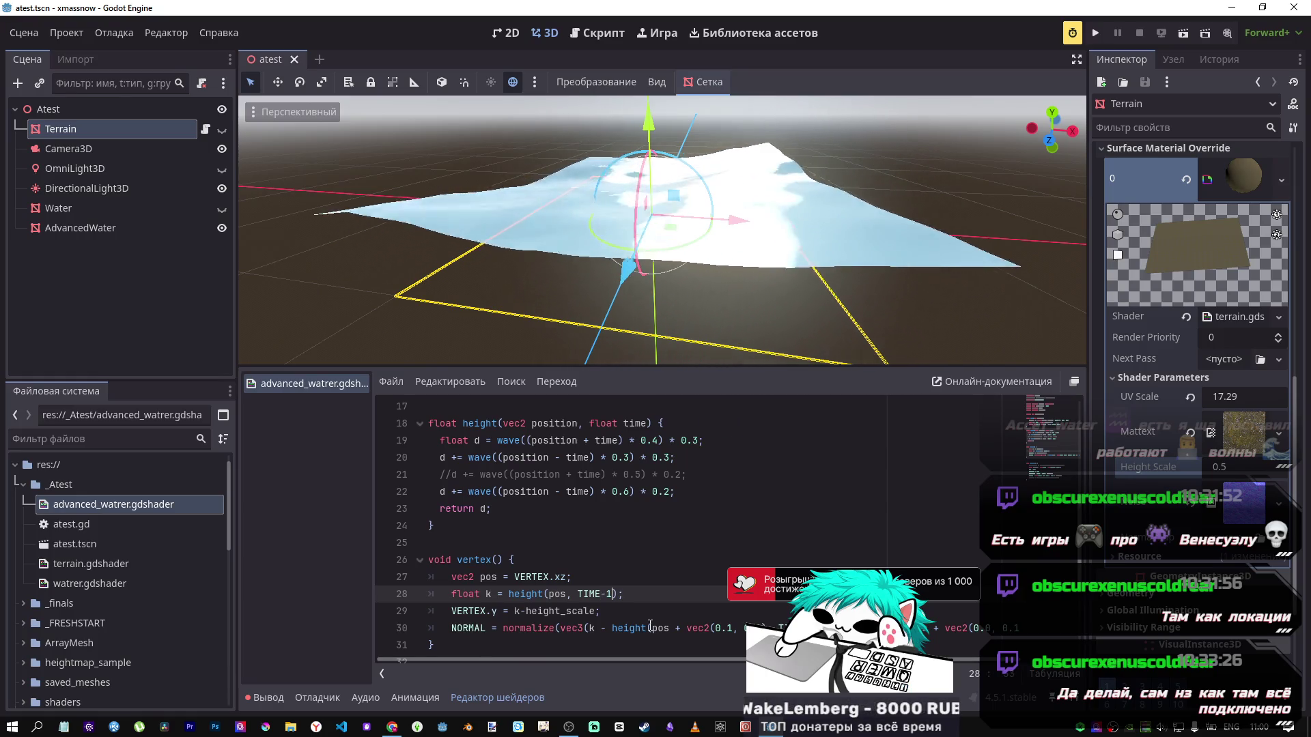
# Step: Change the time offset to 1.0, then delete it so line 28 calls height(pos, TIME)
pyautogui.hotkey('ctrl', 's')
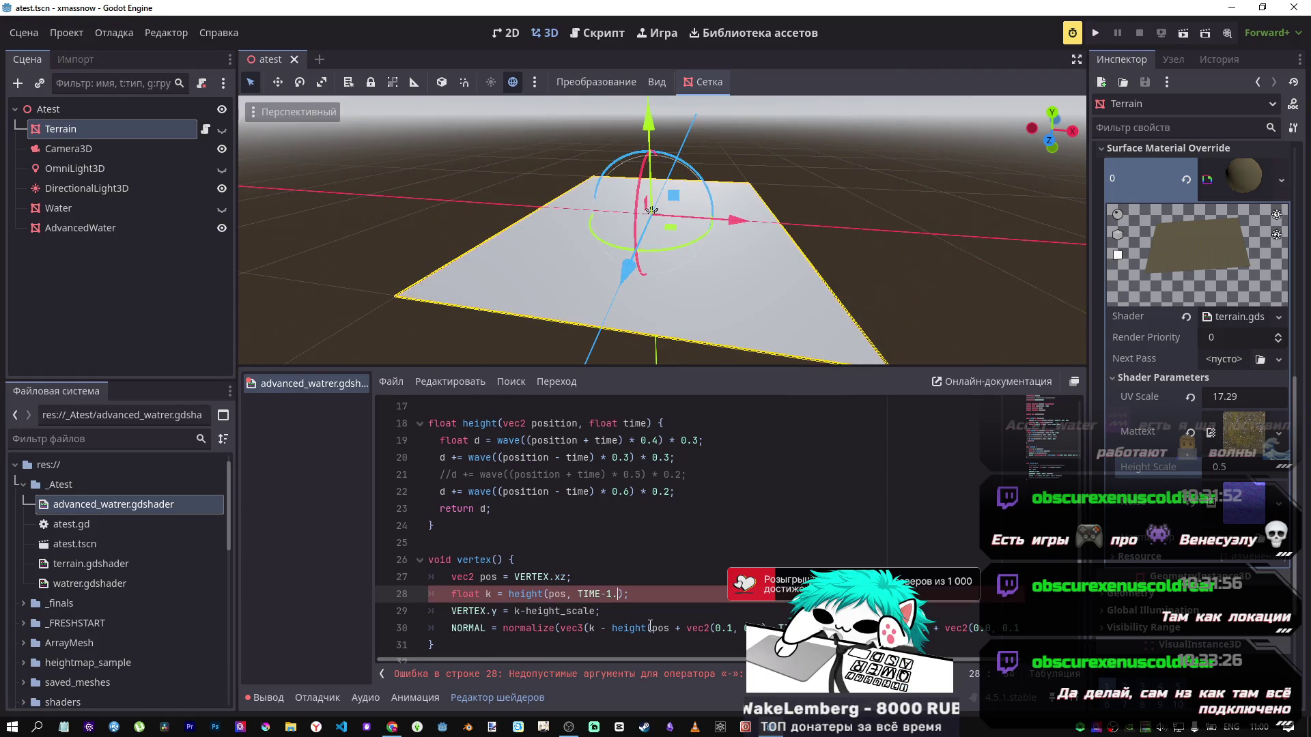
pyautogui.write('0')
pyautogui.hotkey('ctrl', 's')
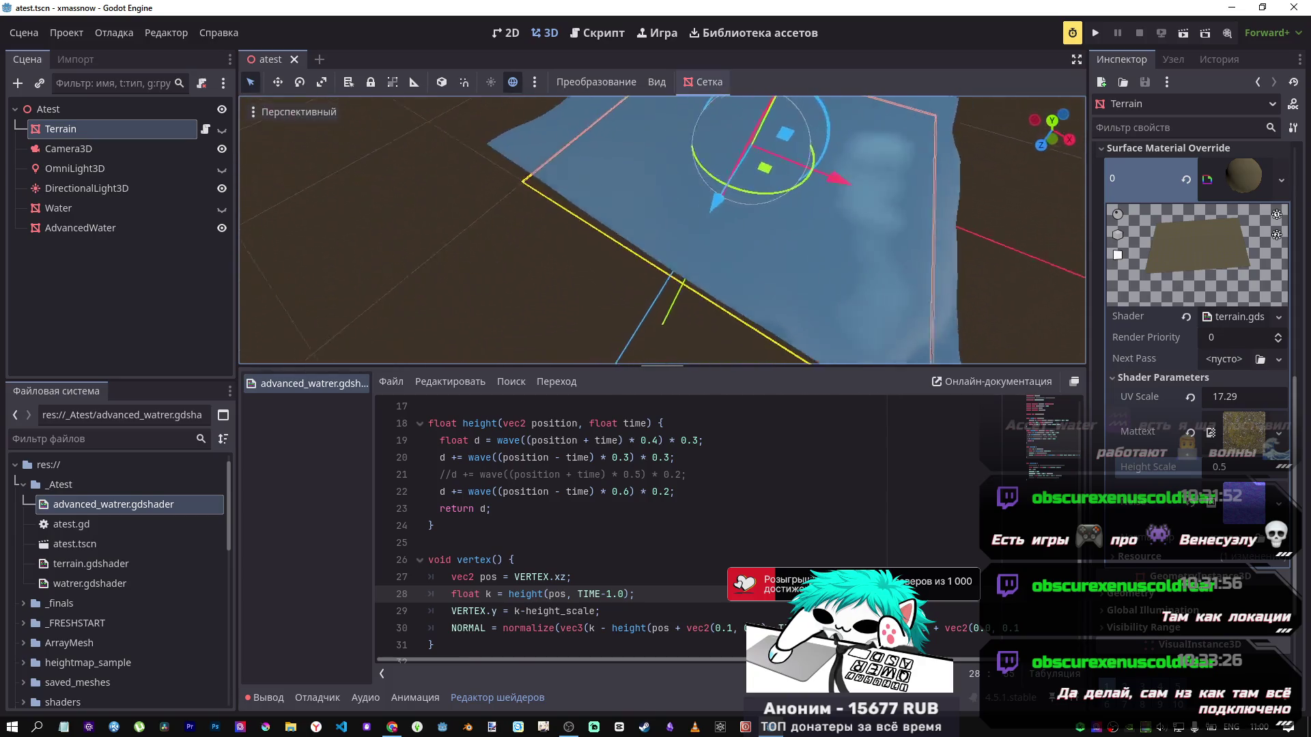
pyautogui.doubleClick(606, 595)
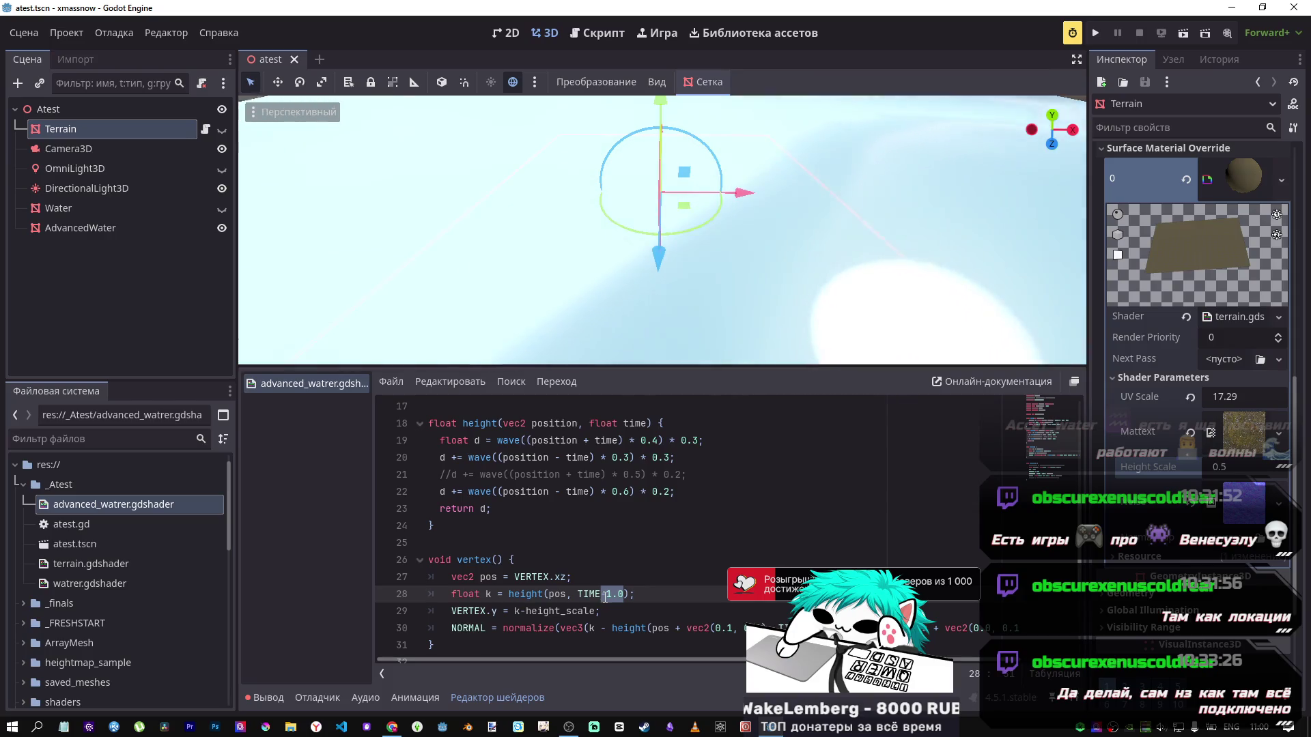
pyautogui.press('BackSpace')
pyautogui.press('BackSpace')
pyautogui.hotkey('ctrl', 's')
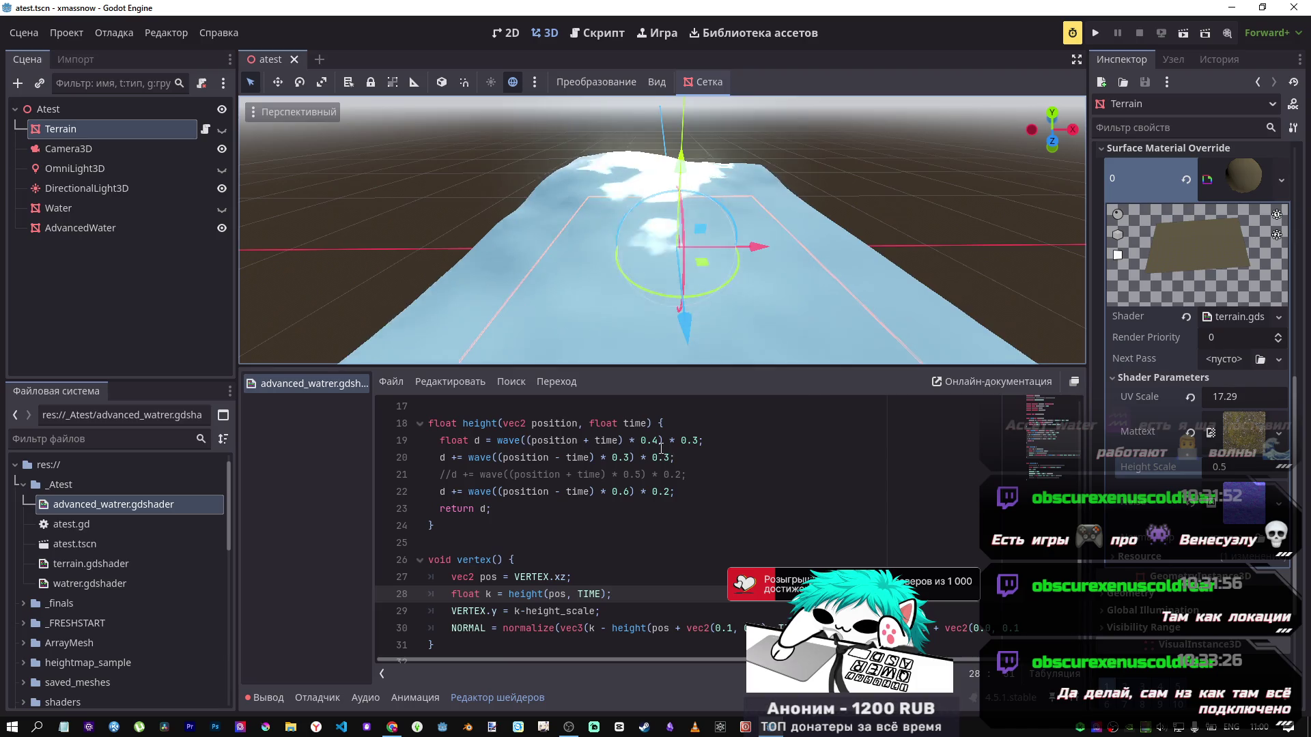
# Step: Comment out line 3's render_mode specular_toon, save, and view the waves
pyautogui.scroll(-1, 685, 491)
pyautogui.scroll(-1, 685, 492)
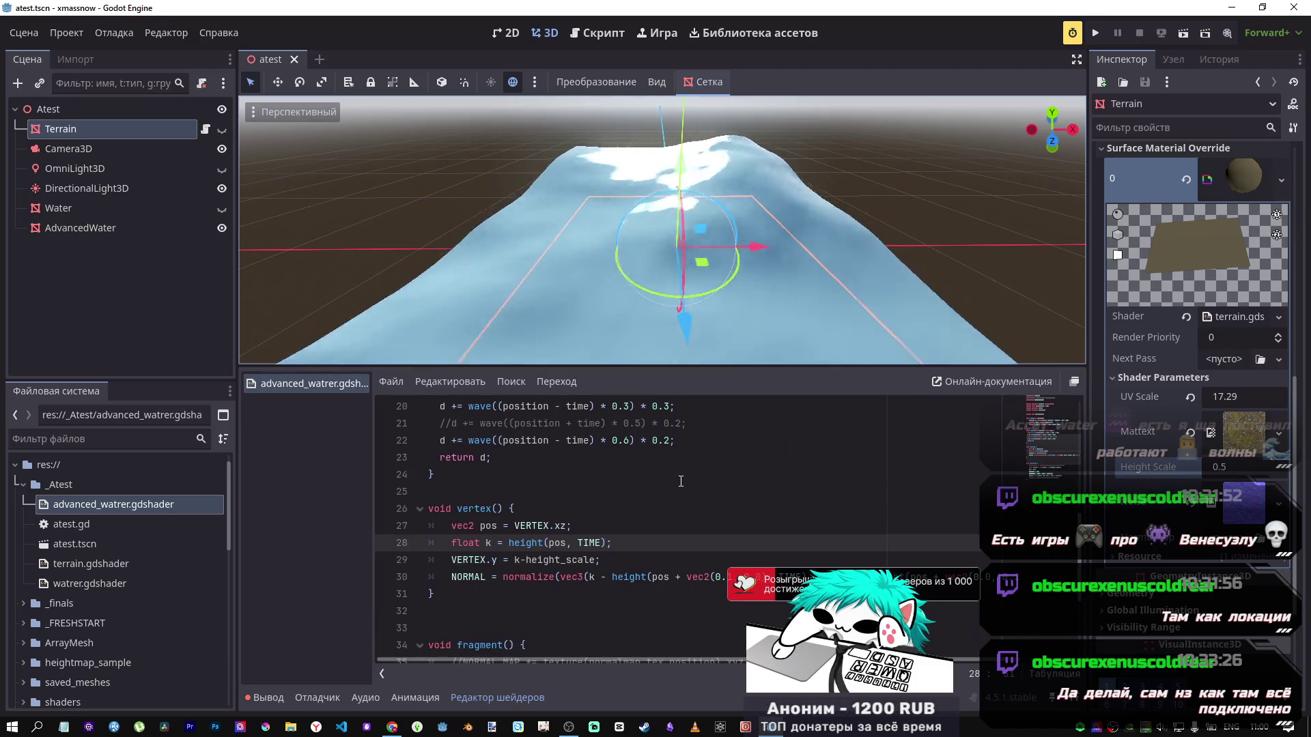
pyautogui.scroll(4, 687, 580)
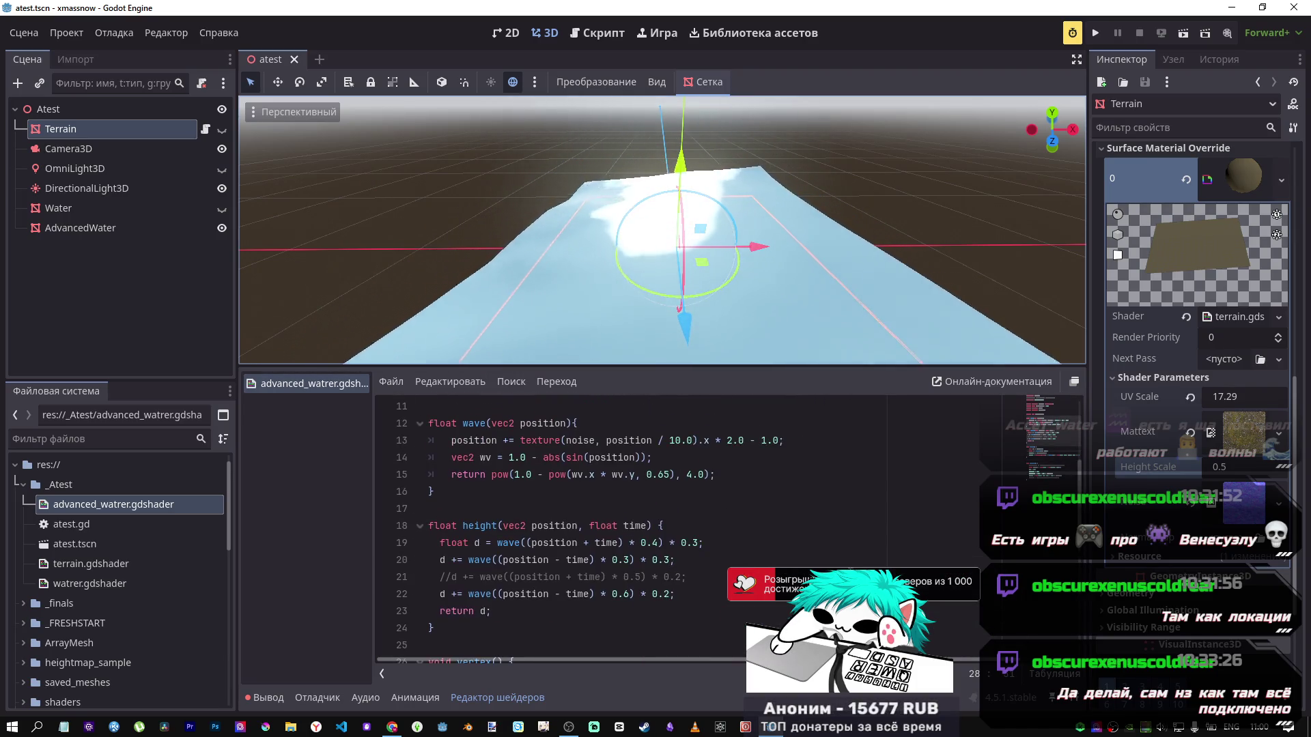
pyautogui.scroll(3, 687, 580)
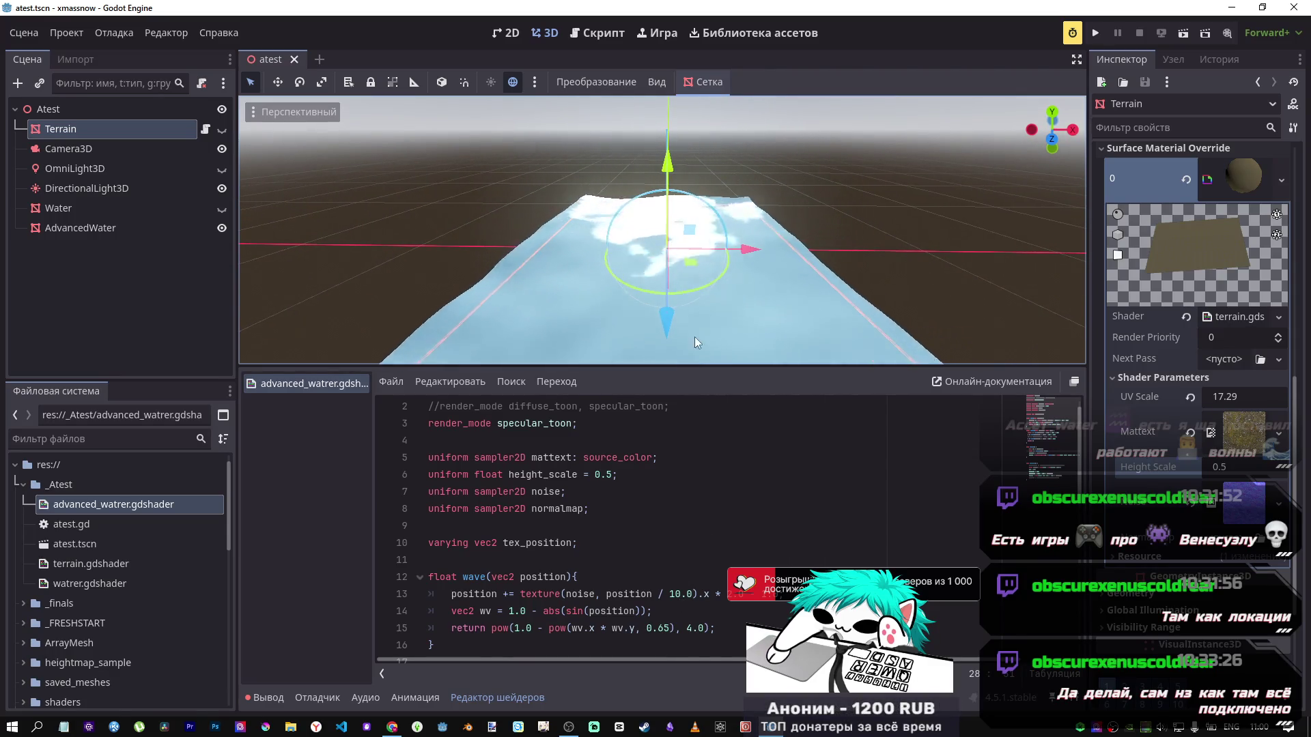
pyautogui.scroll(-5, 629, 486)
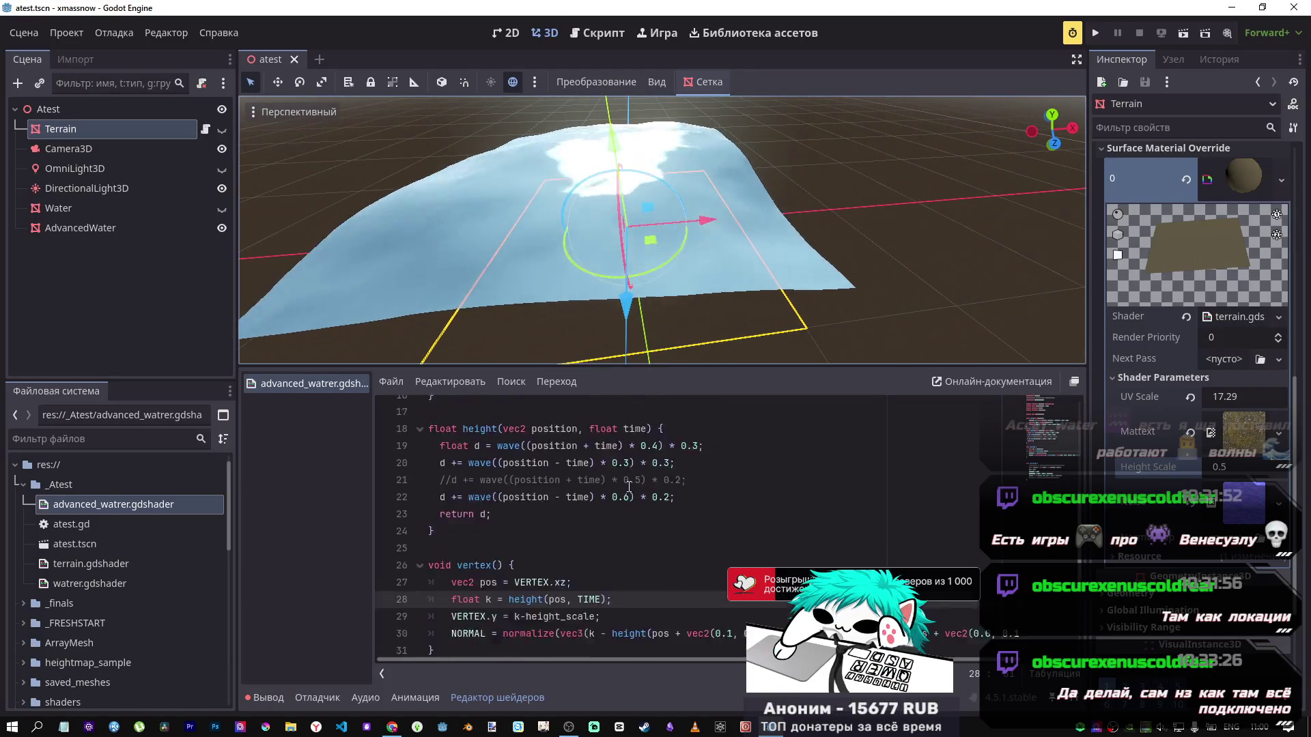
pyautogui.scroll(4, 628, 486)
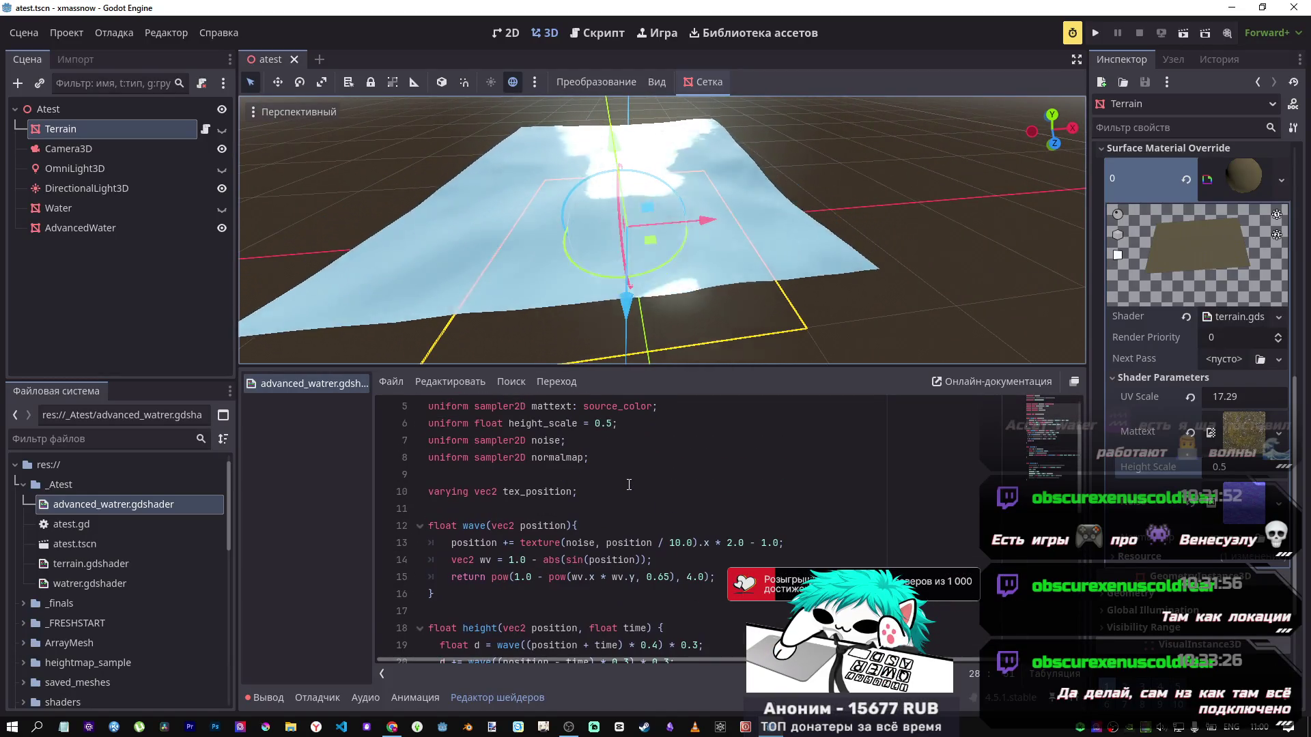
pyautogui.scroll(2, 629, 484)
pyautogui.click(585, 439)
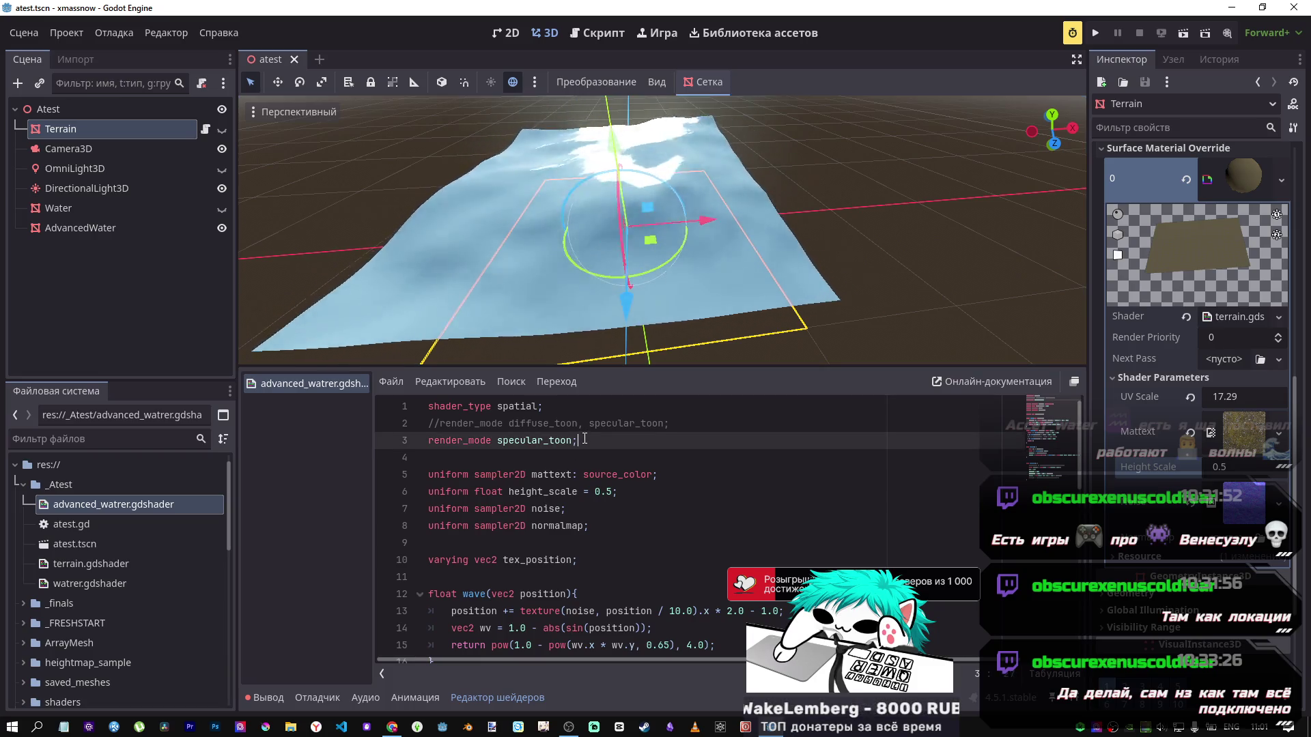
pyautogui.hotkey('ctrl', 'k')
pyautogui.hotkey('ctrl', 's')
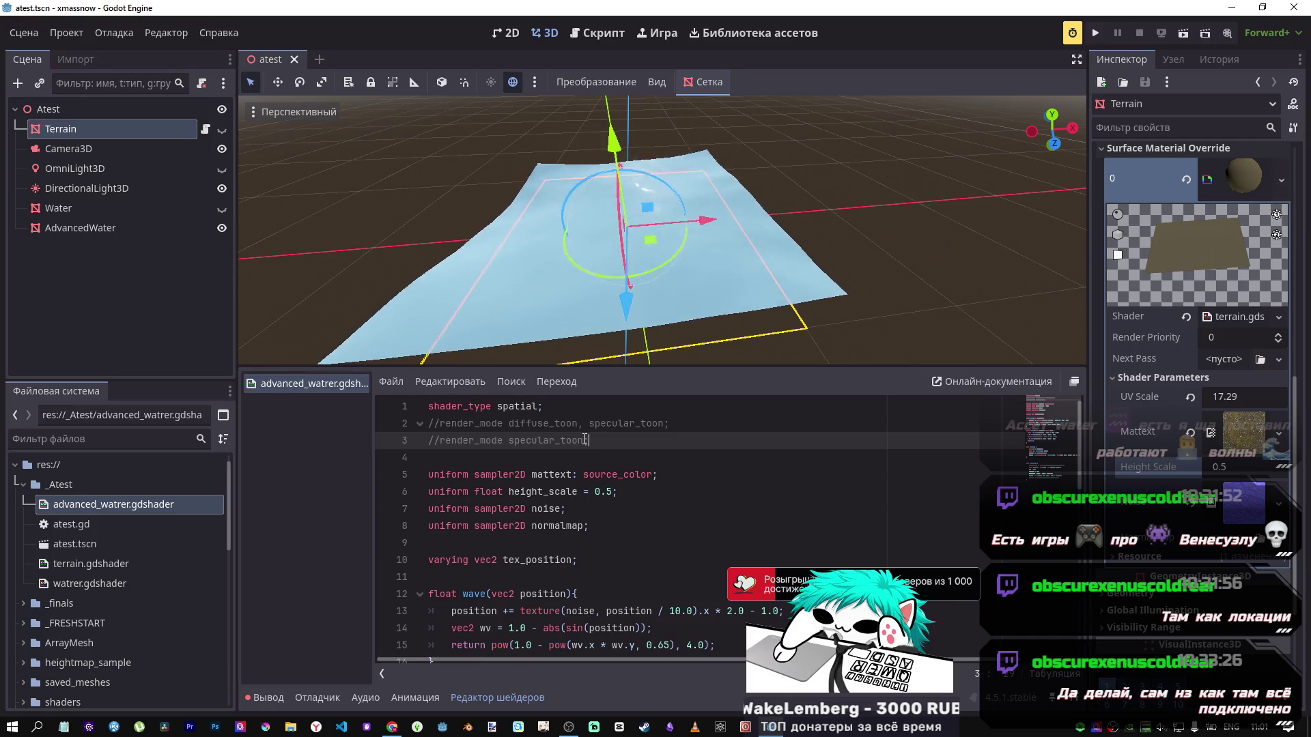
pyautogui.moveTo(635, 346)
pyautogui.mouseDown()
pyautogui.moveTo(560, 342)
pyautogui.moveTo(685, 320)
pyautogui.mouseUp()
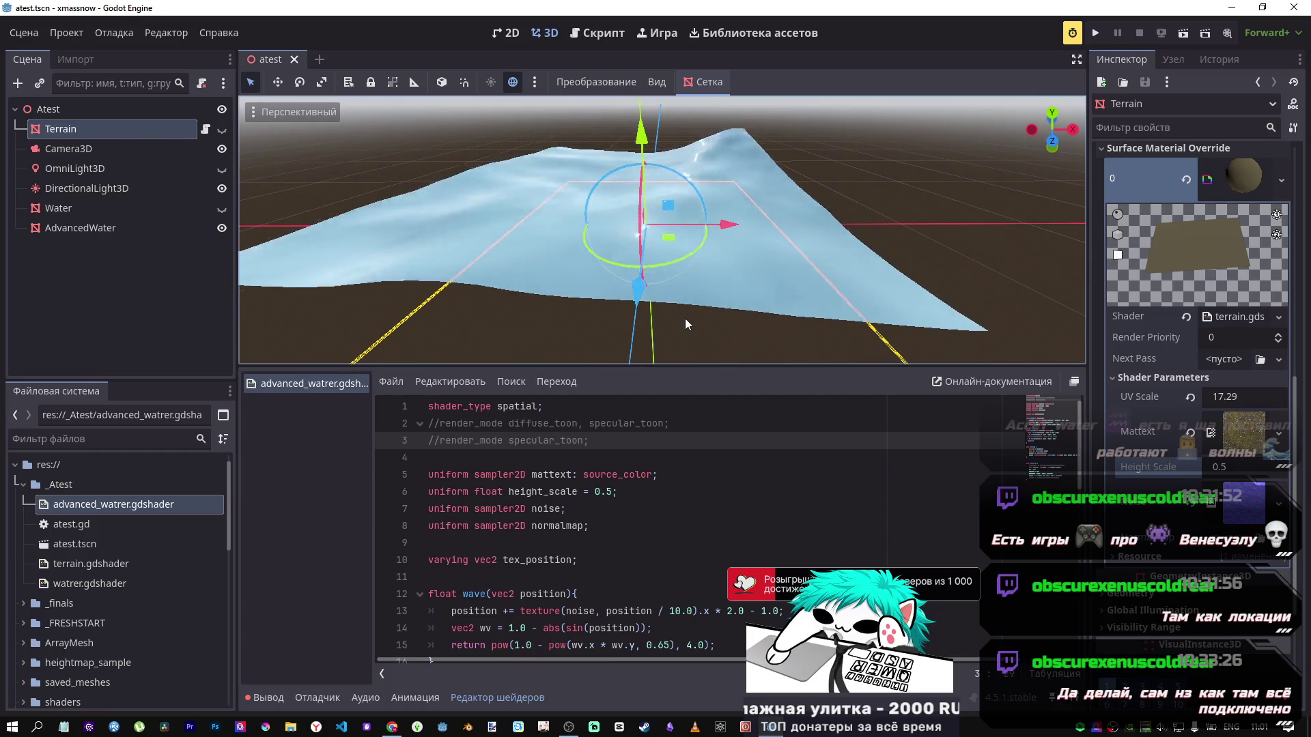
pyautogui.scroll(-9, 558, 606)
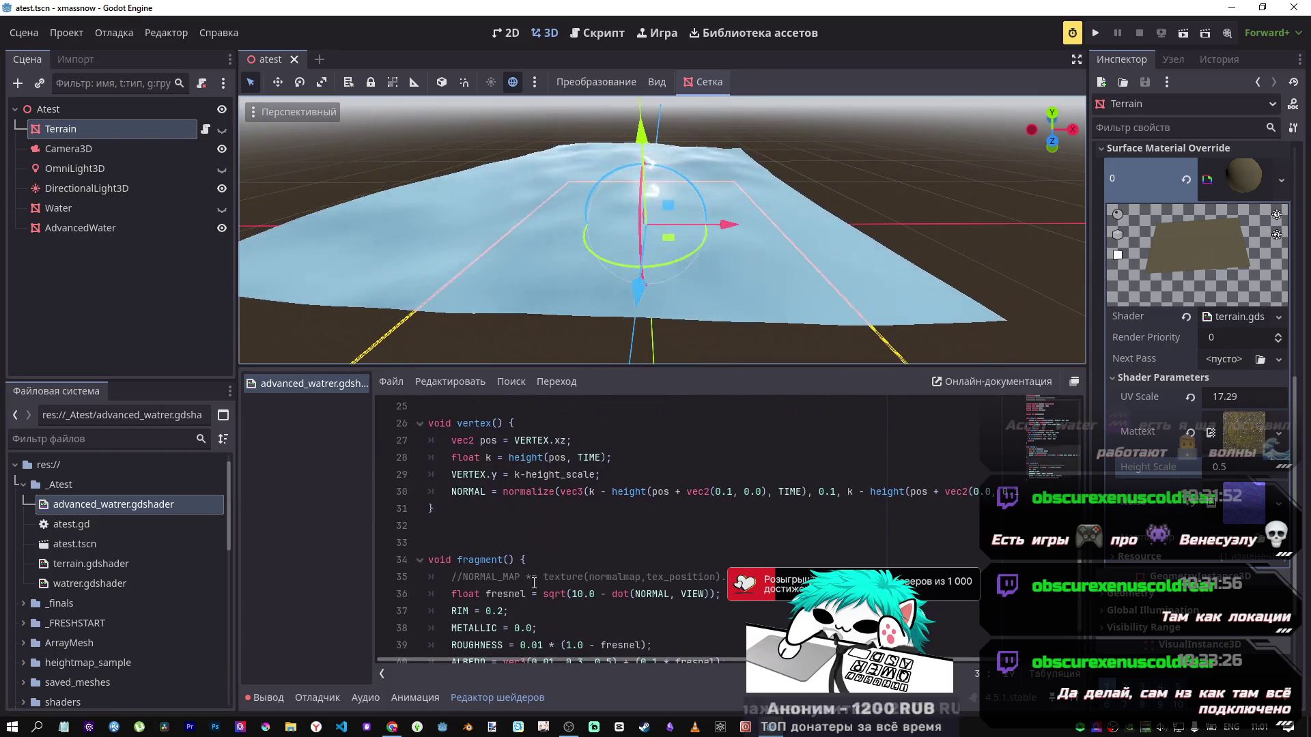
# Step: Experiment with the ALBEDO green and blue values on line 40, saving to preview
pyautogui.click(581, 594)
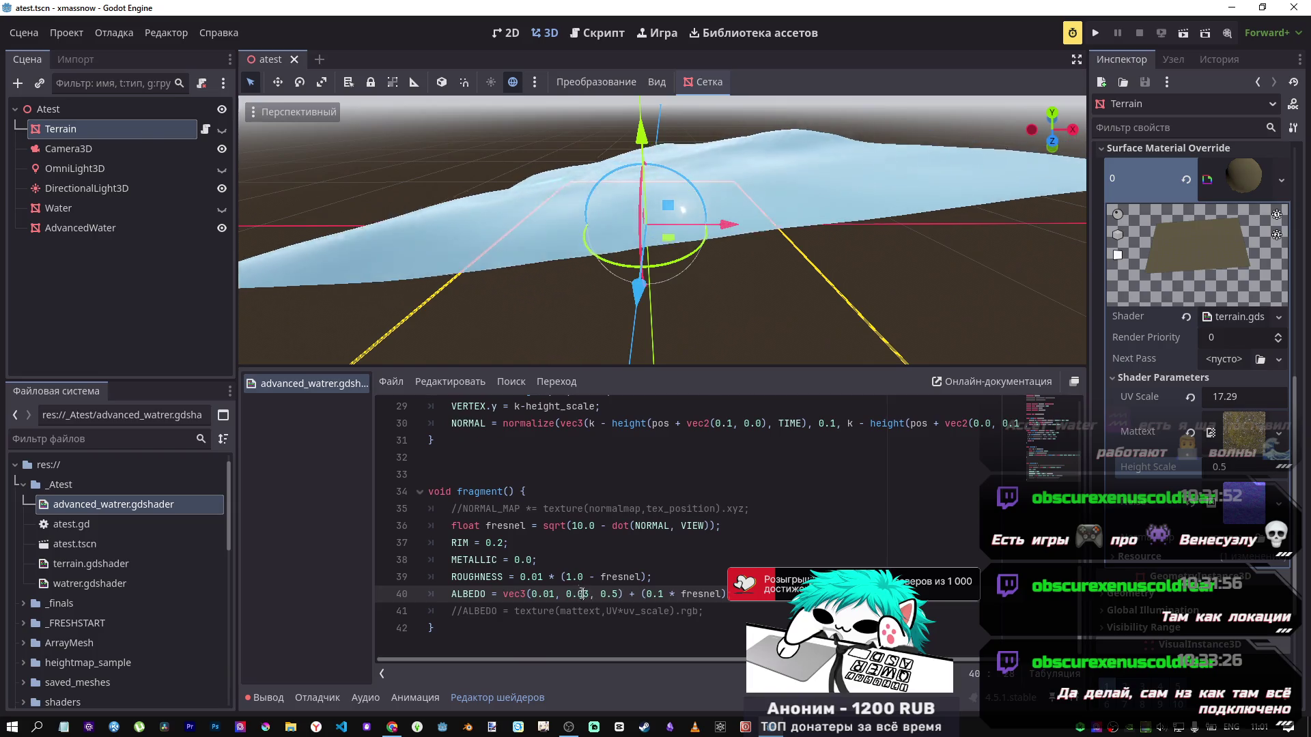
pyautogui.press('Delete')
pyautogui.write('3')
pyautogui.click(612, 594)
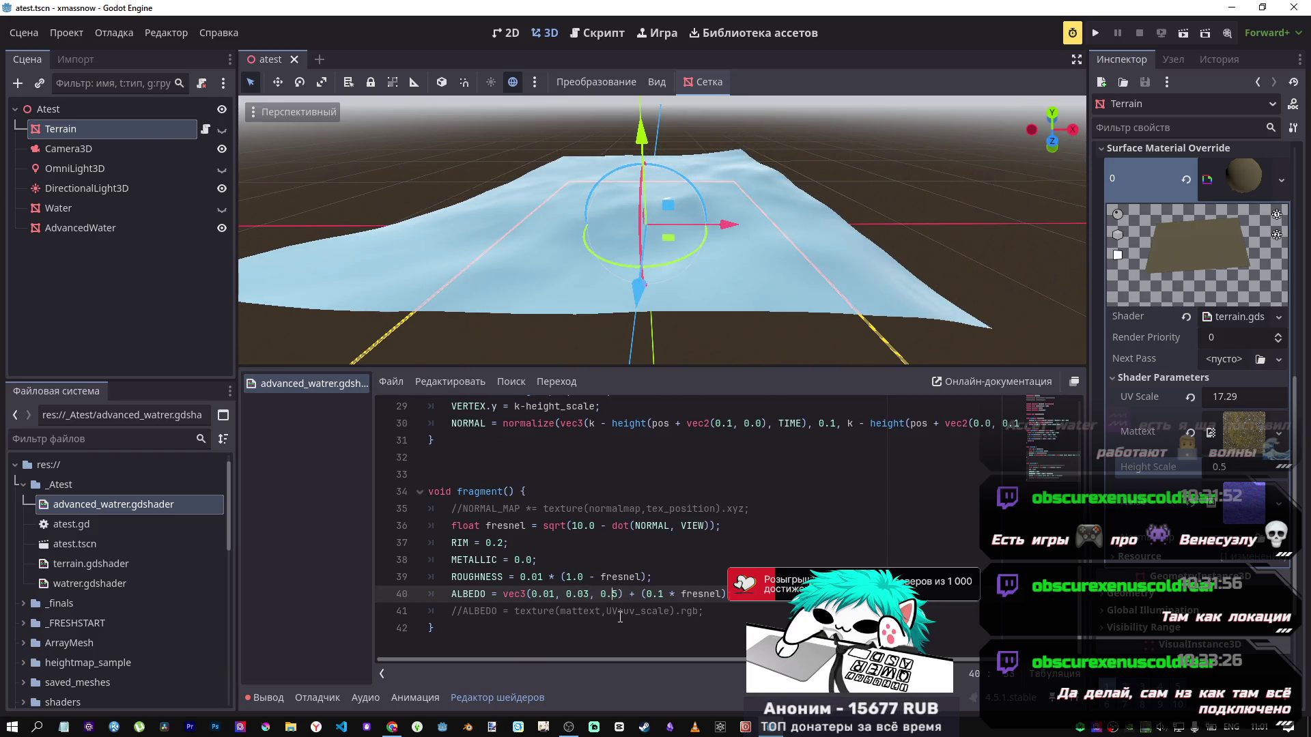
pyautogui.write('0')
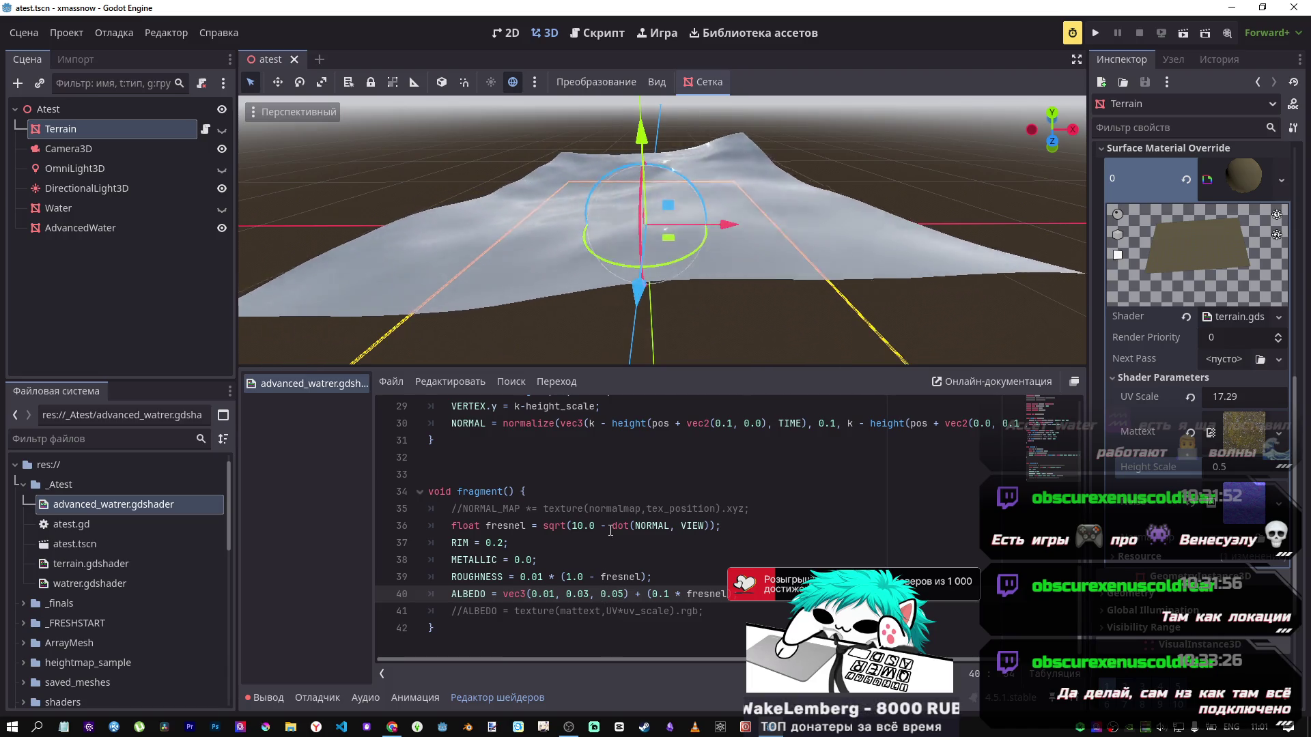
pyautogui.moveTo(656, 287)
pyautogui.mouseDown()
pyautogui.moveTo(648, 253)
pyautogui.moveTo(663, 308)
pyautogui.mouseUp()
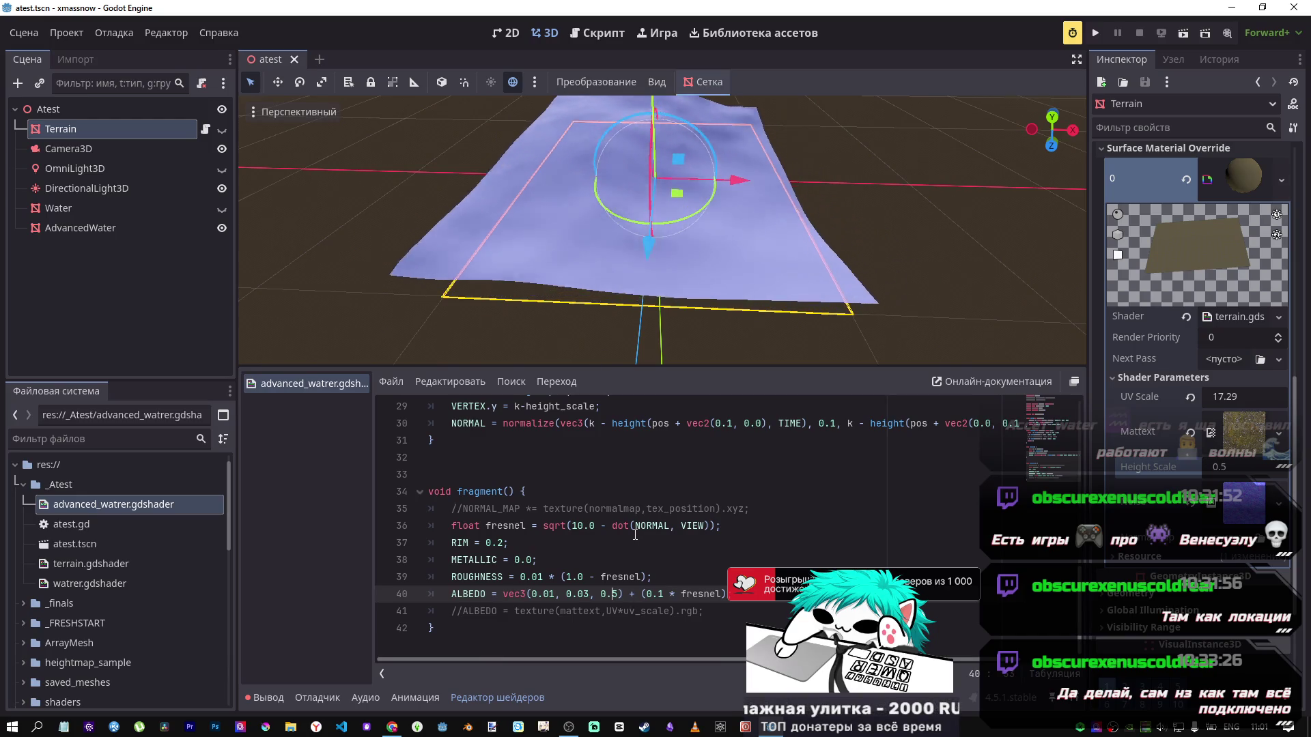
pyautogui.click(583, 594)
pyautogui.press('BackSpace')
pyautogui.hotkey('ctrl', 's')
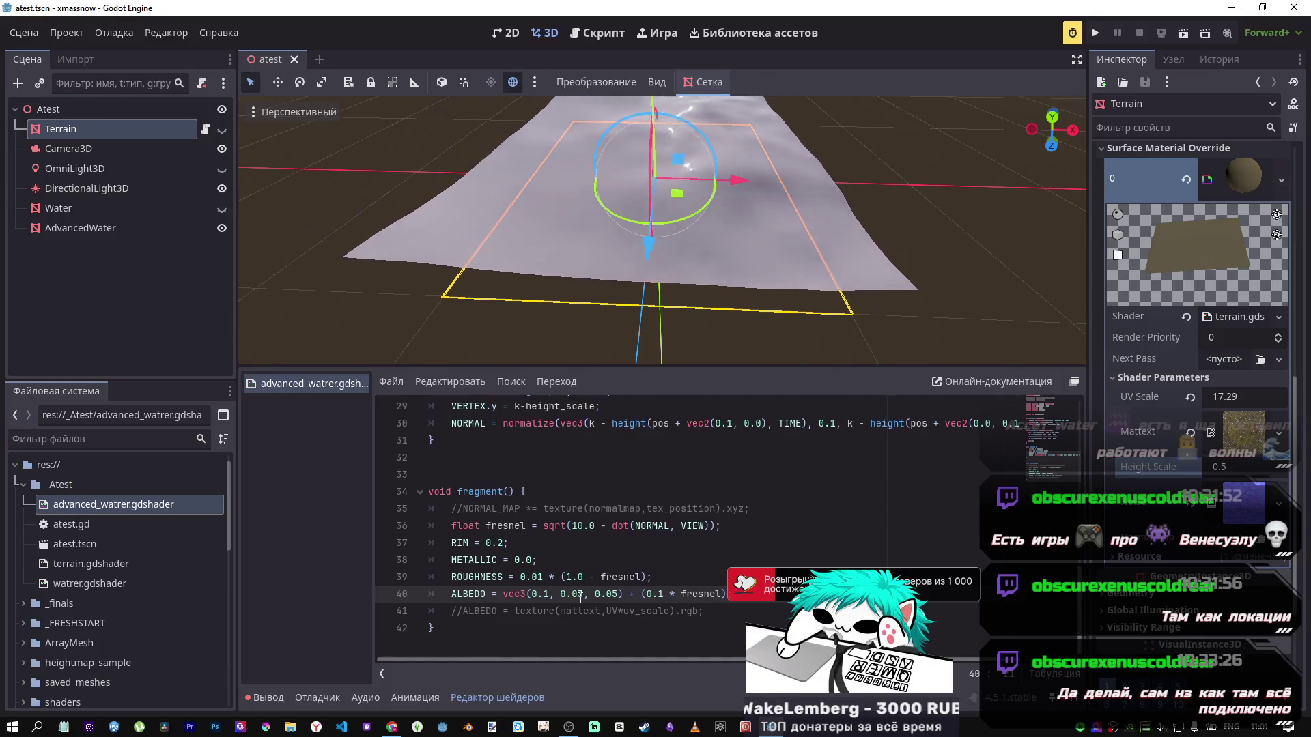
# Step: Test a higher red value, then settle ALBEDO on vec3(0.1, 0.3, 0.5)
pyautogui.press('Delete')
pyautogui.hotkey('ctrl', 's')
pyautogui.write('4')
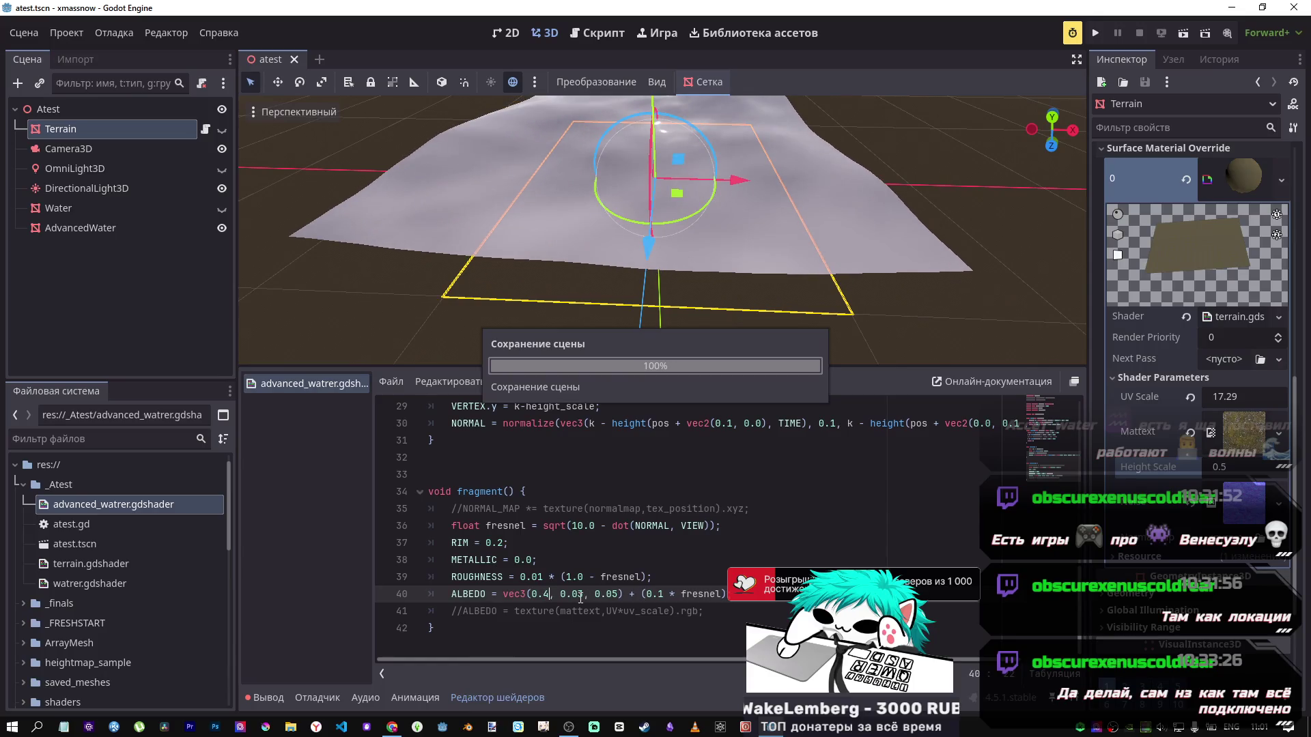
pyautogui.press('BackSpace')
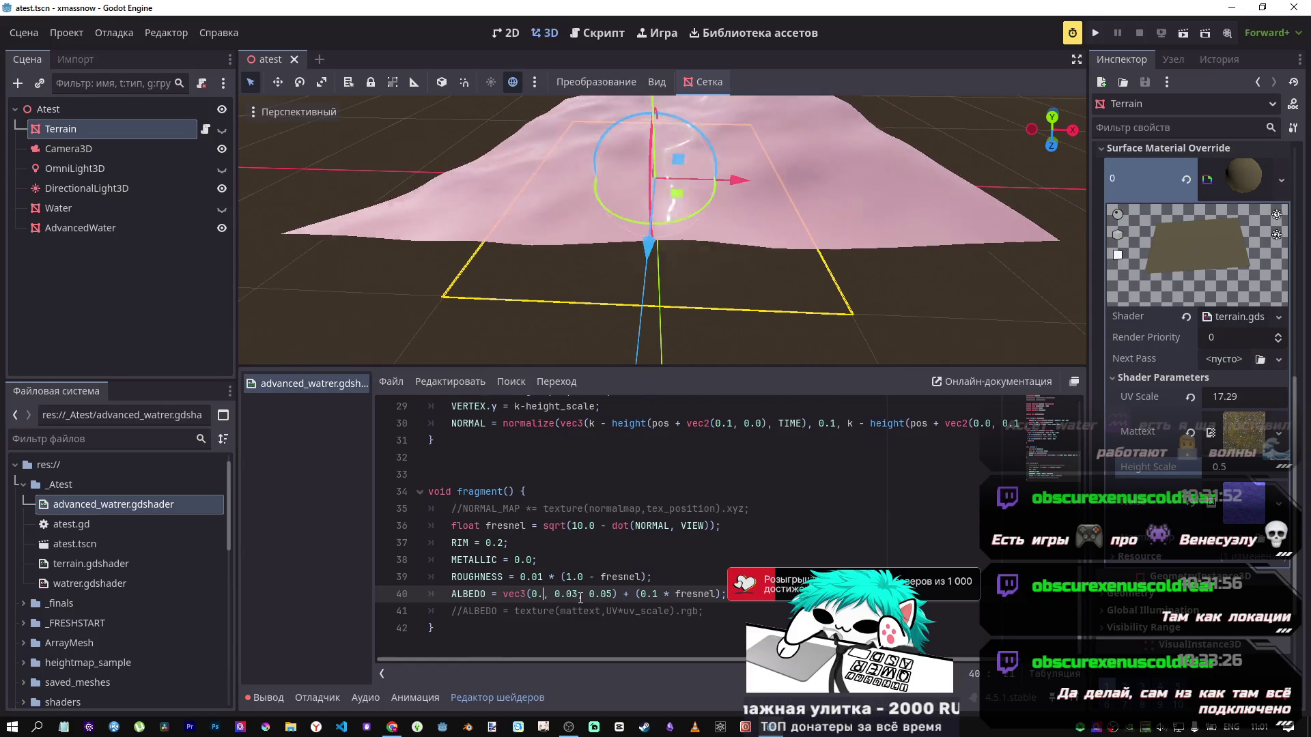
pyautogui.write('1')
pyautogui.hotkey('ctrl', 's')
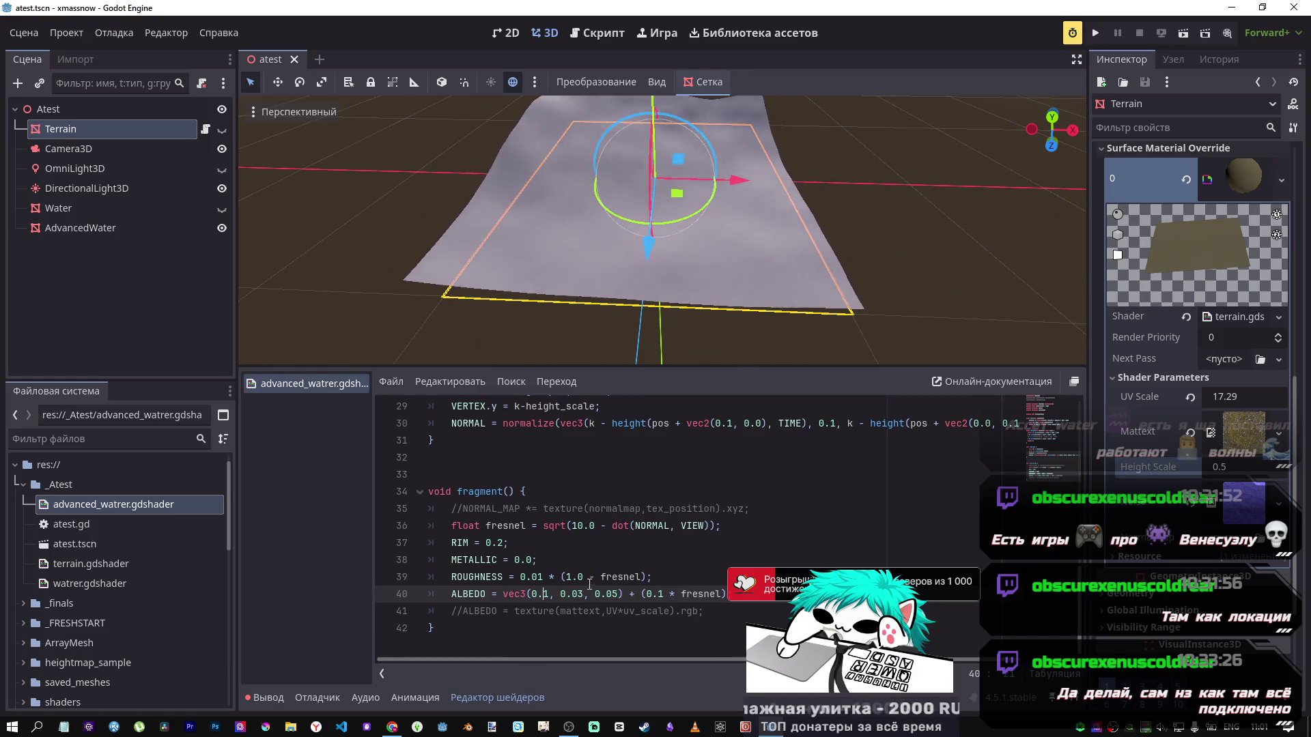
pyautogui.click(578, 594)
pyautogui.press('BackSpace')
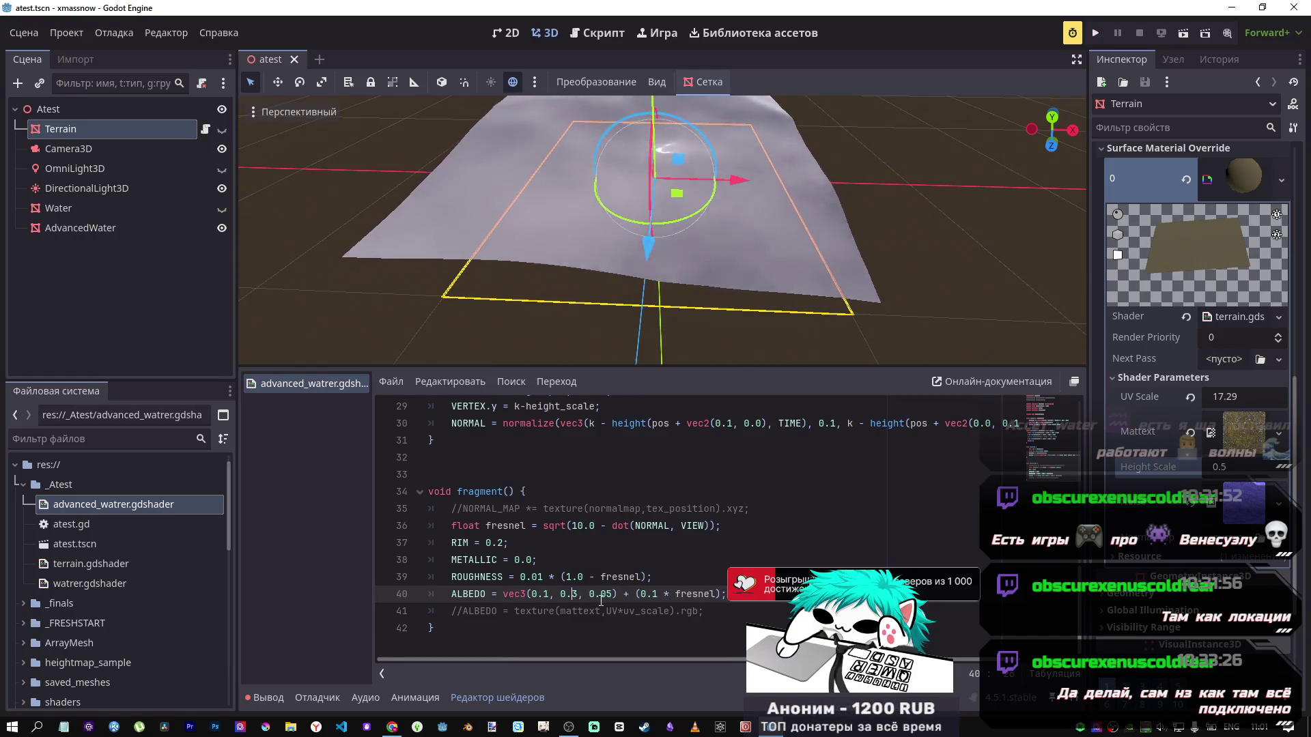
pyautogui.click(606, 594)
pyautogui.press('BackSpace')
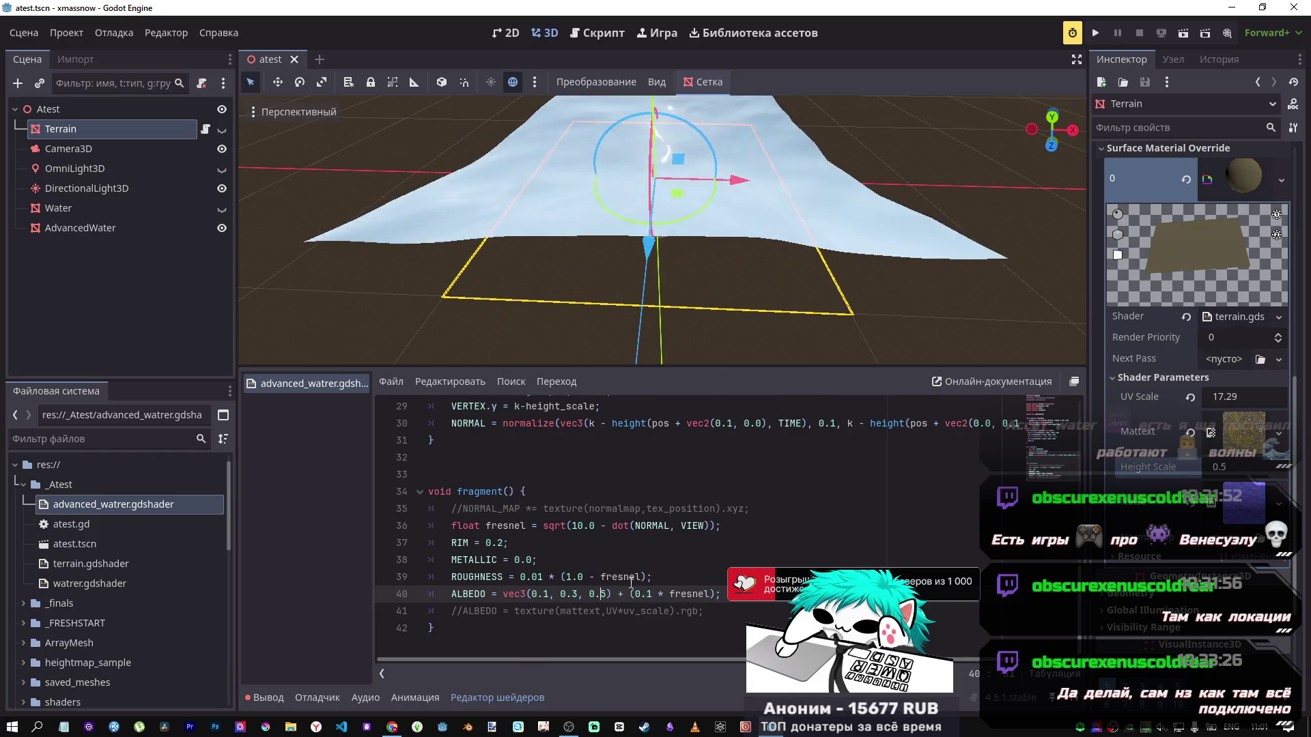
pyautogui.moveTo(656, 225)
pyautogui.mouseDown()
pyautogui.moveTo(682, 191)
pyautogui.moveTo(661, 298)
pyautogui.mouseUp()
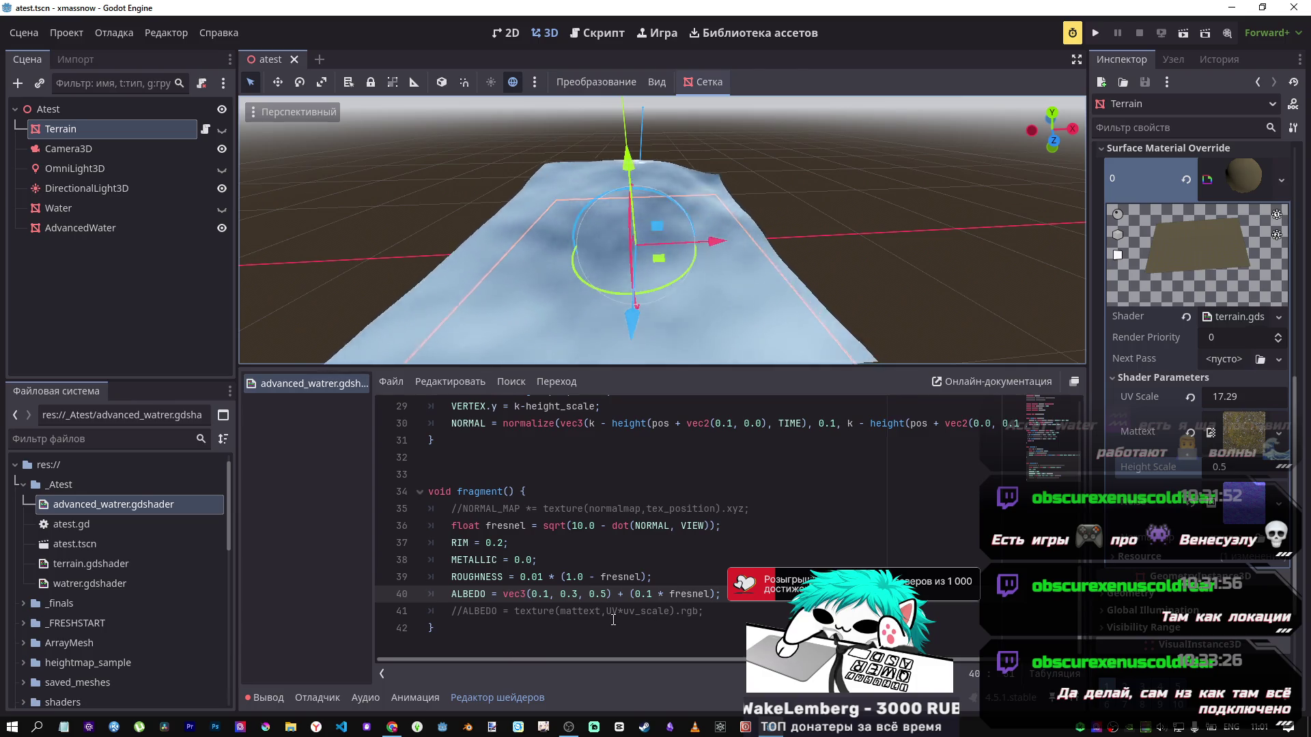
pyautogui.click(546, 610)
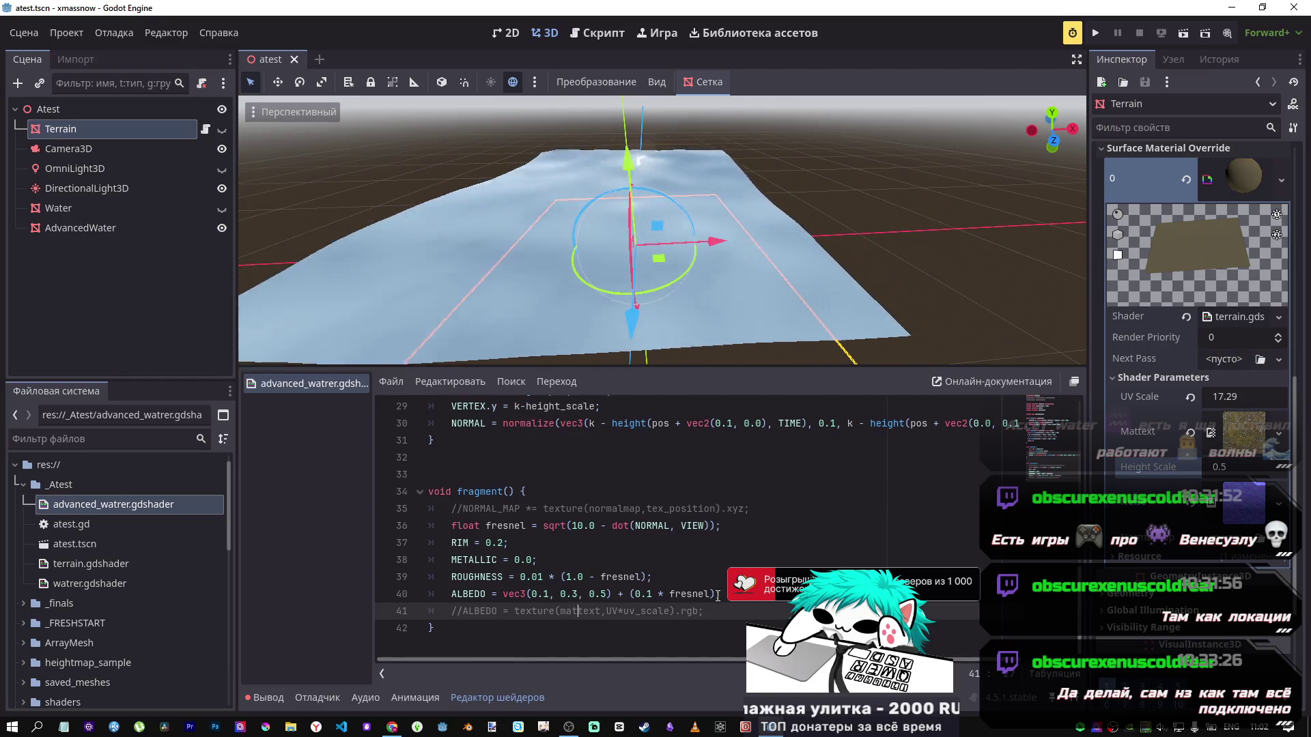
# Step: Delete ' + (0.1 * fresnel)' from line 40, save, and inspect the flat blue waves
pyautogui.moveTo(719, 594); pyautogui.dragTo(618, 594)
pyautogui.press('BackSpace')
pyautogui.hotkey('ctrl', 's')
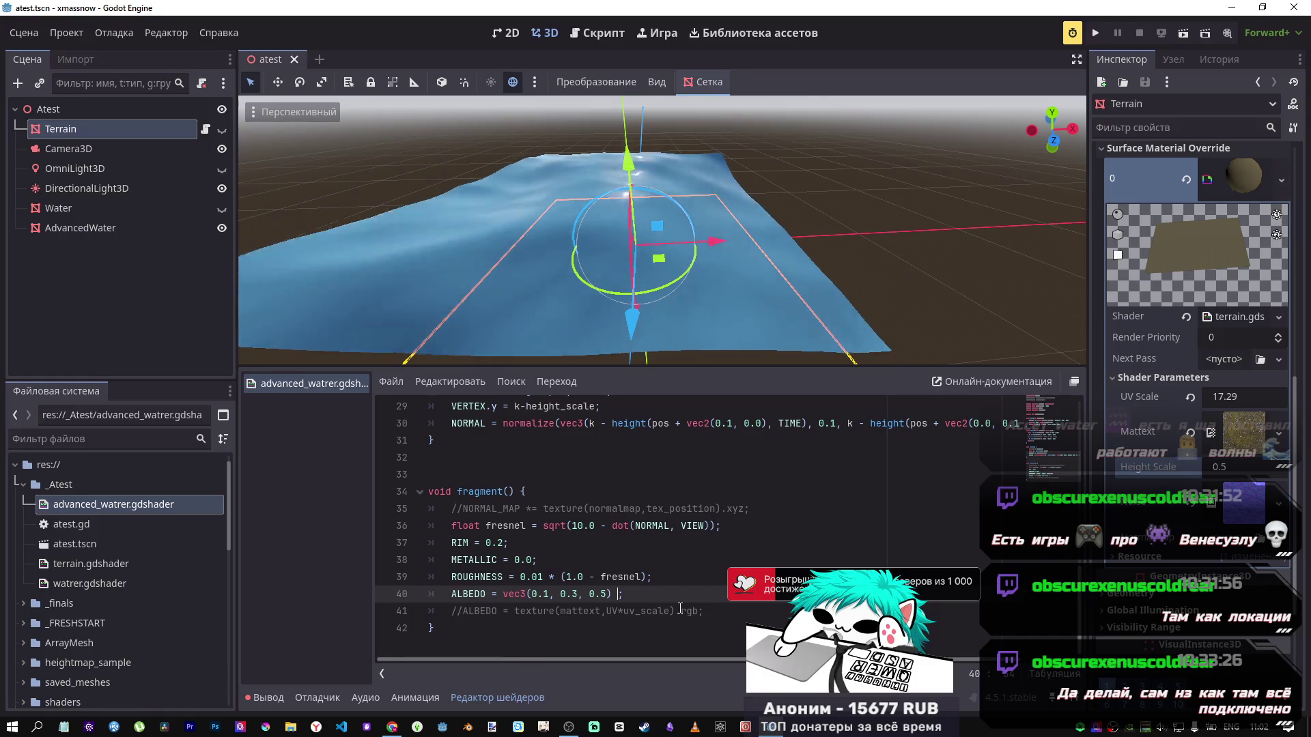
pyautogui.scroll(3, 662, 230)
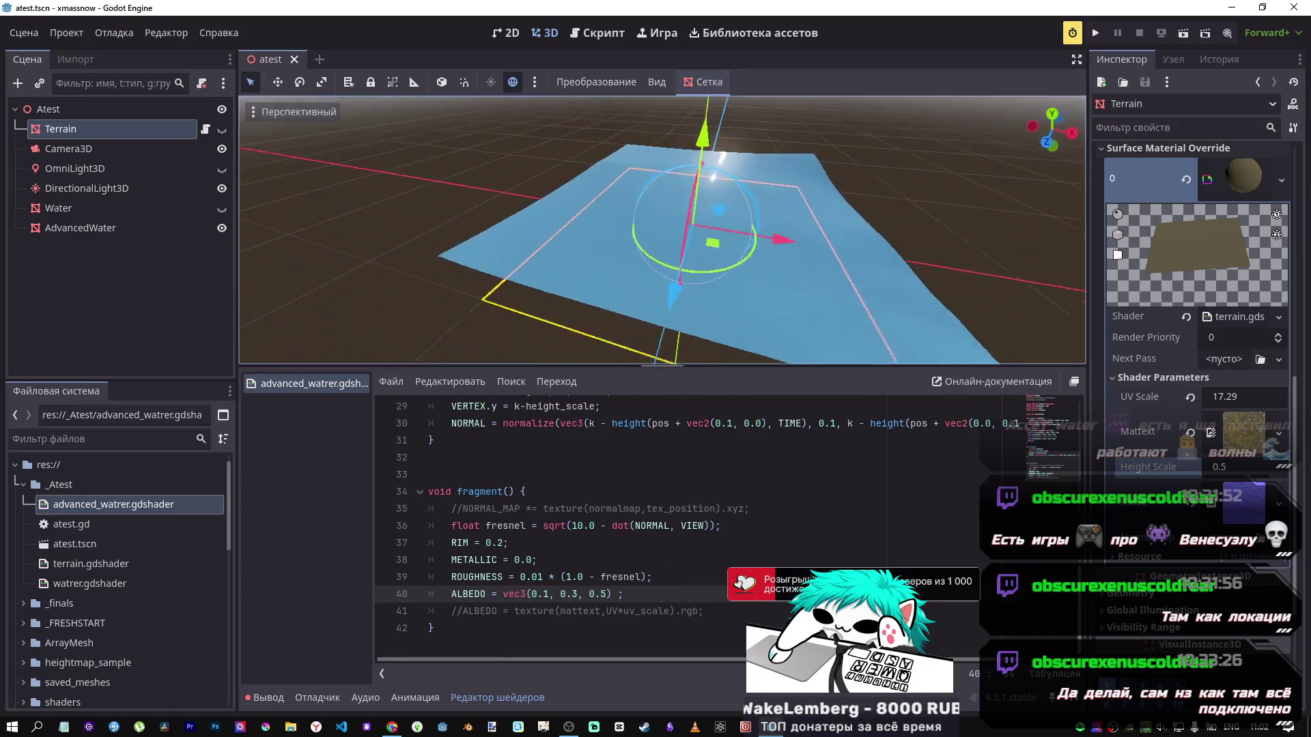
pyautogui.scroll(-5, 662, 230)
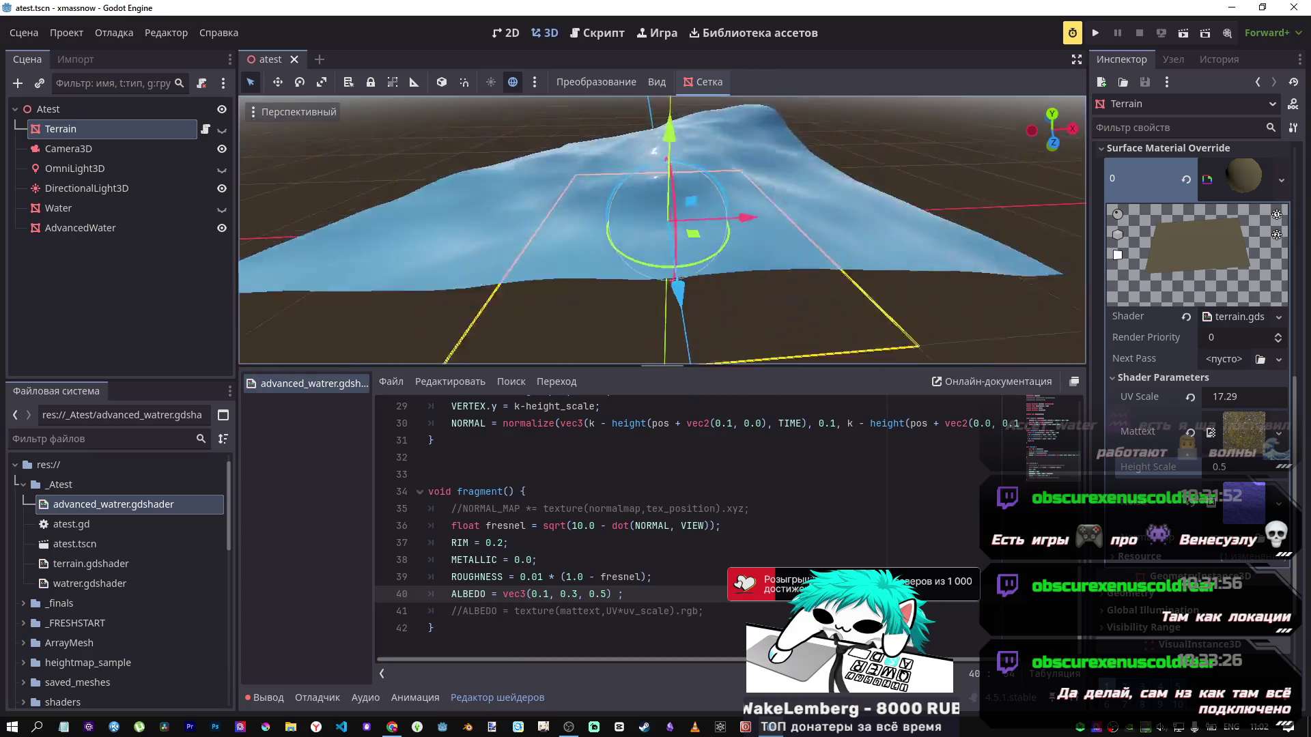
pyautogui.scroll(3, 663, 229)
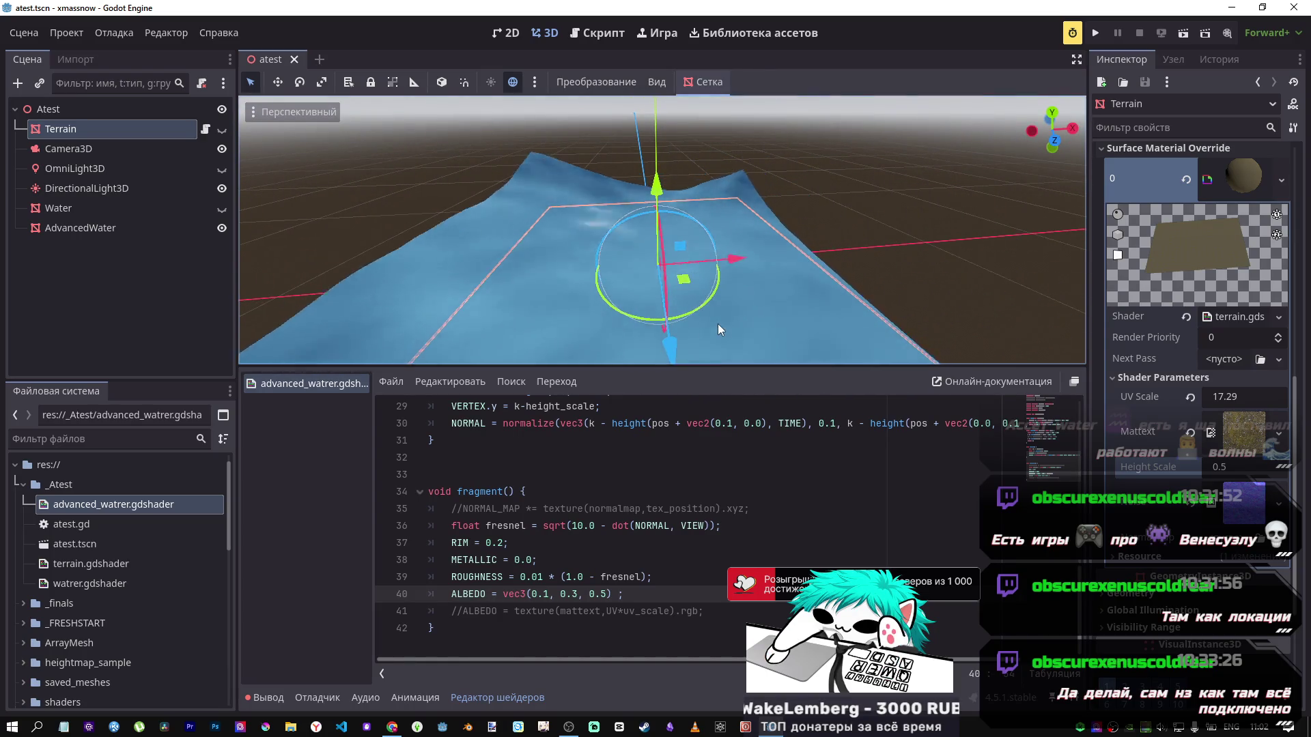
pyautogui.scroll(-3, 663, 229)
pyautogui.scroll(4, 663, 229)
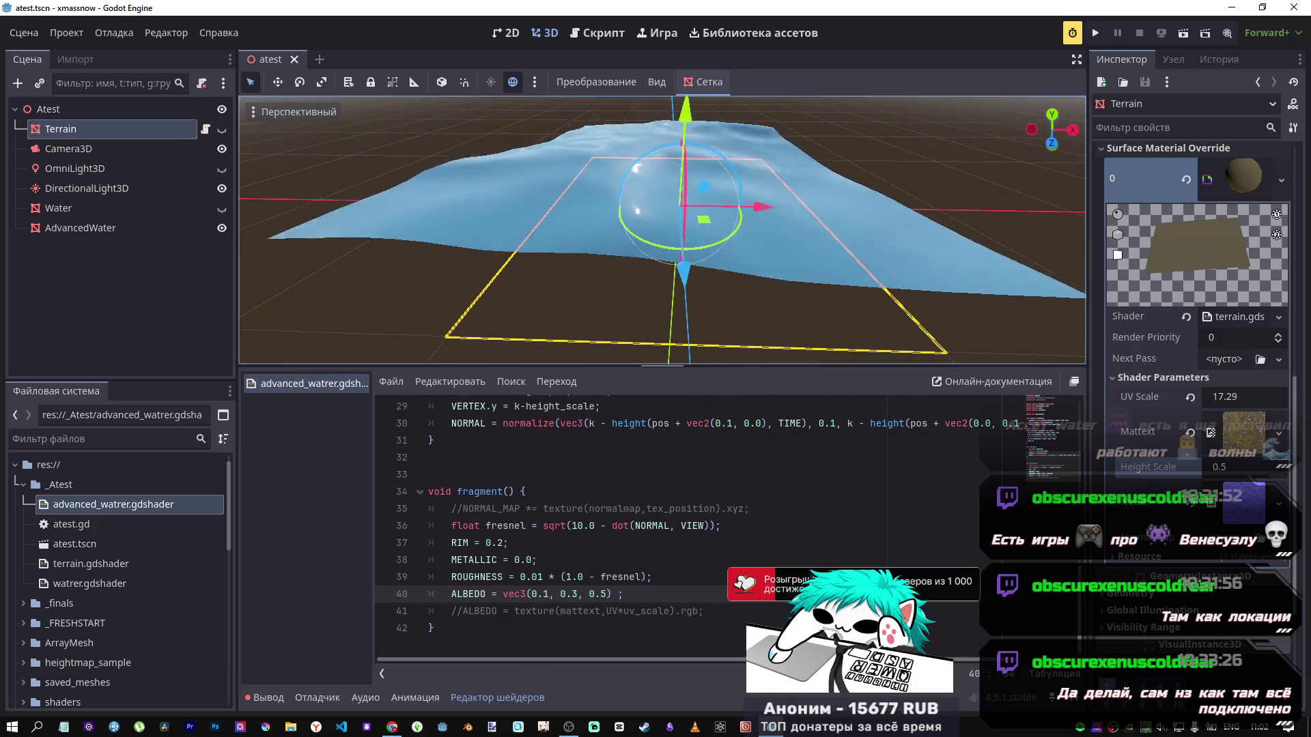
pyautogui.moveTo(676, 217); pyautogui.dragTo(660, 249)
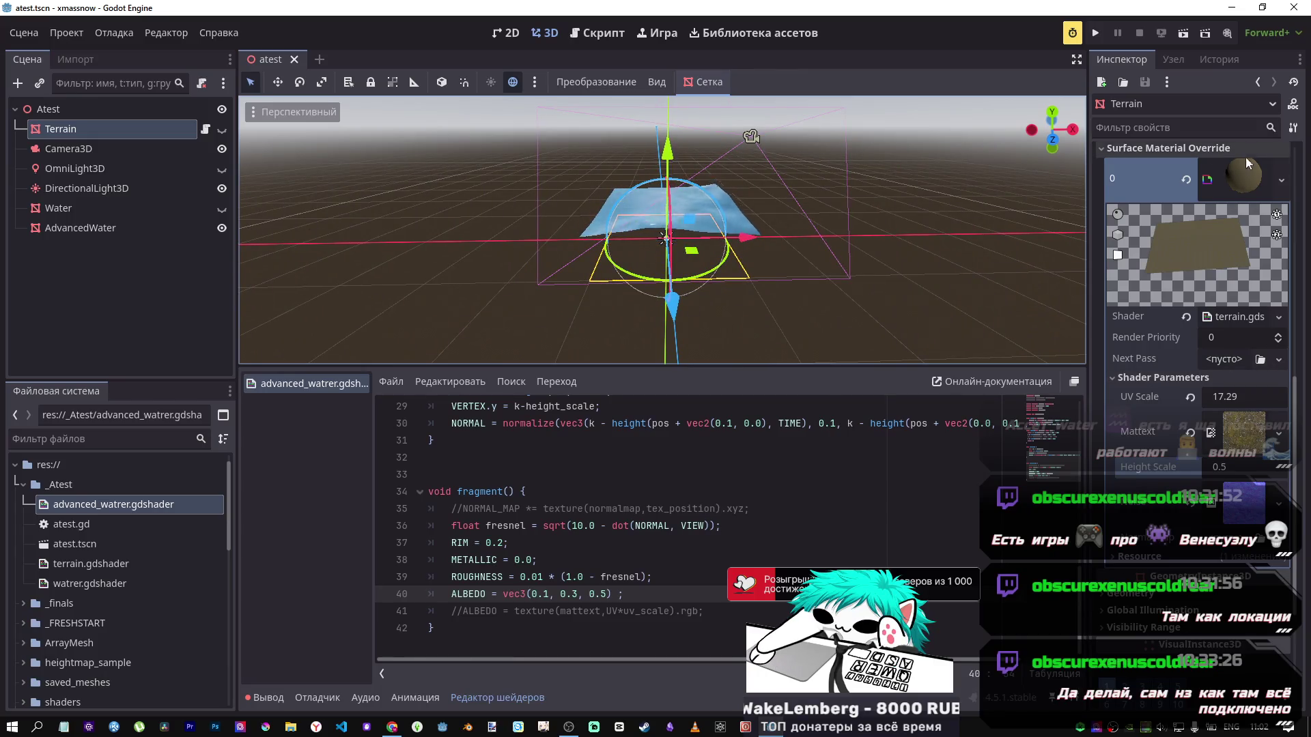
# Step: Try a 10 × 10 plane size on the mesh, then undo it back to 2
pyautogui.click(1236, 195)
pyautogui.click(1236, 194)
pyautogui.click(1234, 325)
pyautogui.write('10')
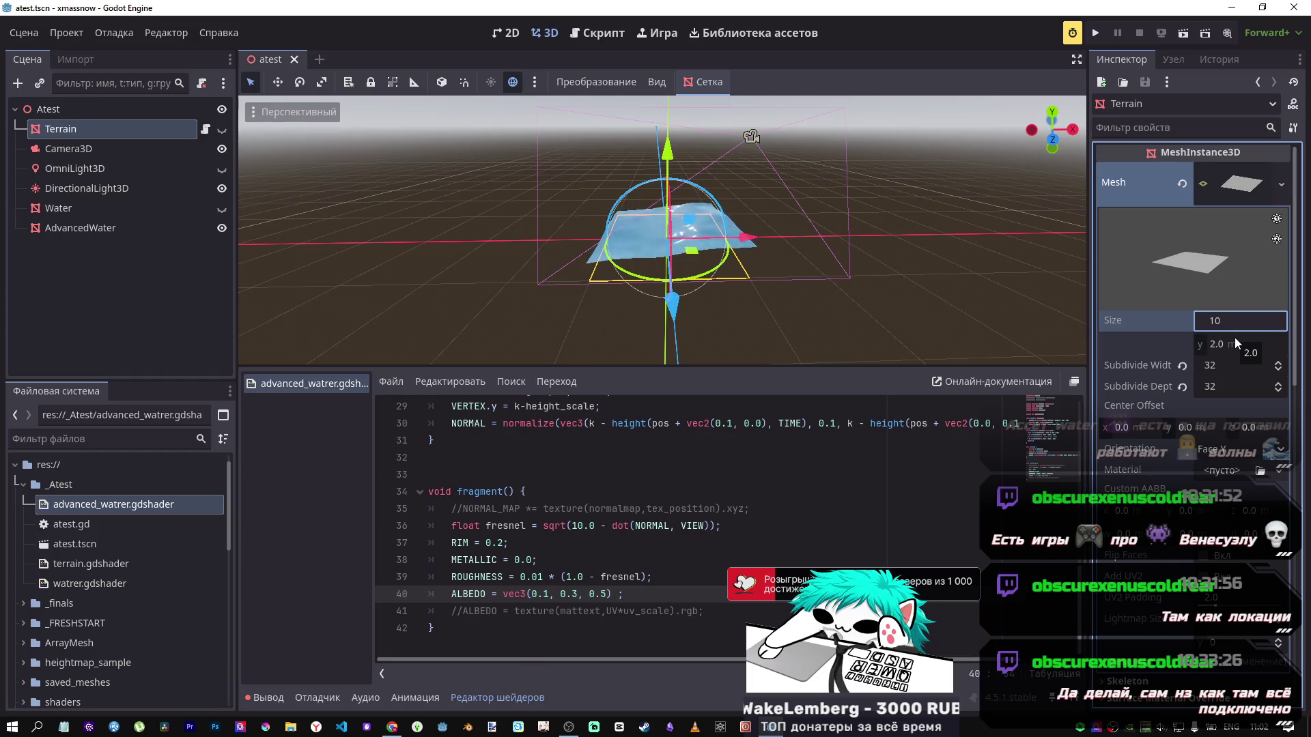
pyautogui.press('Tab')
pyautogui.write('0')
pyautogui.press('Return')
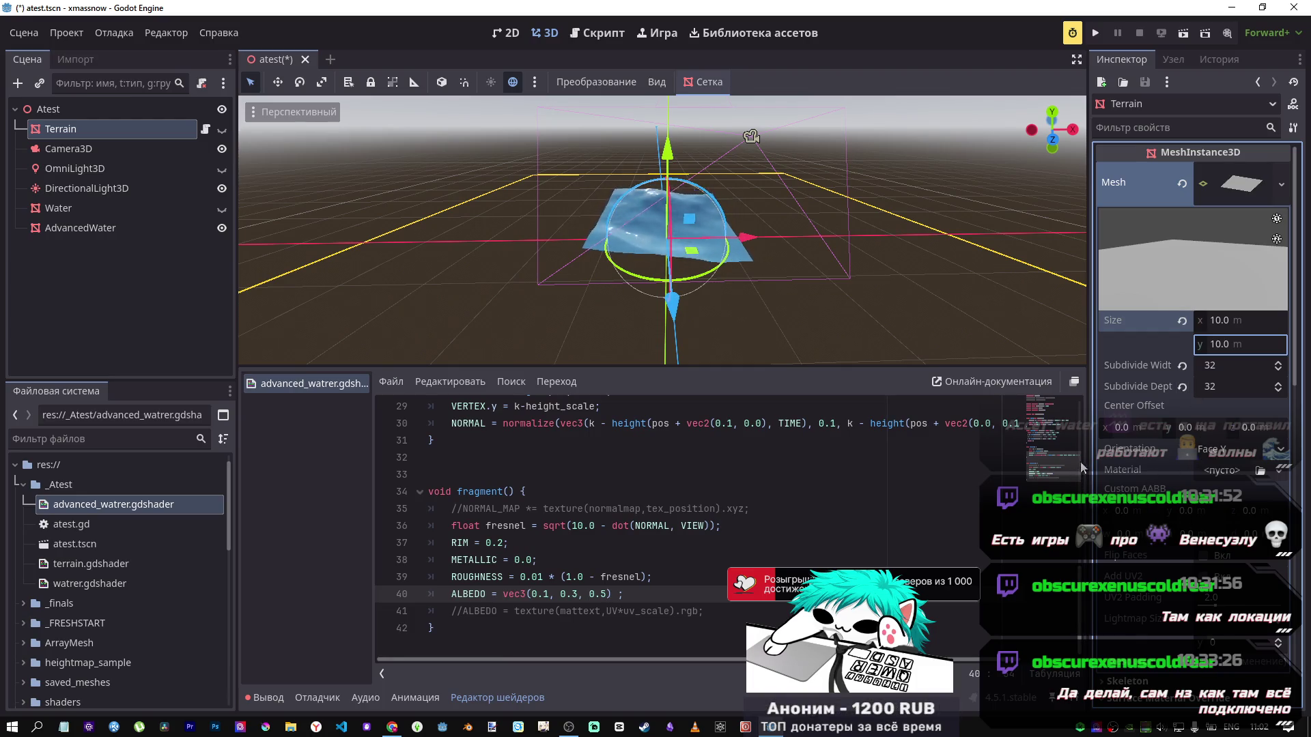
pyautogui.hotkey('ctrl', 'z')
pyautogui.hotkey('ctrl', 'z')
# Step: Lower the AdvancedWater Height Scale so the waves flatten
pyautogui.click(125, 228)
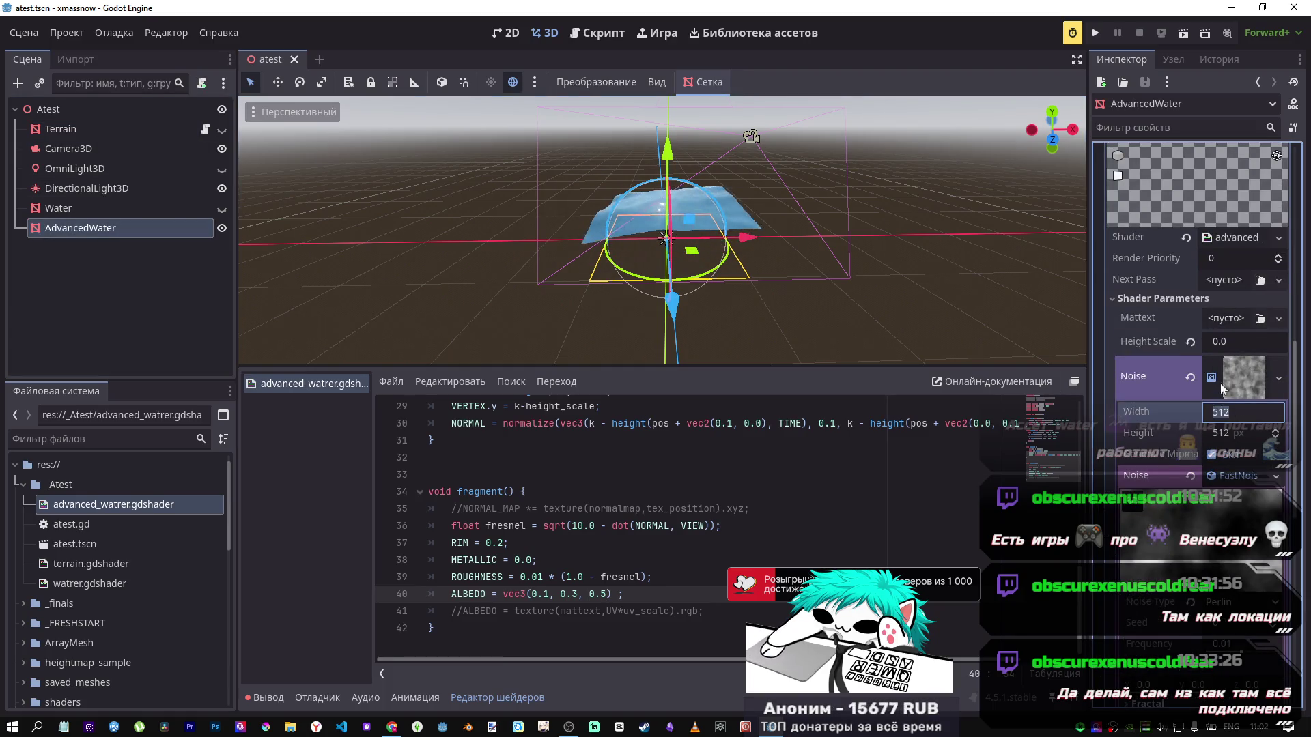
pyautogui.click(1223, 343)
pyautogui.scroll(5, 1190, 330)
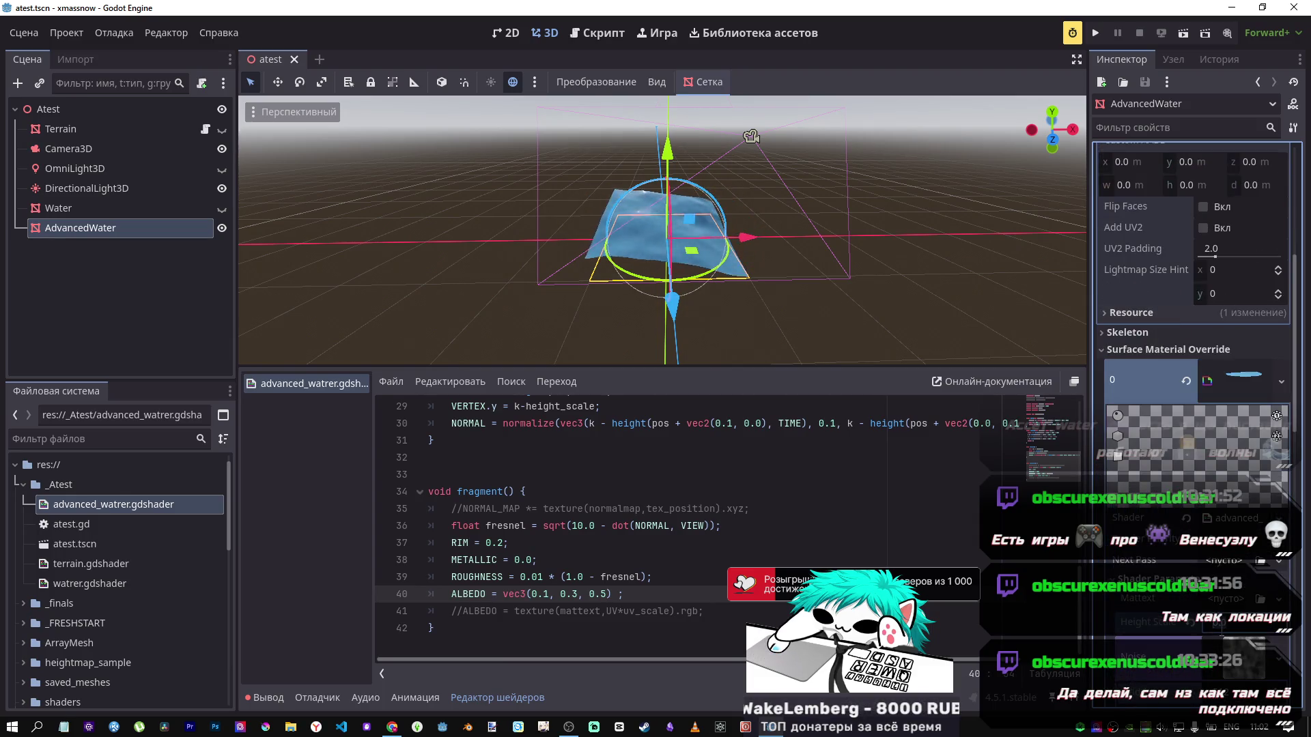
pyautogui.moveTo(1193, 628); pyautogui.dragTo(1203, 634)
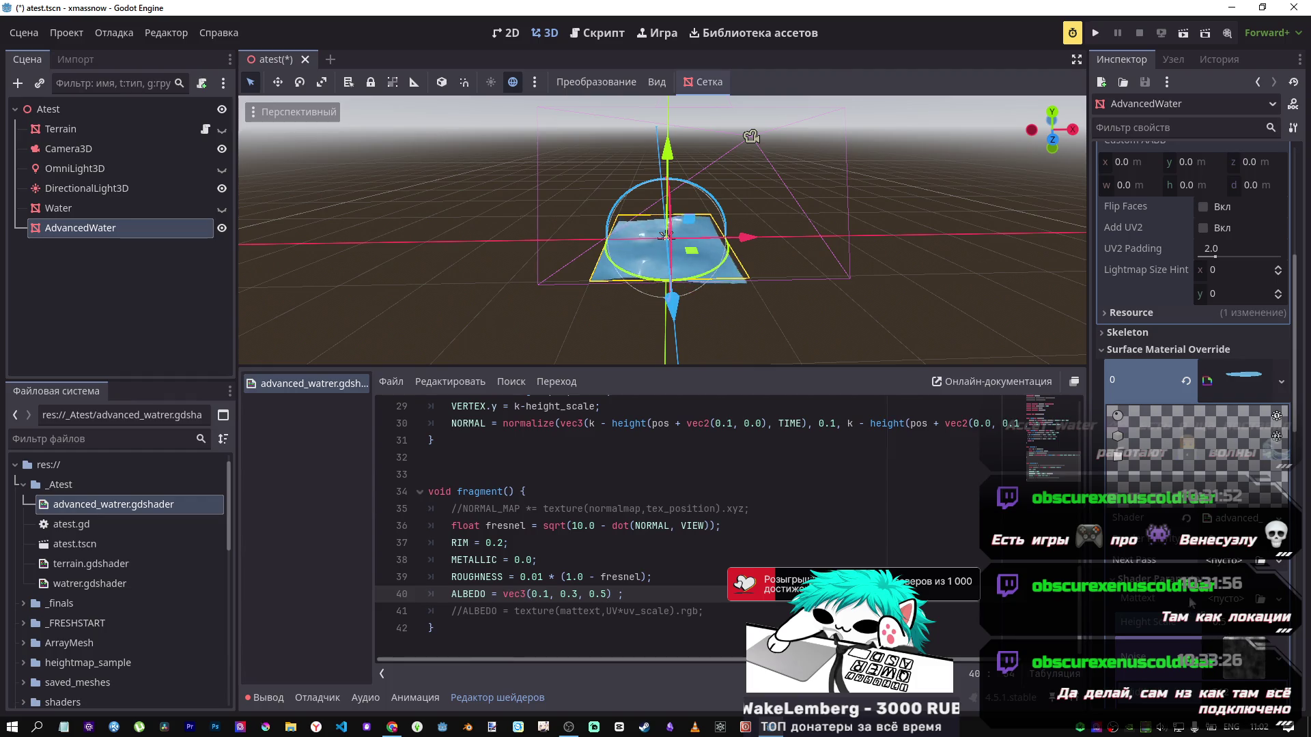
# Step: Set the AdvancedWater PlaneMesh size to 10 m and view the larger water surface
pyautogui.scroll(4, 1203, 249)
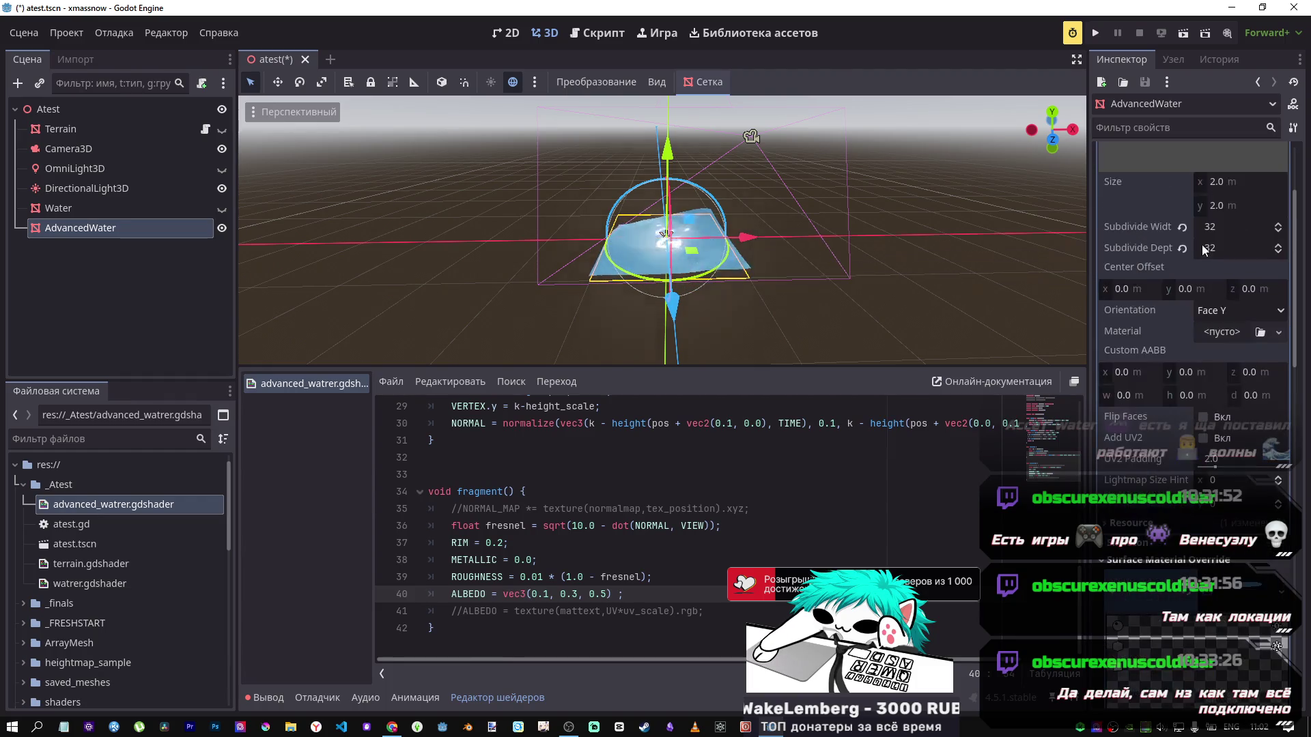
pyautogui.scroll(2, 1215, 258)
pyautogui.click(1221, 252)
pyautogui.write('10')
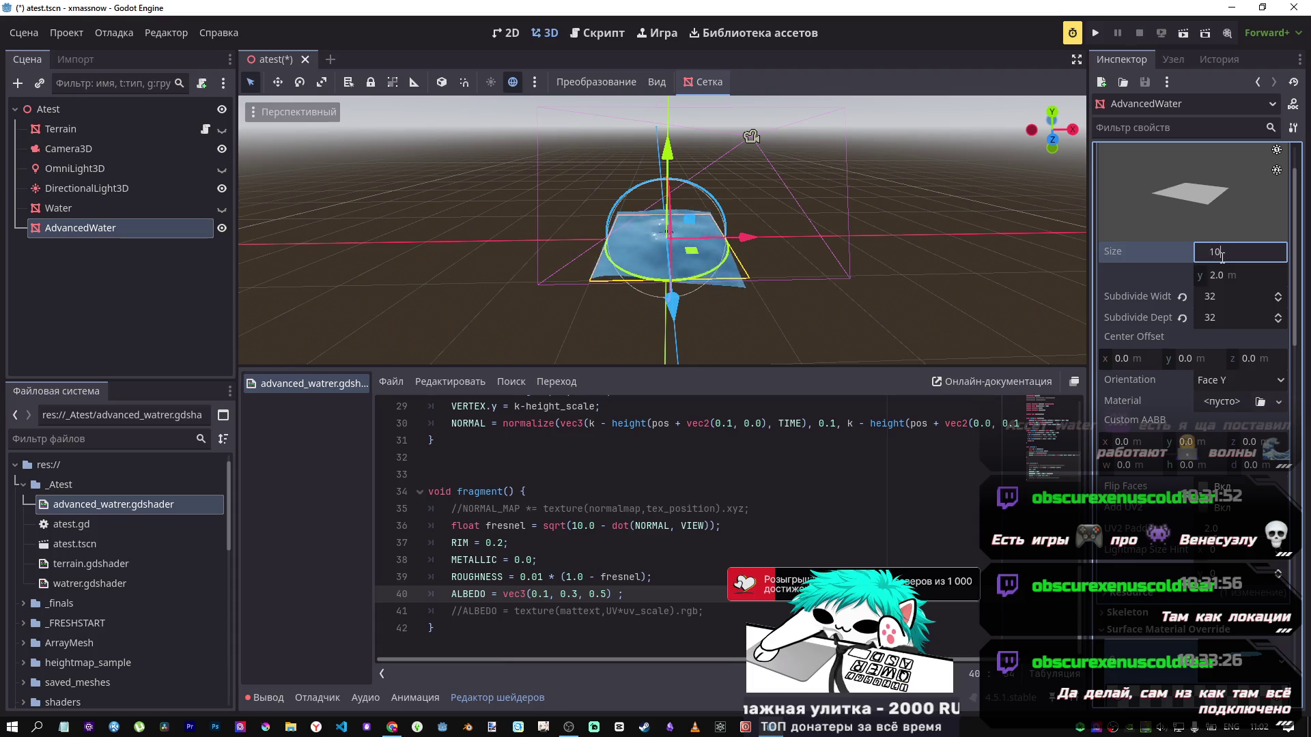
pyautogui.press('Tab')
pyautogui.write('10')
pyautogui.press('Return')
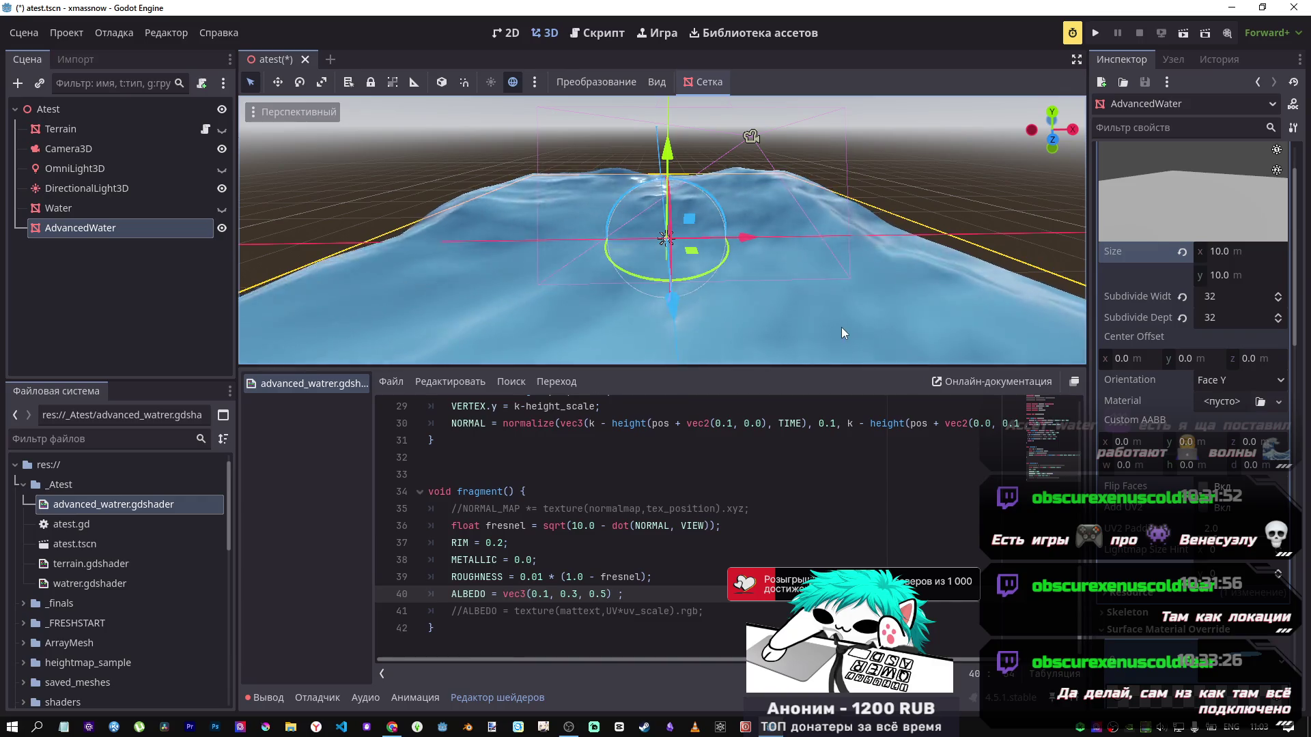
pyautogui.moveTo(837, 337); pyautogui.dragTo(710, 273)
# Step: Change line 40 to ALBEDO = vec3(0.1, 0.3, 0.5) - (0.1 * fresnel), shrink the font, and save
pyautogui.moveTo(689, 171); pyautogui.dragTo(669, 189)
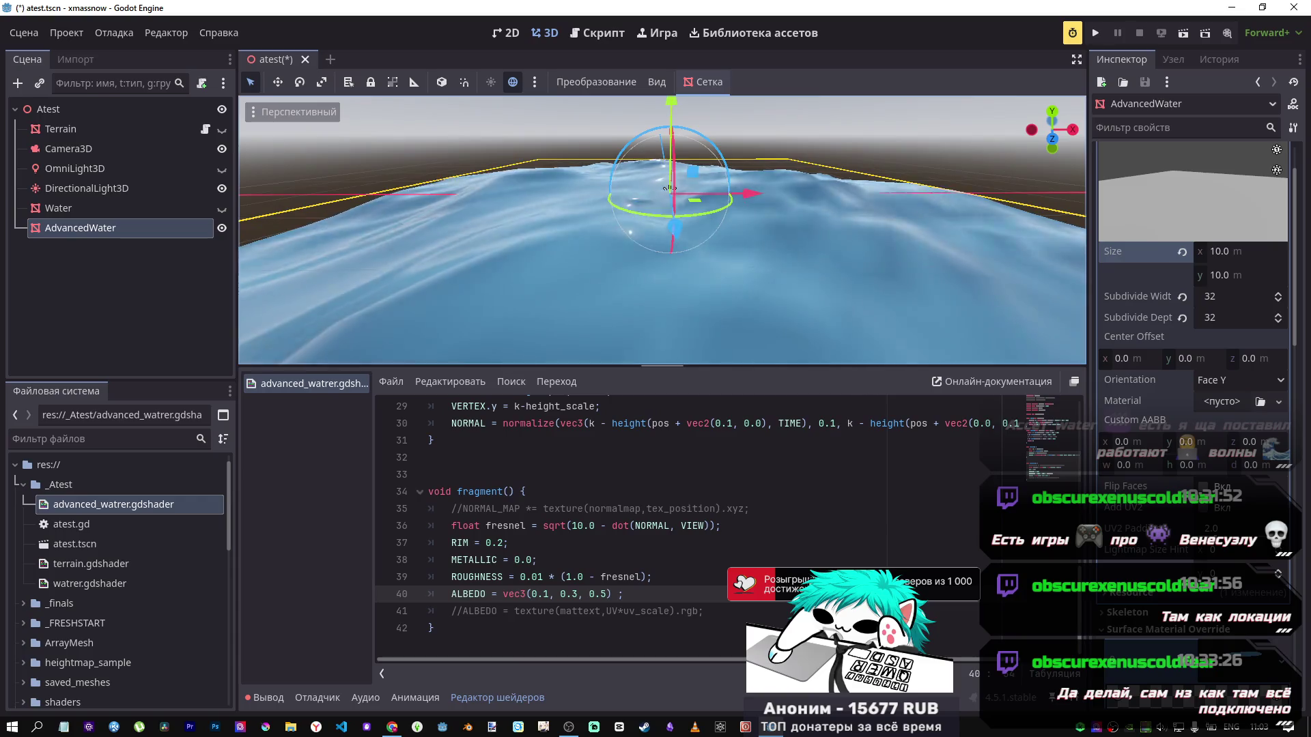
pyautogui.write('+ (0.1 * fresnel)')
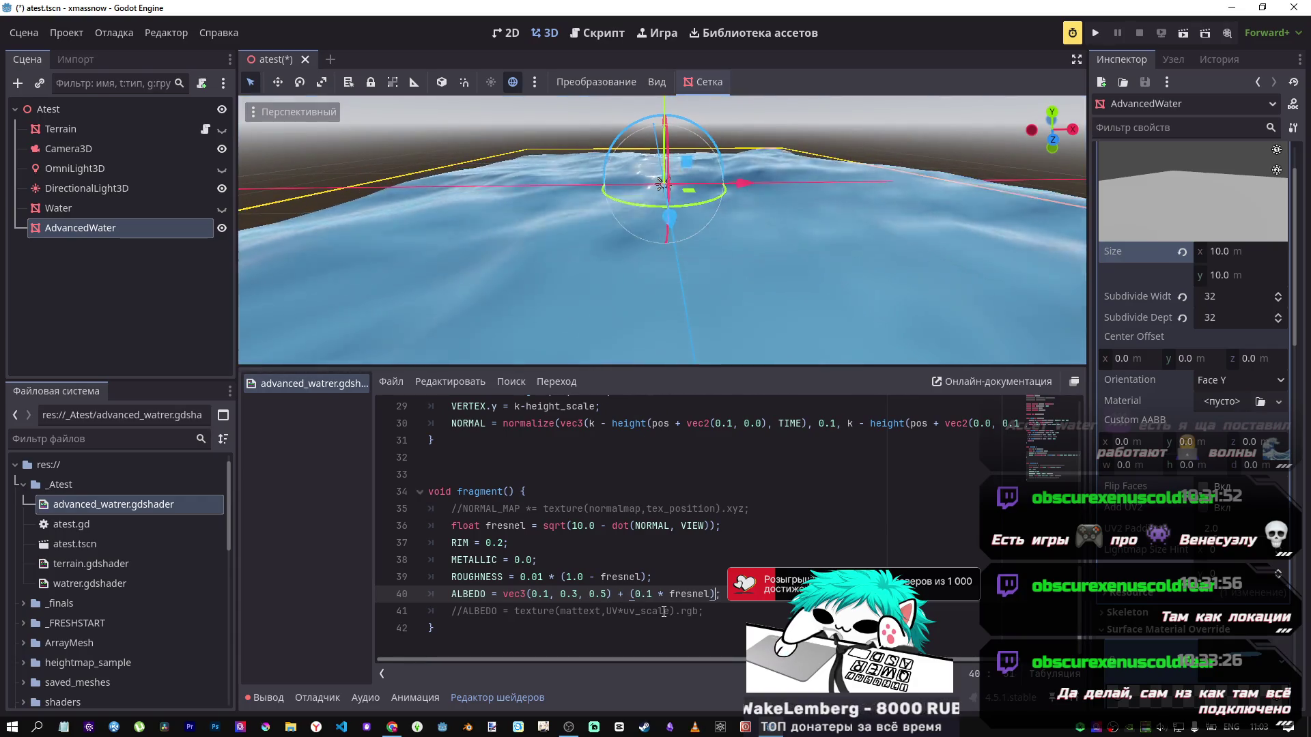
pyautogui.hotkey('ctrl', 's')
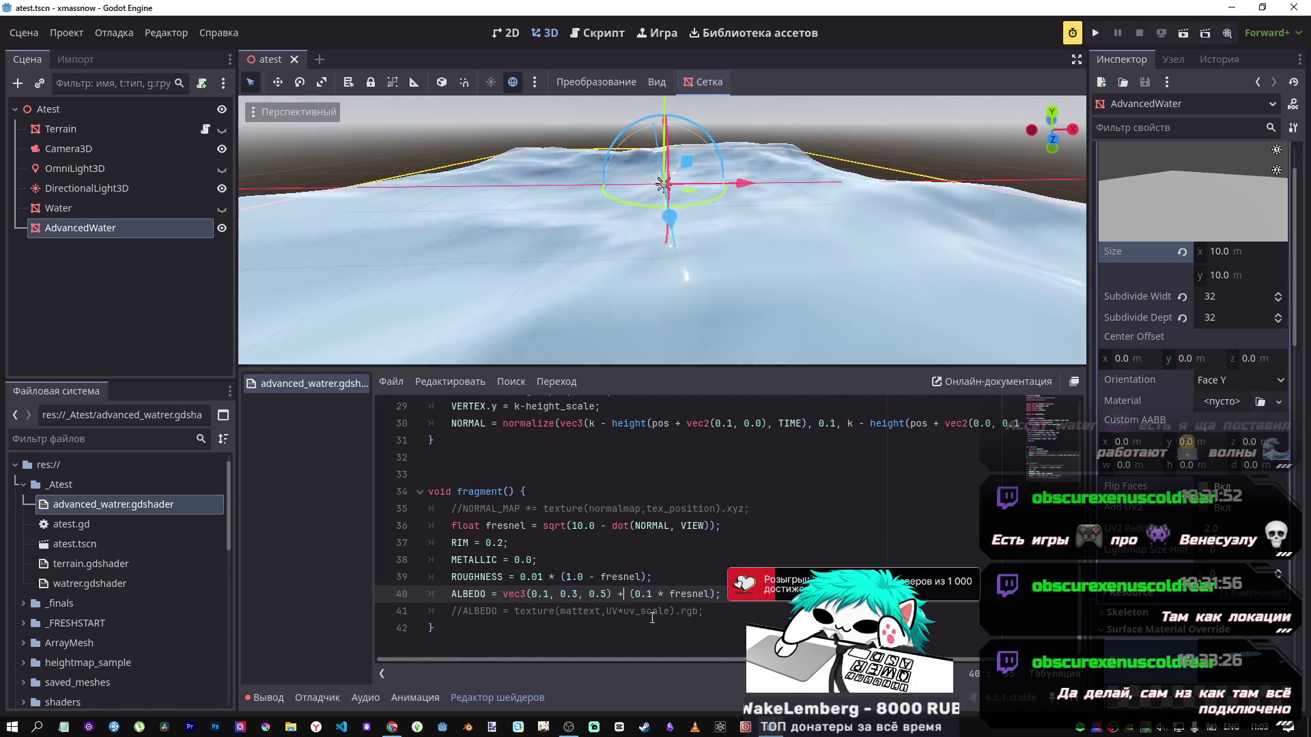
pyautogui.press('BackSpace')
pyautogui.write('-')
pyautogui.hotkey('ctrl', 's')
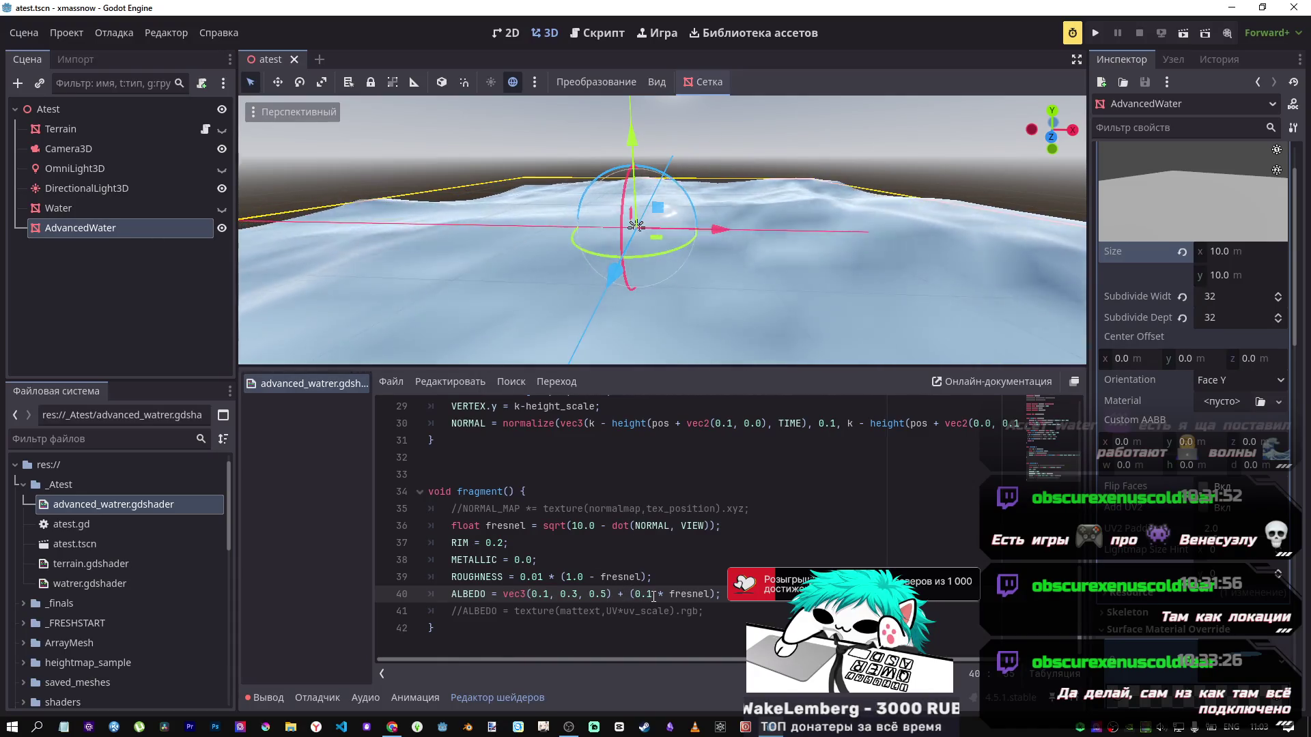
pyautogui.hotkey('ctrl', '-')
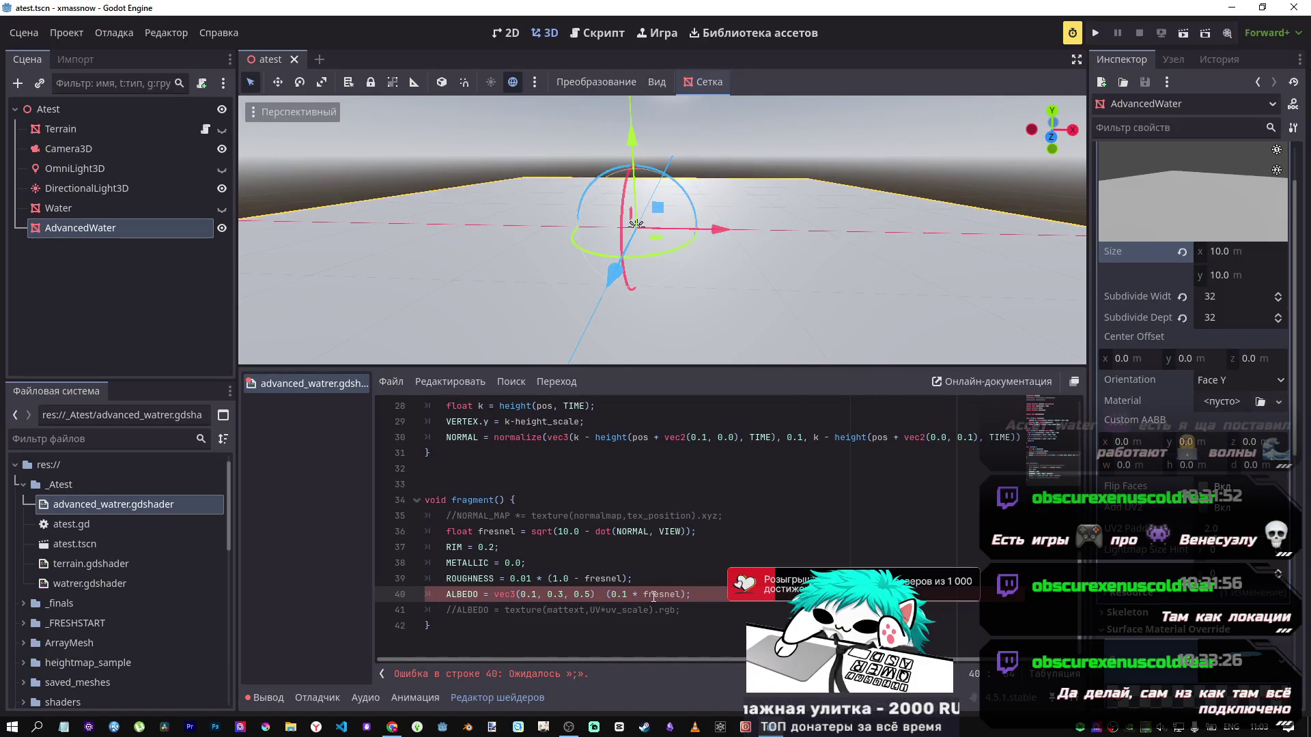
pyautogui.write('-')
pyautogui.hotkey('ctrl', 's')
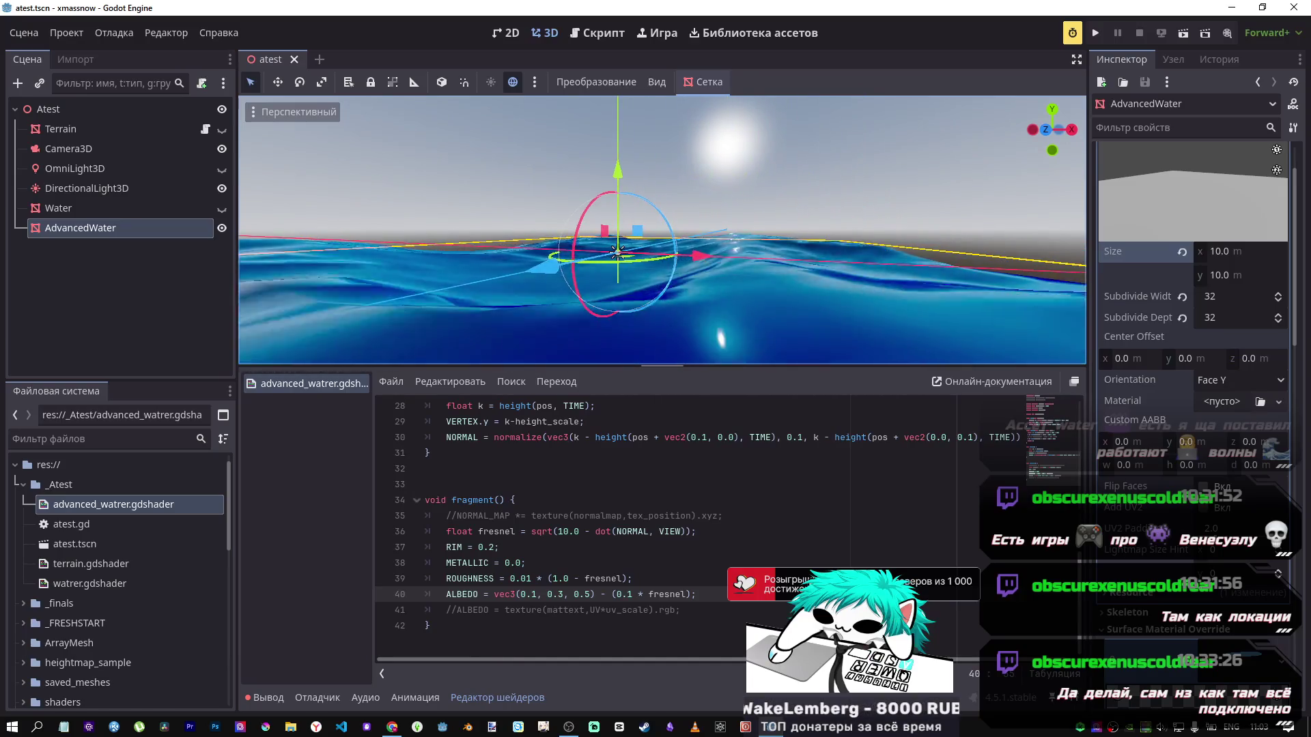
# Step: Duplicate the ALBEDO line below itself and change the copy's minus to plus
pyautogui.moveTo(697, 594); pyautogui.dragTo(457, 595)
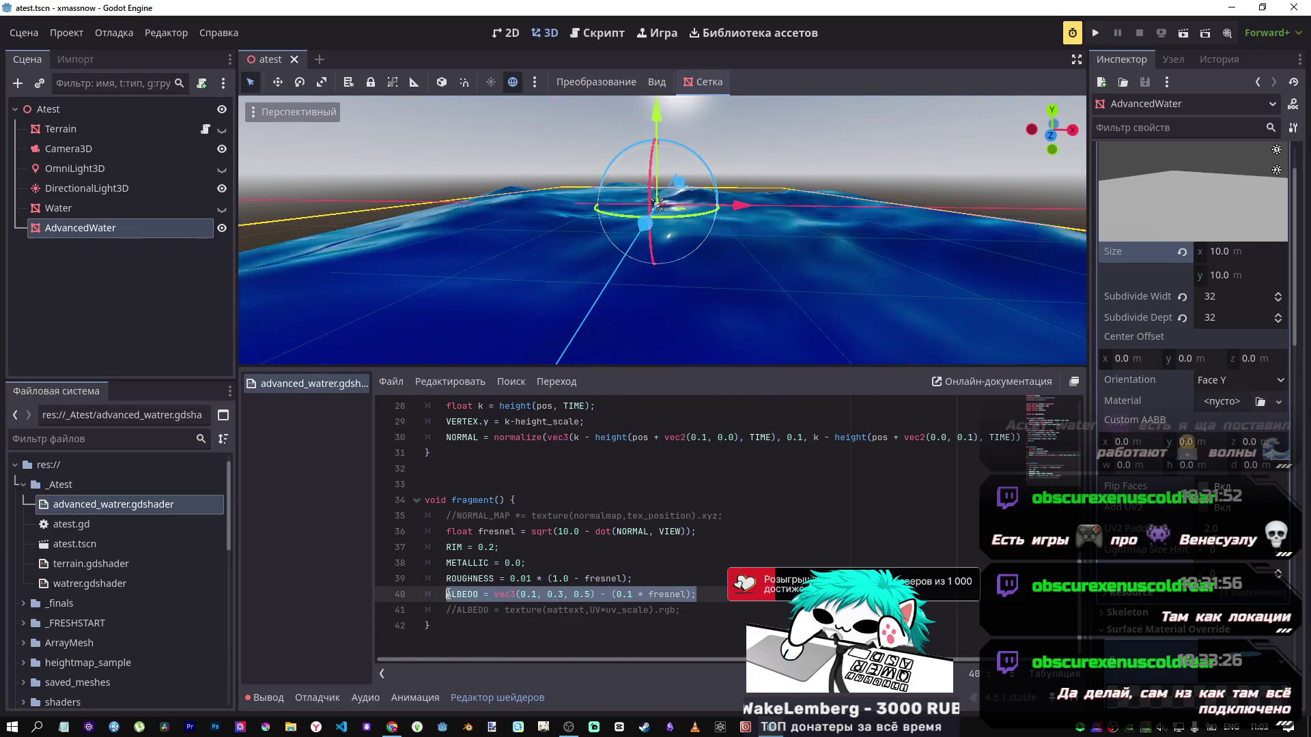
pyautogui.hotkey('ctrl', 'c')
pyautogui.press('End')
pyautogui.press('Return')
pyautogui.hotkey('ctrl', 'v')
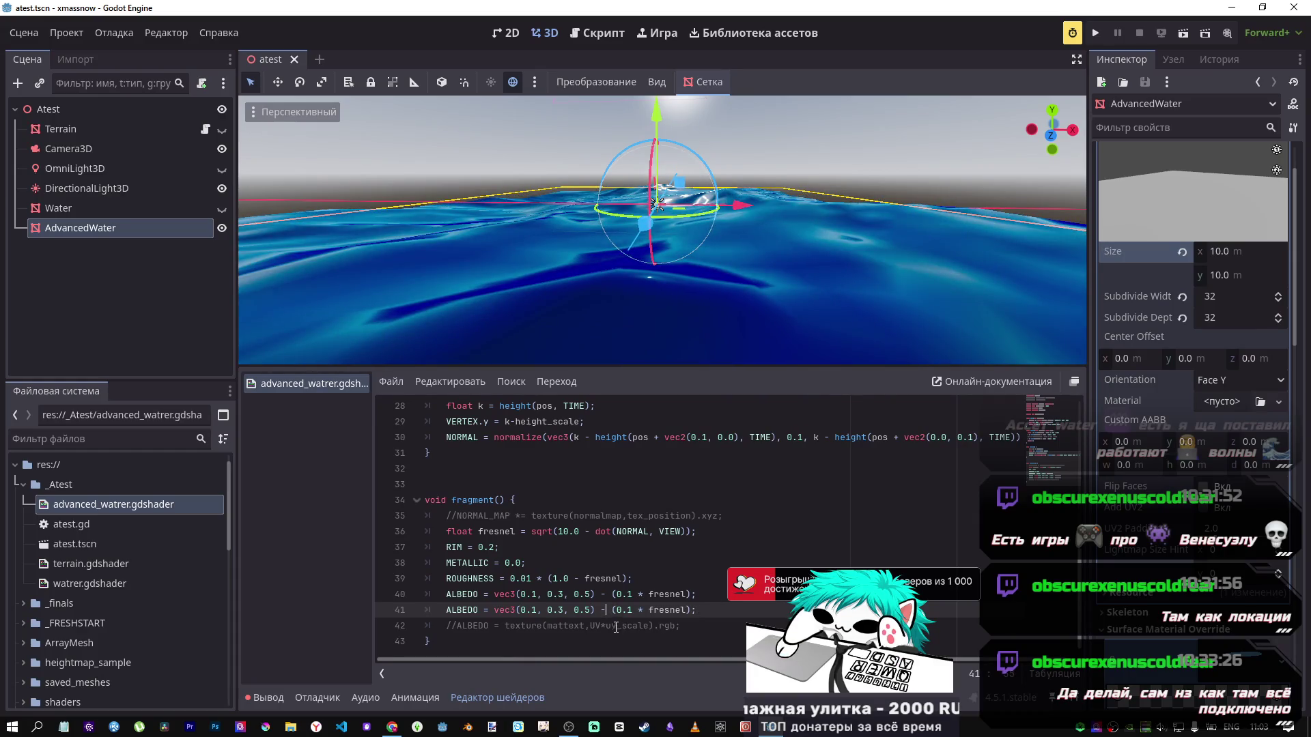
pyautogui.press('BackSpace')
pyautogui.write('+')
pyautogui.hotkey('ctrl', 's')
# Step: Fix the stray character in line 41's ALBEDO assignment and save to recompile
pyautogui.click(700, 596)
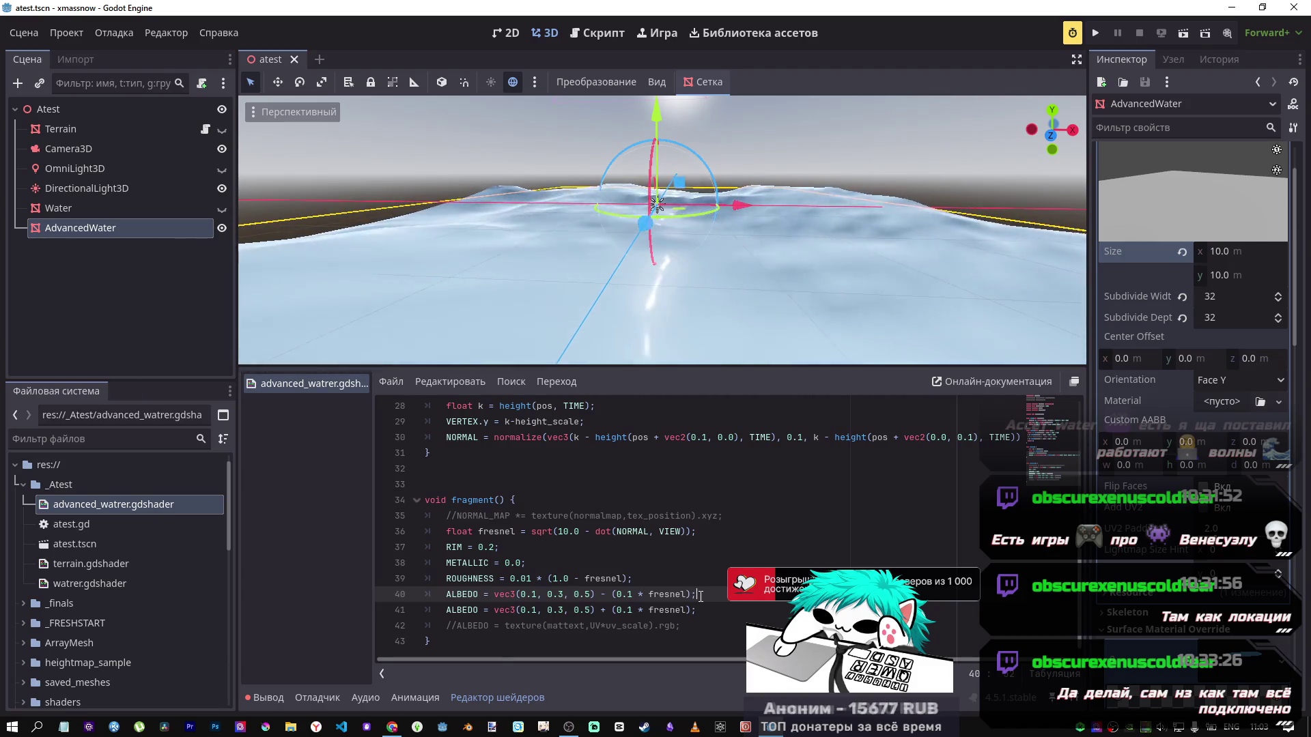
pyautogui.click(486, 610)
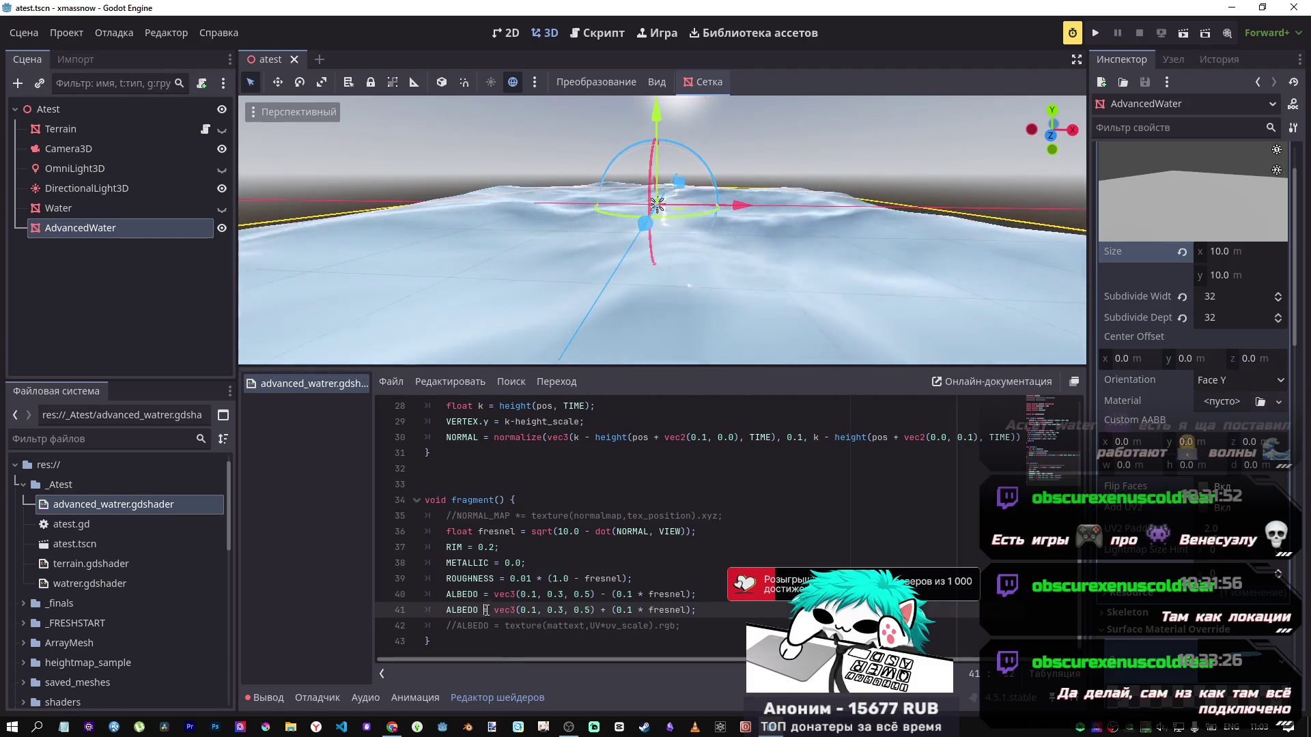
pyautogui.write('*=')
pyautogui.hotkey('ctrl', 's')
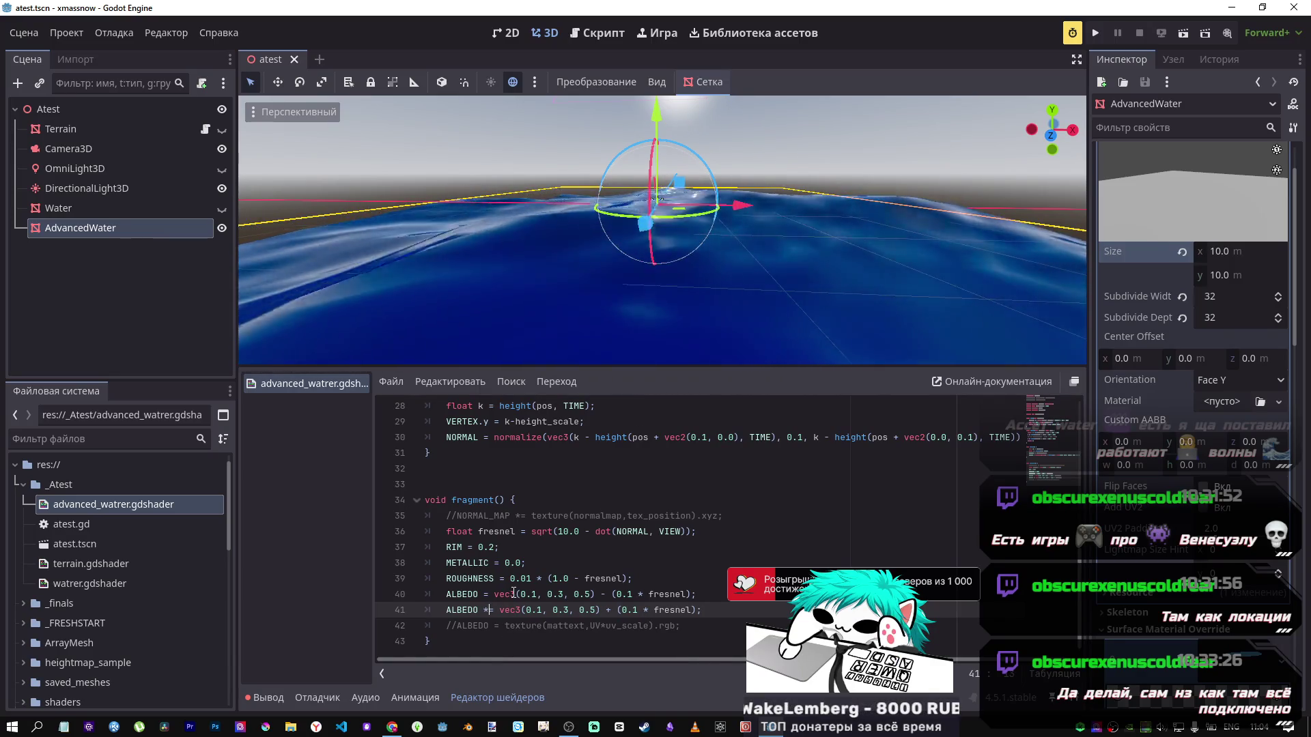
pyautogui.press('BackSpace')
pyautogui.hotkey('ctrl', 's')
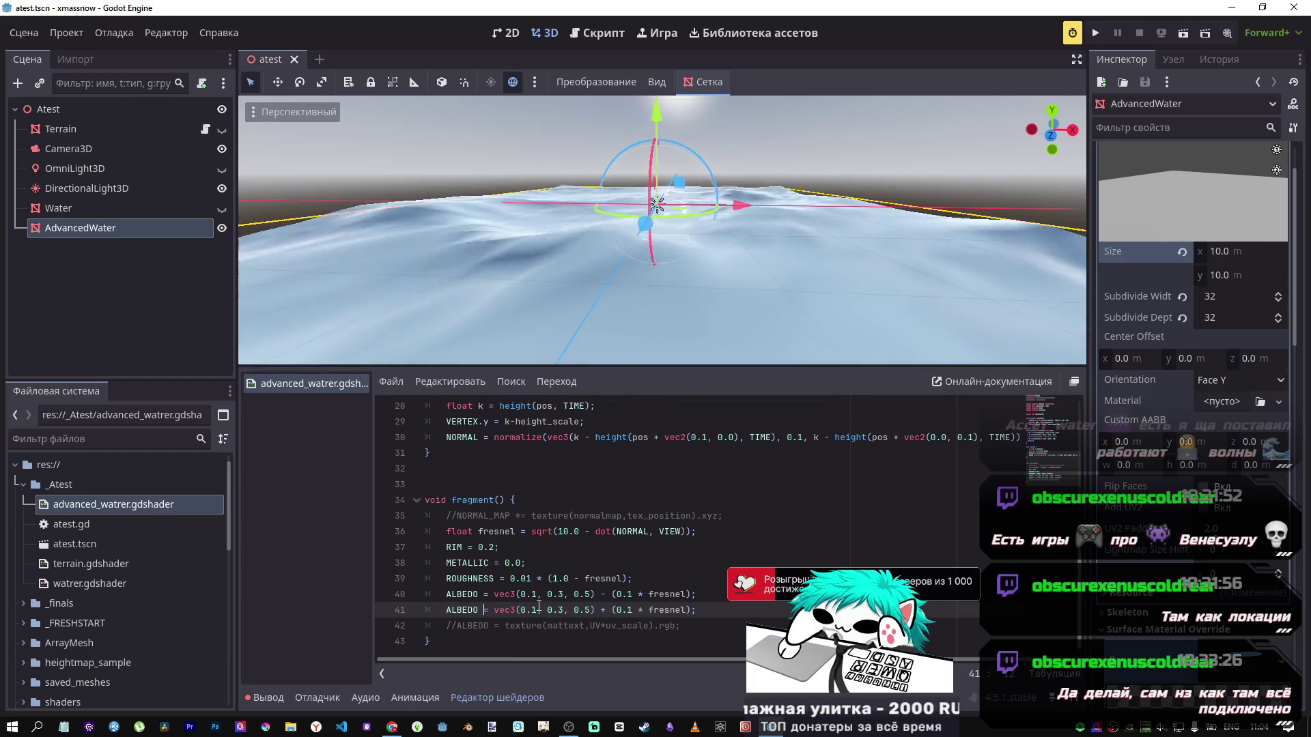
# Step: Move the plus-fresnel ALBEDO line above the minus one and delete the empty line 42
pyautogui.moveTo(703, 609); pyautogui.dragTo(445, 609)
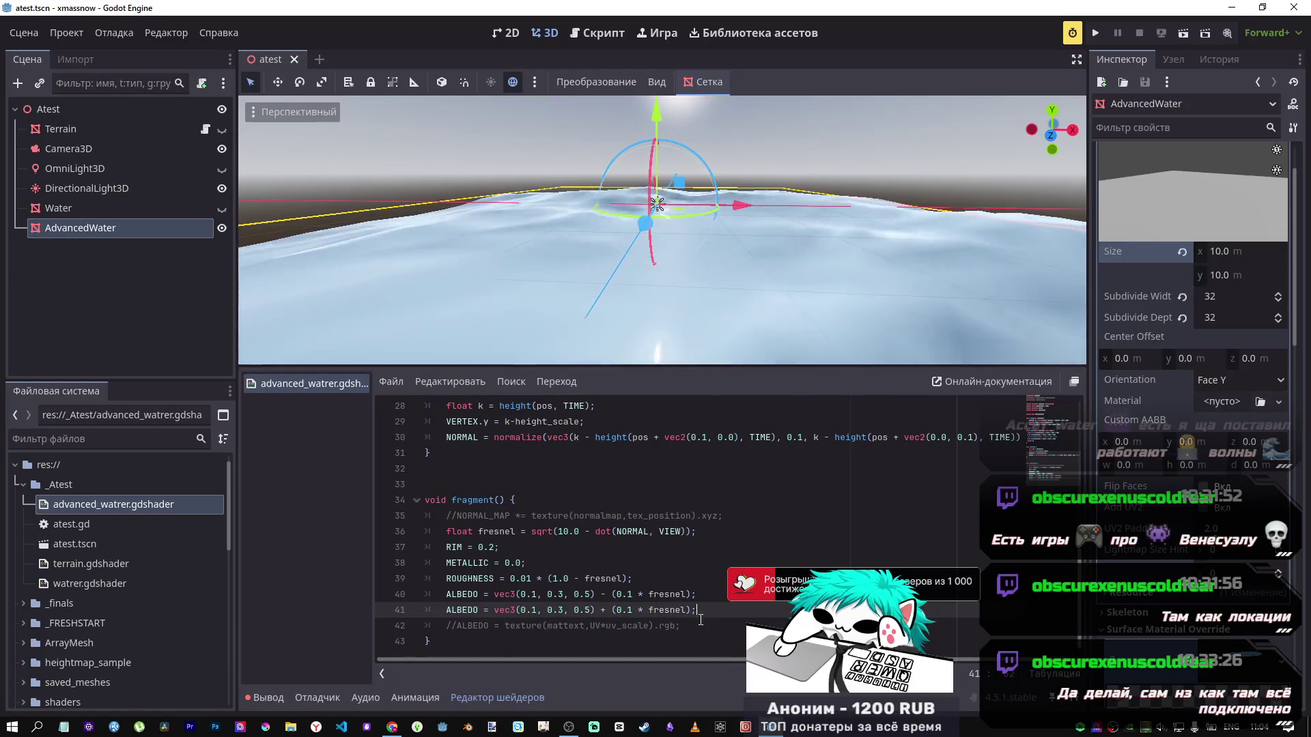
pyautogui.moveTo(697, 610); pyautogui.dragTo(489, 609)
pyautogui.press('End')
pyautogui.press('Return')
pyautogui.press('Up')
pyautogui.hotkey('alt', 'Up')
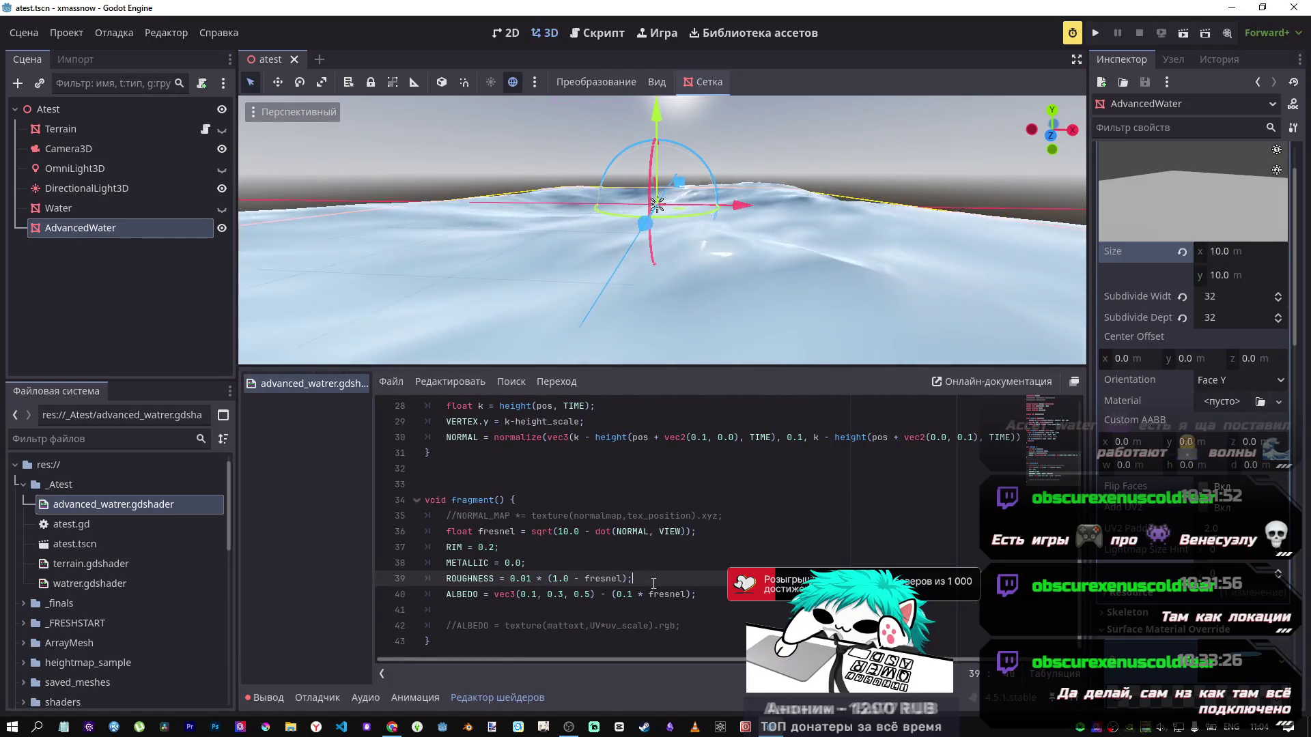
pyautogui.click(477, 623)
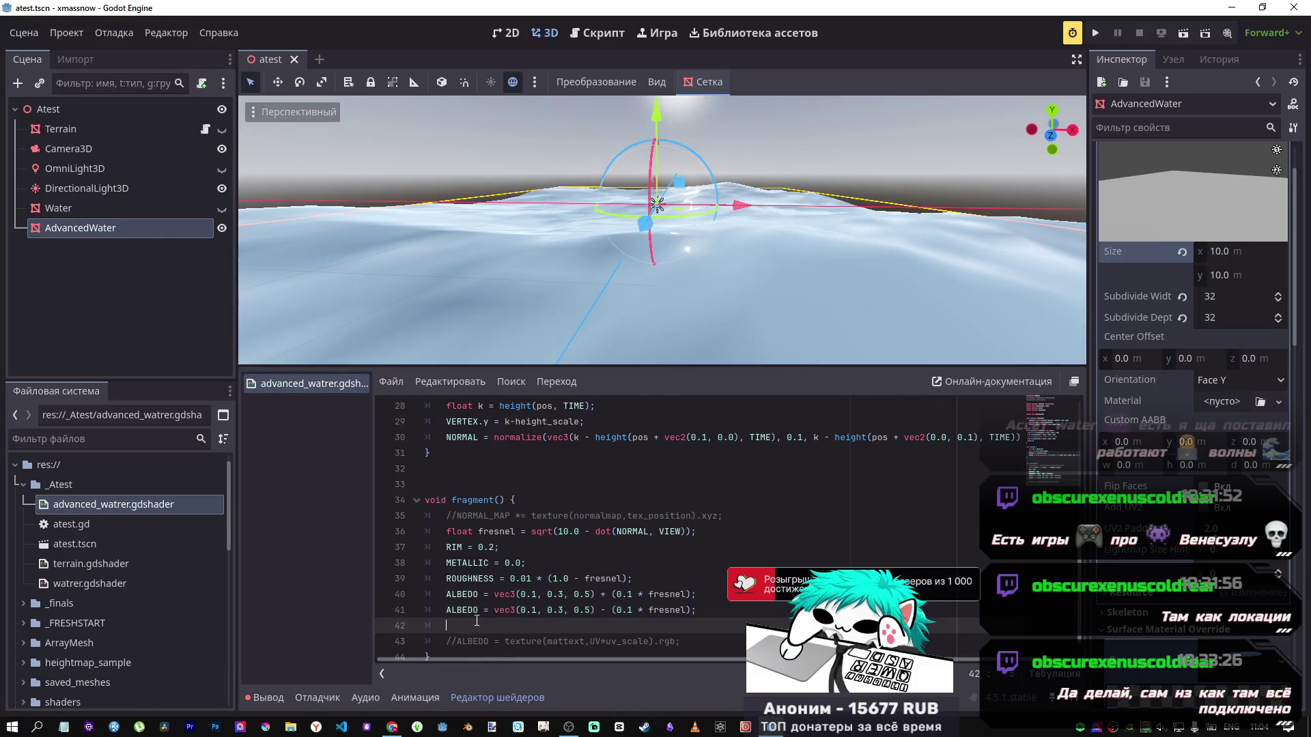
pyautogui.press('BackSpace')
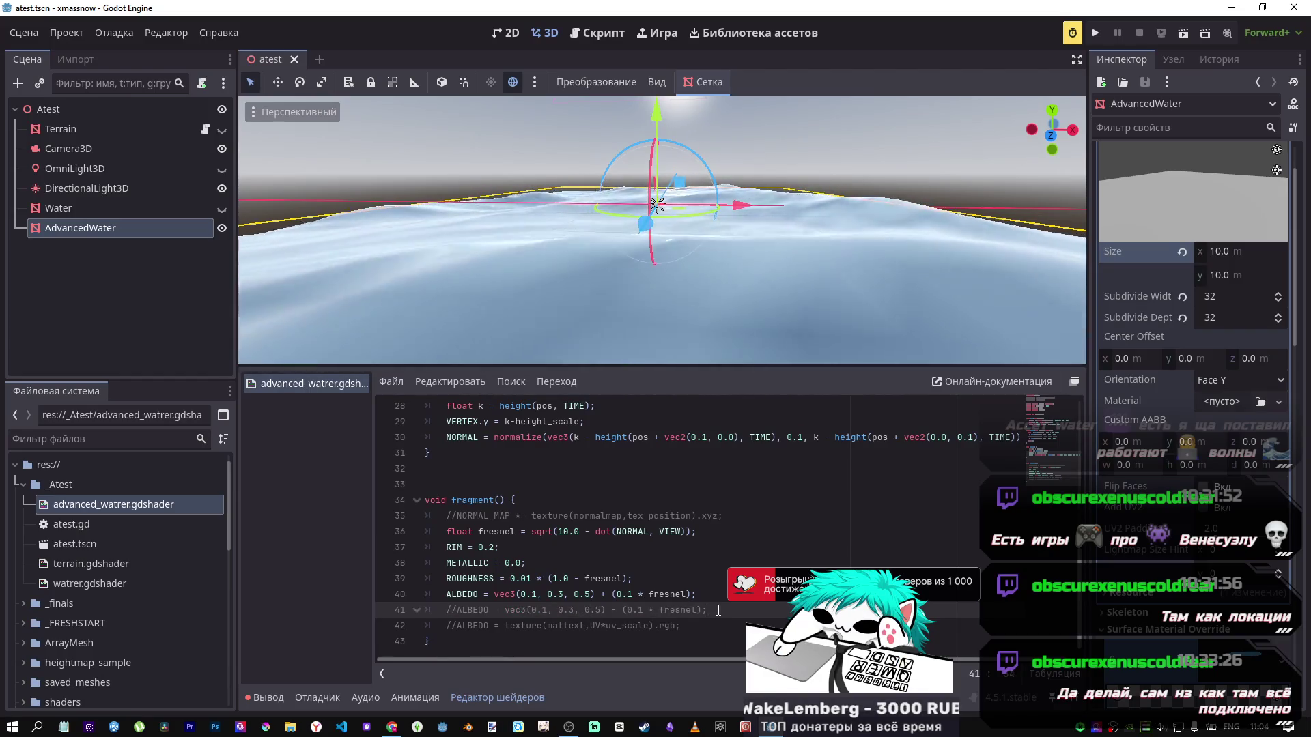
# Step: Add a comment line below the ALBEDO statement on line 40
pyautogui.click(712, 601)
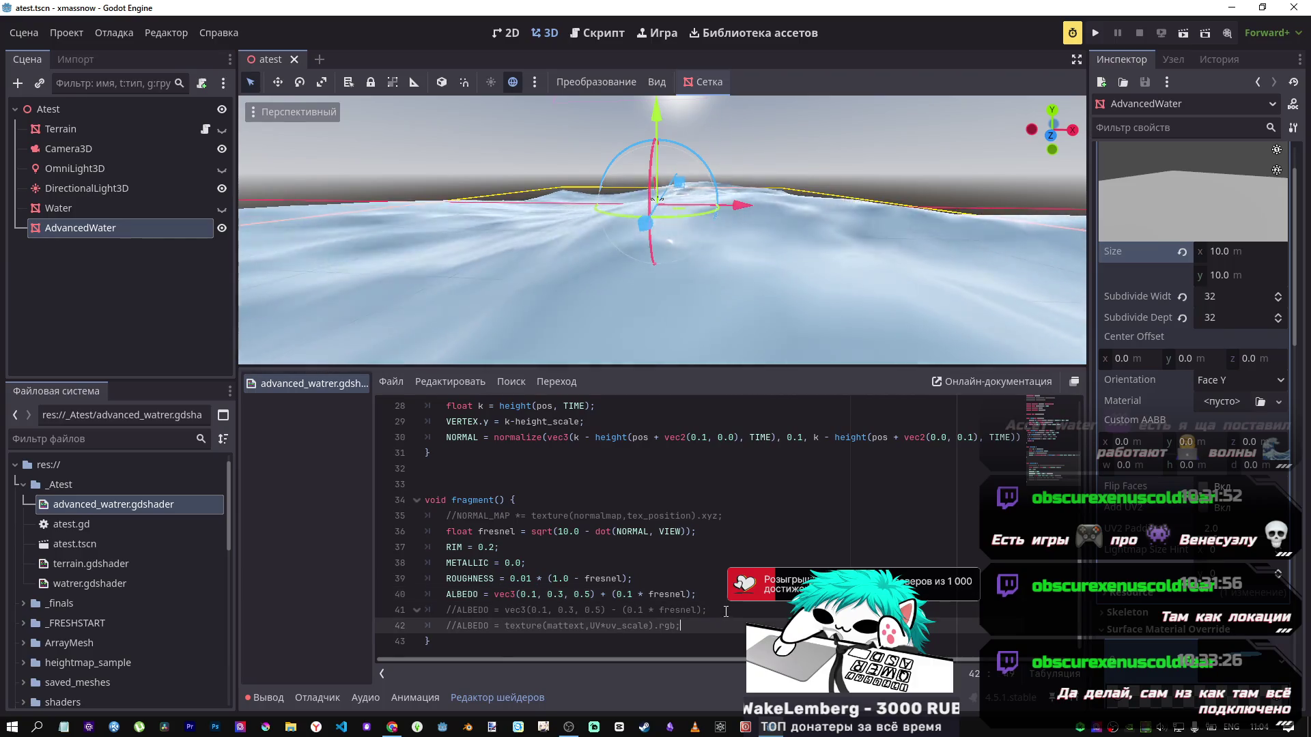
pyautogui.click(731, 613)
pyautogui.click(715, 601)
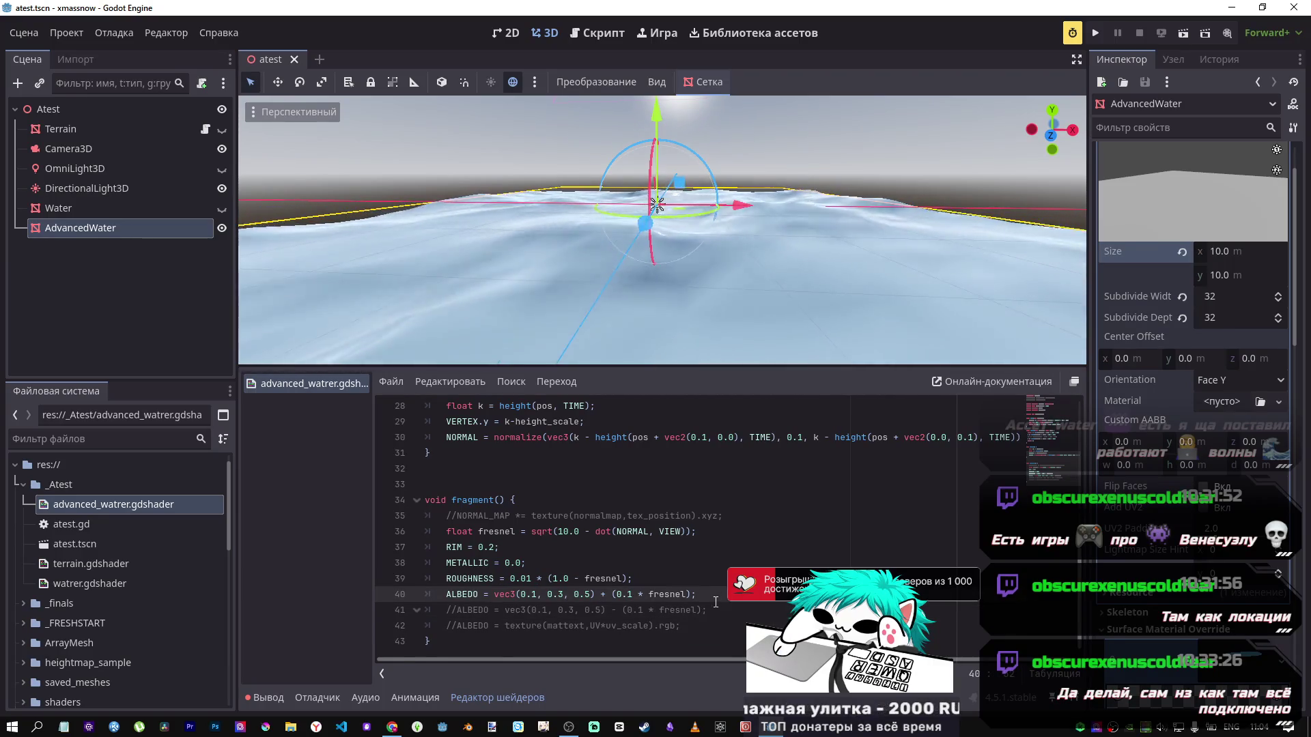
pyautogui.press('Return')
pyautogui.write('//N')
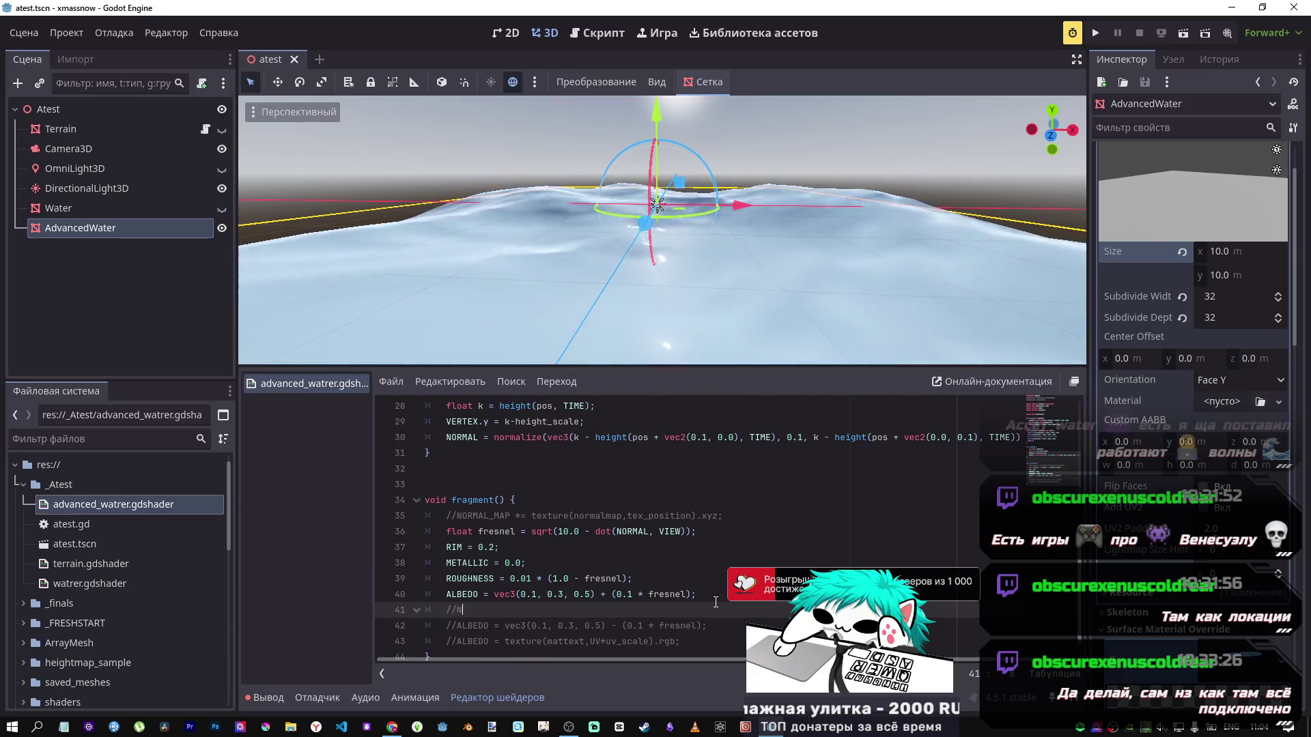
pyautogui.press('BackSpace')
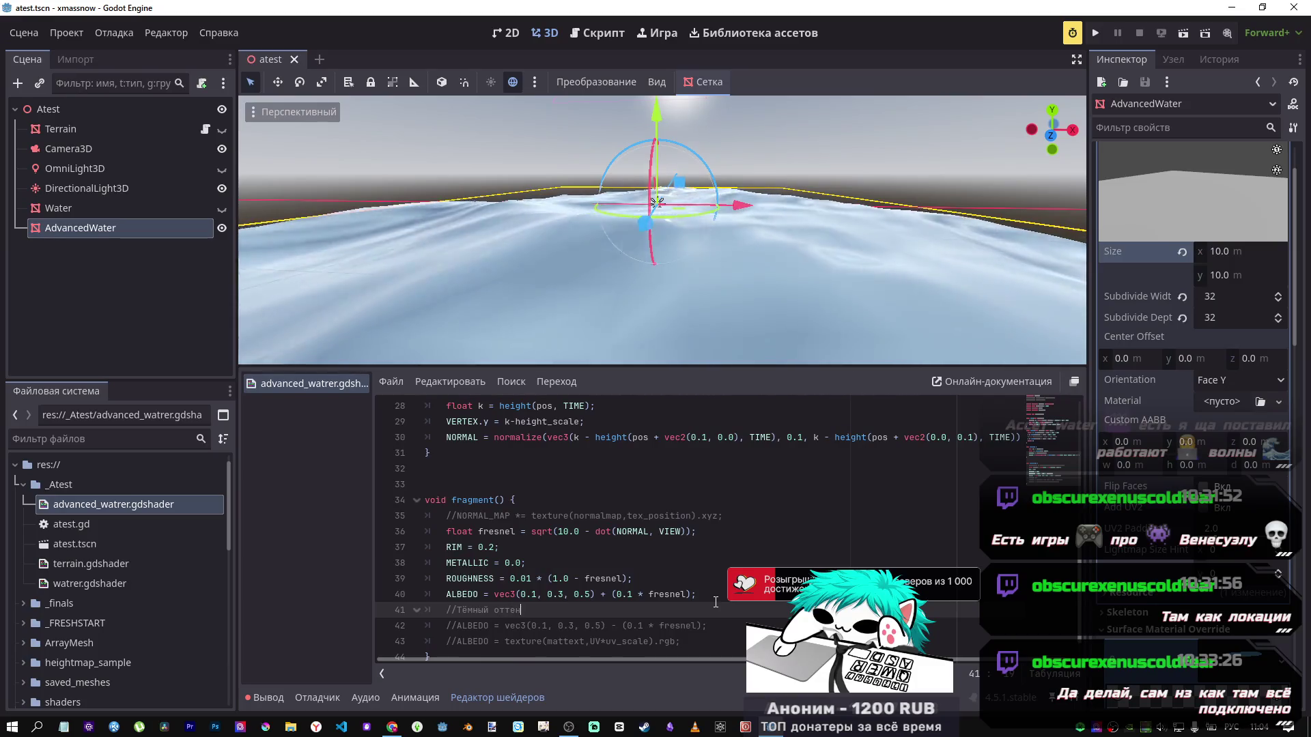
pyautogui.write('ок получается')
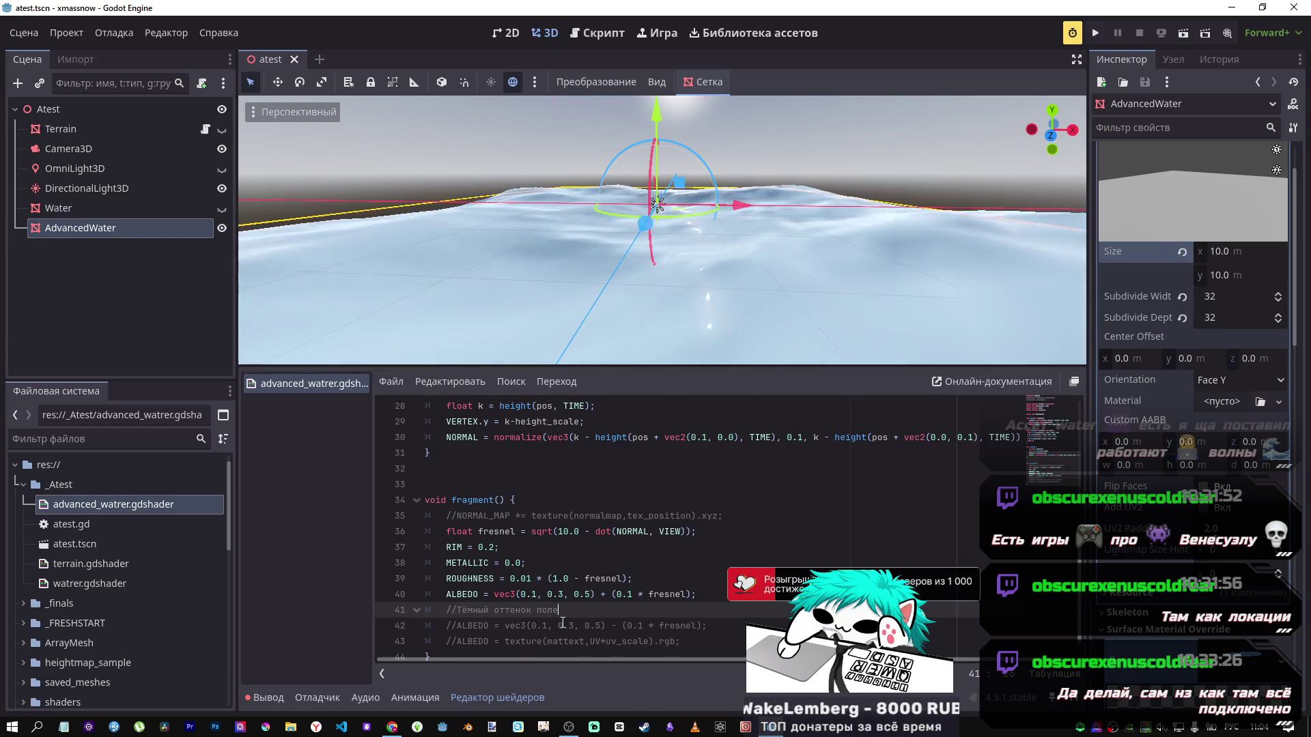
# Step: Paste the comment above the ALBEDO line and relabel the lower comment 'Darker'
pyautogui.moveTo(590, 609); pyautogui.dragTo(446, 604)
pyautogui.click(634, 578)
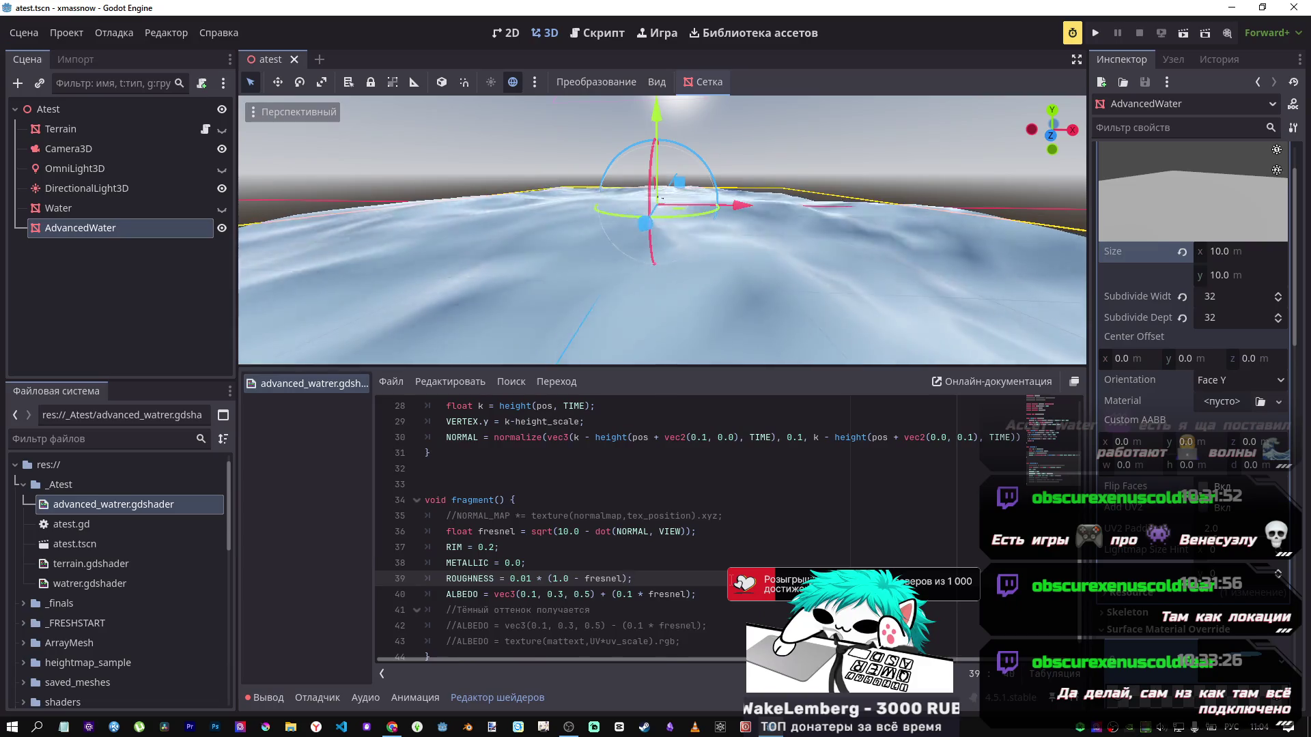
pyautogui.press('Return')
pyautogui.hotkey('ctrl', 'v')
pyautogui.moveTo(590, 594); pyautogui.dragTo(473, 593)
pyautogui.moveTo(590, 625); pyautogui.dragTo(456, 627)
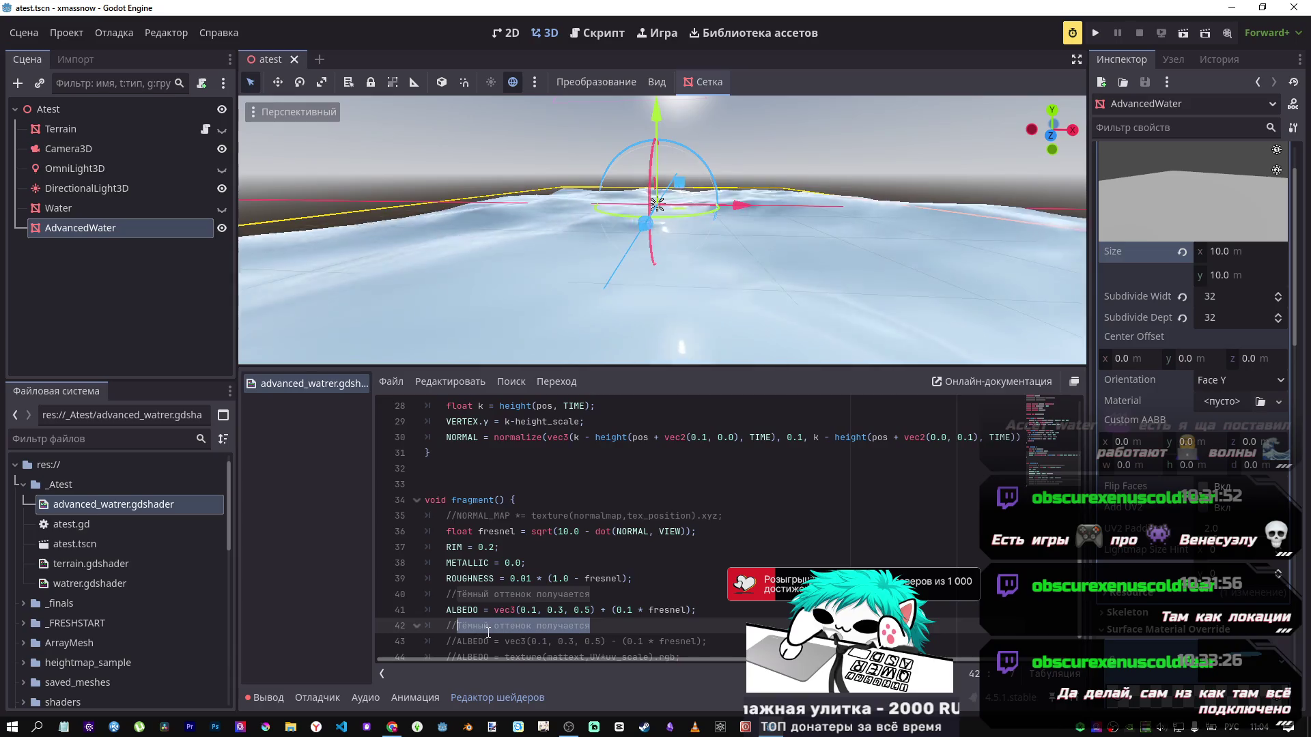
pyautogui.hotkey('alt', 'shift')
pyautogui.write('Dark')
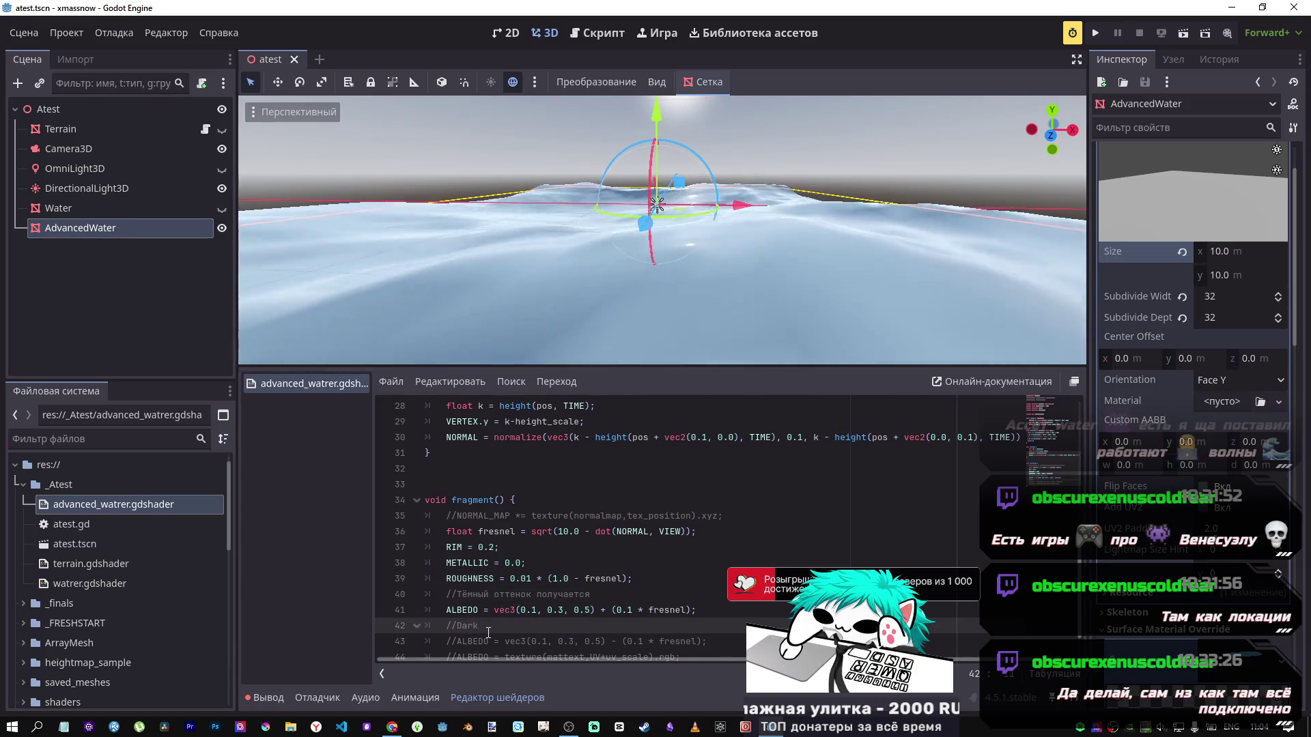
pyautogui.write('er')
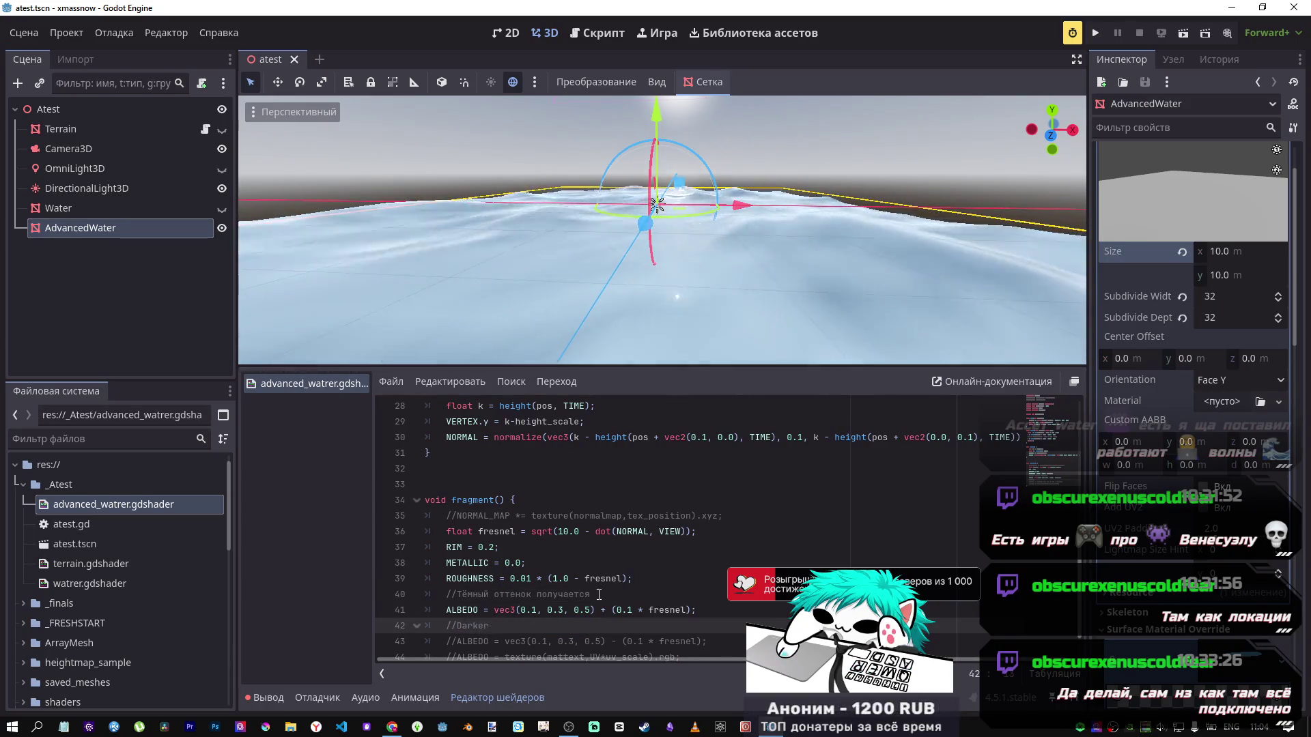
# Step: Complete the comments so they read //Lighter version and //Darker version
pyautogui.moveTo(599, 595); pyautogui.dragTo(456, 594)
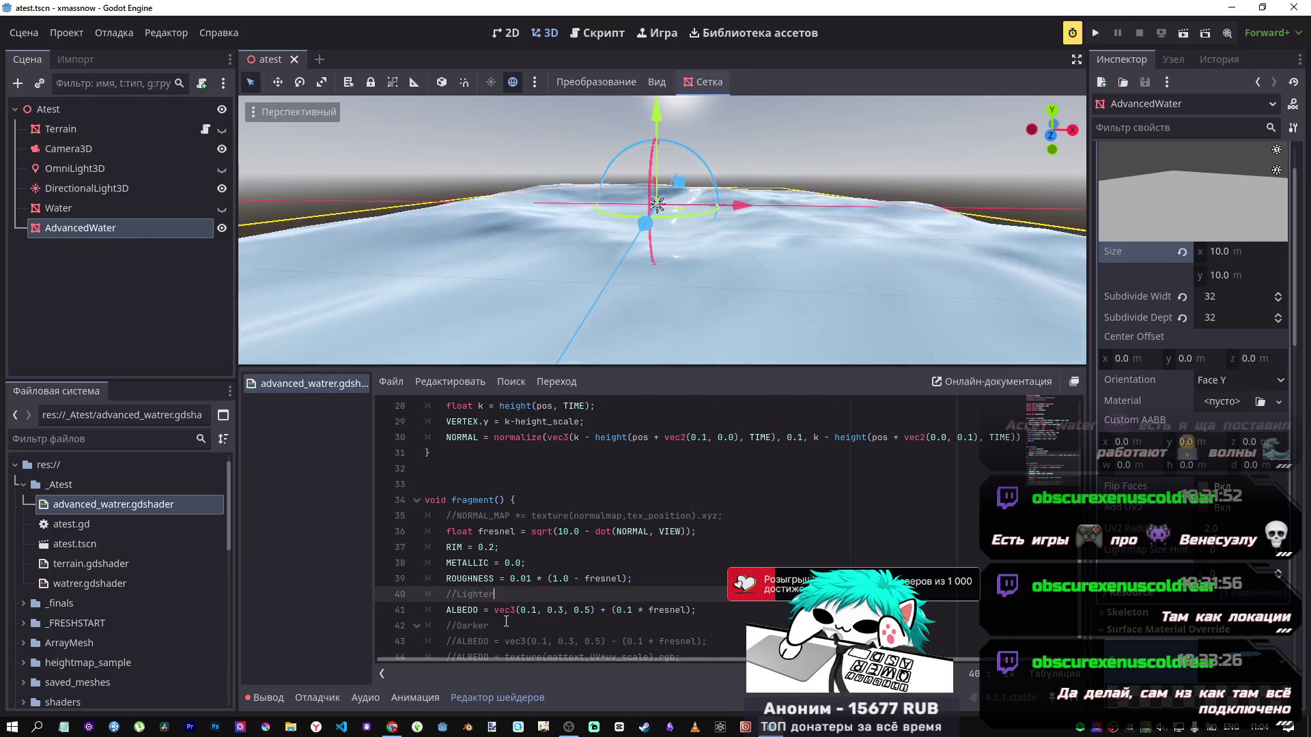
pyautogui.click(519, 625)
pyautogui.write('version')
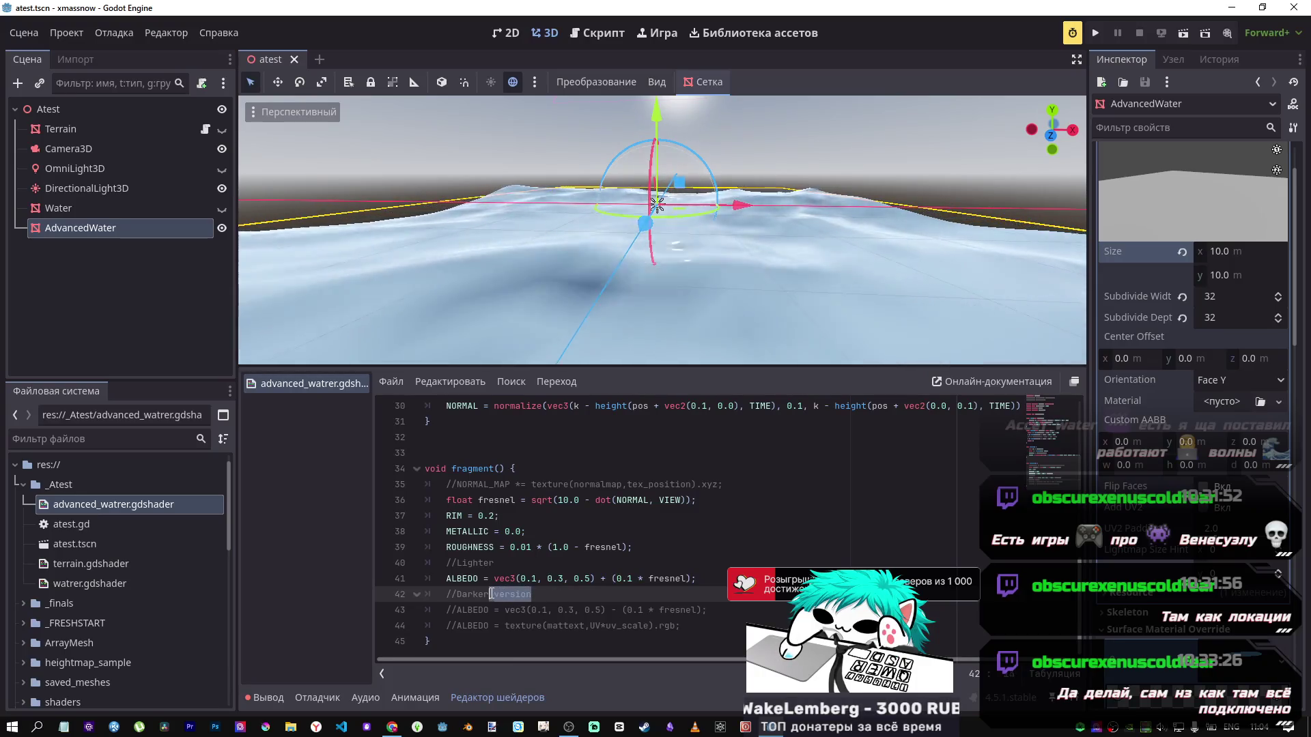
pyautogui.click(498, 563)
pyautogui.write('version')
pyautogui.click(553, 579)
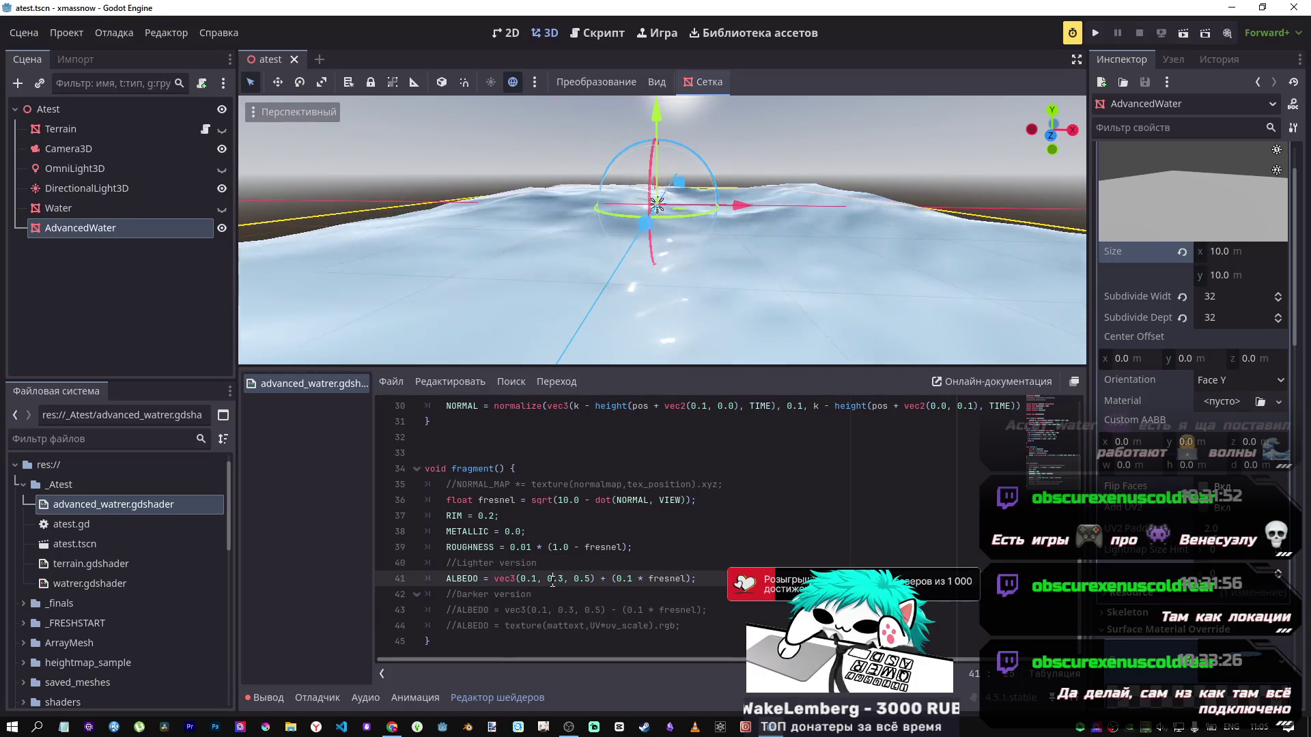
pyautogui.moveTo(679, 625)
pyautogui.mouseDown()
pyautogui.moveTo(392, 632)
pyautogui.moveTo(443, 626)
pyautogui.mouseUp()
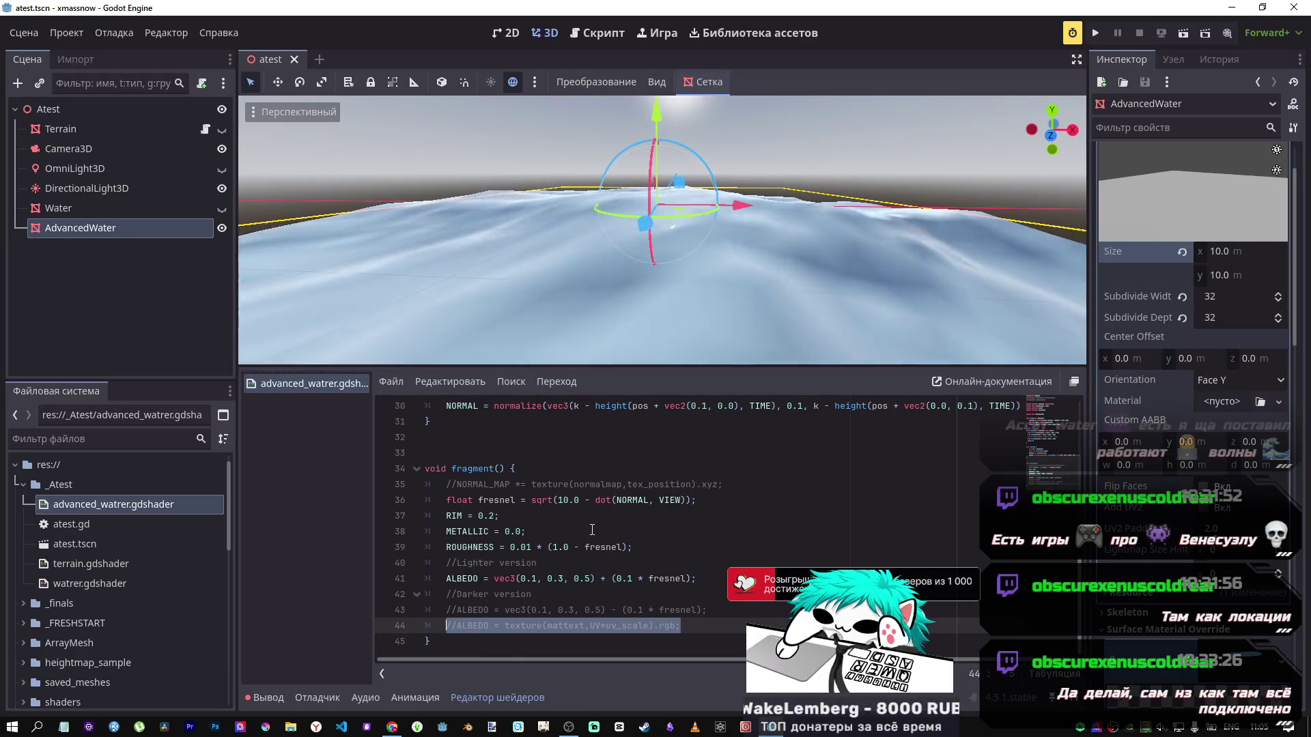
# Step: Open polyhaven in a new Chrome tab and show its All Assets listing
pyautogui.moveTo(392, 727)
pyautogui.click(392, 702)
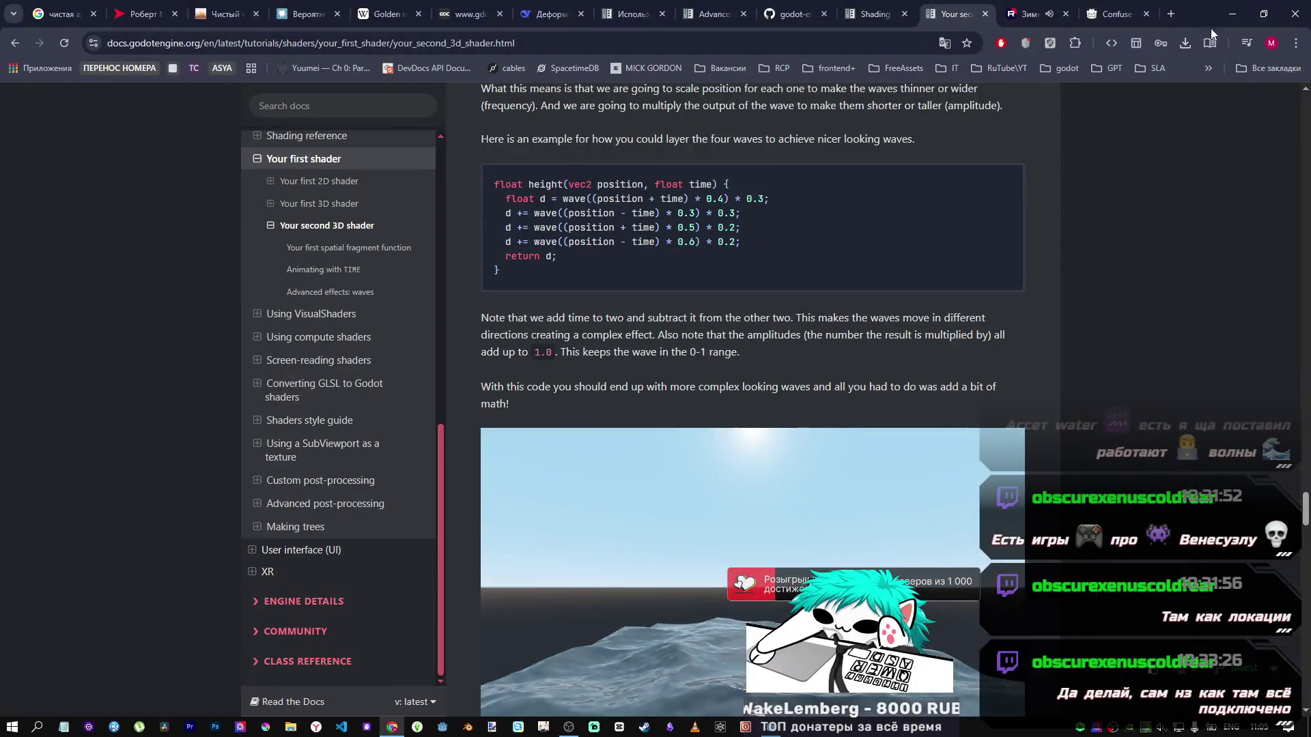
pyautogui.click(1171, 15)
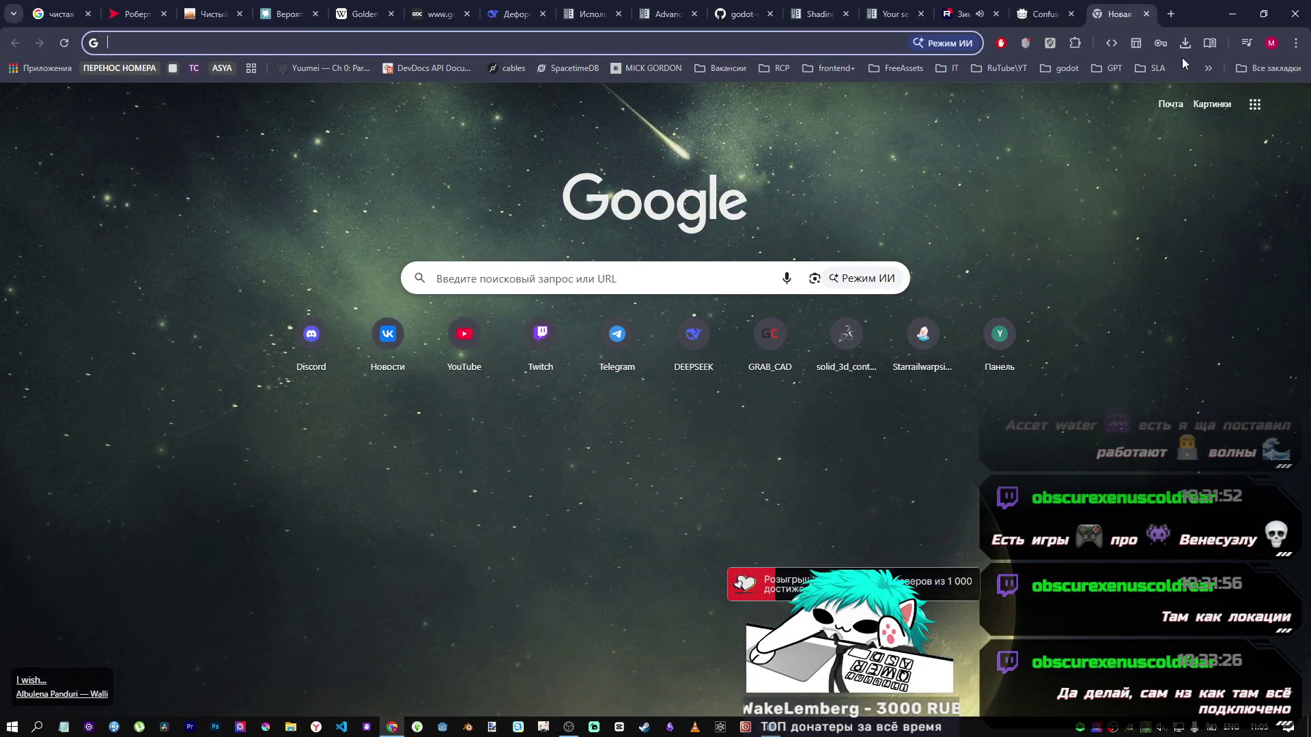
pyautogui.write('polyhaven.com/textures/terrain')
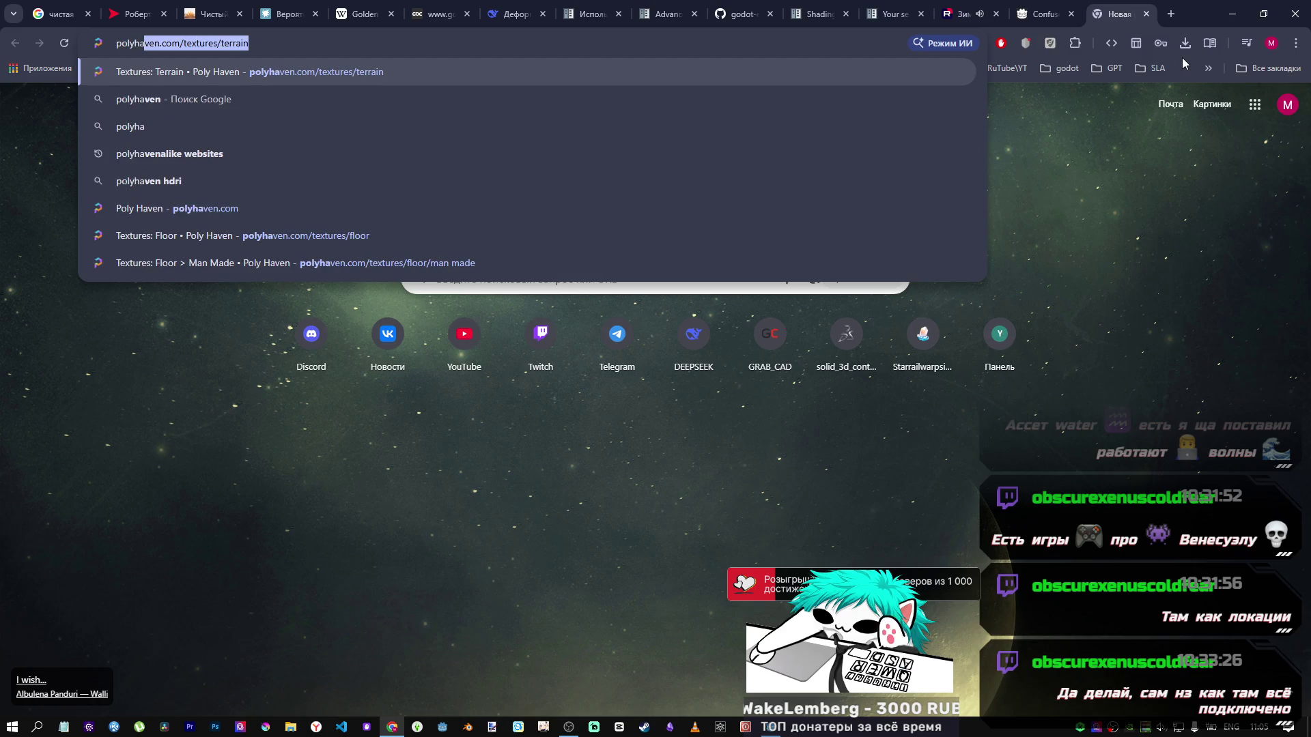
pyautogui.press('Return')
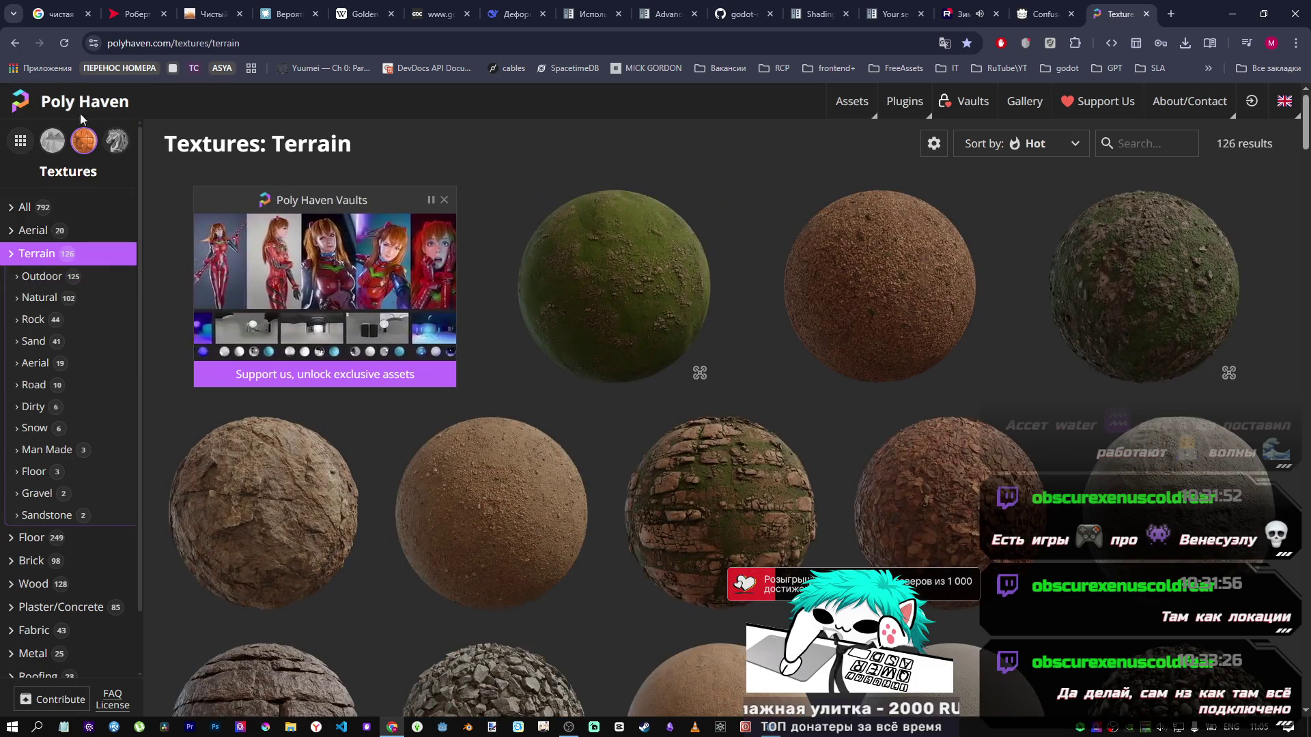
pyautogui.click(21, 140)
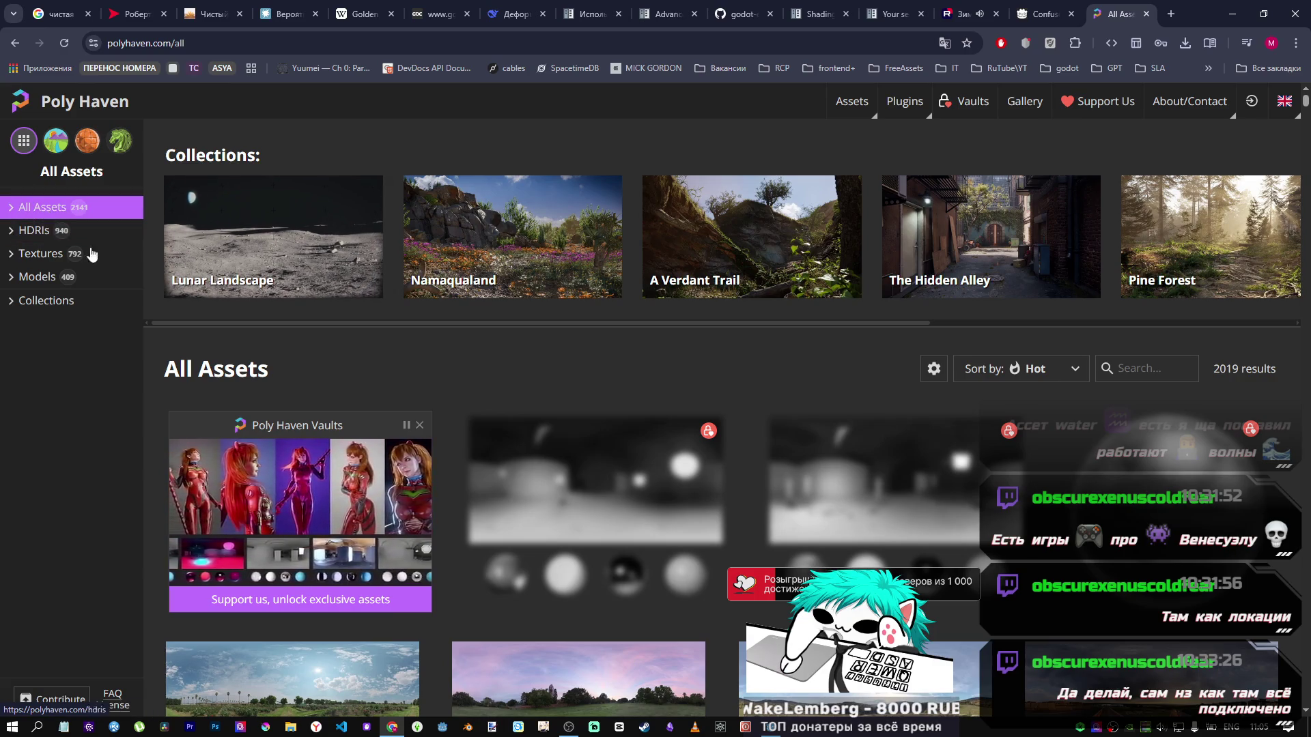
# Step: Search Poly Haven assets for 'water', scroll through the results, then clear the search
pyautogui.scroll(-3, 92, 254)
pyautogui.scroll(3, 413, 279)
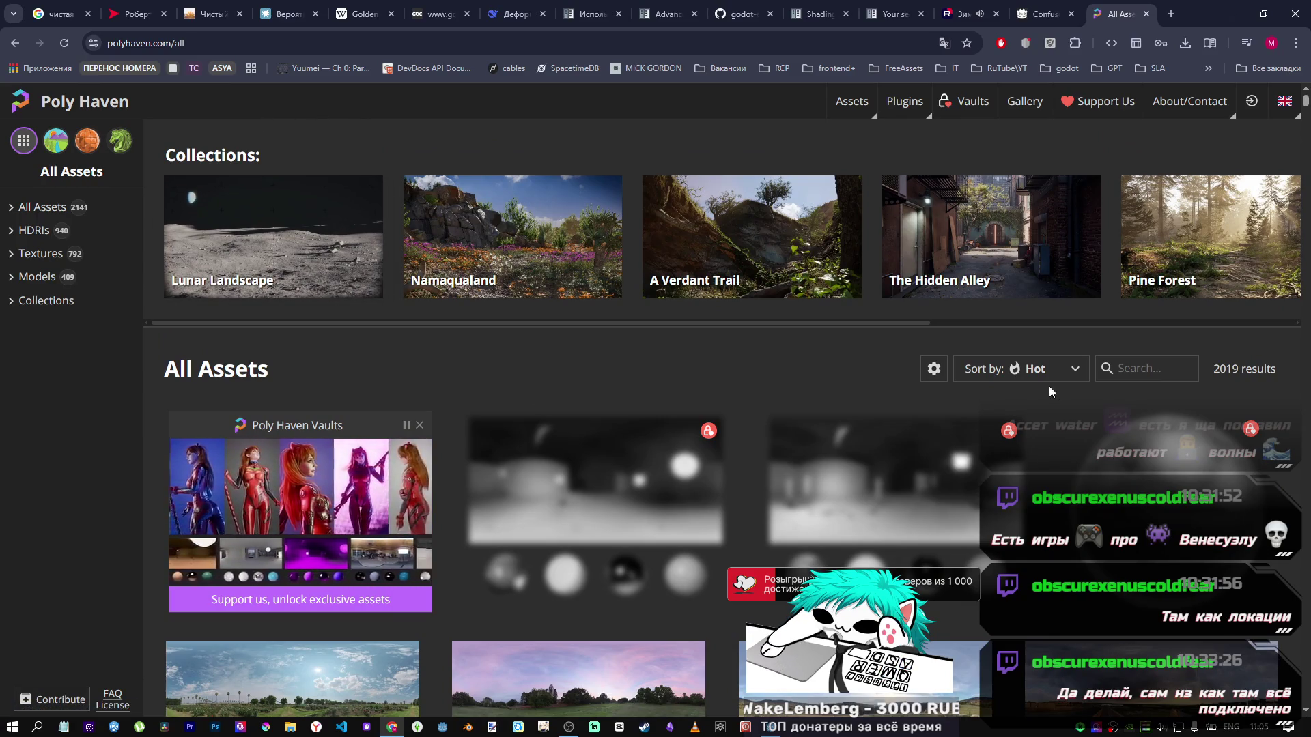
pyautogui.click(1123, 369)
pyautogui.write('water')
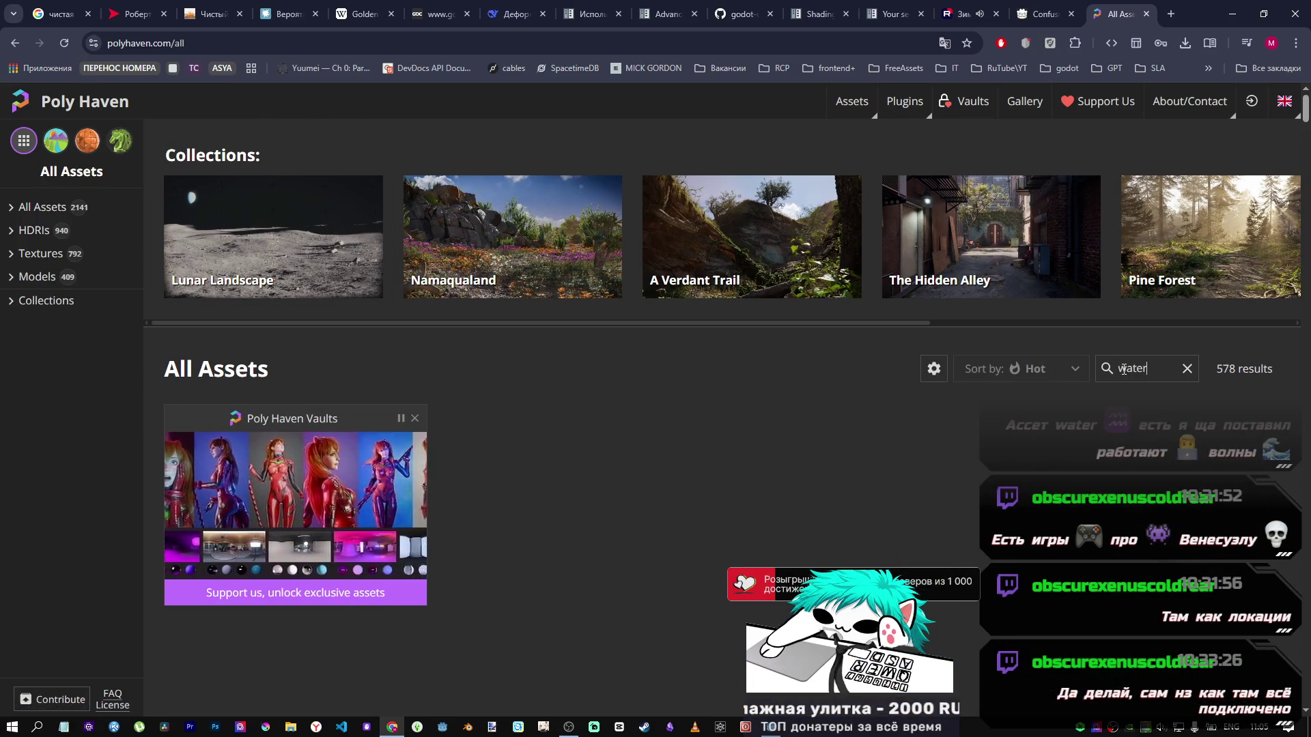
pyautogui.scroll(-2, 1084, 381)
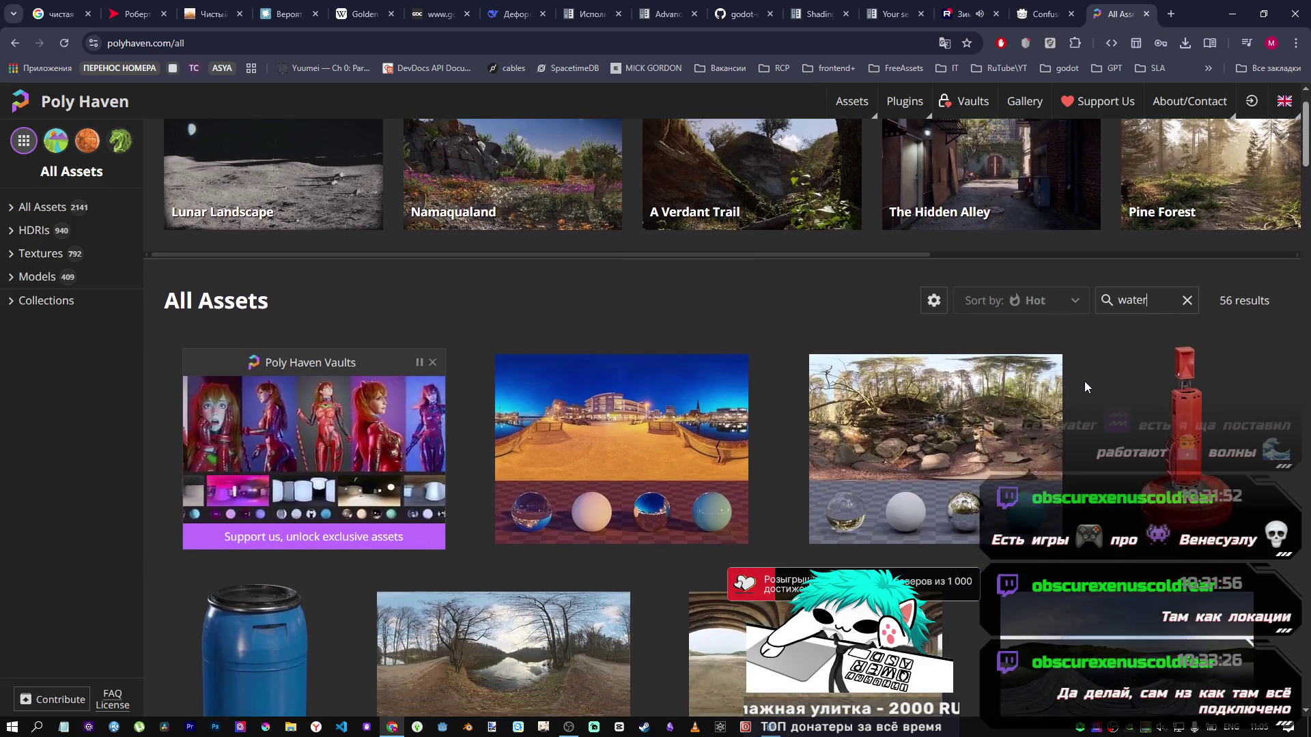
pyautogui.scroll(-4, 1085, 387)
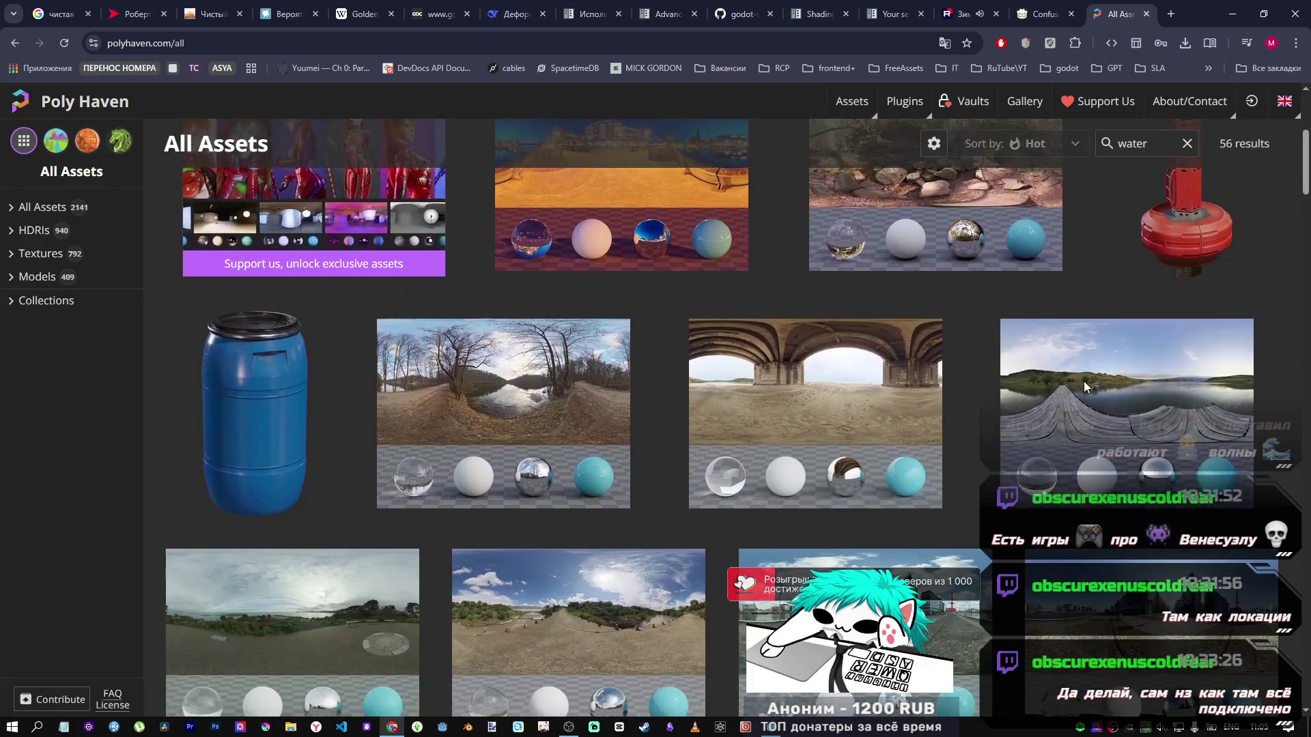
pyautogui.scroll(-1, 1084, 387)
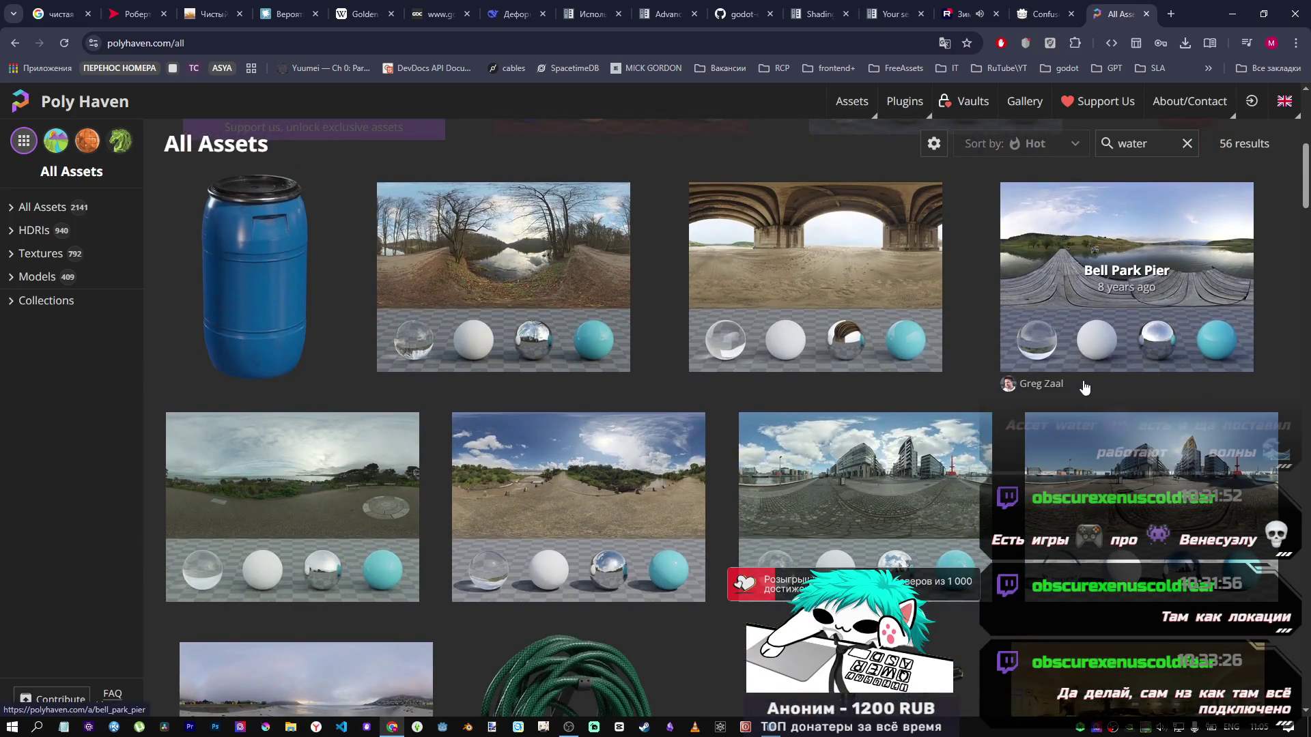
pyautogui.scroll(-4, 1066, 387)
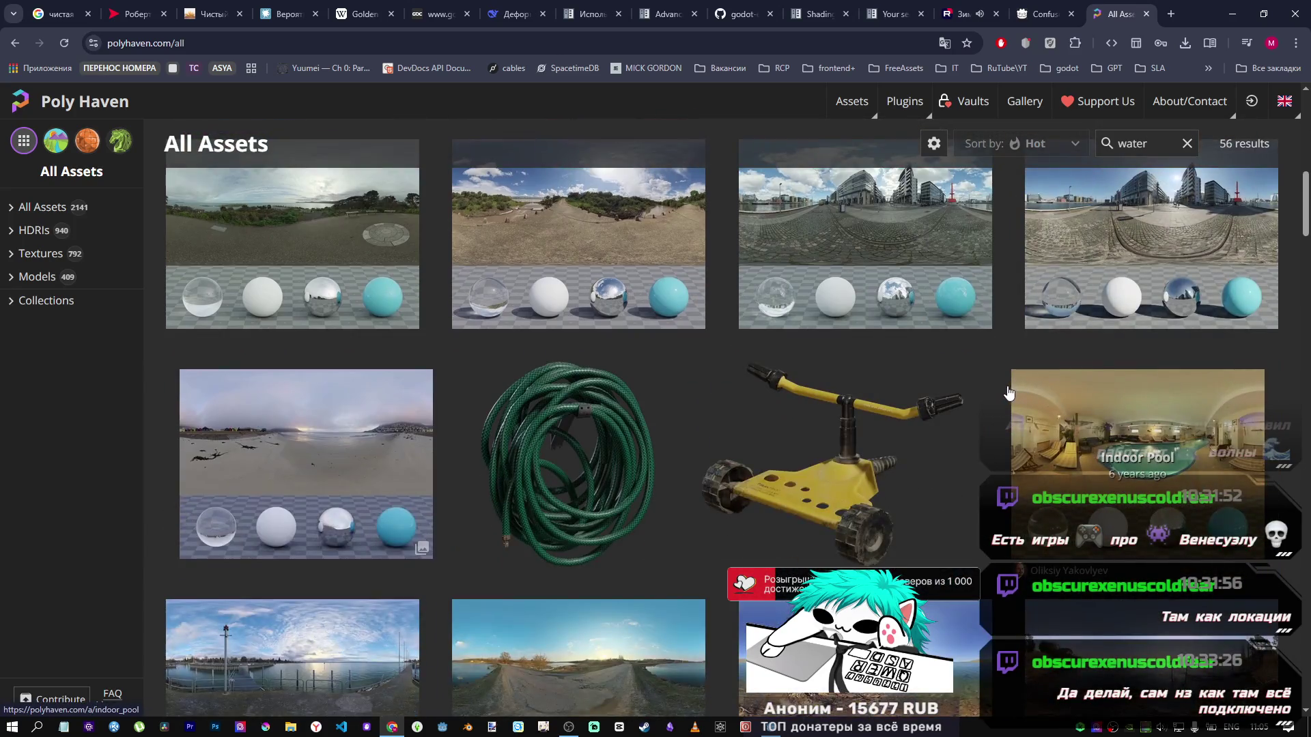
pyautogui.scroll(-5, 693, 386)
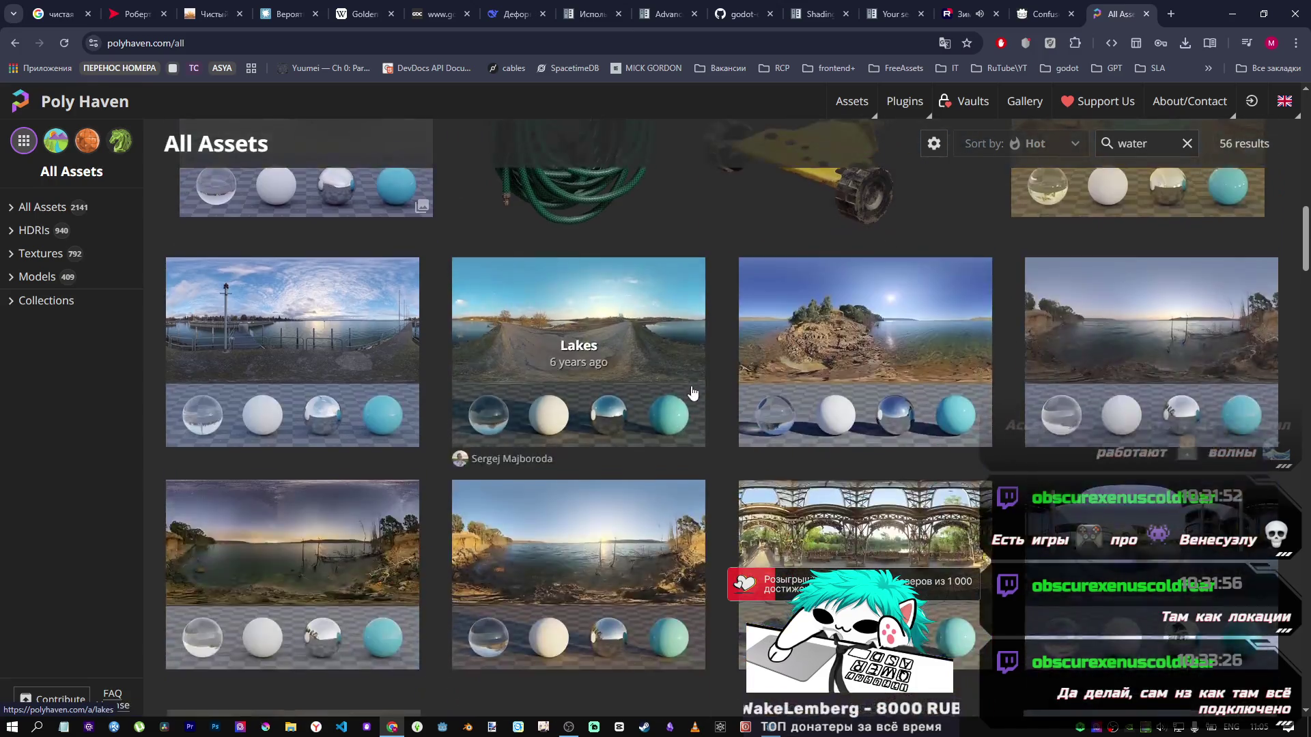
pyautogui.scroll(-6, 695, 388)
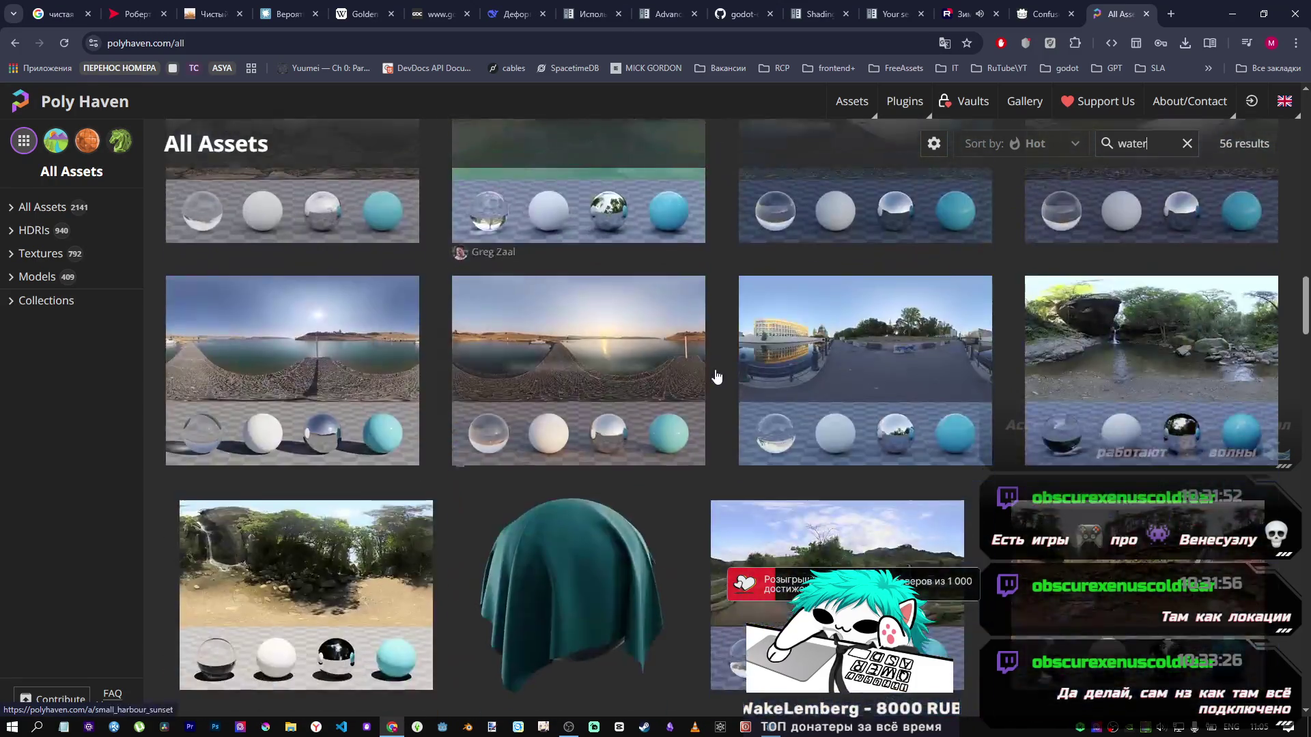
pyautogui.scroll(-8, 716, 378)
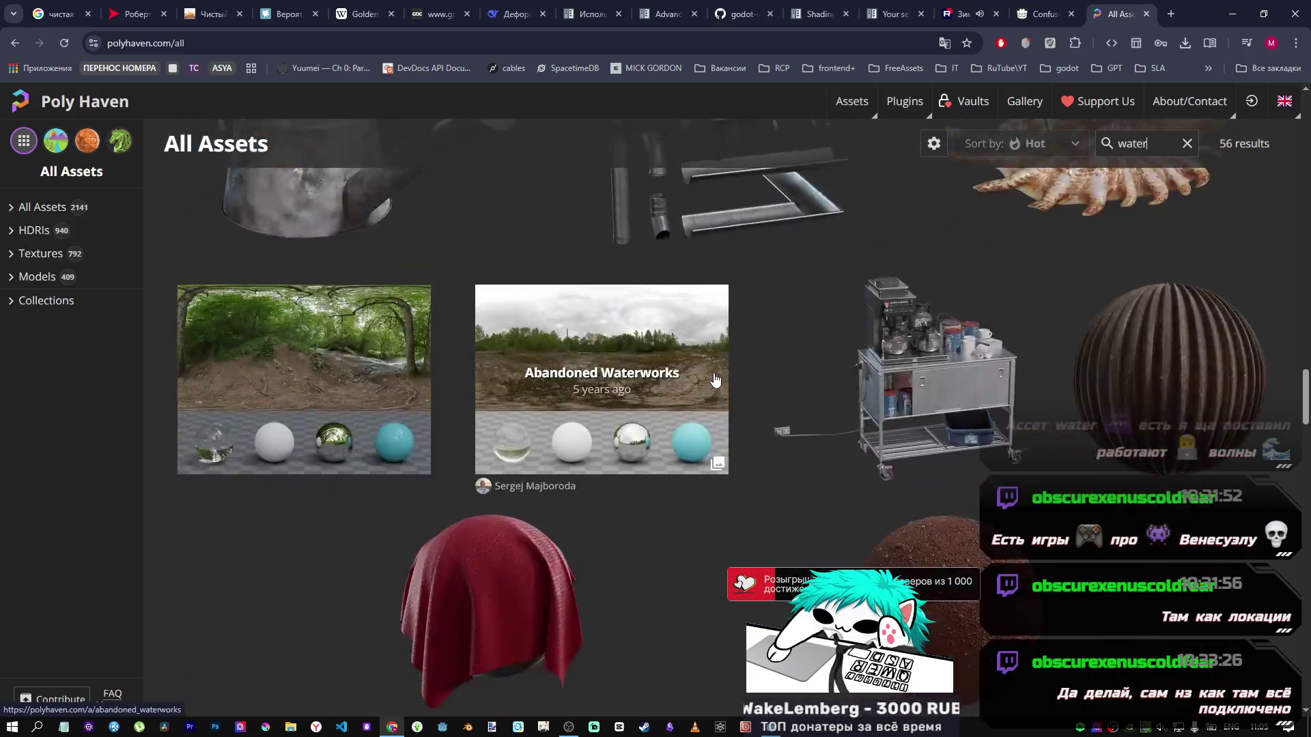
pyautogui.scroll(-15, 715, 379)
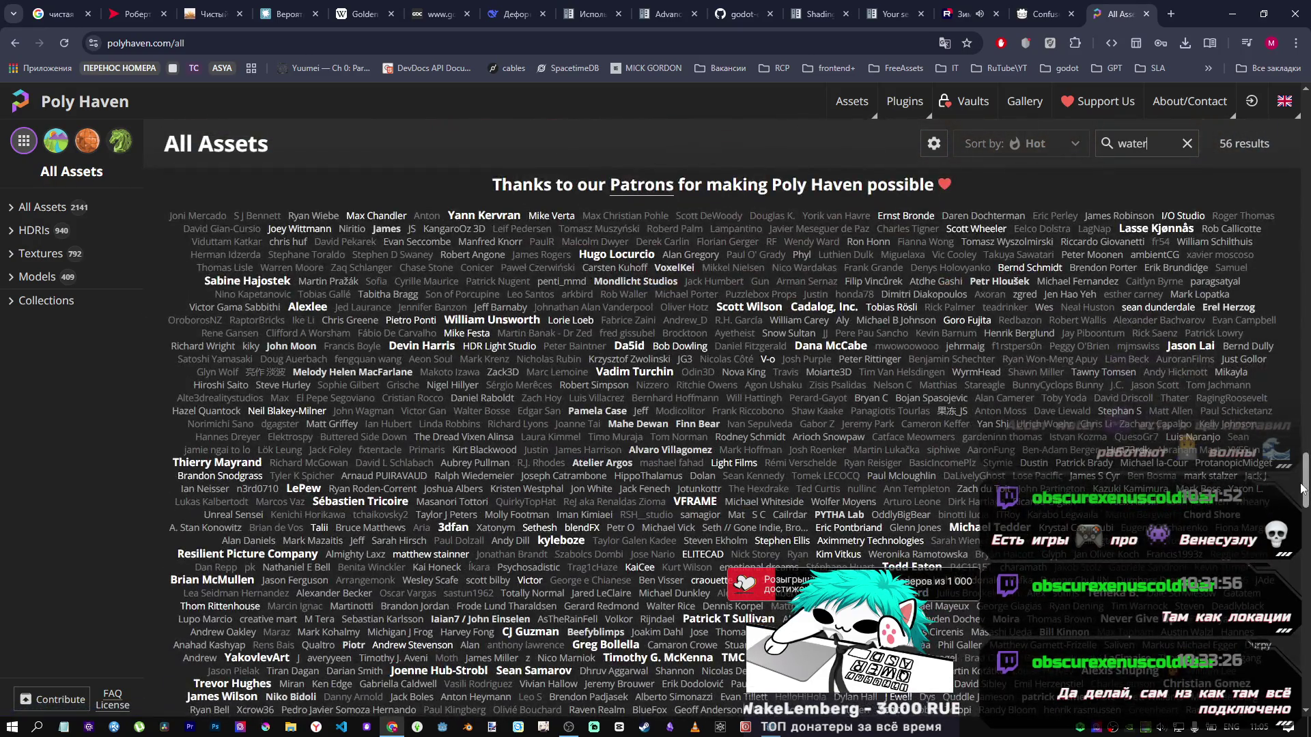
pyautogui.moveTo(1305, 476); pyautogui.dragTo(1280, 102)
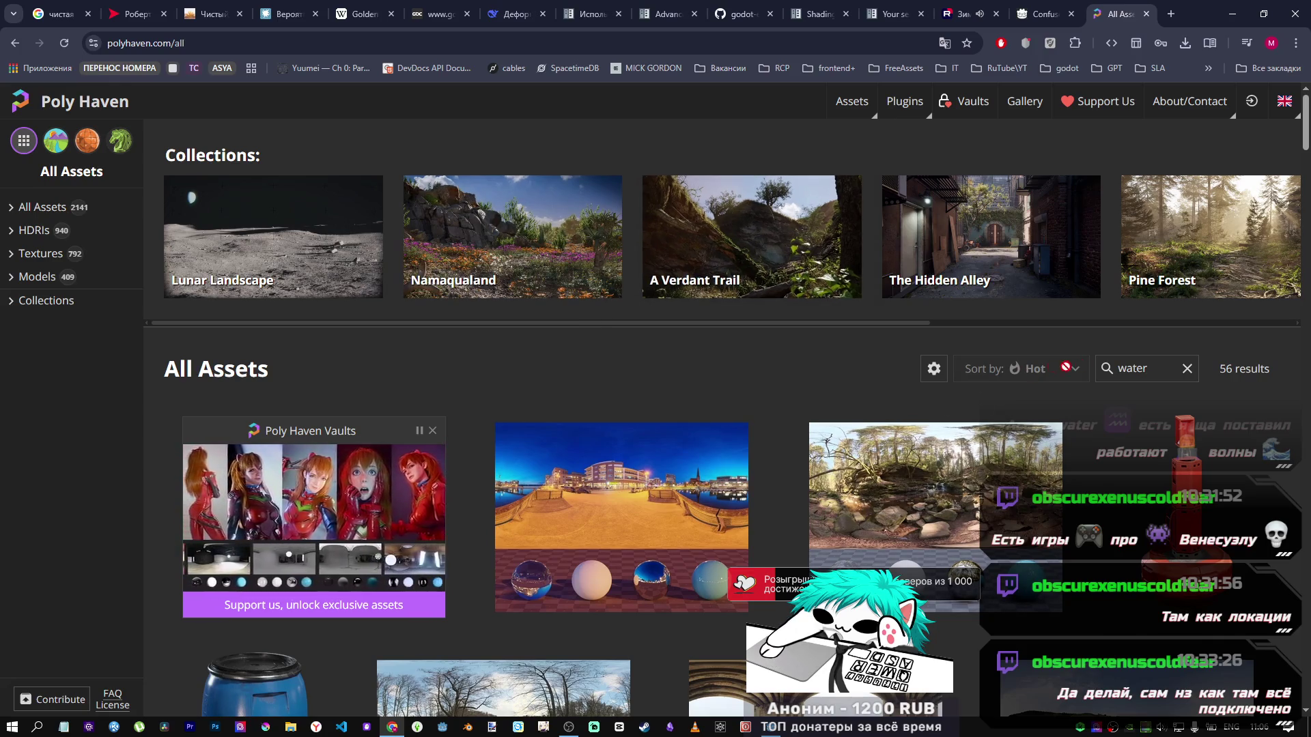
pyautogui.click(1186, 370)
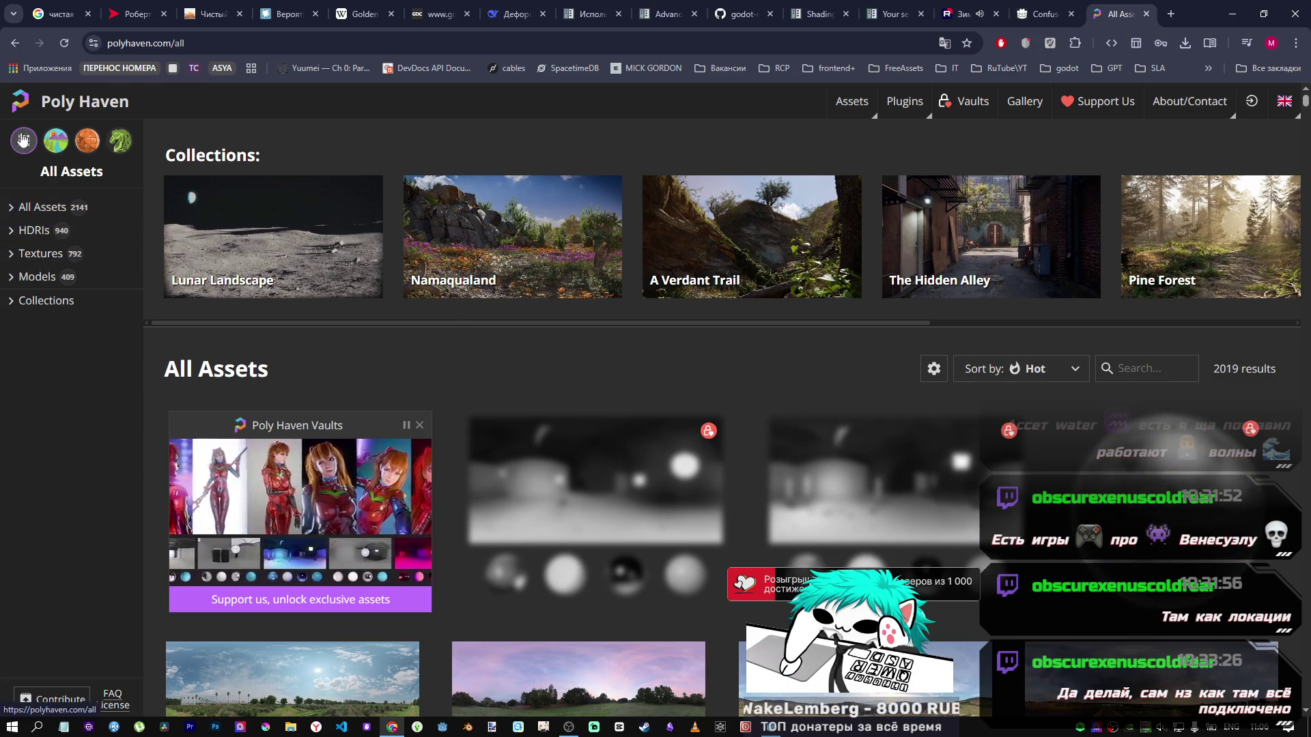
# Step: Return to the Poly Haven home page and open the textures catalogue
pyautogui.click(54, 104)
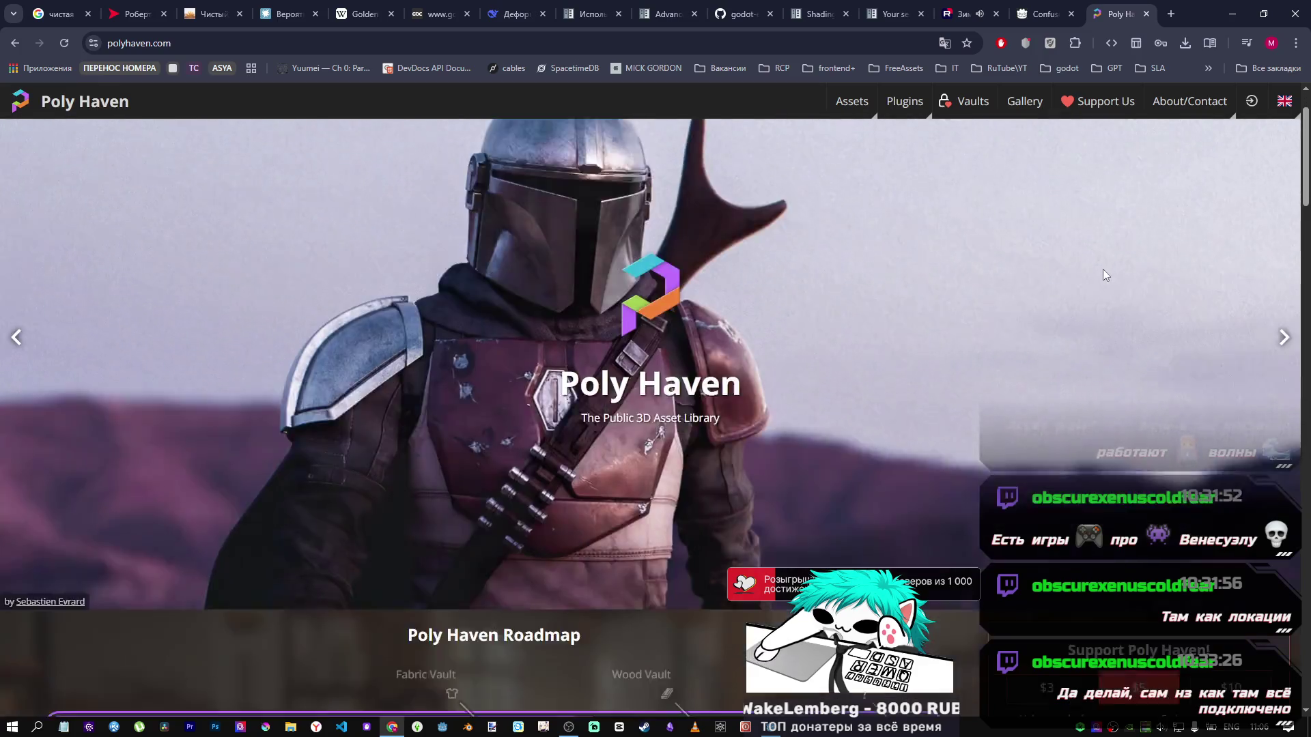
pyautogui.scroll(-15, 924, 395)
pyautogui.scroll(6, 836, 409)
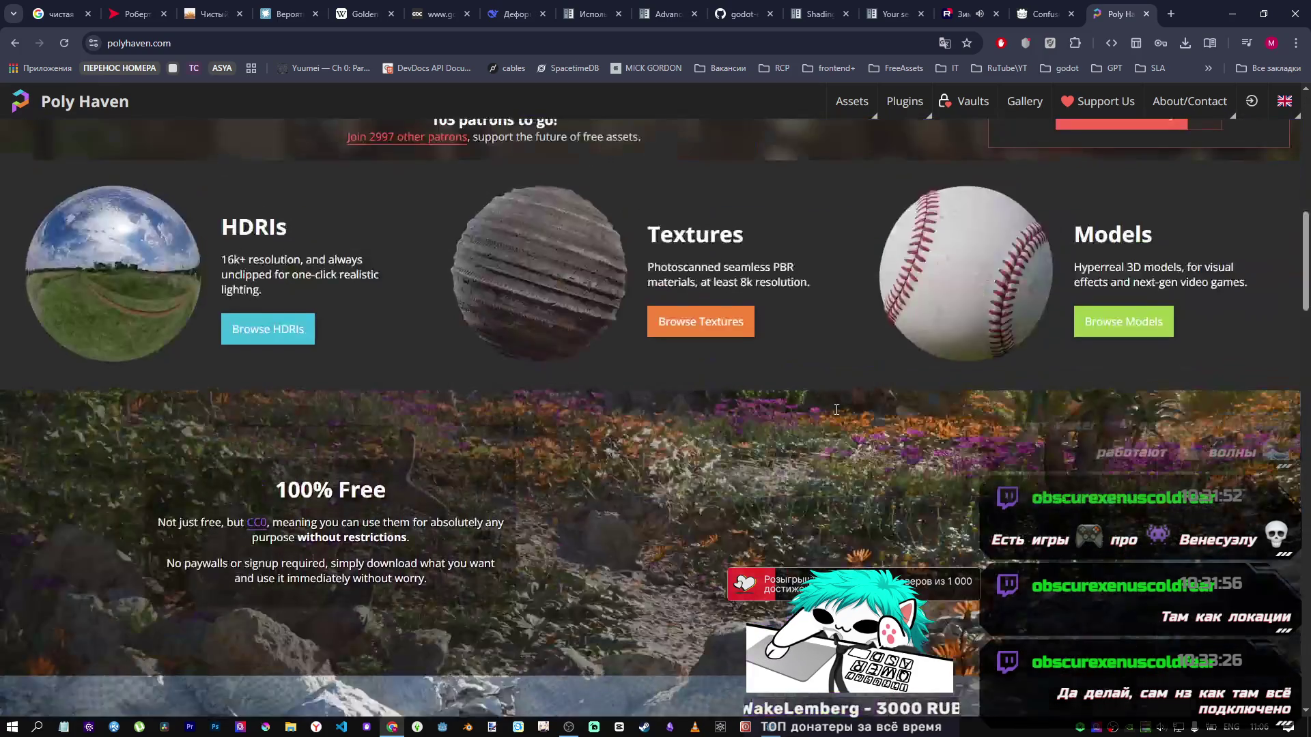
pyautogui.scroll(2, 674, 362)
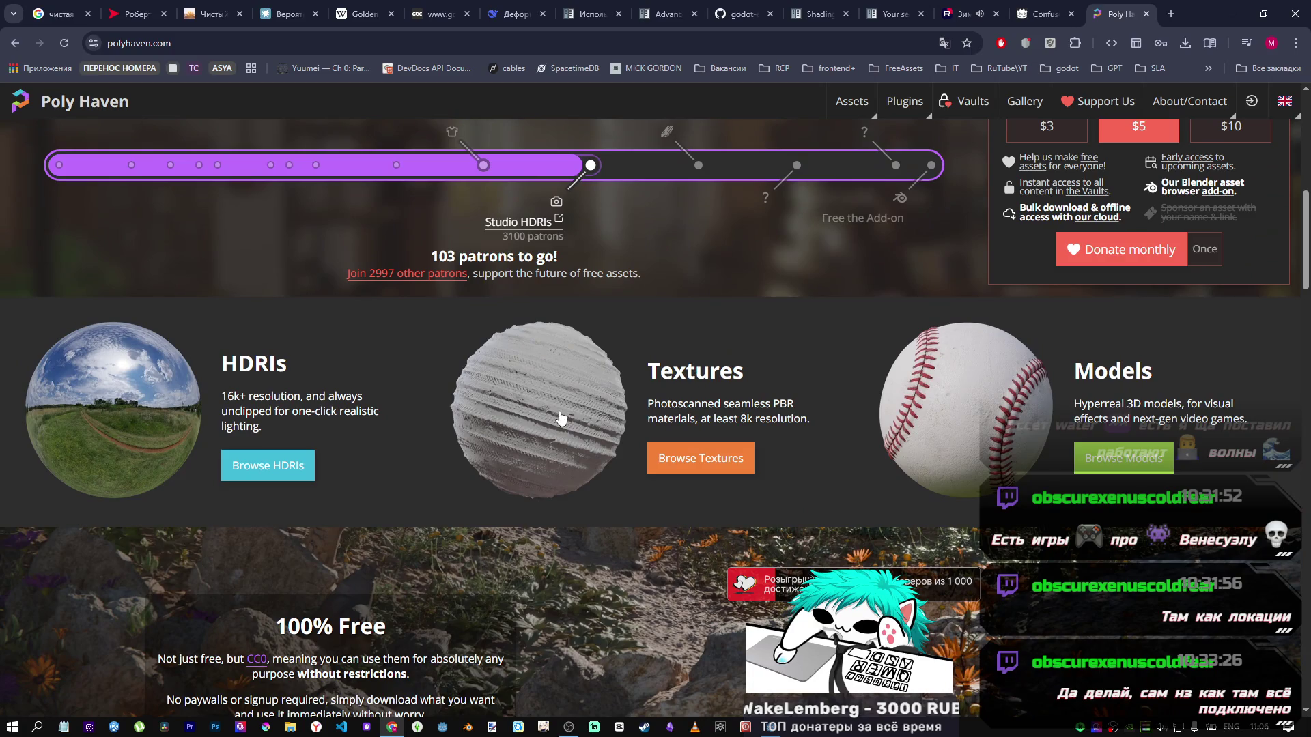
pyautogui.click(700, 461)
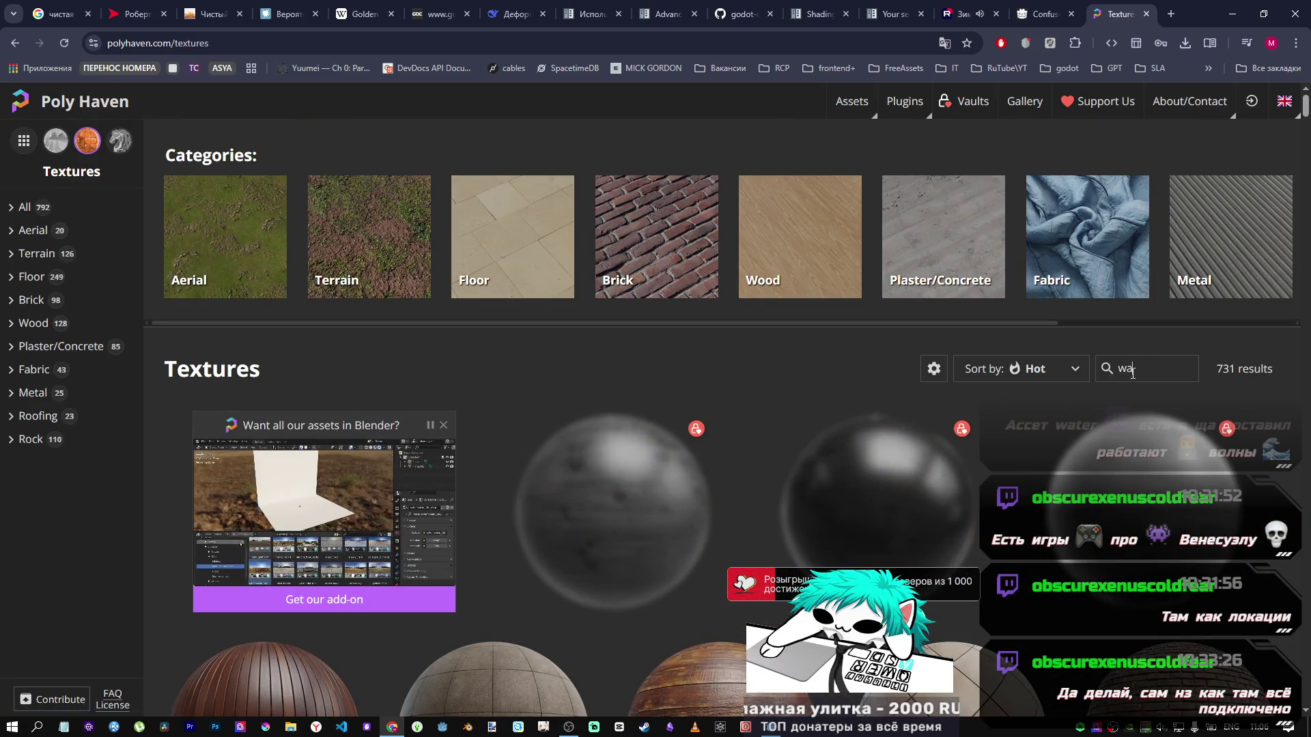
pyautogui.write('ter')
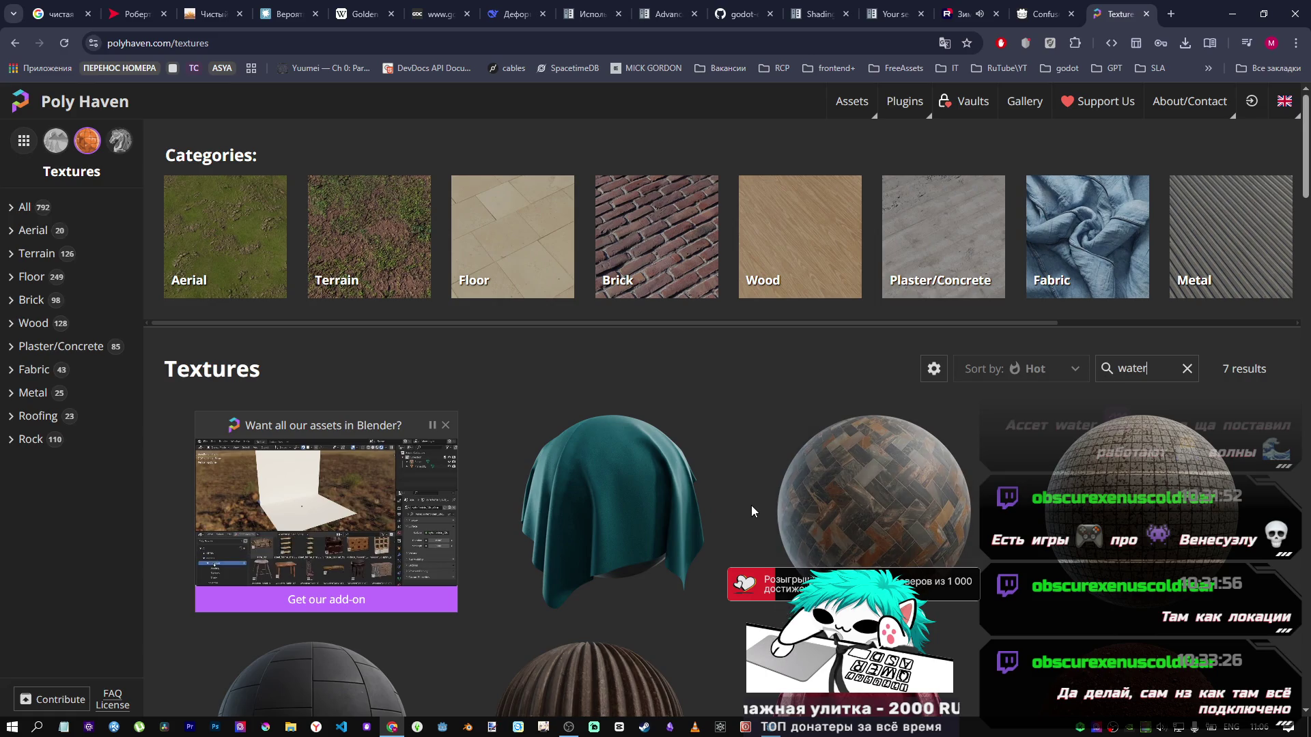
pyautogui.scroll(-5, 659, 526)
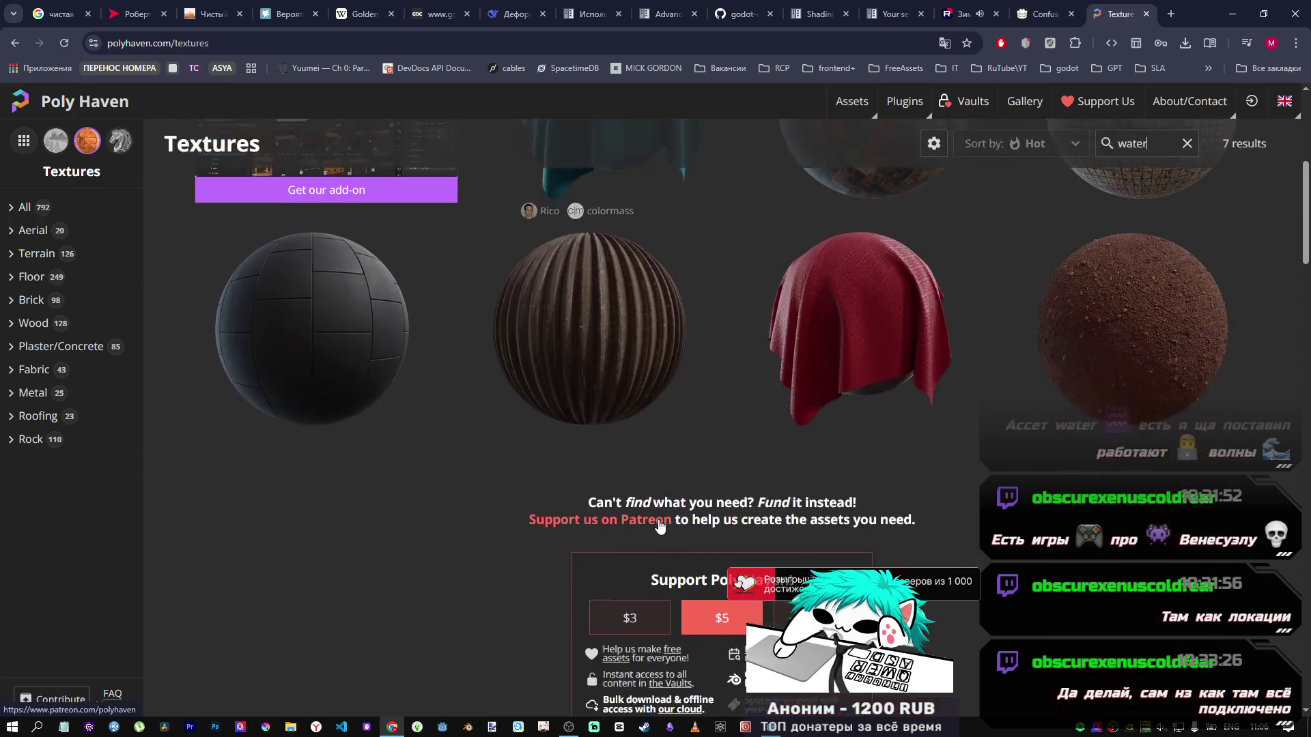
pyautogui.scroll(5, 660, 521)
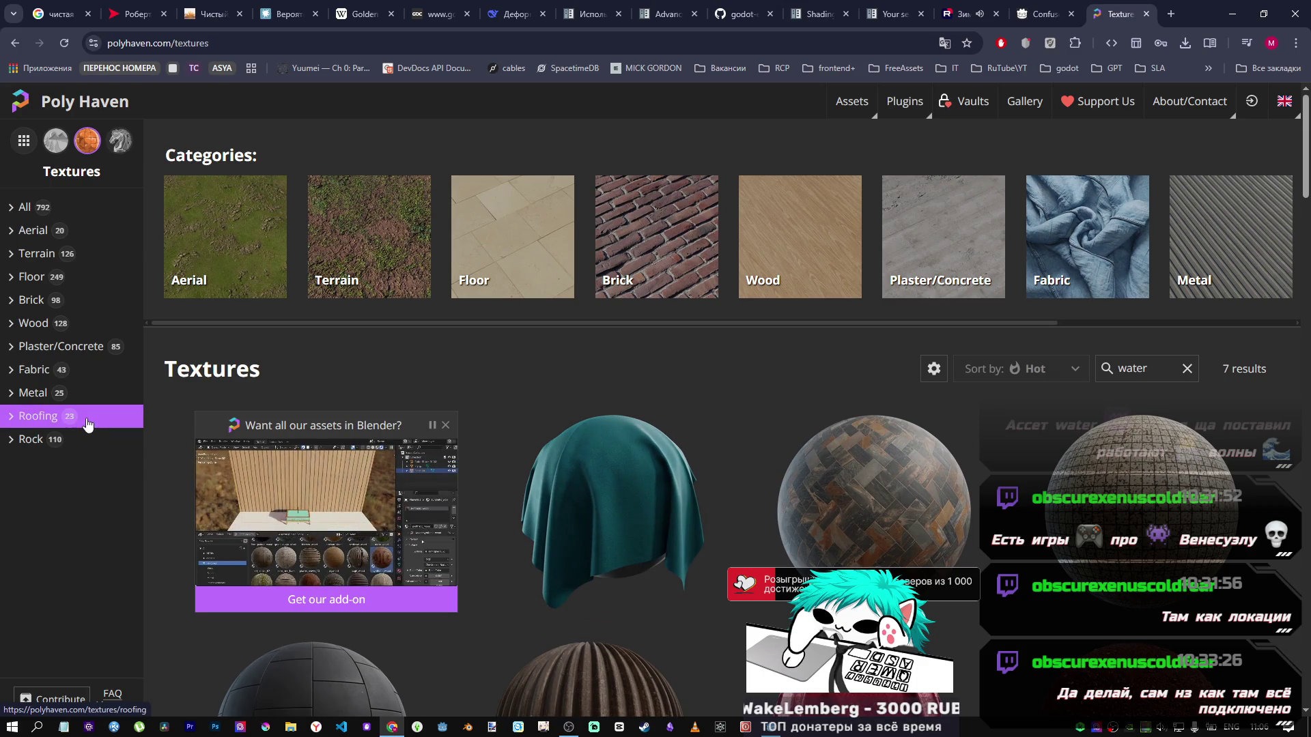
# Step: Browse the Fabric and Plaster/Concrete categories, then replace the tab with a new one
pyautogui.click(56, 372)
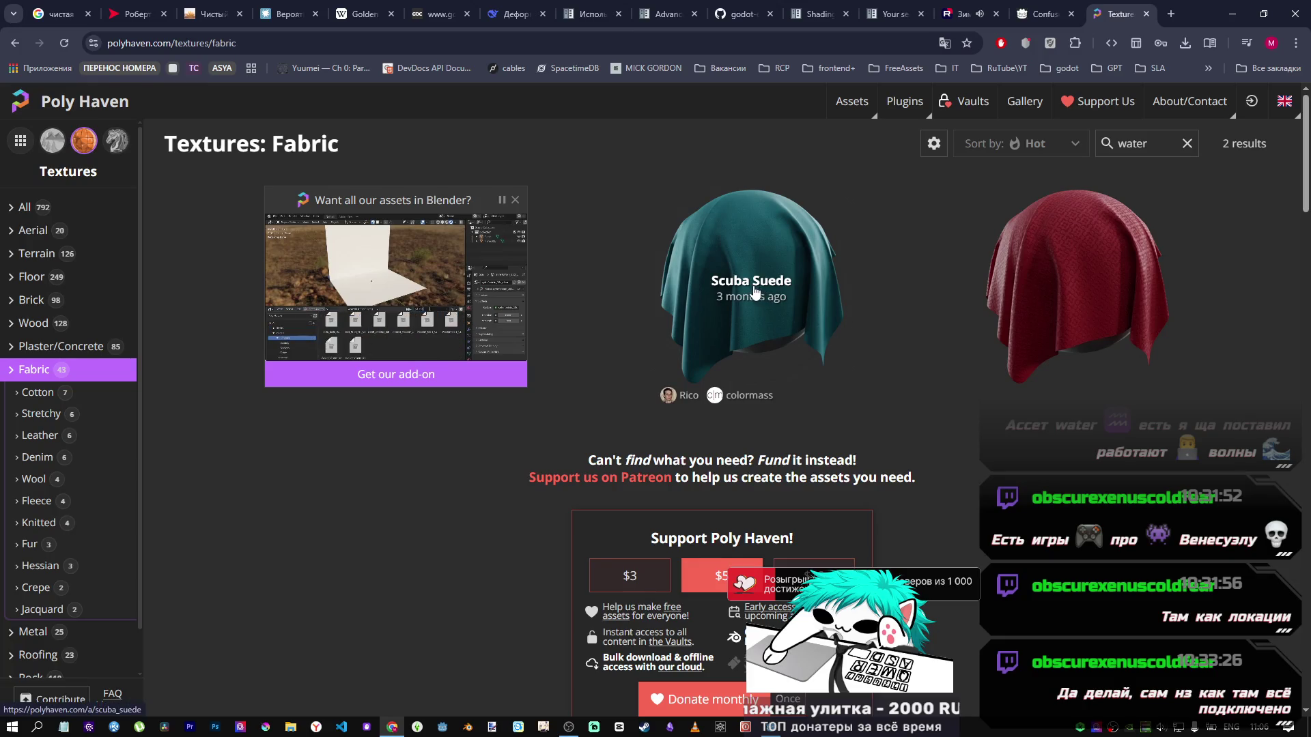
pyautogui.scroll(-5, 1066, 341)
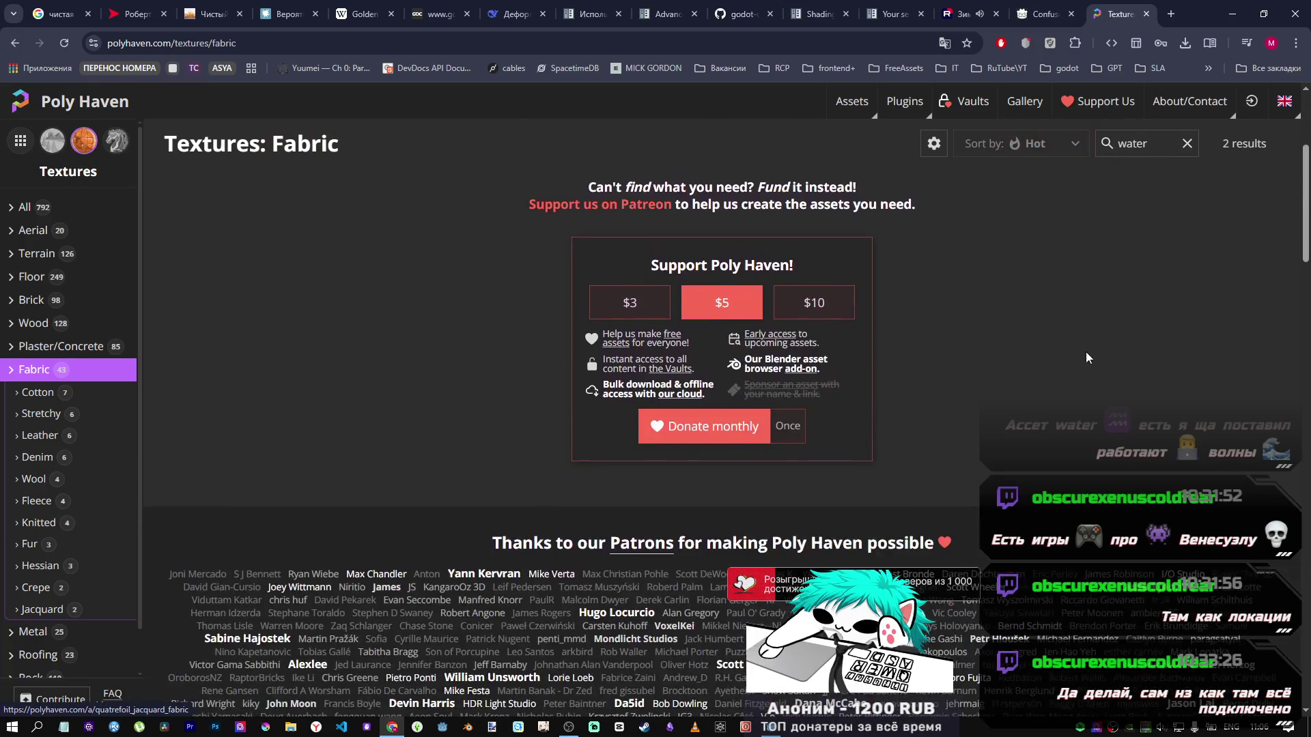
pyautogui.scroll(5, 1086, 351)
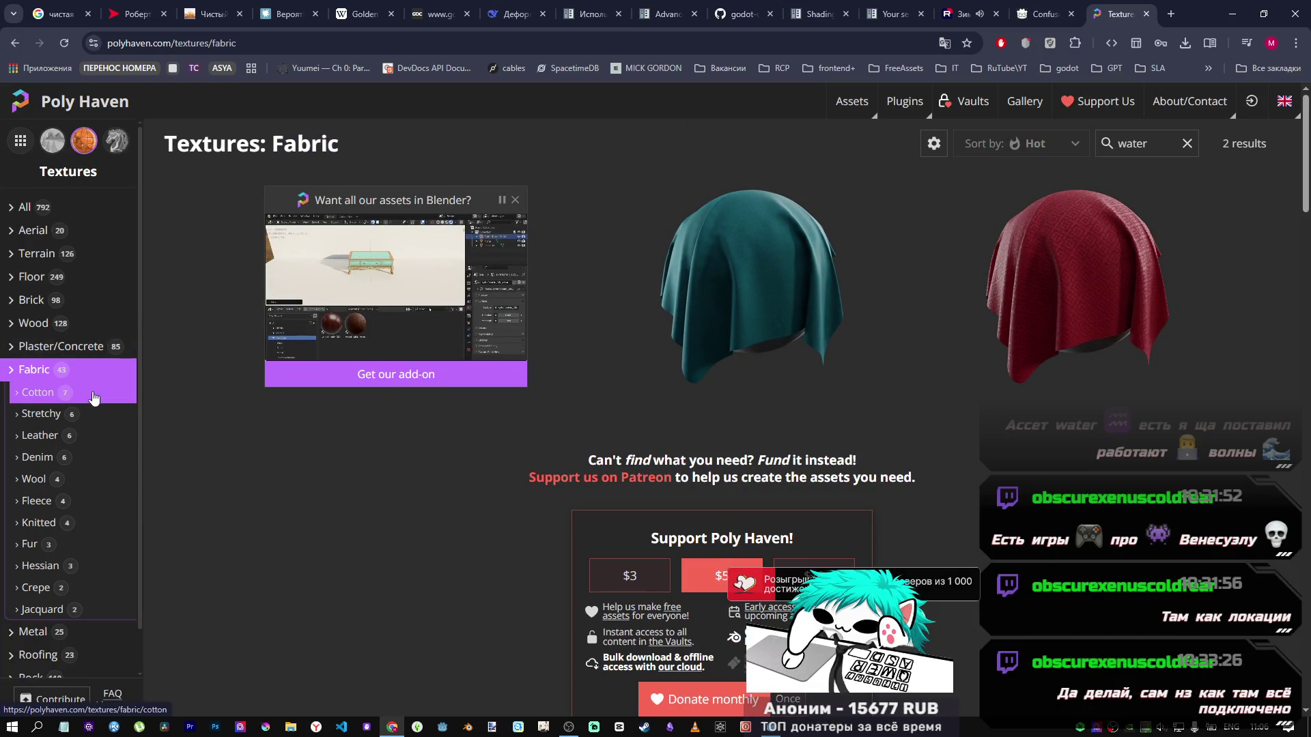
pyautogui.click(49, 358)
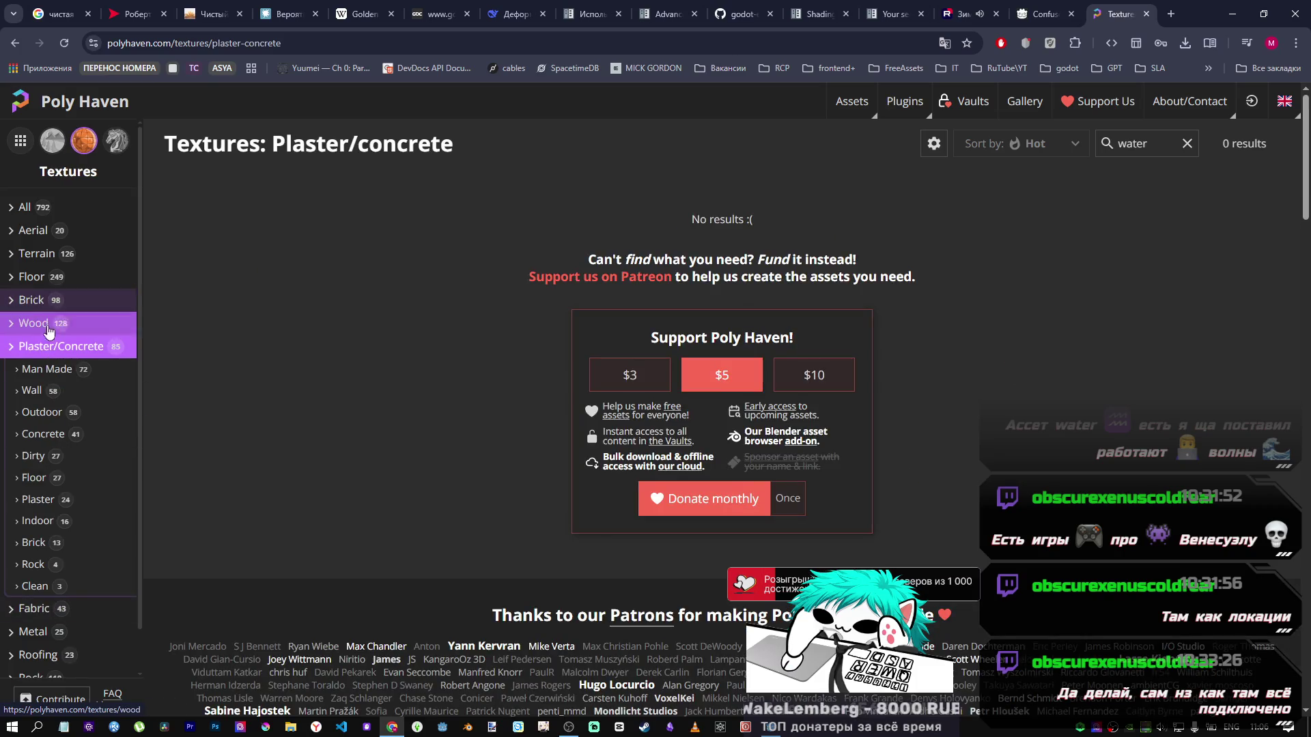
pyautogui.click(1147, 14)
pyautogui.click(1098, 13)
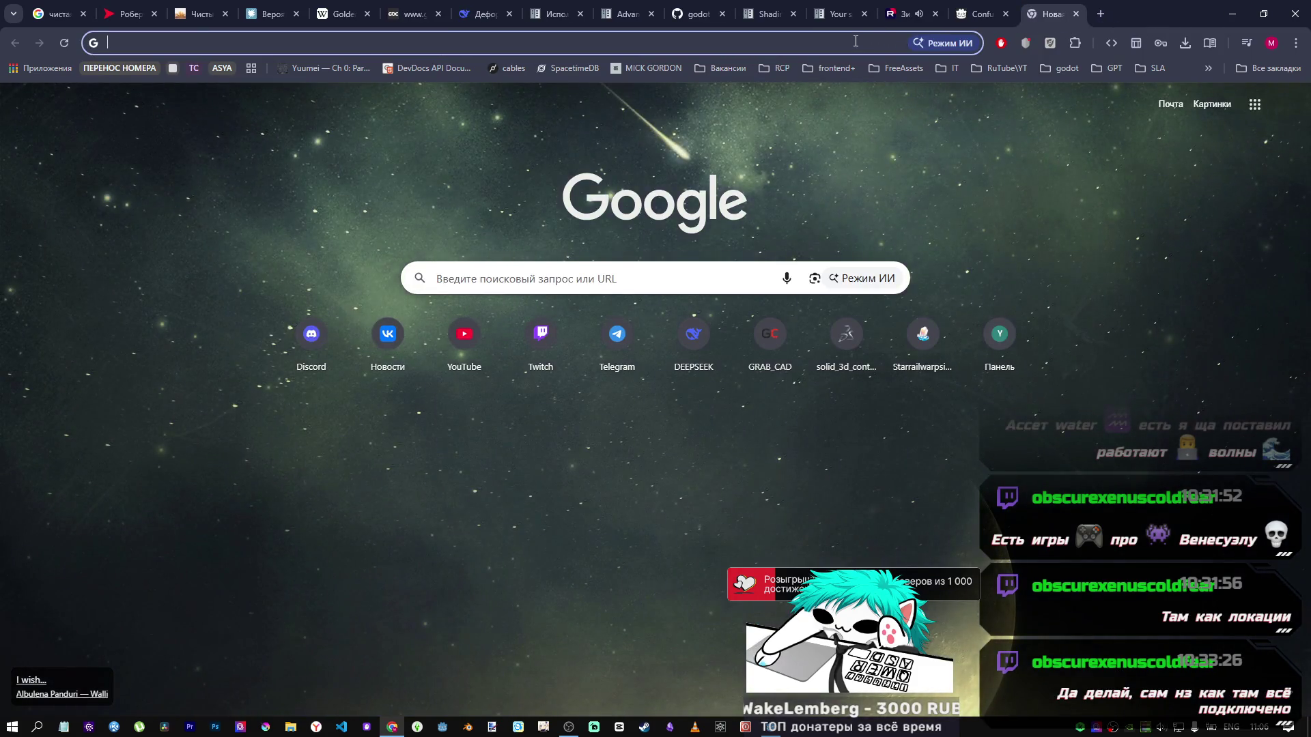
# Step: Enter texturesnow01 in the address bar and open ambientCG's Snow 010 A page
pyautogui.click(855, 42)
pyautogui.write('texture')
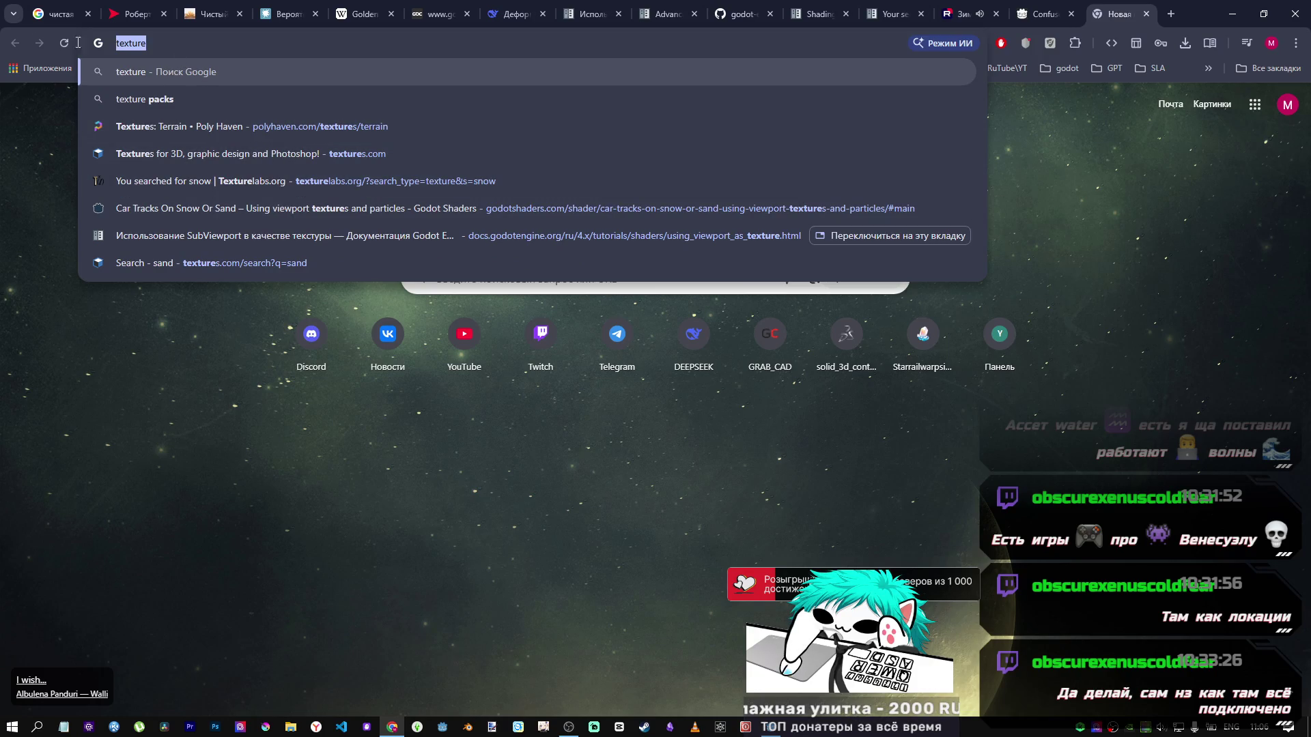
pyautogui.write('snow0')
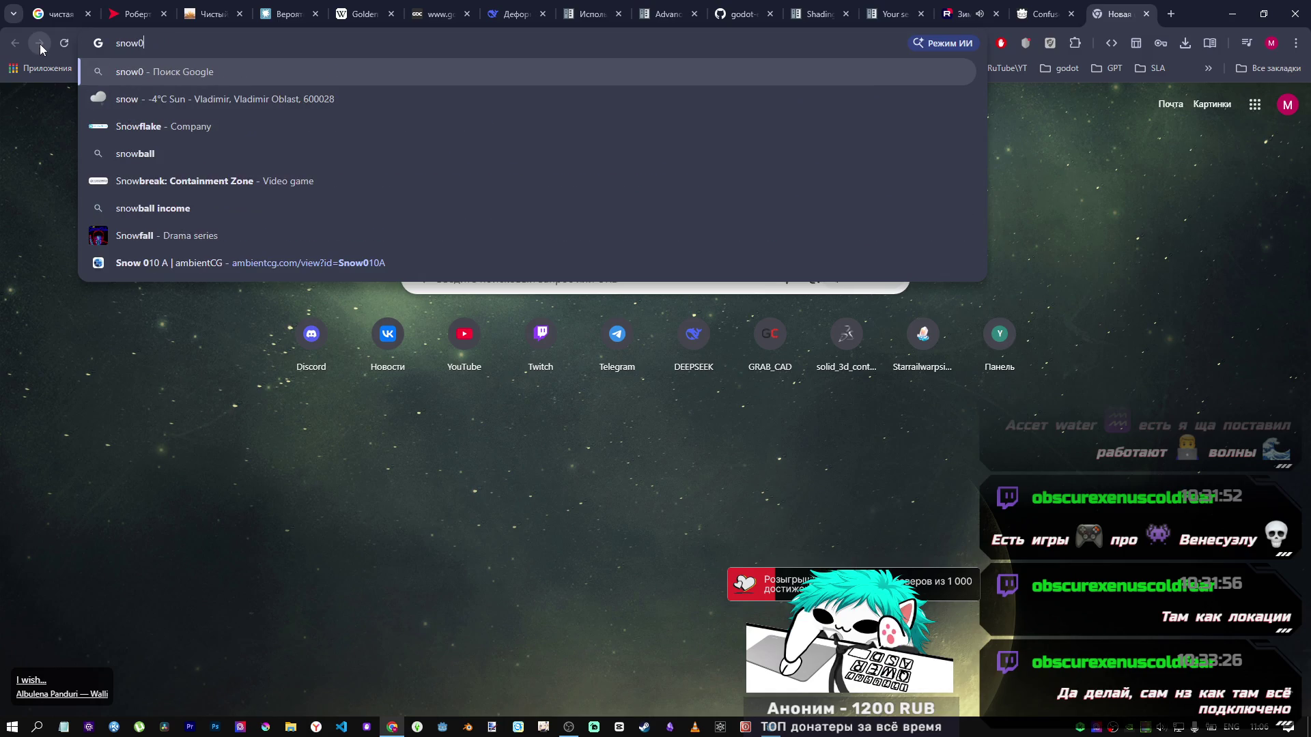
pyautogui.write('1')
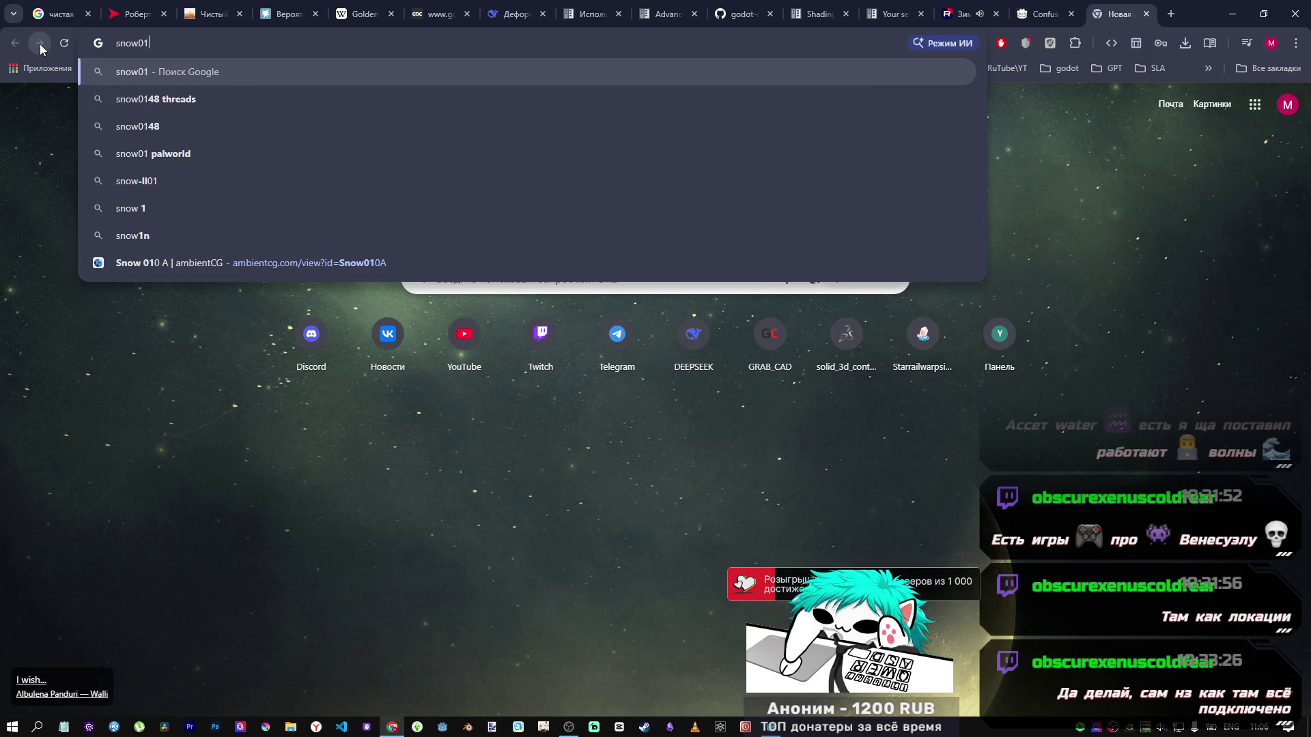
pyautogui.click(192, 261)
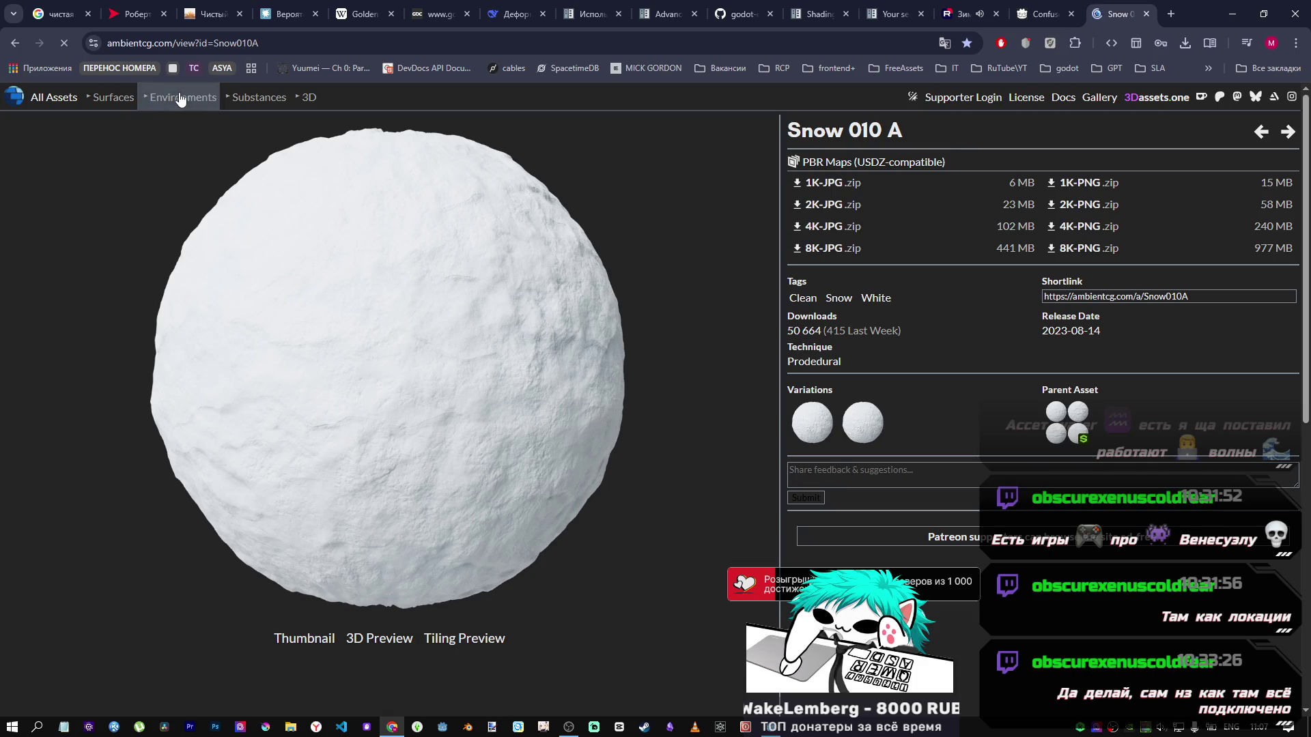
# Step: List ambientCG Substances, search 'water', clear it, and open Fabric Substance 011
pyautogui.click(259, 97)
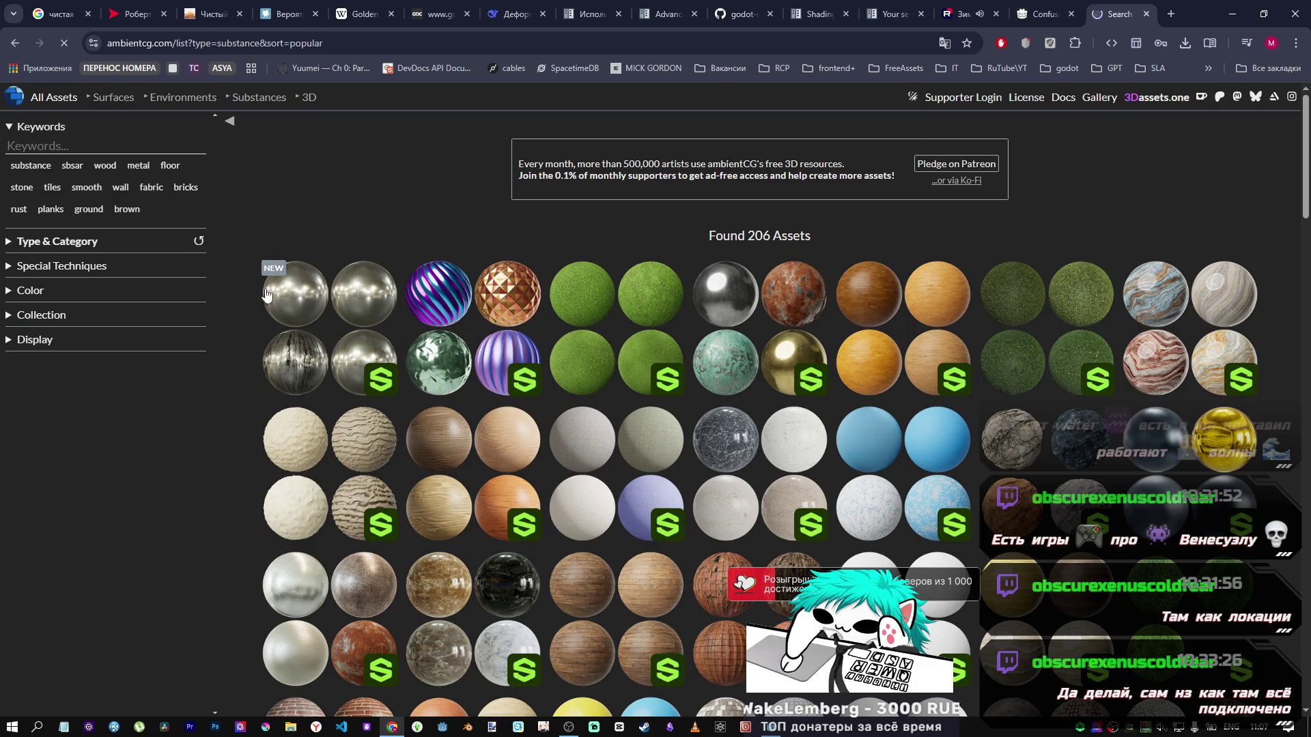
pyautogui.click(85, 140)
pyautogui.write('water')
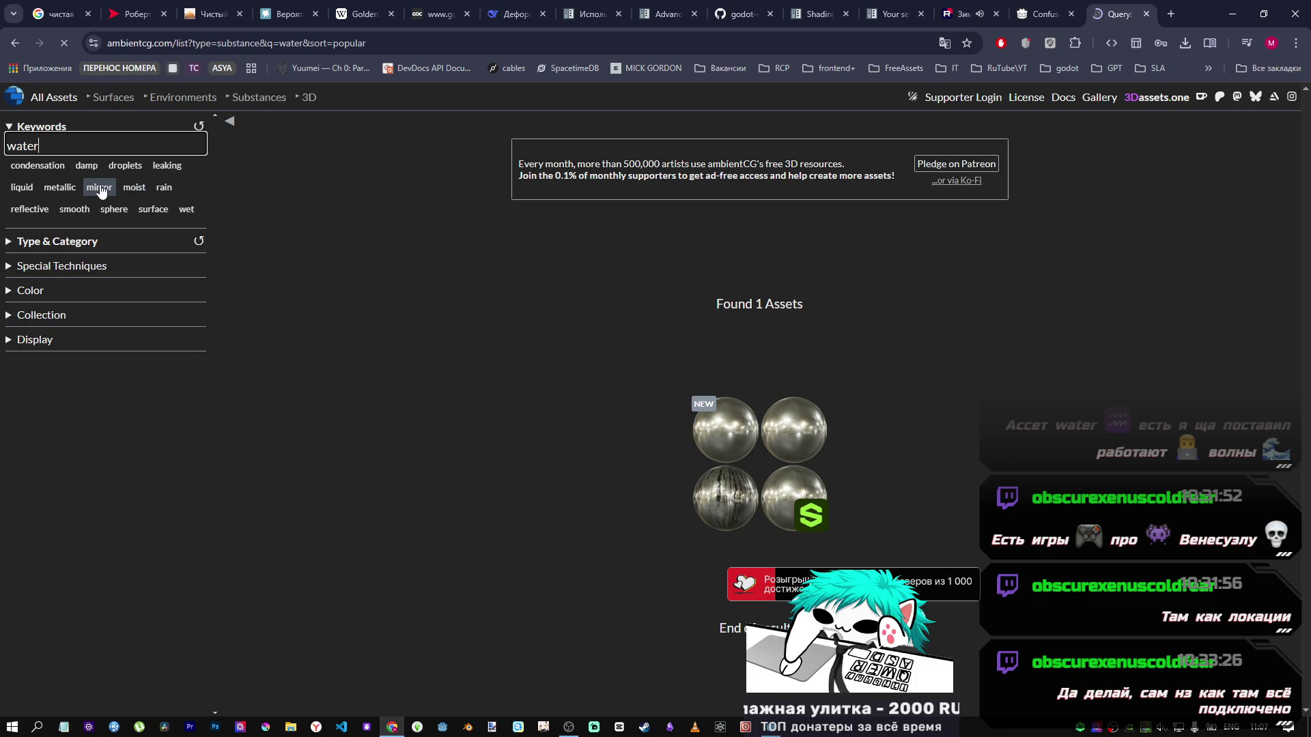
pyautogui.press('BackSpace')
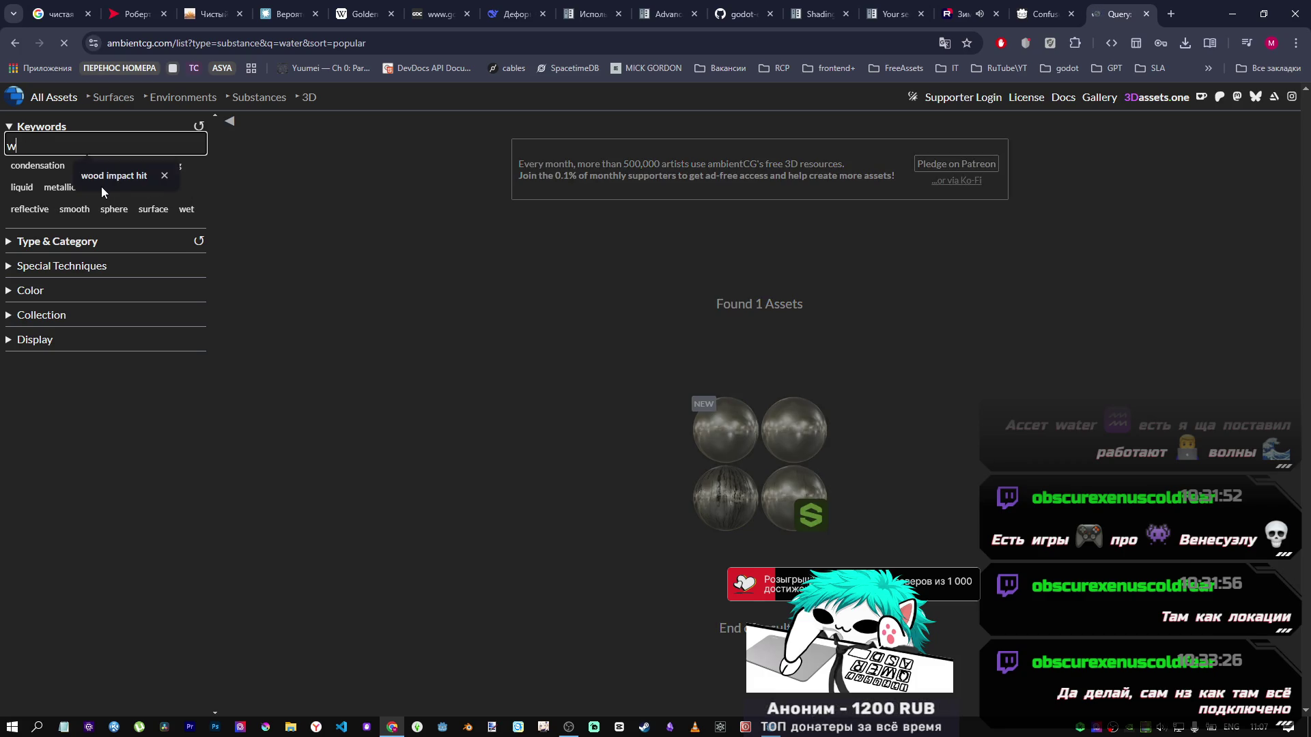
pyautogui.press('BackSpace')
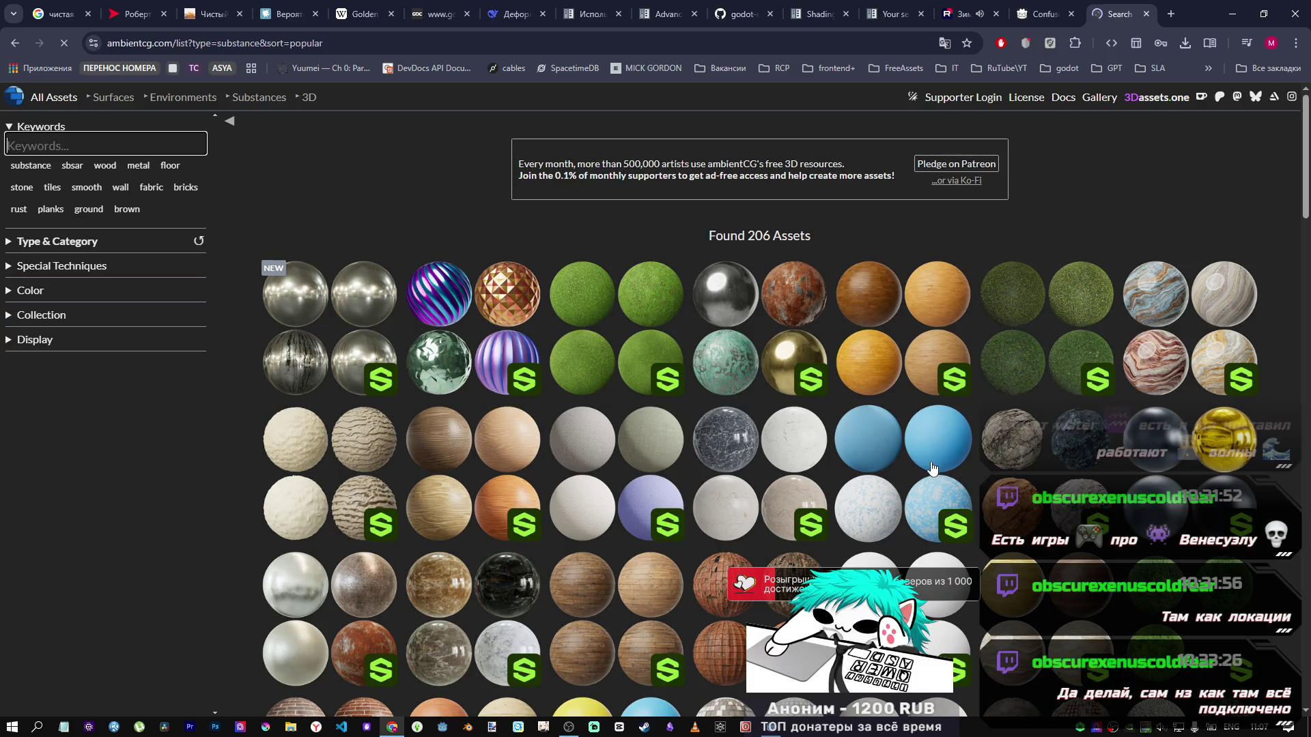
pyautogui.click(883, 450)
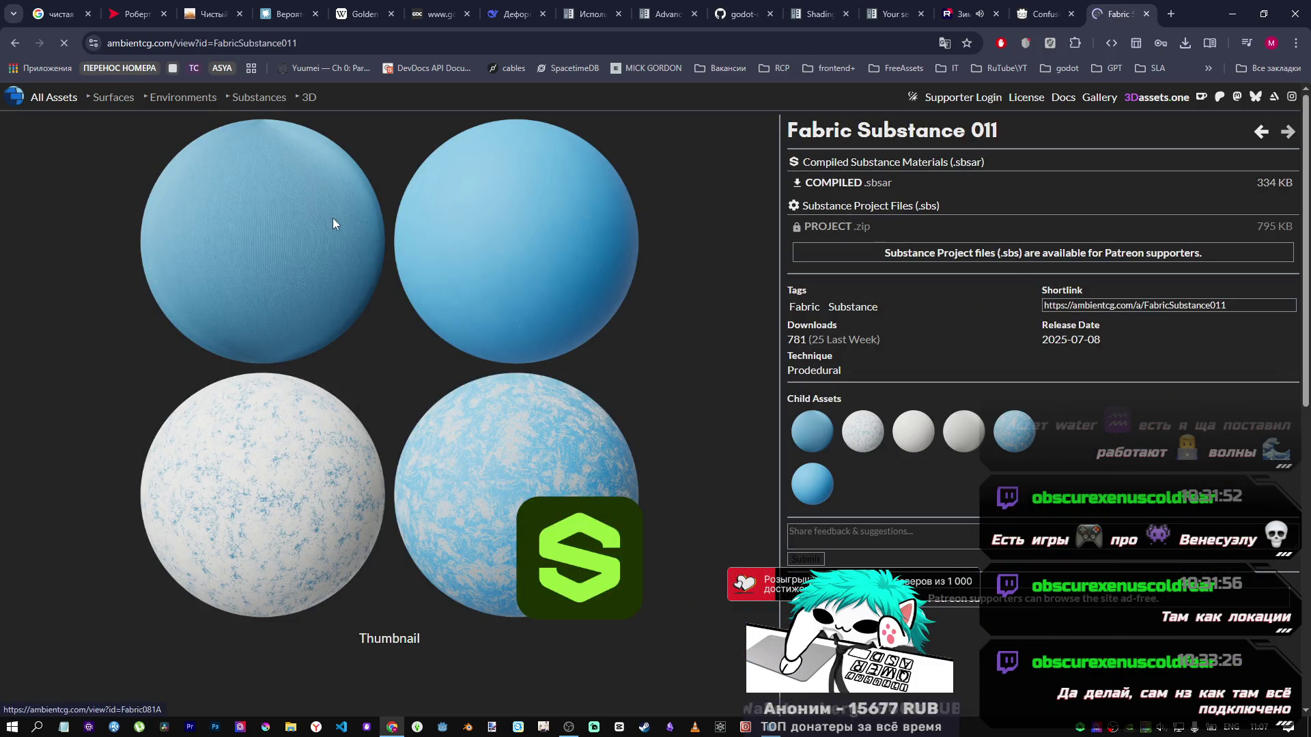
# Step: Go back, glance at Environments and Substances, then list all ambientCG assets by popularity
pyautogui.click(14, 45)
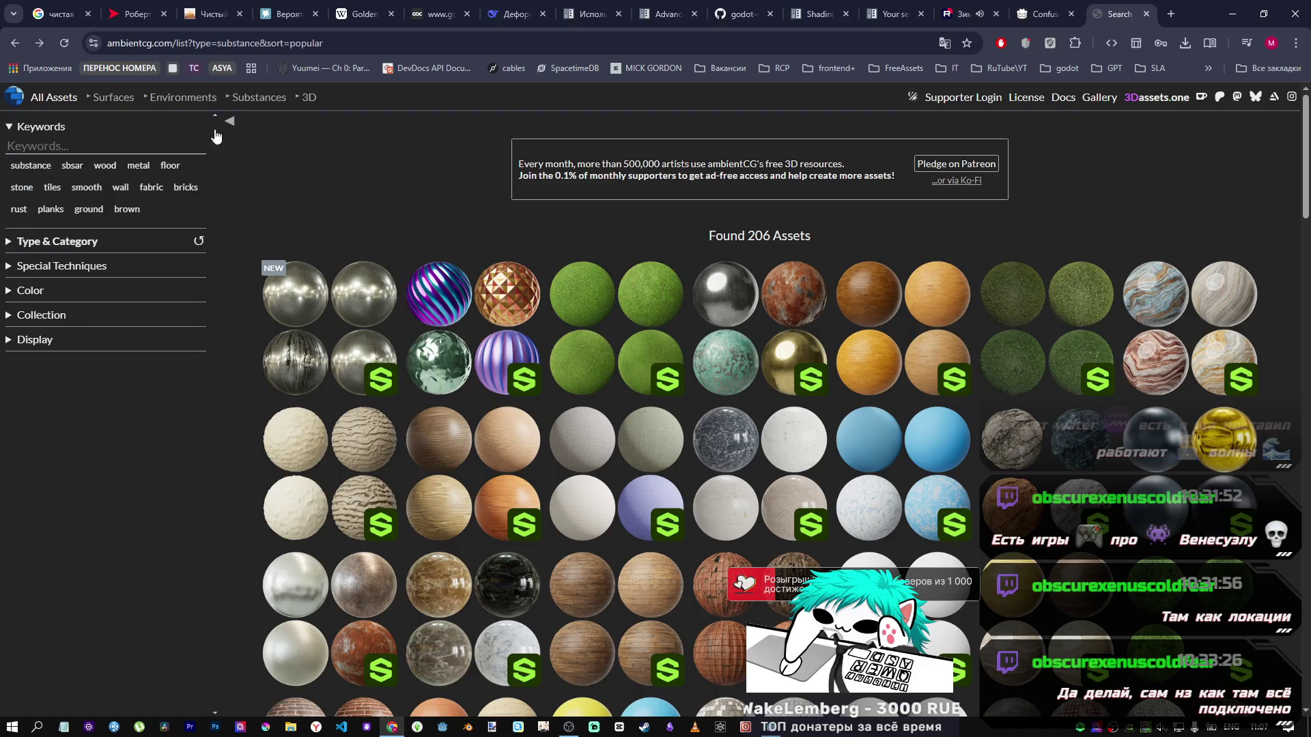
pyautogui.click(216, 99)
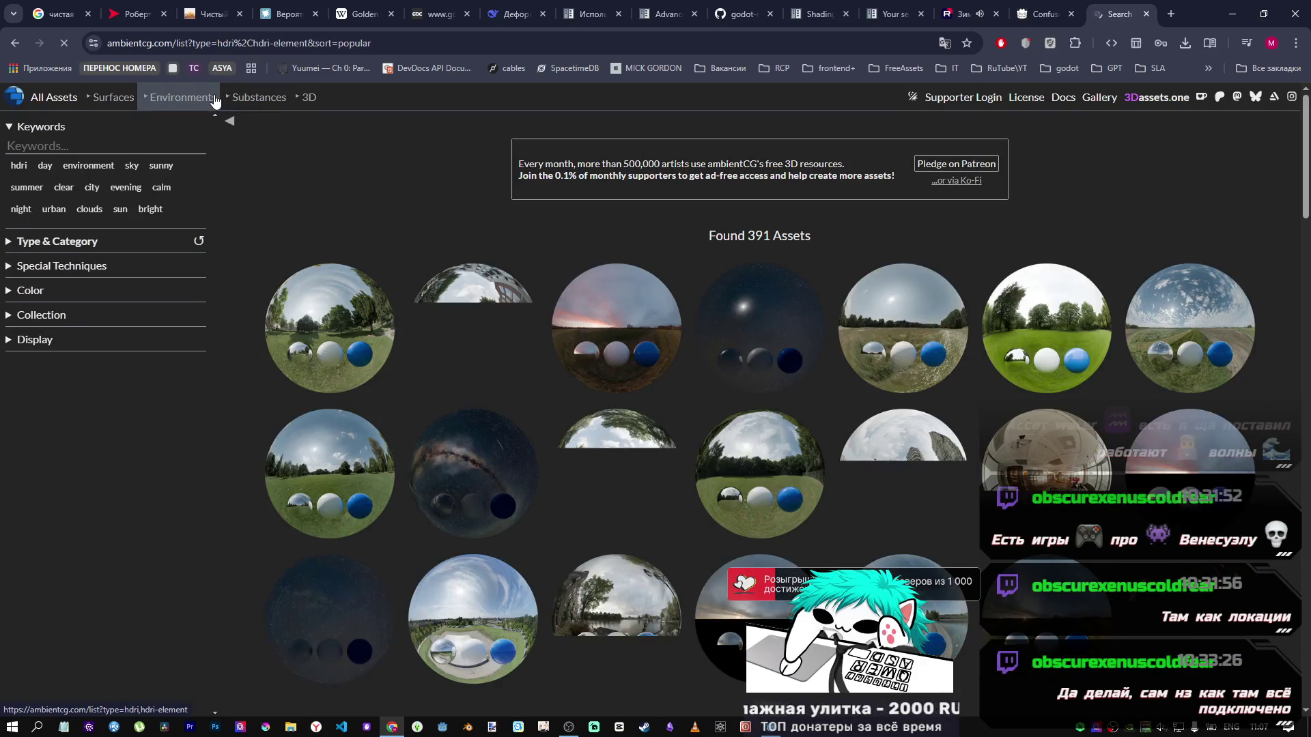
pyautogui.click(255, 103)
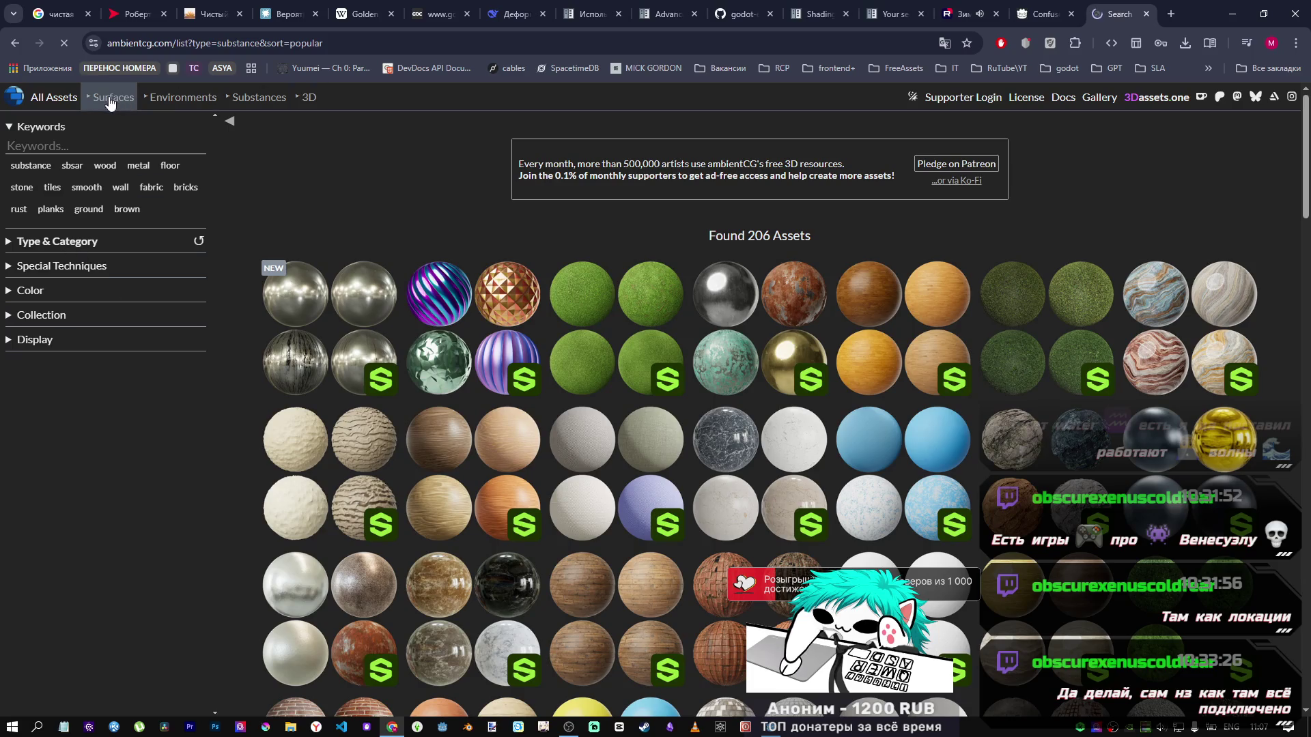
pyautogui.click(54, 98)
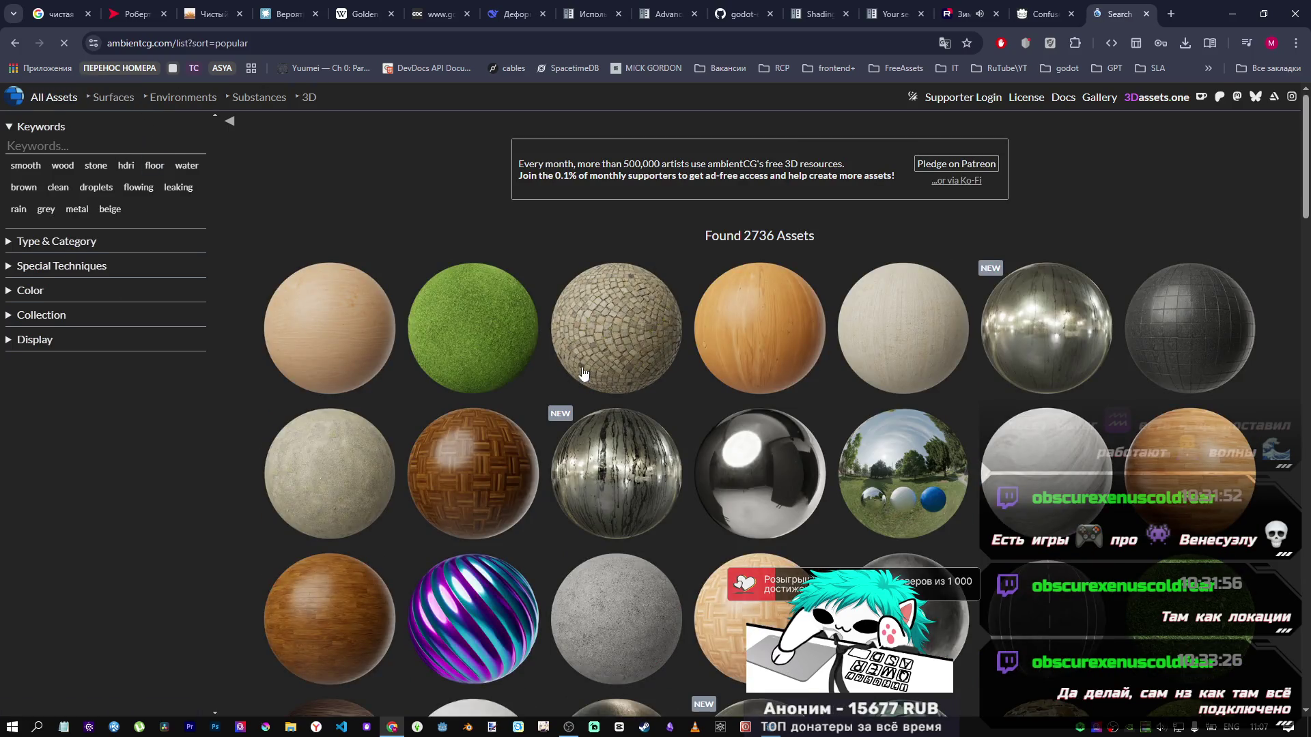
pyautogui.scroll(-5, 679, 488)
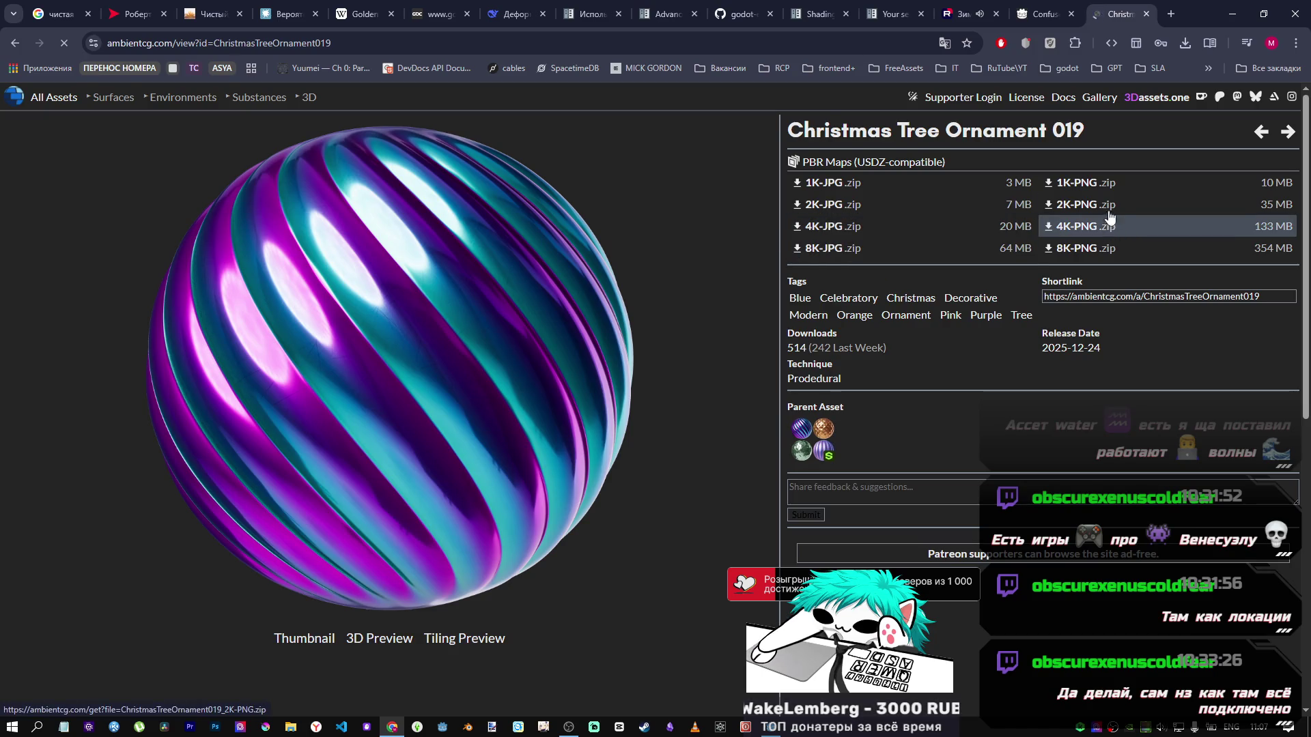
# Step: Download Christmas Tree Ornament 019 as 4K-PNG.zip, set it to open when done, and return to Godot
pyautogui.click(1137, 229)
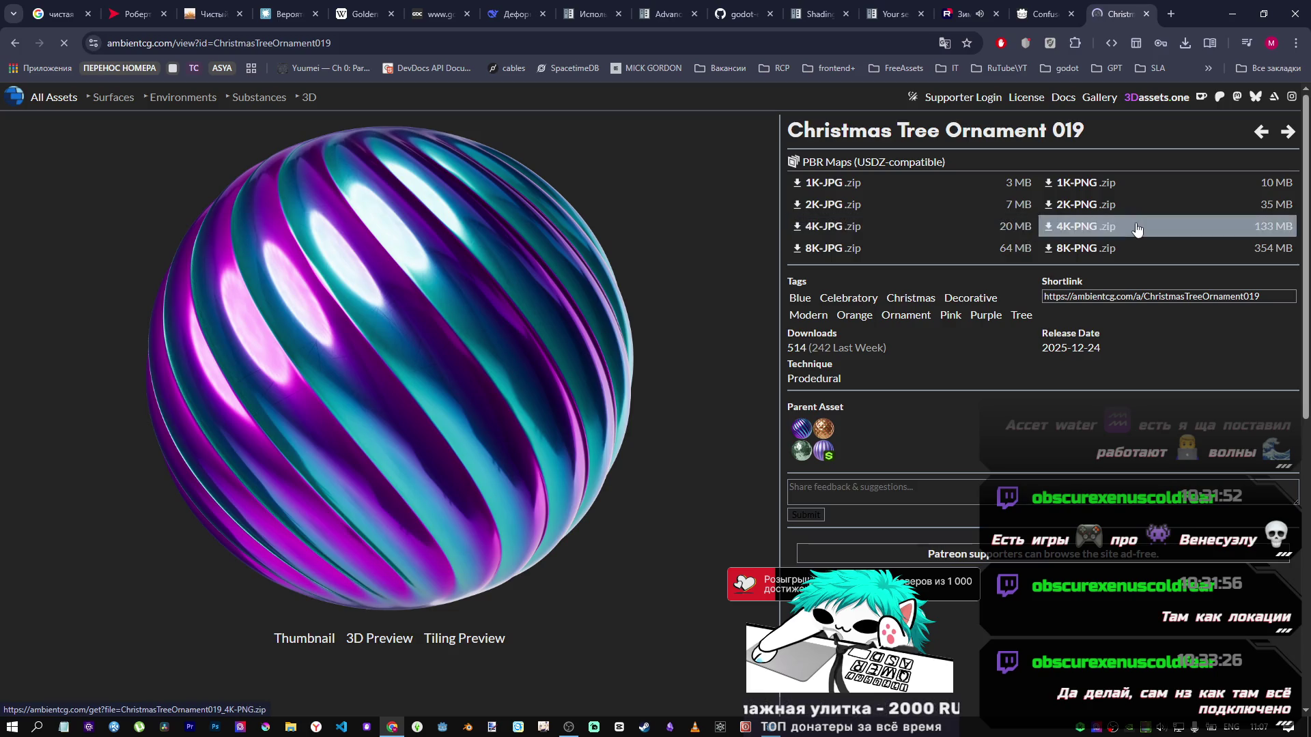
pyautogui.click(1186, 43)
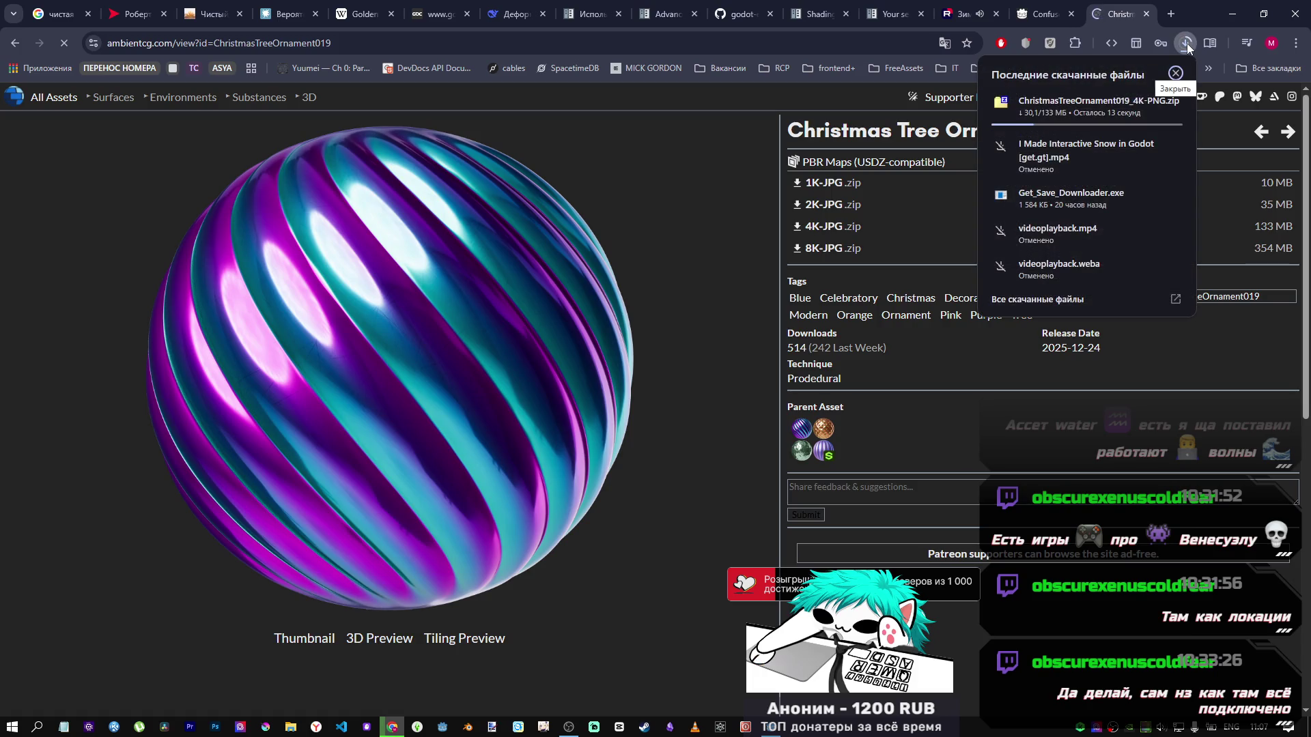
pyautogui.moveTo(1120, 112)
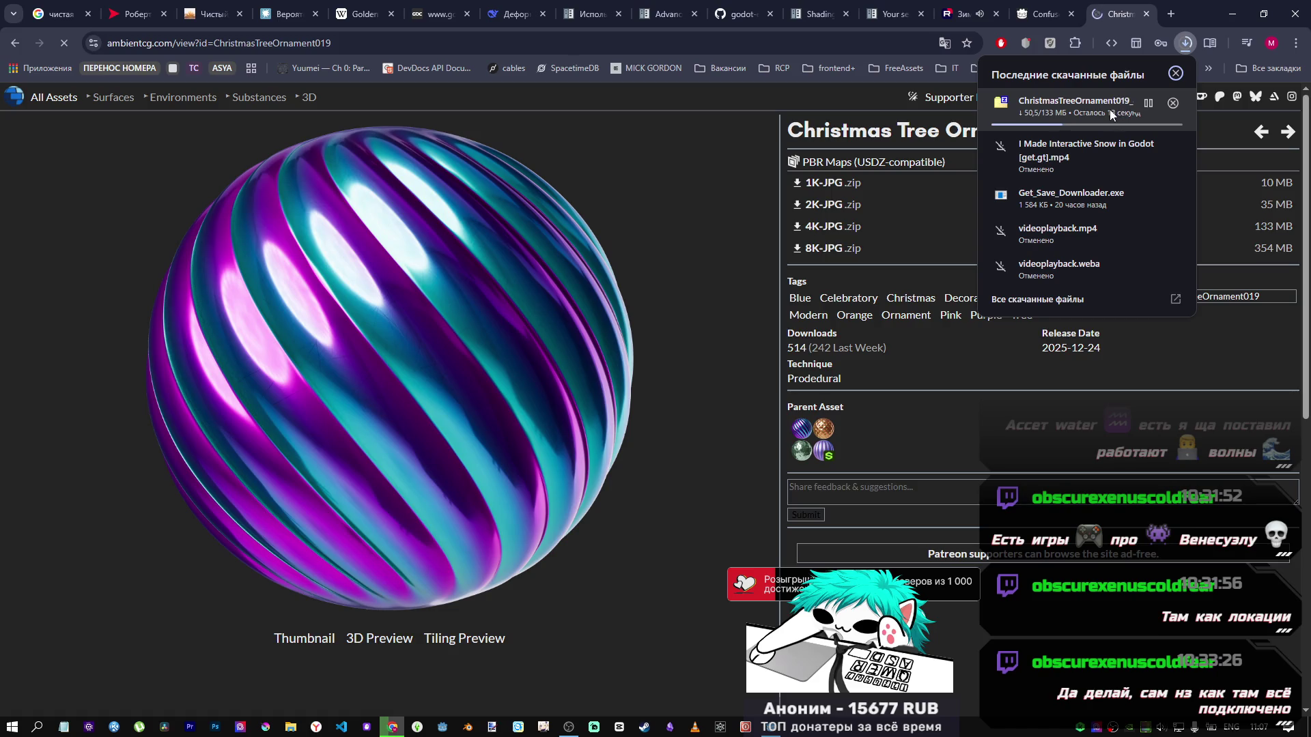
pyautogui.click(1102, 108)
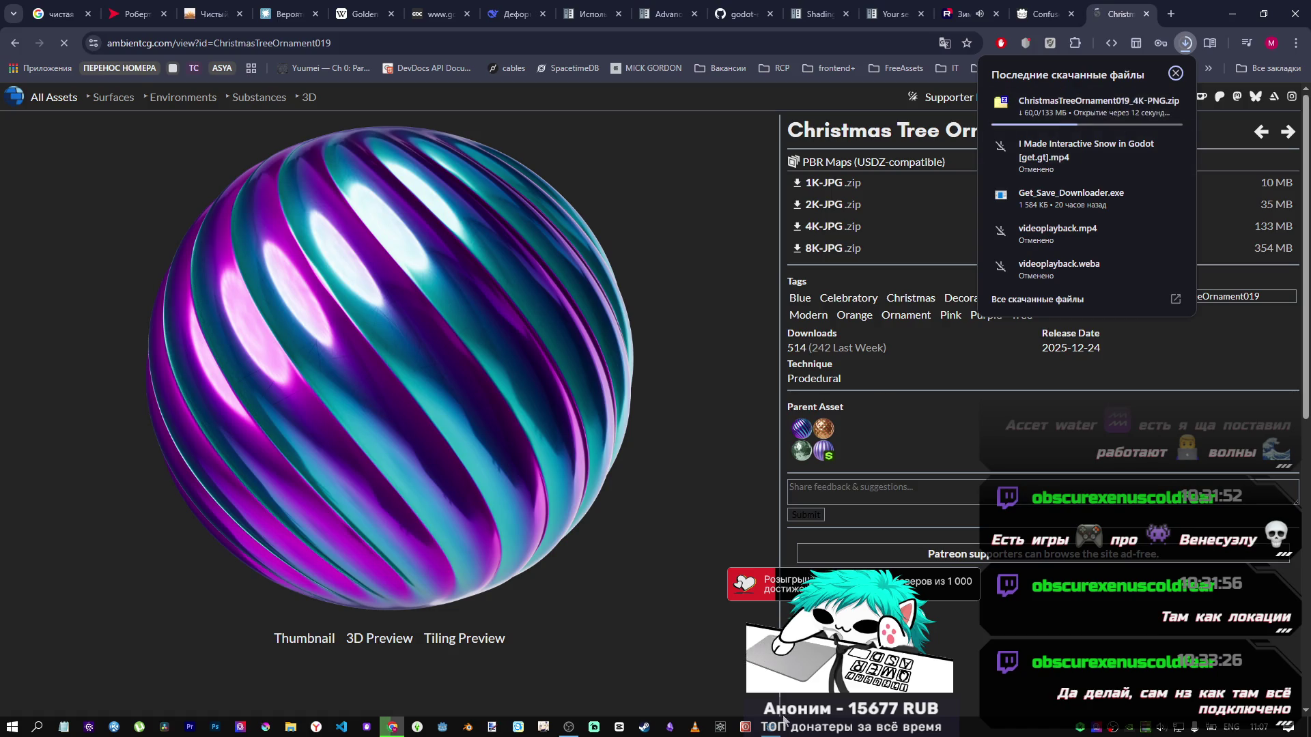
pyautogui.click(783, 721)
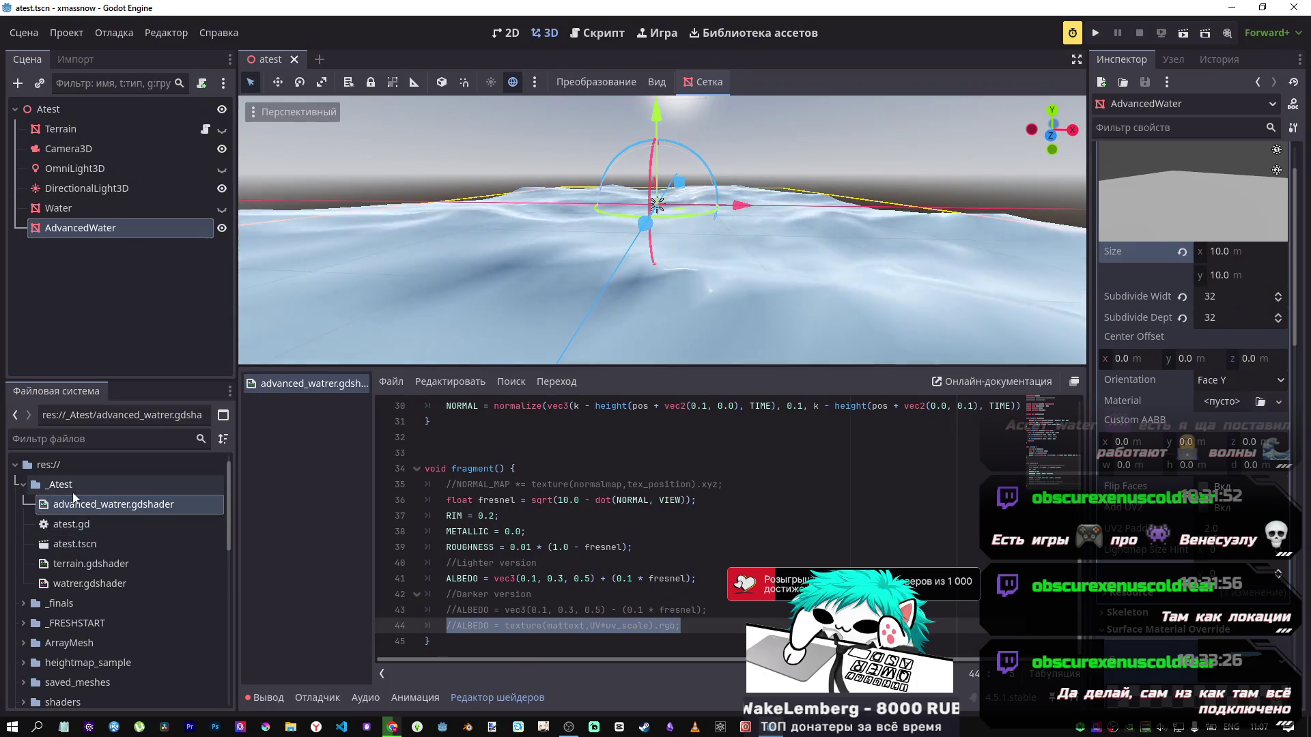
# Step: Collapse final_texture and rock_053, open textures in File Manager, and move Explorer left
pyautogui.rightClick(67, 485)
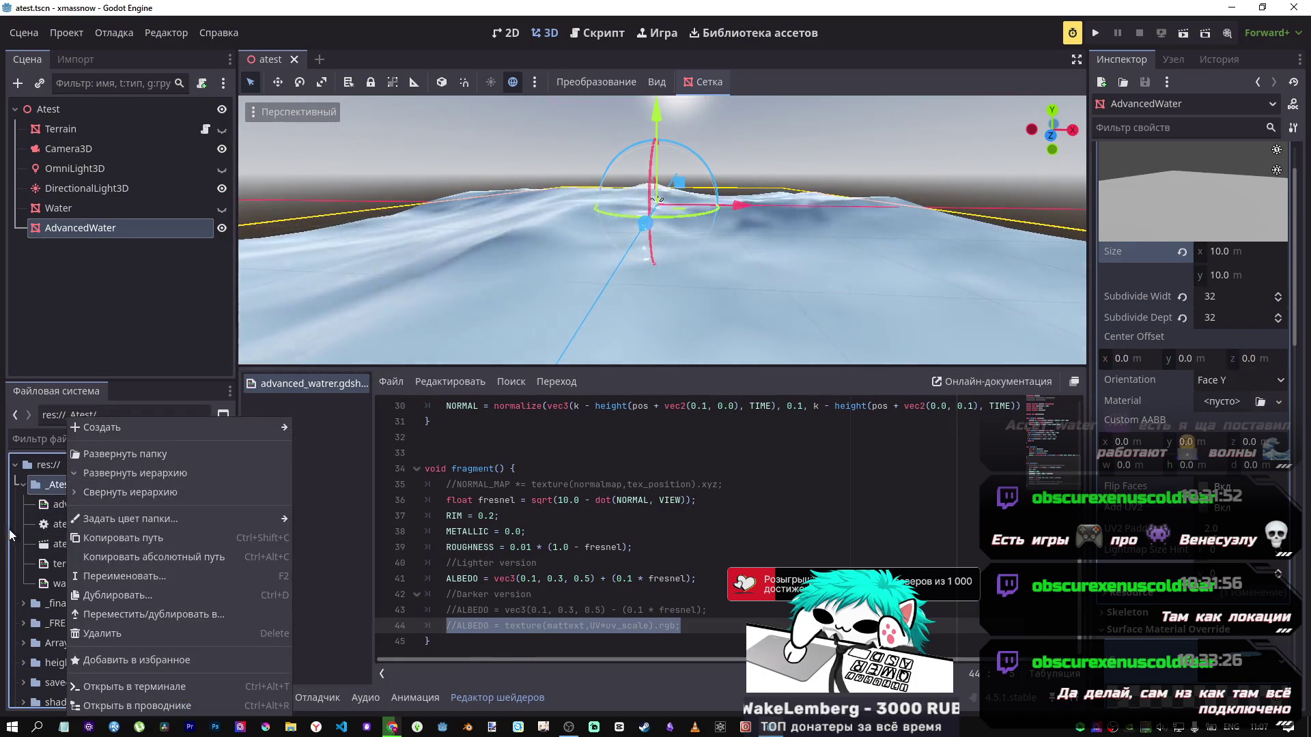
pyautogui.click(10, 534)
pyautogui.scroll(-10, 27, 526)
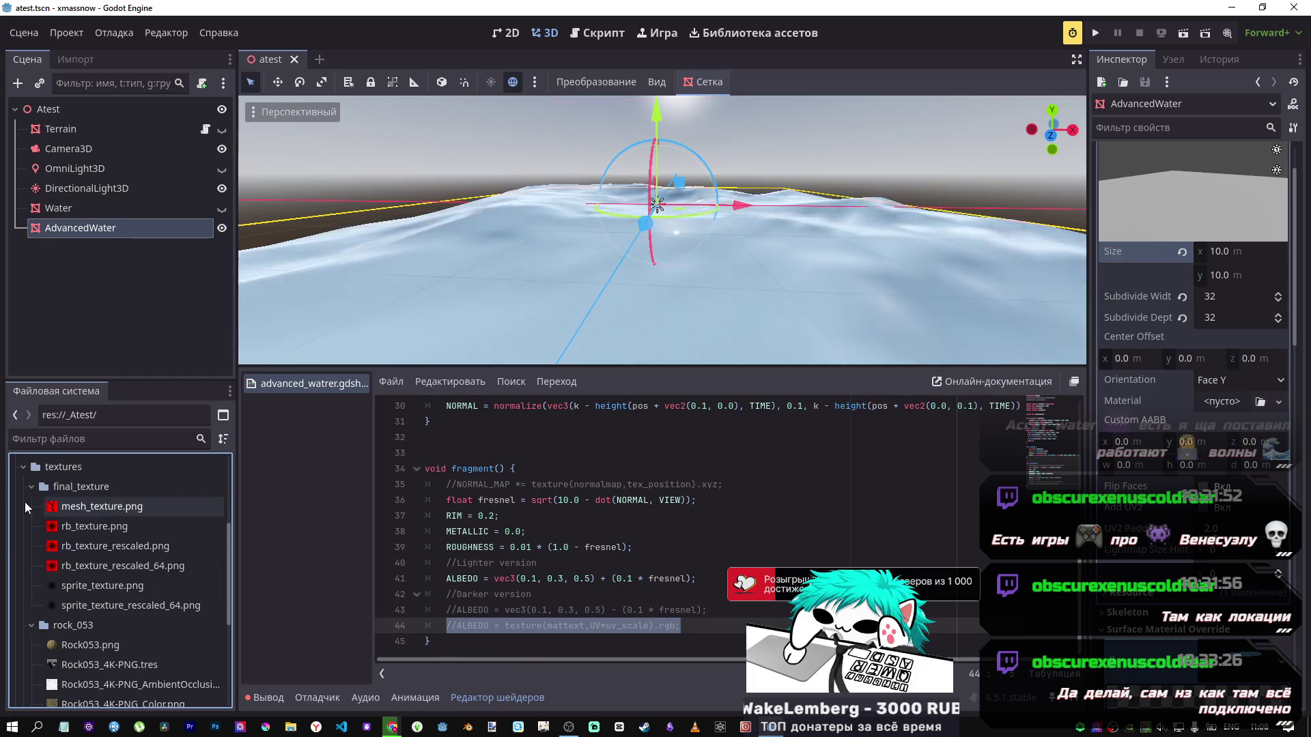
pyautogui.click(32, 487)
pyautogui.click(32, 506)
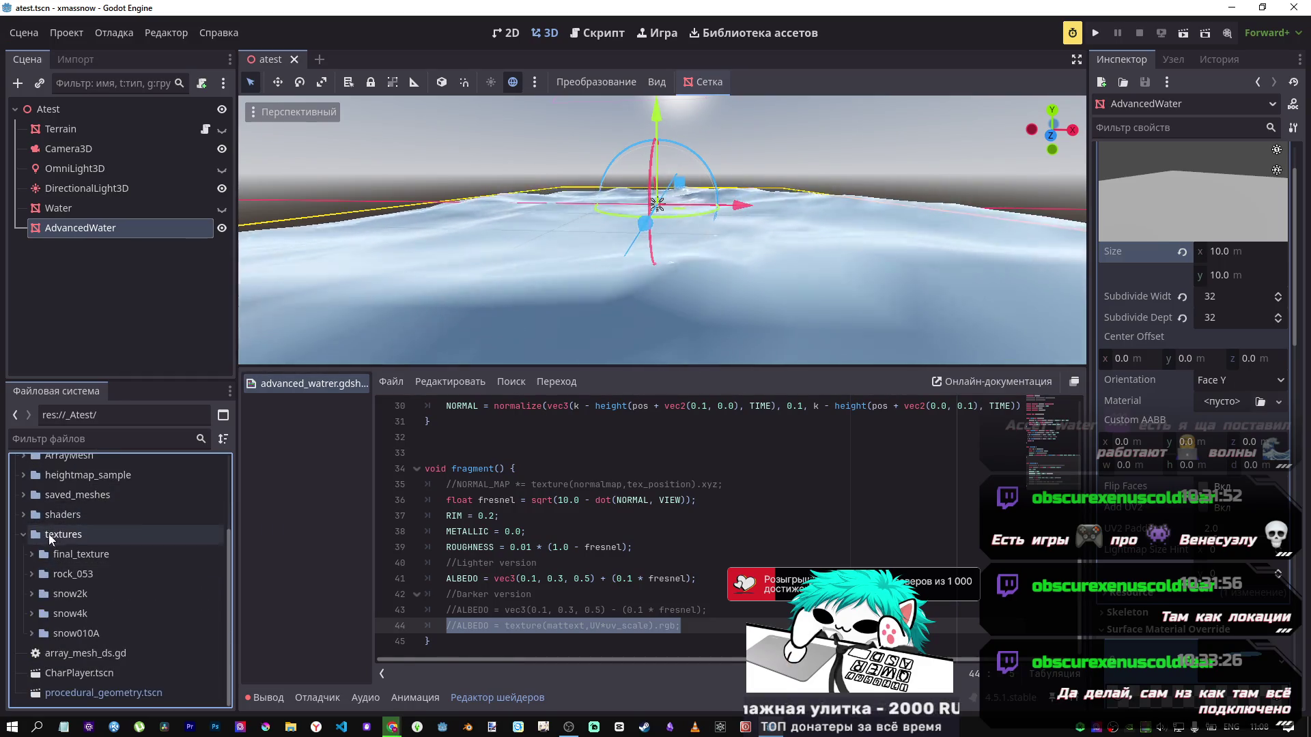
pyautogui.rightClick(49, 540)
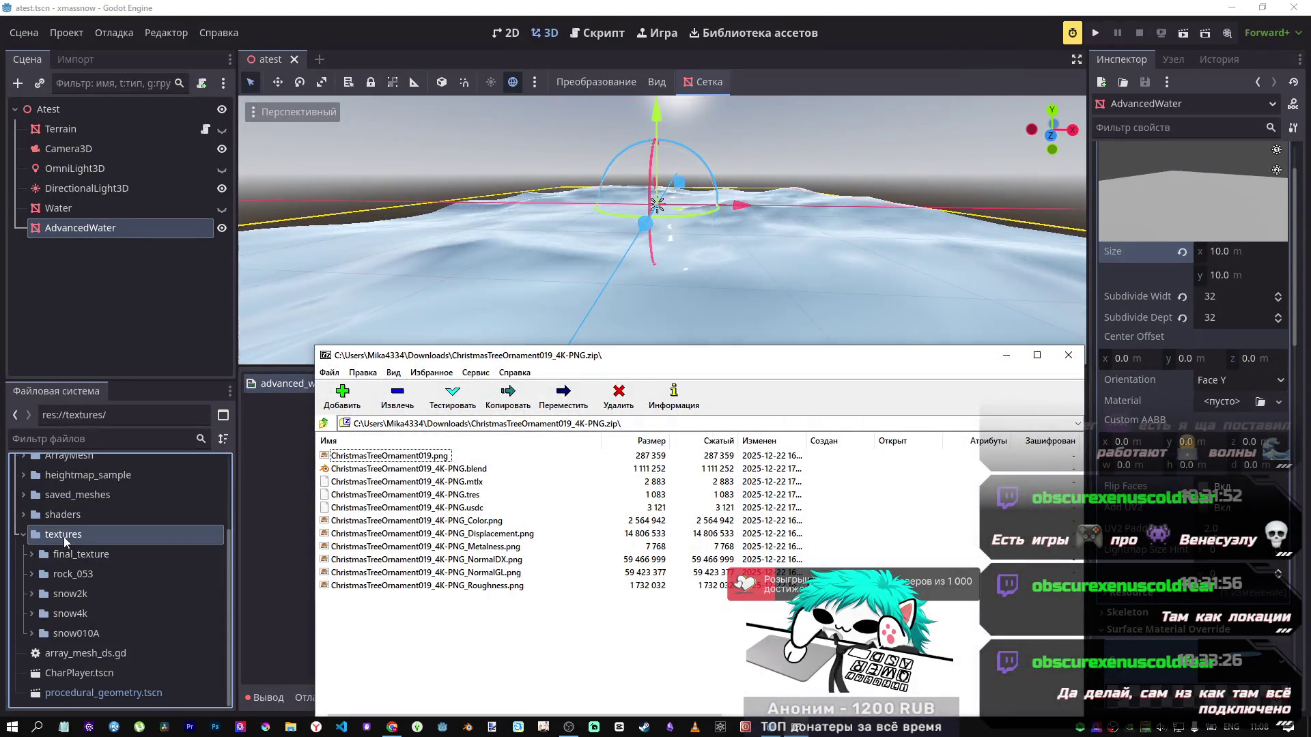
pyautogui.rightClick(64, 537)
pyautogui.click(638, 488)
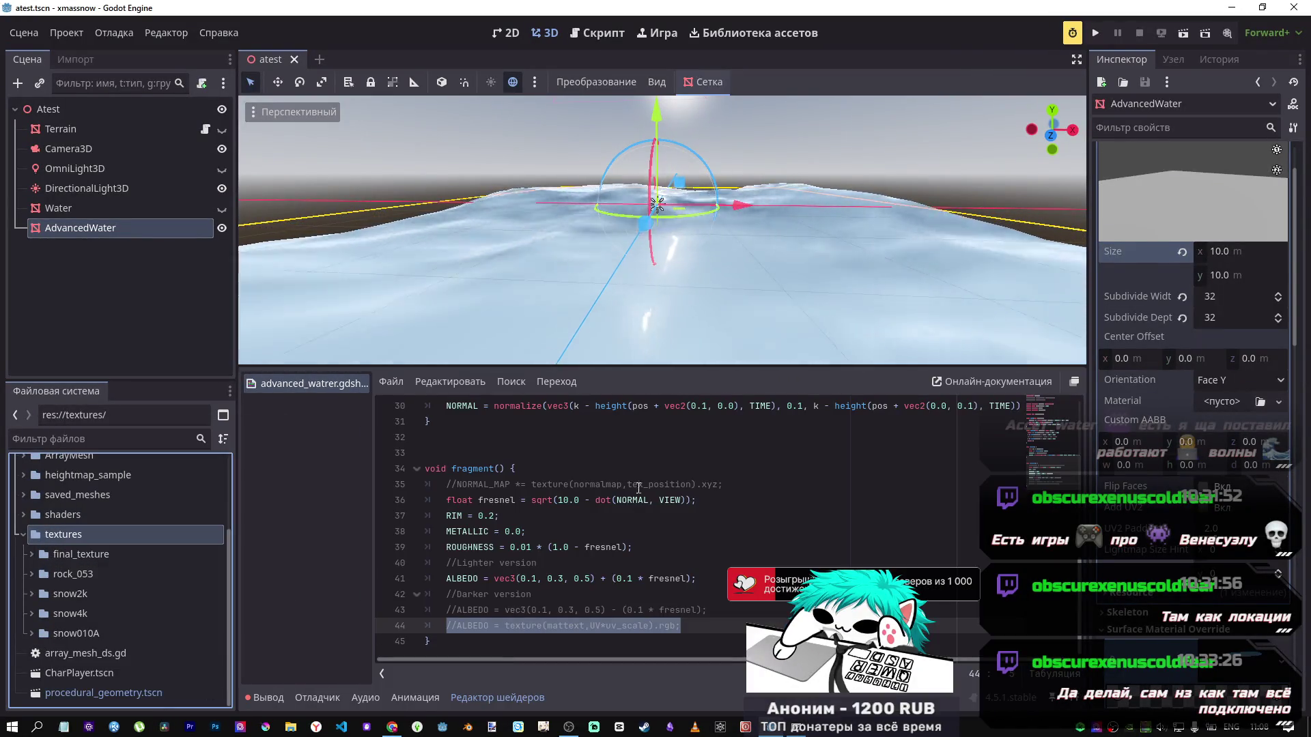
pyautogui.moveTo(749, 98)
pyautogui.mouseDown()
pyautogui.moveTo(128, 81)
pyautogui.moveTo(237, 79)
pyautogui.mouseUp()
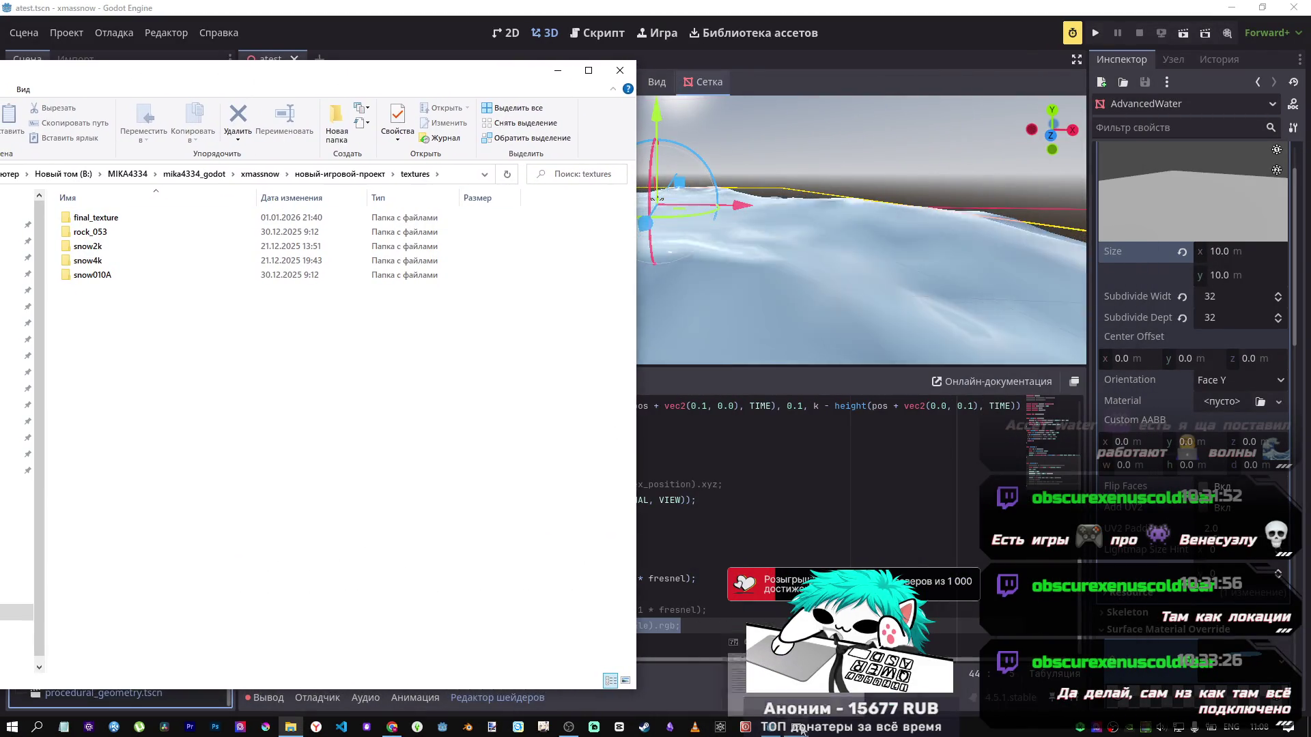
# Step: In the ornament archive, select the eight files: ChristmasTreeOrnament019.png, the .tres material, and the Color–Roughness maps
pyautogui.click(745, 727)
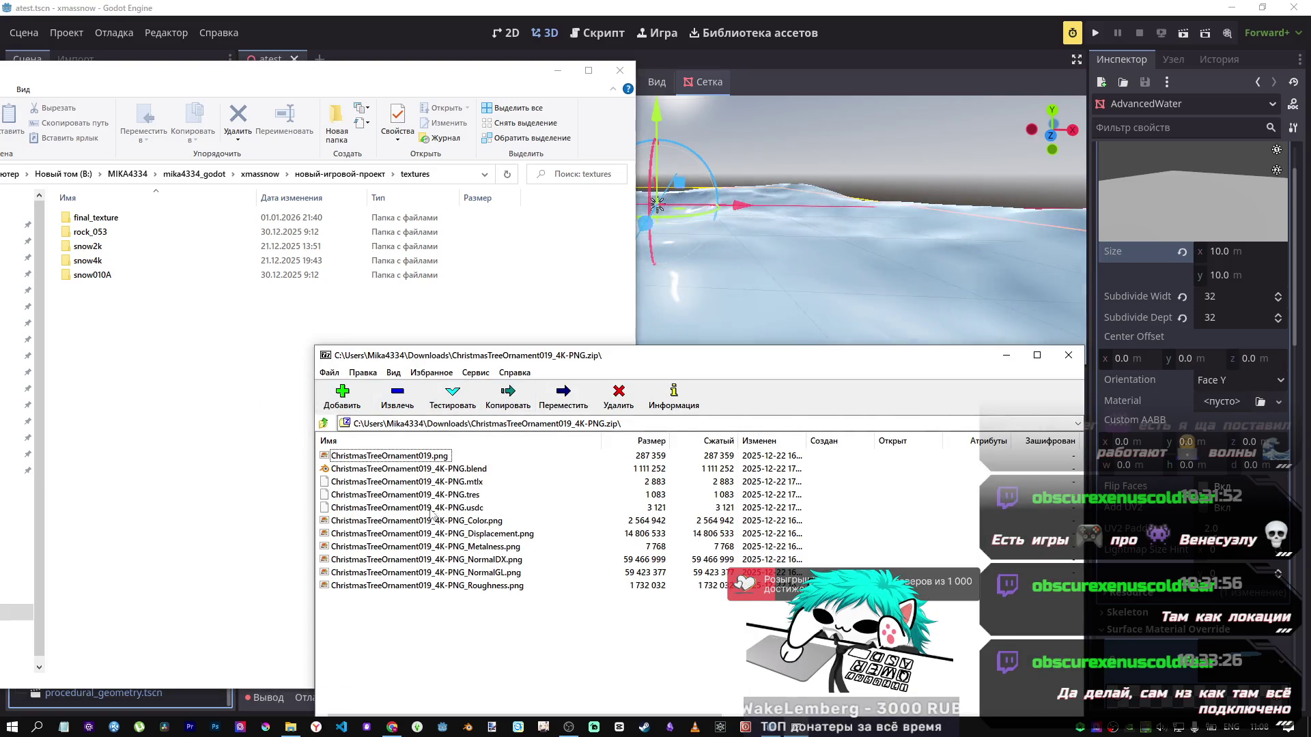
pyautogui.click(400, 458)
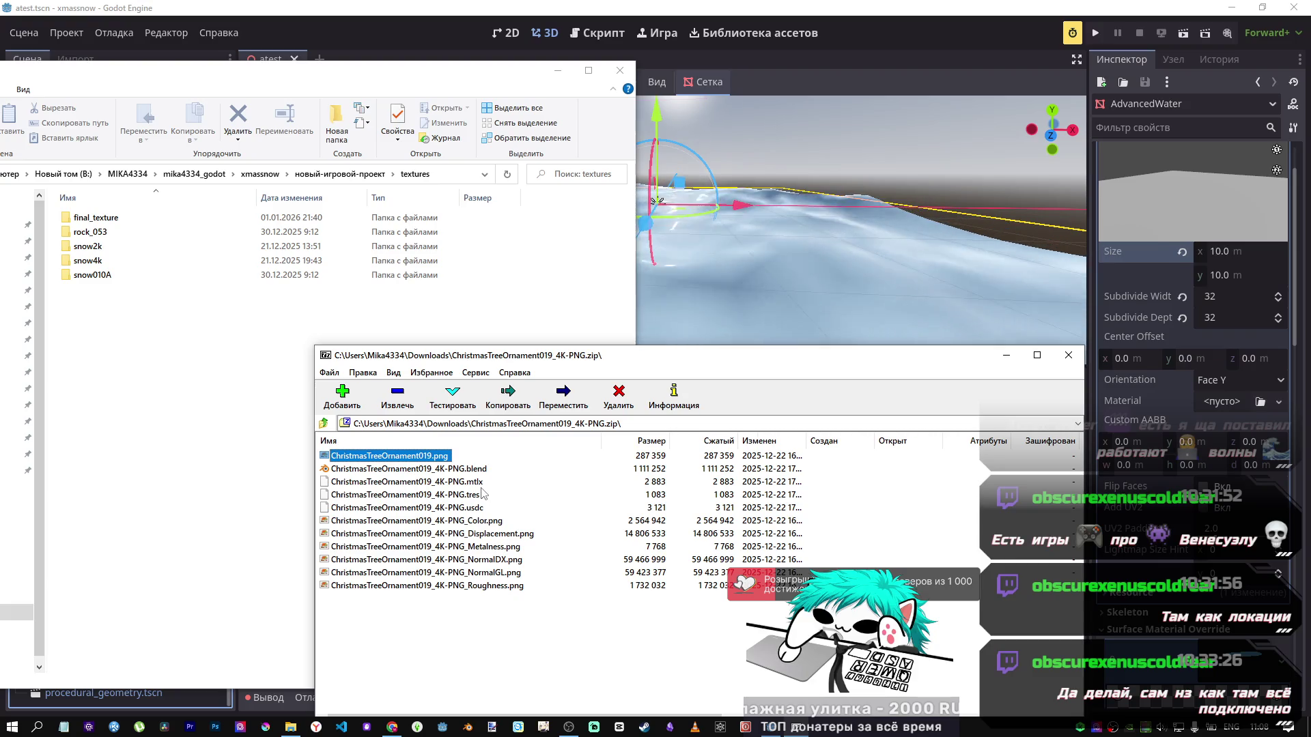
pyautogui.keyDown('ctrl'); pyautogui.click(427, 495); pyautogui.keyUp('ctrl')
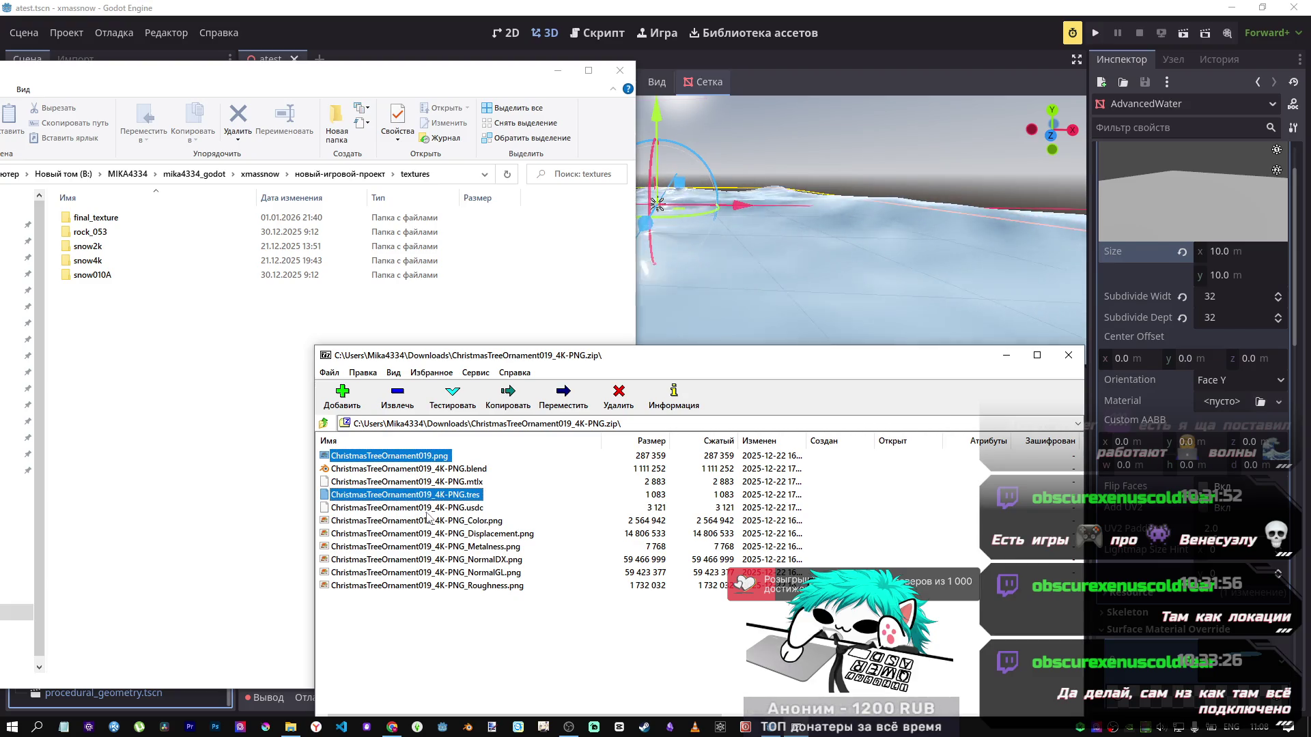
pyautogui.moveTo(387, 539); pyautogui.dragTo(394, 587)
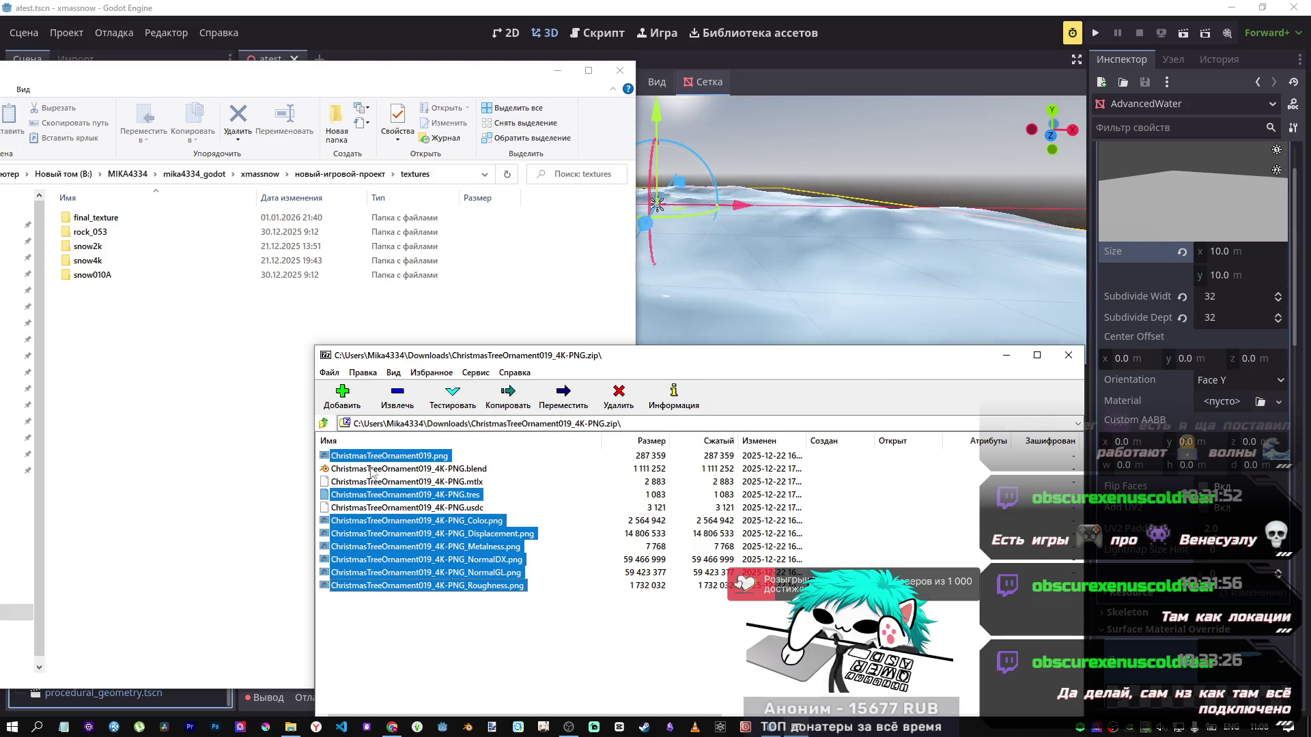
# Step: Create a new folder in textures, then delete the unnamed folder again
pyautogui.rightClick(161, 349)
pyautogui.moveTo(262, 574)
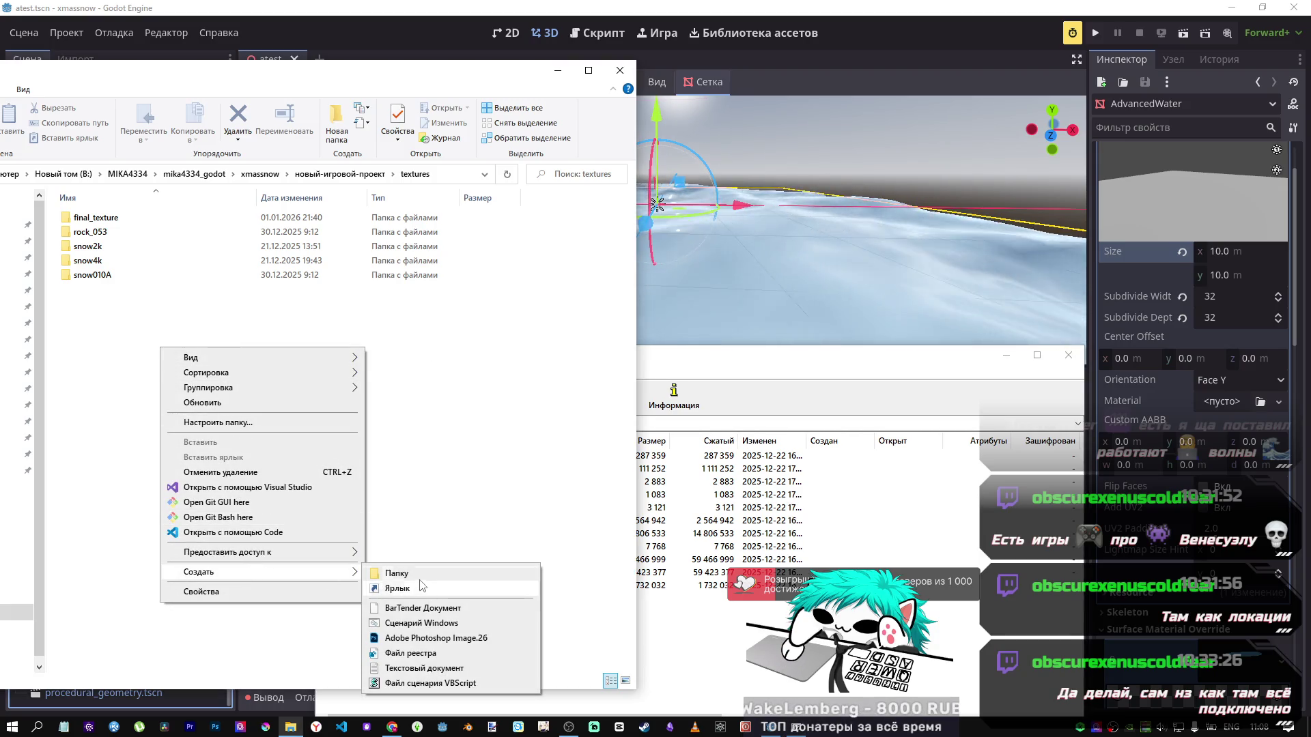
pyautogui.click(418, 574)
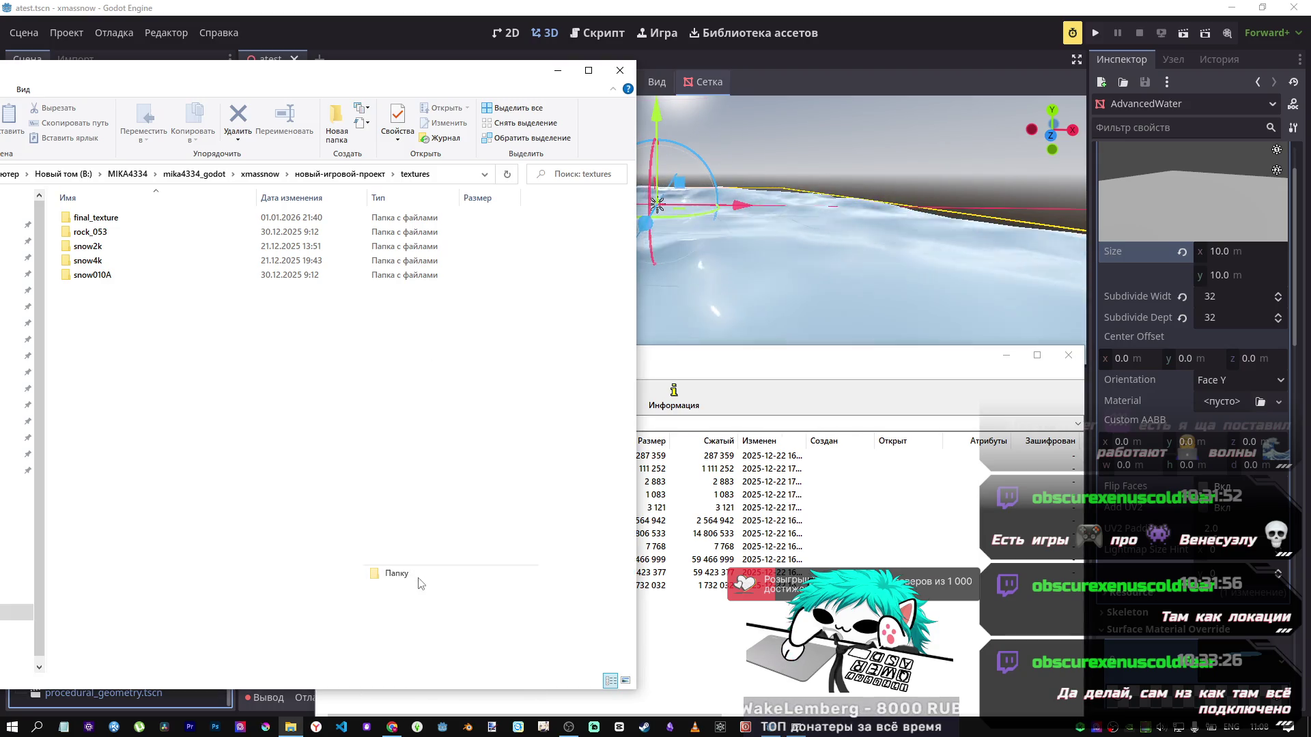
pyautogui.click(676, 371)
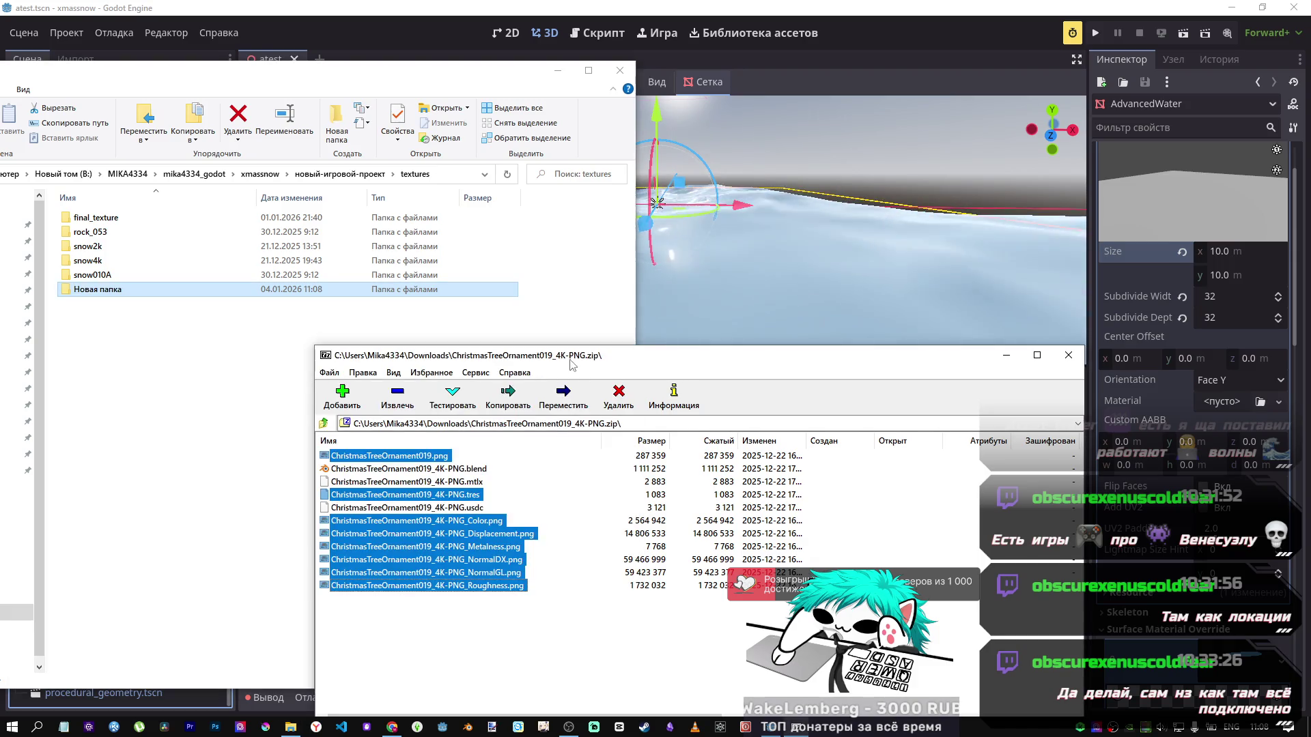
pyautogui.click(107, 296)
pyautogui.rightClick(107, 296)
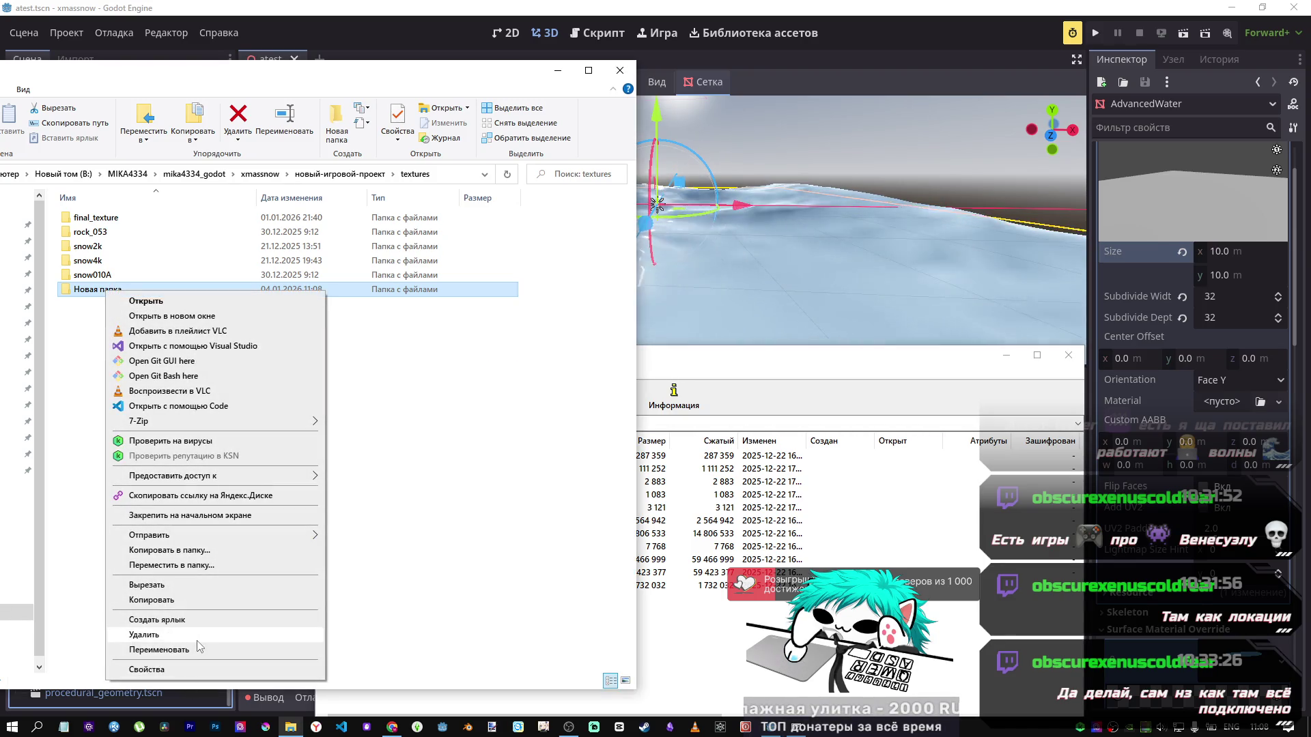
pyautogui.click(198, 648)
# Step: Move the textures window aside and create the christmasstree_ornament019 folder in it
pyautogui.rightClick(226, 380)
pyautogui.moveTo(440, 83); pyautogui.dragTo(1266, 40)
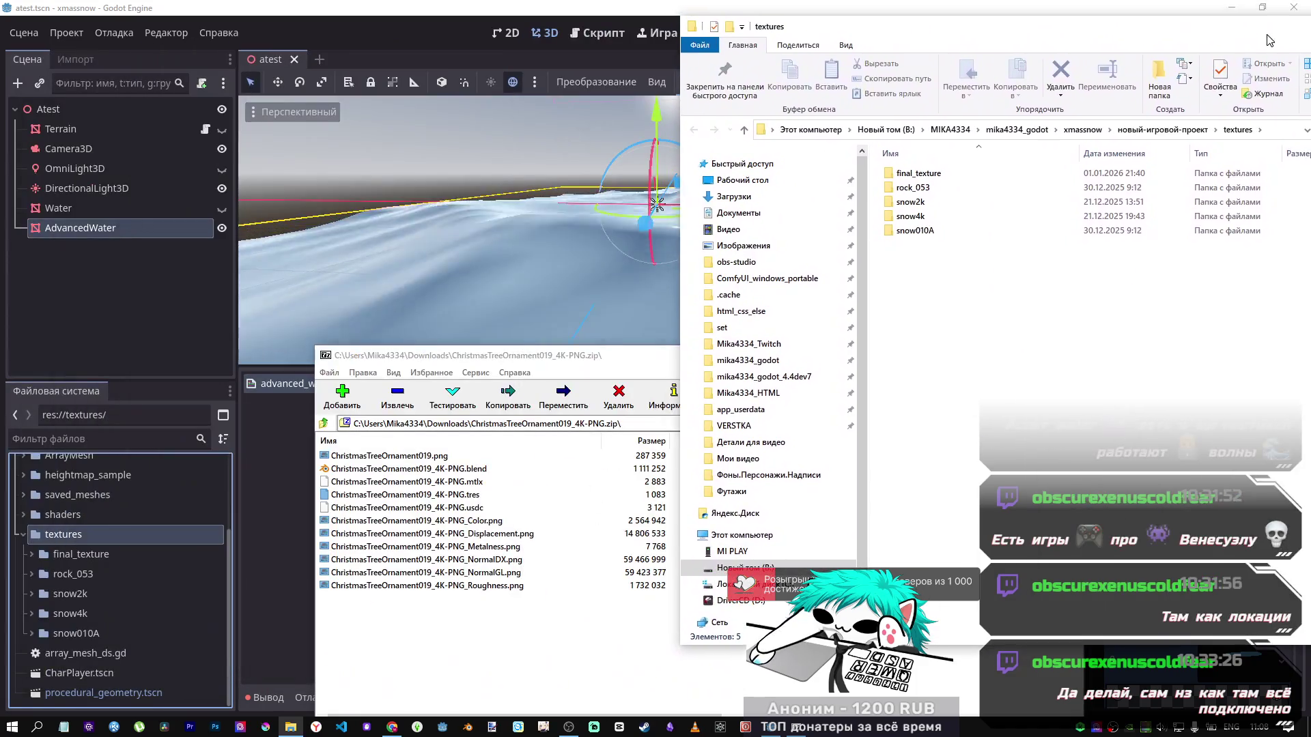
pyautogui.rightClick(1010, 343)
pyautogui.moveTo(1066, 572)
pyautogui.click(971, 568)
pyautogui.write('christmasstree_')
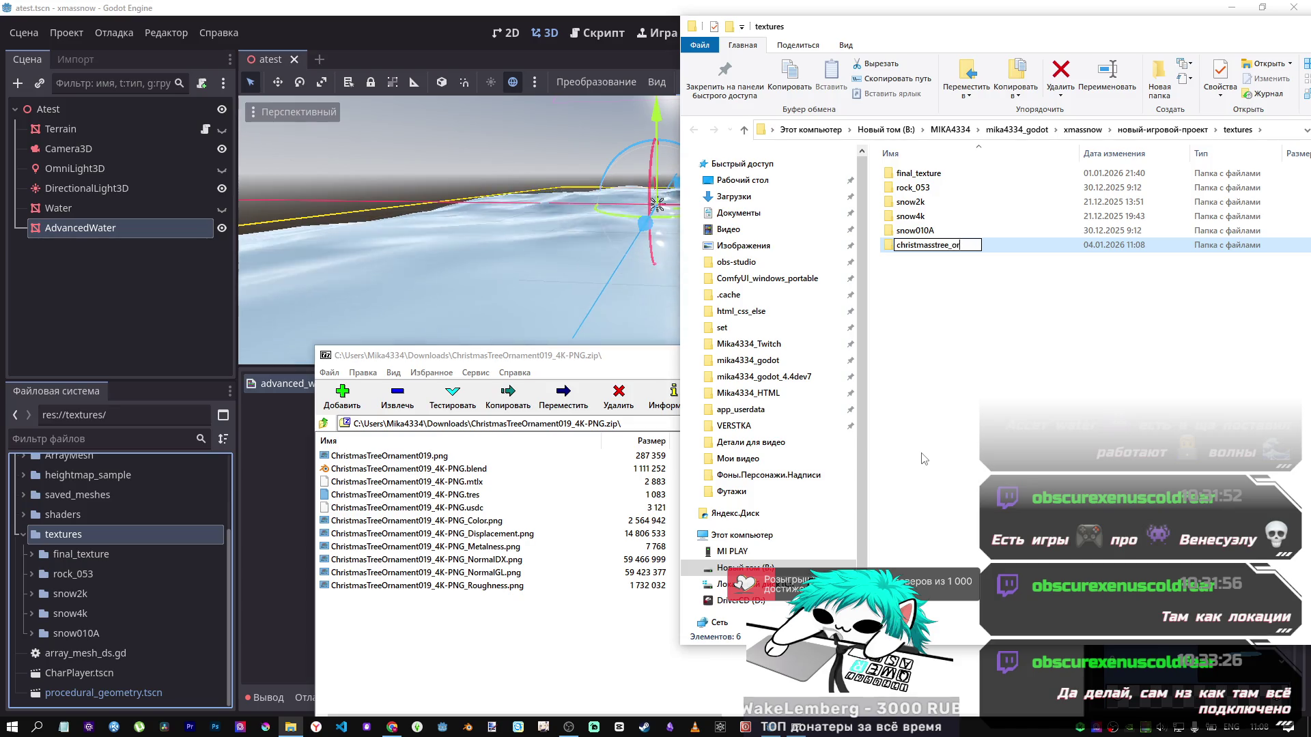
pyautogui.write('ornament')
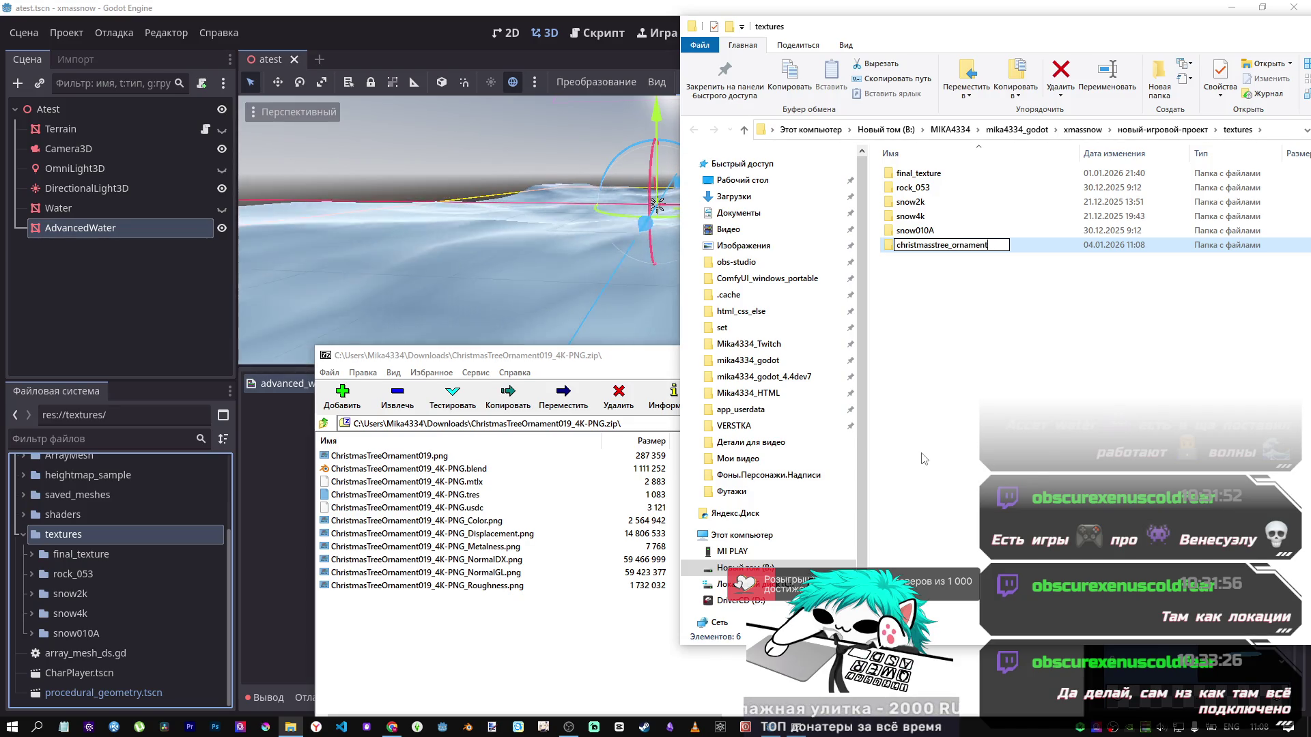
pyautogui.write('019')
pyautogui.press('Return')
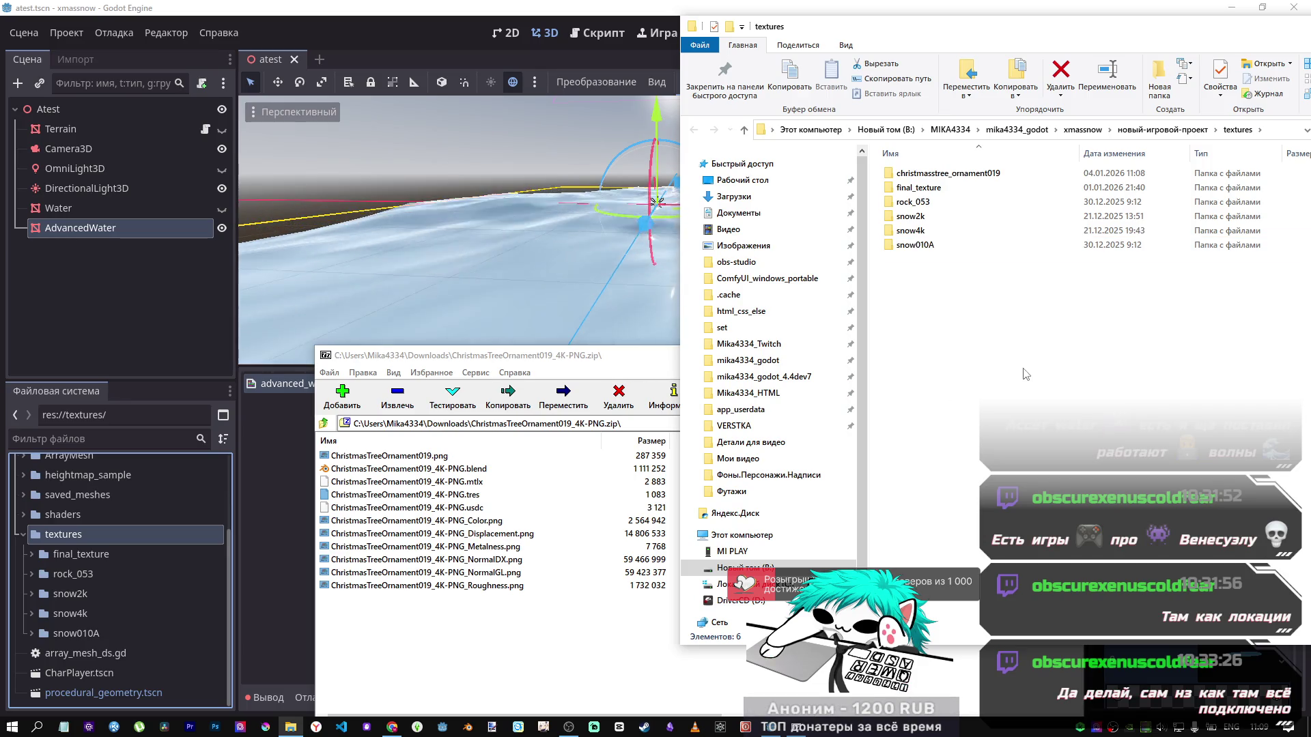
# Step: Copy the eight selected ornament files into christmasstree_ornament019 and close the archive
pyautogui.doubleClick(943, 174)
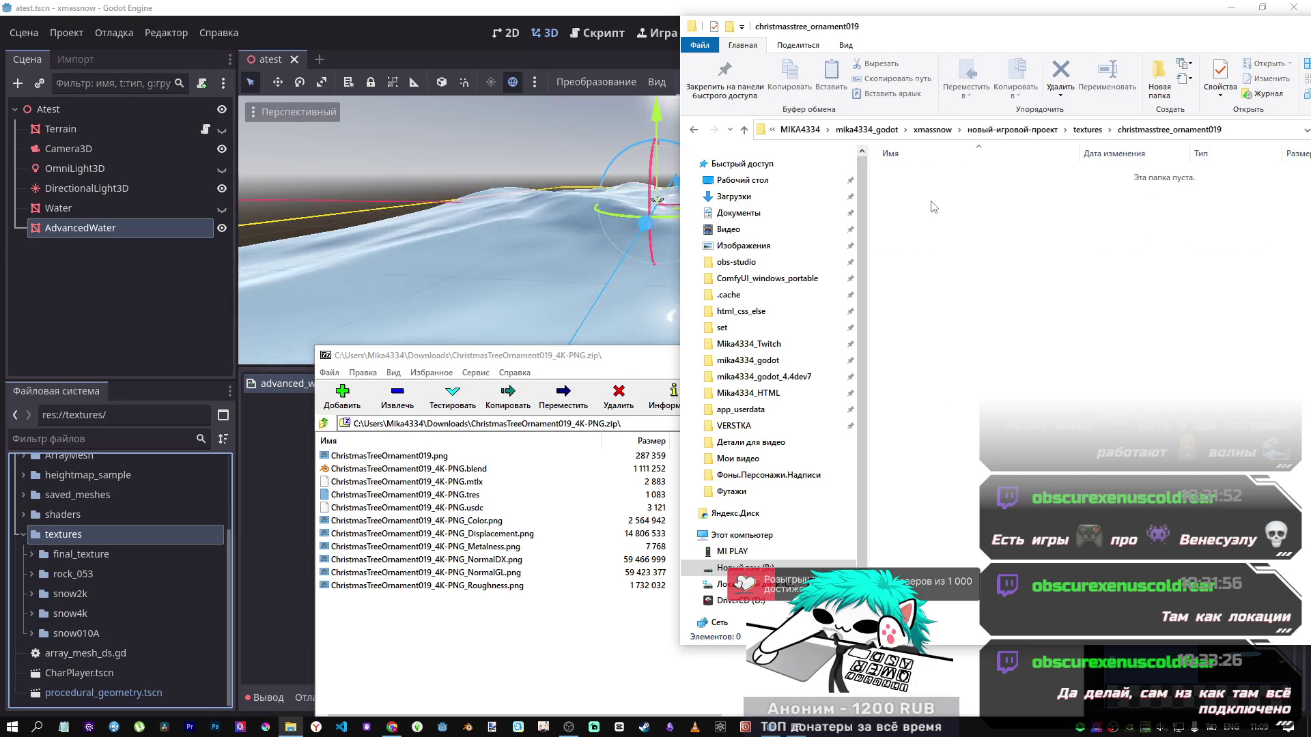
pyautogui.moveTo(410, 455)
pyautogui.mouseDown()
pyautogui.moveTo(785, 383)
pyautogui.moveTo(1229, 271)
pyautogui.mouseUp()
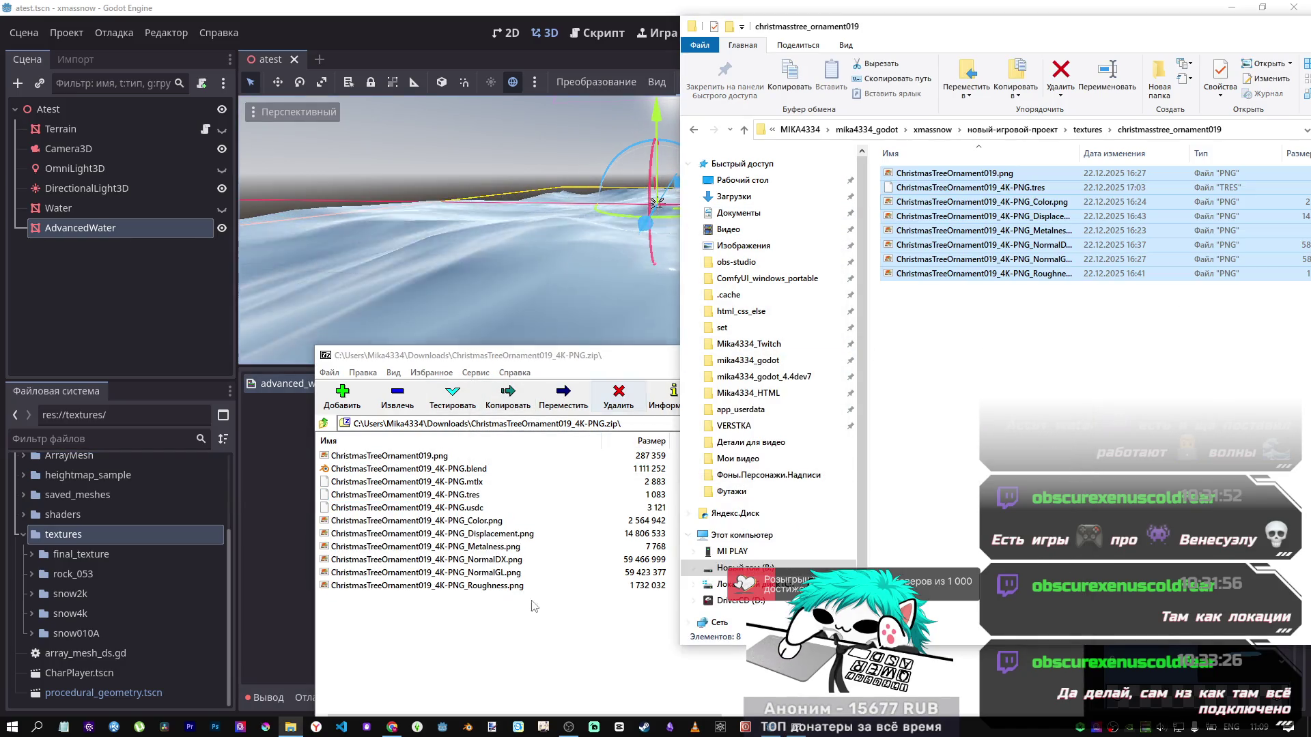
pyautogui.click(611, 654)
pyautogui.click(1068, 355)
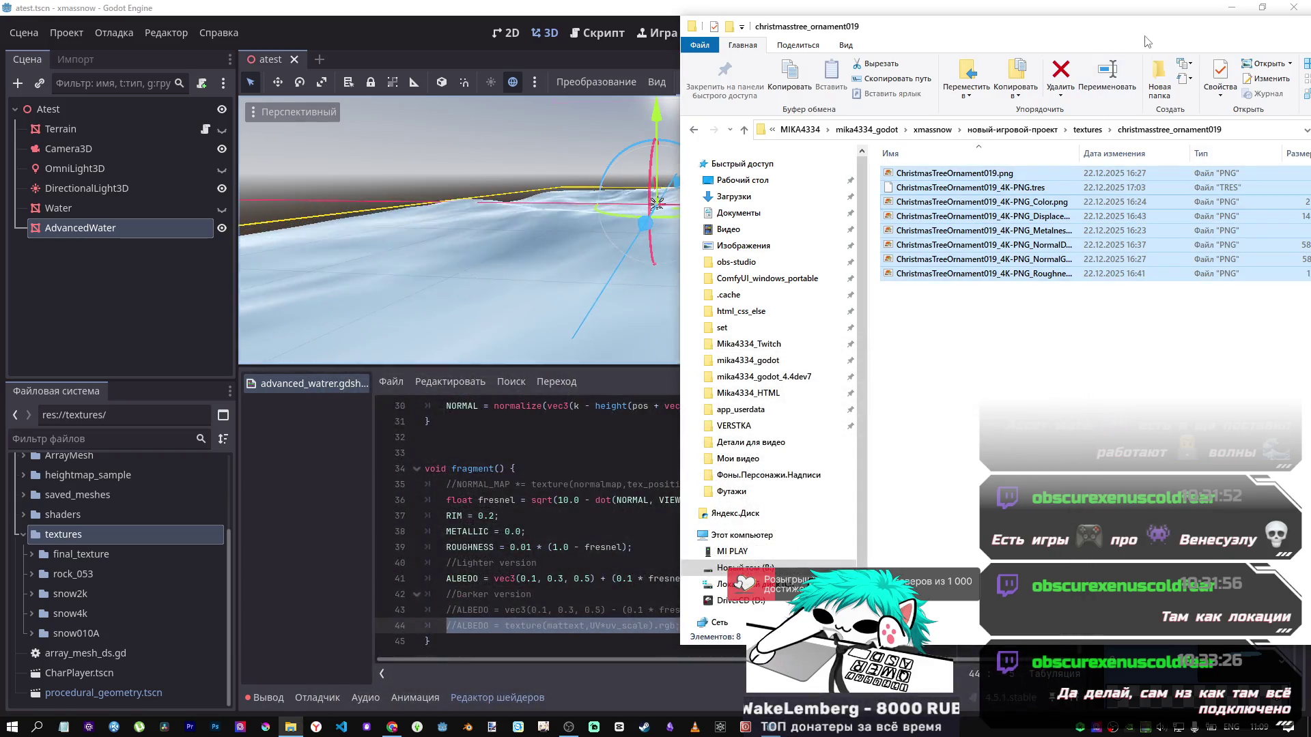
pyautogui.doubleClick(1024, 26)
pyautogui.click(1024, 55)
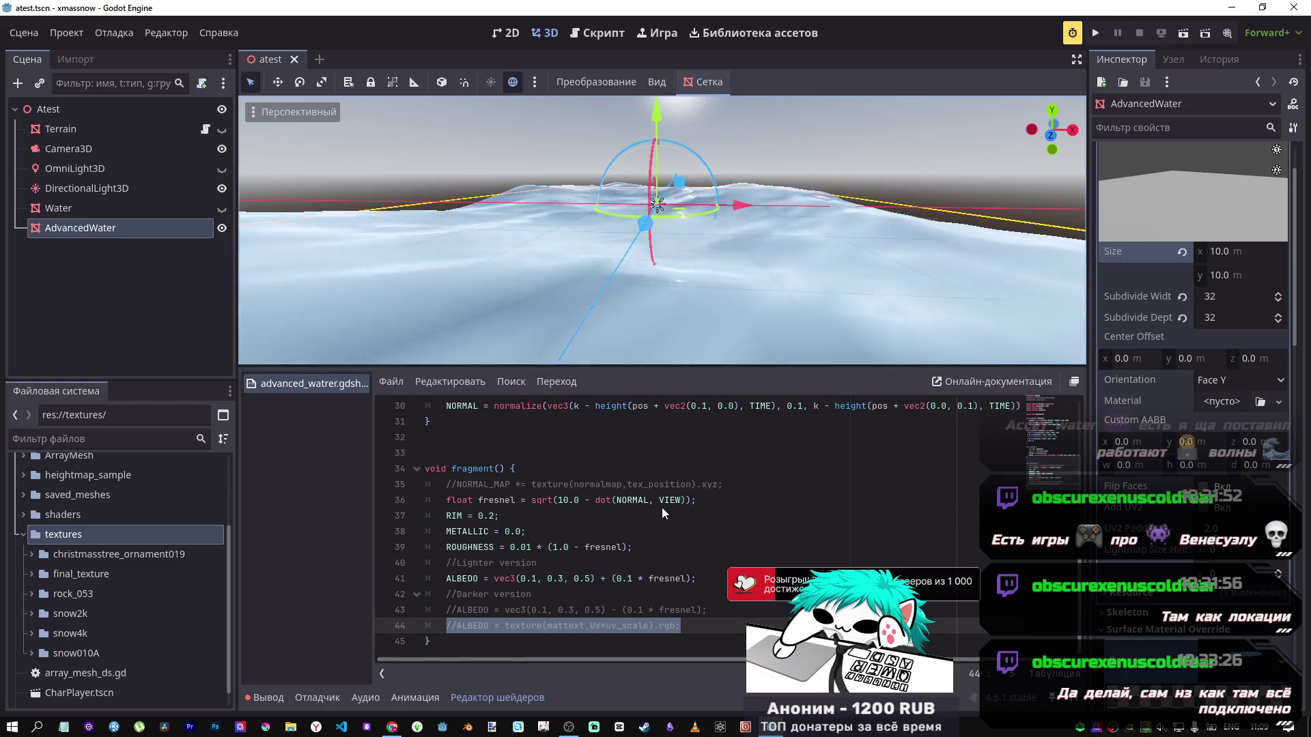
# Step: Expand the christmasstree_ornament019 folder in the FileSystem dock
pyautogui.scroll(-1, 113, 624)
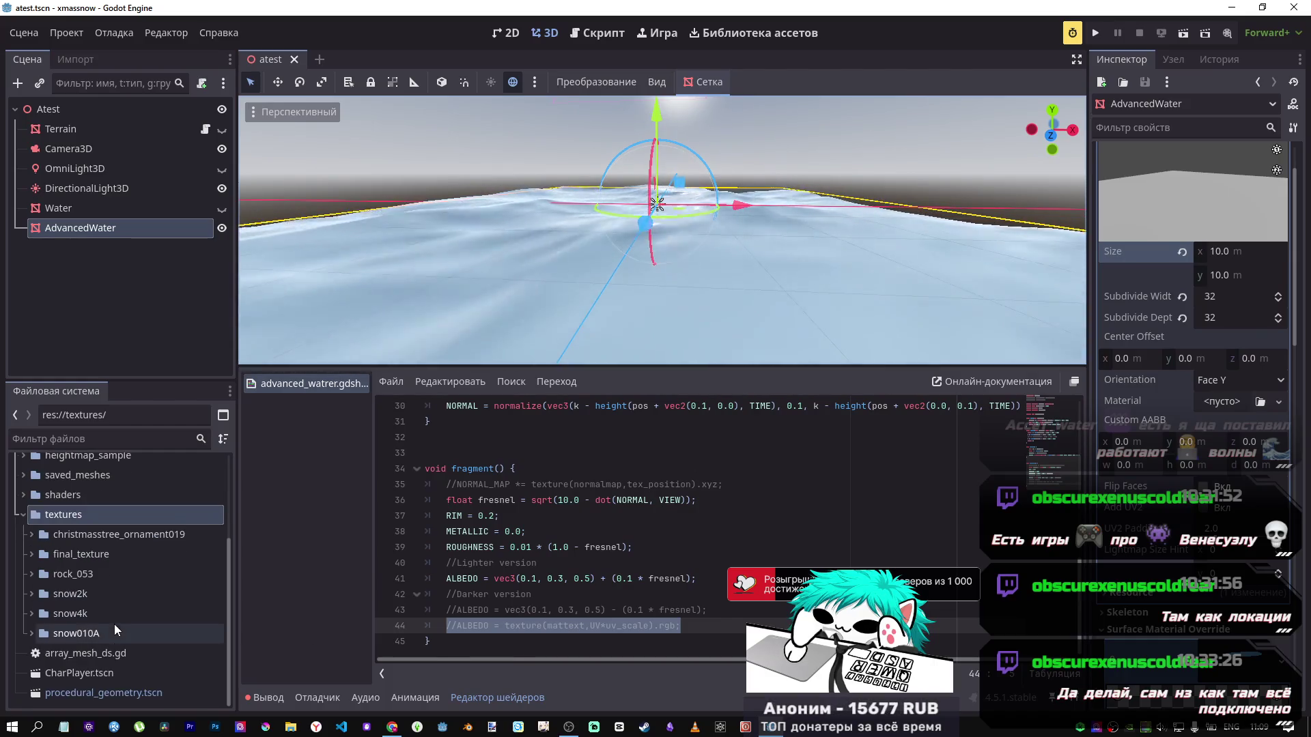
pyautogui.scroll(3, 84, 643)
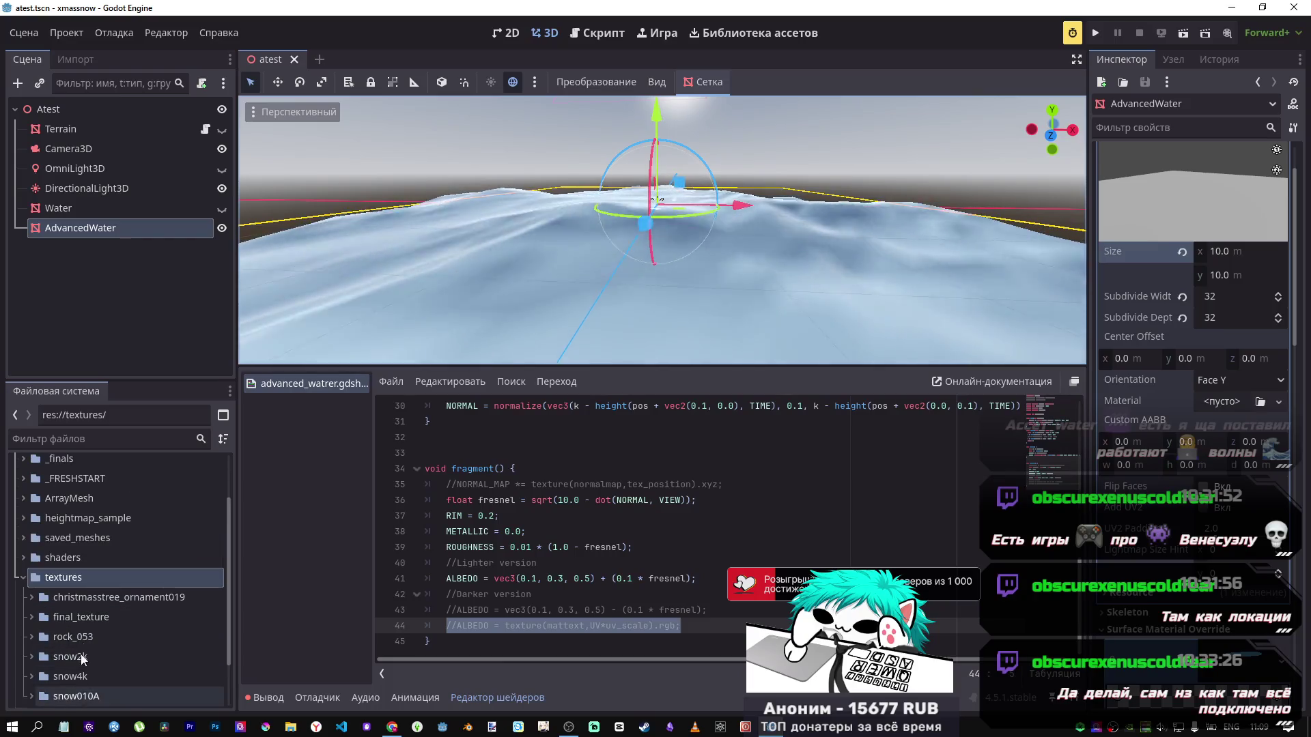
pyautogui.click(31, 595)
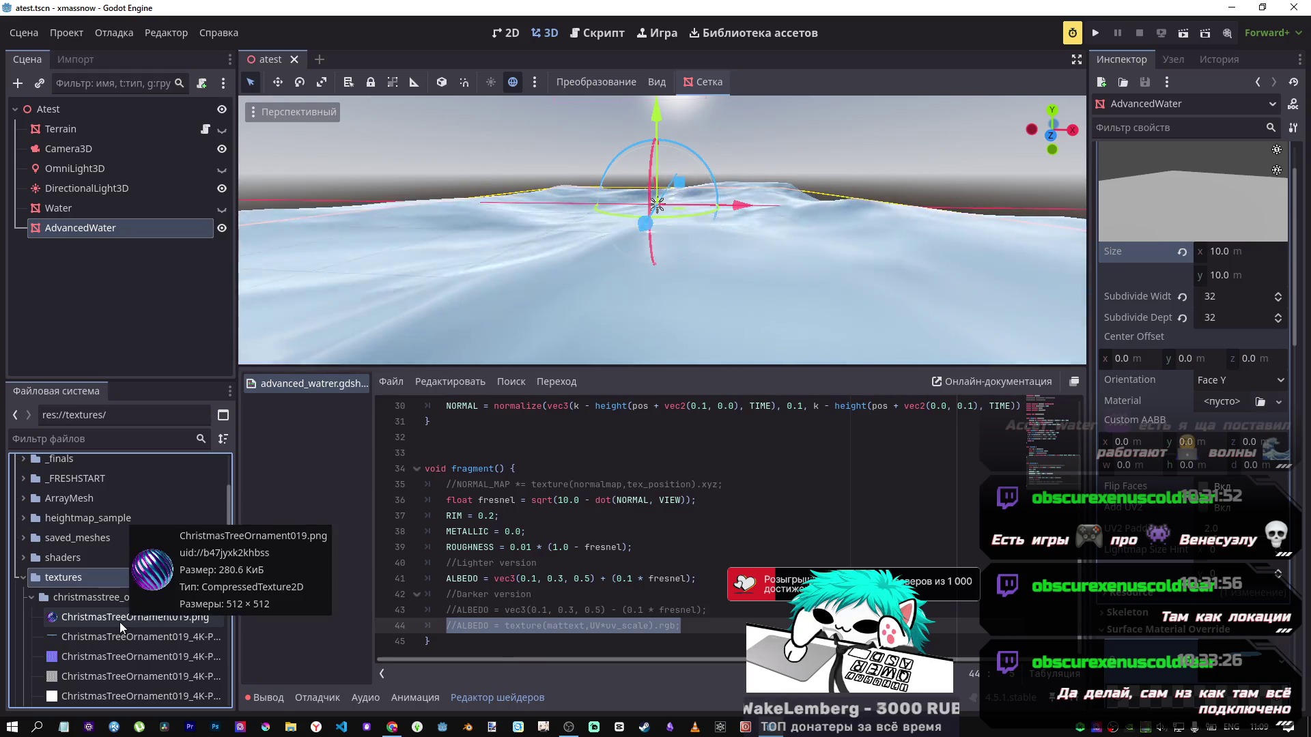
pyautogui.scroll(-3, 72, 659)
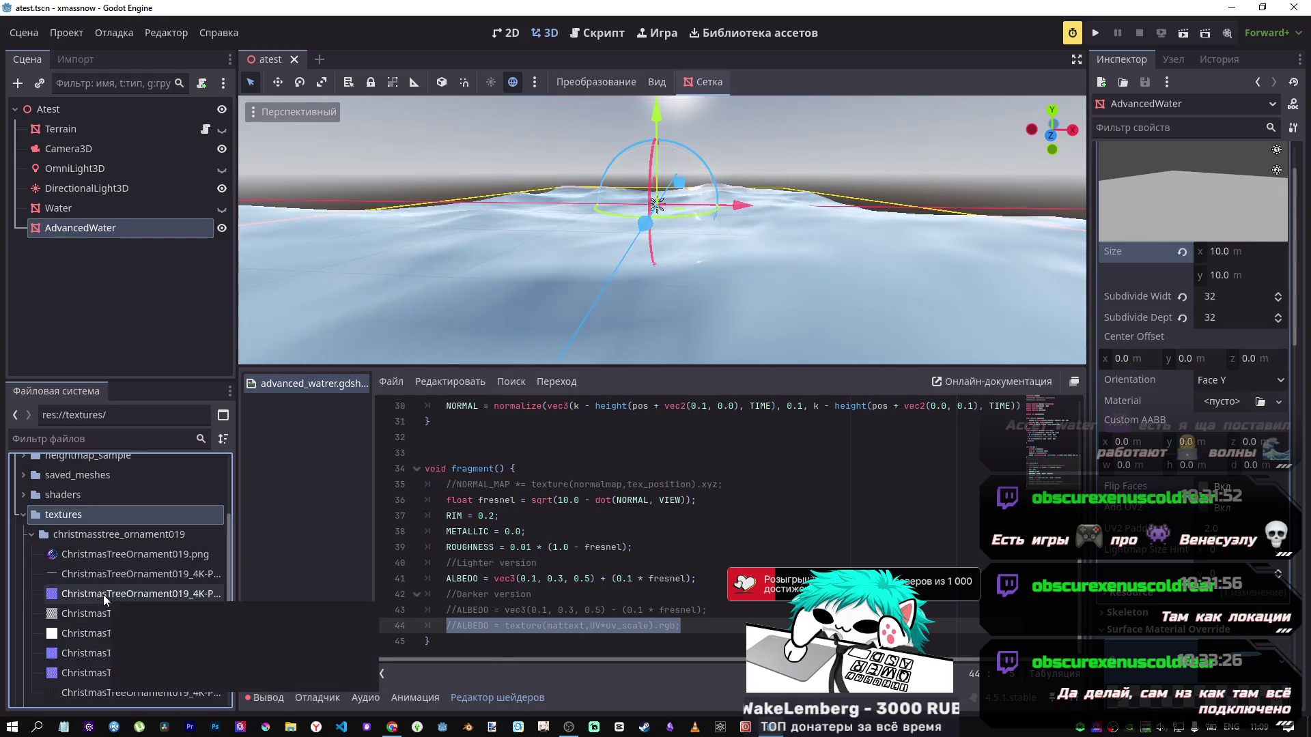
pyautogui.moveTo(104, 595)
pyautogui.scroll(5, 104, 596)
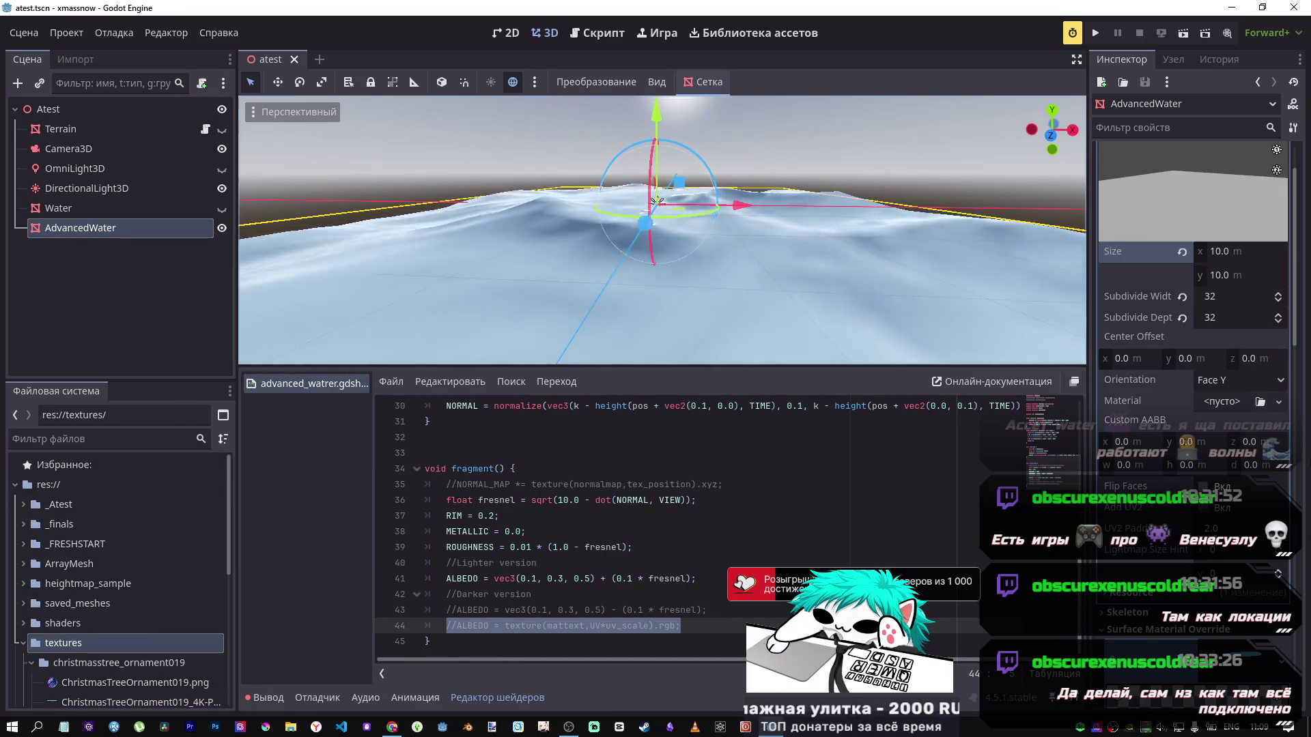
pyautogui.scroll(-5, 1195, 444)
# Step: Assign the ornament _Color.png texture to the AdvancedWater material's Mattext shader parameter
pyautogui.click(1243, 234)
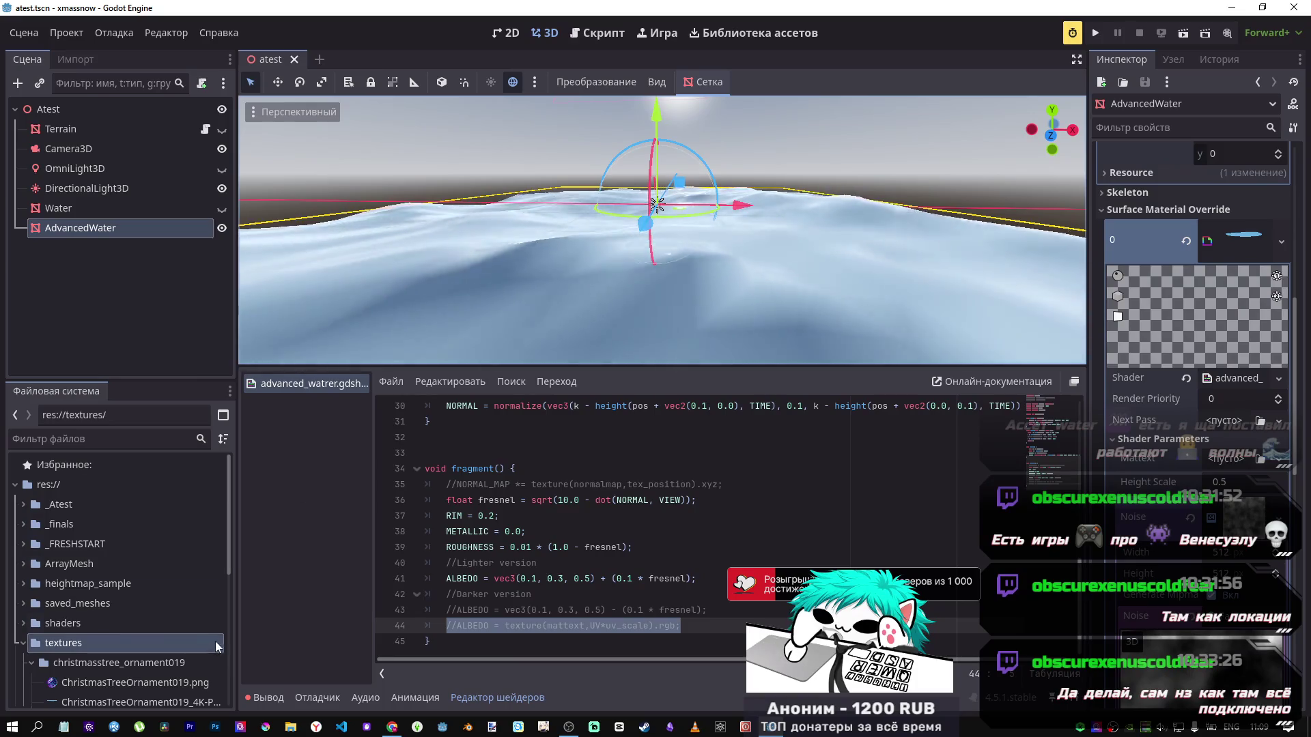
pyautogui.scroll(-1, 109, 666)
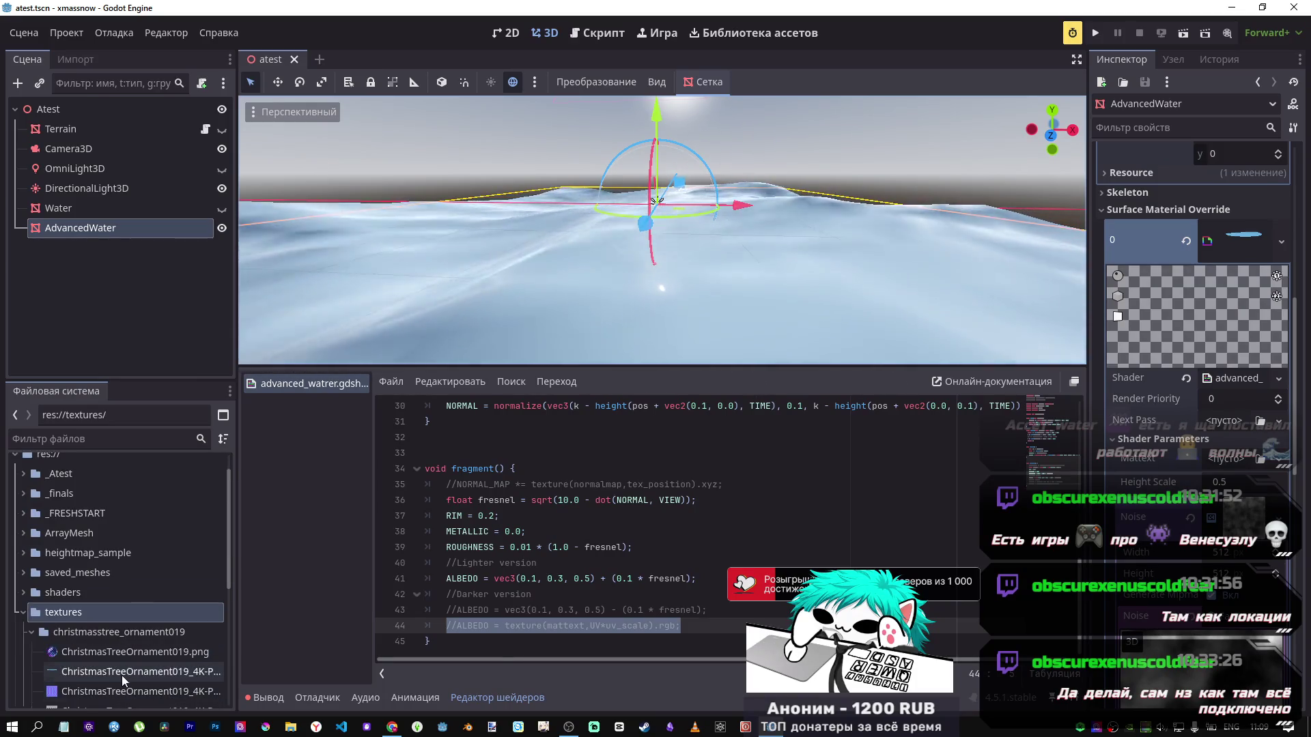
pyautogui.moveTo(122, 674)
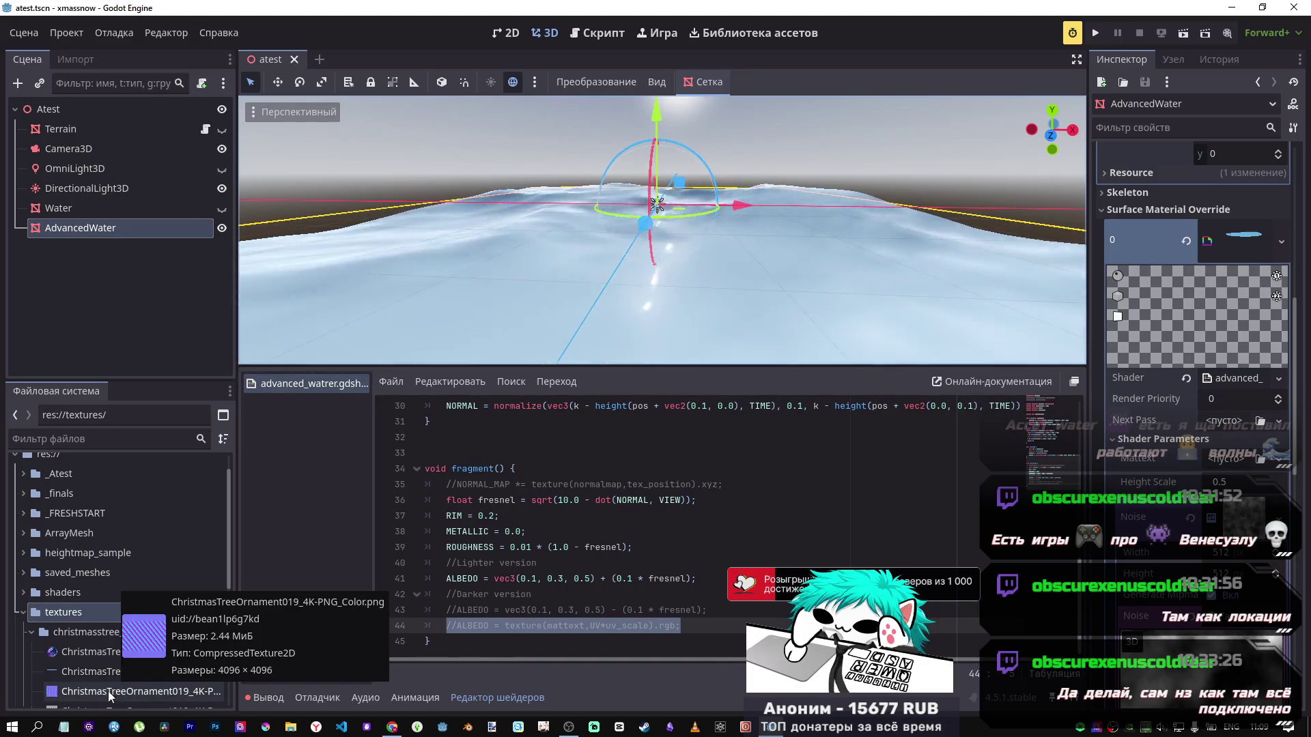
pyautogui.scroll(-2, 108, 655)
pyautogui.click(108, 630)
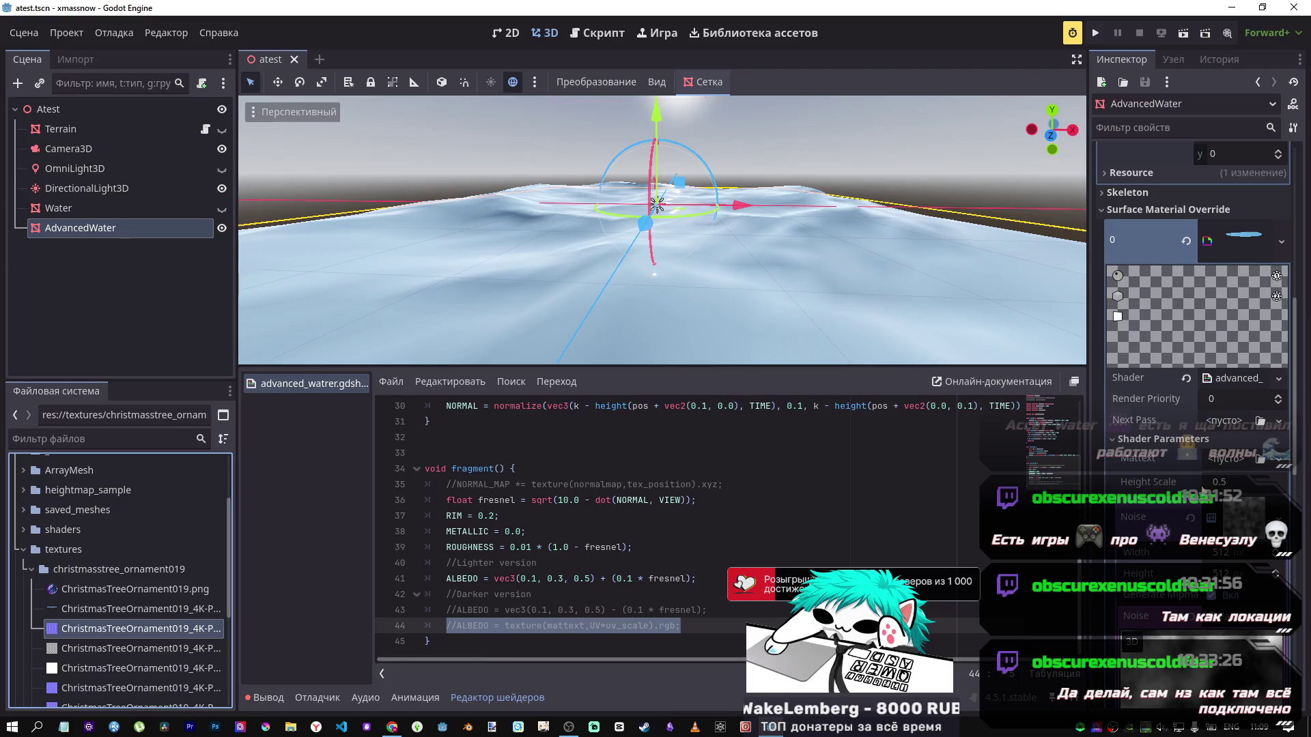
pyautogui.moveTo(1234, 434); pyautogui.dragTo(1223, 467)
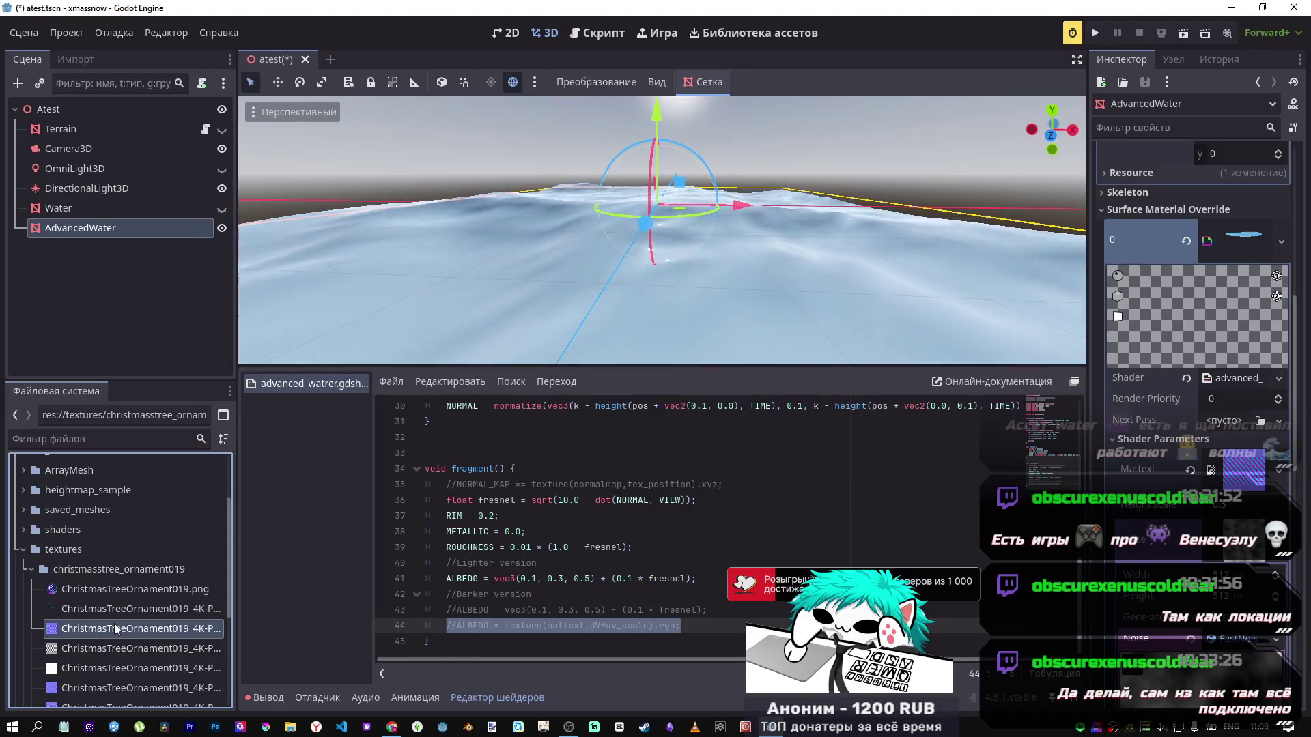
pyautogui.moveTo(116, 629)
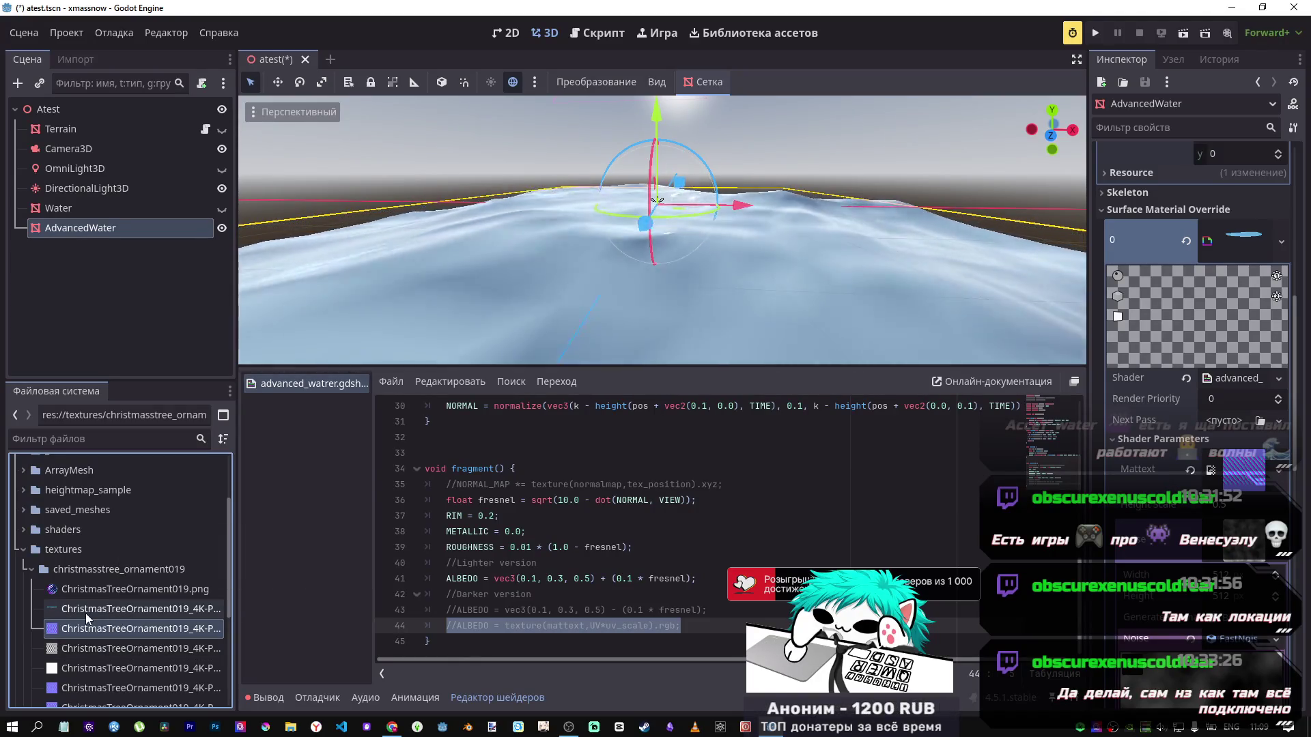
pyautogui.moveTo(84, 610)
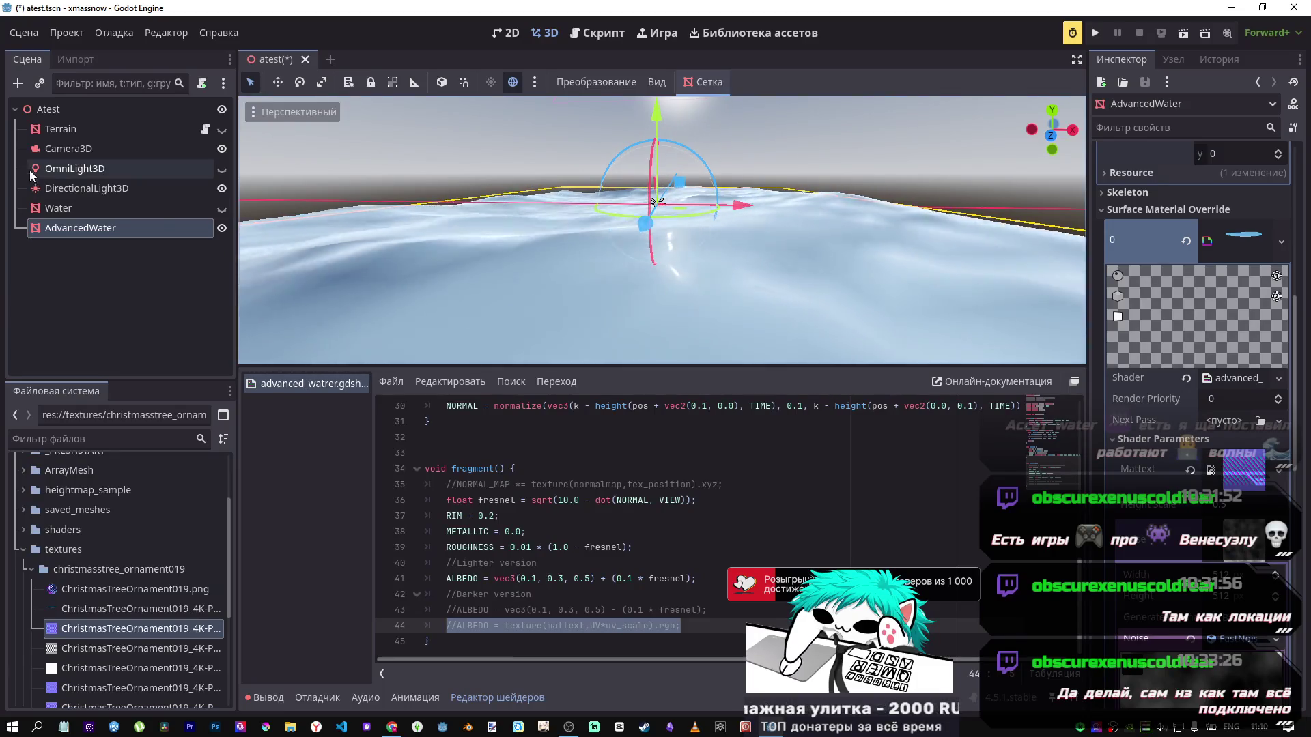
pyautogui.click(578, 579)
# Step: Comment out the lighter ALBEDO line, uncomment the texture-sampling ALBEDO line, and save
pyautogui.hotkey('ctrl', 'k')
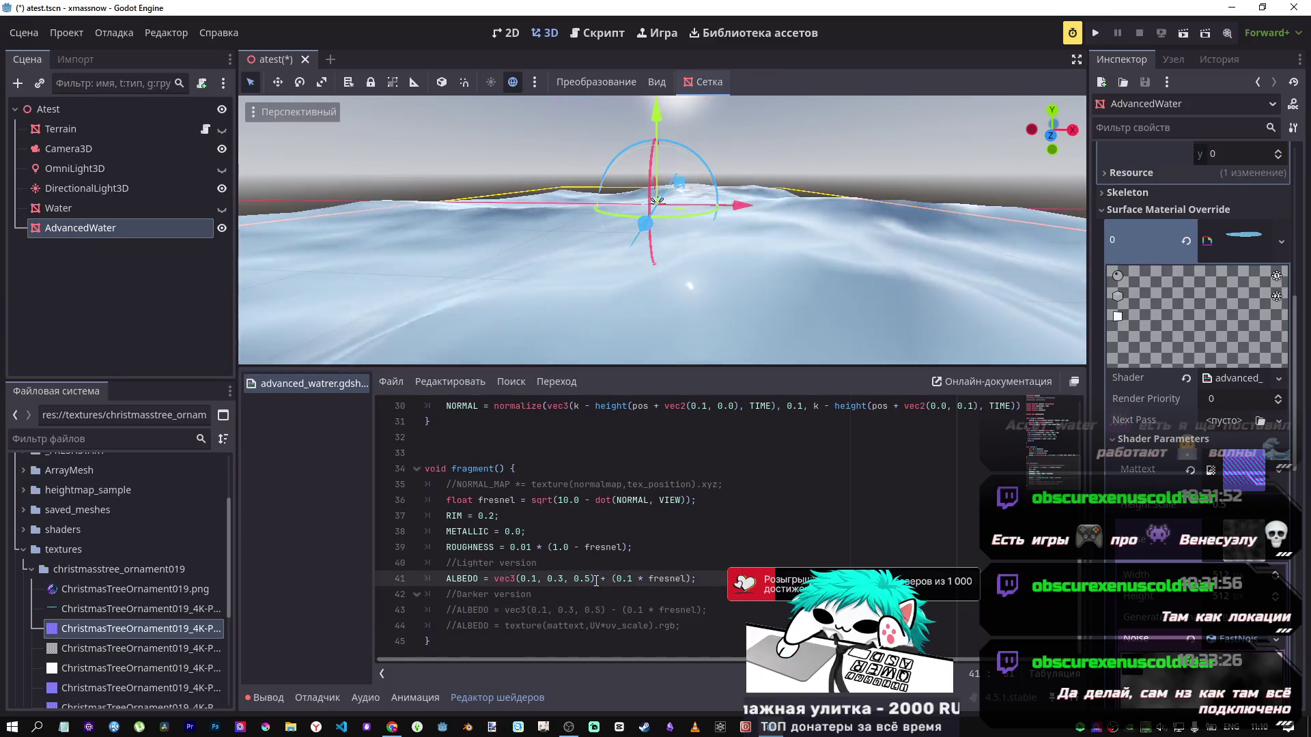
pyautogui.click(578, 626)
pyautogui.hotkey('ctrl', 'k')
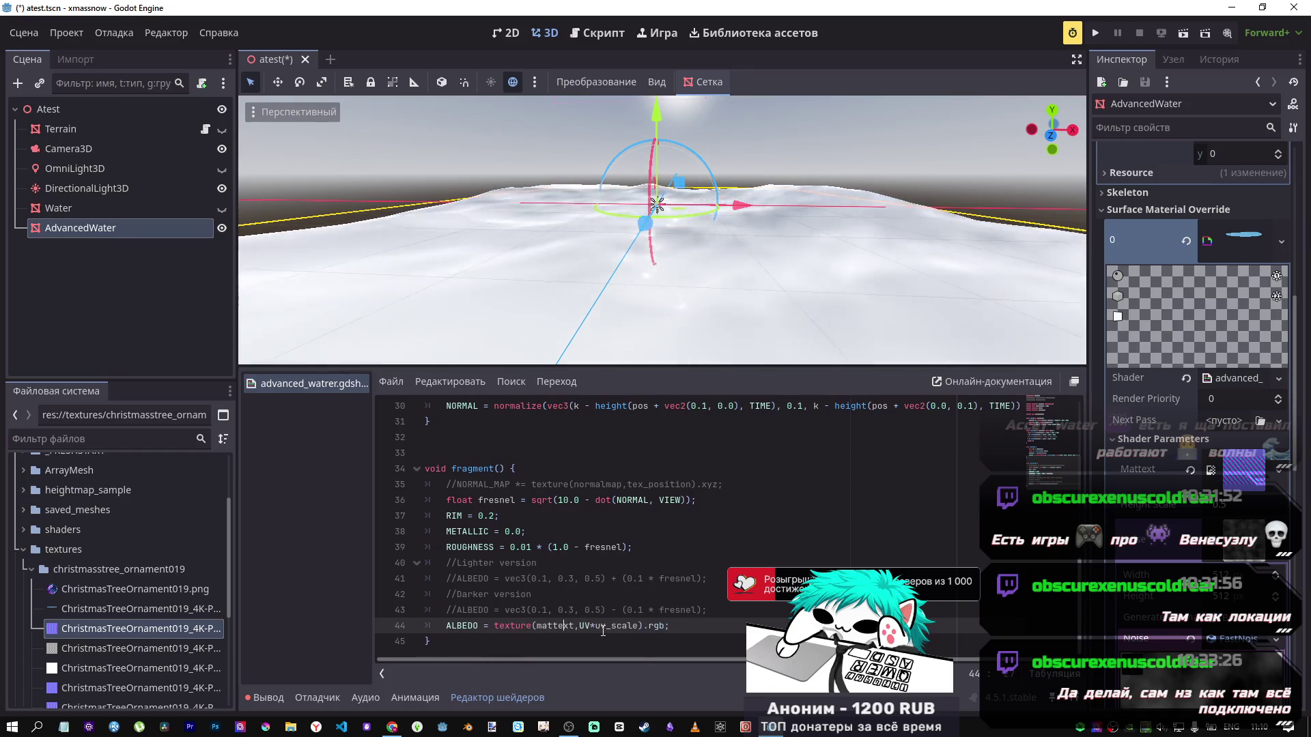
pyautogui.hotkey('ctrl', 's')
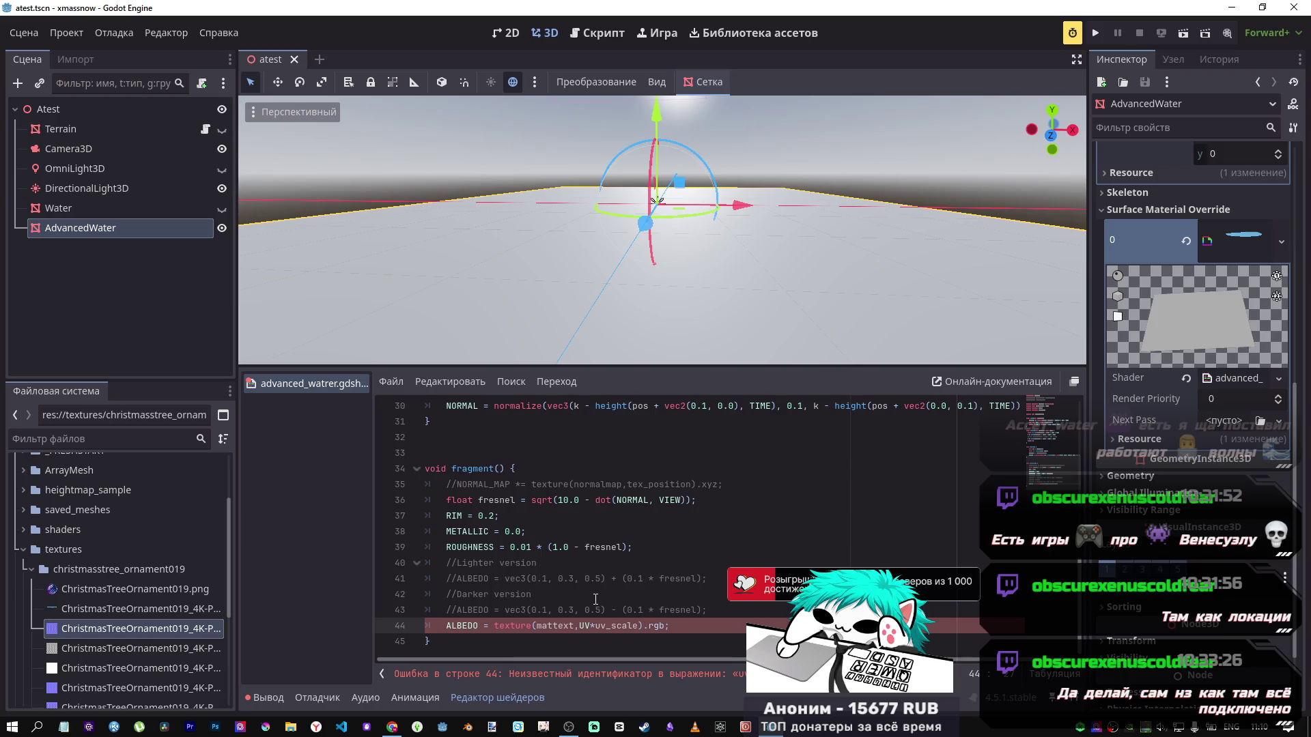
# Step: Add 'uniform float uv_scale = 0.5;' as line 5 of the shader and save
pyautogui.scroll(2, 628, 608)
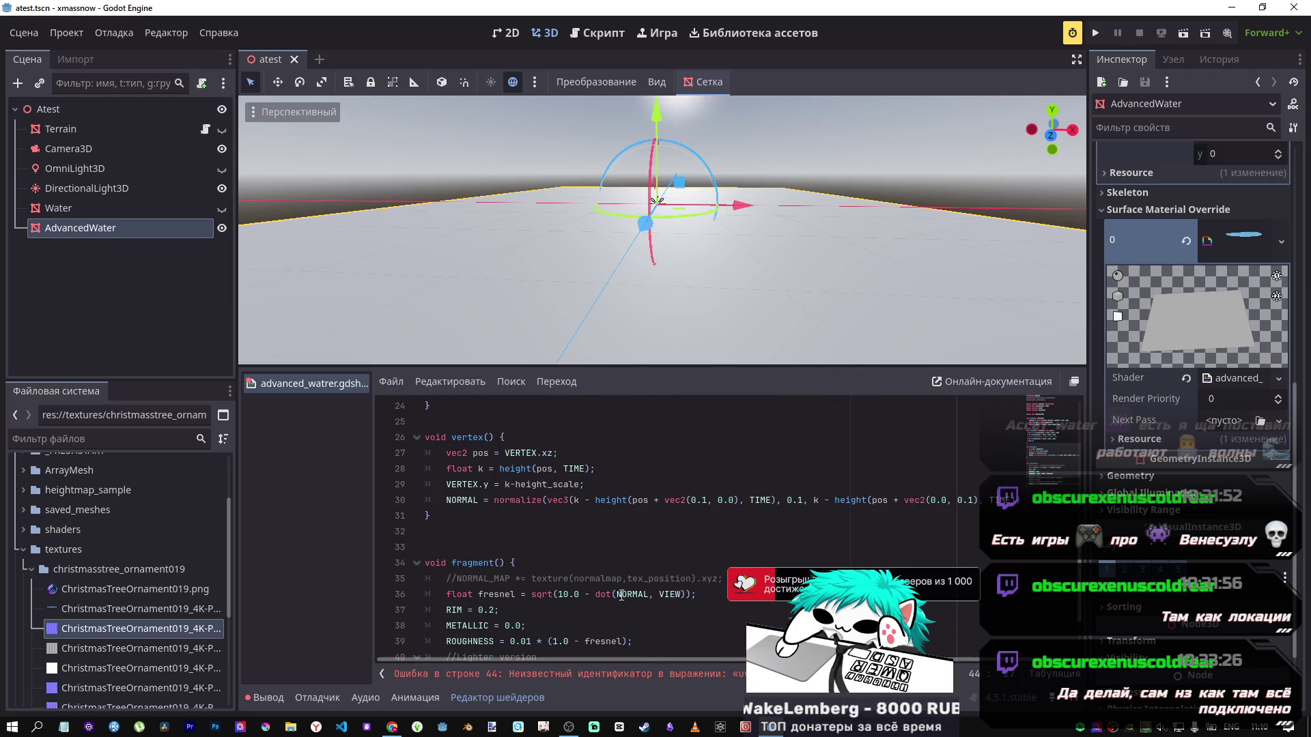
pyautogui.scroll(-2, 619, 594)
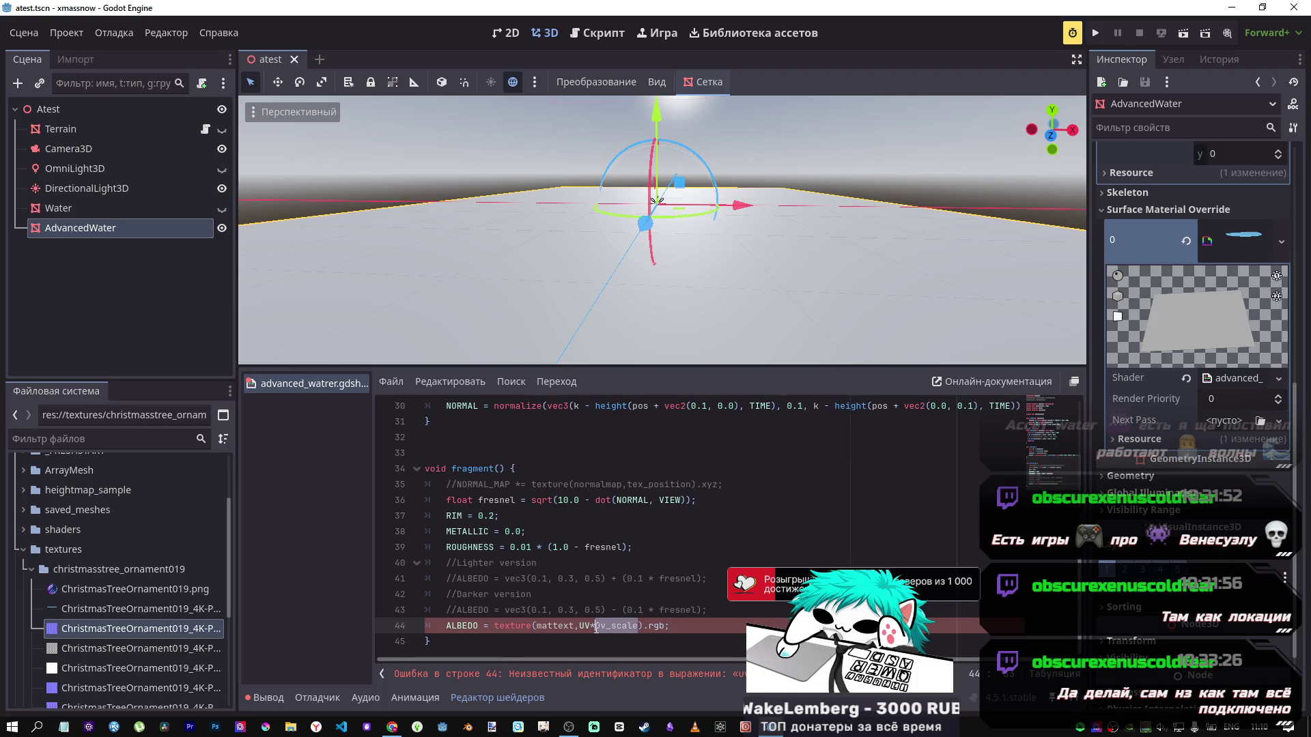
pyautogui.scroll(10, 596, 627)
pyautogui.scroll(-8, 602, 612)
pyautogui.scroll(-2, 602, 608)
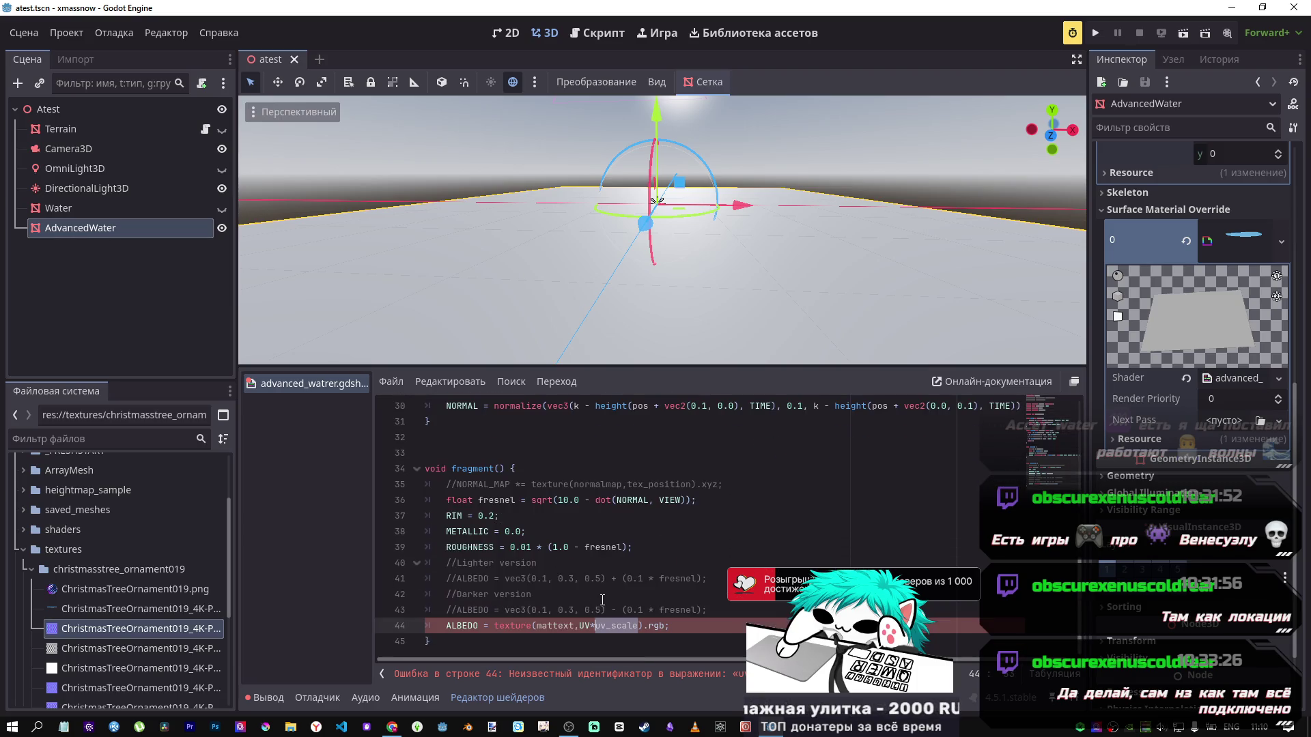
pyautogui.scroll(10, 611, 572)
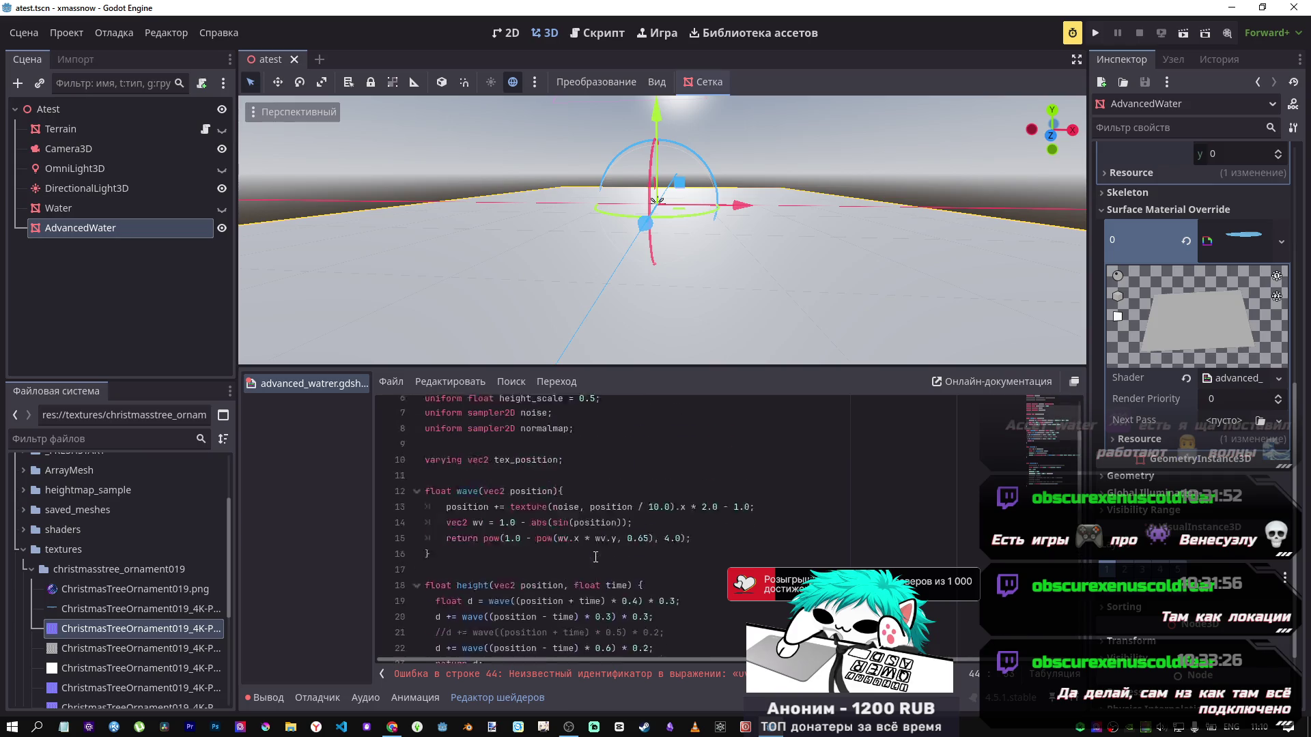
pyautogui.click(585, 520)
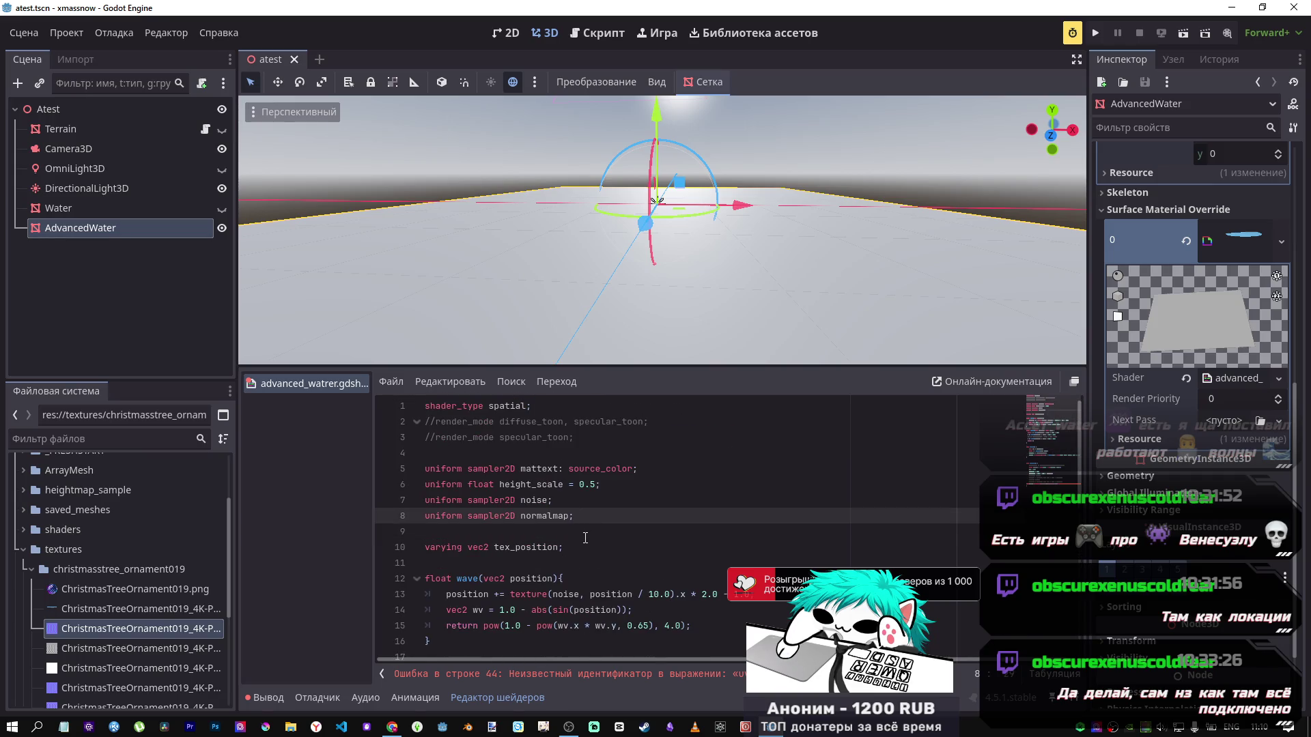
pyautogui.press('Down')
pyautogui.press('Down')
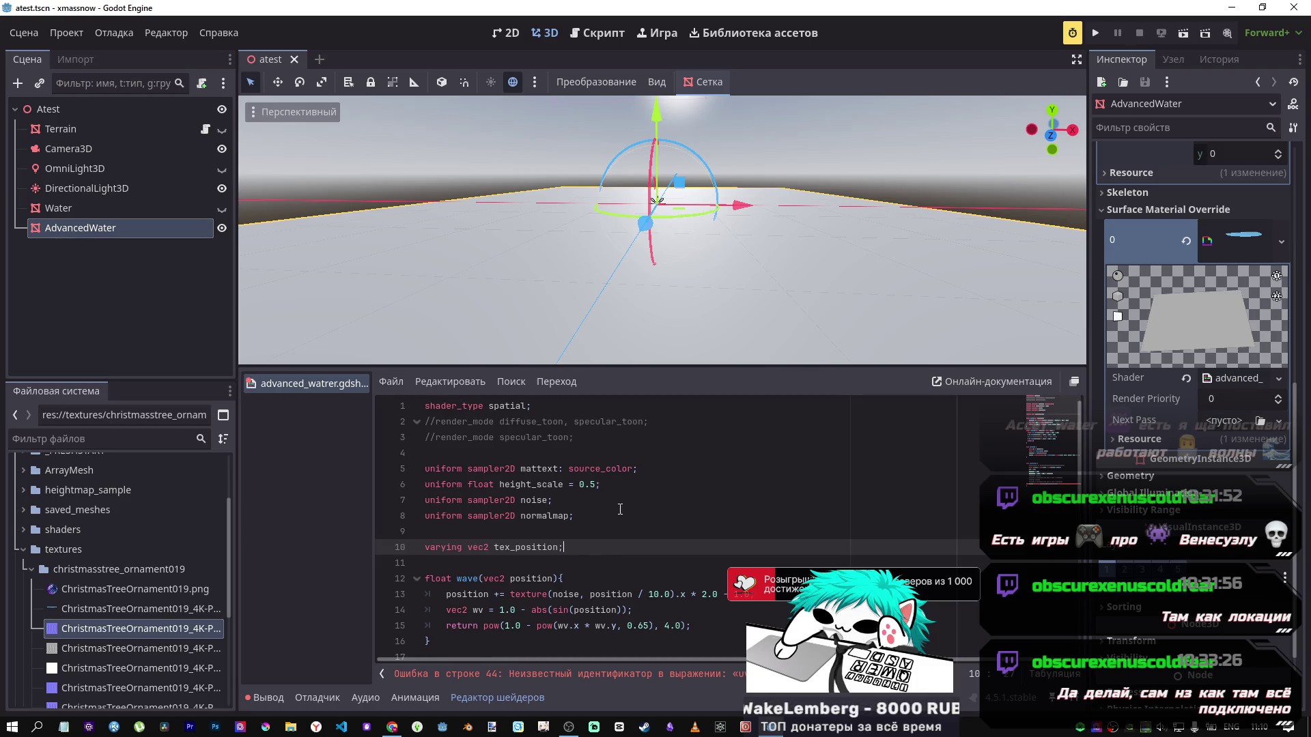
pyautogui.click(553, 456)
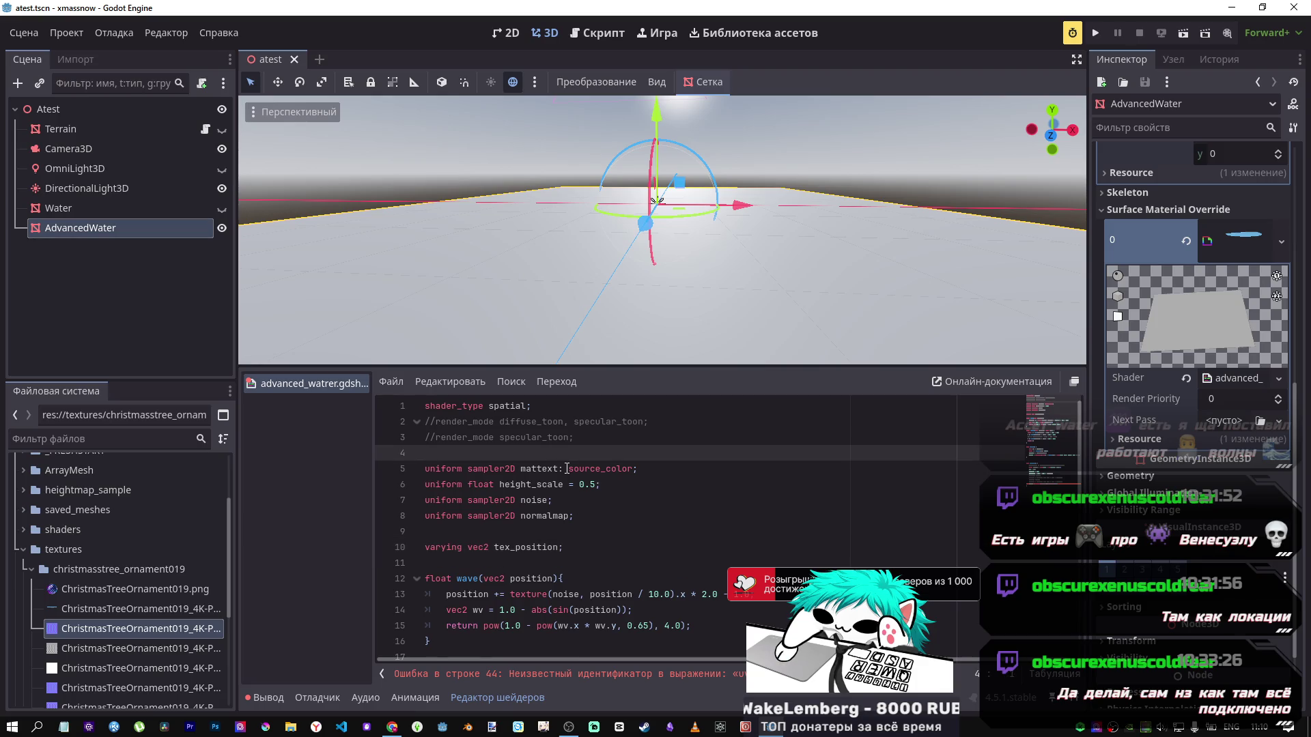
pyautogui.press('Return')
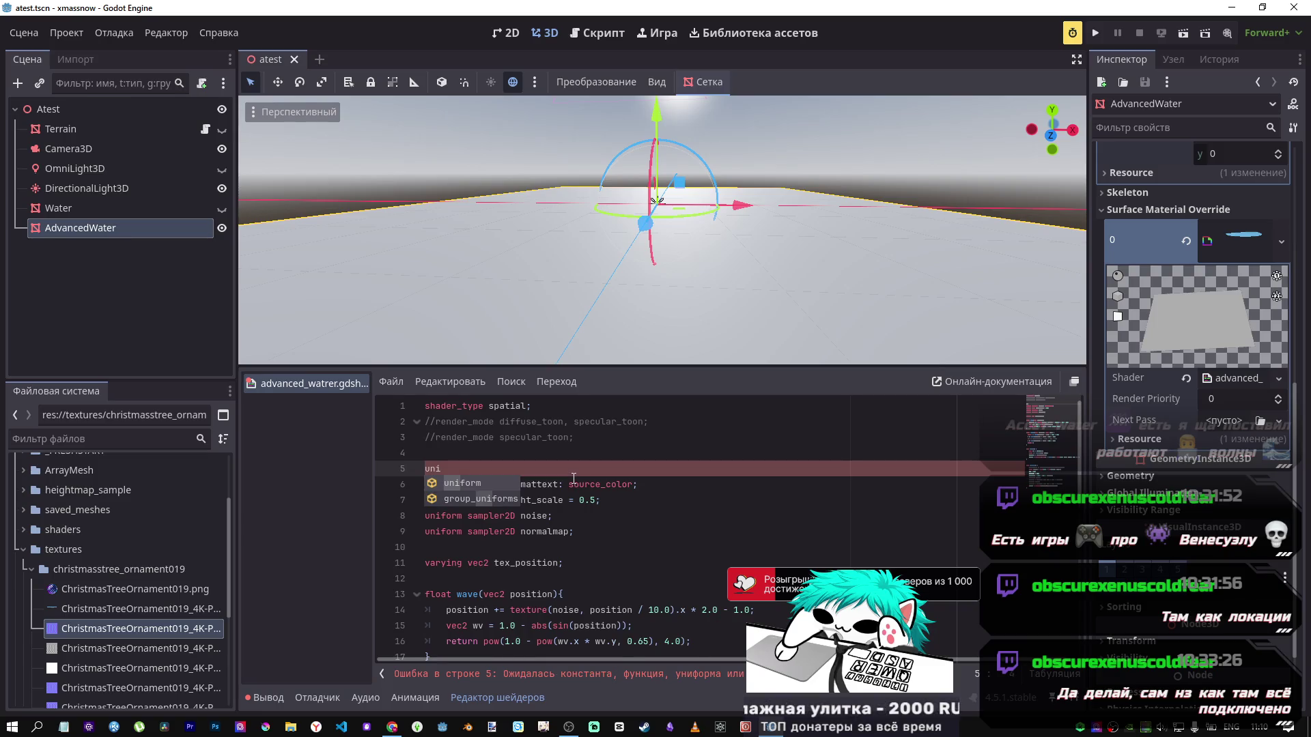
pyautogui.click(498, 485)
pyautogui.write('form float uv_scale = 1.;')
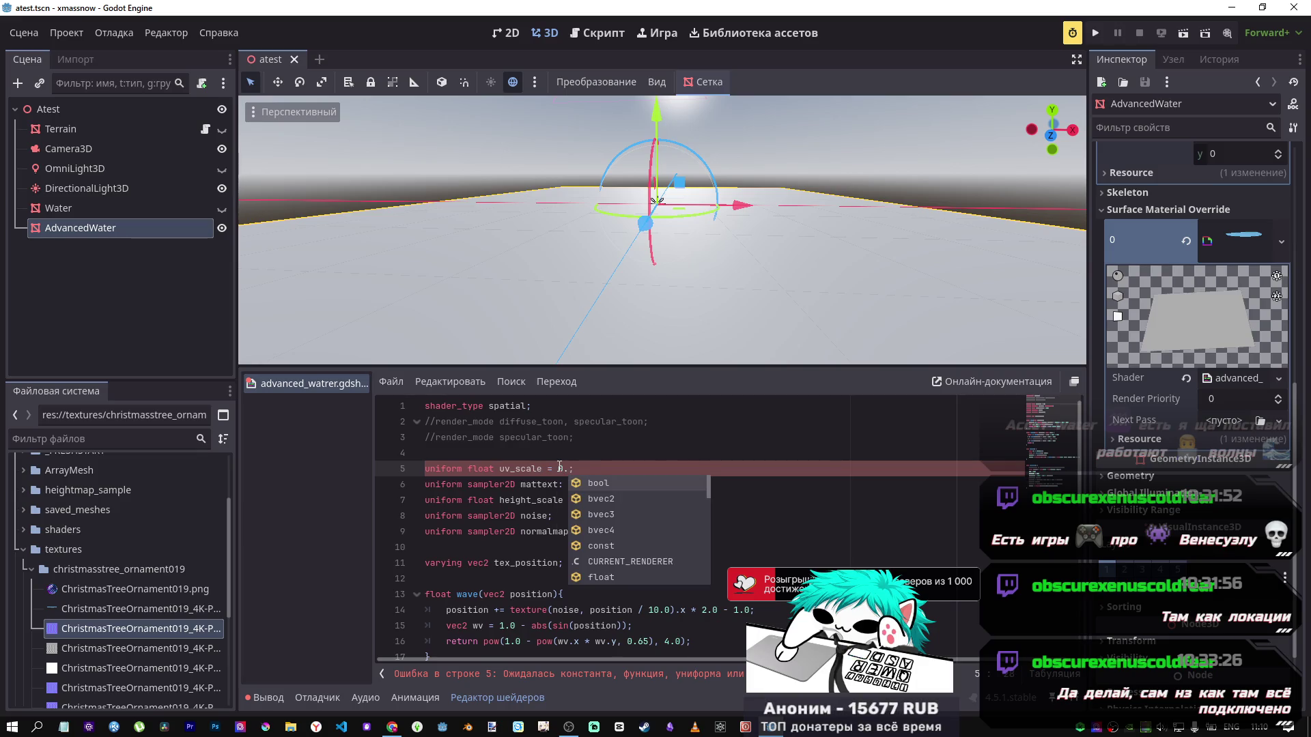
pyautogui.write('5')
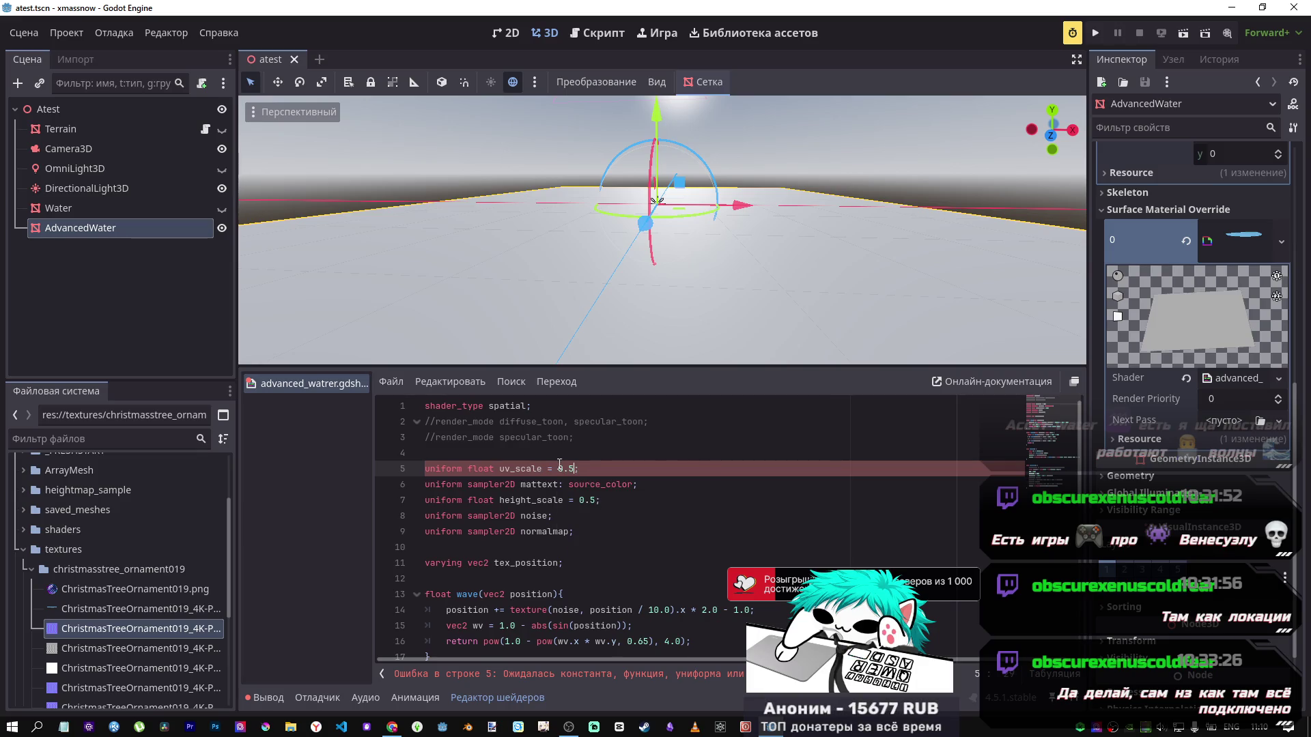
pyautogui.hotkey('ctrl', 's')
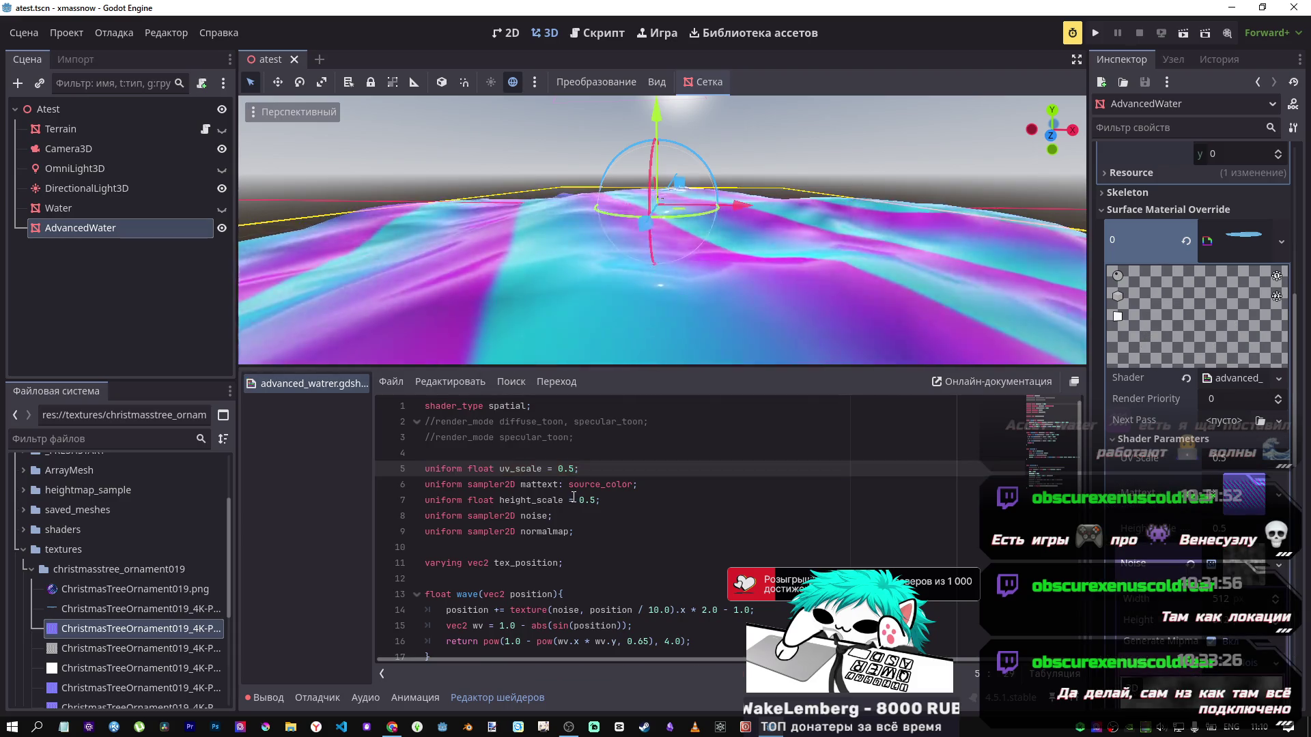
# Step: Fly the viewport camera toward the water surface and back to frame the whole plane
pyautogui.scroll(-4, 644, 457)
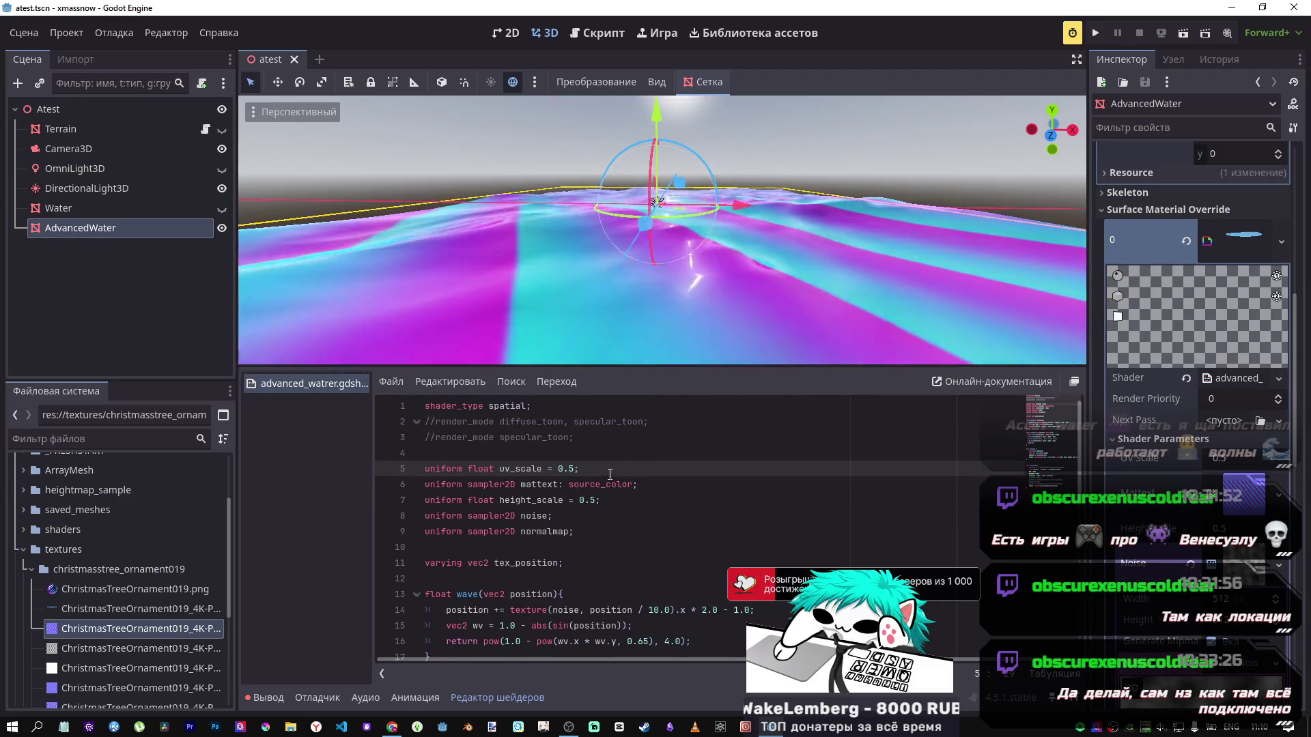
pyautogui.scroll(-5, 690, 295)
pyautogui.scroll(5, 691, 289)
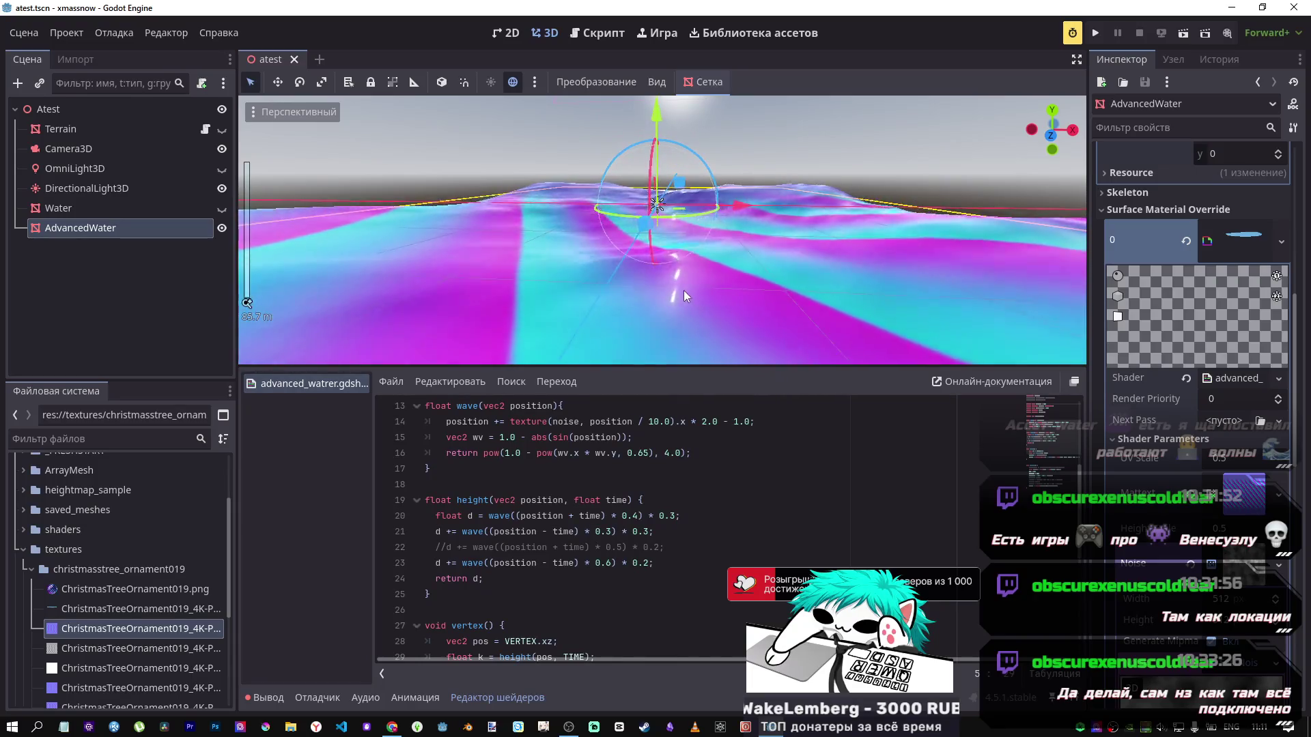
pyautogui.scroll(-4, 682, 289)
pyautogui.rightClick(683, 289)
pyautogui.press('w')
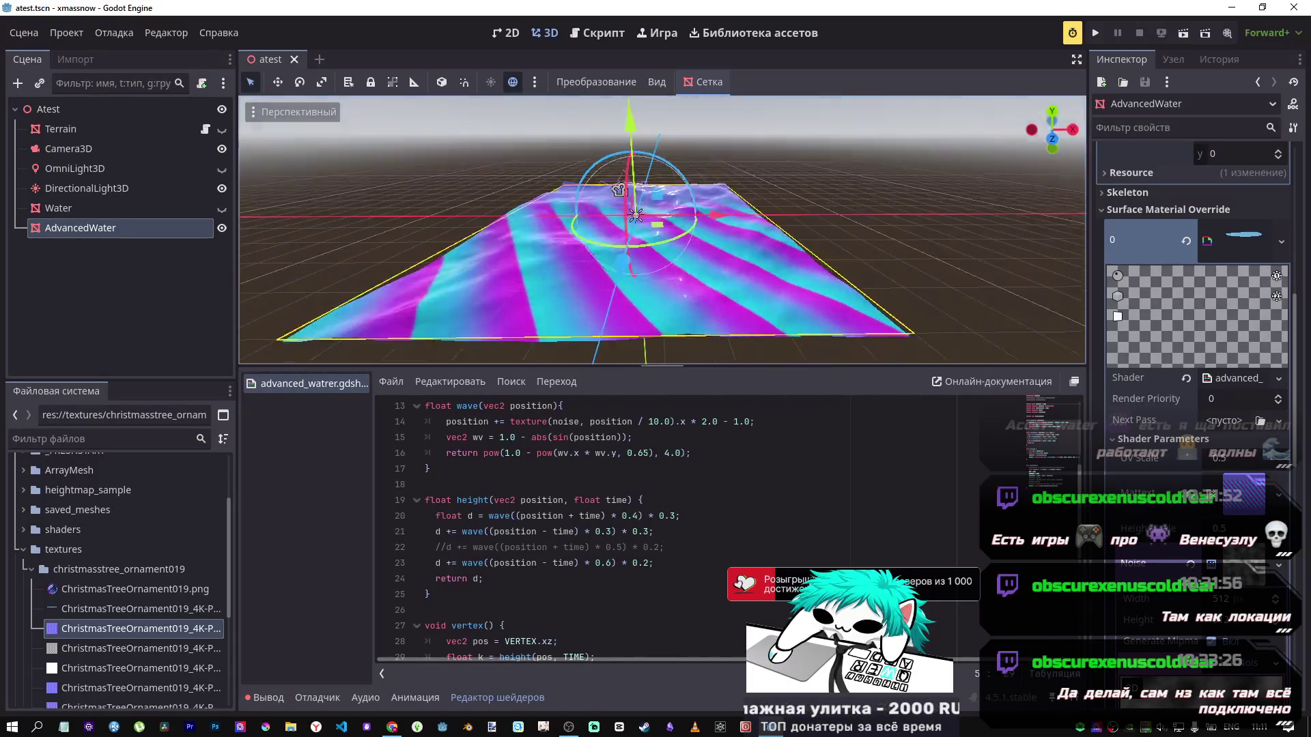
pyautogui.press('s')
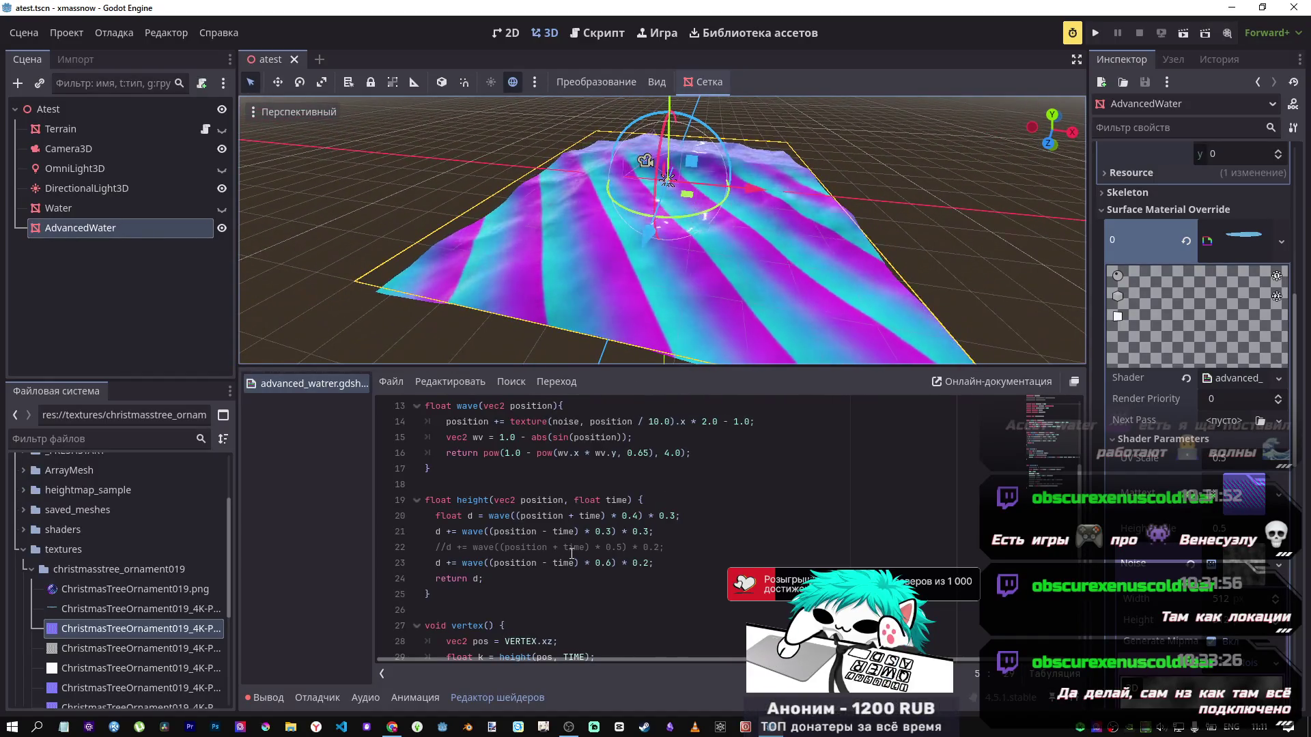
# Step: Increase UV Scale until the ornament texture tiles densely, viewing the plane from above
pyautogui.scroll(-4, 543, 539)
pyautogui.scroll(-2, 543, 539)
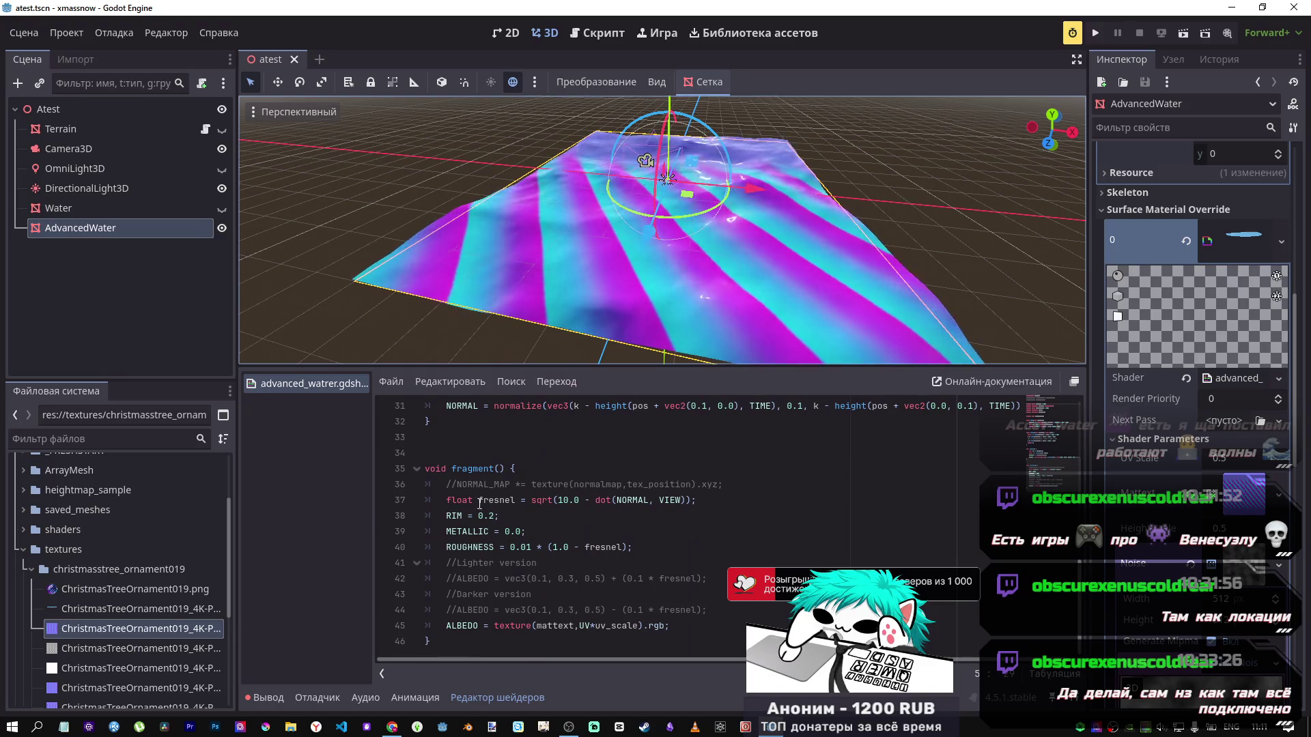
pyautogui.moveTo(1222, 458); pyautogui.dragTo(1306, 457)
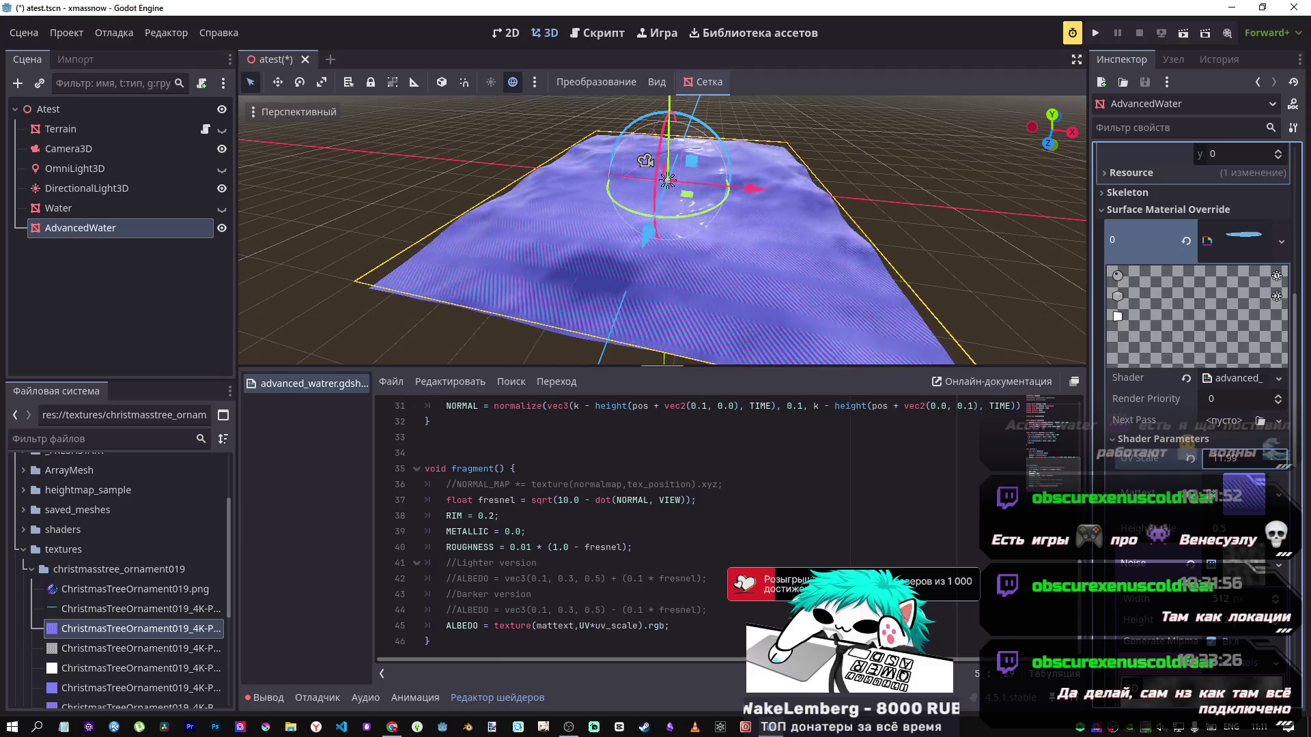
pyautogui.scroll(10, 663, 230)
pyautogui.scroll(-5, 662, 231)
pyautogui.scroll(5, 662, 230)
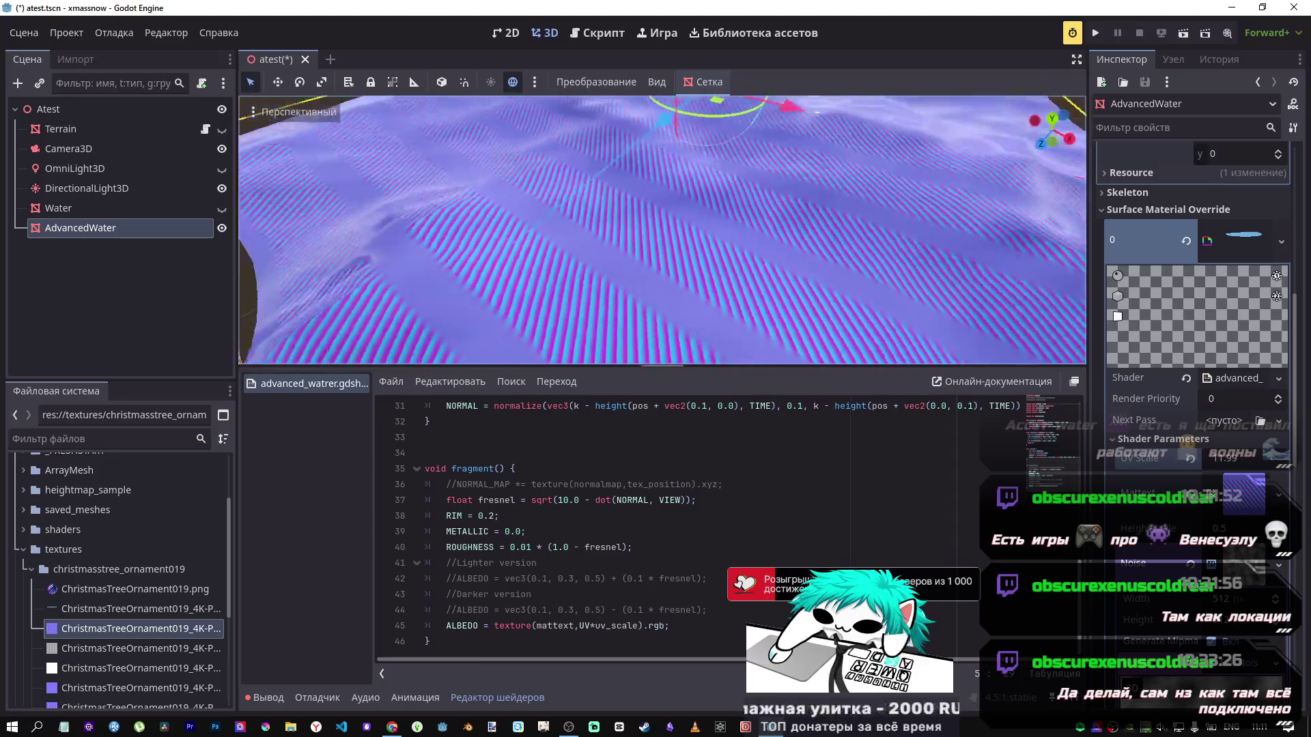
pyautogui.scroll(-6, 662, 230)
pyautogui.moveTo(662, 230)
pyautogui.mouseDown()
pyautogui.moveTo(710, 258)
pyautogui.moveTo(682, 284)
pyautogui.mouseUp()
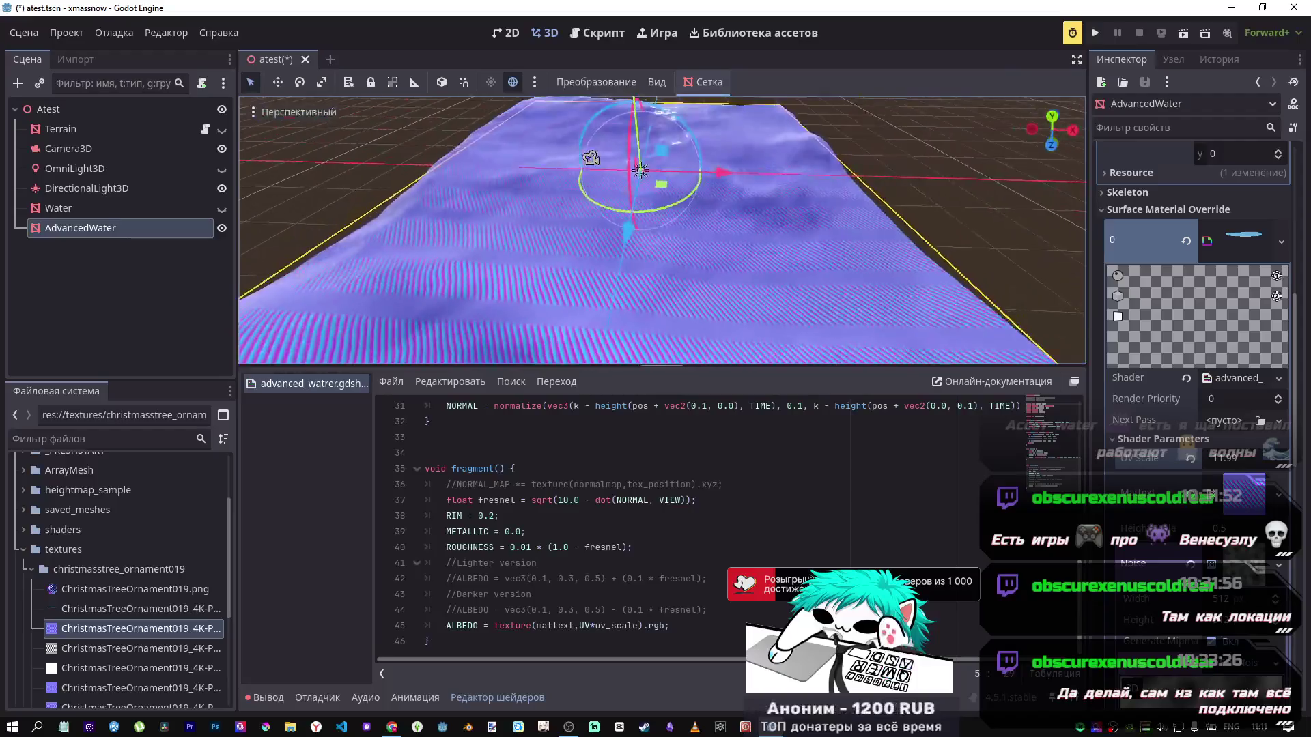
pyautogui.click(569, 579)
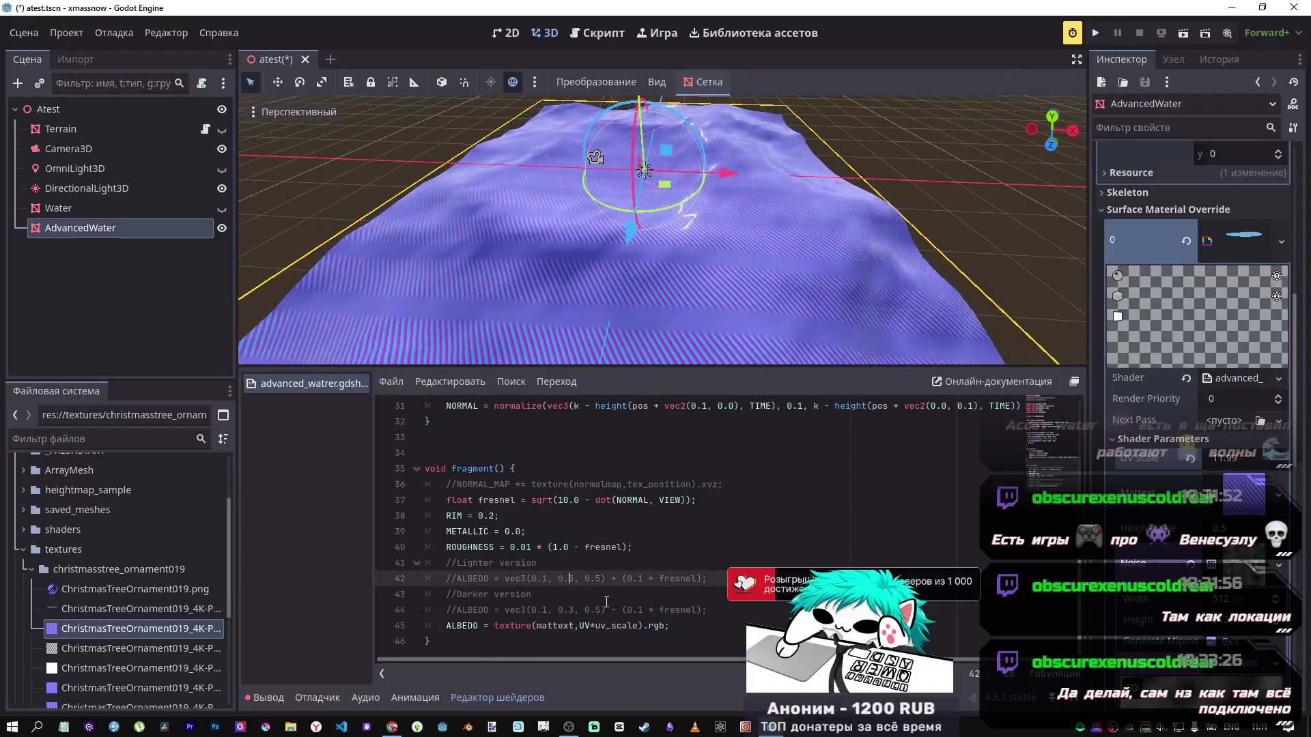
# Step: Uncomment the darker blue ALBEDO line, change the texture line to 'ALBEDO +=', and save
pyautogui.press('Down')
pyautogui.press('Down')
pyautogui.press('Down')
pyautogui.press('Up')
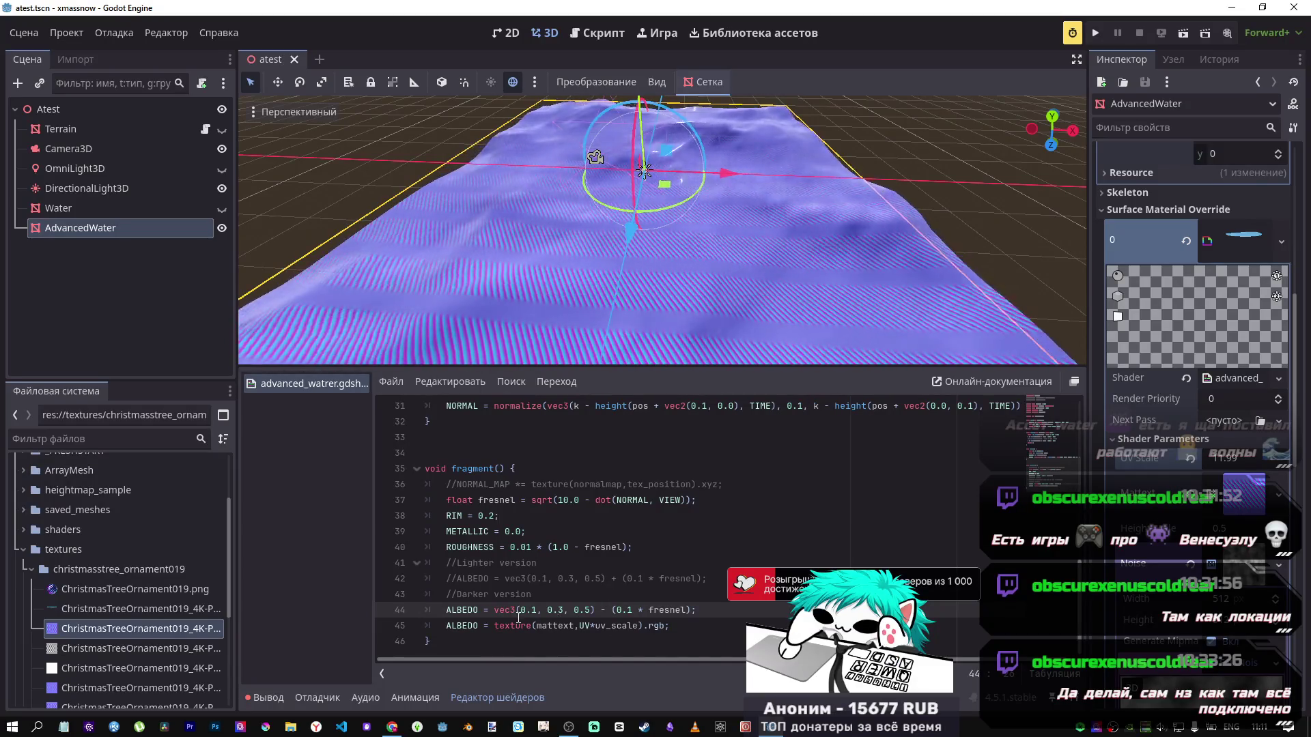
pyautogui.click(482, 627)
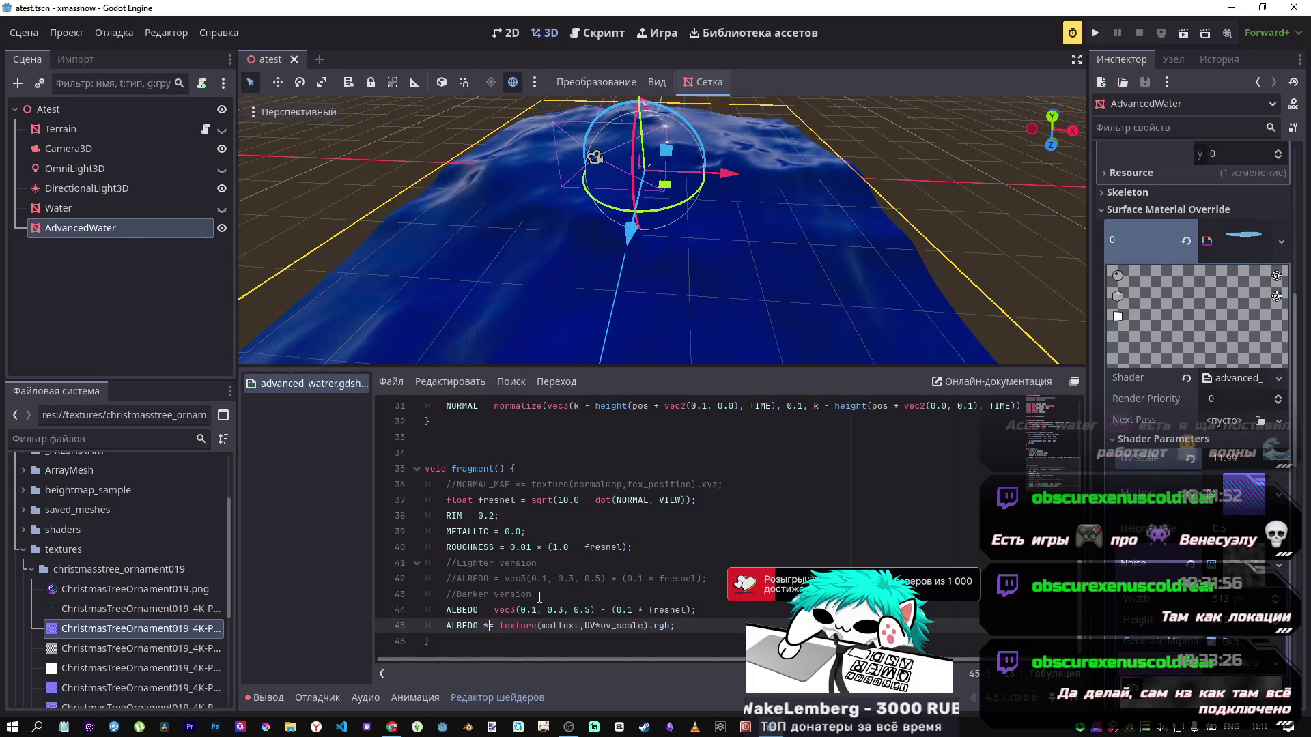
pyautogui.press('BackSpace')
pyautogui.write('+')
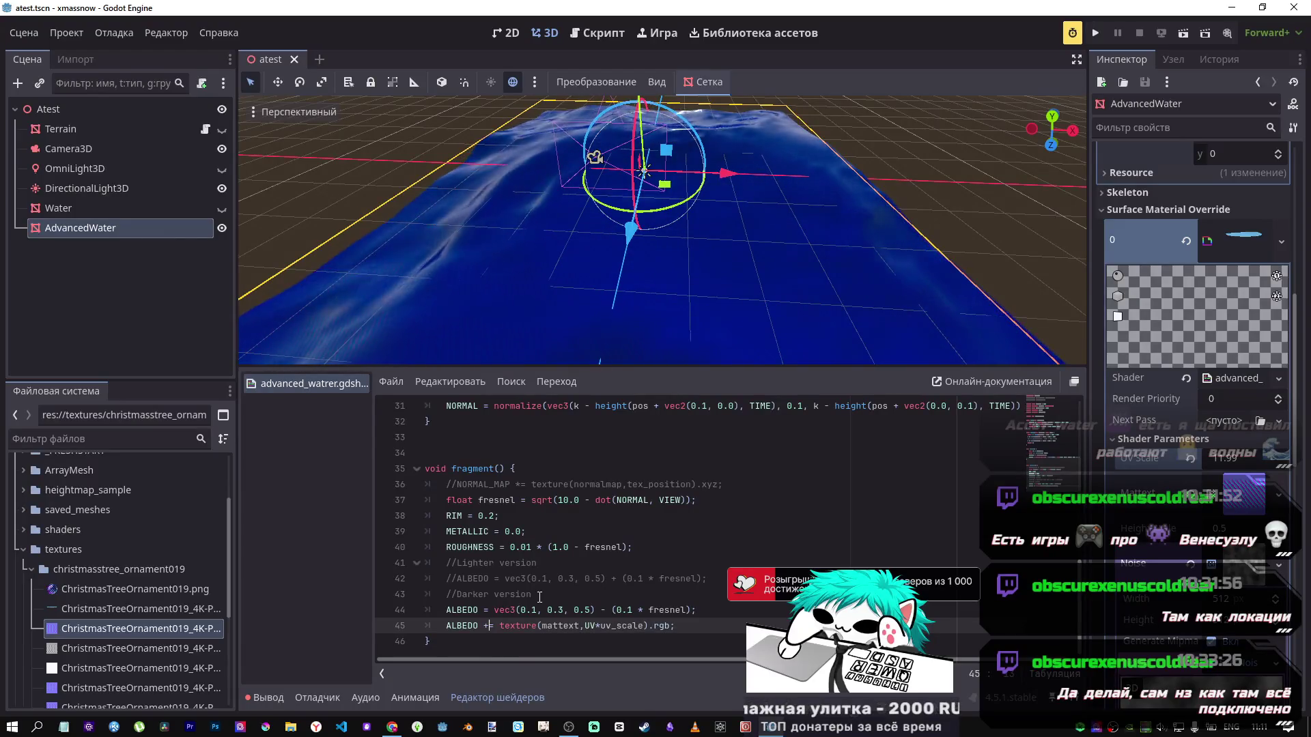
pyautogui.hotkey('ctrl', 's')
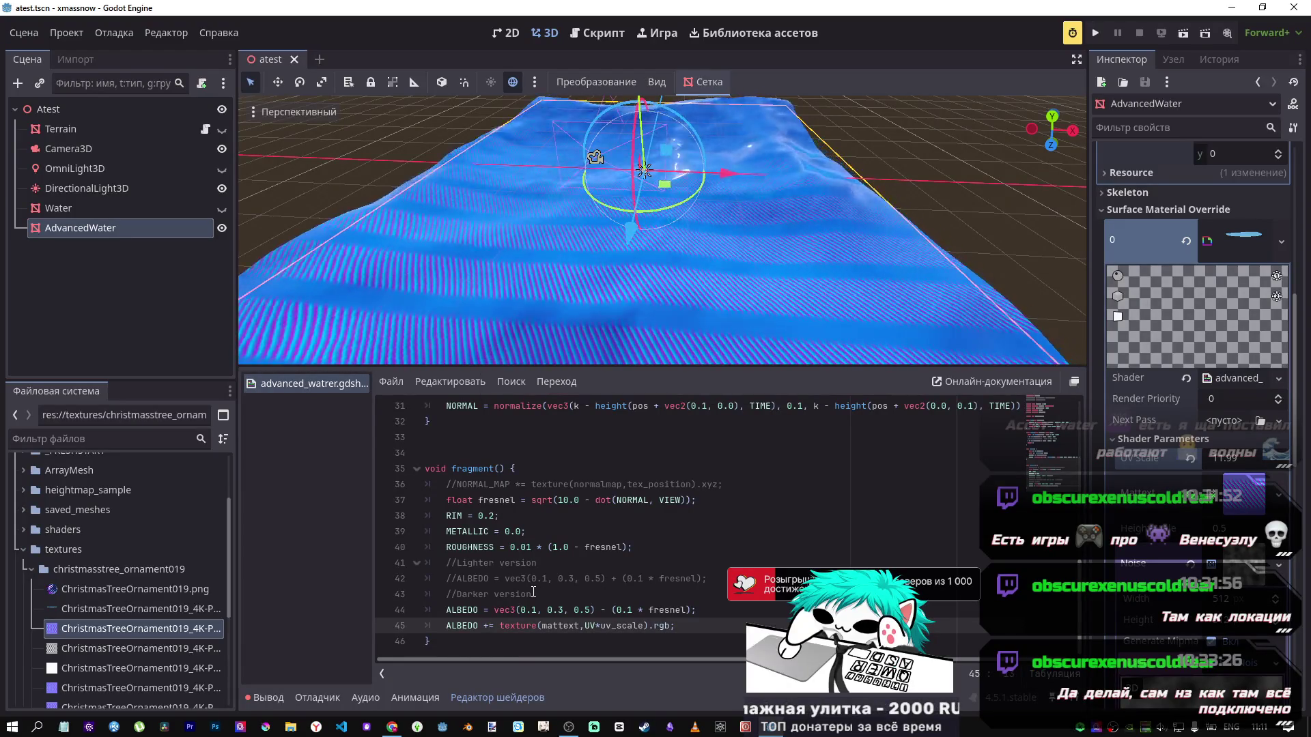